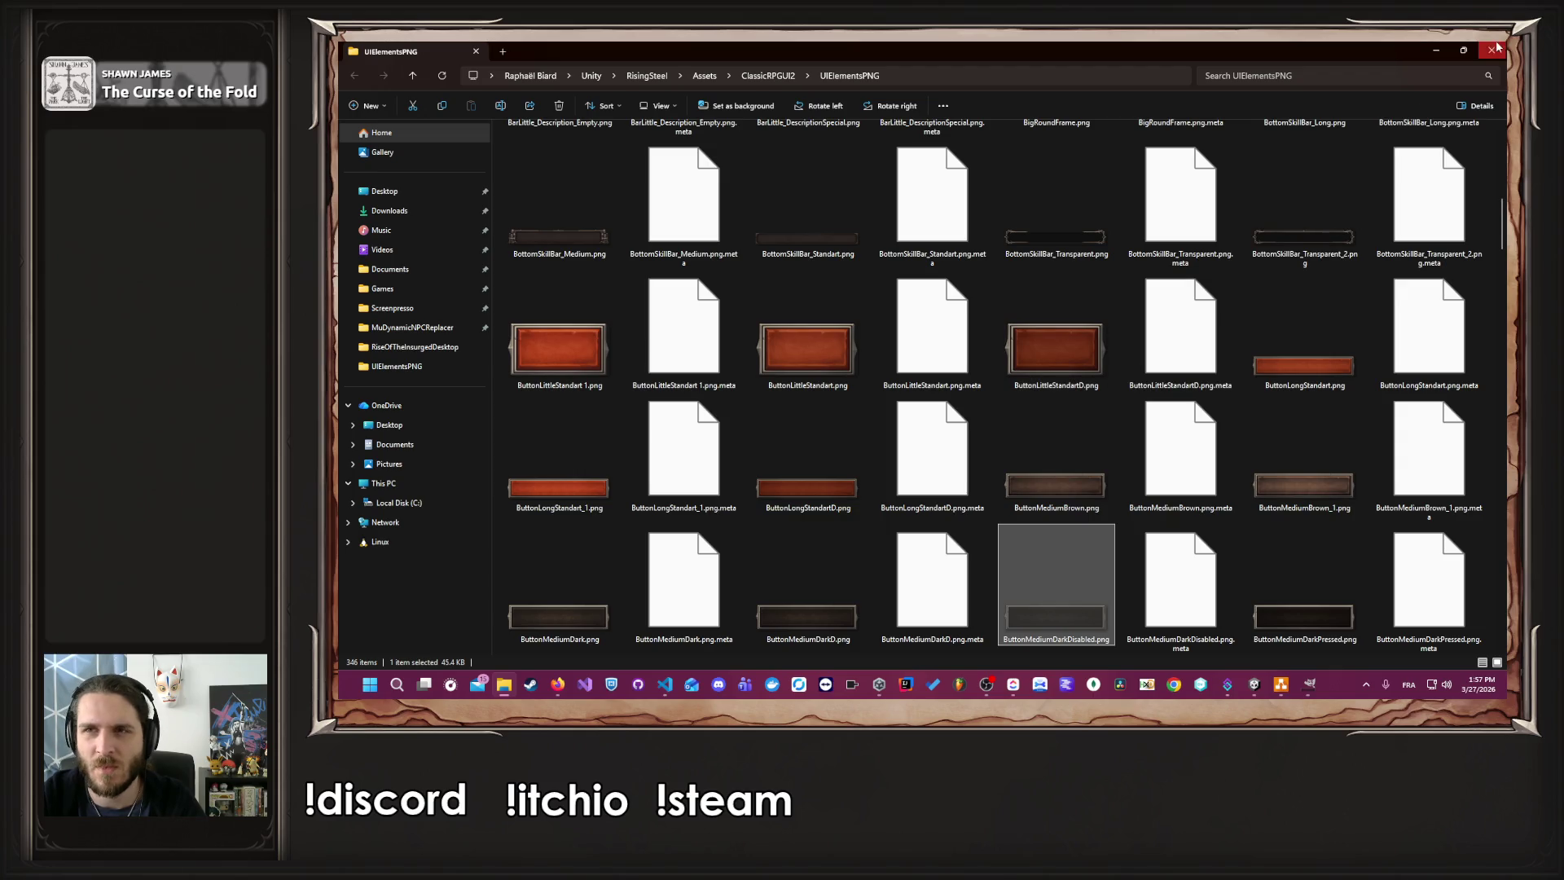
# Set ContinueButton's Disabled Sprite to ButtonMediumDarkDisabled, then start the game.
pyautogui.click(1436, 50)
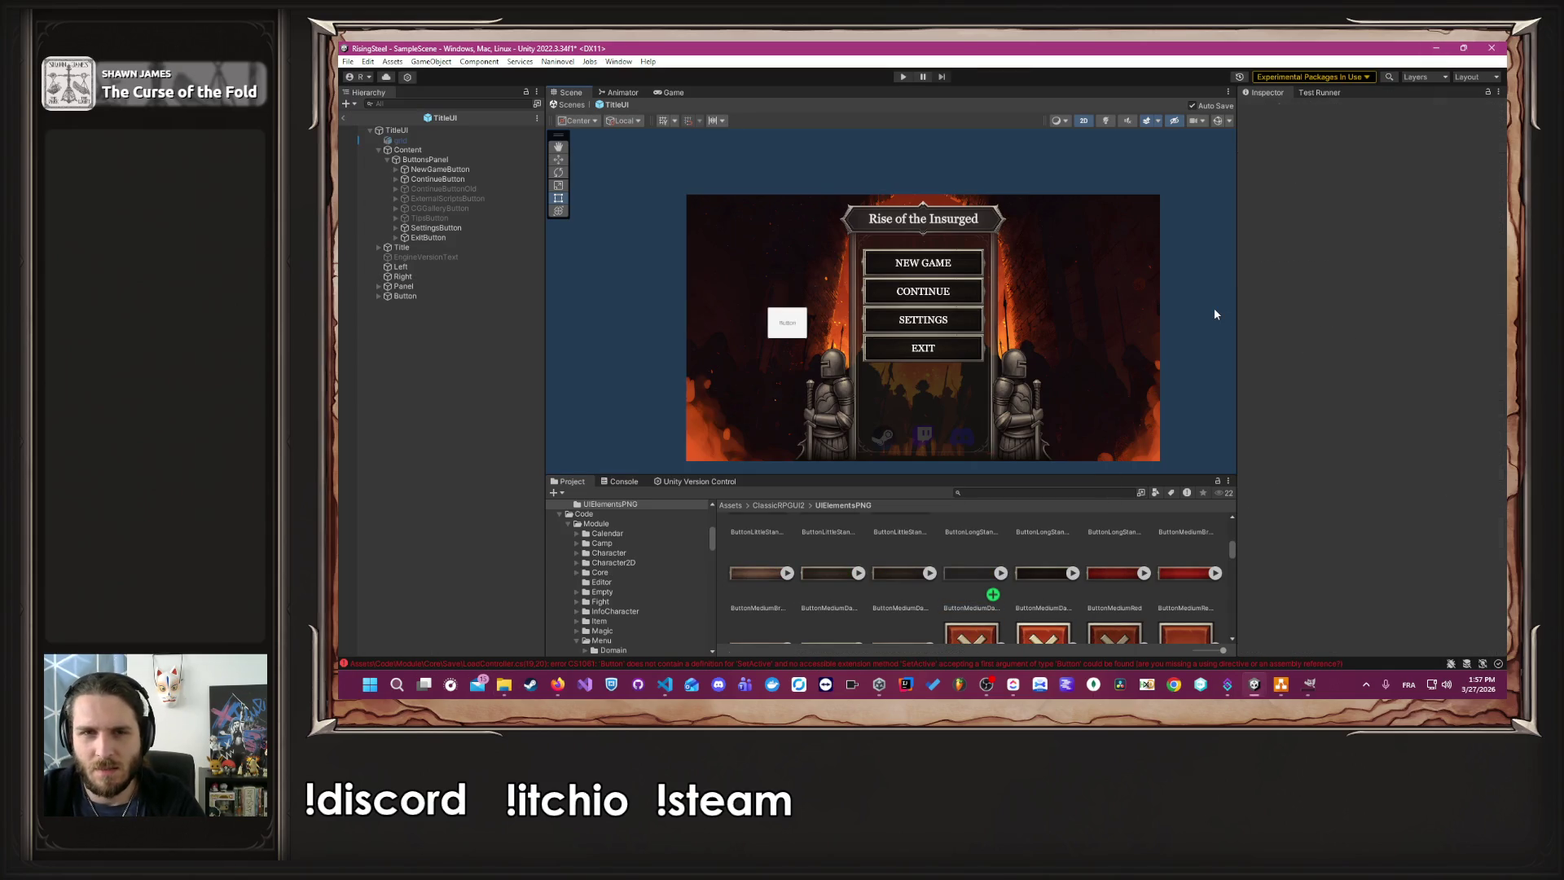
pyautogui.click(474, 179)
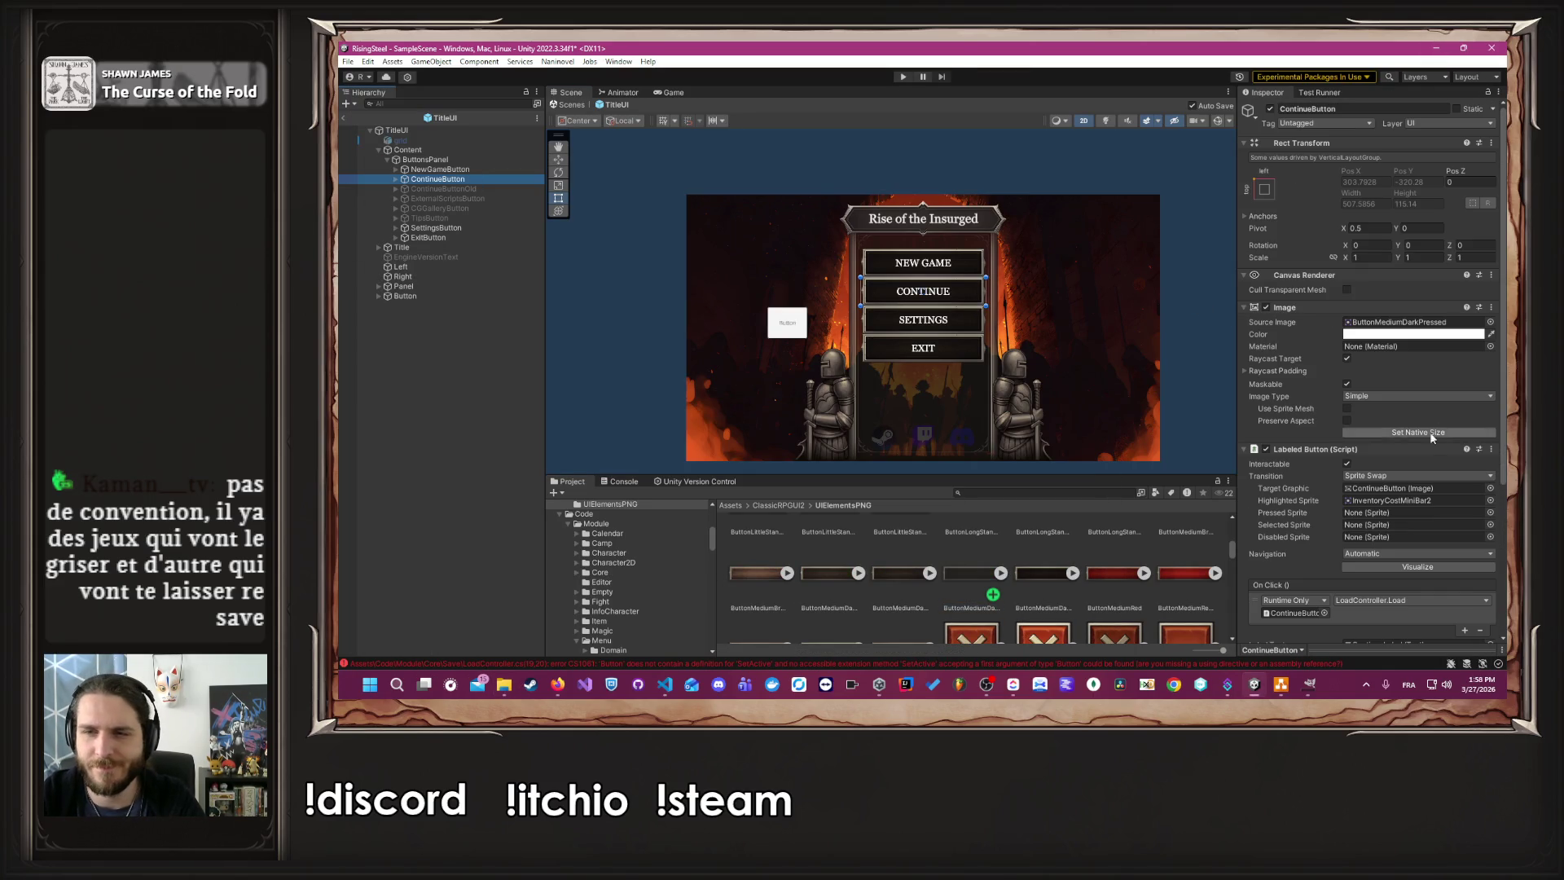
pyautogui.moveTo(963, 585); pyautogui.dragTo(1373, 536)
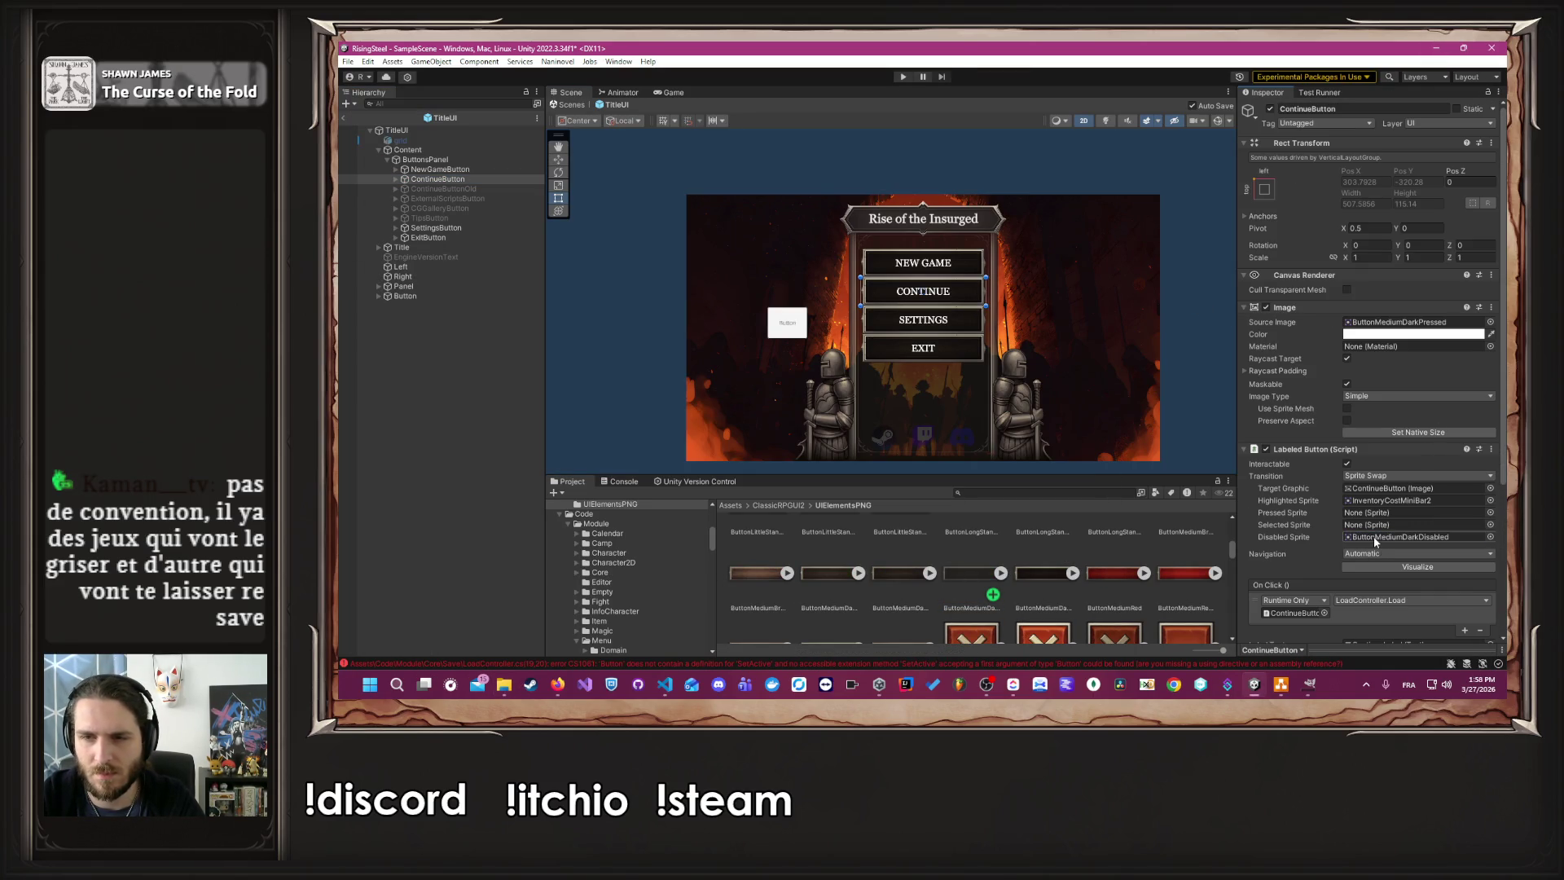
pyautogui.click(1209, 301)
pyautogui.click(899, 78)
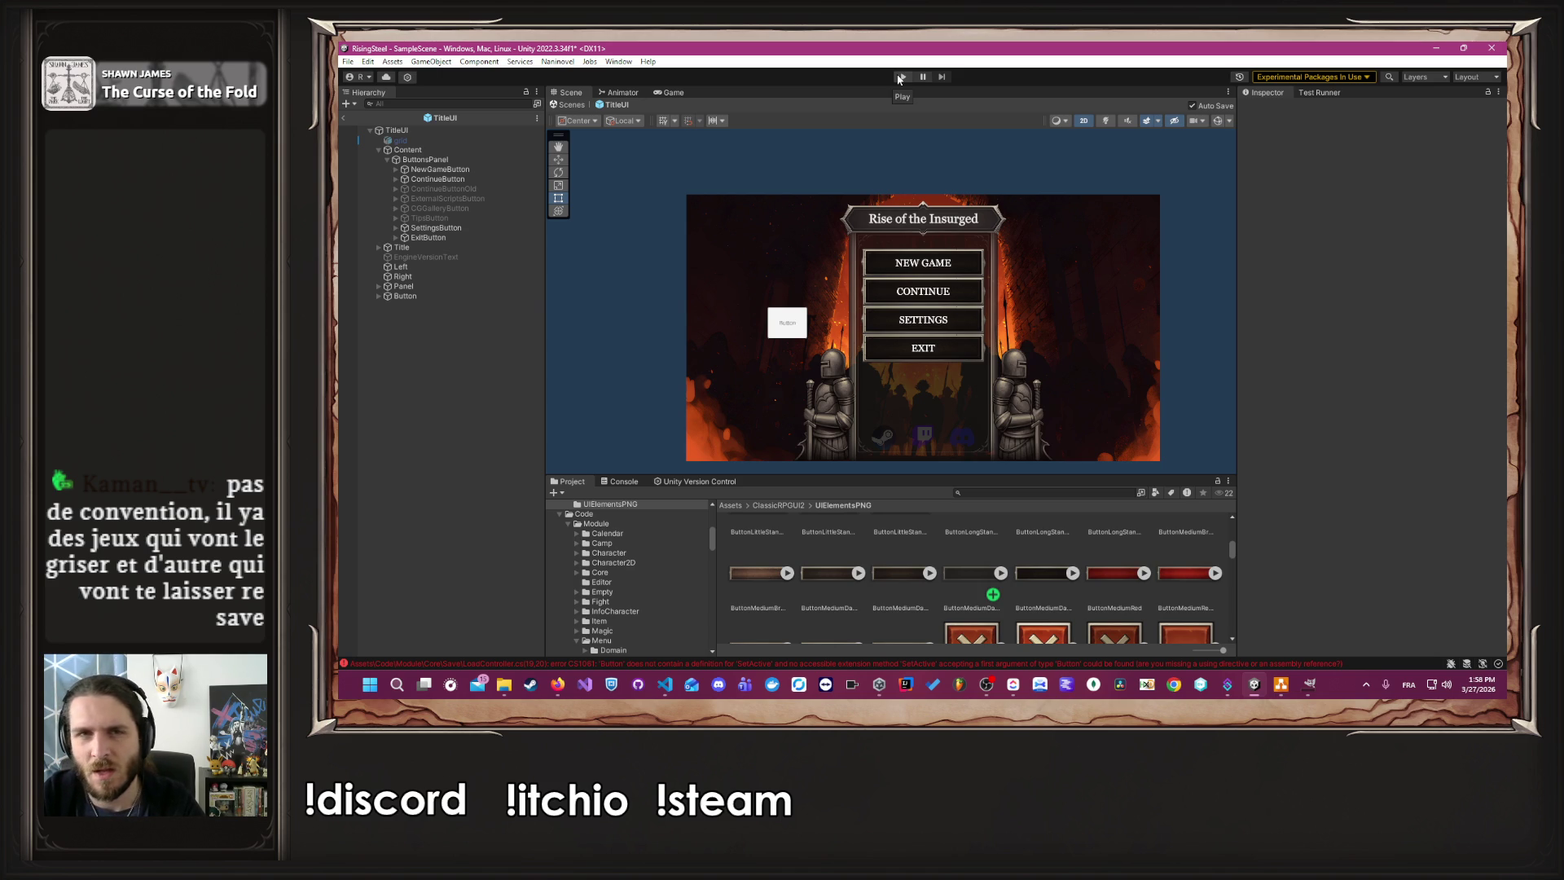
# Open the first CS1061 SetActive error from the Console at line 15 of LoadController.cs.
pyautogui.click(642, 662)
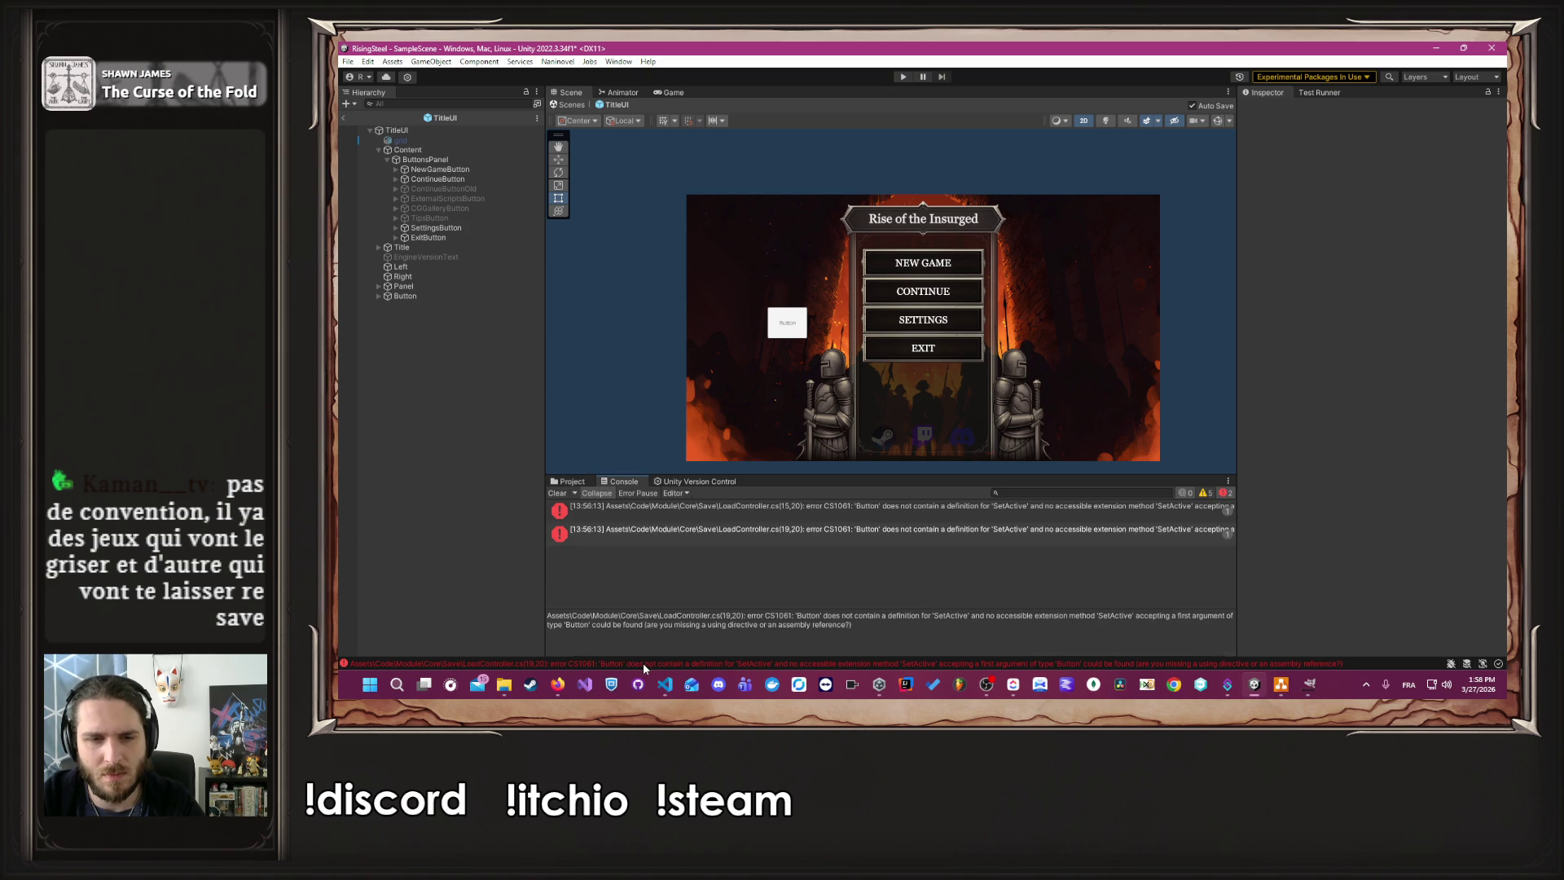
pyautogui.click(653, 510)
pyautogui.doubleClick(655, 510)
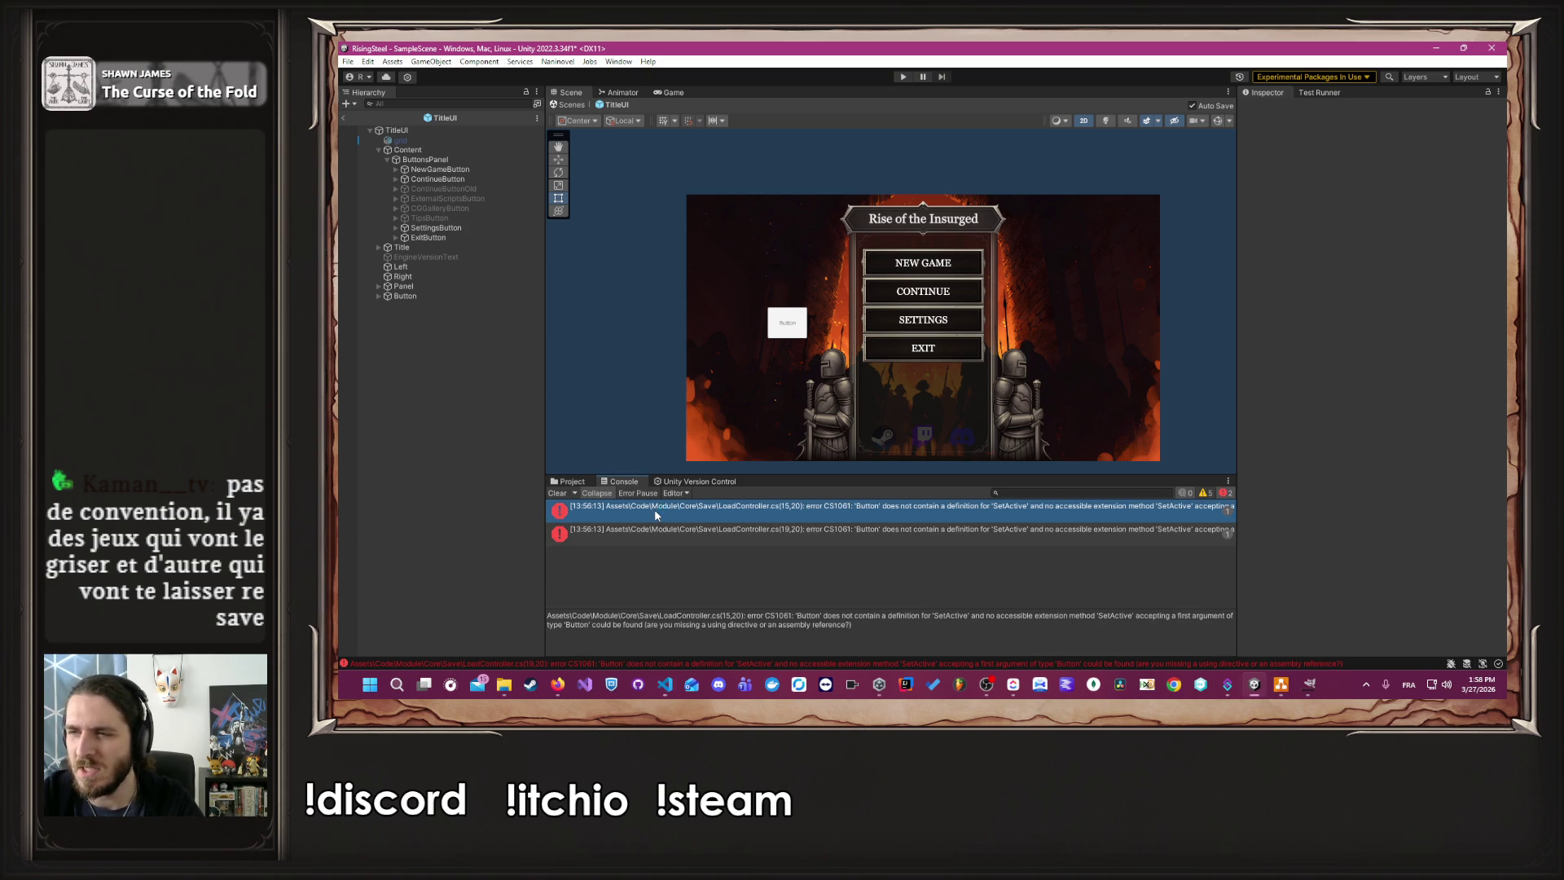
pyautogui.click(765, 341)
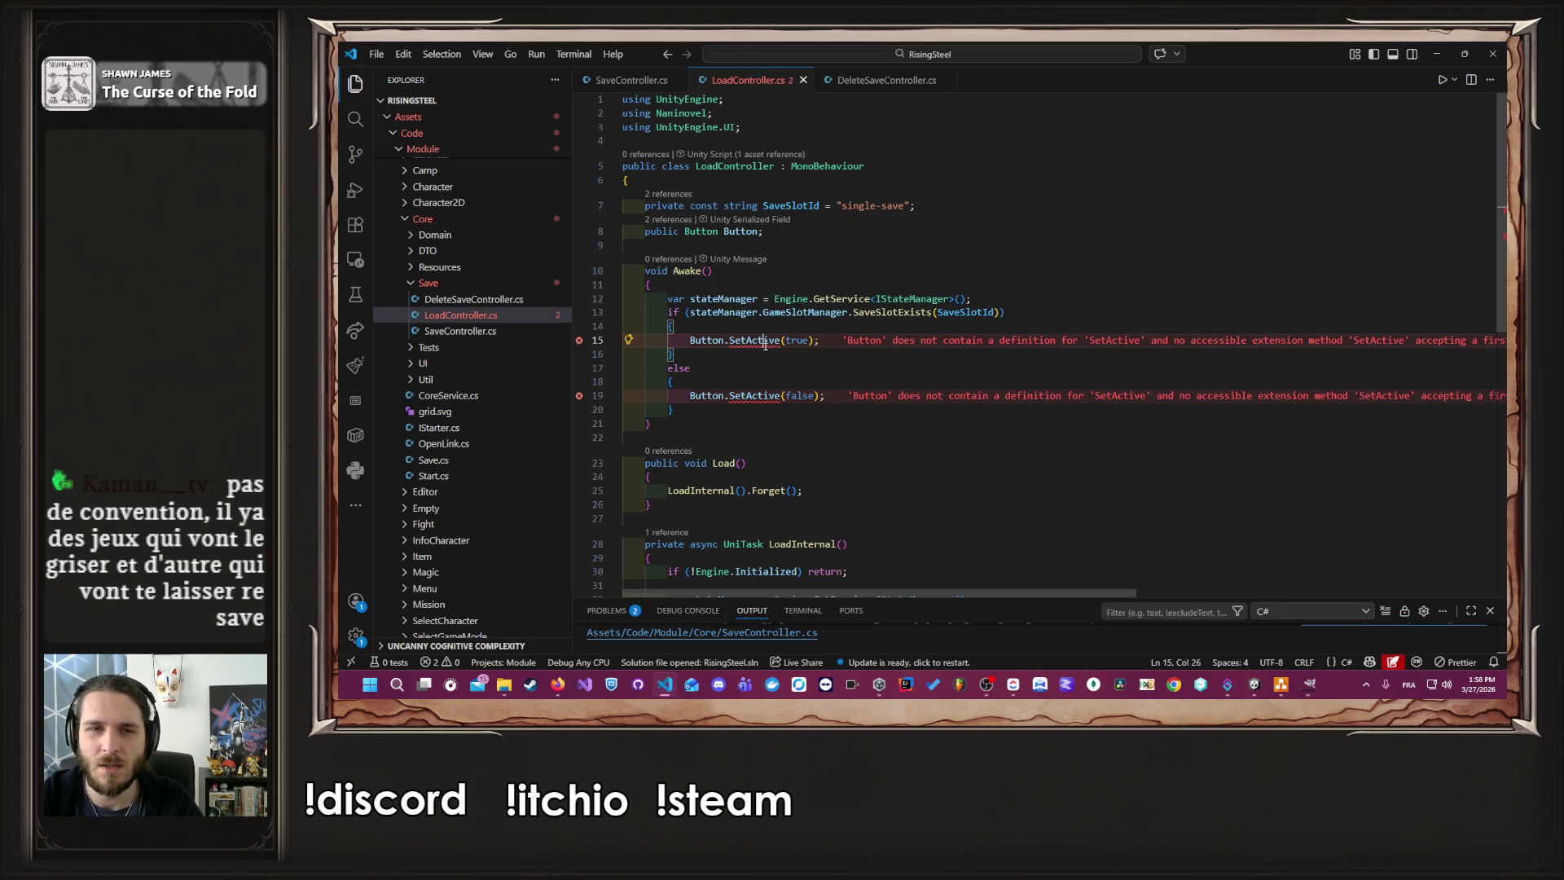
# Replace line 15's Button.SetActive(true) with Button.interactable = true;.
pyautogui.press('BackSpace')
pyautogui.press('BackSpace')
pyautogui.press('BackSpace')
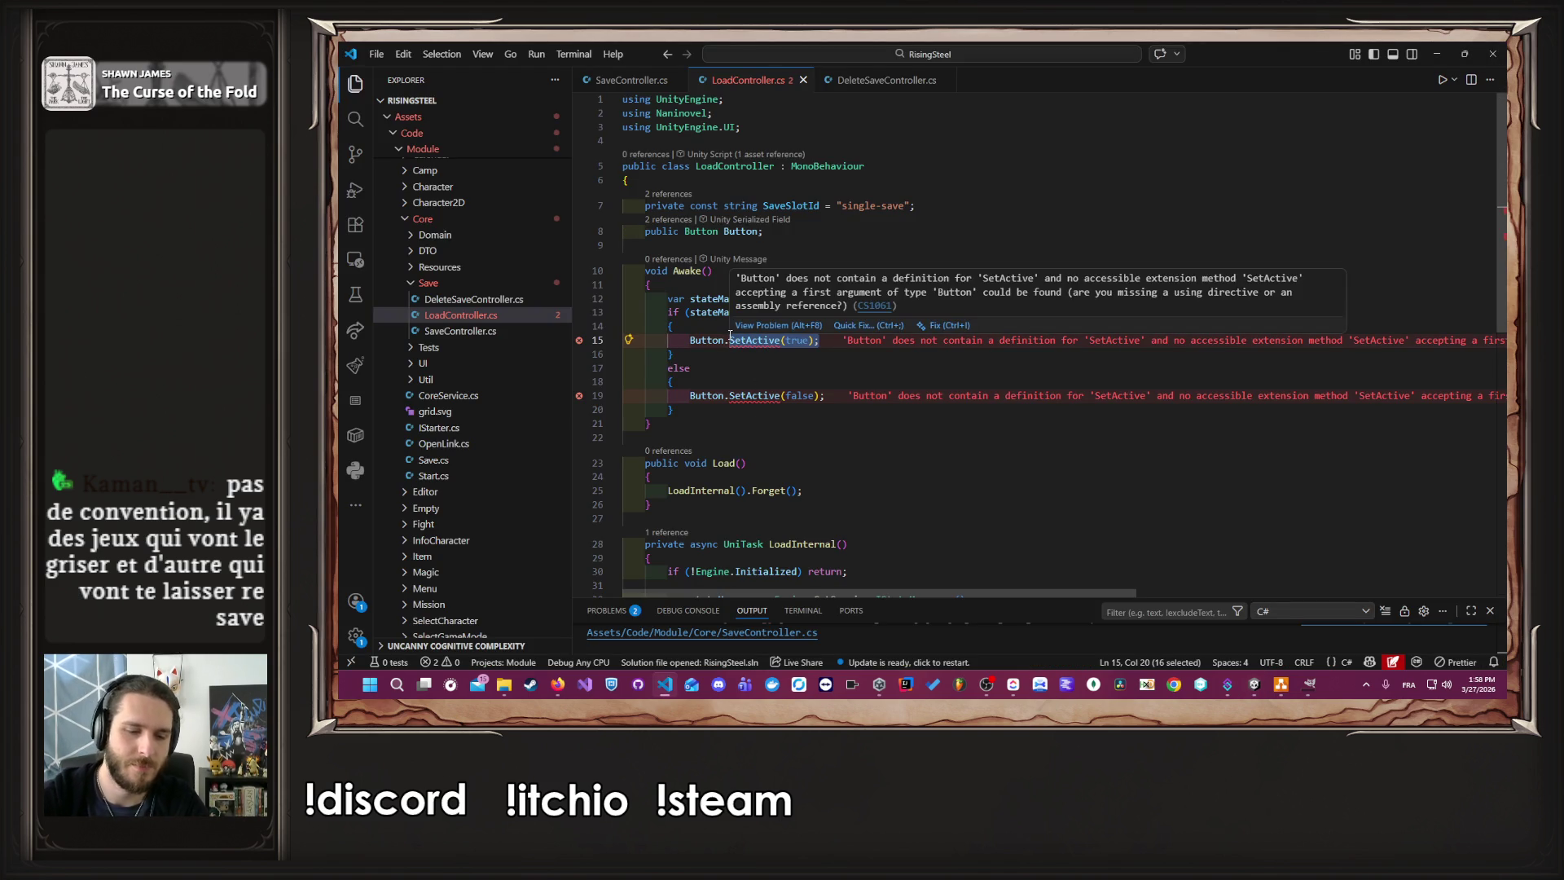
pyautogui.write('d')
pyautogui.press('BackSpace')
pyautogui.press('BackSpace')
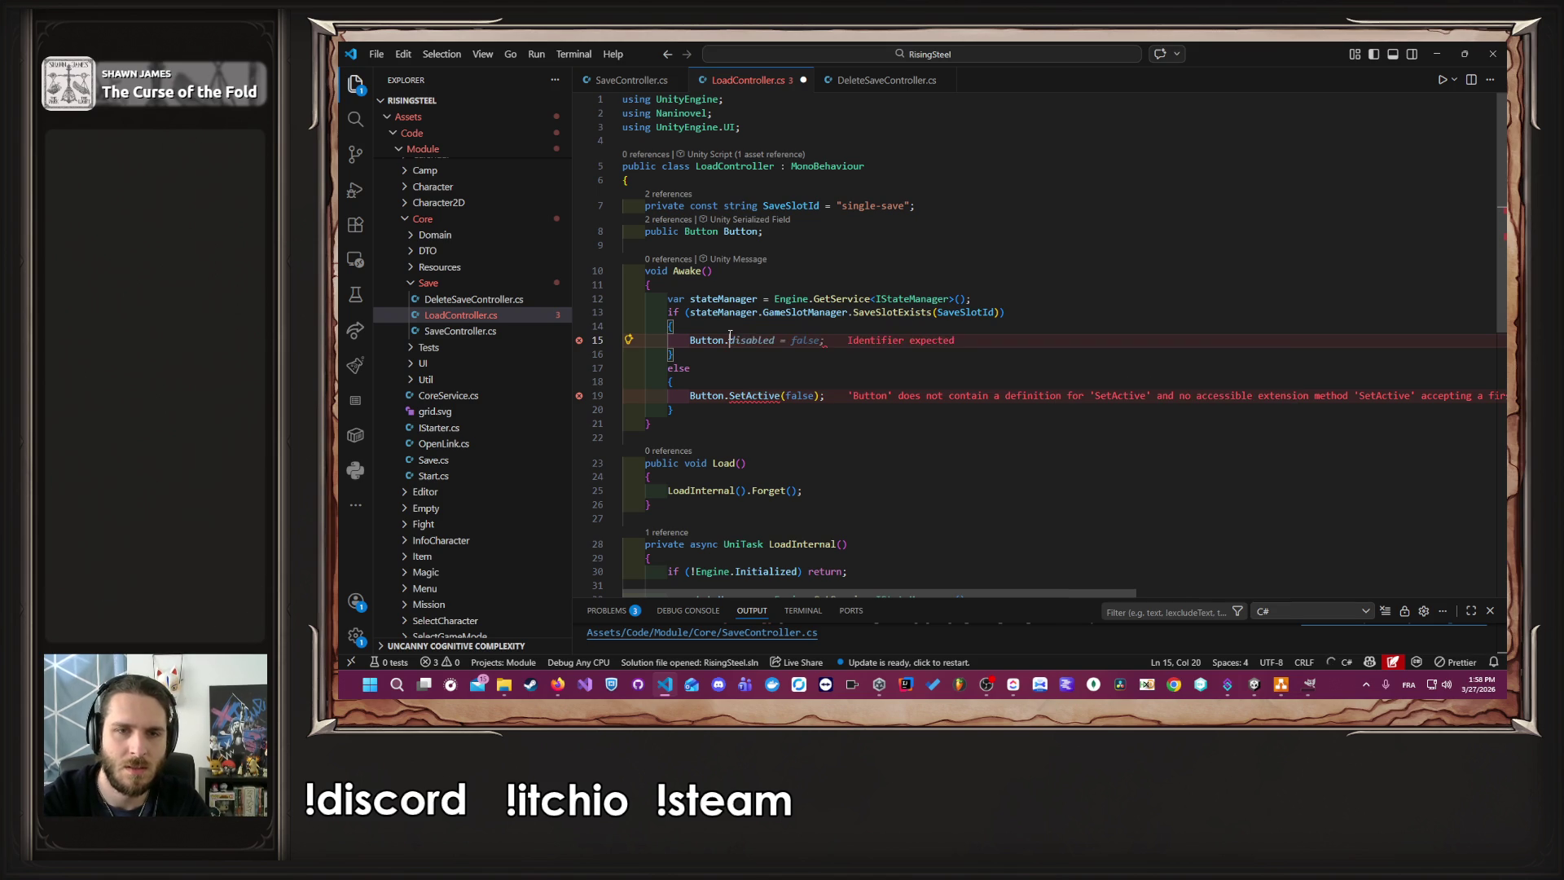
pyautogui.write('.d')
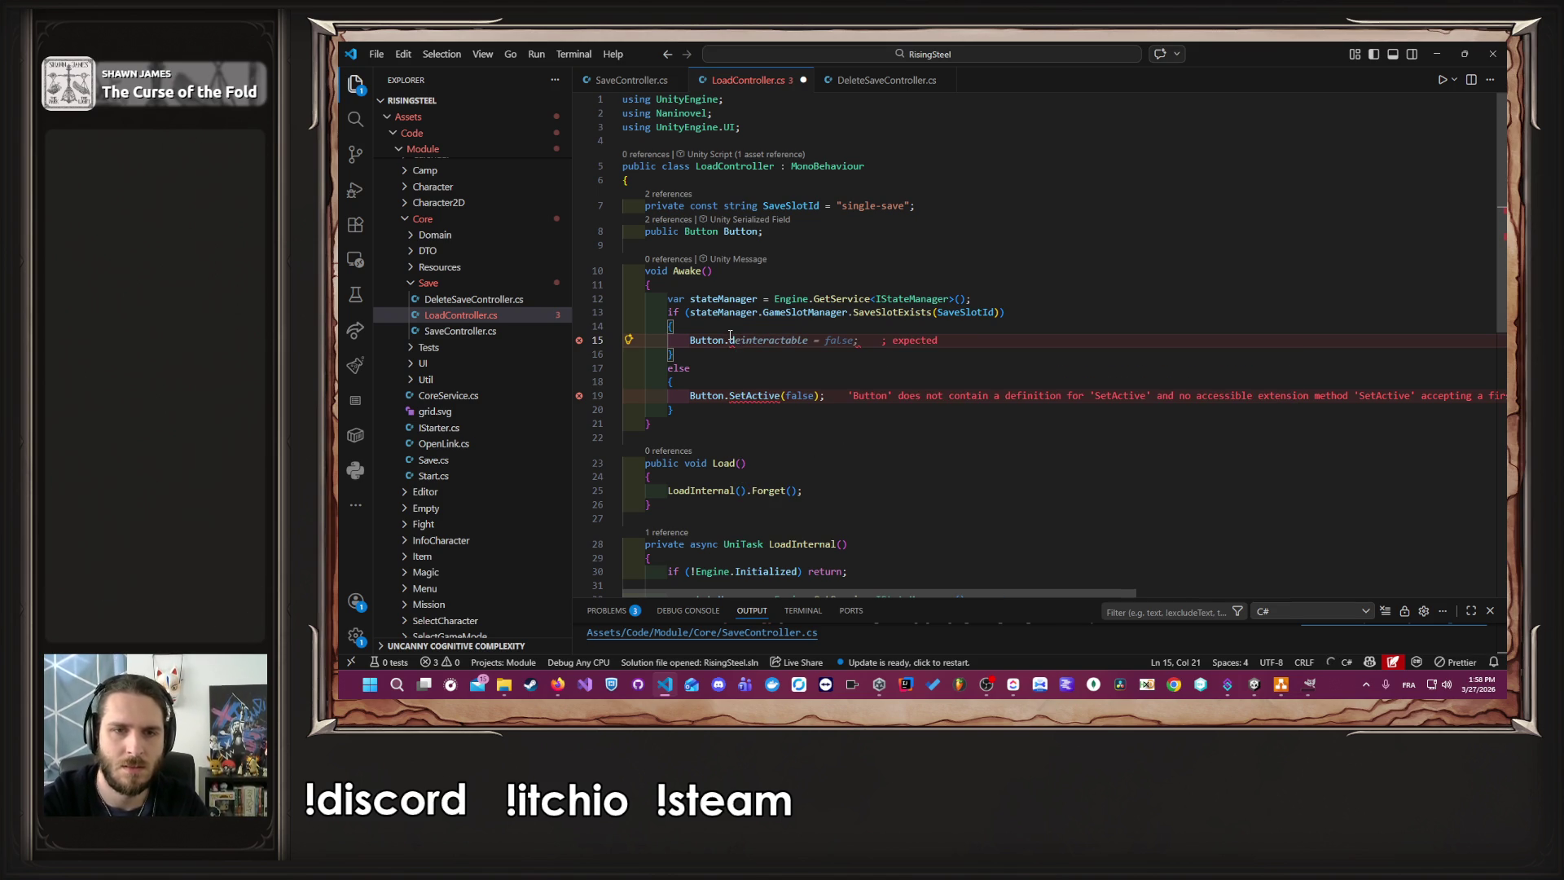
pyautogui.write('i')
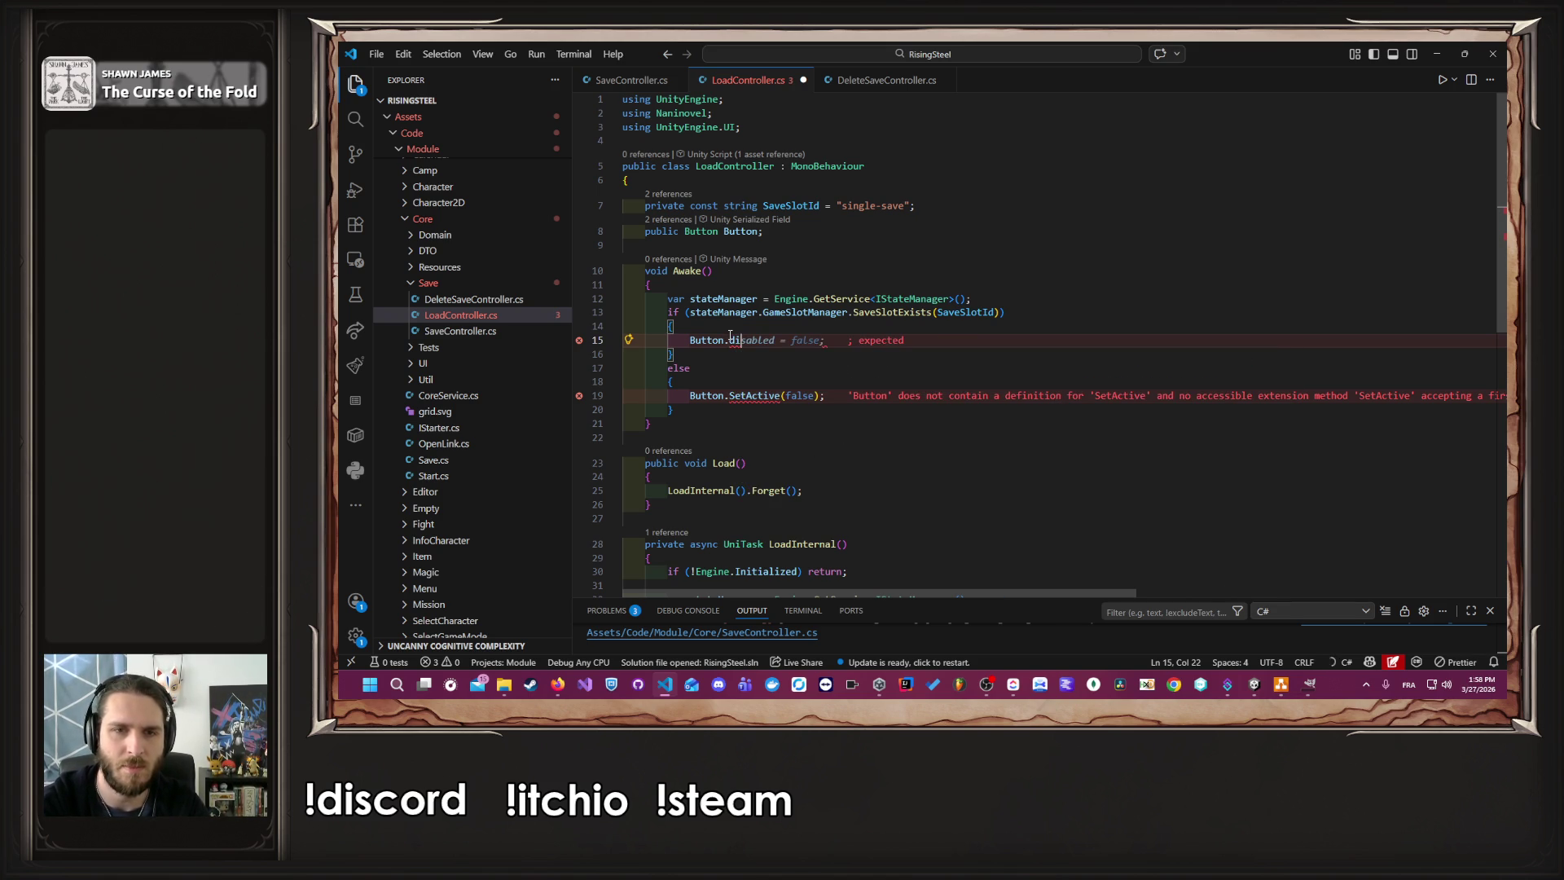
pyautogui.press('Tab')
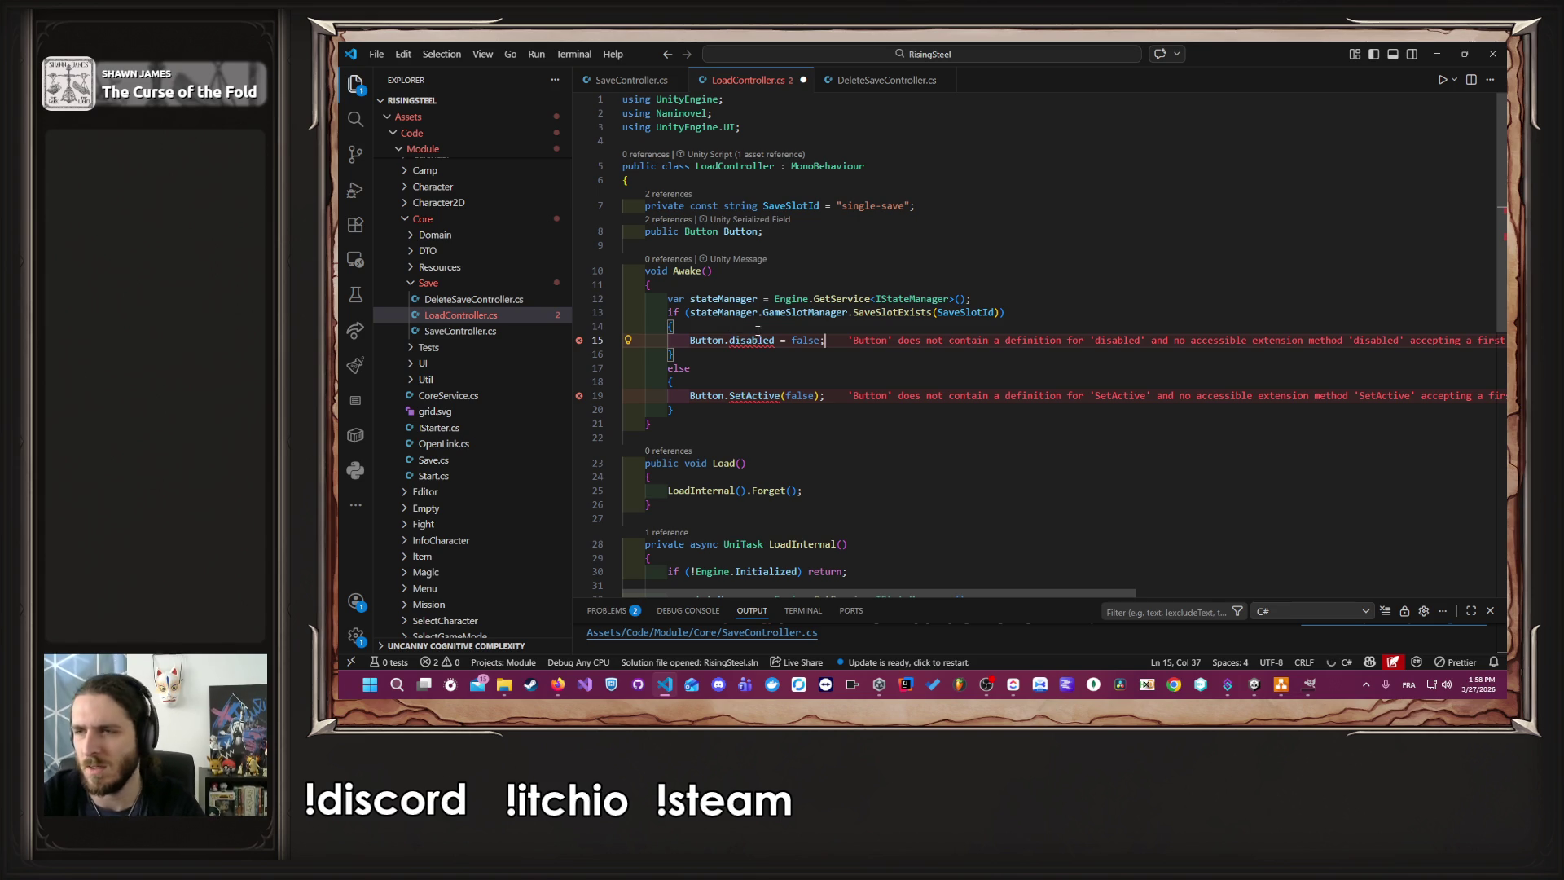
pyautogui.hotkey('alt', 'Tab')
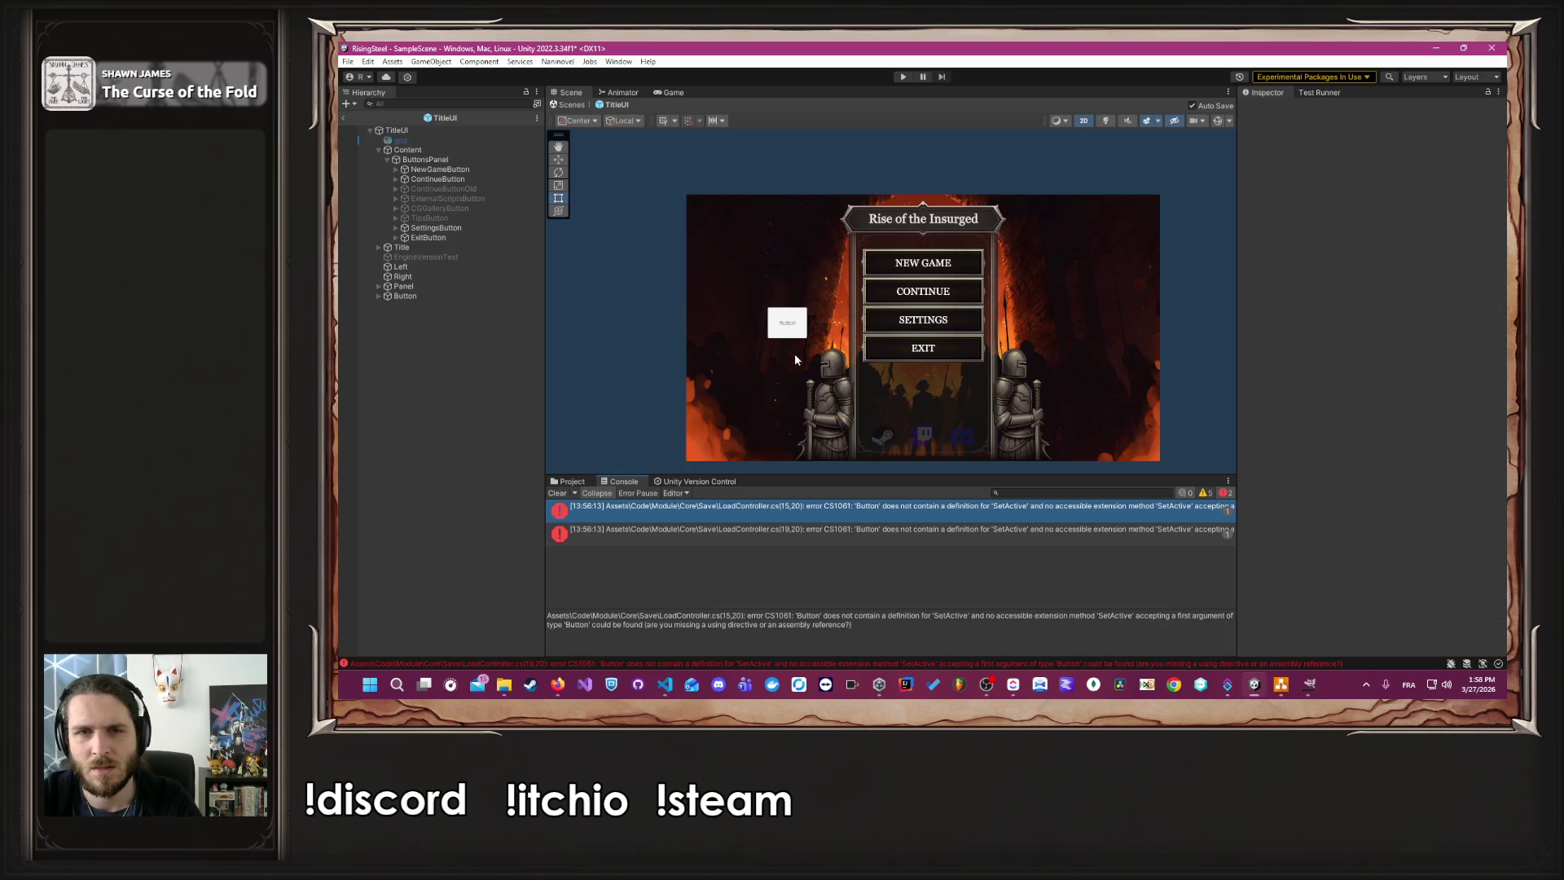
pyautogui.hotkey('alt', 'Tab')
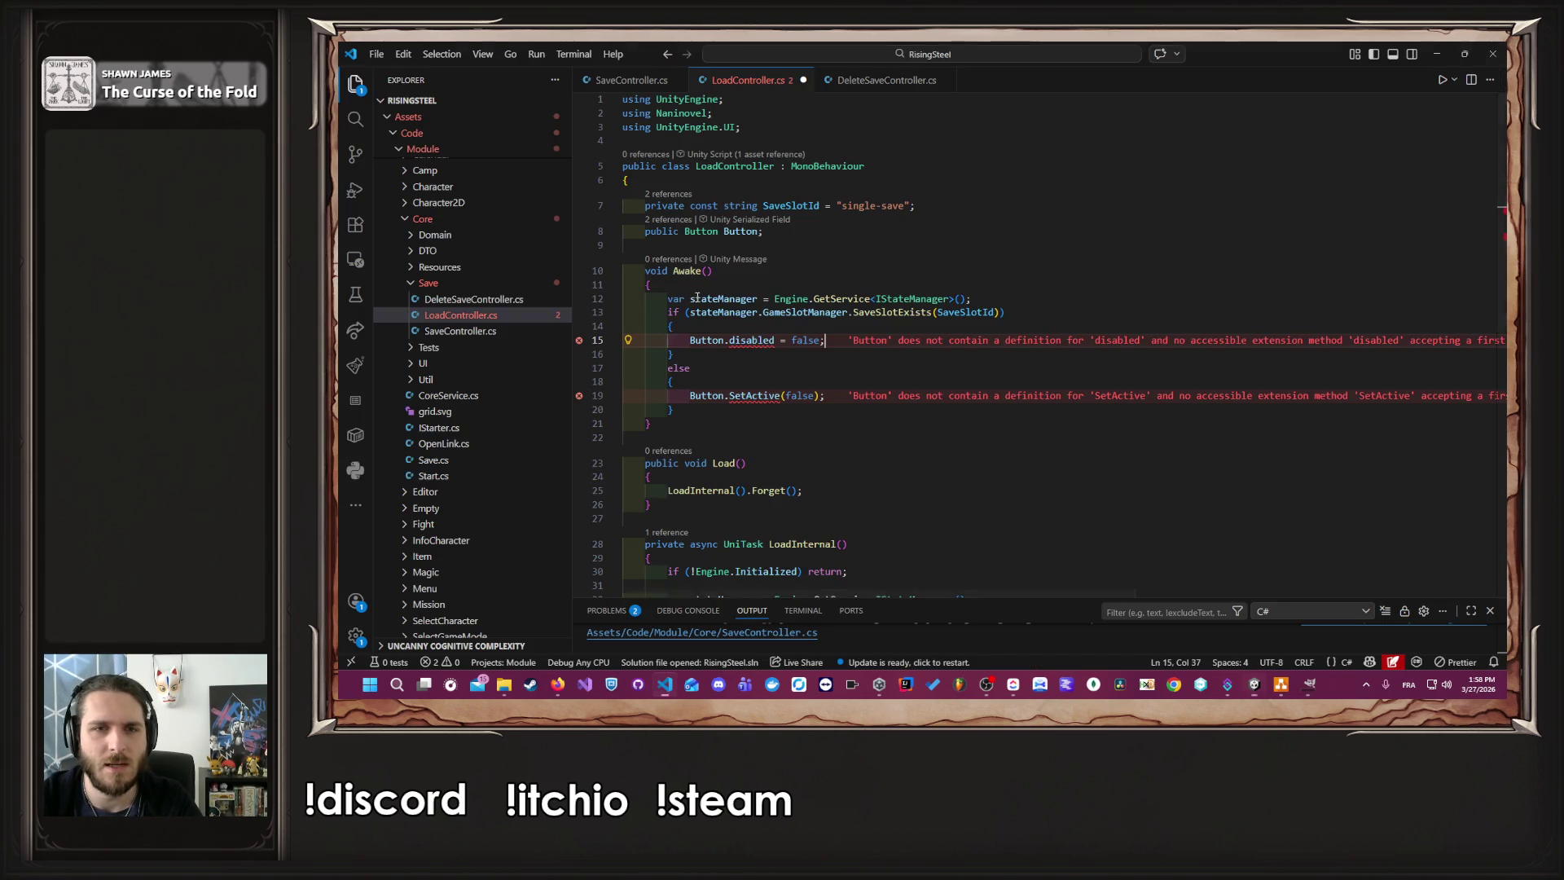
pyautogui.hotkey('ctrl', 'BackSpace')
pyautogui.hotkey('ctrl', 'BackSpace')
pyautogui.hotkey('ctrl', 'BackSpace')
pyautogui.write('interactable = true;')
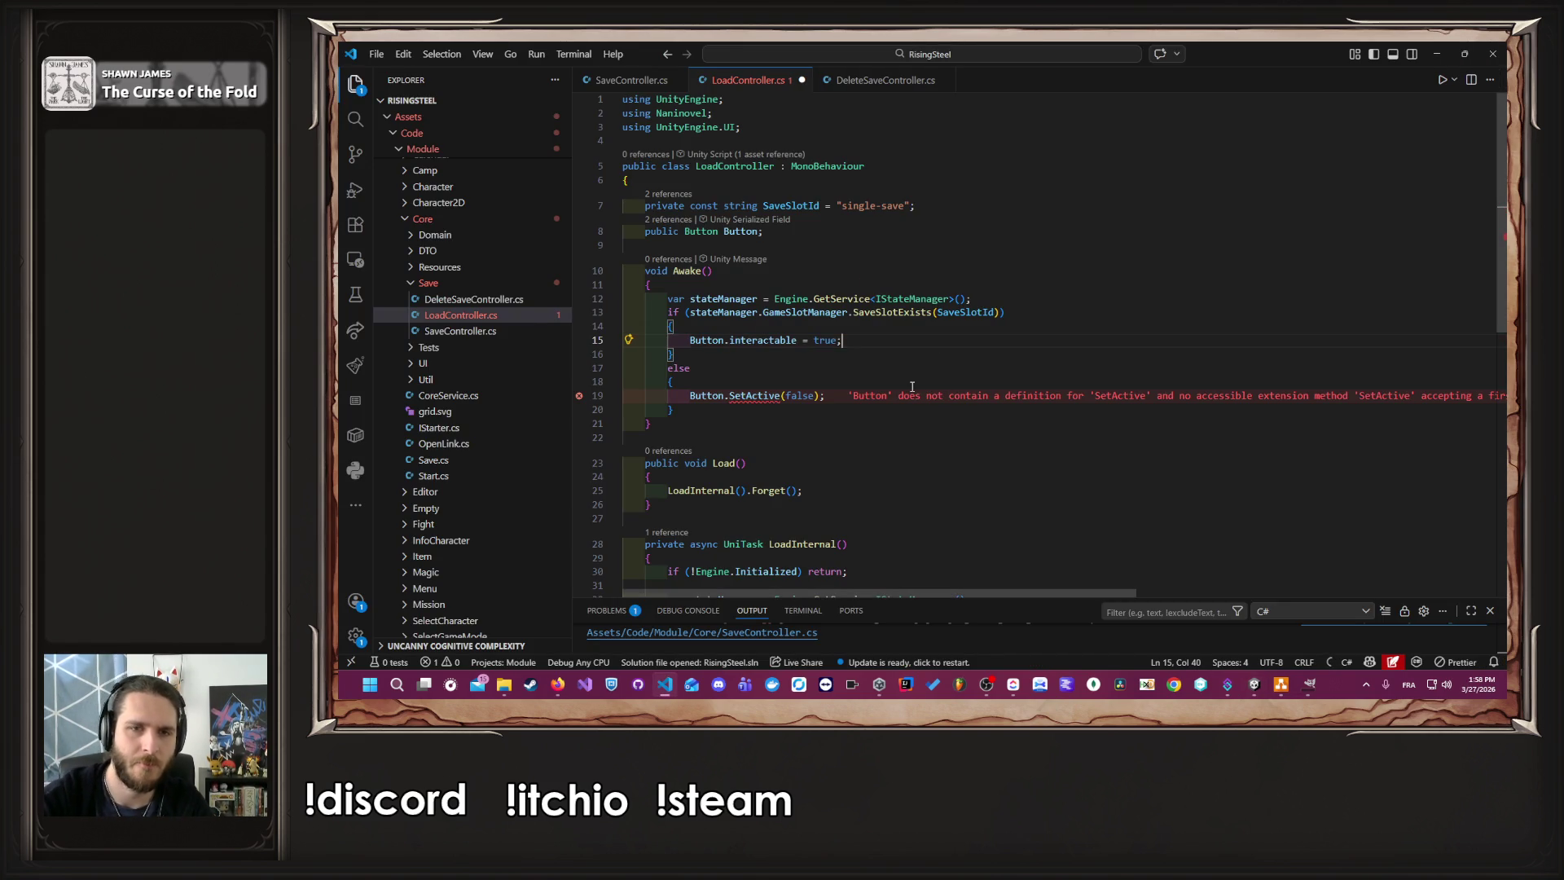
# Replace line 19's Button.SetActive(false) with Button.interactable = false; and let Unity recompile.
pyautogui.press('Down')
pyautogui.press('Down')
pyautogui.press('Down')
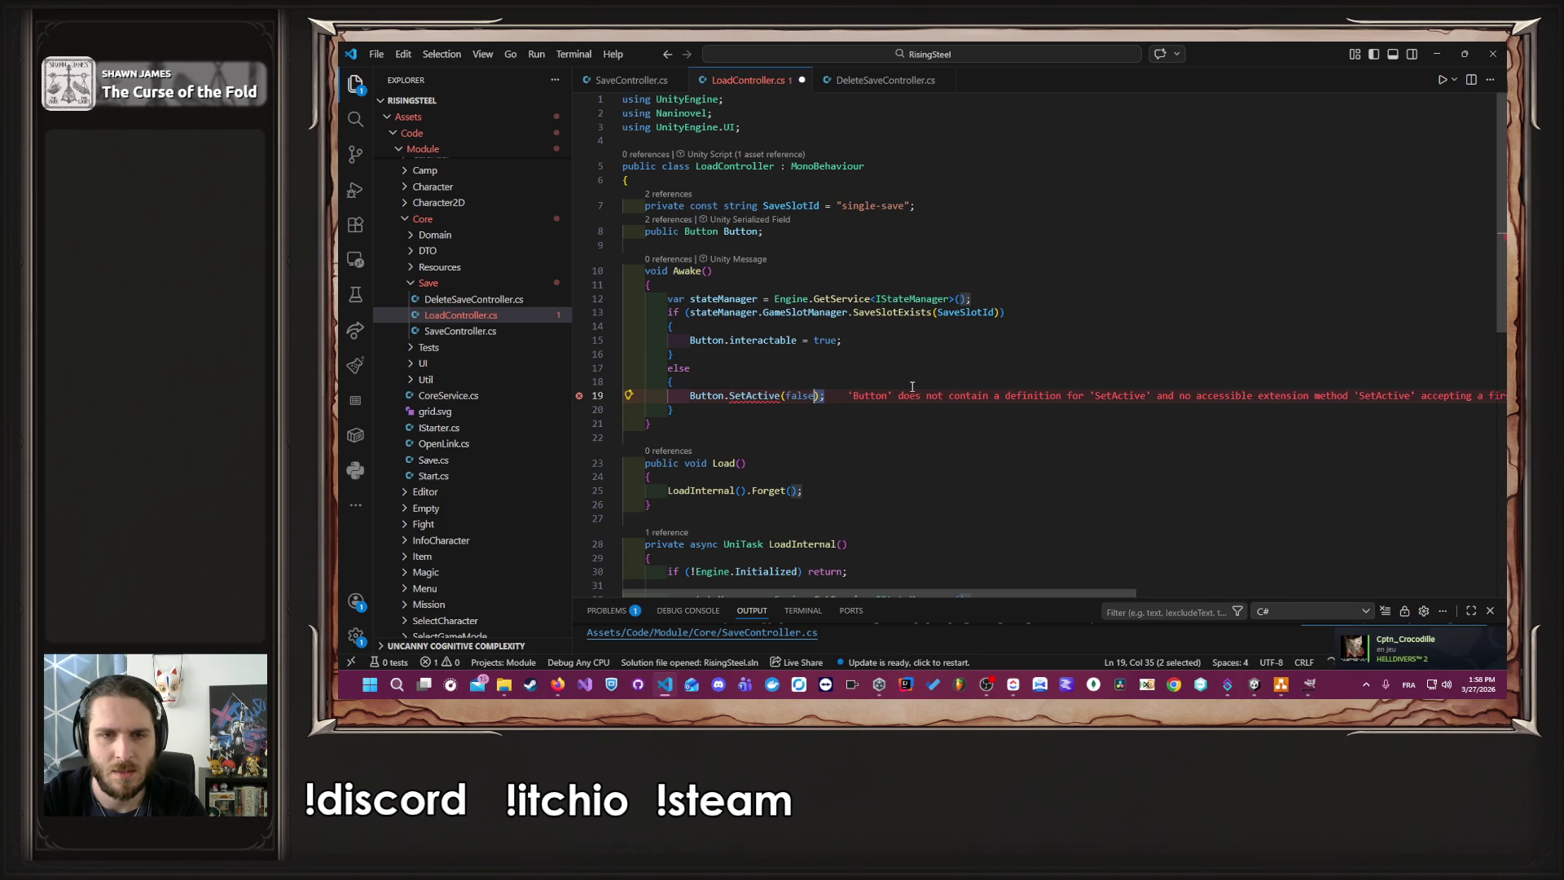
pyautogui.hotkey('ctrl', 'shift', 'Left')
pyautogui.hotkey('ctrl', 'shift', 'Left')
pyautogui.hotkey('ctrl', 'shift', 'Left')
pyautogui.press('BackSpace')
pyautogui.hotkey('ctrl', 'space')
pyautogui.write('interactable = false;')
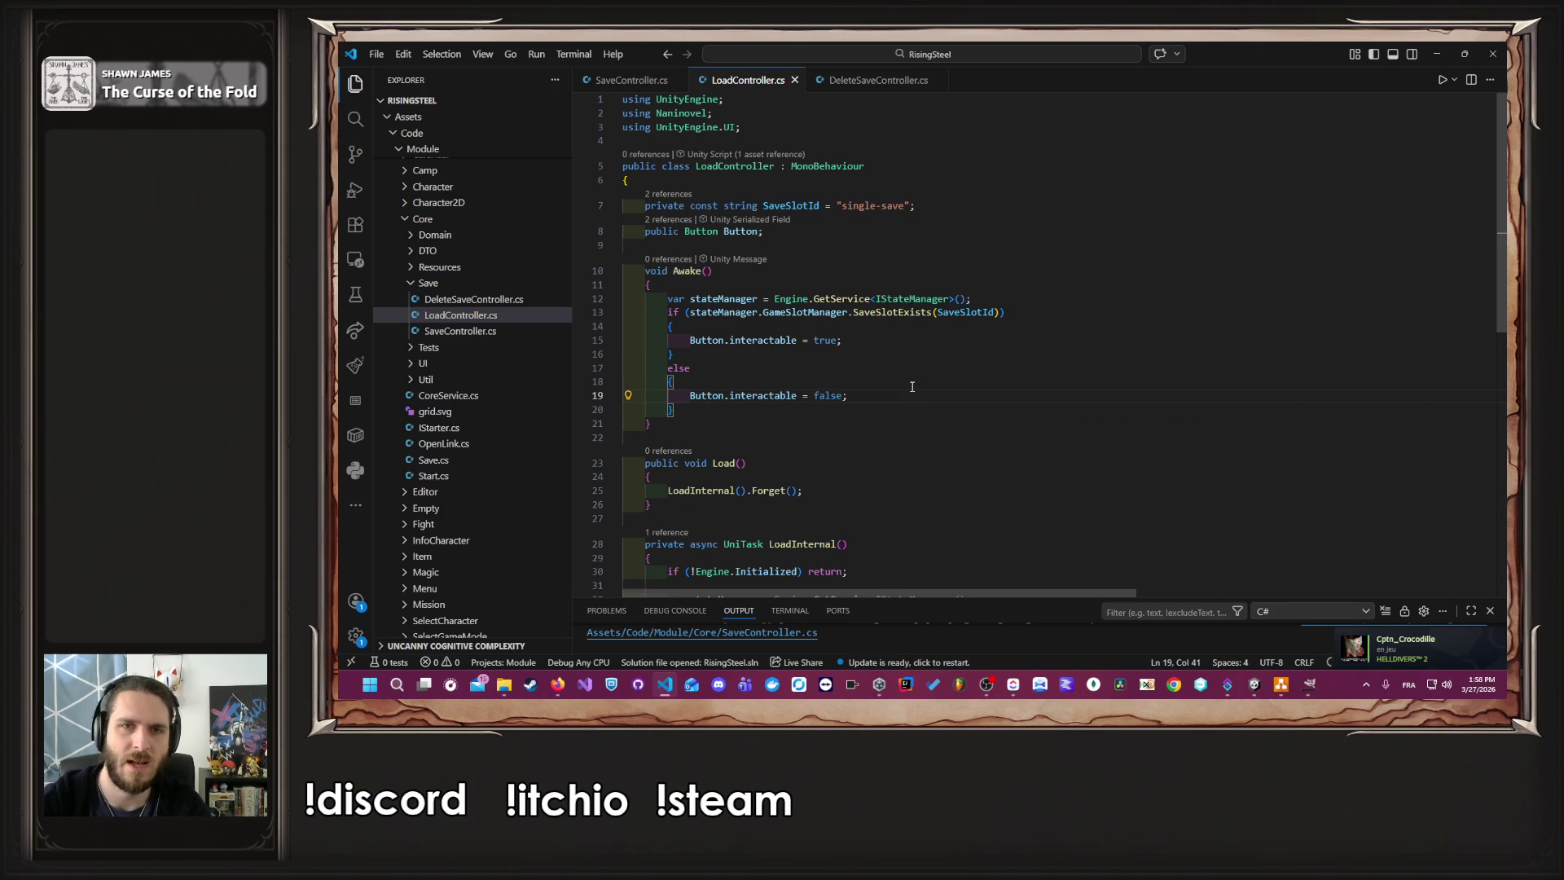
pyautogui.click(1436, 54)
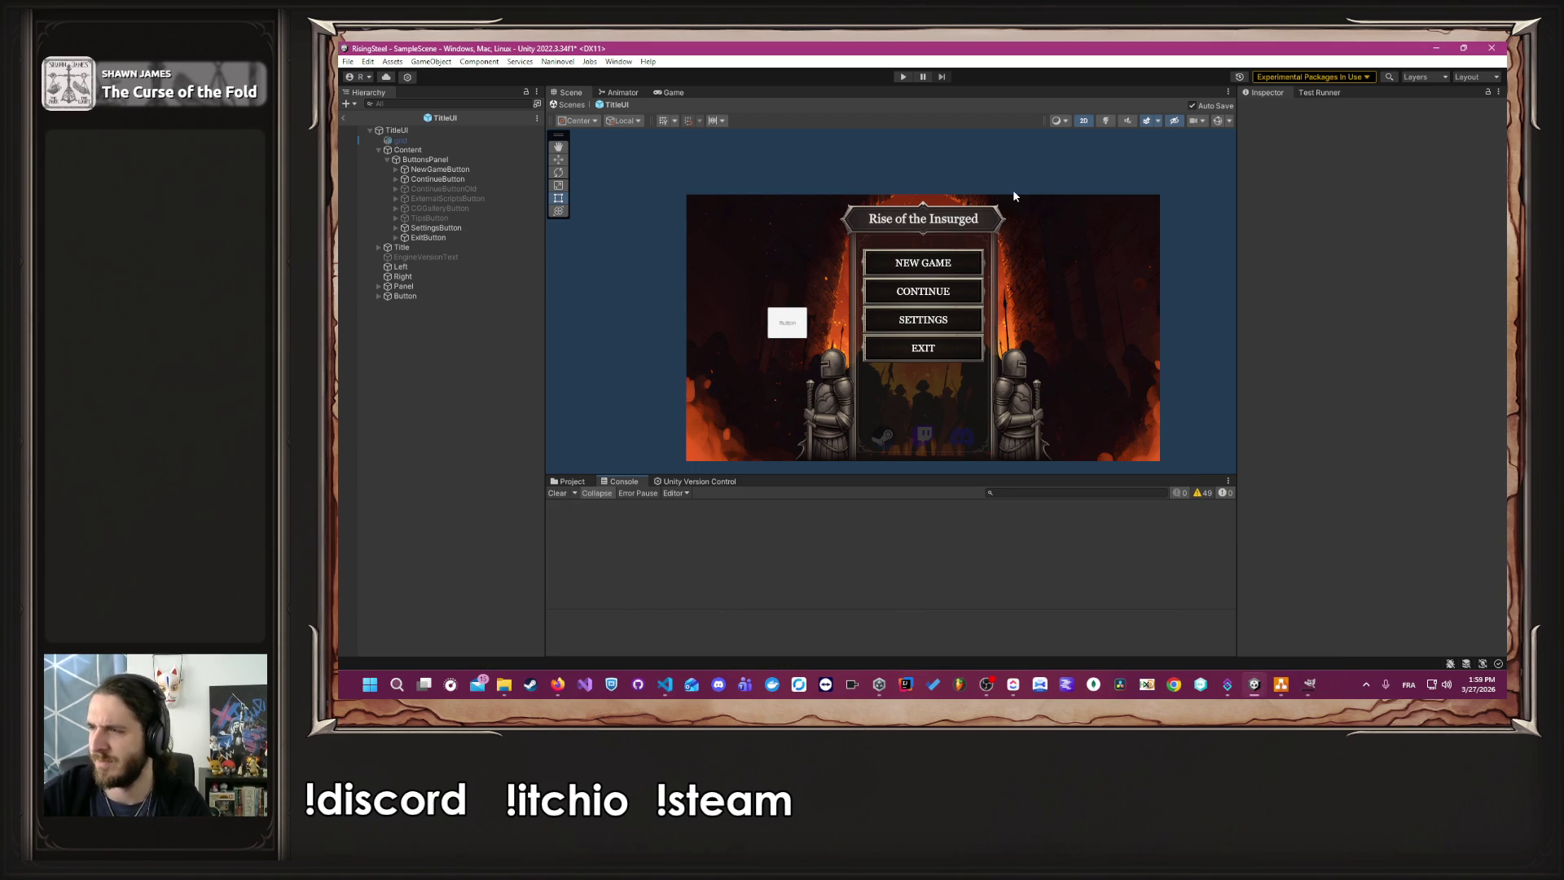
# Play the title screen, view the NullReferenceException in LoadController.Awake line 19, then stop.
pyautogui.click(904, 76)
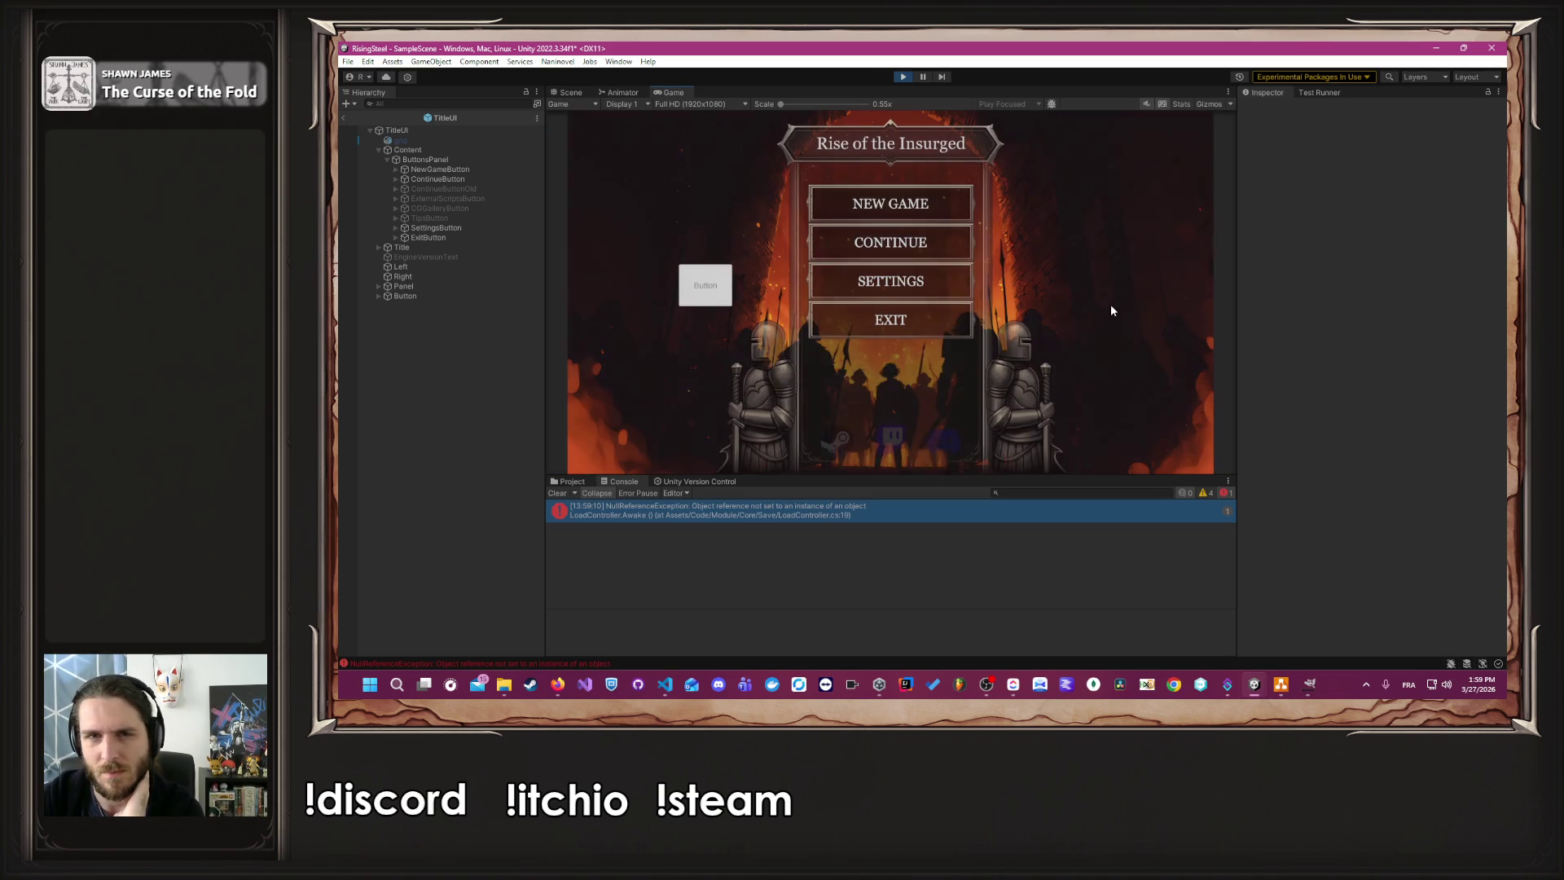
pyautogui.click(740, 515)
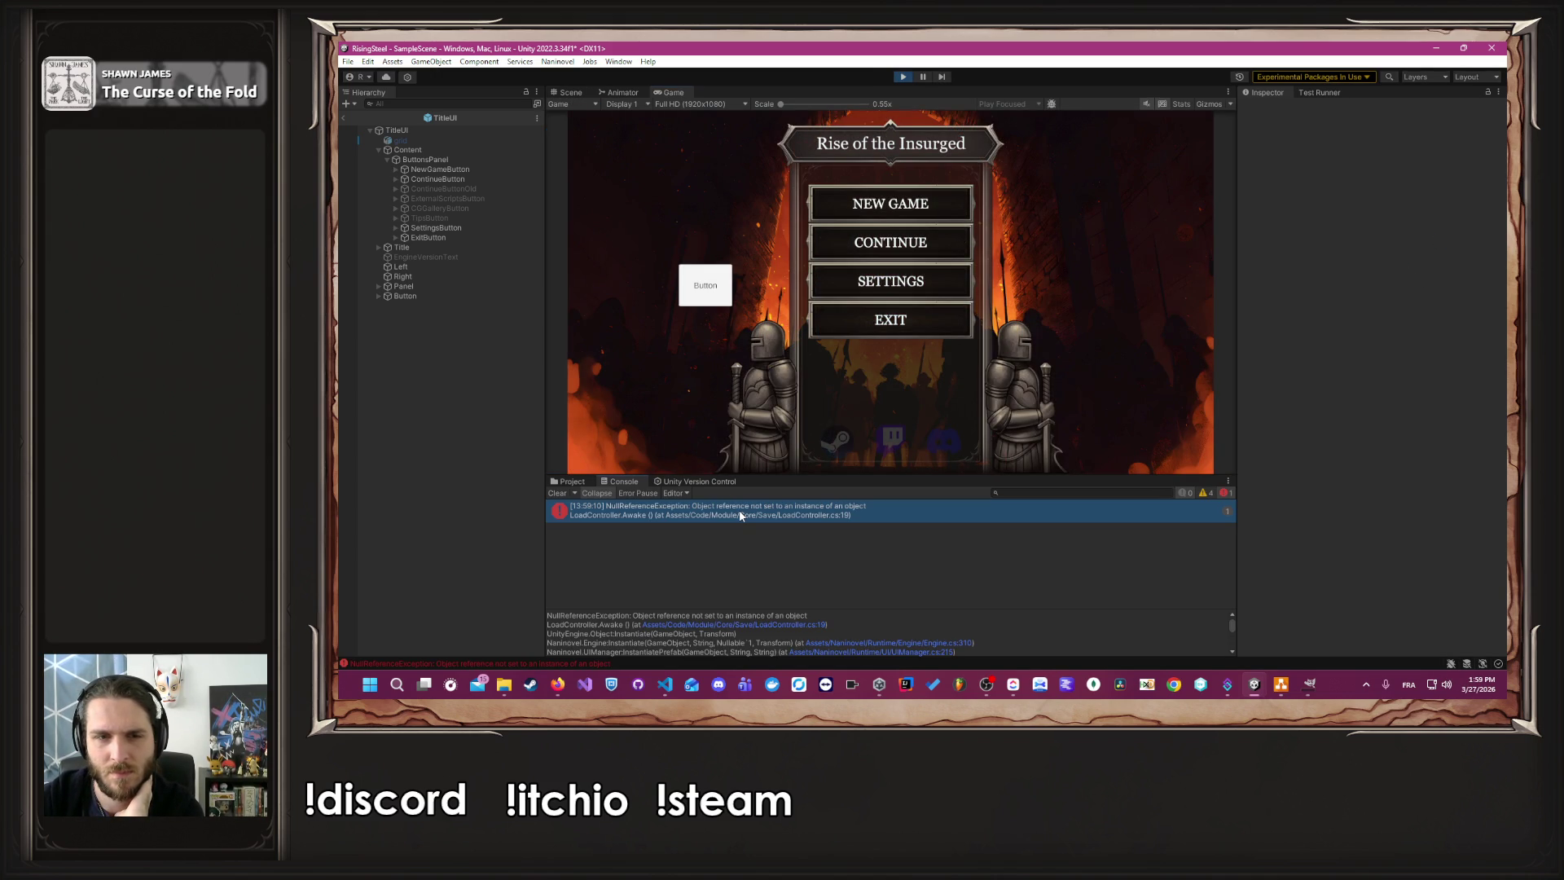
pyautogui.doubleClick(741, 516)
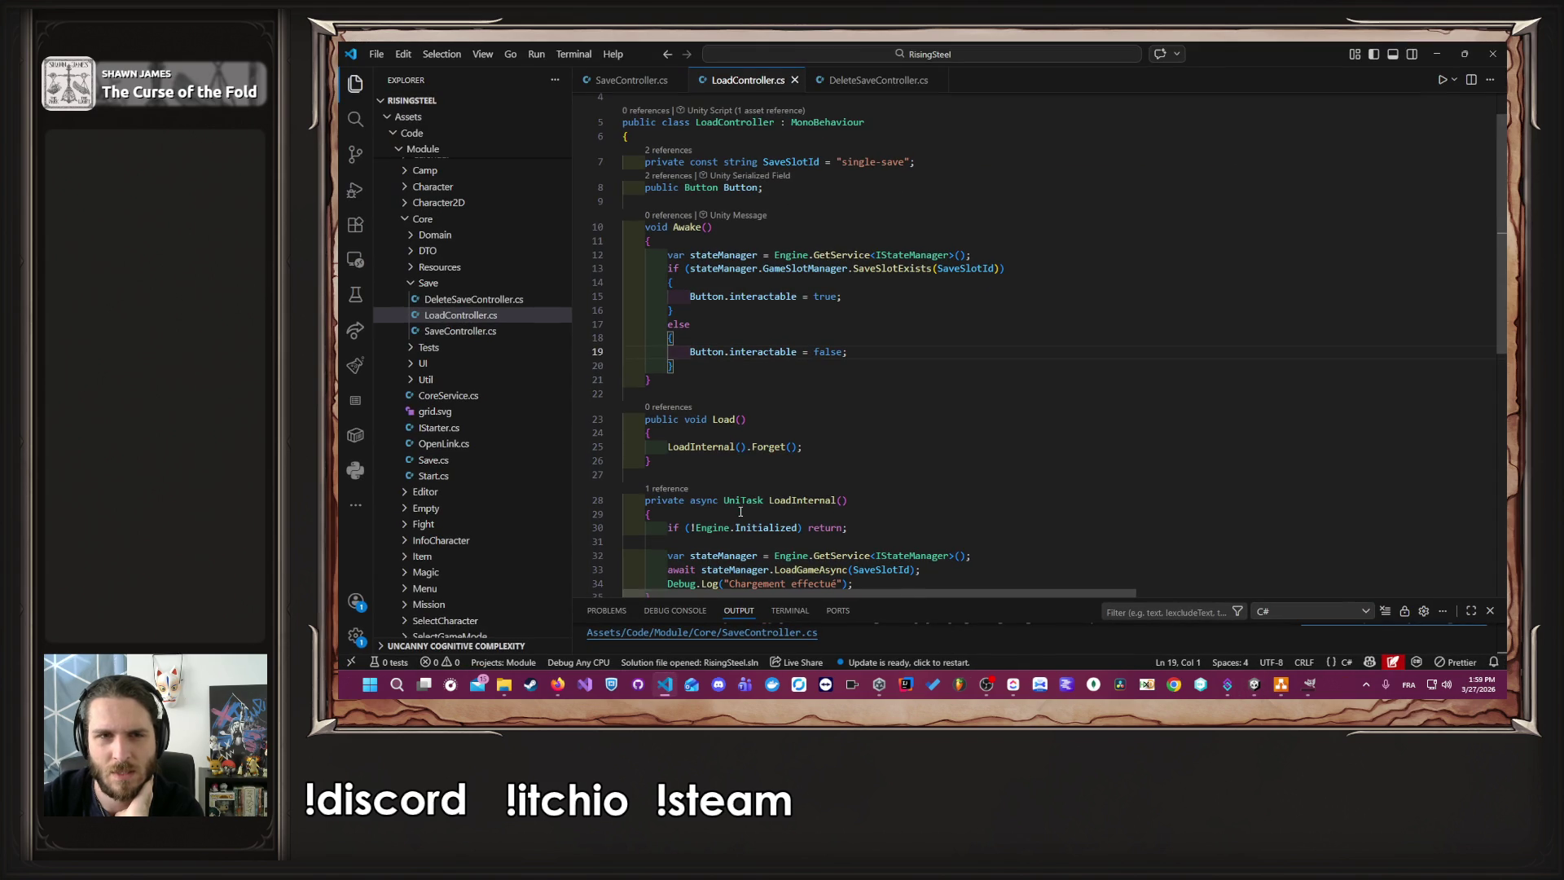
pyautogui.hotkey('alt', 'Tab')
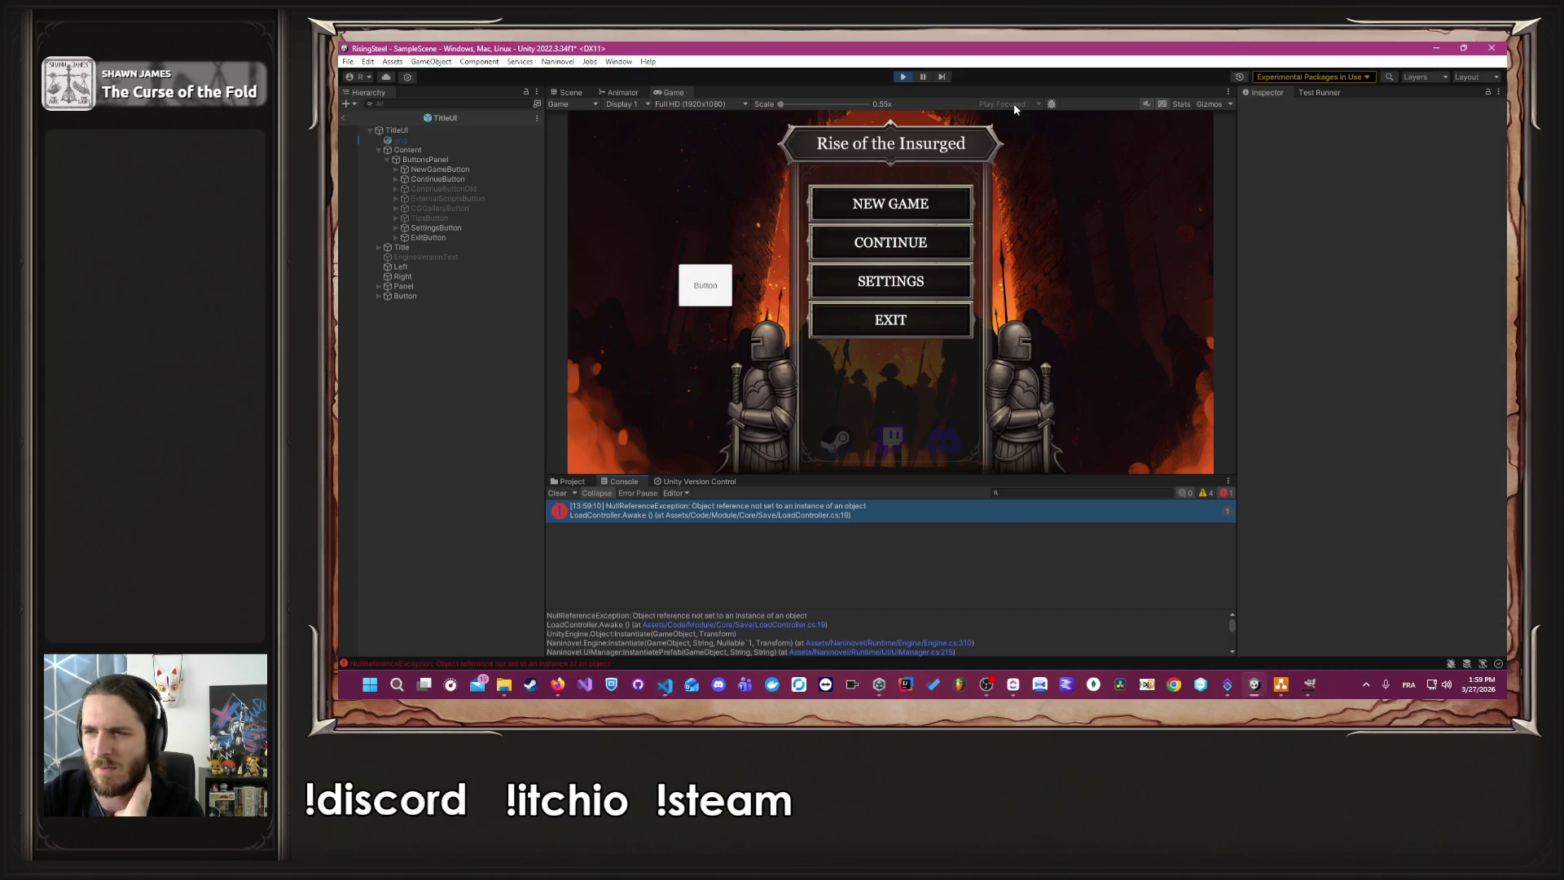
pyautogui.click(900, 75)
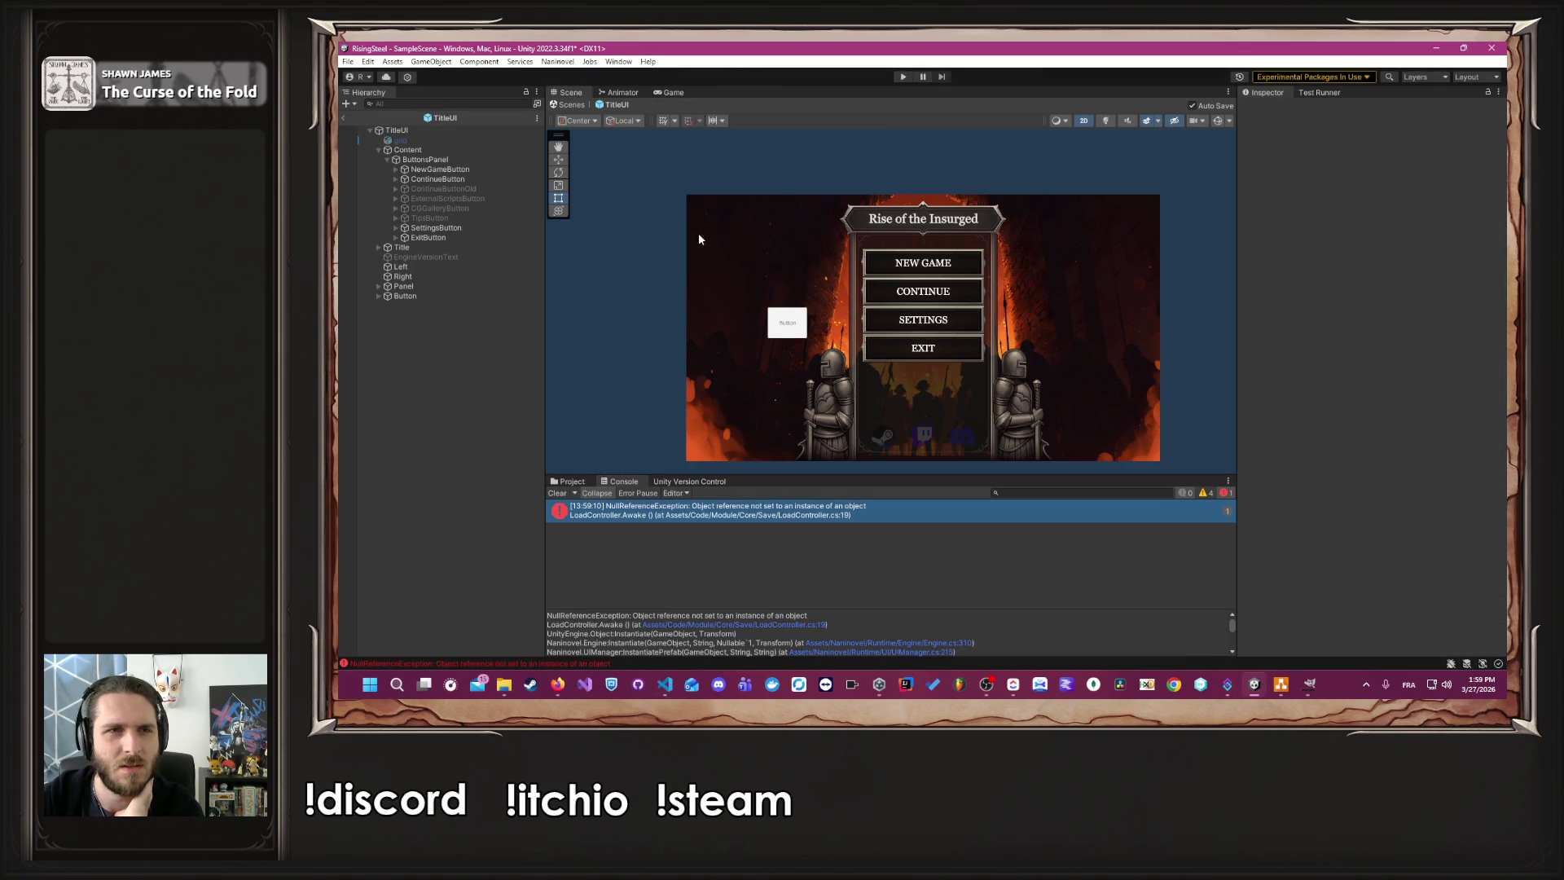
# Verify the Load Controller's Button field references ContinueButton, then clear the Console.
pyautogui.click(435, 179)
pyautogui.scroll(-5, 1390, 358)
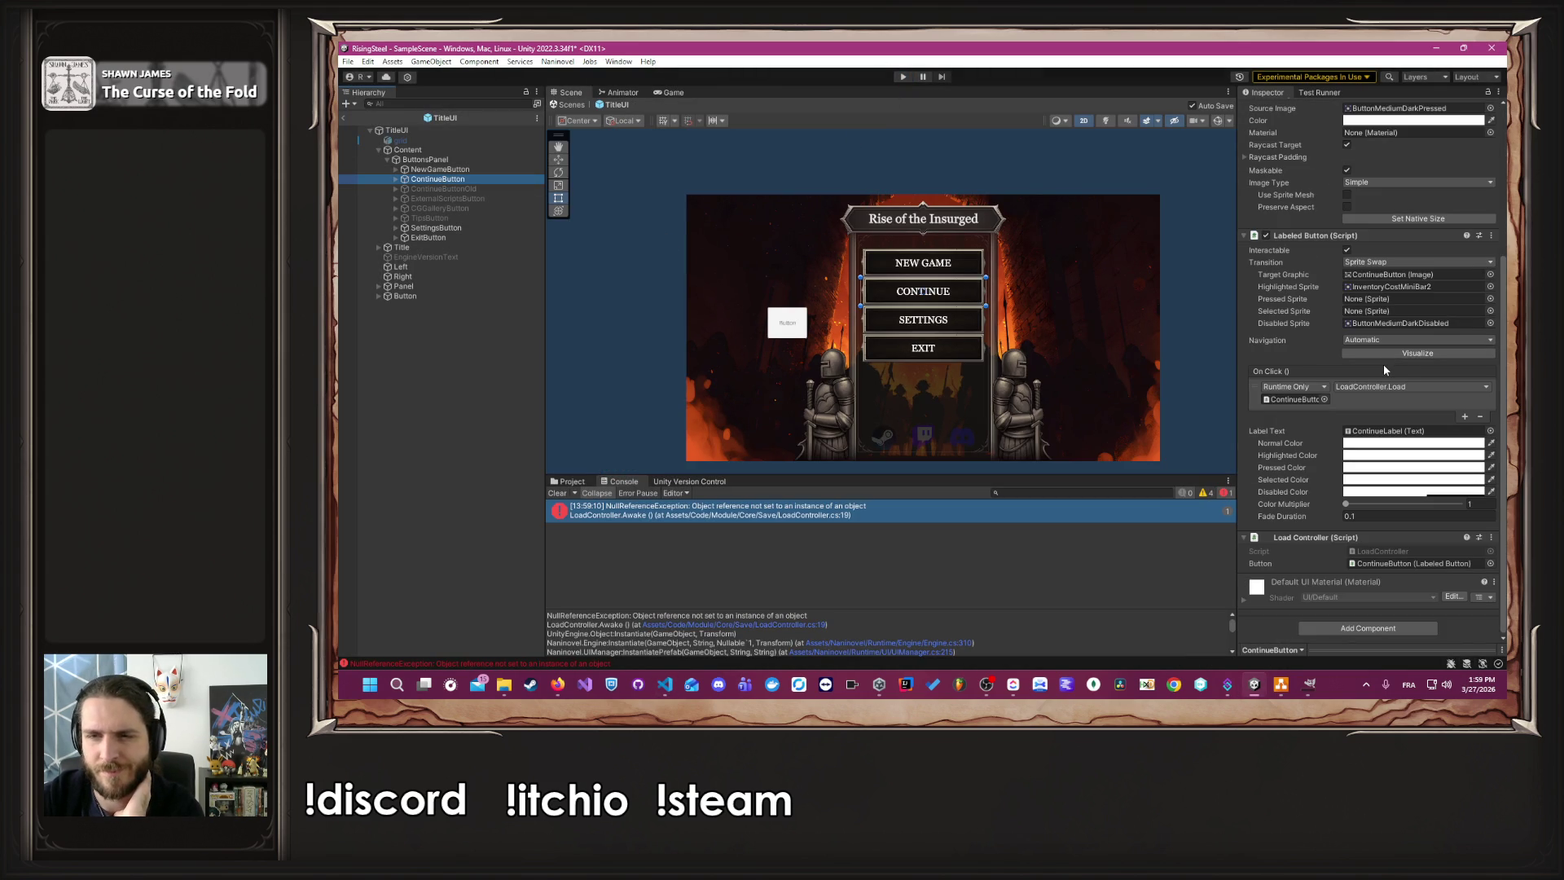
pyautogui.click(1056, 393)
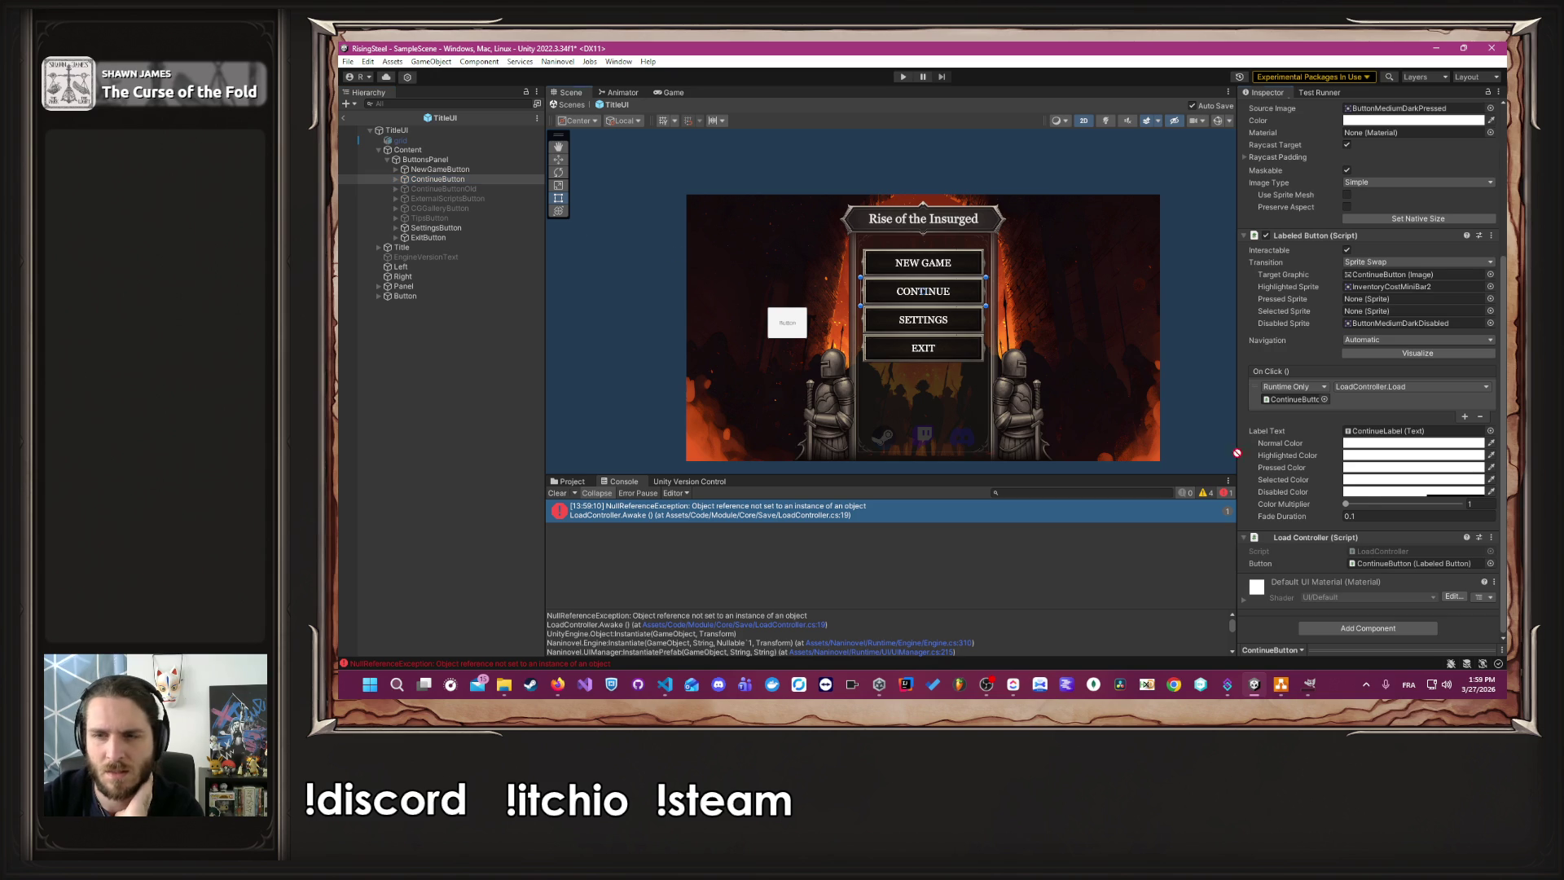
pyautogui.click(1400, 566)
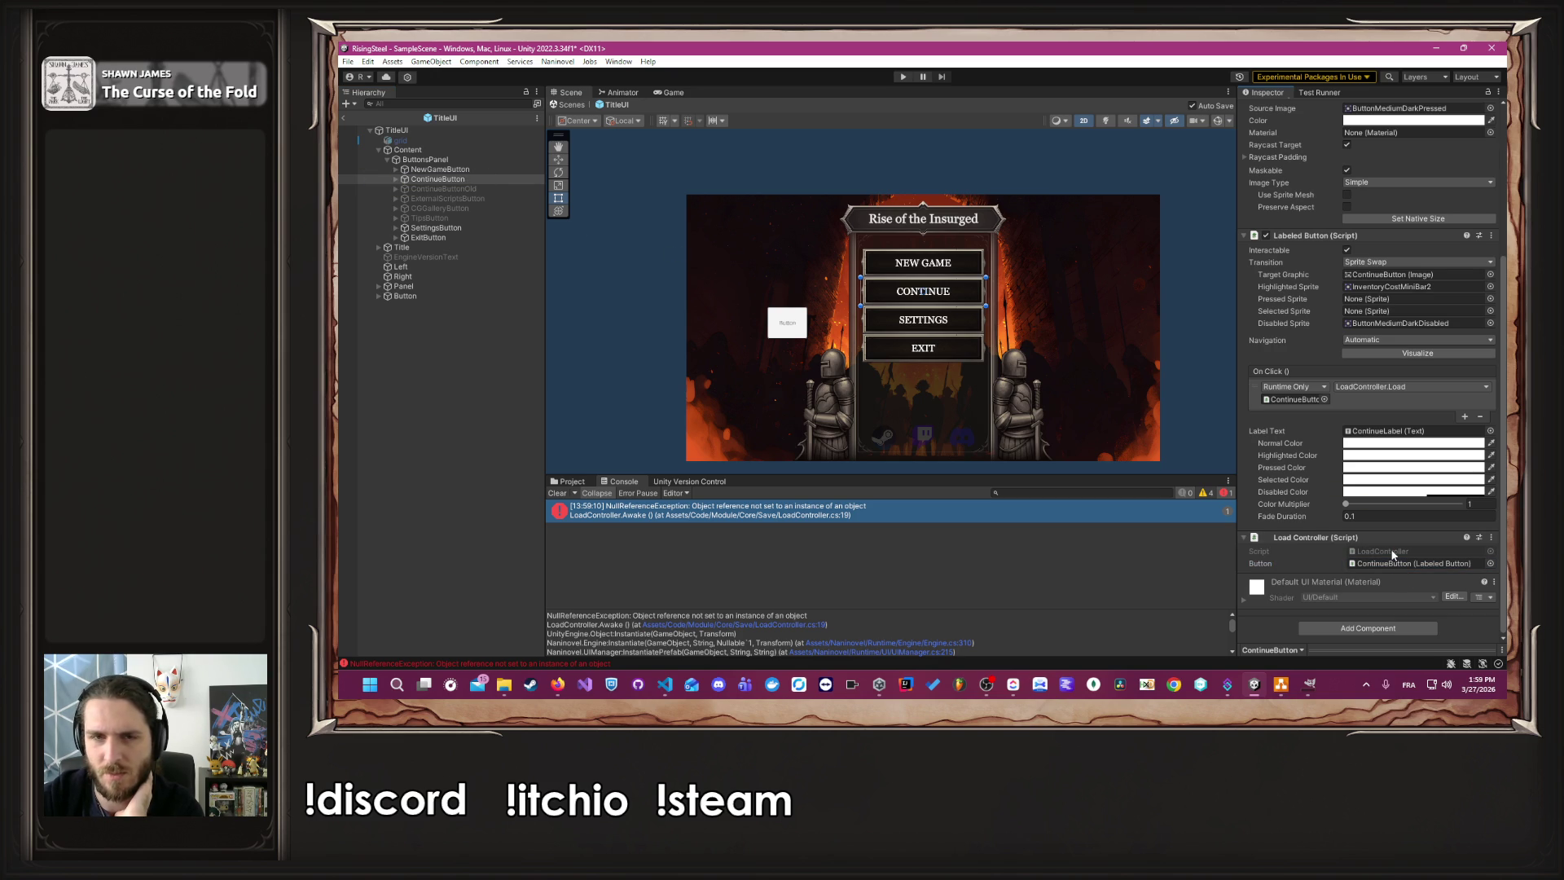
pyautogui.doubleClick(1385, 551)
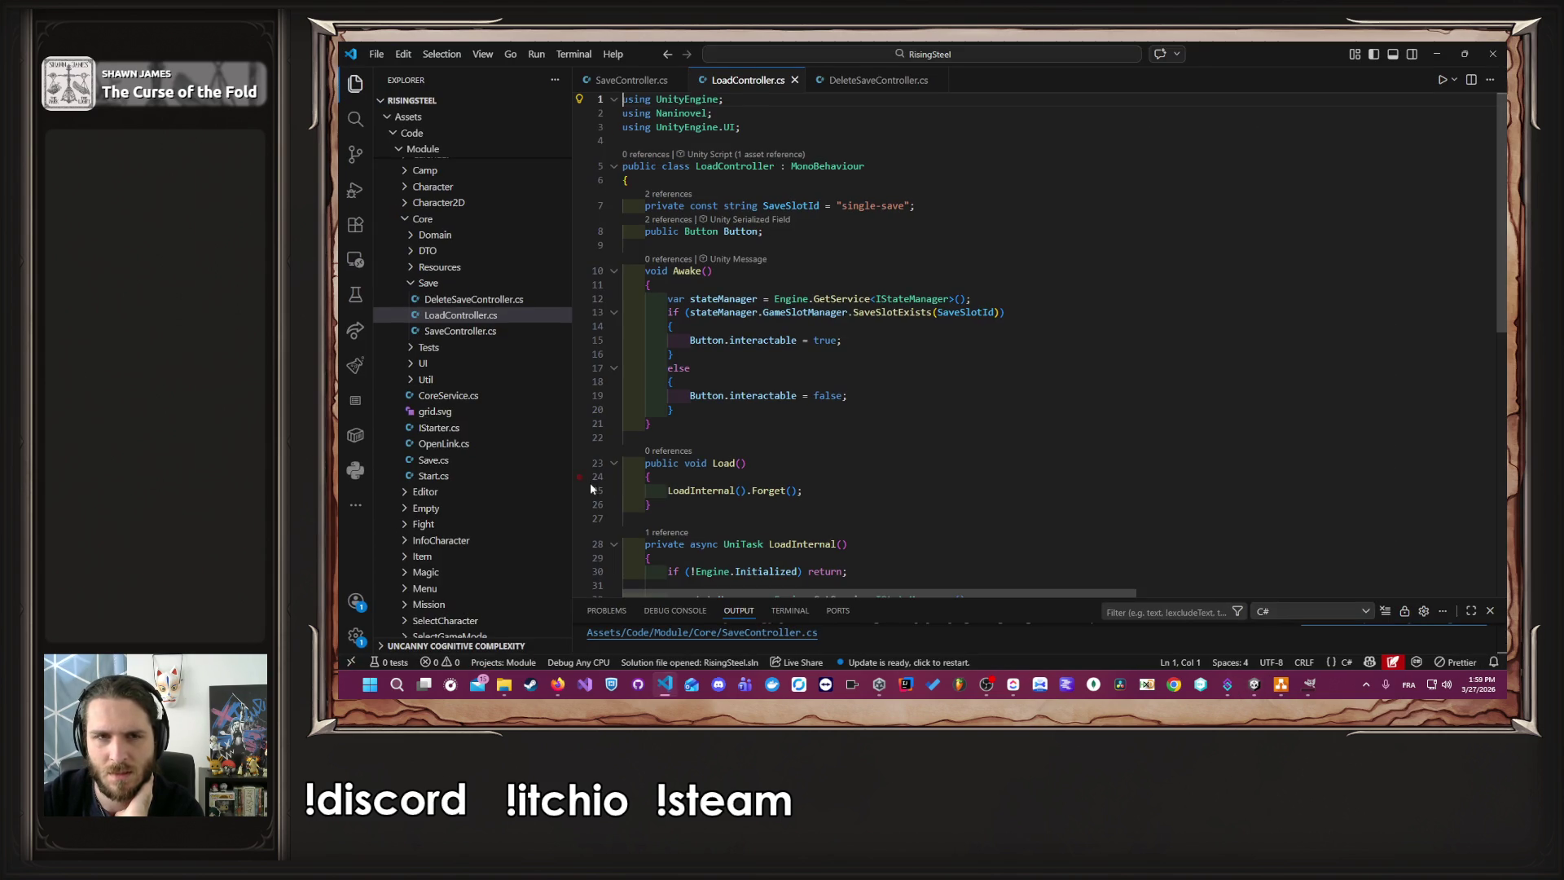
pyautogui.click(830, 247)
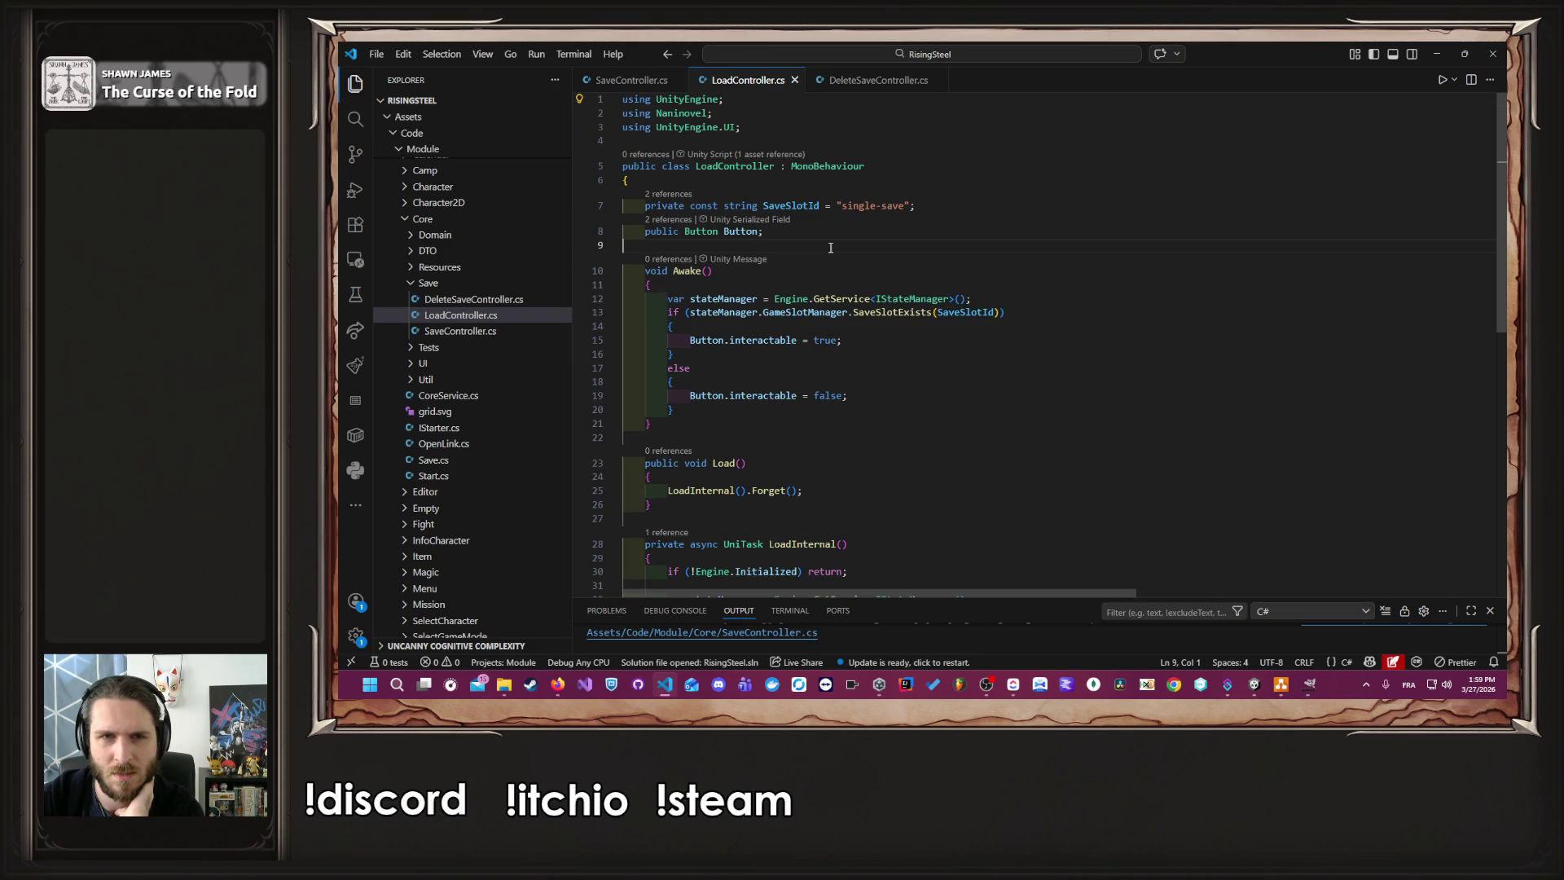
pyautogui.click(1436, 54)
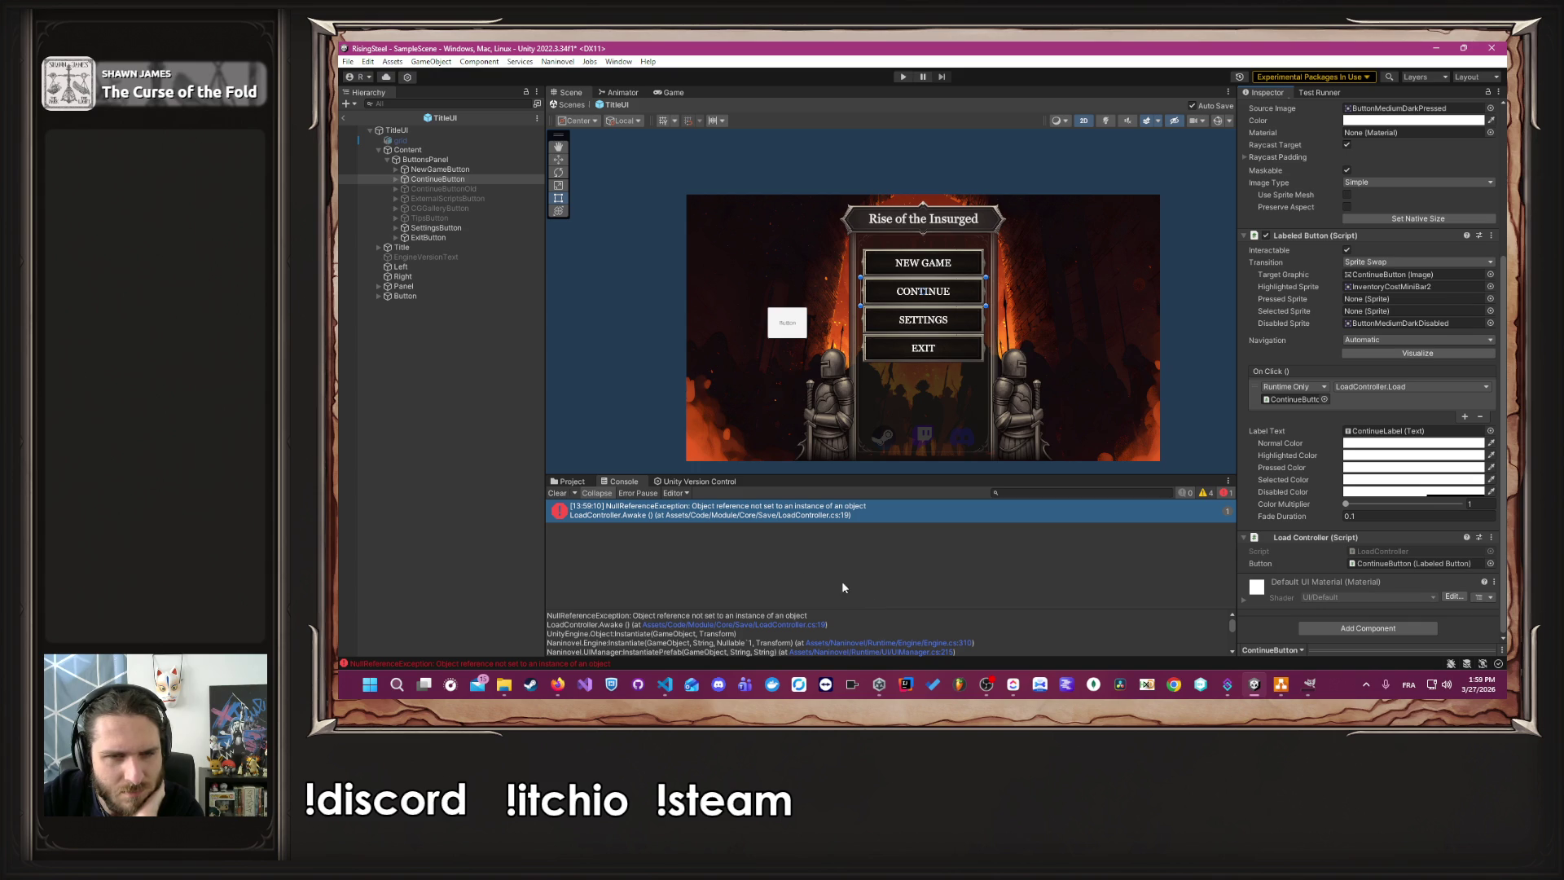
pyautogui.click(558, 493)
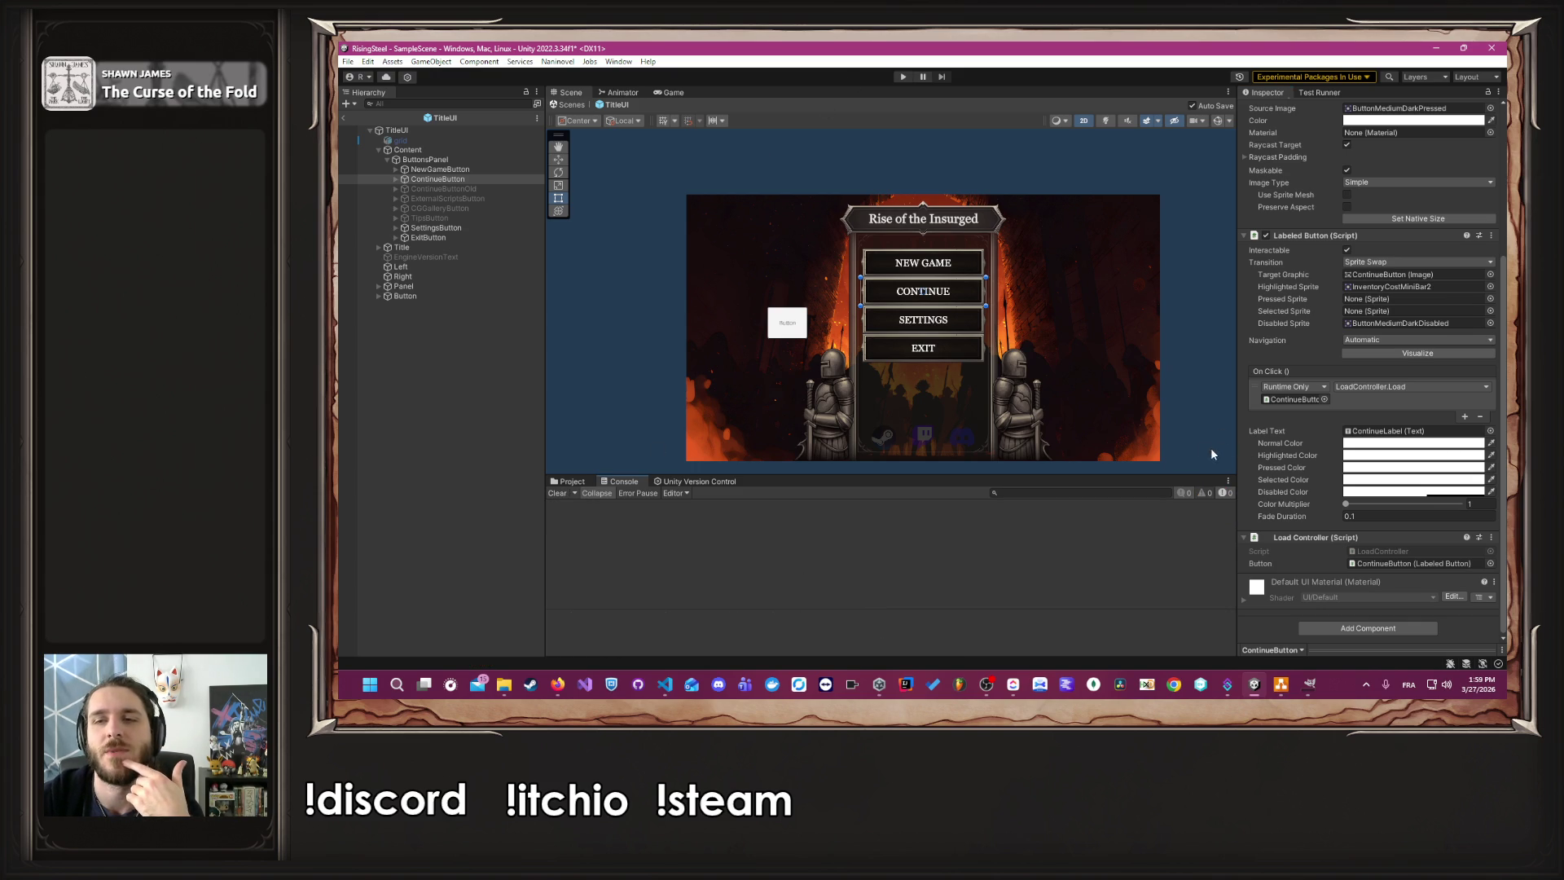
# Start a new game, submit the name, choose the male character, and save from Settings.
pyautogui.click(902, 77)
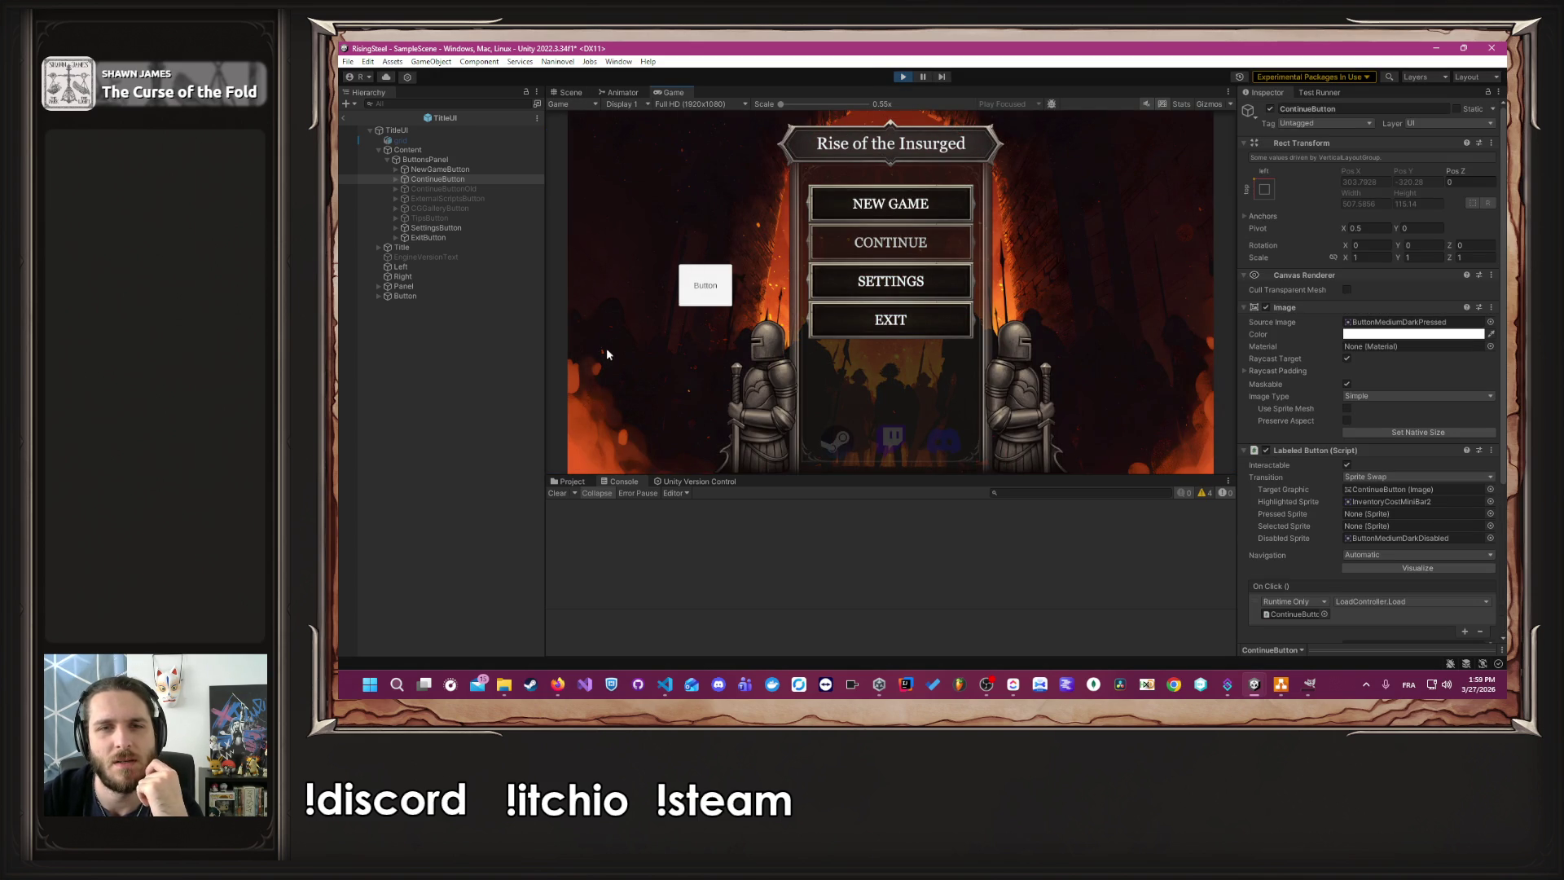
pyautogui.click(894, 218)
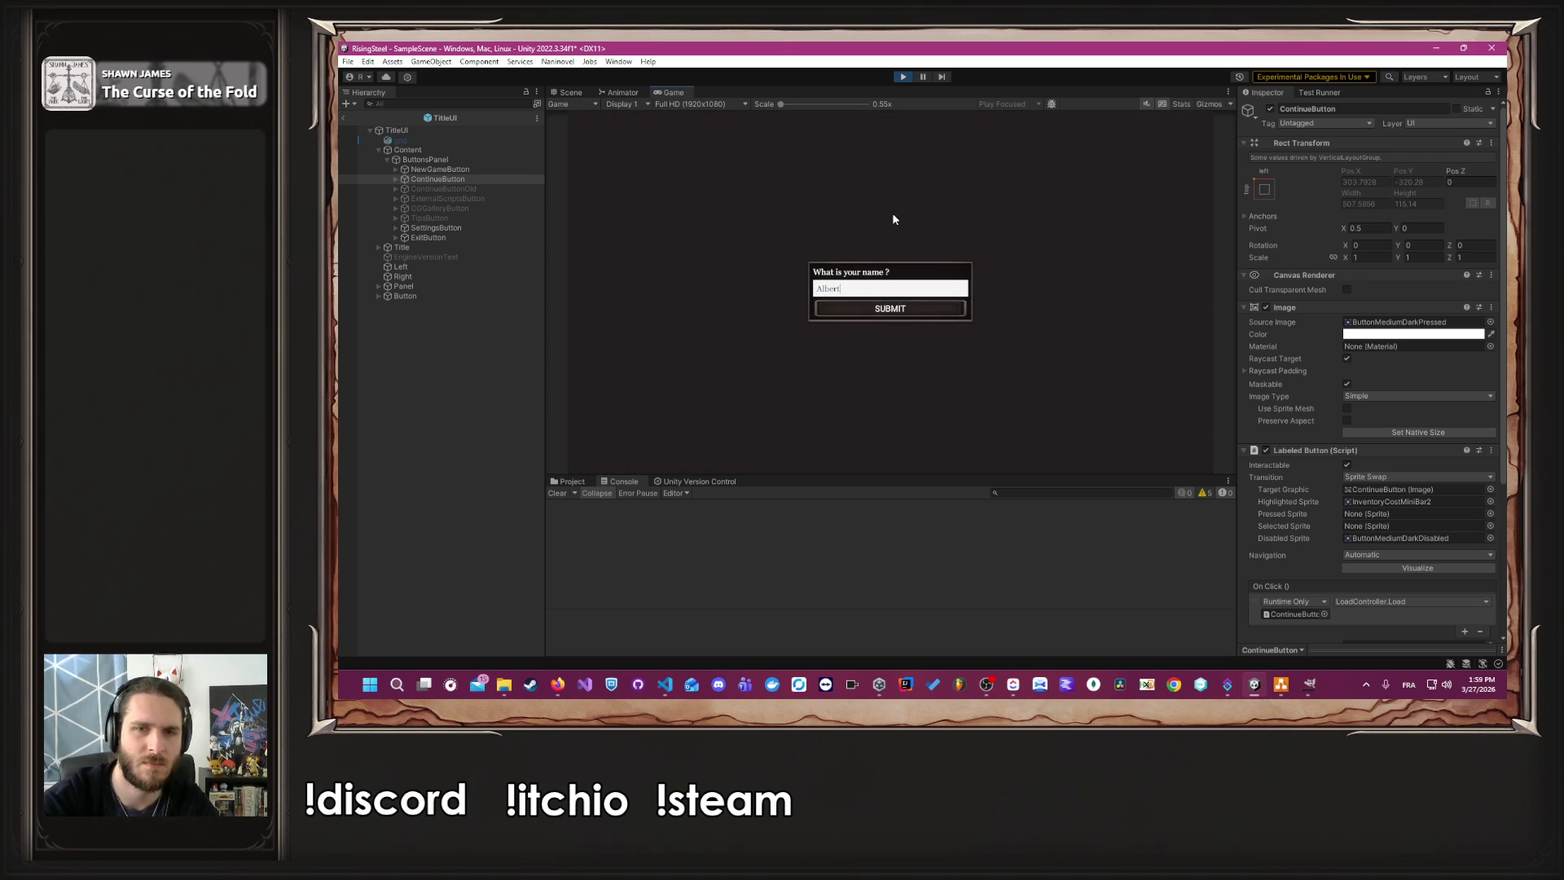
pyautogui.press('Return')
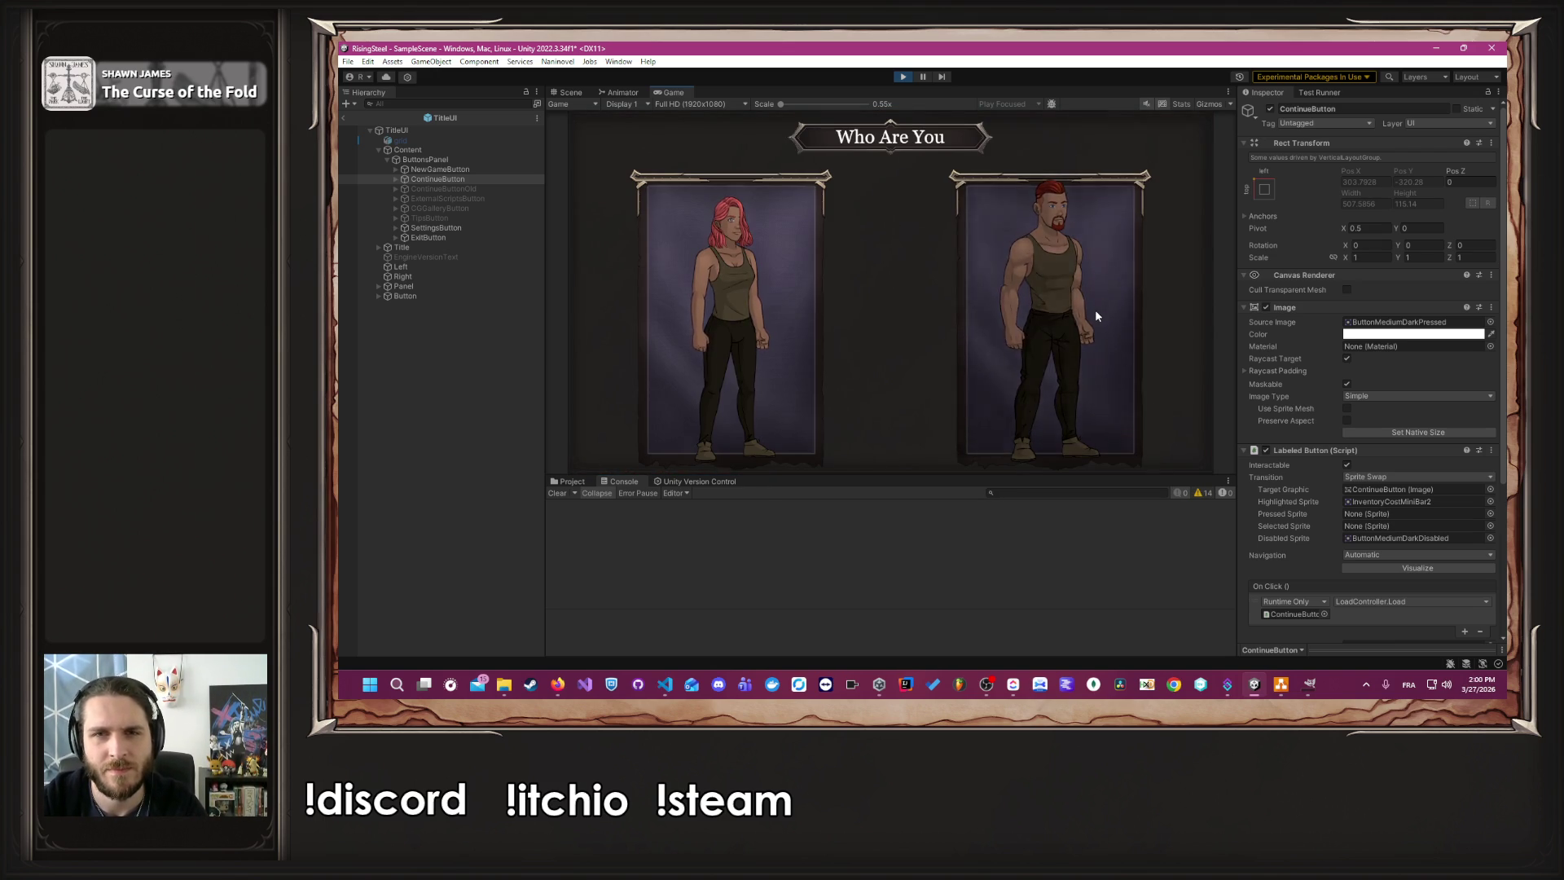
pyautogui.click(1095, 316)
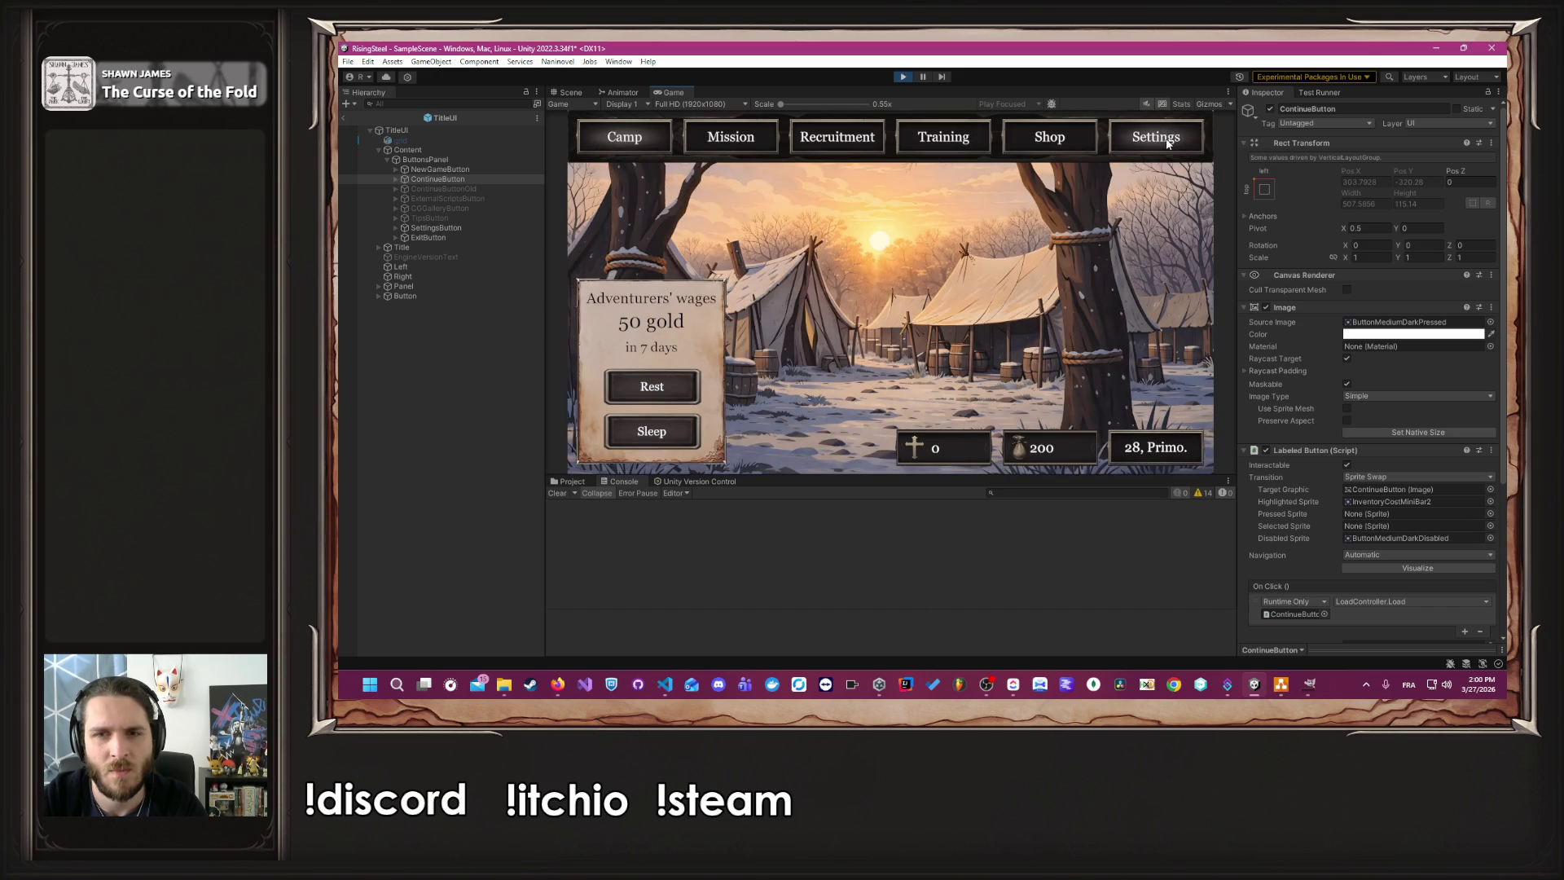
pyautogui.click(1166, 140)
pyautogui.click(906, 244)
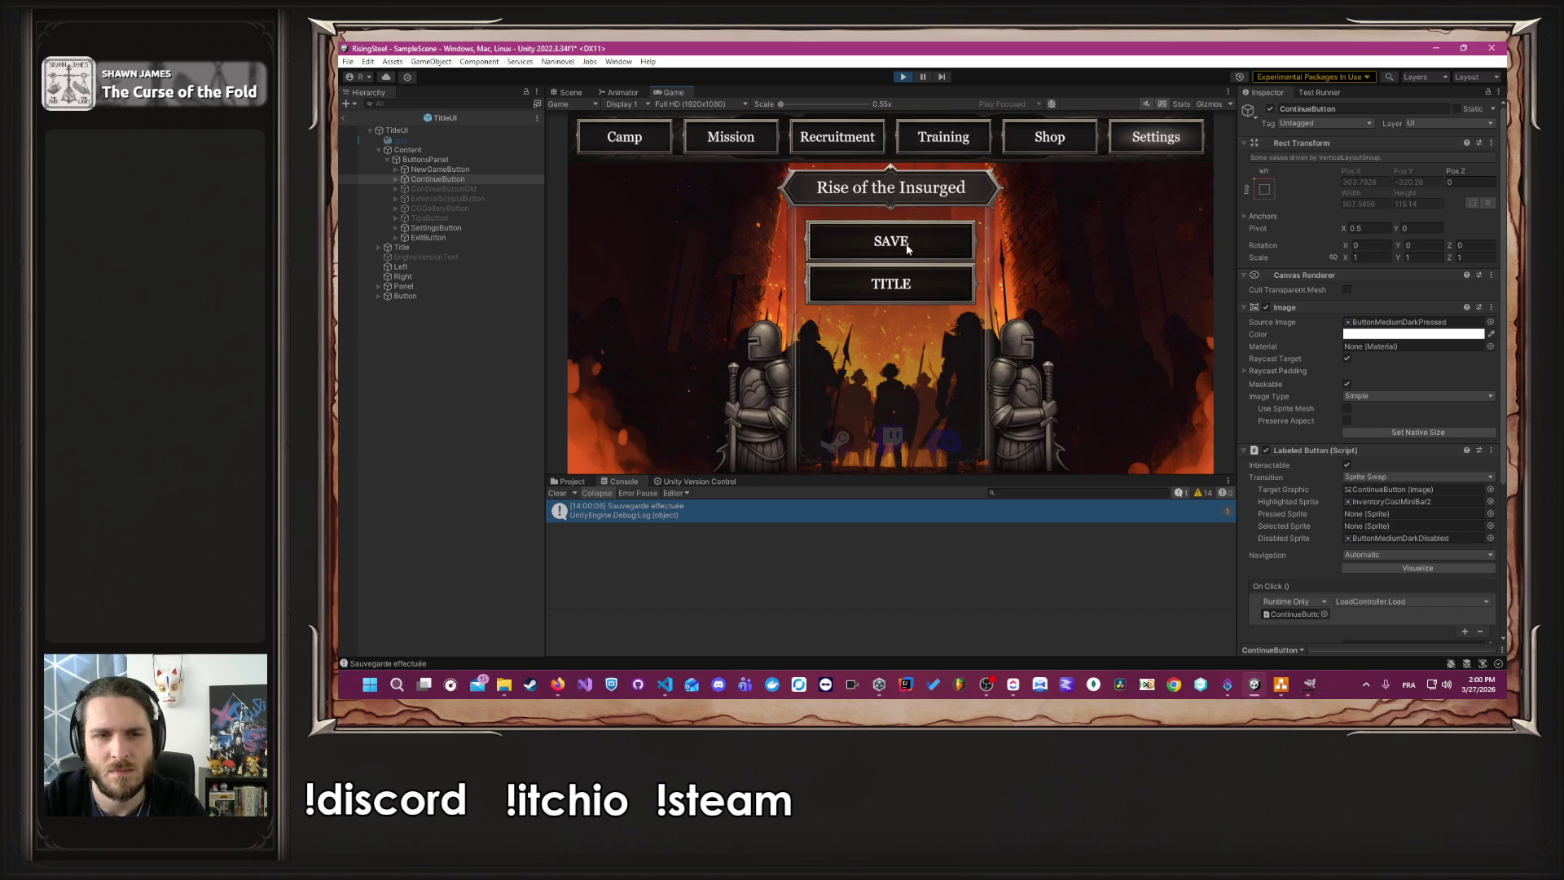
# Quit to the title screen with TITLE and YES, then restart play mode.
pyautogui.click(919, 290)
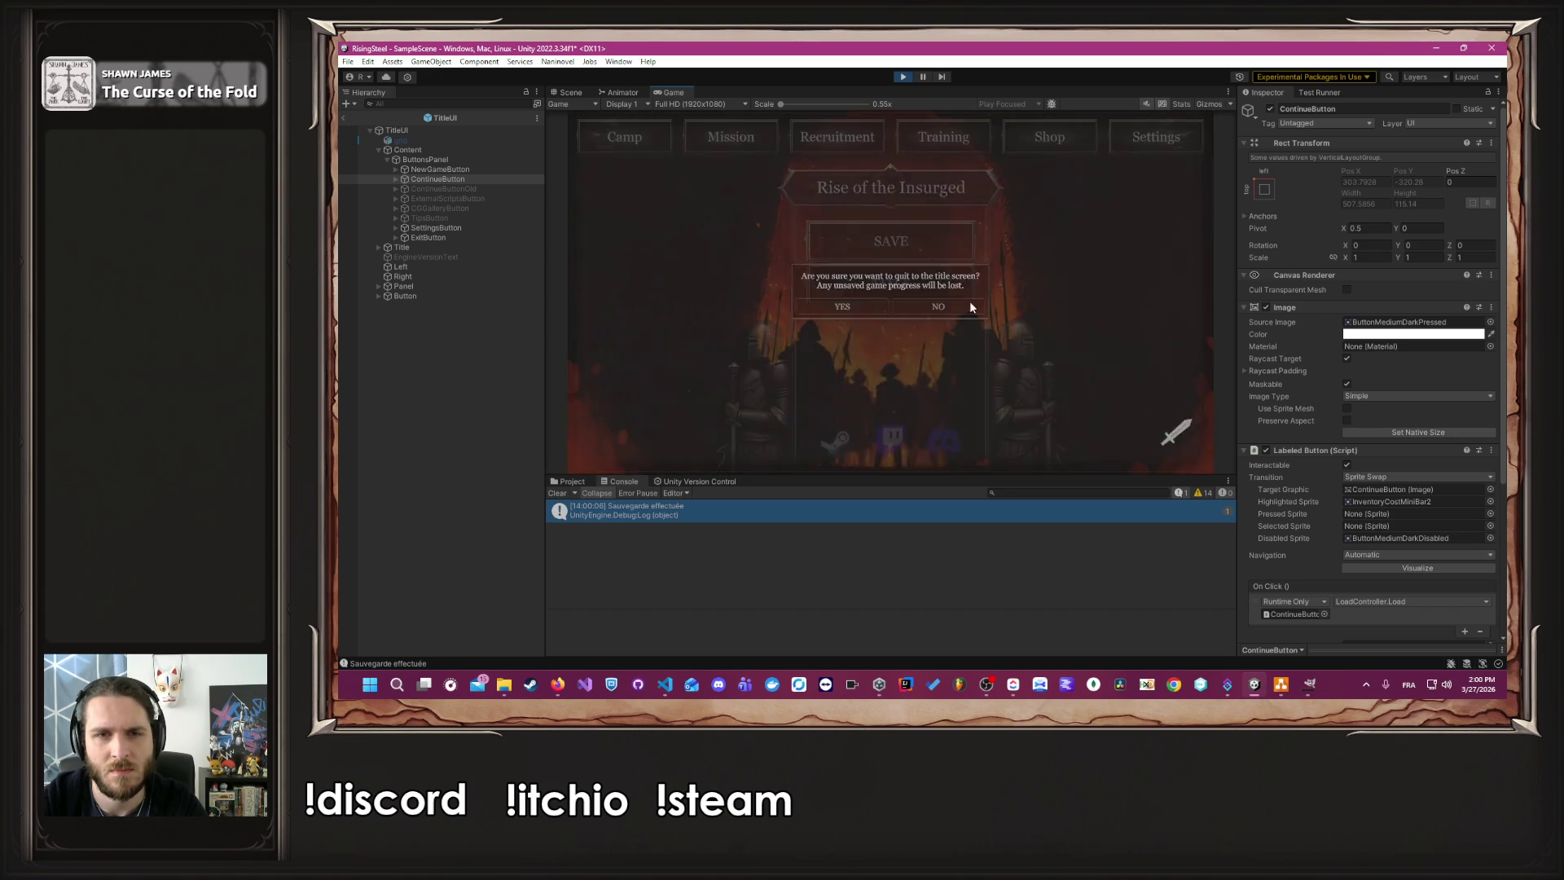
pyautogui.click(922, 309)
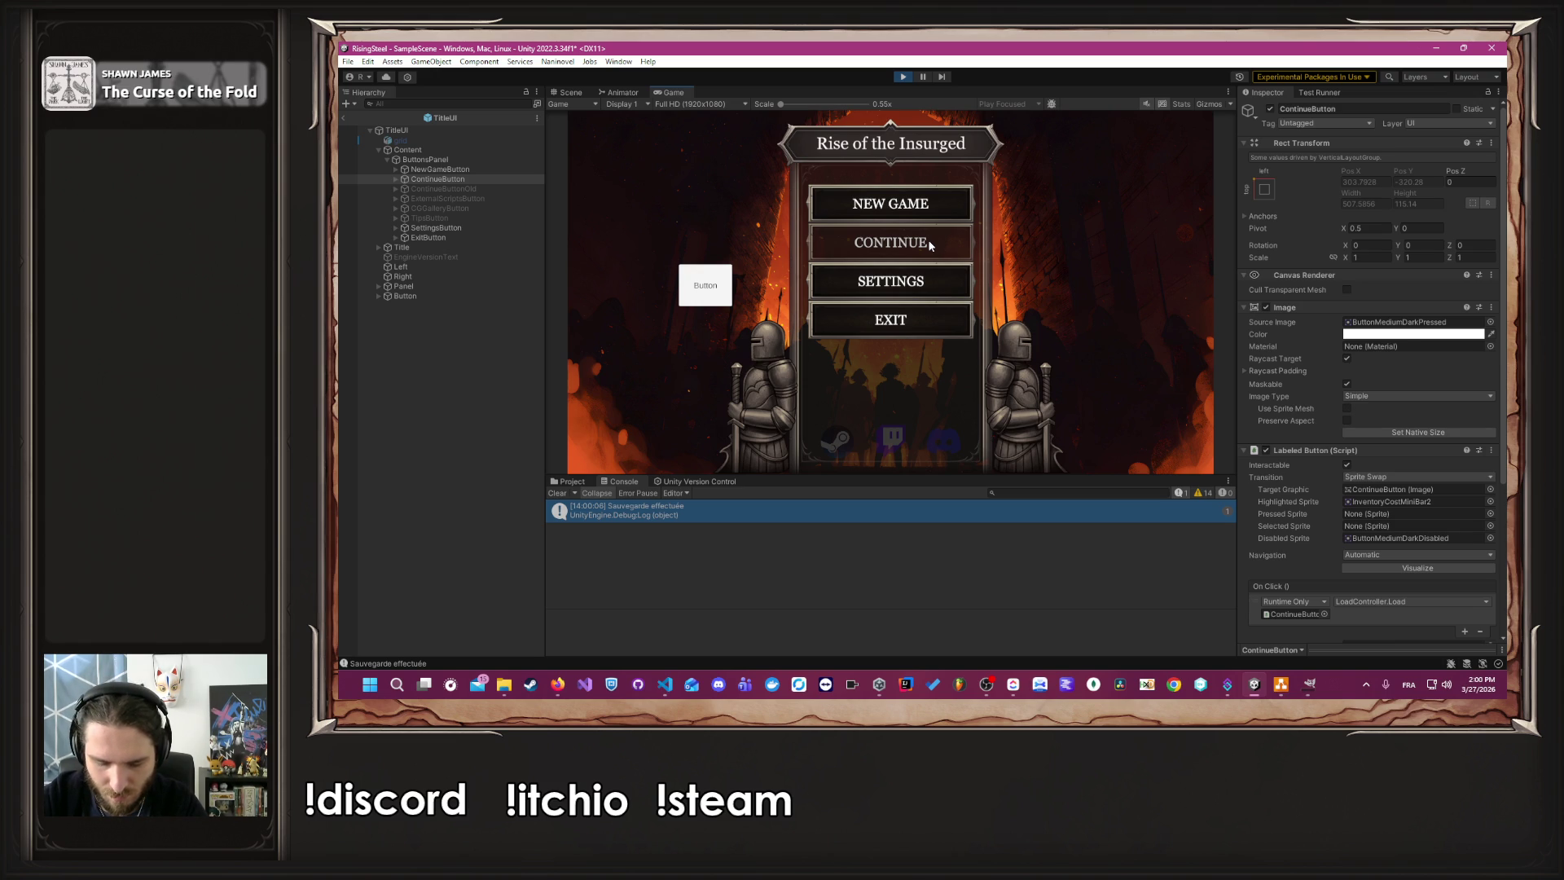
pyautogui.click(894, 76)
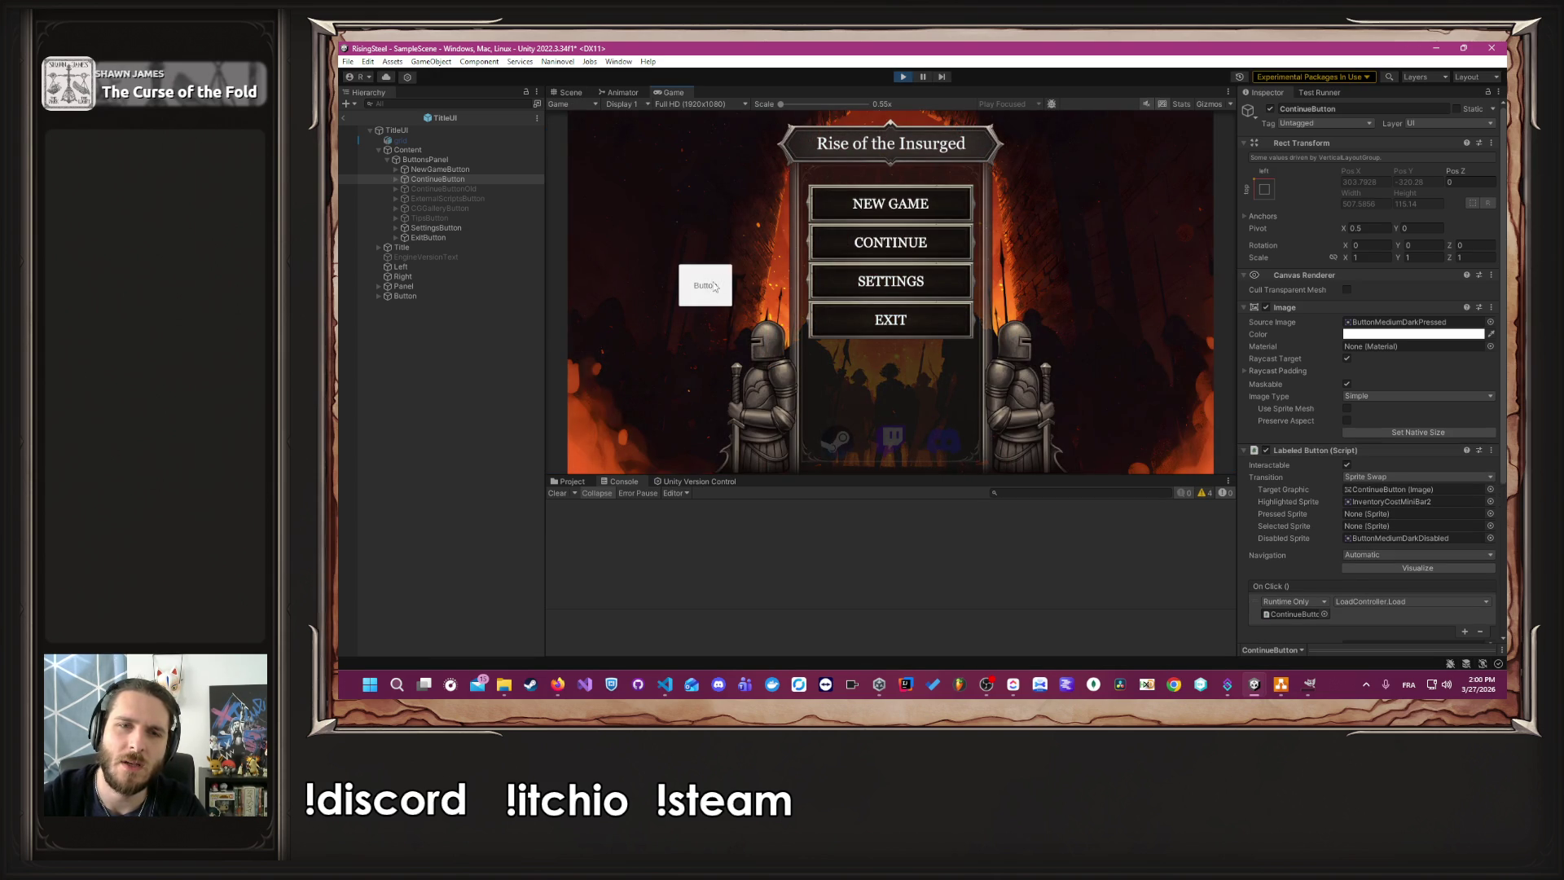
# Delete the save with the test Button, check CONTINUE logs the 'single-save' error, and stop.
pyautogui.click(722, 281)
pyautogui.click(887, 259)
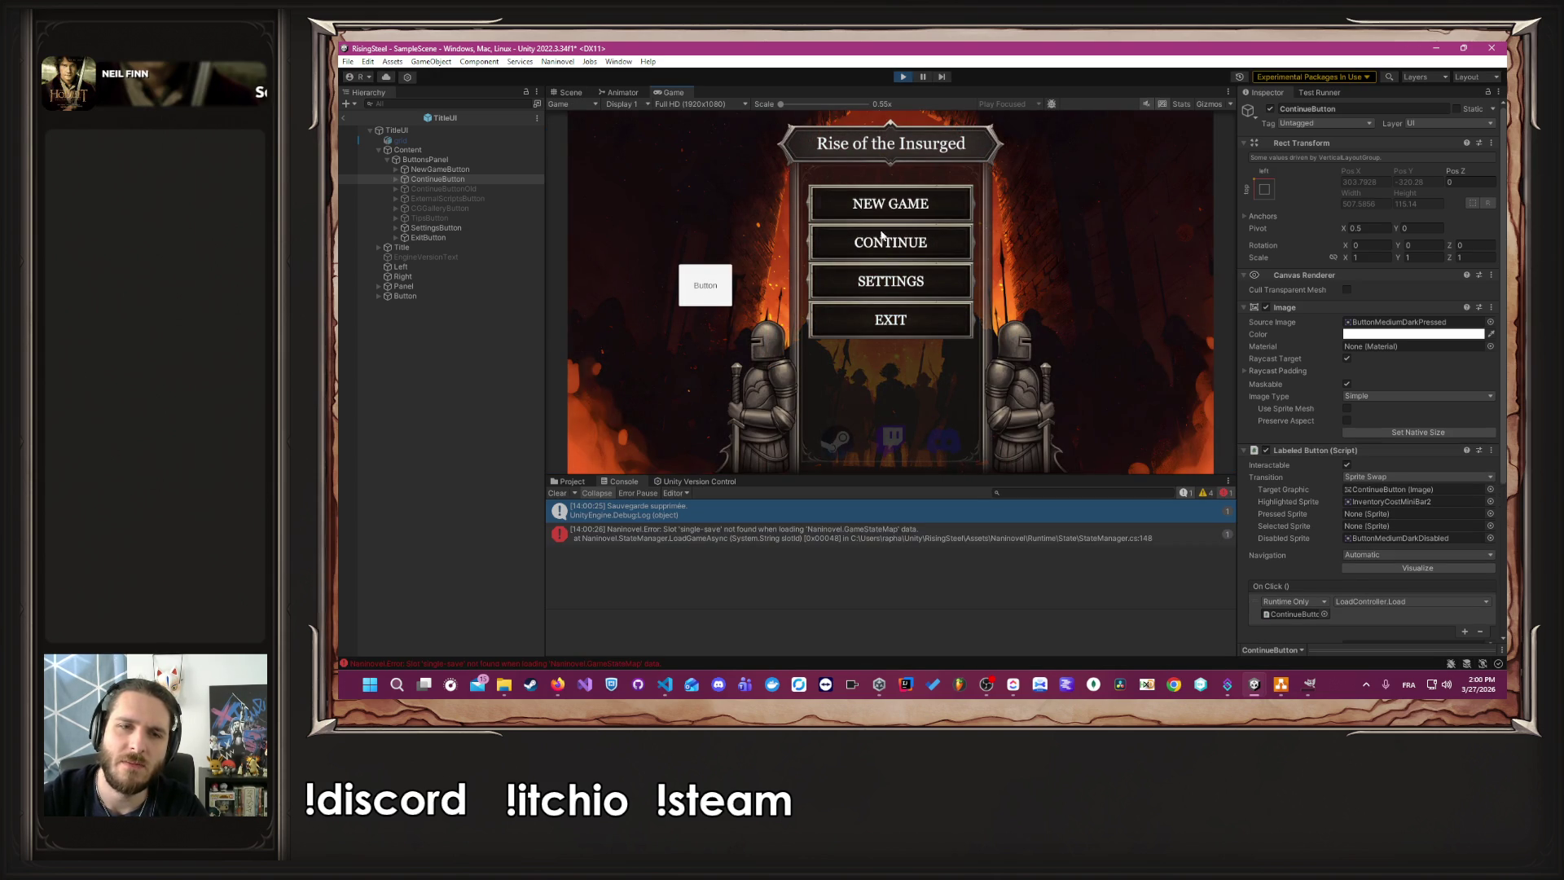
pyautogui.click(900, 77)
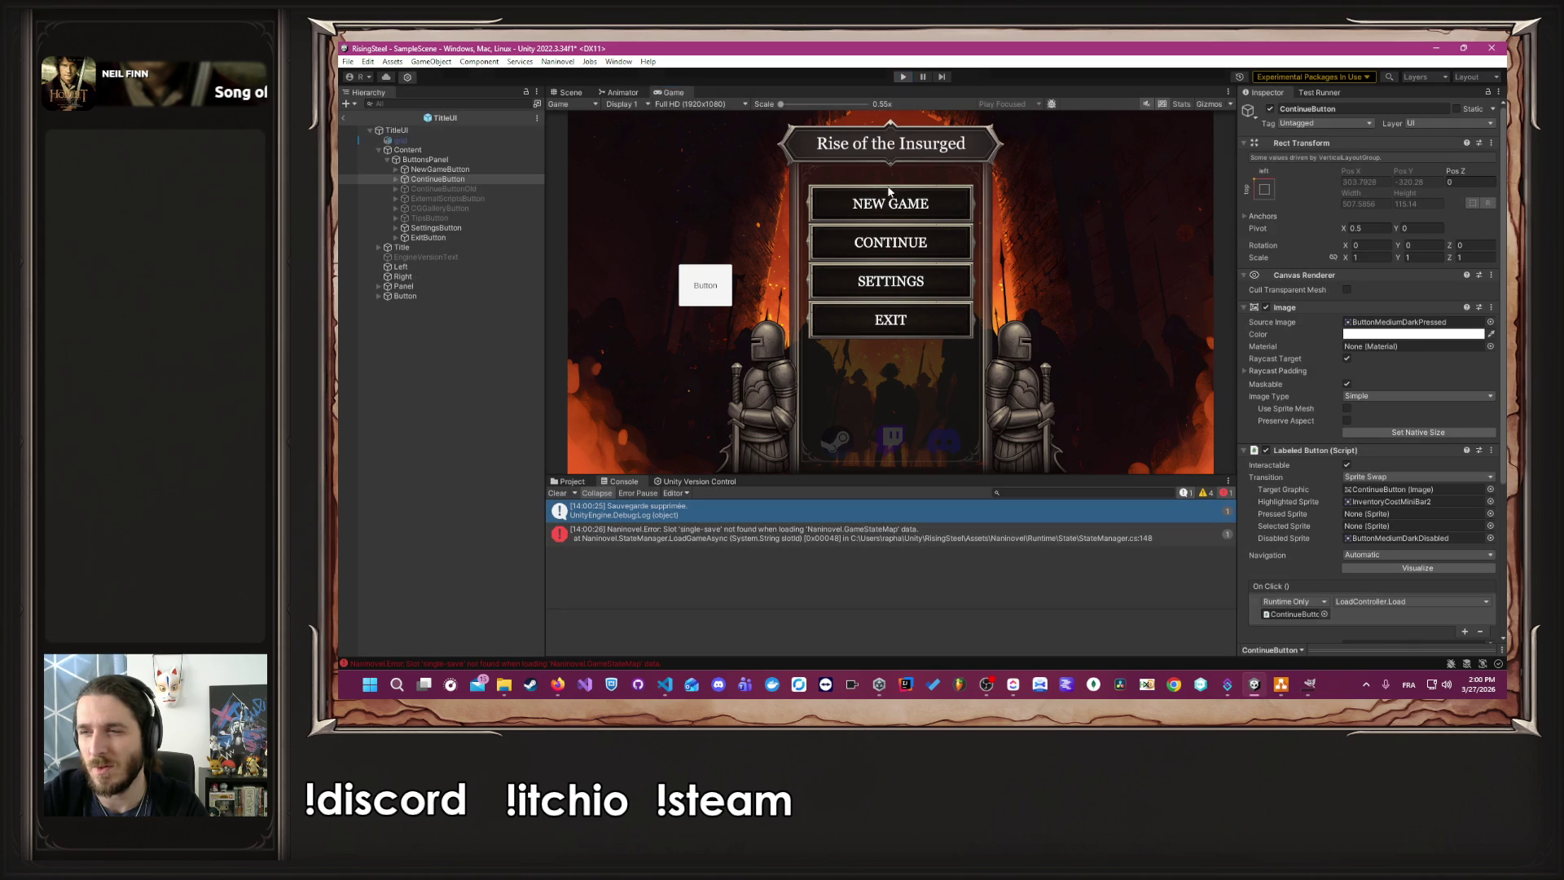
pyautogui.hotkey('alt', 'Tab')
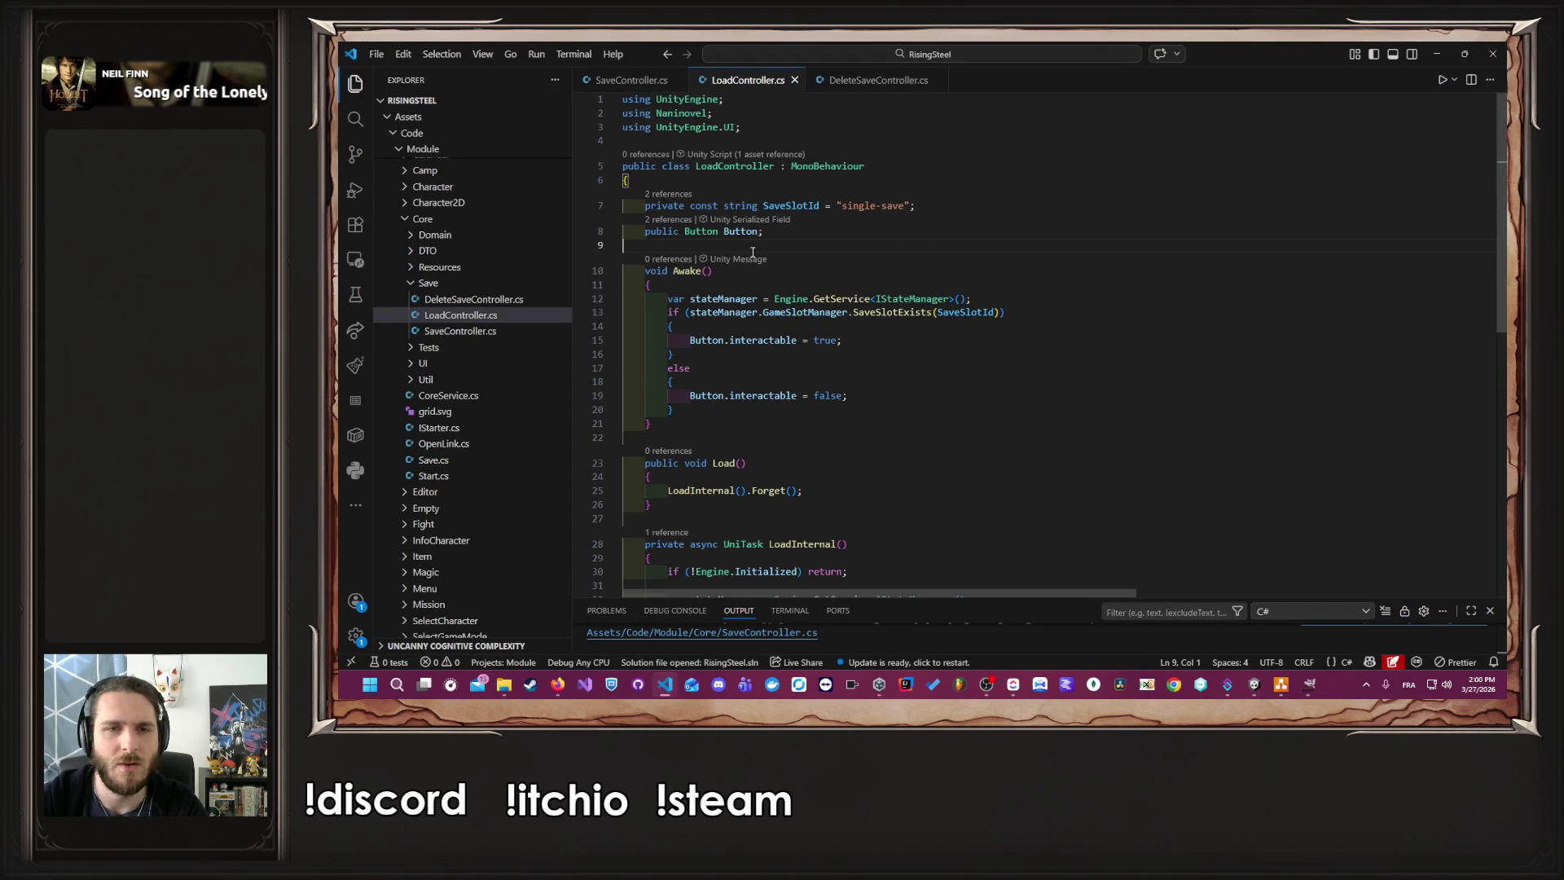
# Add a public void ActiveButton method after Load(), accepting the suggested body.
pyautogui.scroll(-10, 733, 268)
pyautogui.scroll(4, 692, 301)
pyautogui.click(679, 314)
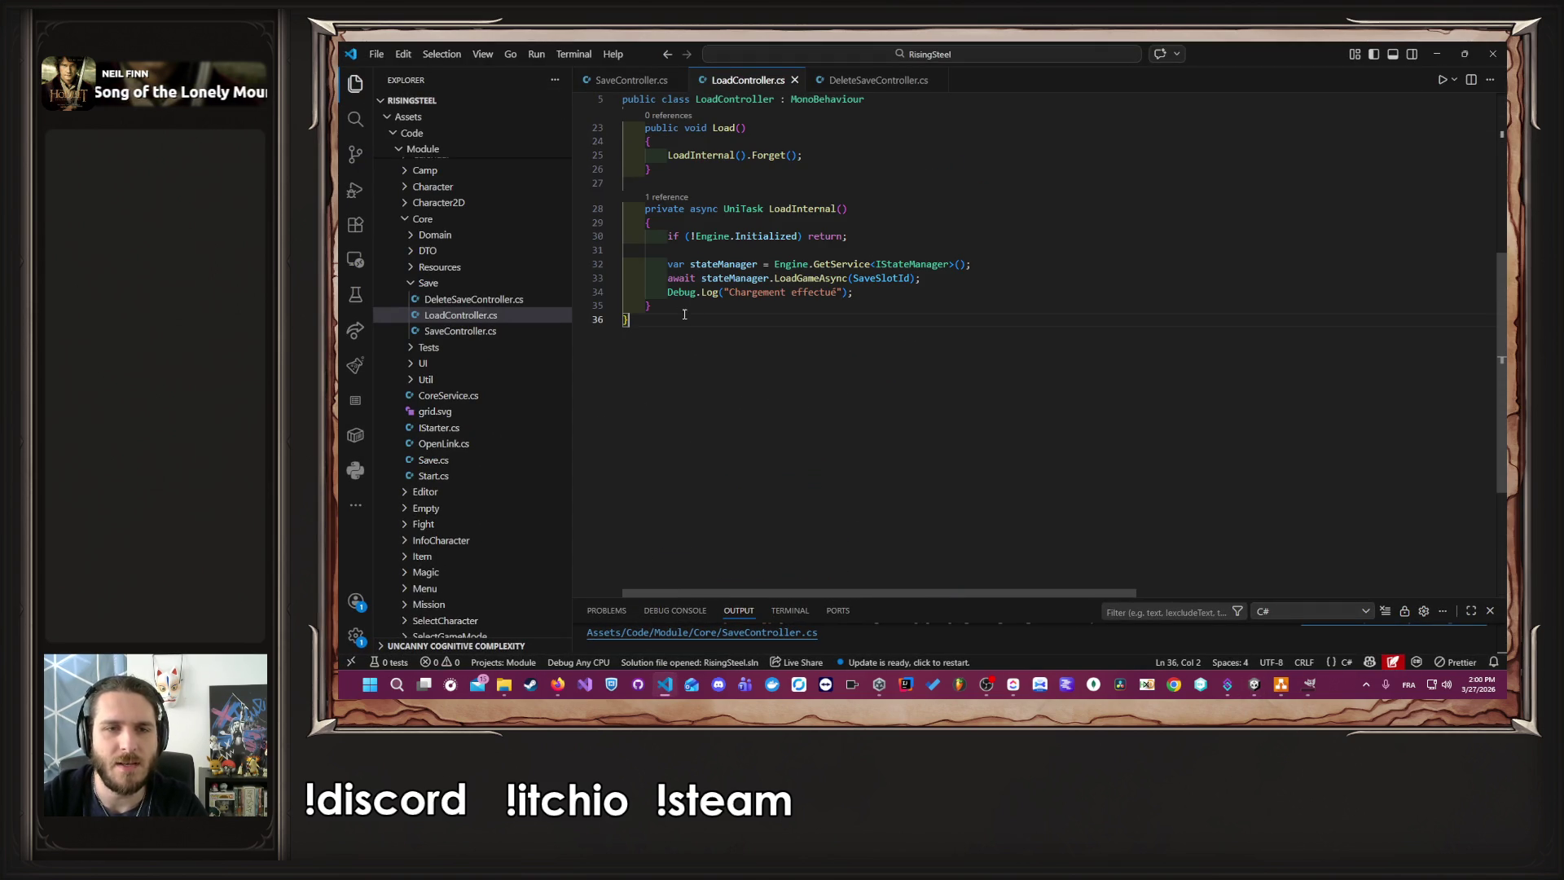
pyautogui.click(680, 309)
pyautogui.scroll(4, 679, 315)
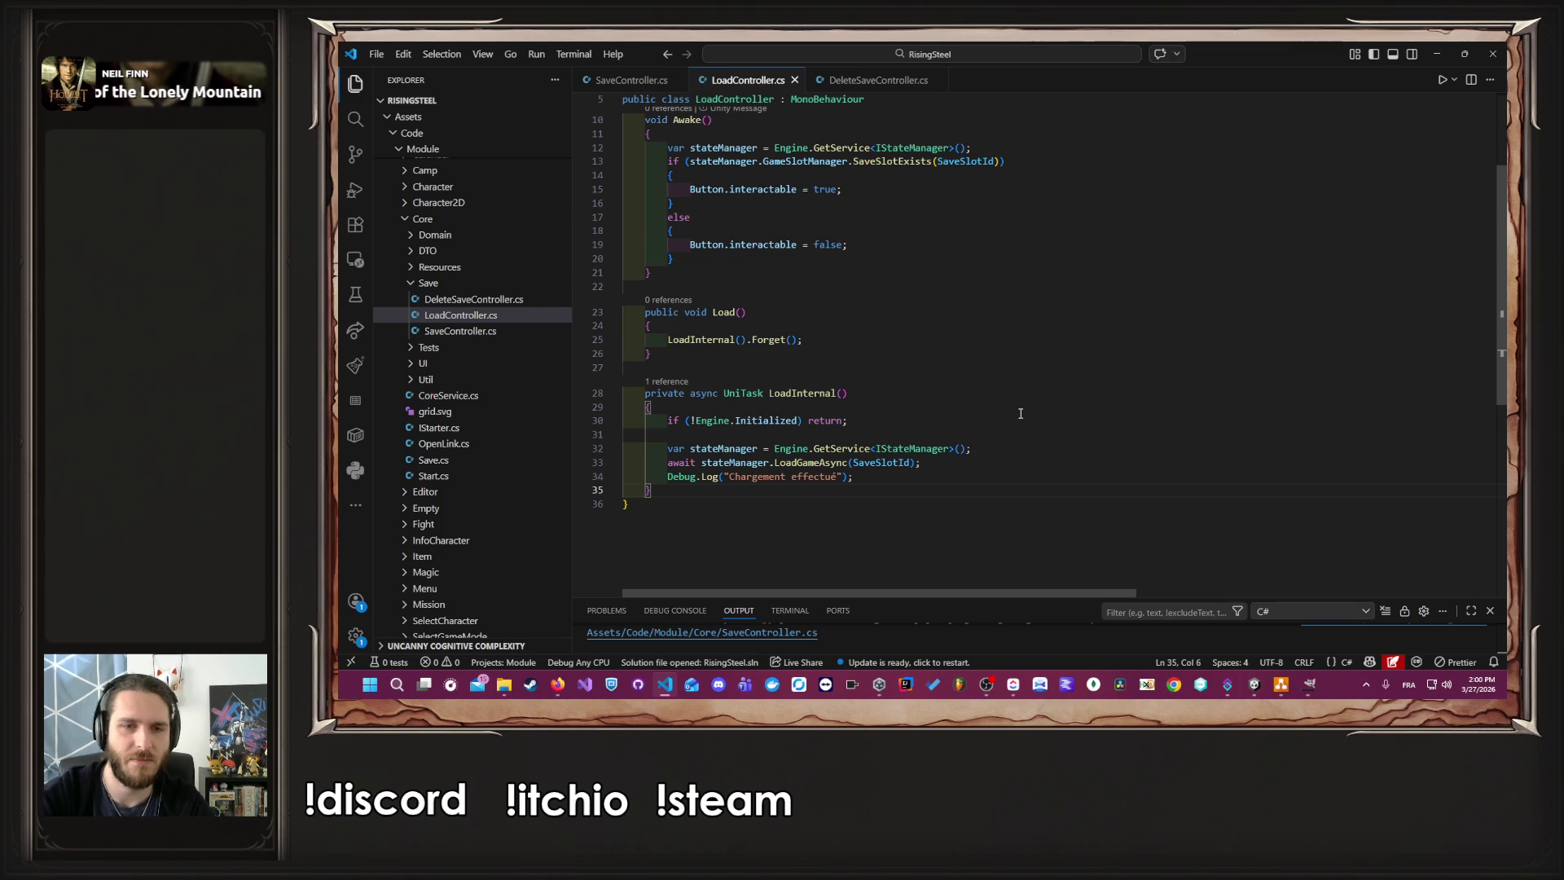
pyautogui.scroll(1, 814, 399)
pyautogui.click(788, 393)
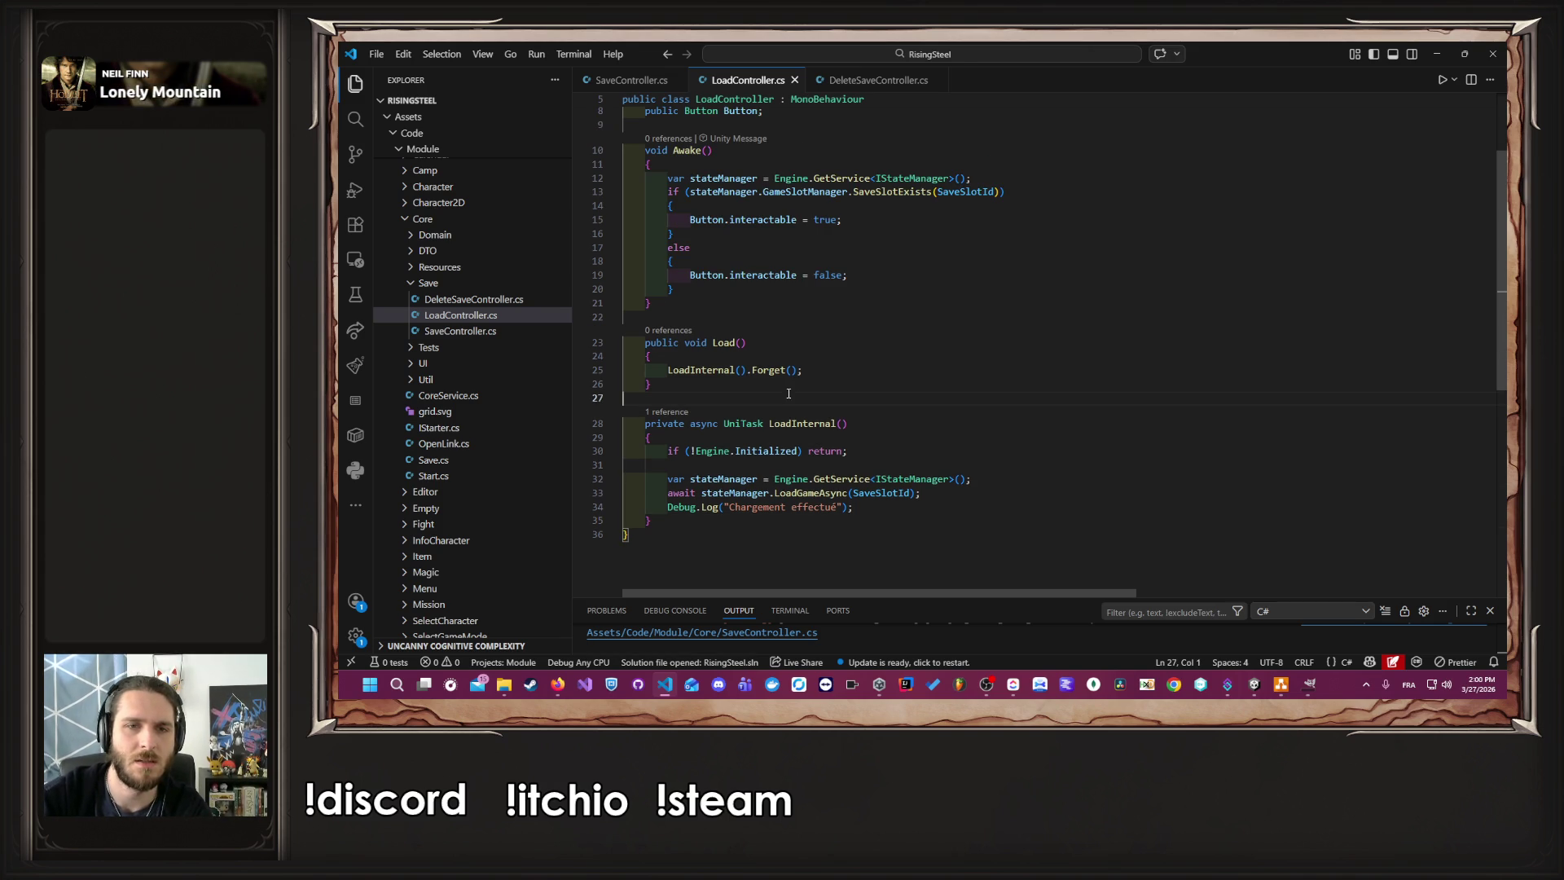
pyautogui.press('Return')
pyautogui.press('Return')
pyautogui.press('Up')
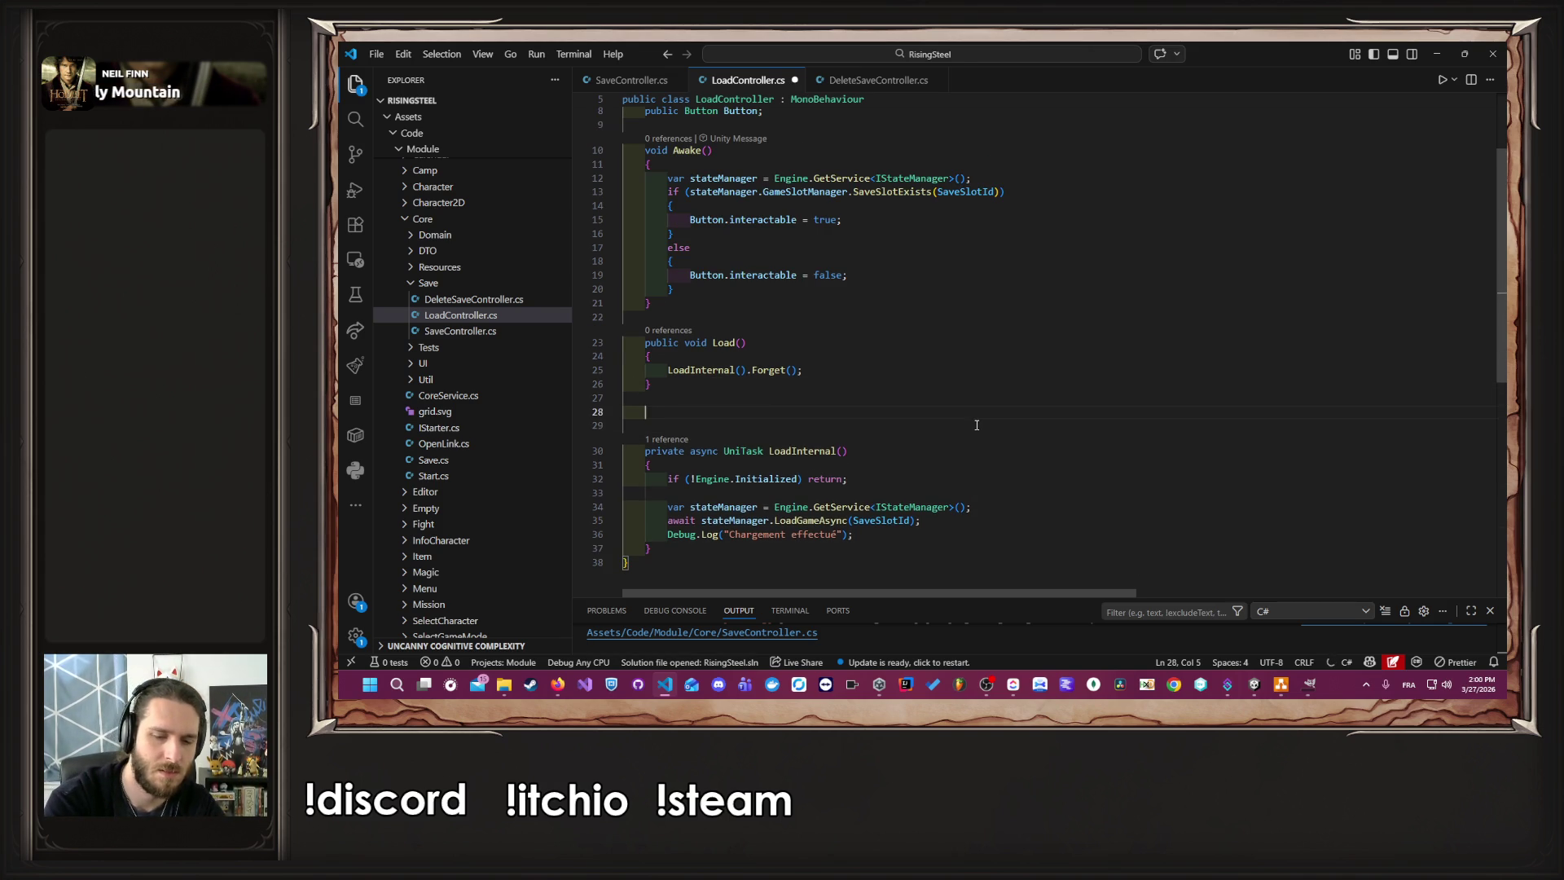
pyautogui.write('public')
pyautogui.press('Escape')
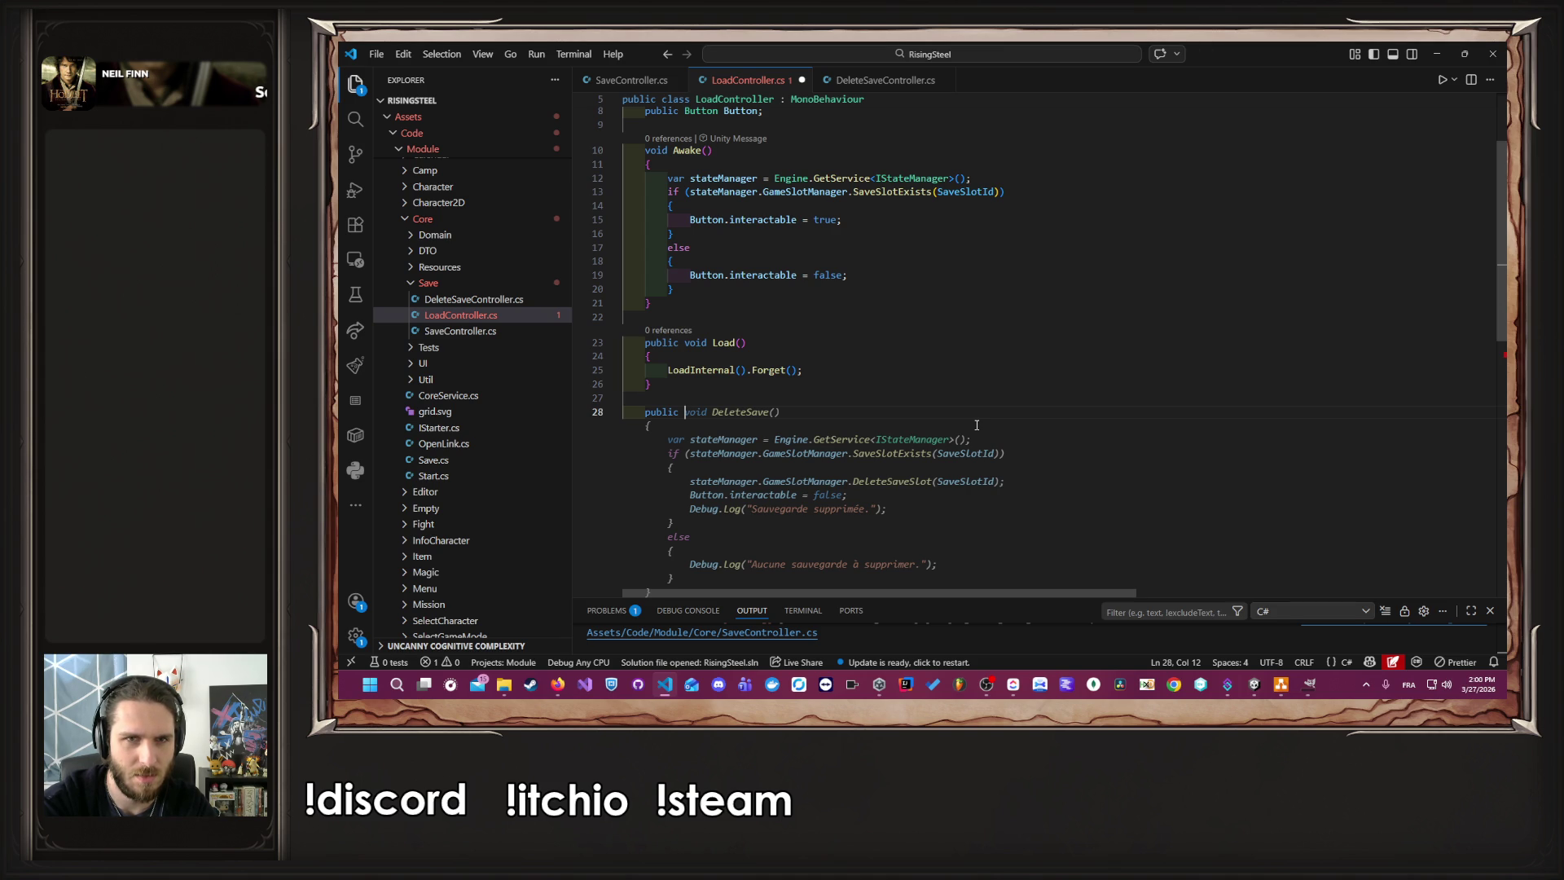
pyautogui.write('void Act')
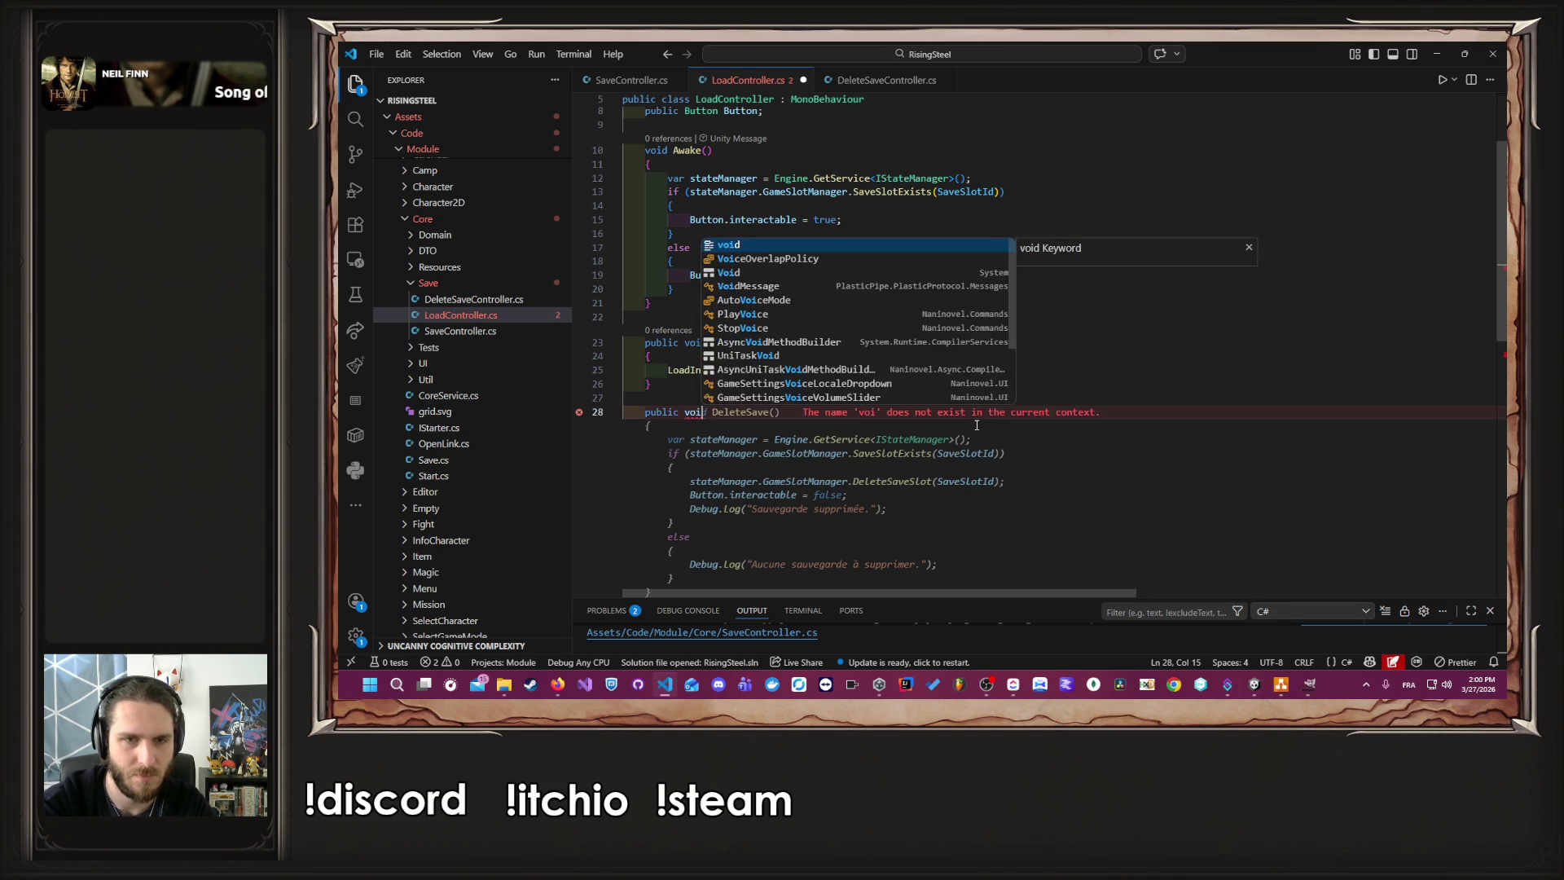
pyautogui.write('ive')
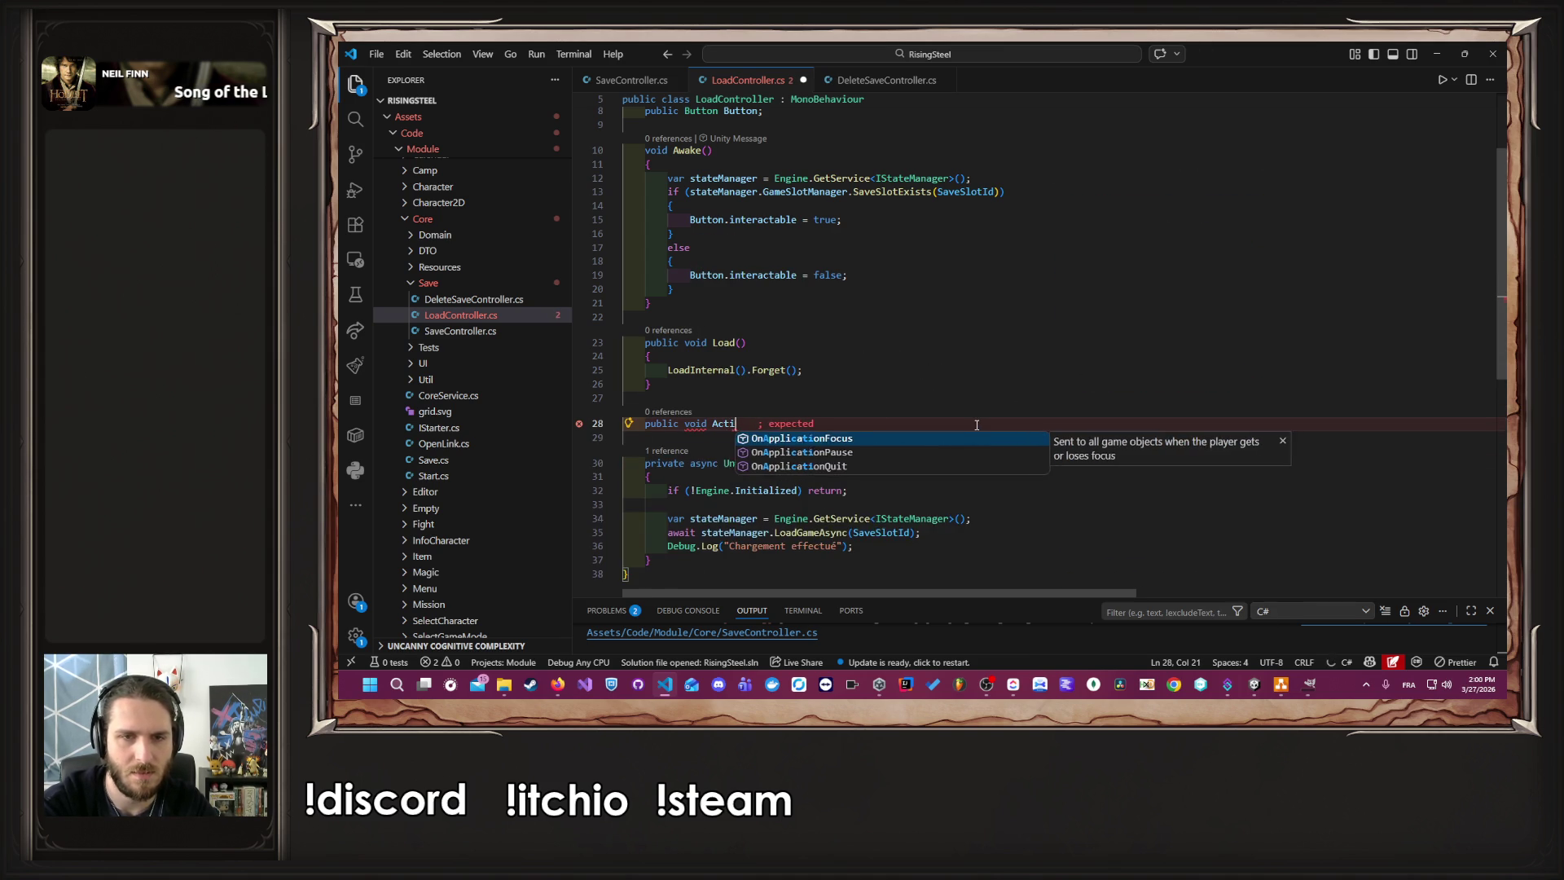
pyautogui.write('But')
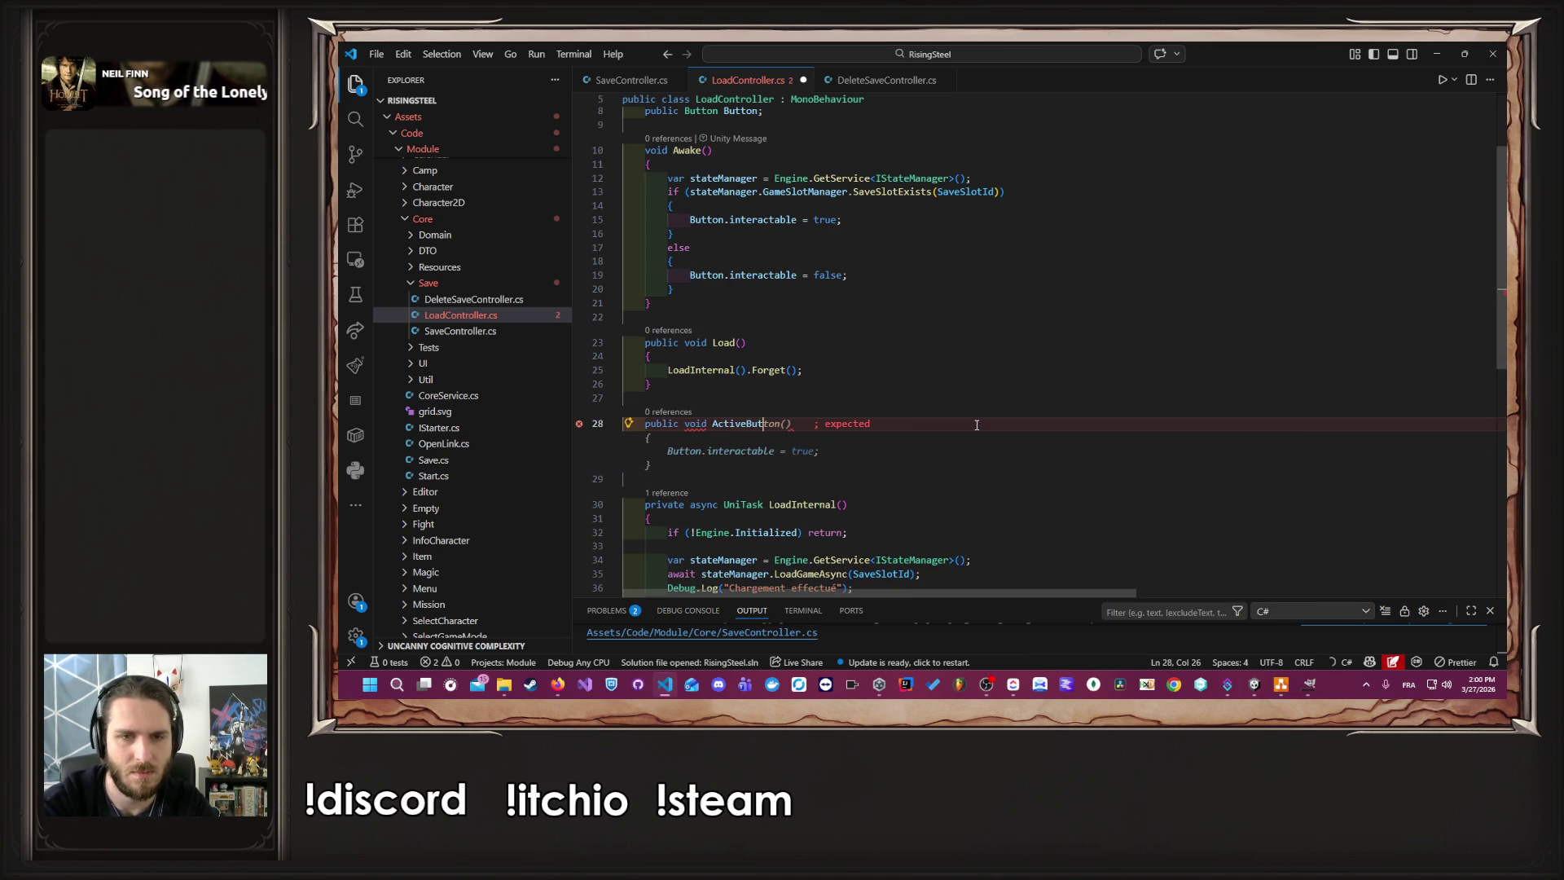
pyautogui.press('Tab')
pyautogui.press('Up')
pyautogui.press('Up')
# Rename it ActivateButton with a bool value parameter setting Button.interactable, and copy the signature.
pyautogui.hotkey('ctrl', 'Right')
pyautogui.hotkey('ctrl', 'Right')
pyautogui.press('Up')
pyautogui.press('Right')
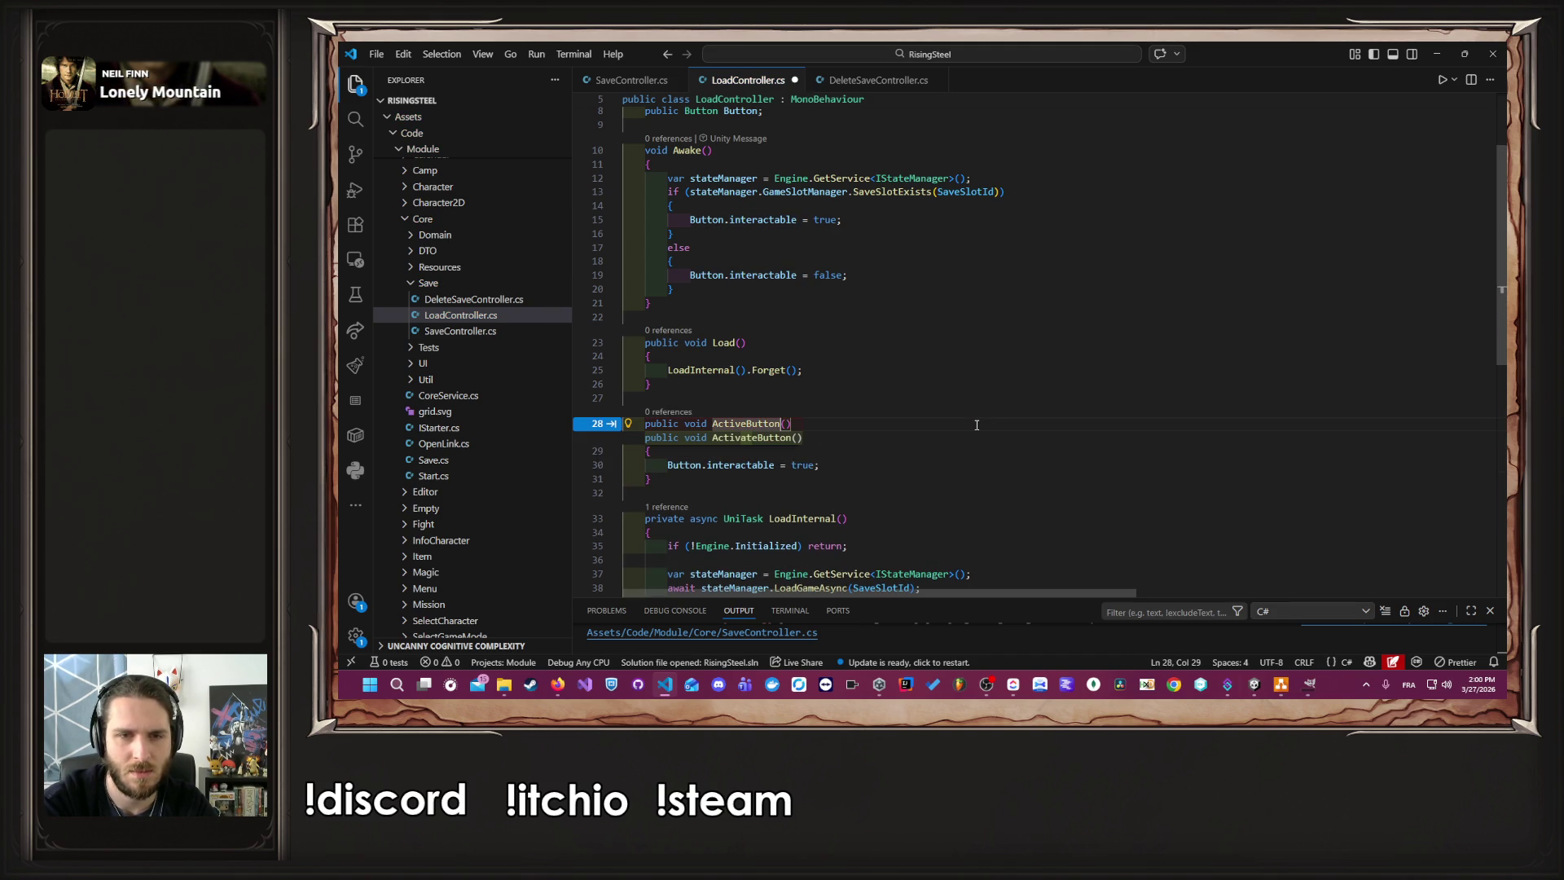
pyautogui.press('Tab')
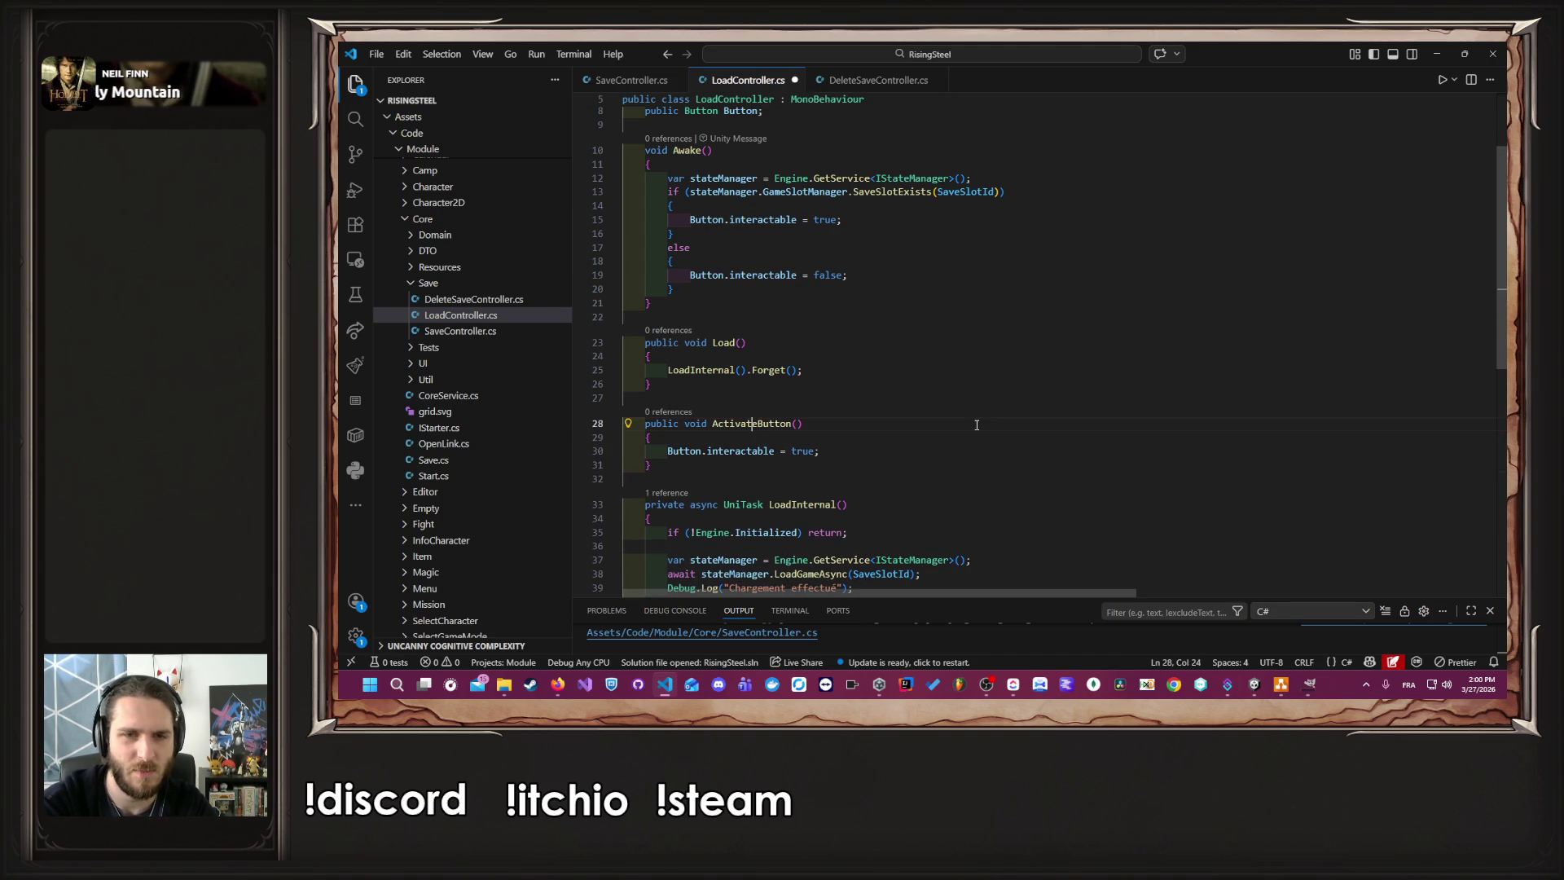
pyautogui.hotkey('ctrl', 'Right')
pyautogui.press('Right')
pyautogui.write('boo')
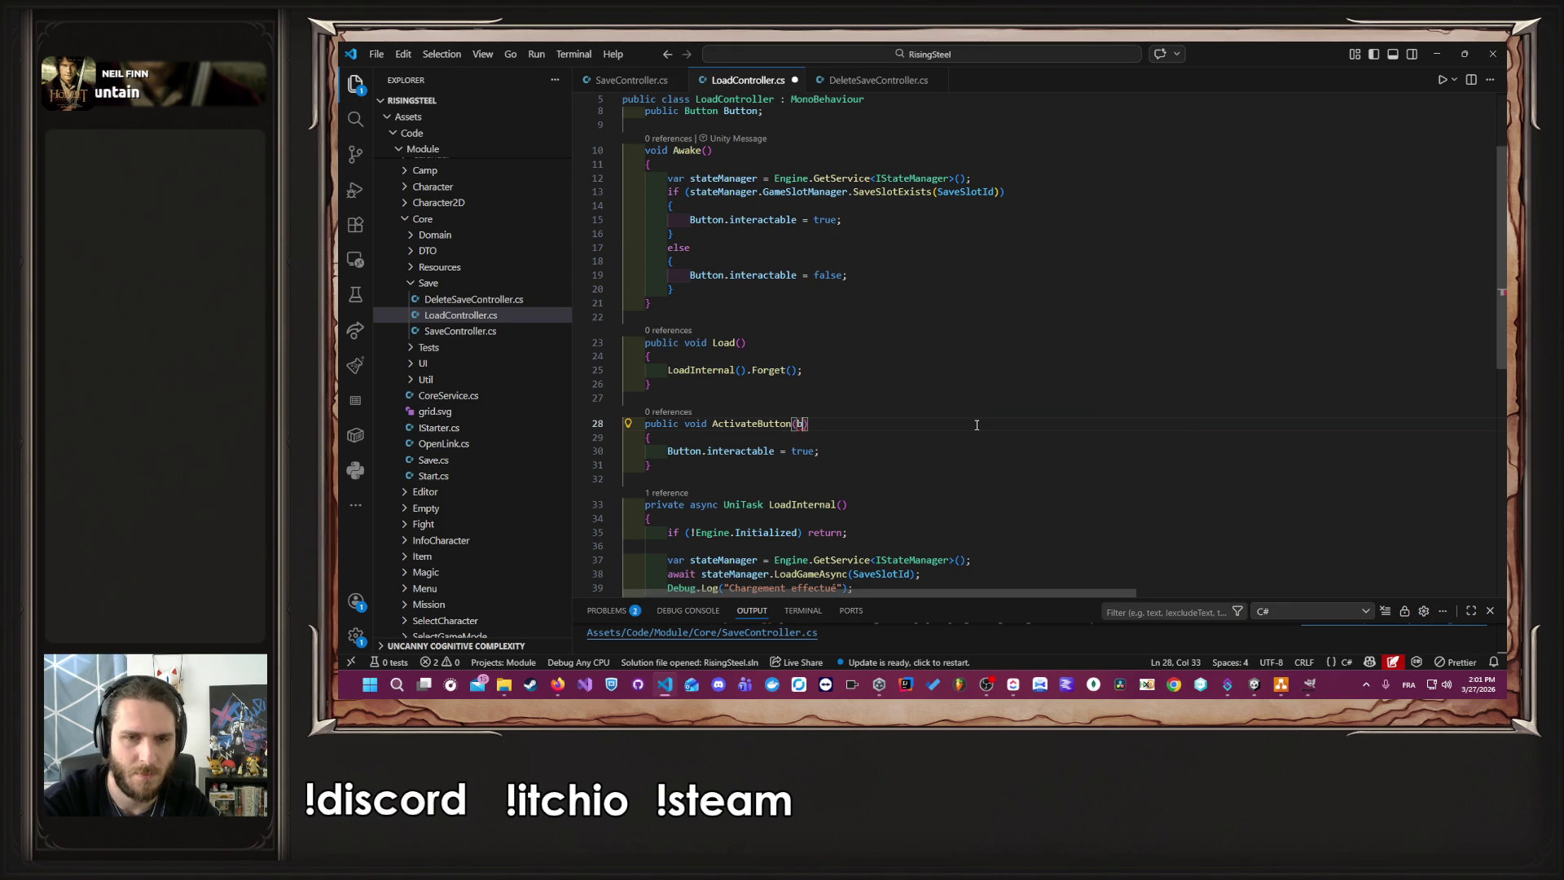
pyautogui.write('l value')
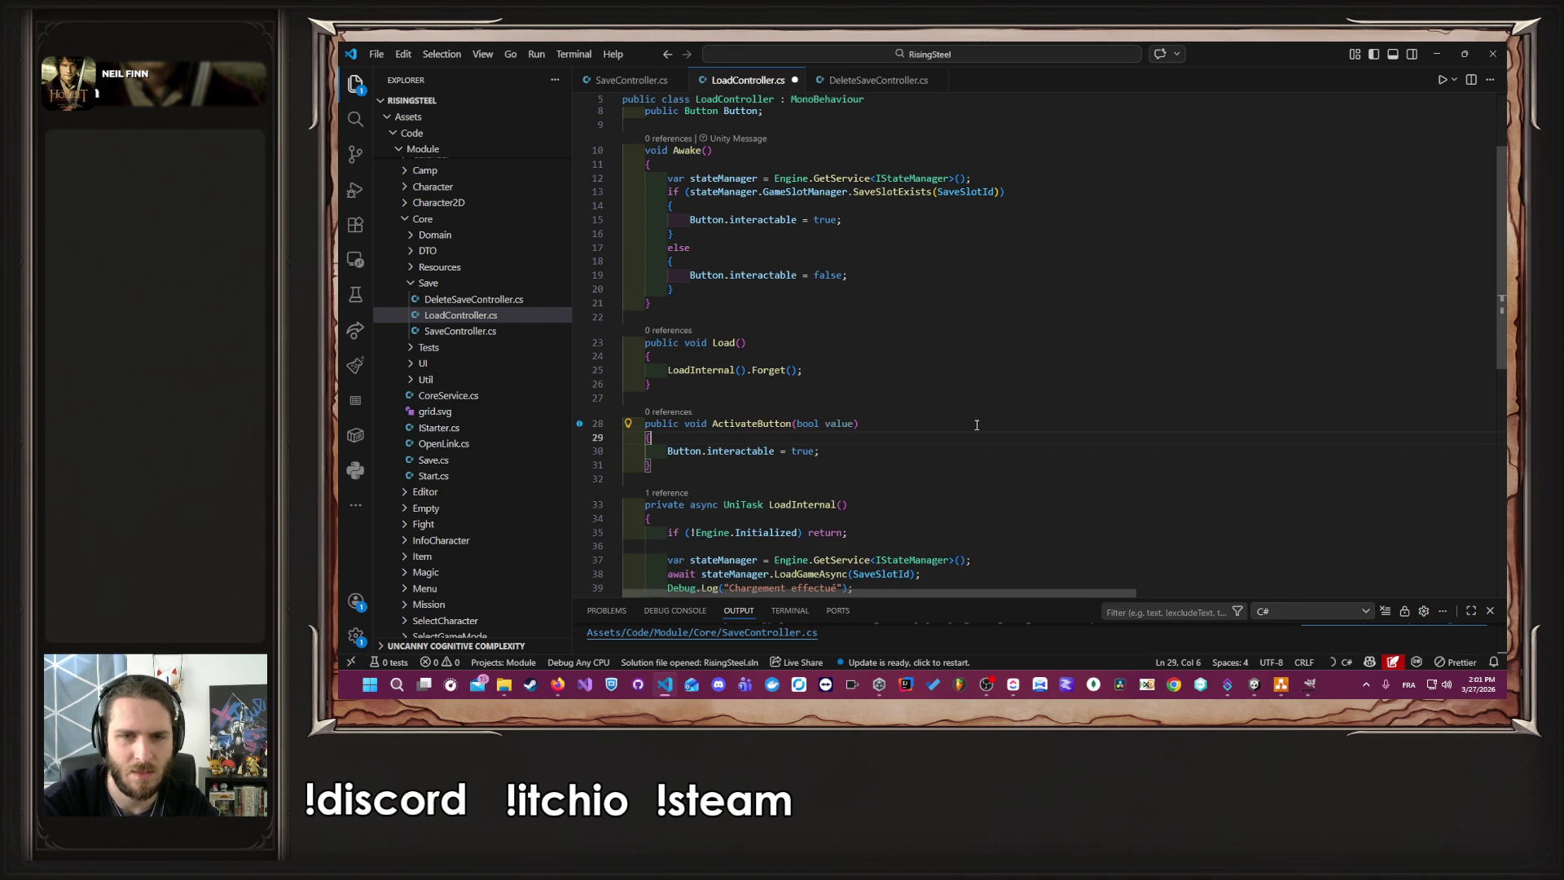
pyautogui.press('Tab')
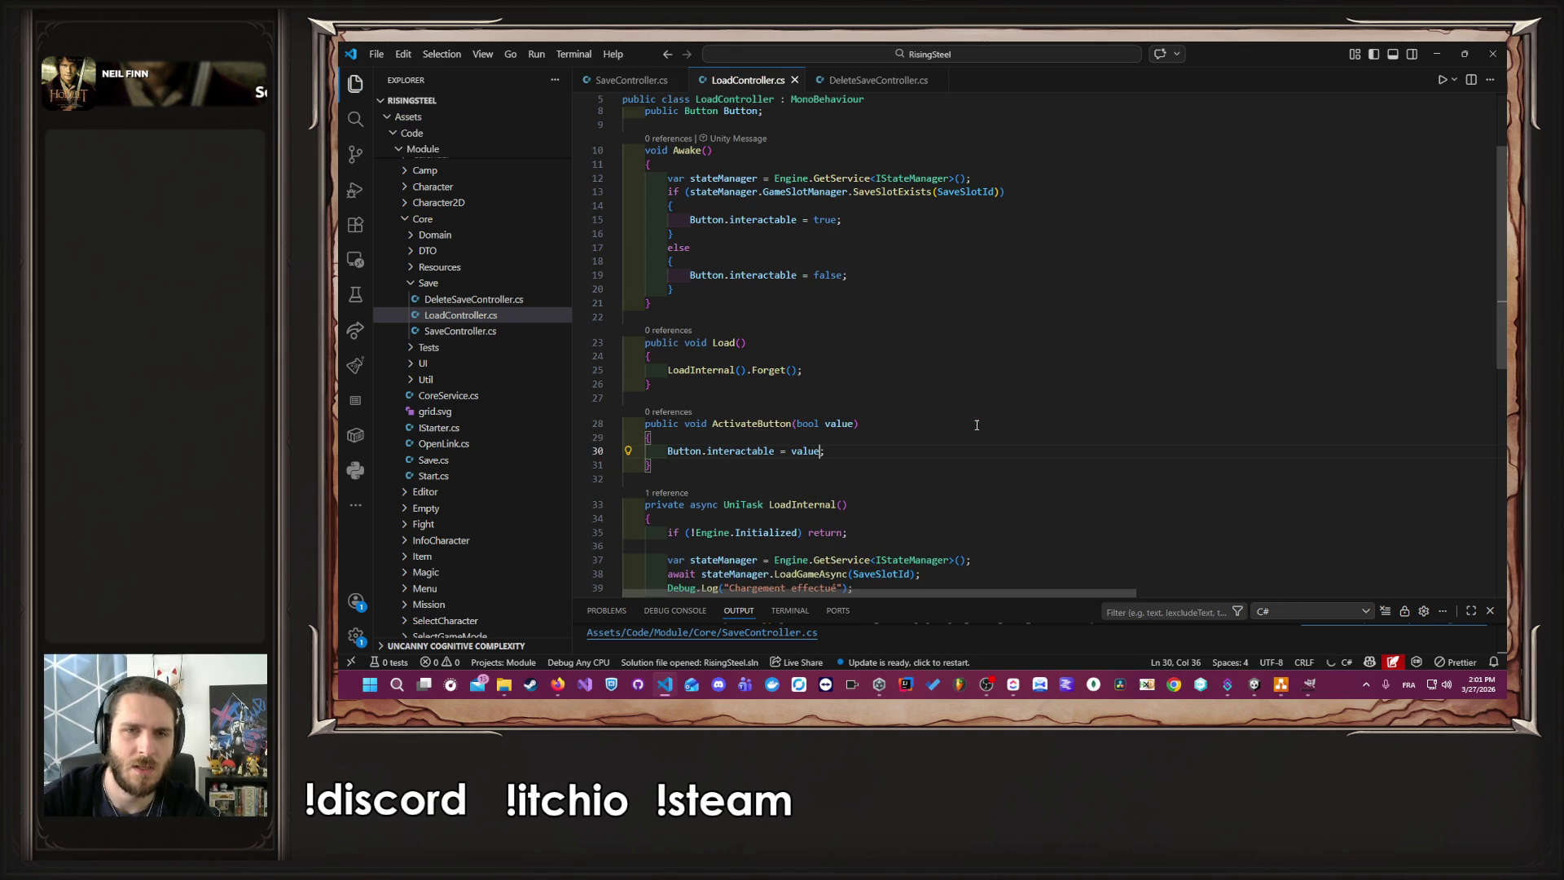
pyautogui.moveTo(714, 423); pyautogui.dragTo(881, 421)
pyautogui.hotkey('ctrl', 'c')
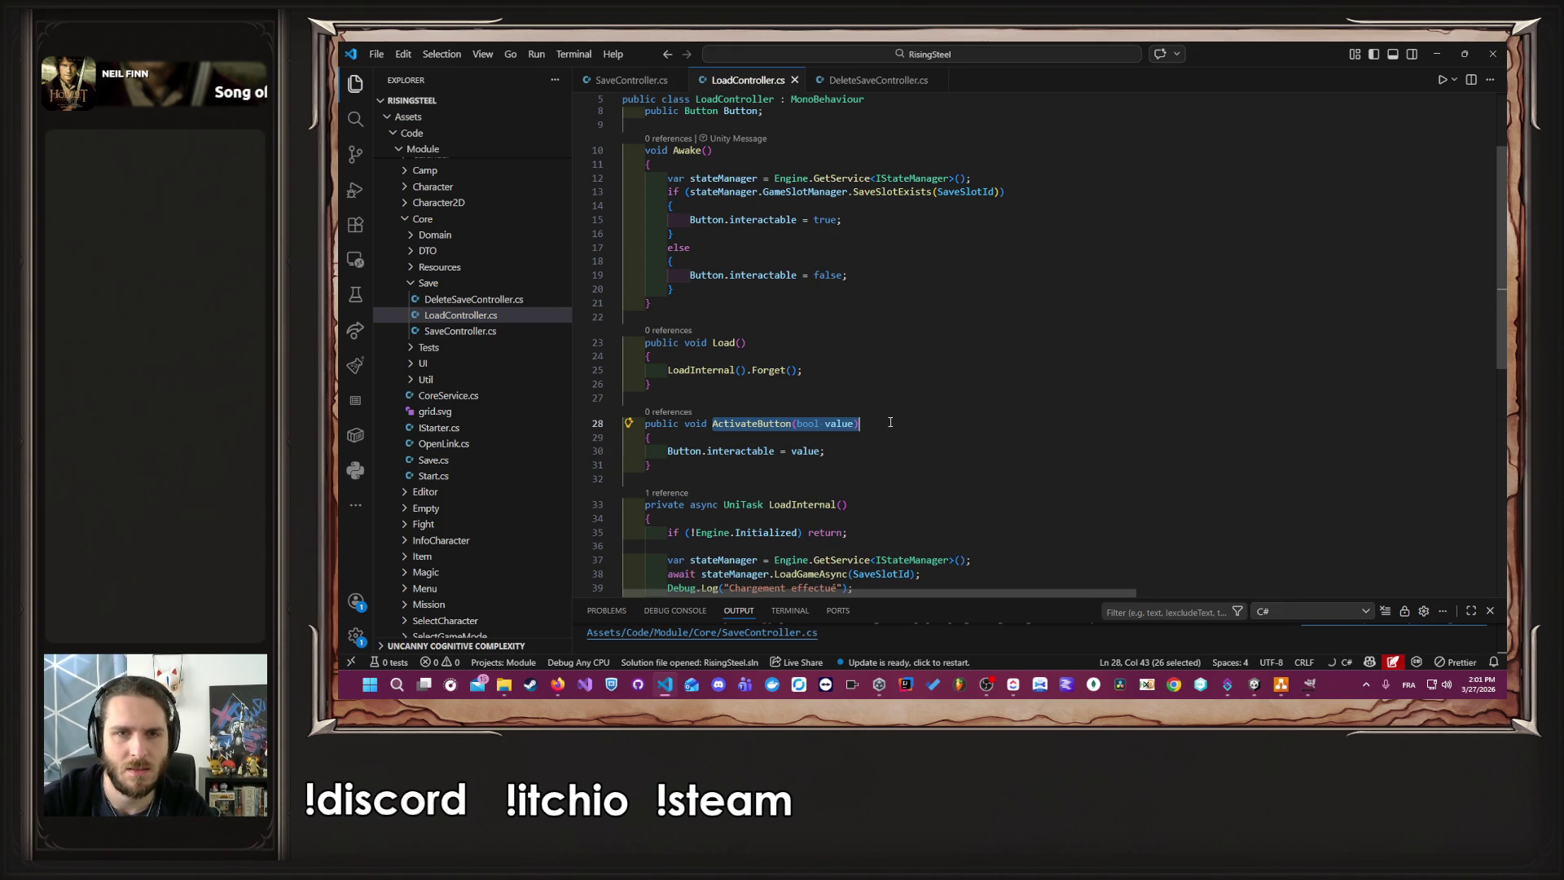
pyautogui.click(843, 220)
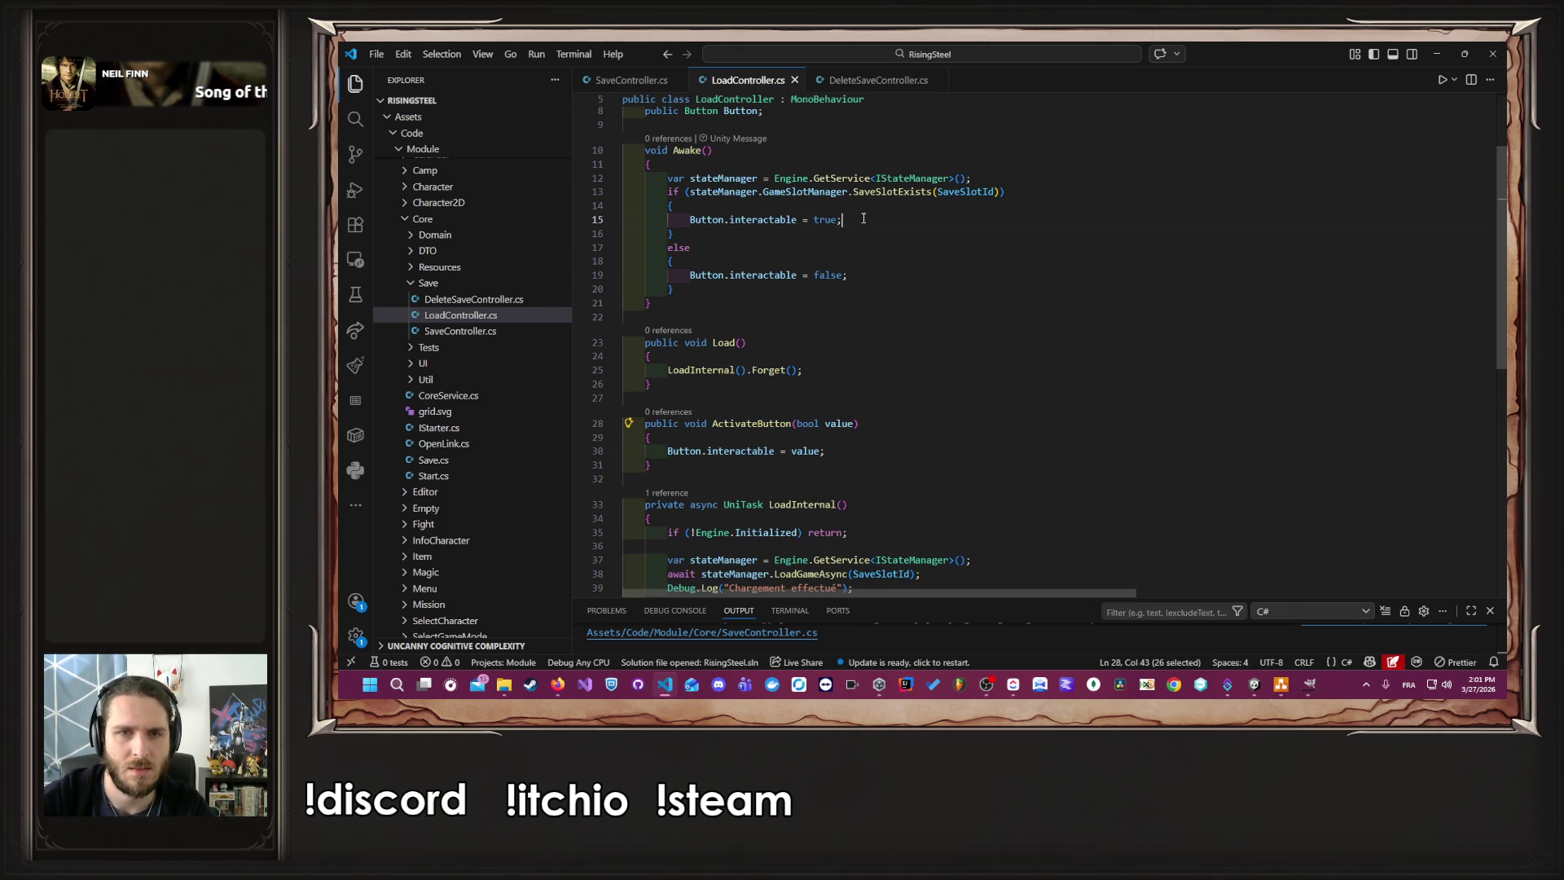
# Paste an ActivateButton(true) call into Awake's if branch.
pyautogui.click(690, 220)
pyautogui.press('Return')
pyautogui.press('Up')
pyautogui.hotkey('ctrl', 'v')
pyautogui.press('Down')
pyautogui.hotkey('ctrl', 'BackSpace')
pyautogui.press('Up')
pyautogui.hotkey('ctrl', 'BackSpace')
pyautogui.hotkey('ctrl', 'BackSpace')
pyautogui.write('true)')
pyautogui.write(';')
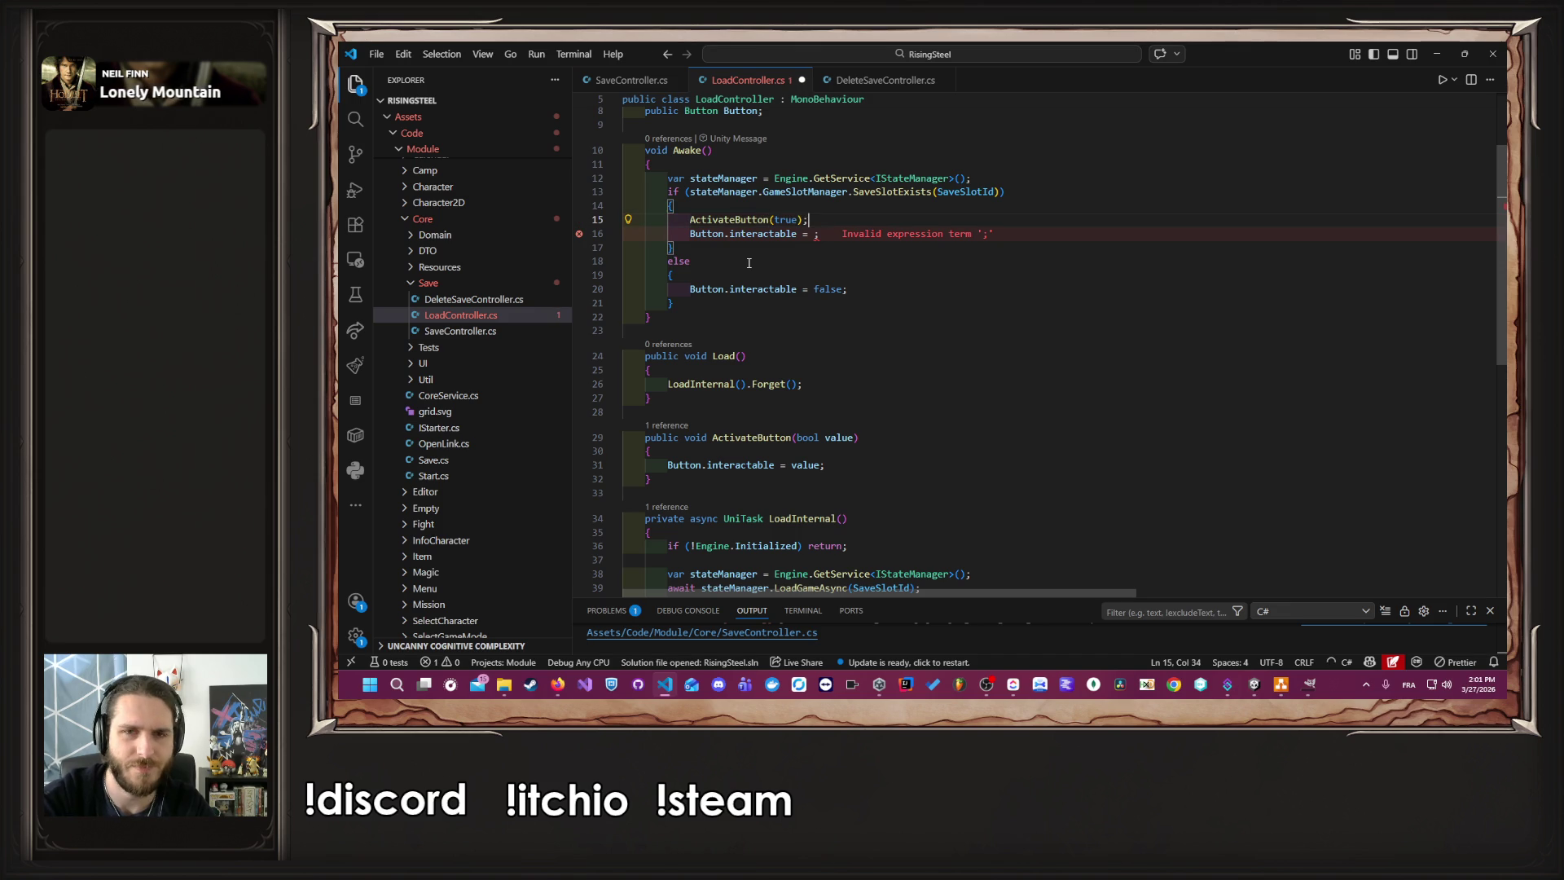
pyautogui.hotkey('shift', 'Home')
pyautogui.hotkey('shift', 'Home')
pyautogui.hotkey('shift', 'Home')
pyautogui.hotkey('ctrl', 'x')
# Use ActivateButton(false) in the else branch and ActivateButton(true) in the if branch, then save.
pyautogui.press('Down')
pyautogui.press('Down')
pyautogui.press('Down')
pyautogui.hotkey('ctrl', 'shift', 'Right')
pyautogui.hotkey('ctrl', 'shift', 'Right')
pyautogui.hotkey('ctrl', 'shift', 'Right')
pyautogui.write('ActivateButton(false)')
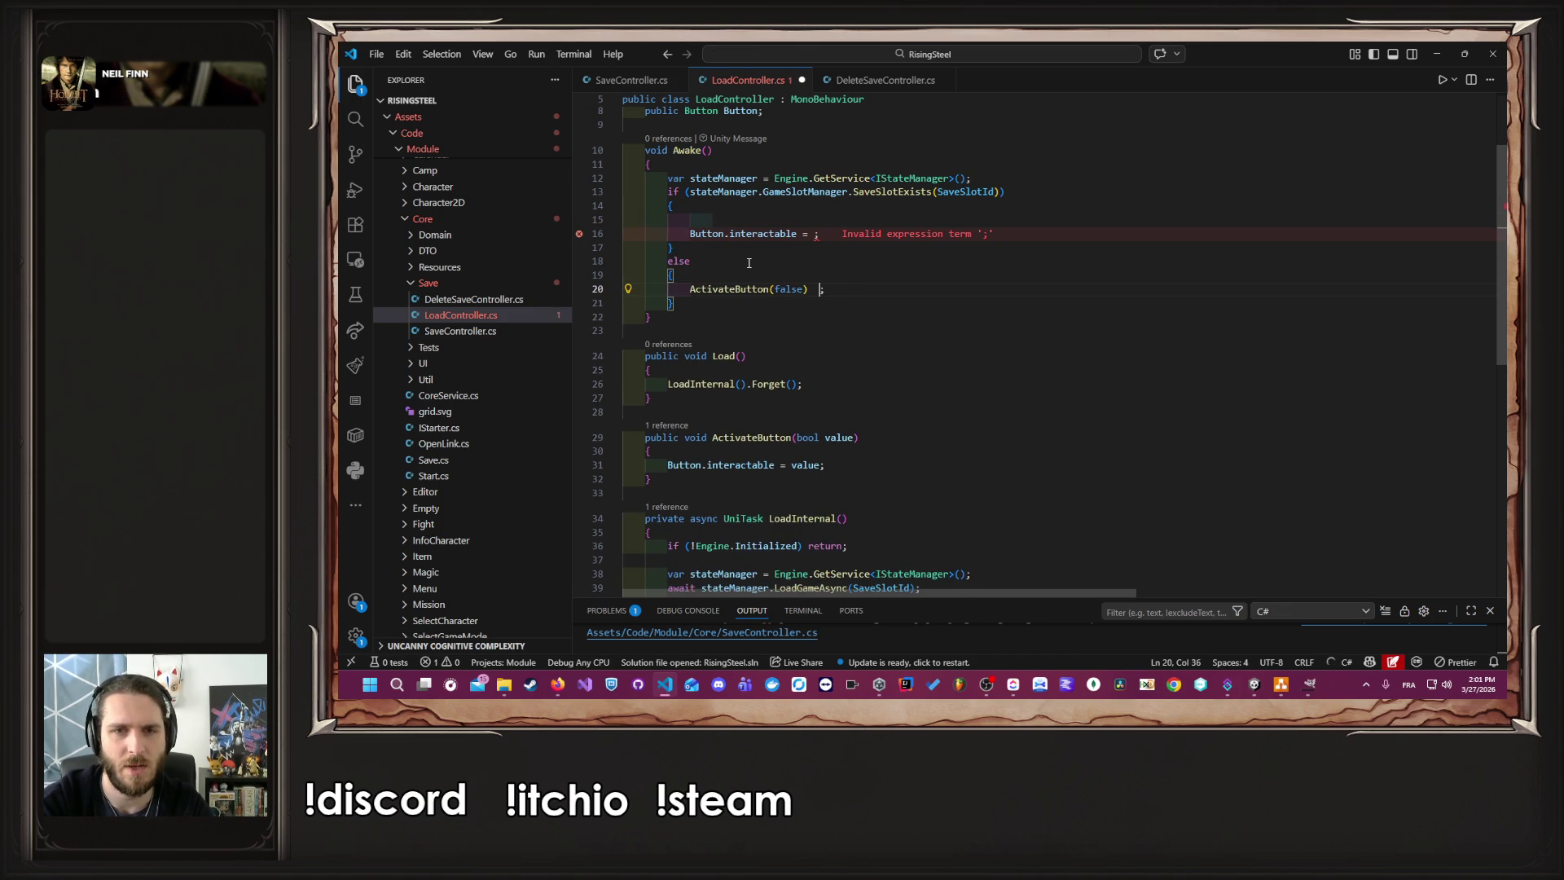
pyautogui.press('Up')
pyautogui.press('Up')
pyautogui.press('Up')
pyautogui.write('ActivateButton(true)')
pyautogui.hotkey('ctrl', 'shift', 'k')
pyautogui.hotkey('ctrl', 's')
# Copy the ActivateButton(false) call and the LoadController class name.
pyautogui.click(812, 221)
pyautogui.moveTo(813, 275); pyautogui.dragTo(690, 277)
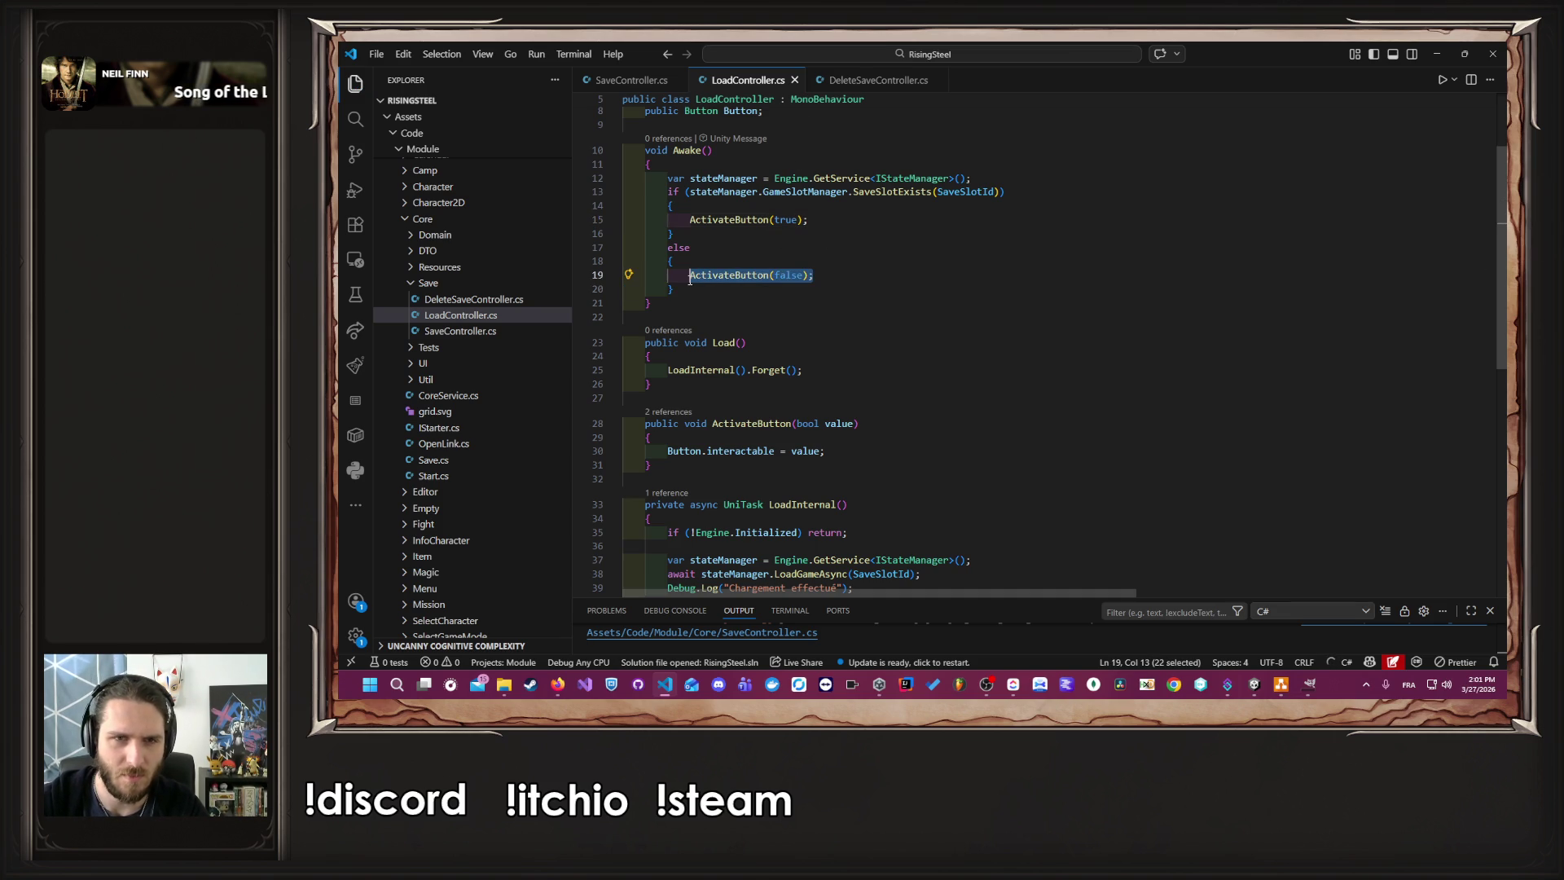
pyautogui.scroll(3, 795, 146)
pyautogui.doubleClick(725, 166)
pyautogui.click(878, 79)
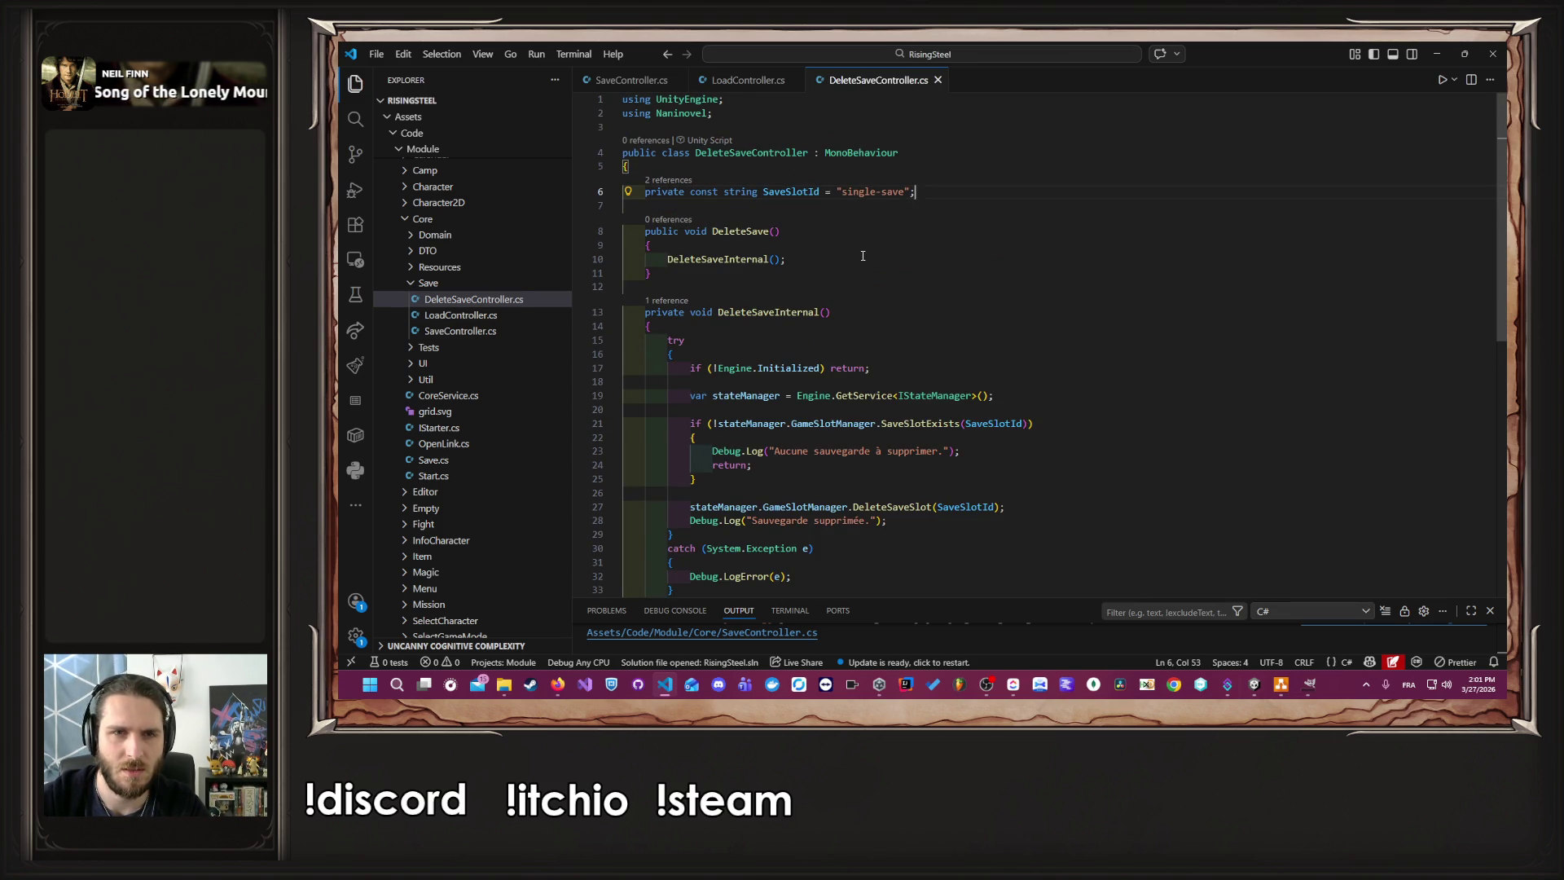
# Add LoadController.ActivateButton(false); after DeleteSaveInternal() and go to LoadController's definition.
pyautogui.press('Return')
pyautogui.hotkey('ctrl', 'v')
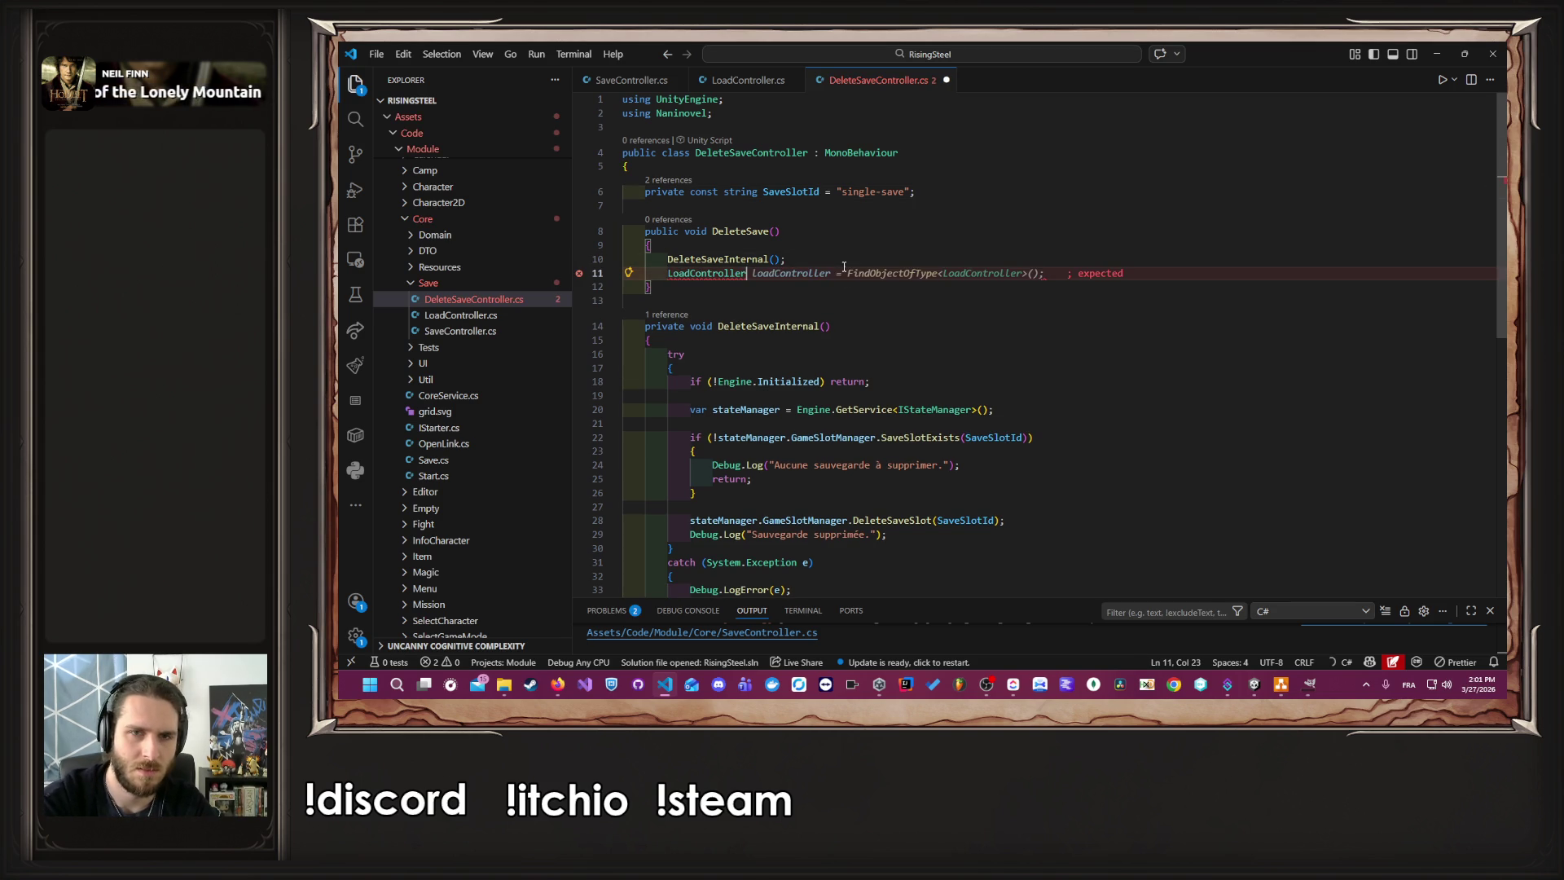
pyautogui.write('.')
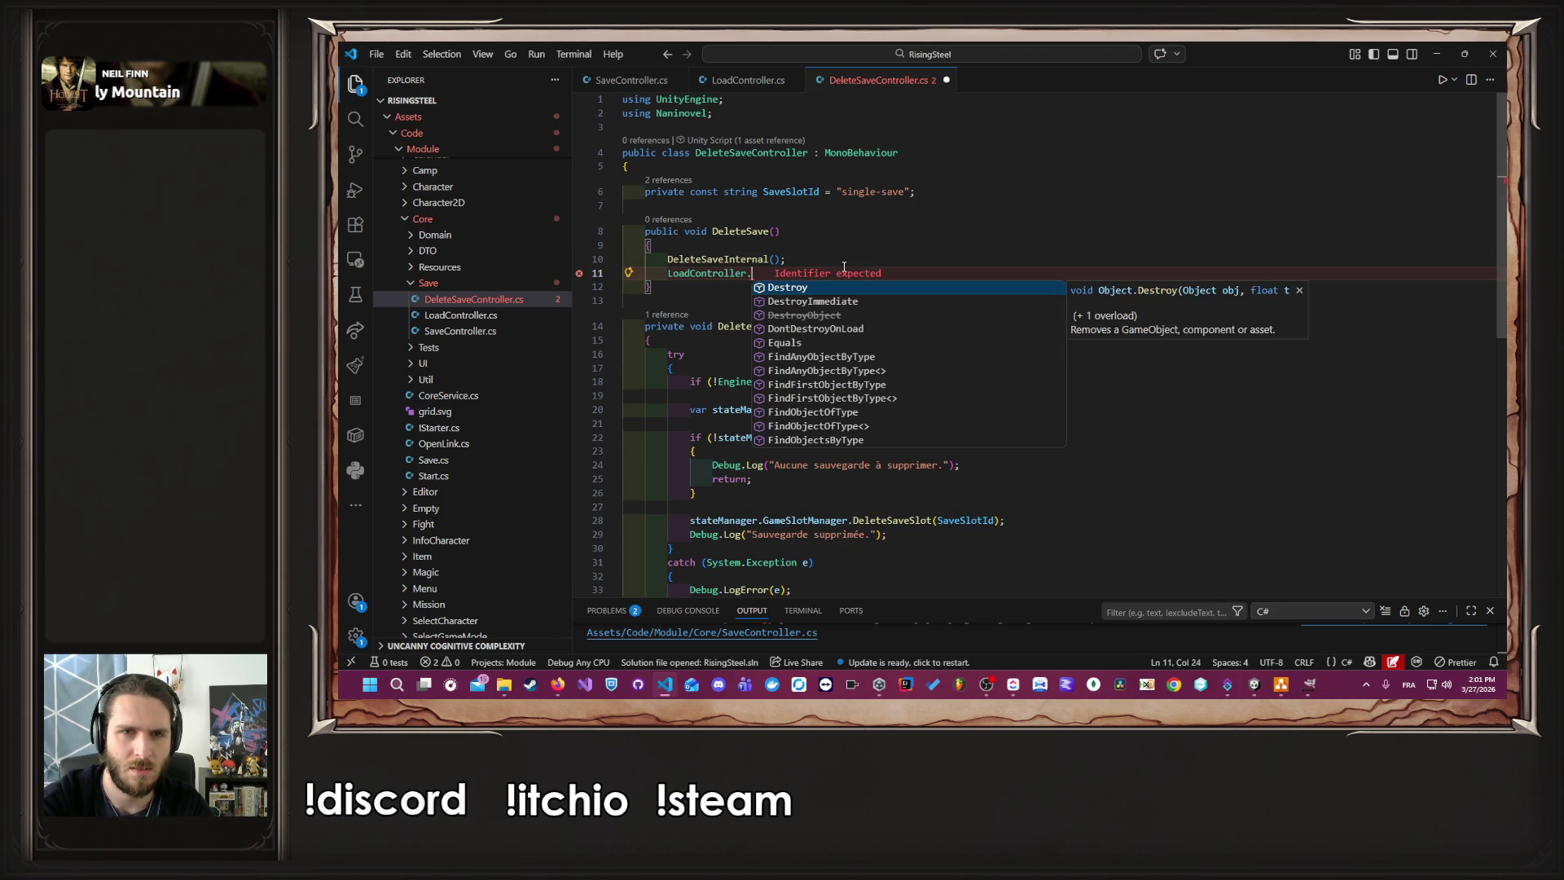
pyautogui.press('Escape')
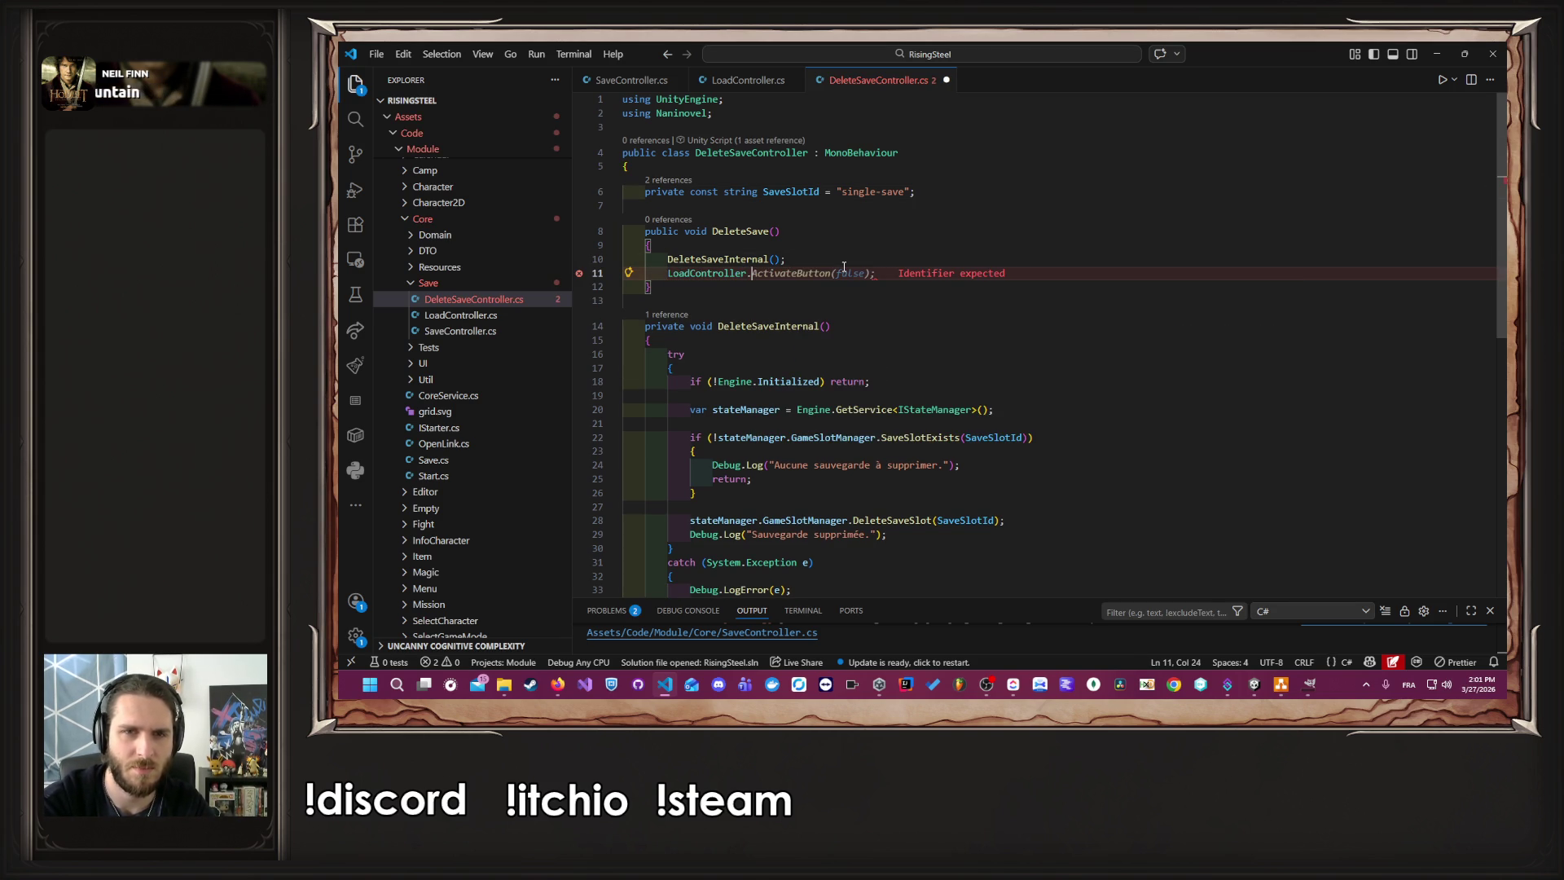
pyautogui.press('Tab')
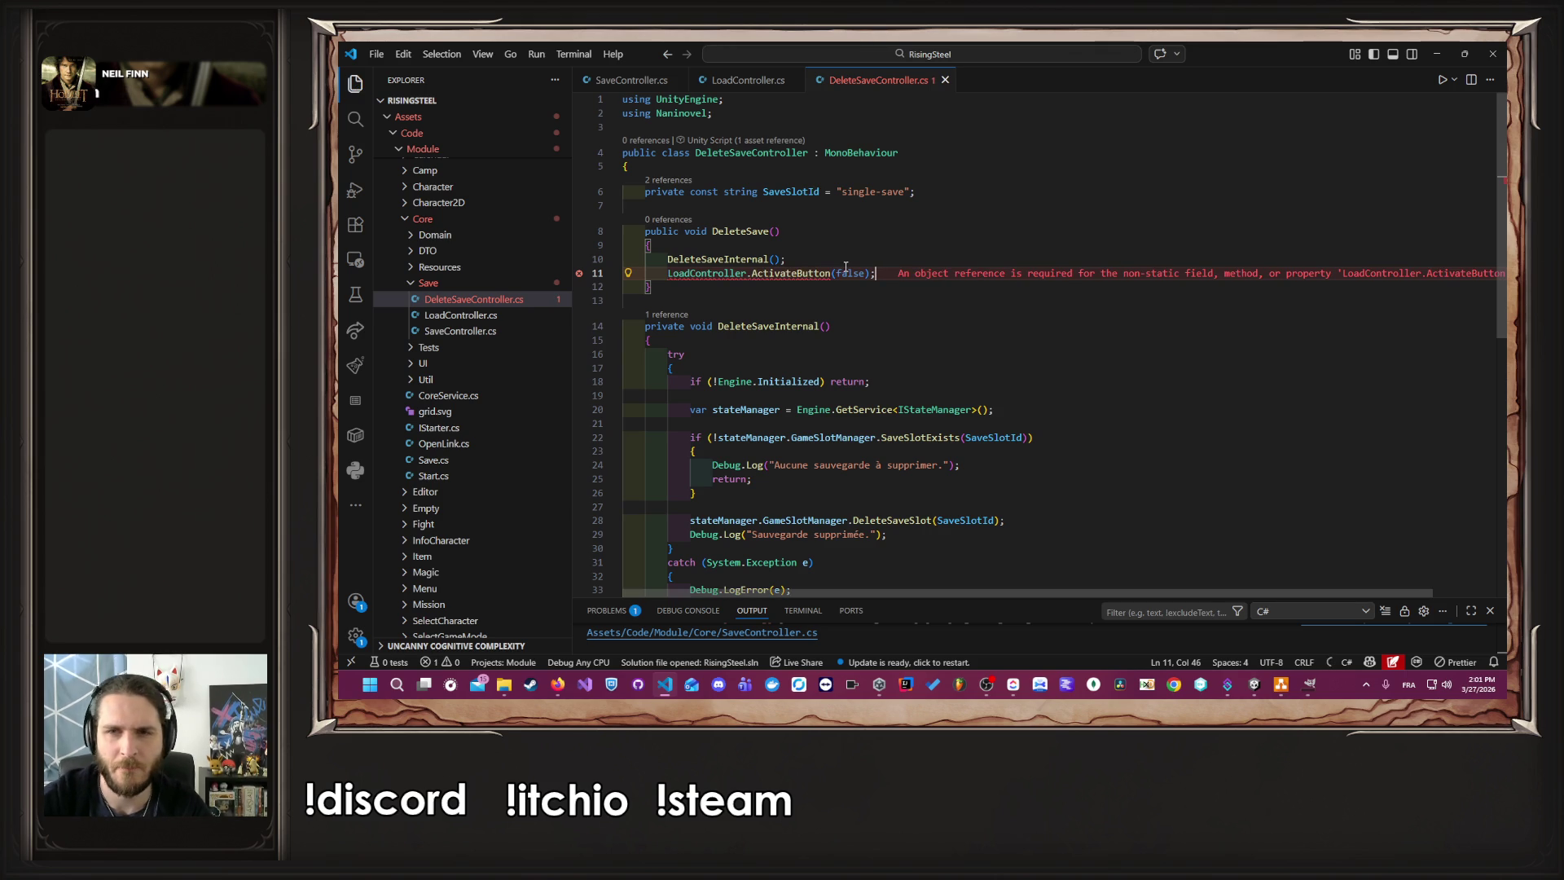
pyautogui.keyDown('ctrl'); pyautogui.click(734, 272); pyautogui.keyUp('ctrl')
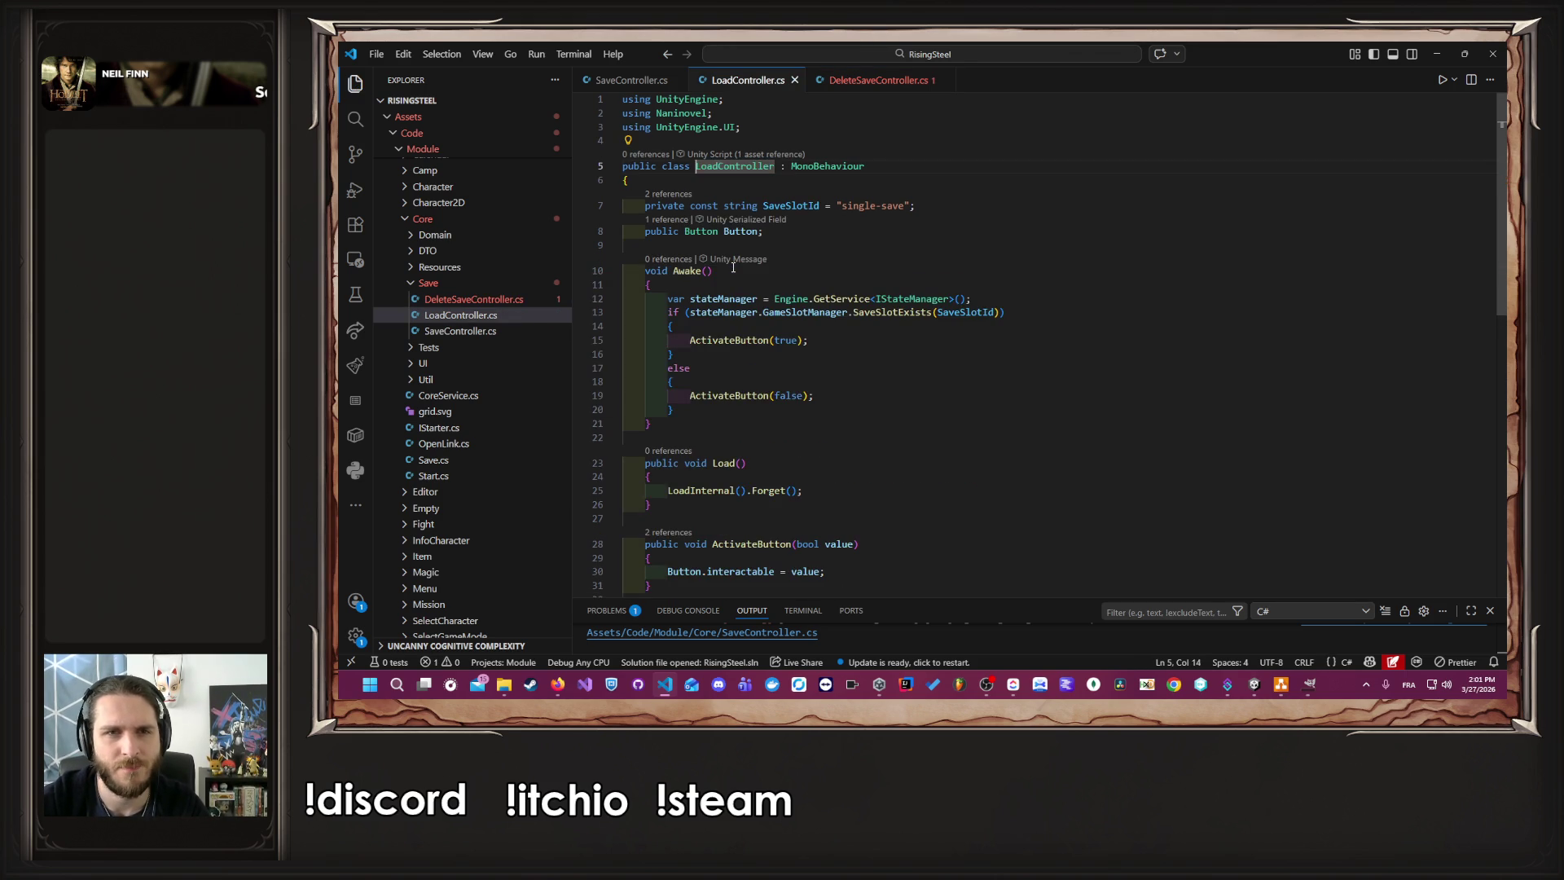
# Insert 'static' after 'public' on ActivateButton in LoadController.cs, accepting the IntelliSense completion.
pyautogui.scroll(-5, 721, 421)
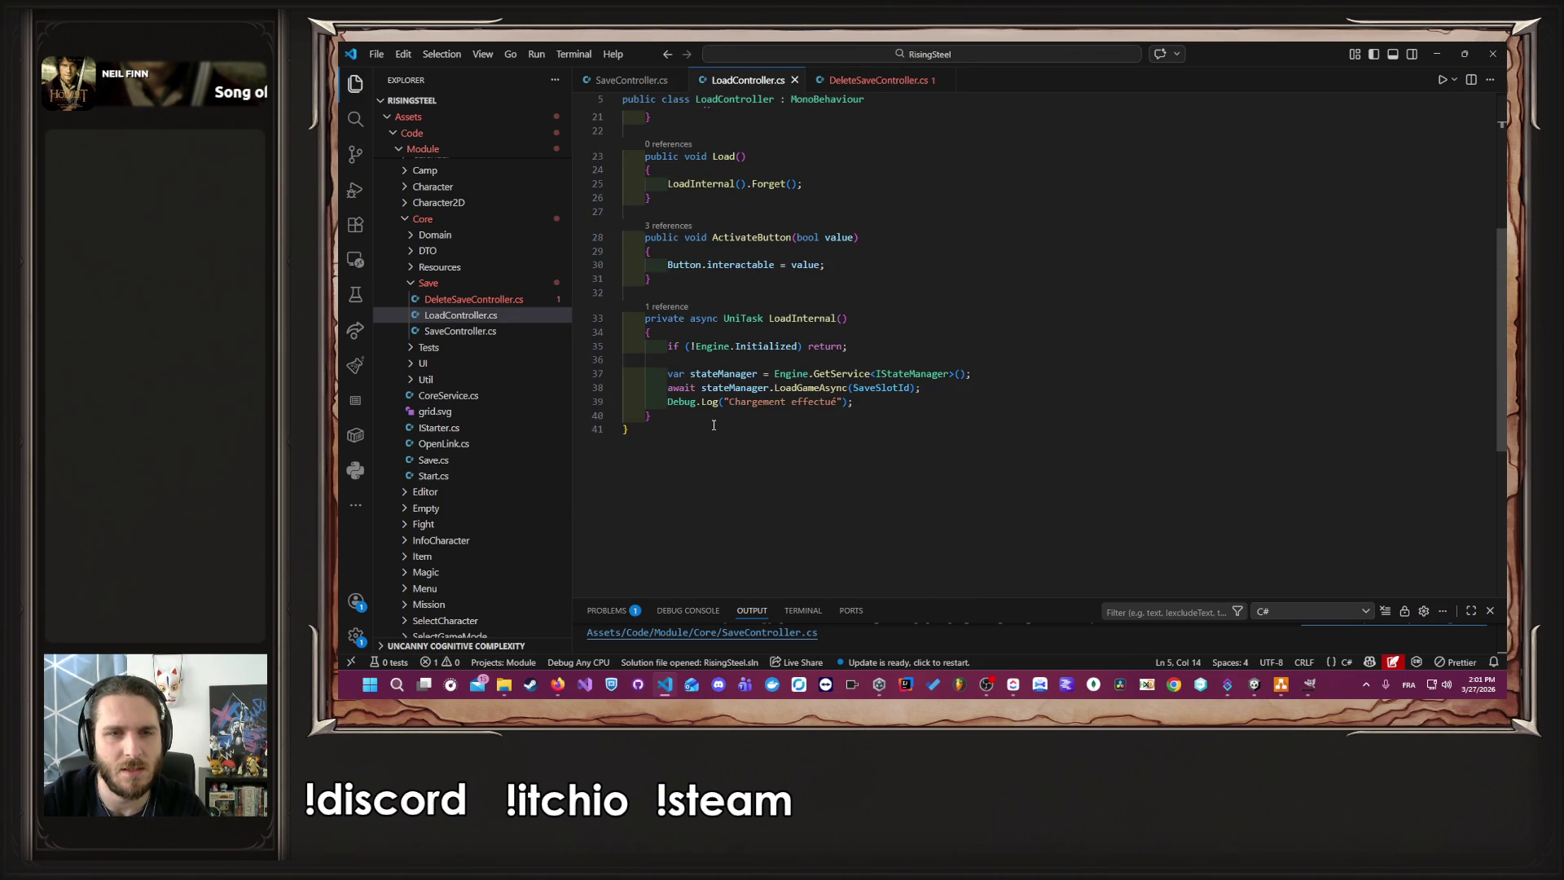
pyautogui.scroll(1, 685, 300)
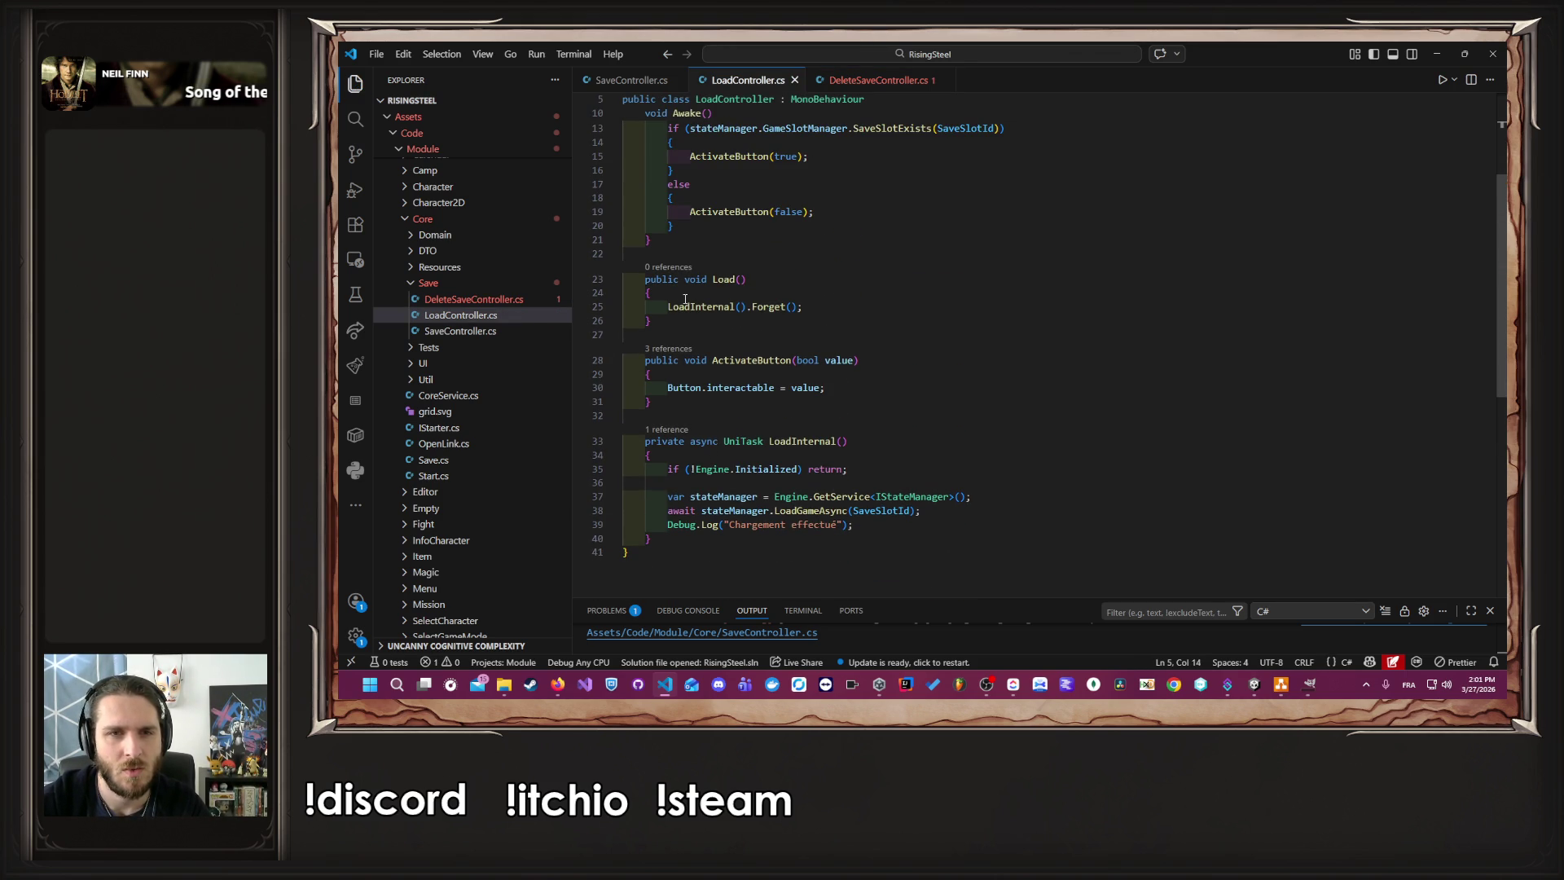
pyautogui.click(680, 359)
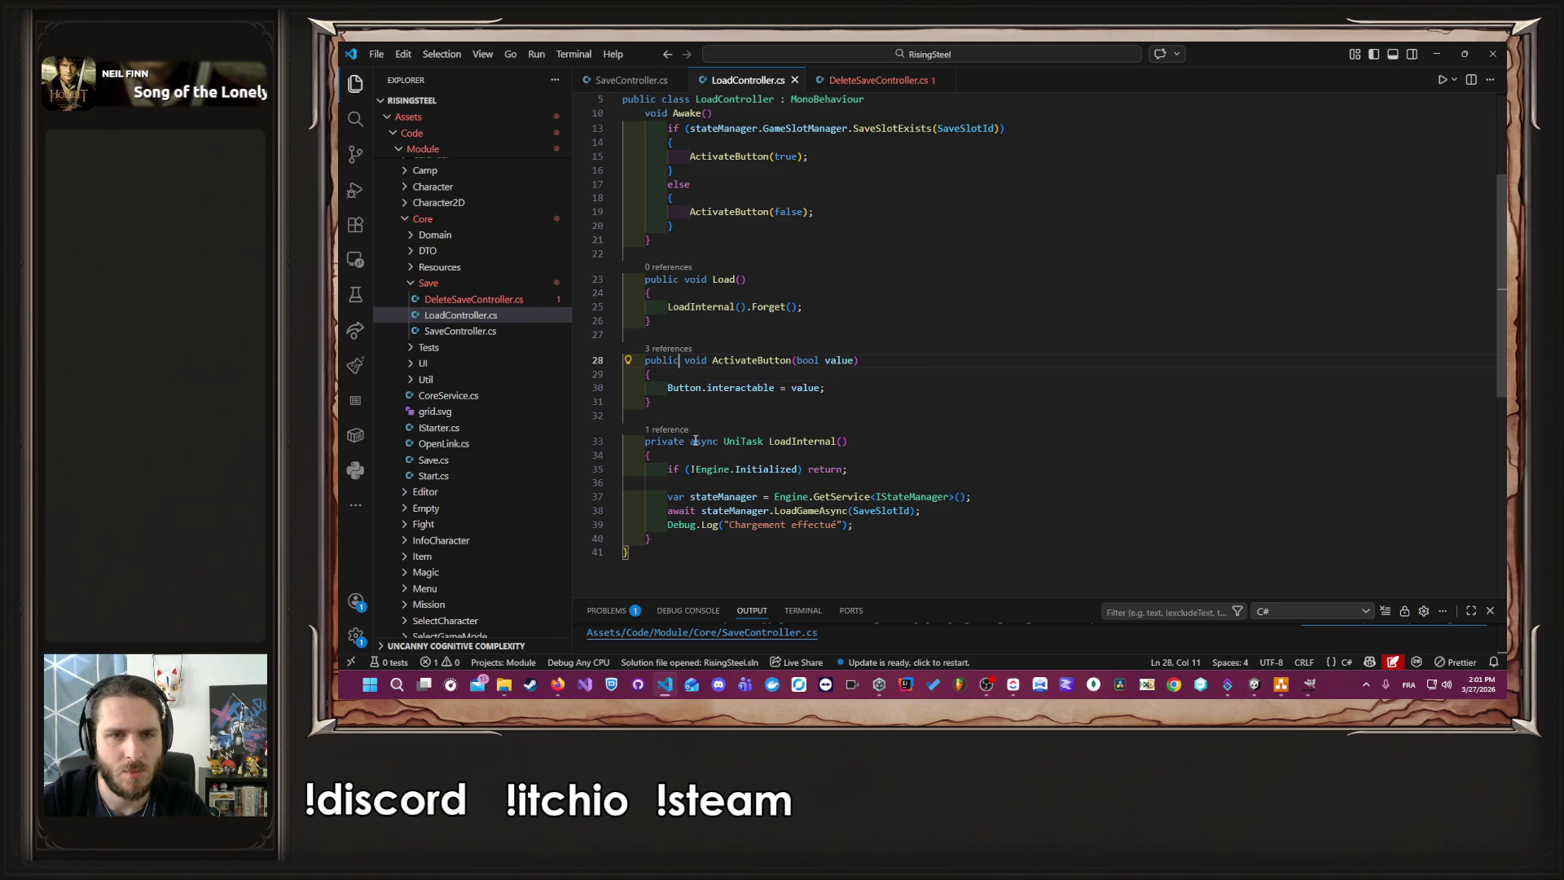
pyautogui.write('static')
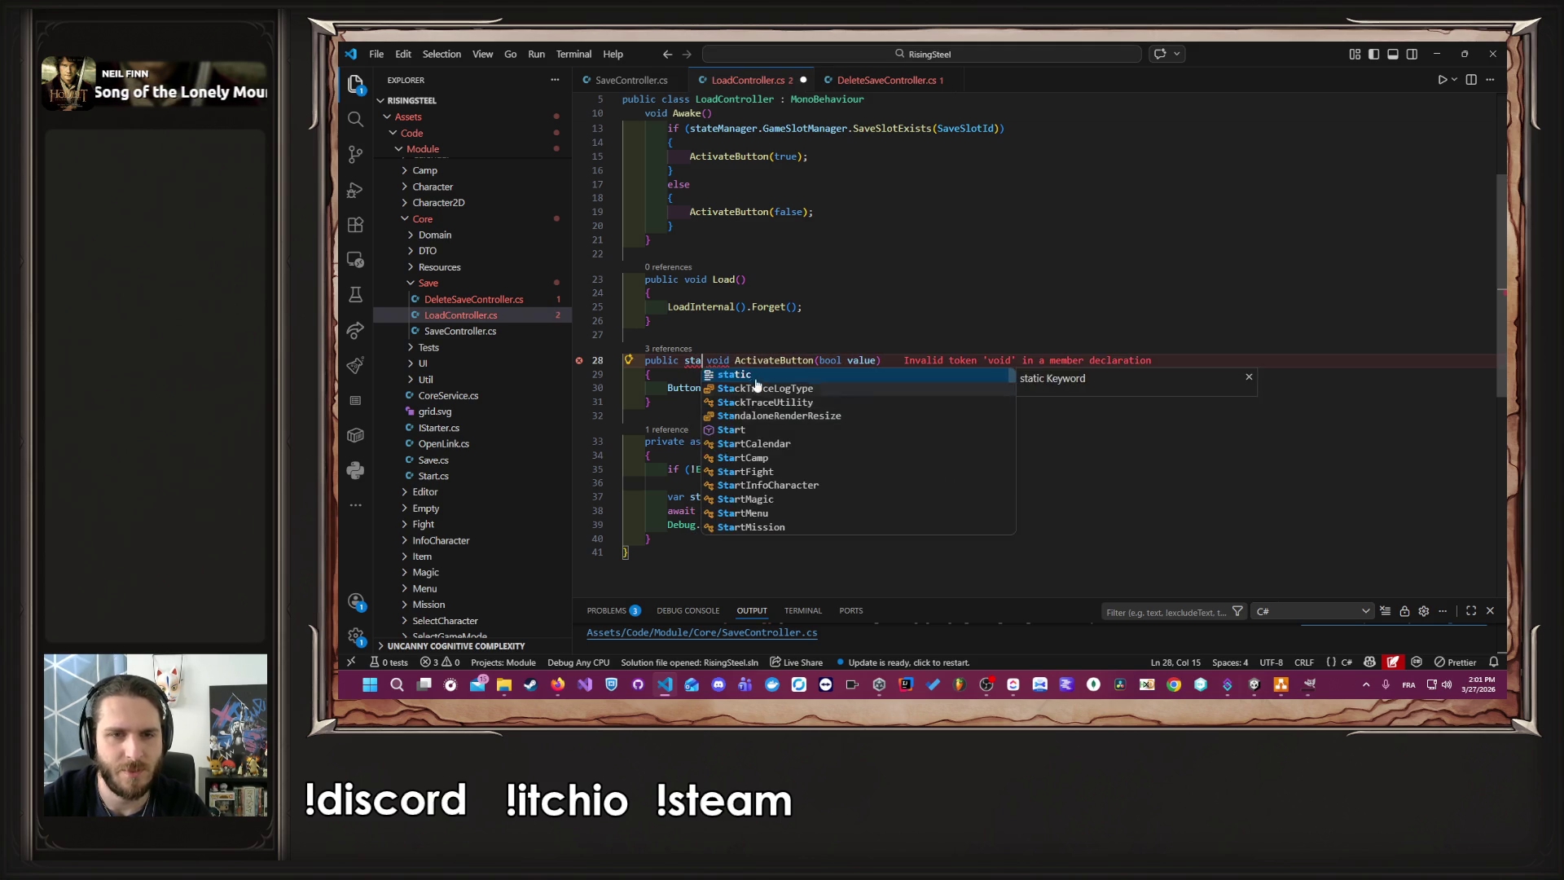
pyautogui.hotkey('ctrl', 's')
pyautogui.scroll(5, 701, 269)
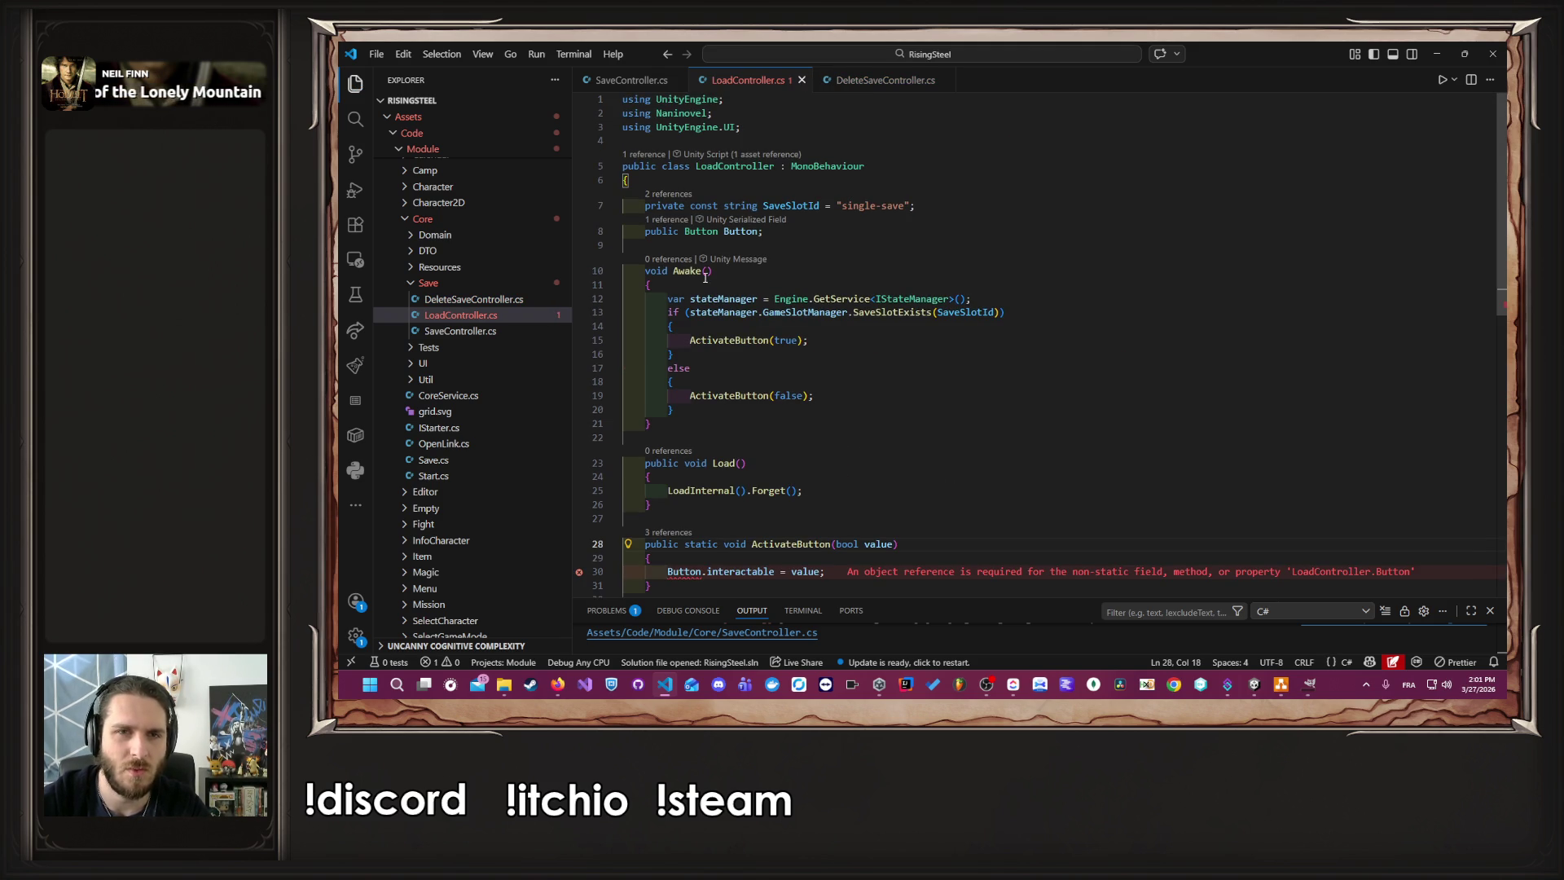
pyautogui.hotkey('ctrl', 'z')
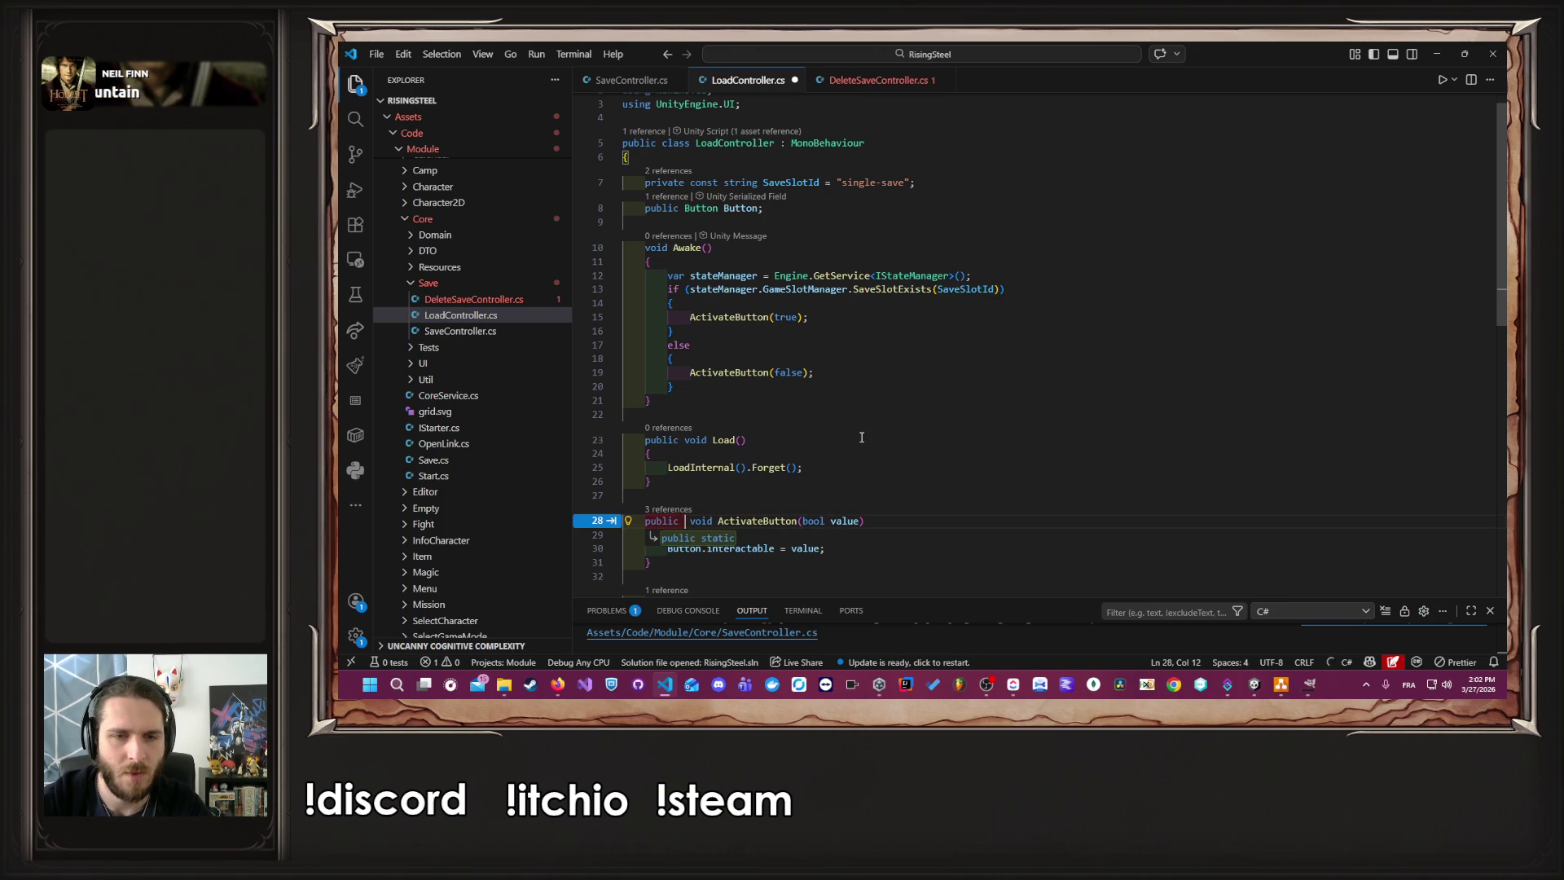
pyautogui.write('s')
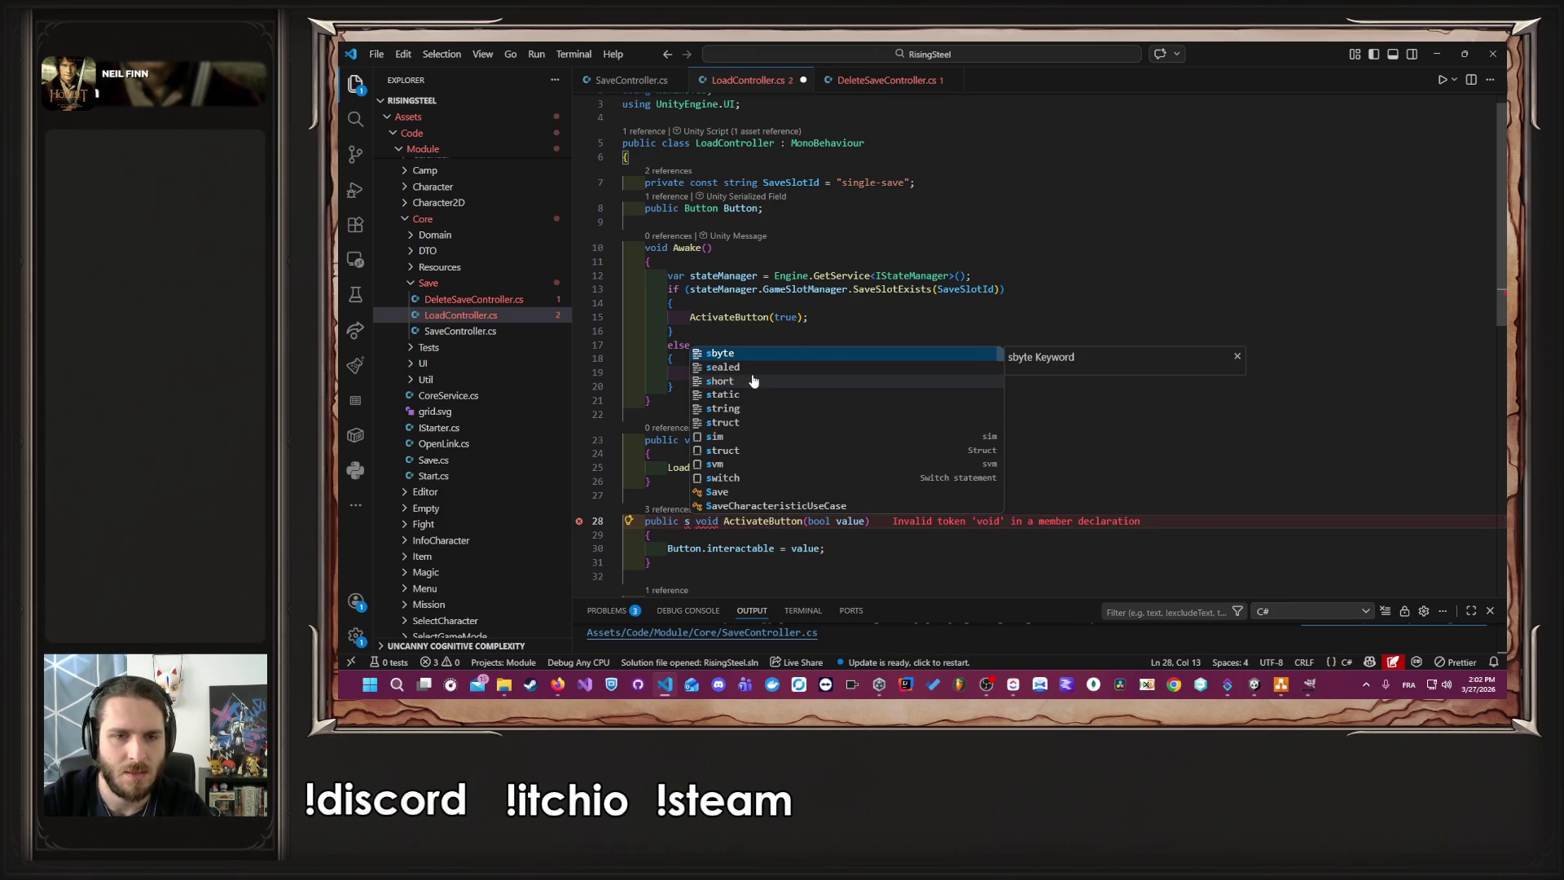
pyautogui.write('t')
pyautogui.click(779, 349)
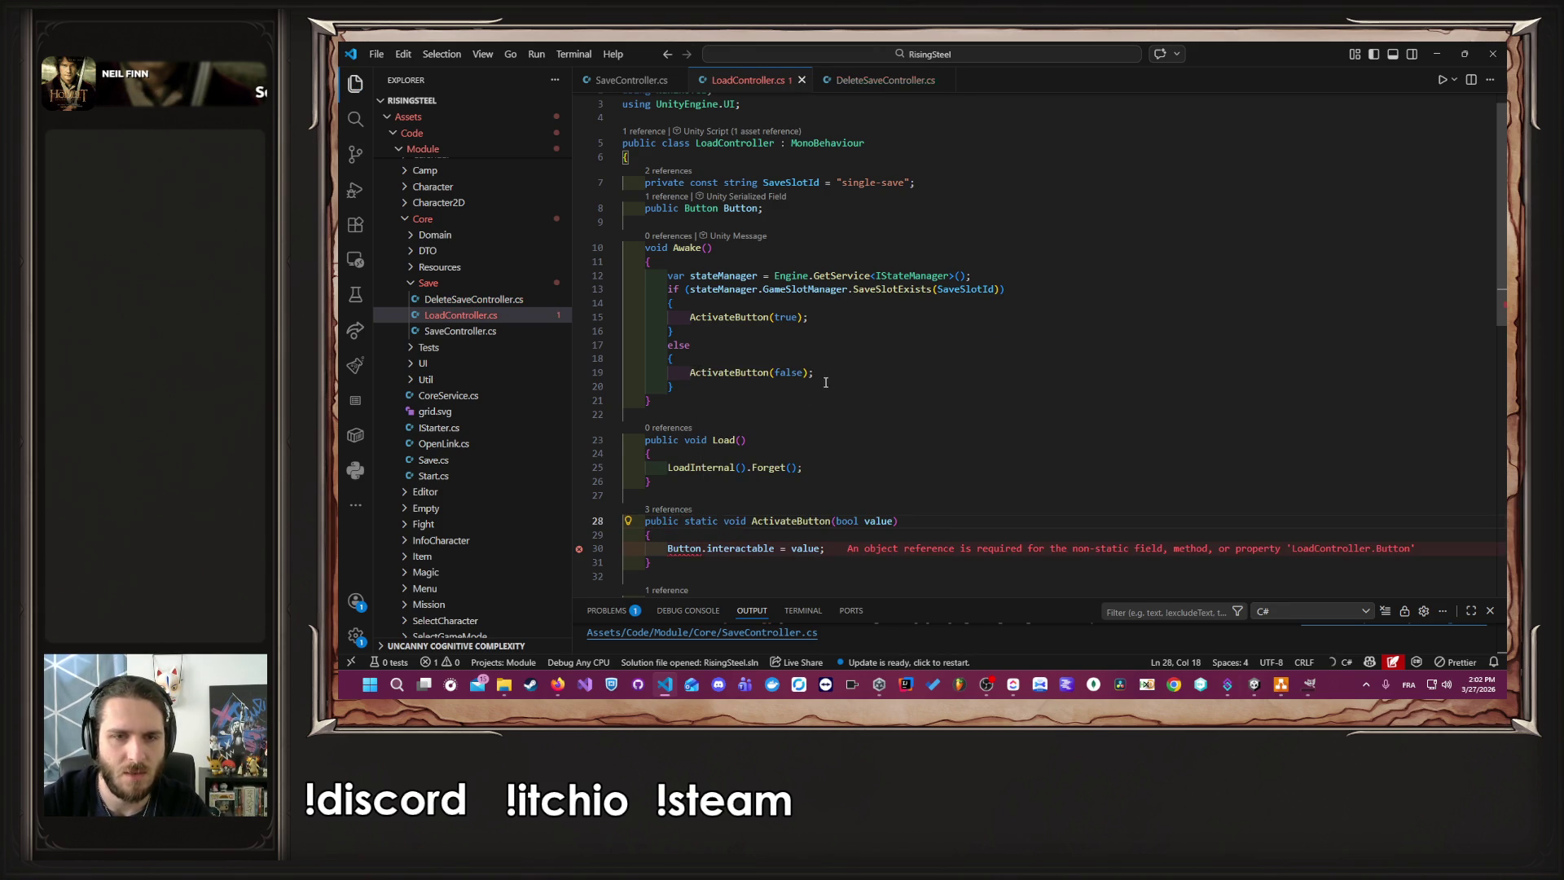
# Open a new line after LoadController's opening brace for a field declaration.
pyautogui.scroll(1, 794, 334)
pyautogui.click(725, 190)
pyautogui.press('Return')
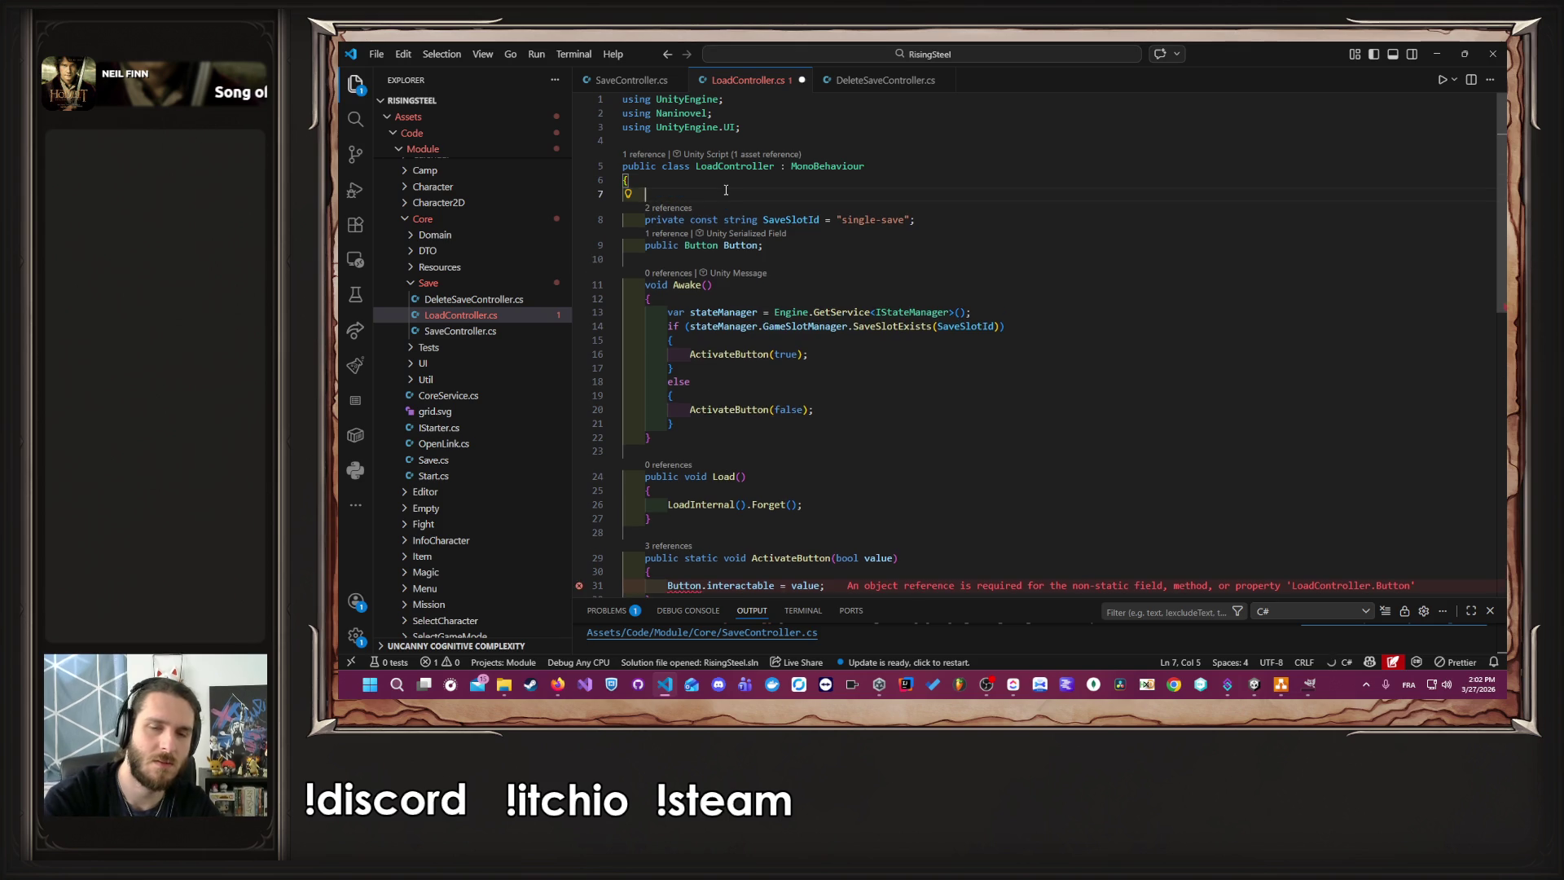
# Declare a static LoadController _instance field and set '_instance = this;' at the top of Awake.
pyautogui.write('static Load')
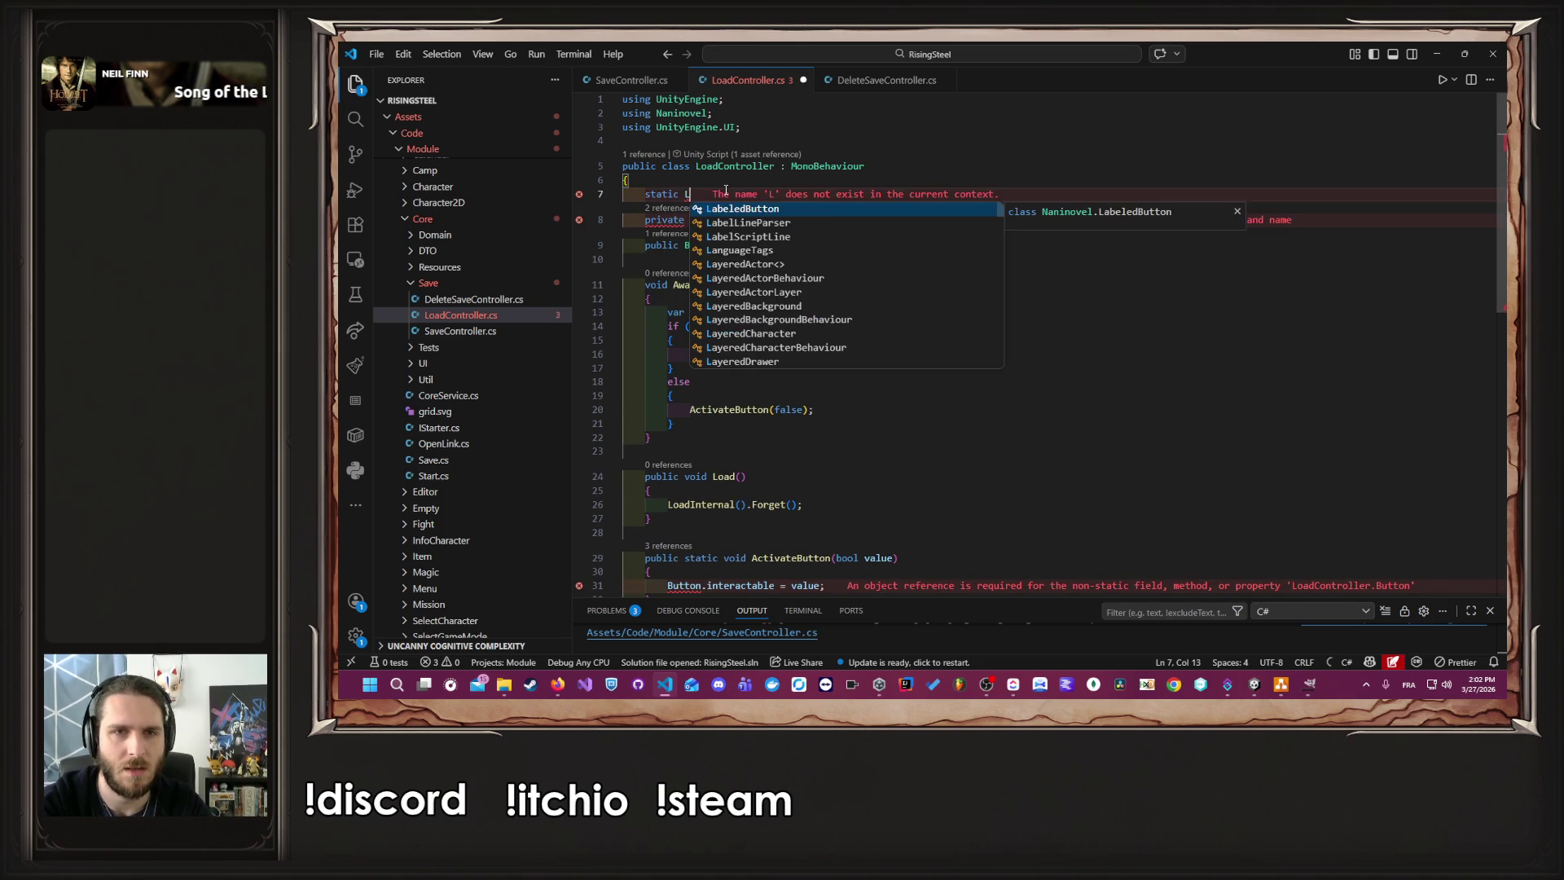
pyautogui.press('Tab')
pyautogui.press('Tab')
pyautogui.hotkey('ctrl', 's')
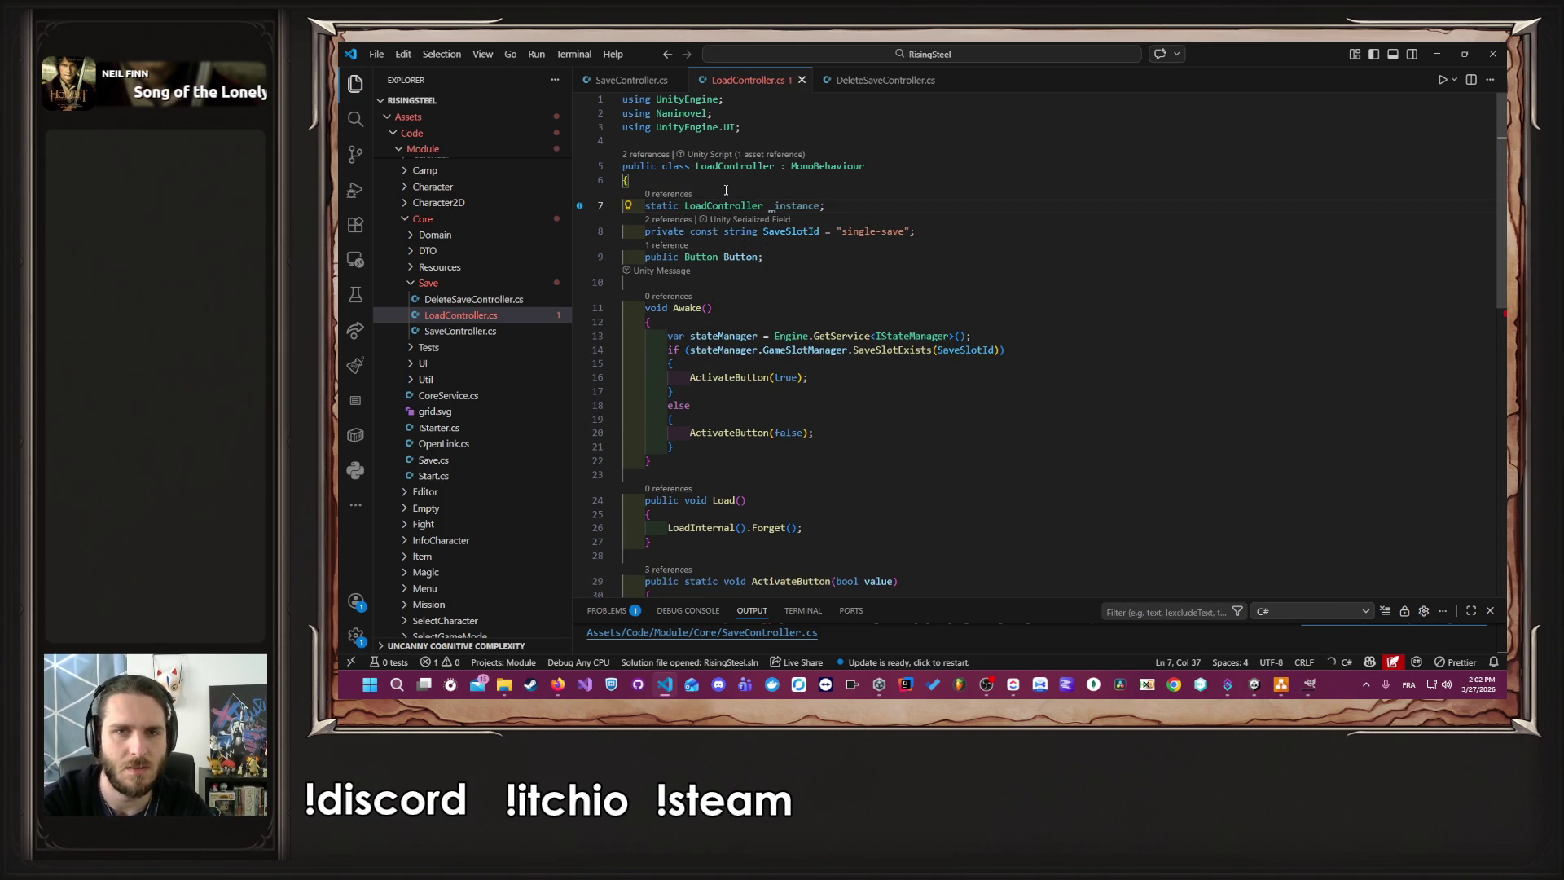
pyautogui.click(716, 322)
pyautogui.press('Return')
pyautogui.write('_instance = this;')
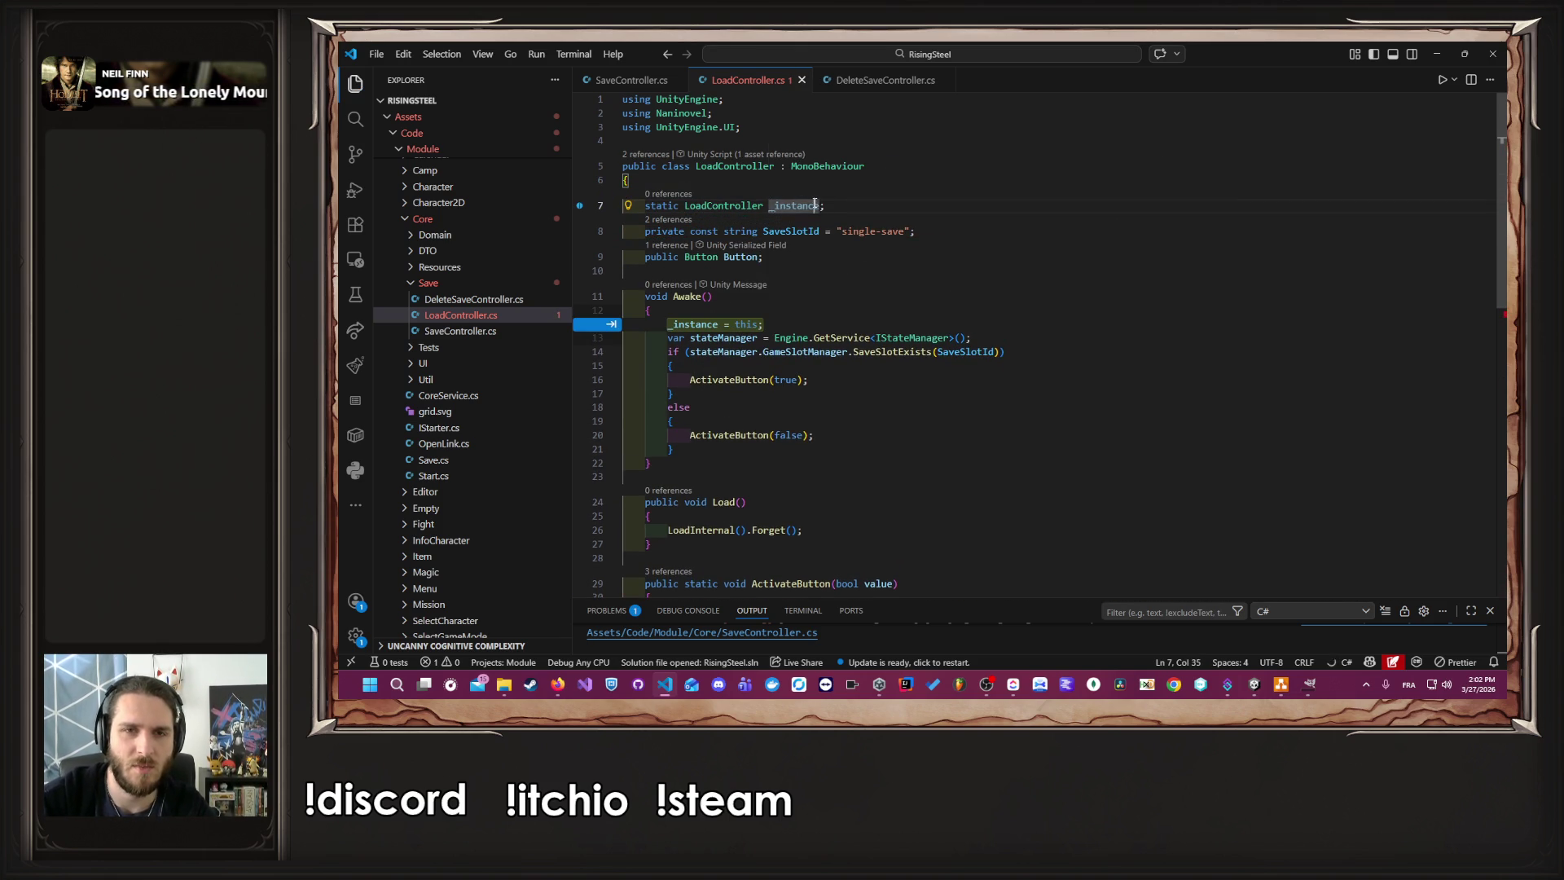
# Prefix Button in ActivateButton with '_instance.', rejecting the suggested null-check, and save.
pyautogui.doubleClick(695, 324)
pyautogui.scroll(-2, 745, 442)
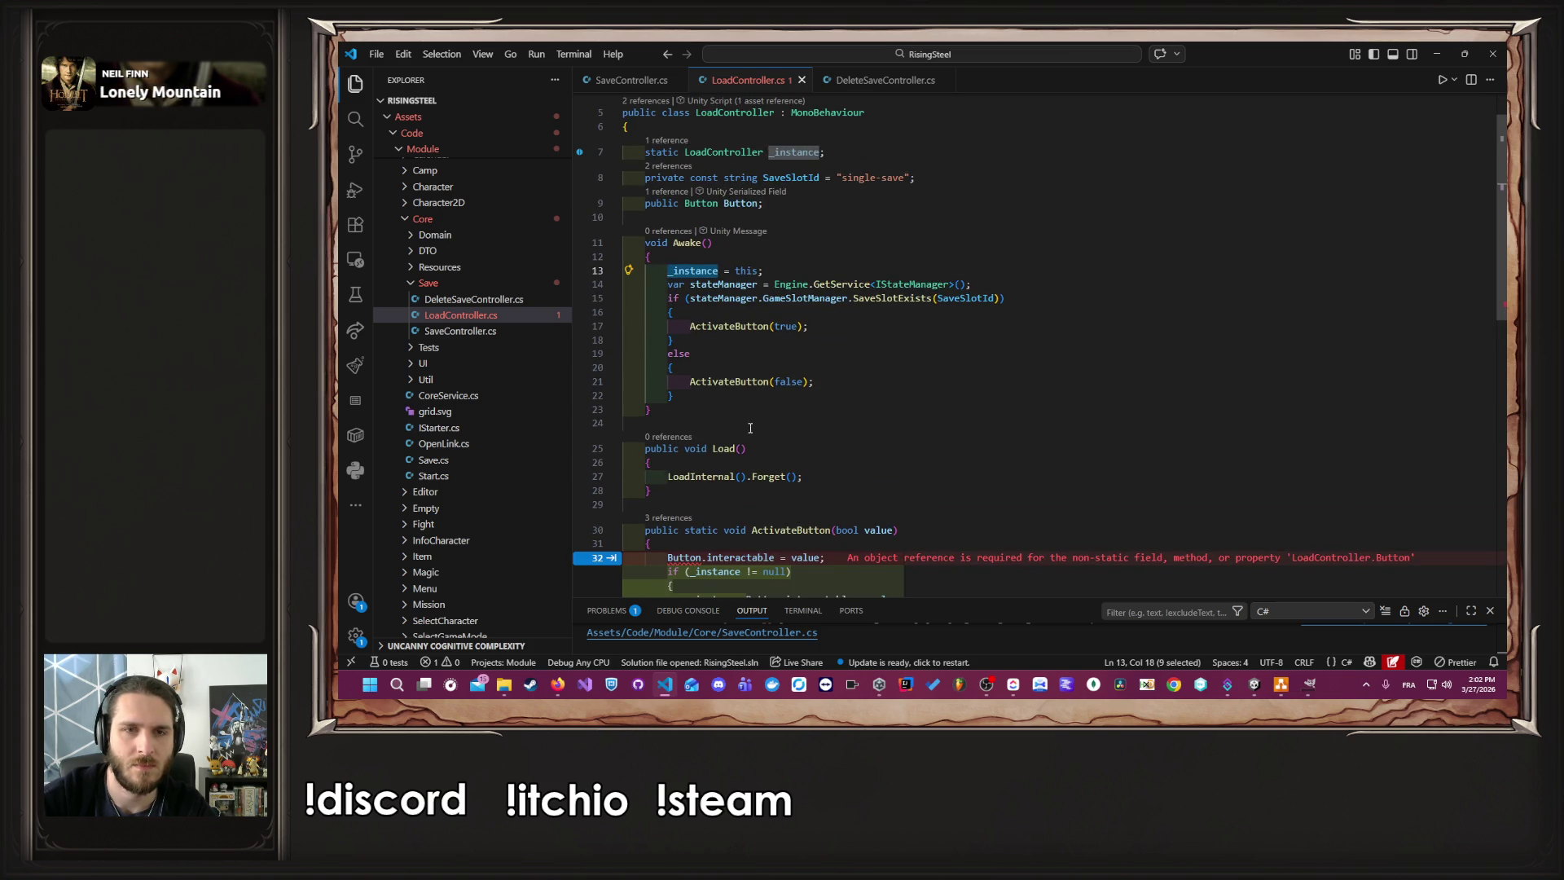
pyautogui.scroll(2, 745, 440)
pyautogui.scroll(-5, 745, 432)
pyautogui.press('Tab')
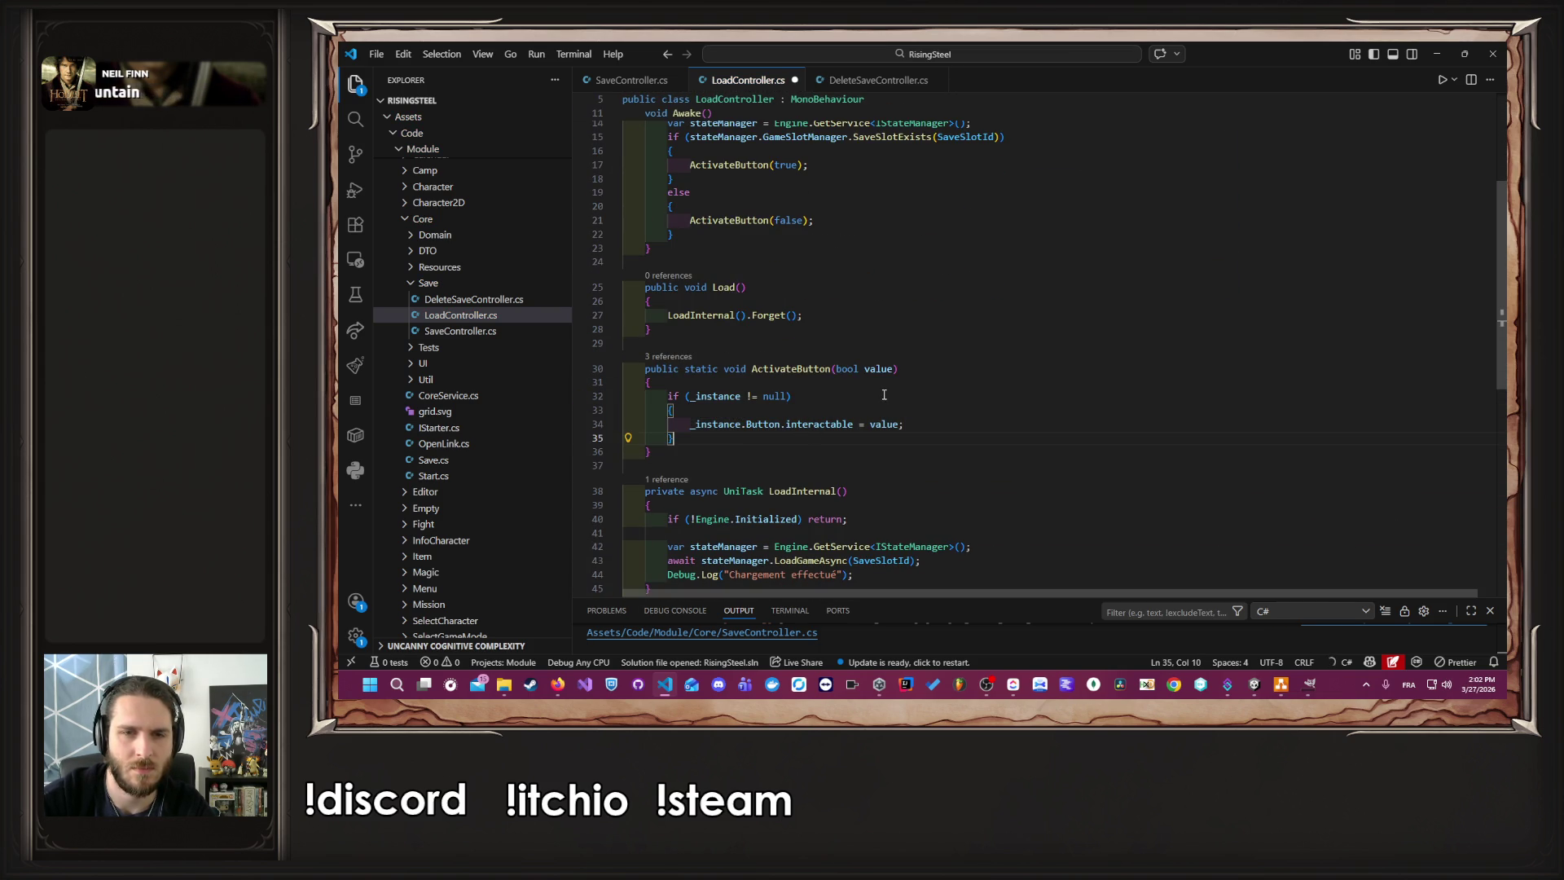
pyautogui.hotkey('ctrl', 'z')
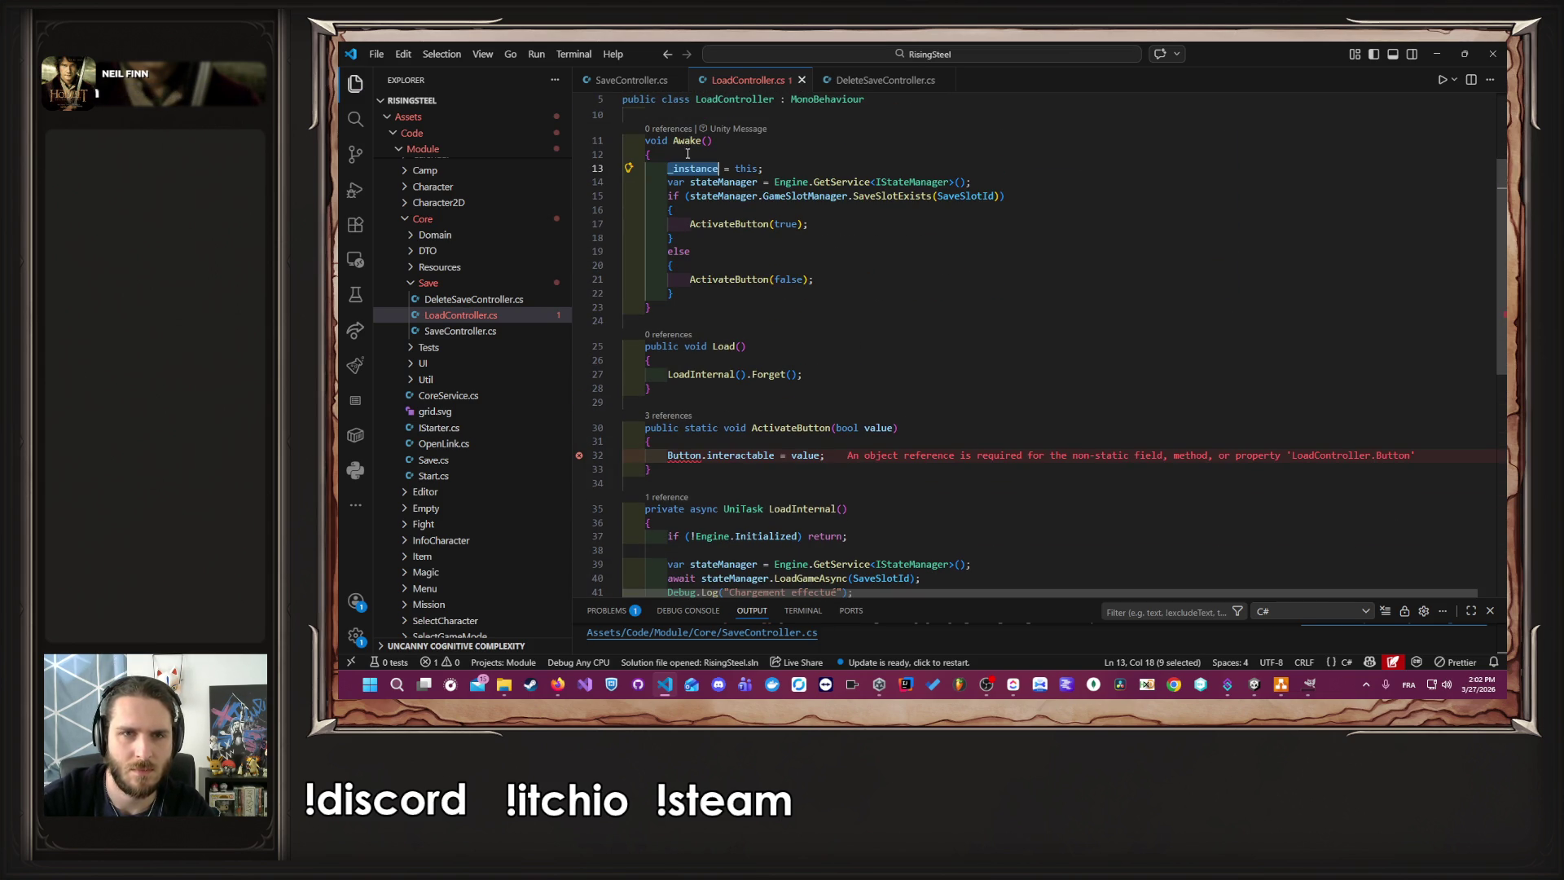
pyautogui.click(664, 454)
pyautogui.write('_instance.')
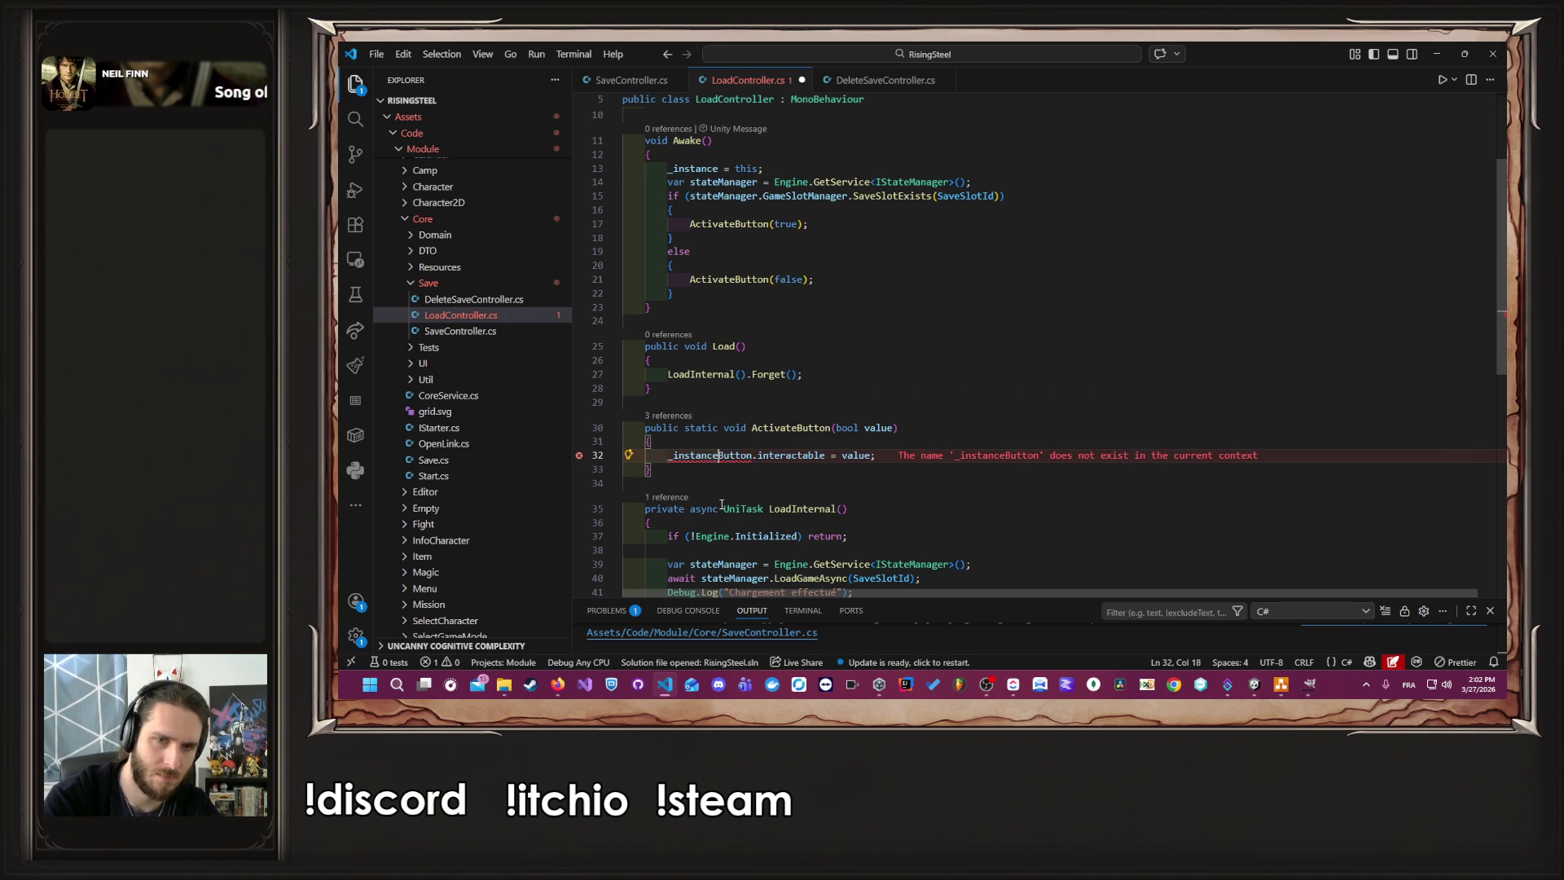
pyautogui.hotkey('ctrl', 's')
# Mark the static _instance field as private.
pyautogui.scroll(3, 814, 448)
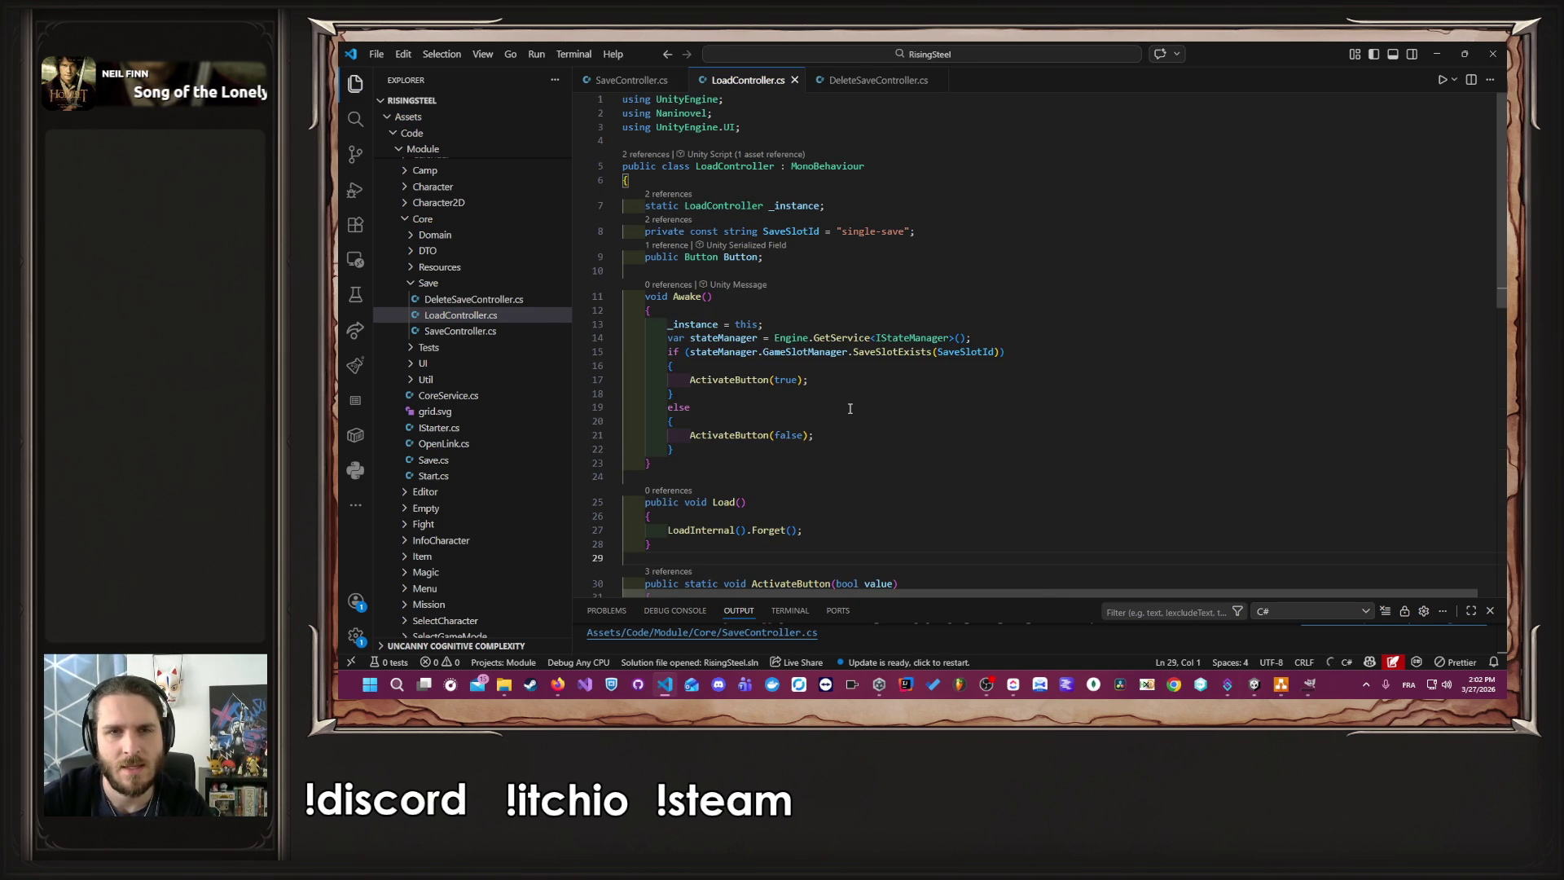
pyautogui.click(650, 205)
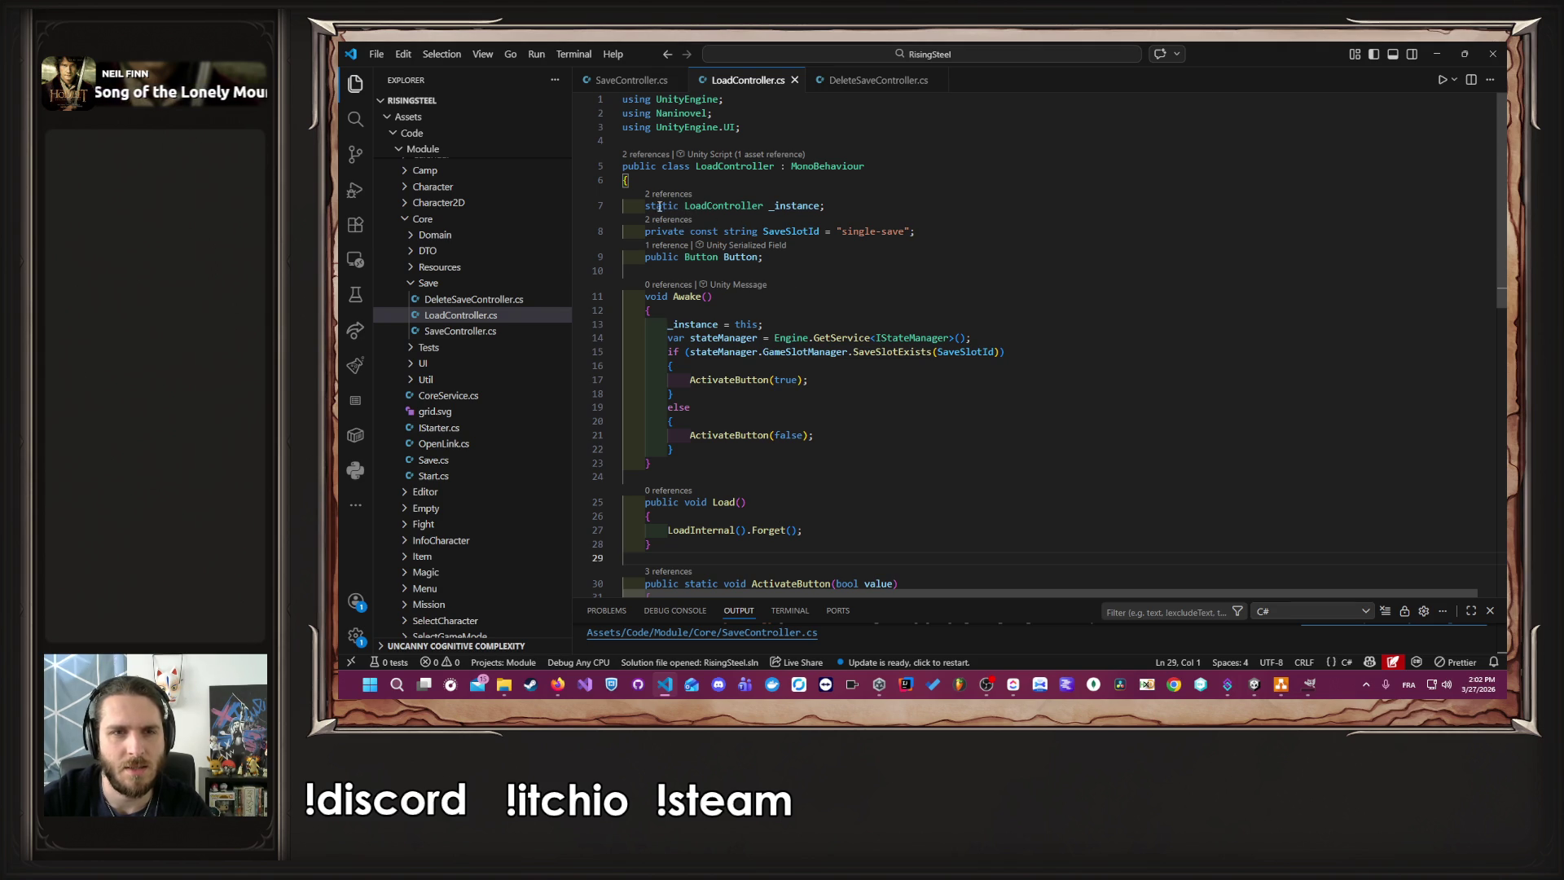
pyautogui.write('private')
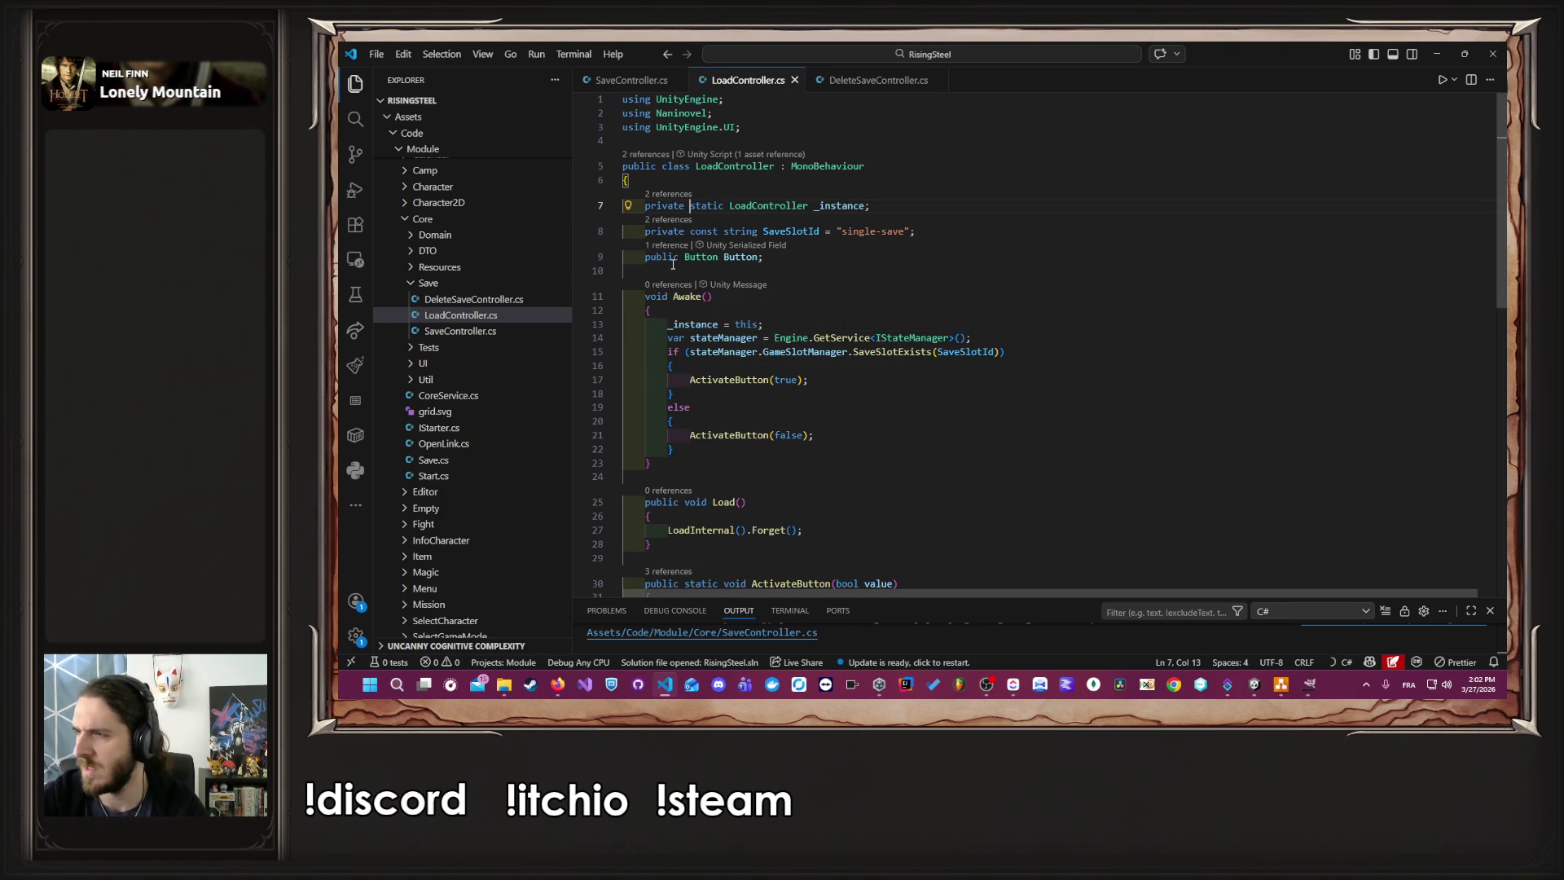
# Copy the LoadController.ActivateButton(false) call from DeleteSaveController.cs into SaveController.cs.
pyautogui.click(884, 81)
pyautogui.click(891, 276)
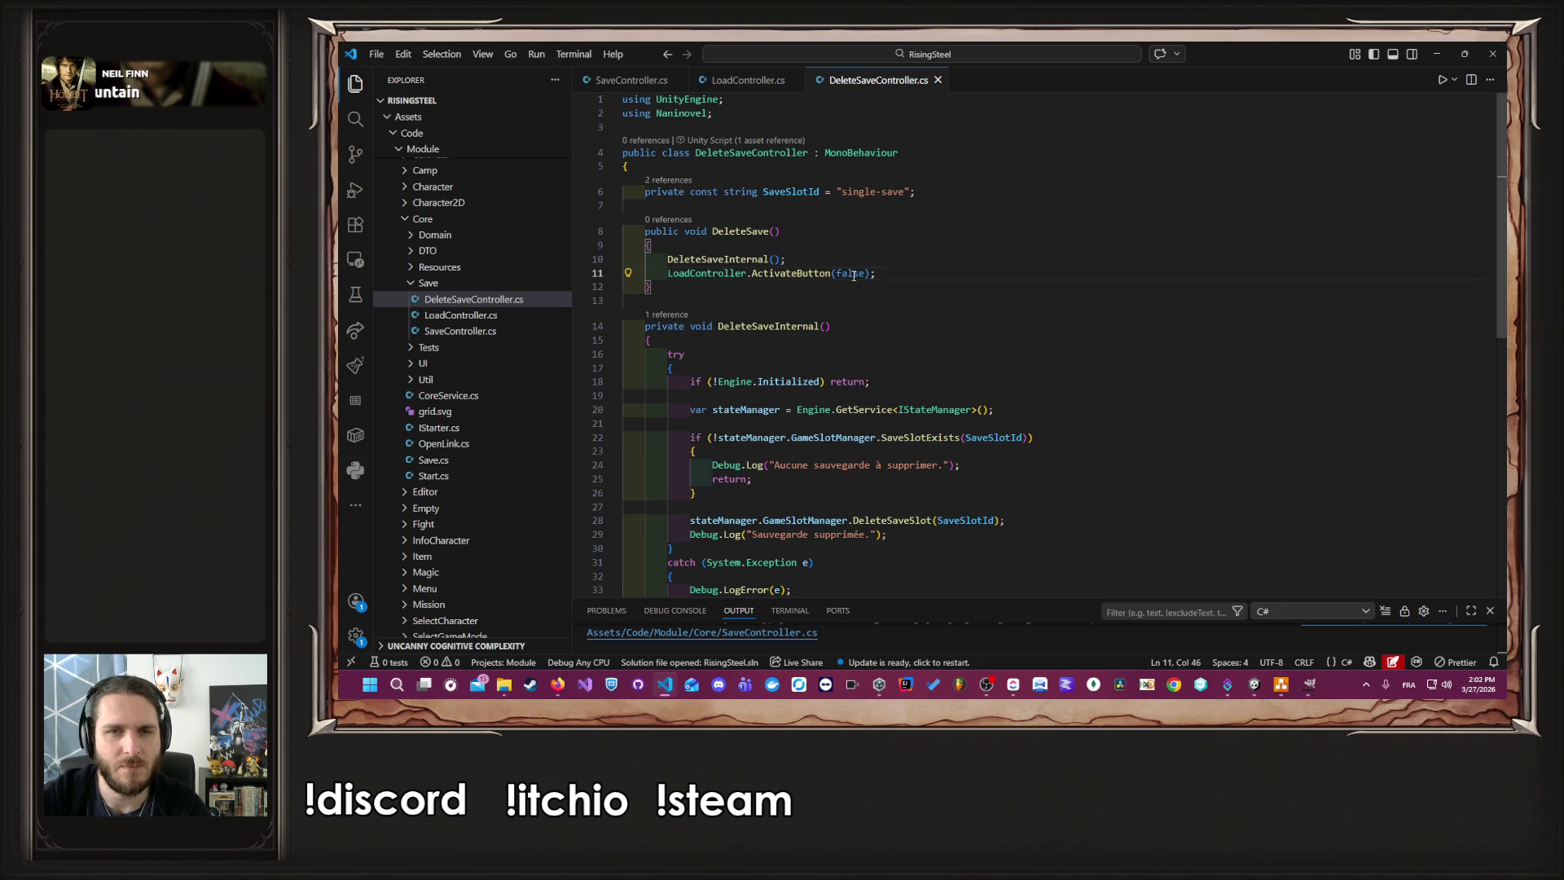
pyautogui.moveTo(881, 279); pyautogui.dragTo(678, 277)
pyautogui.click(629, 81)
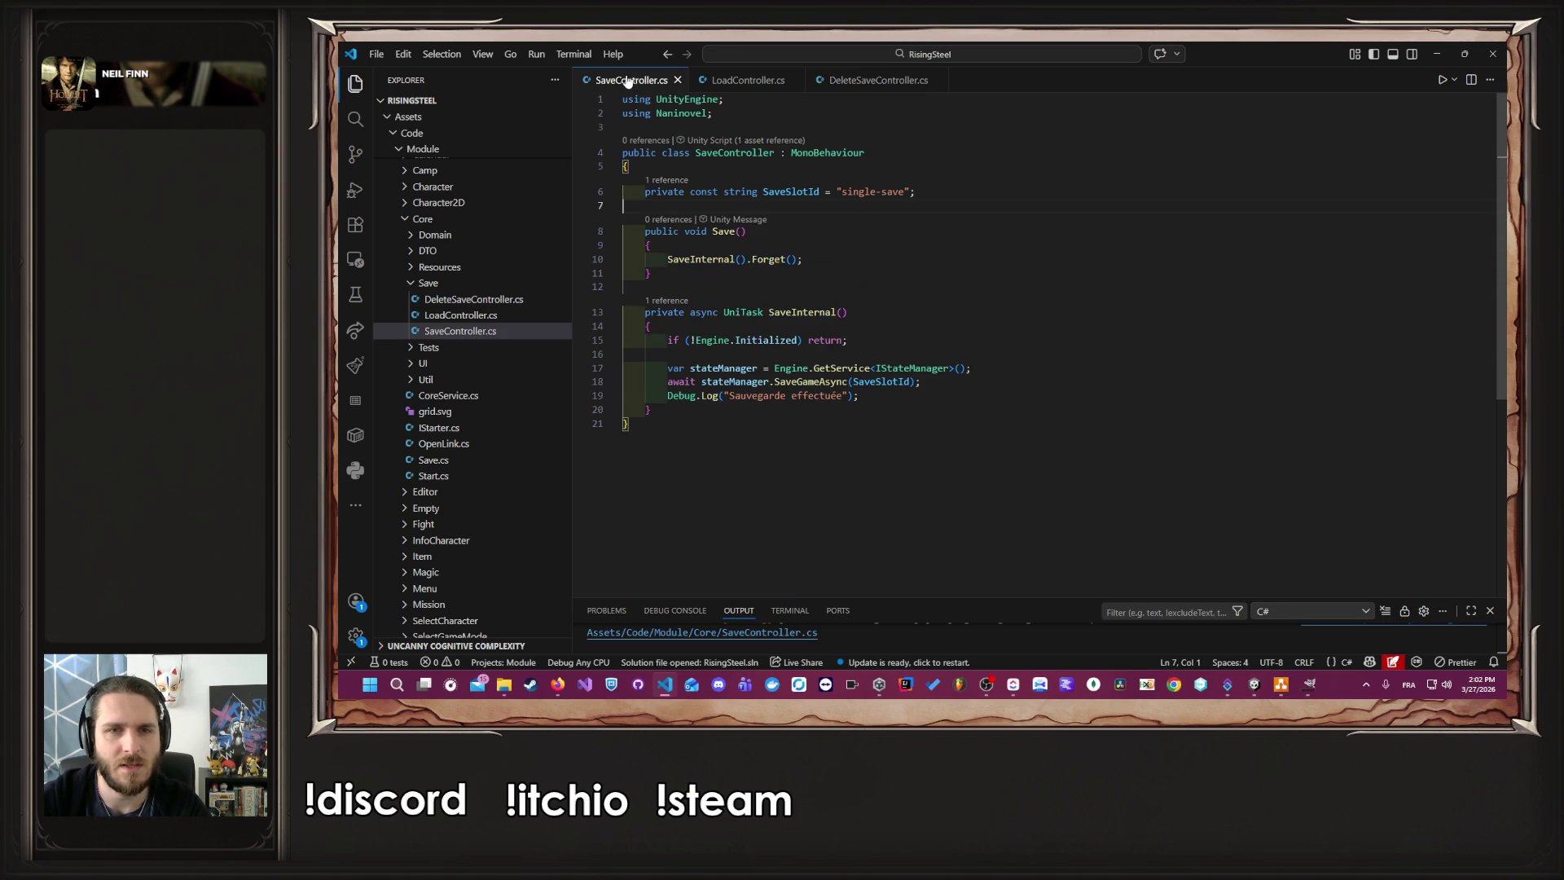
# Add LoadController.ActivateButton(true) after SaveInternal().Forget() in Save(), then return to Unity.
pyautogui.click(820, 261)
pyautogui.press('Return')
pyautogui.write('LoadController.ActivateButton(false);')
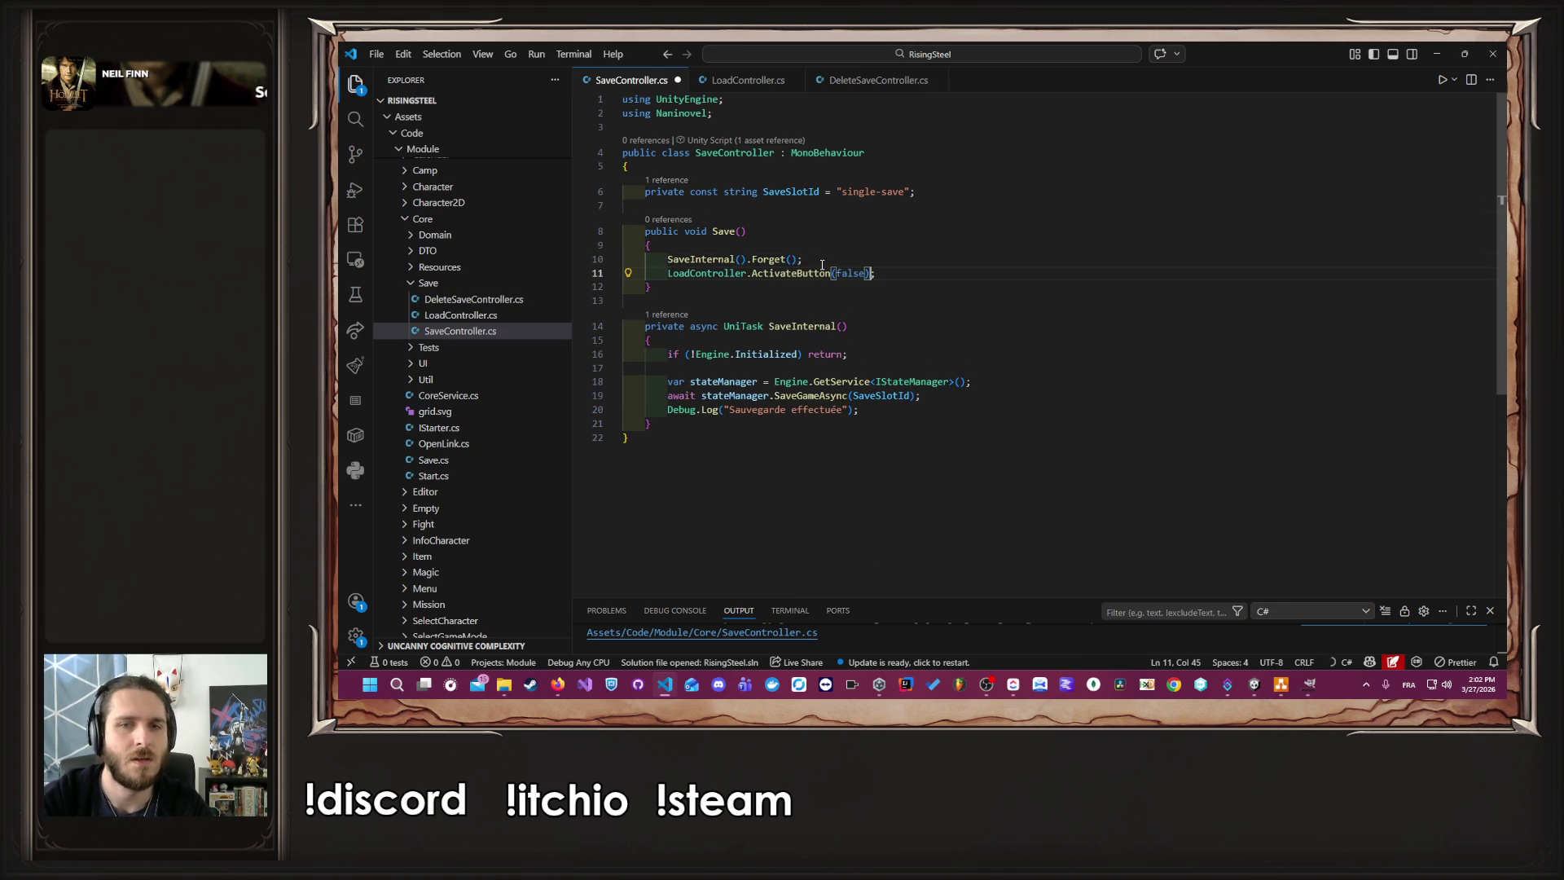
pyautogui.hotkey('ctrl', 'shift', 'Left')
pyautogui.write('true')
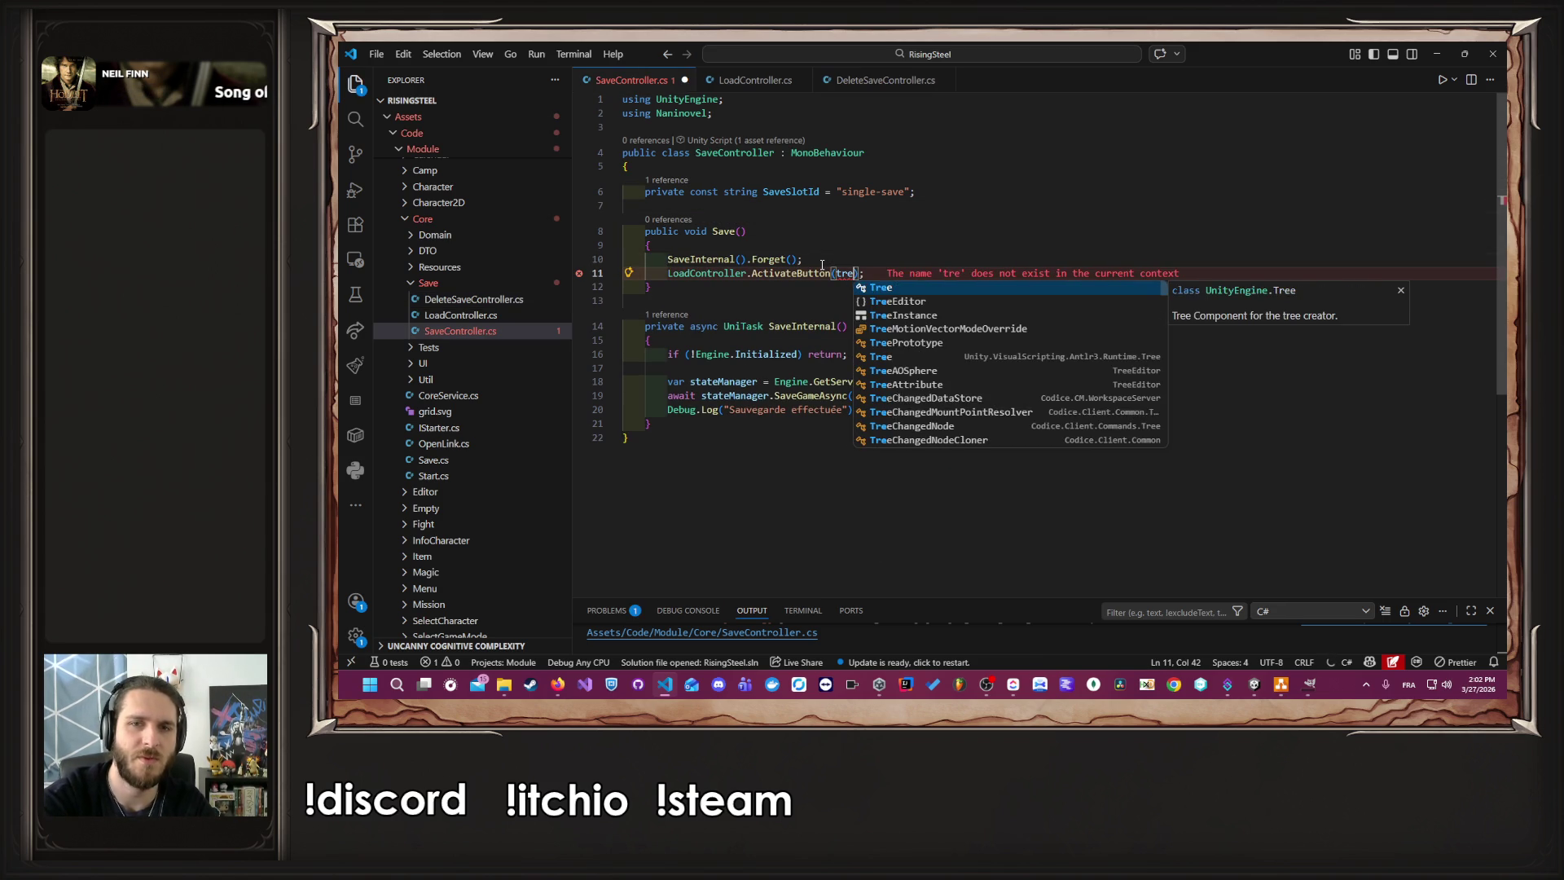
pyautogui.click(893, 231)
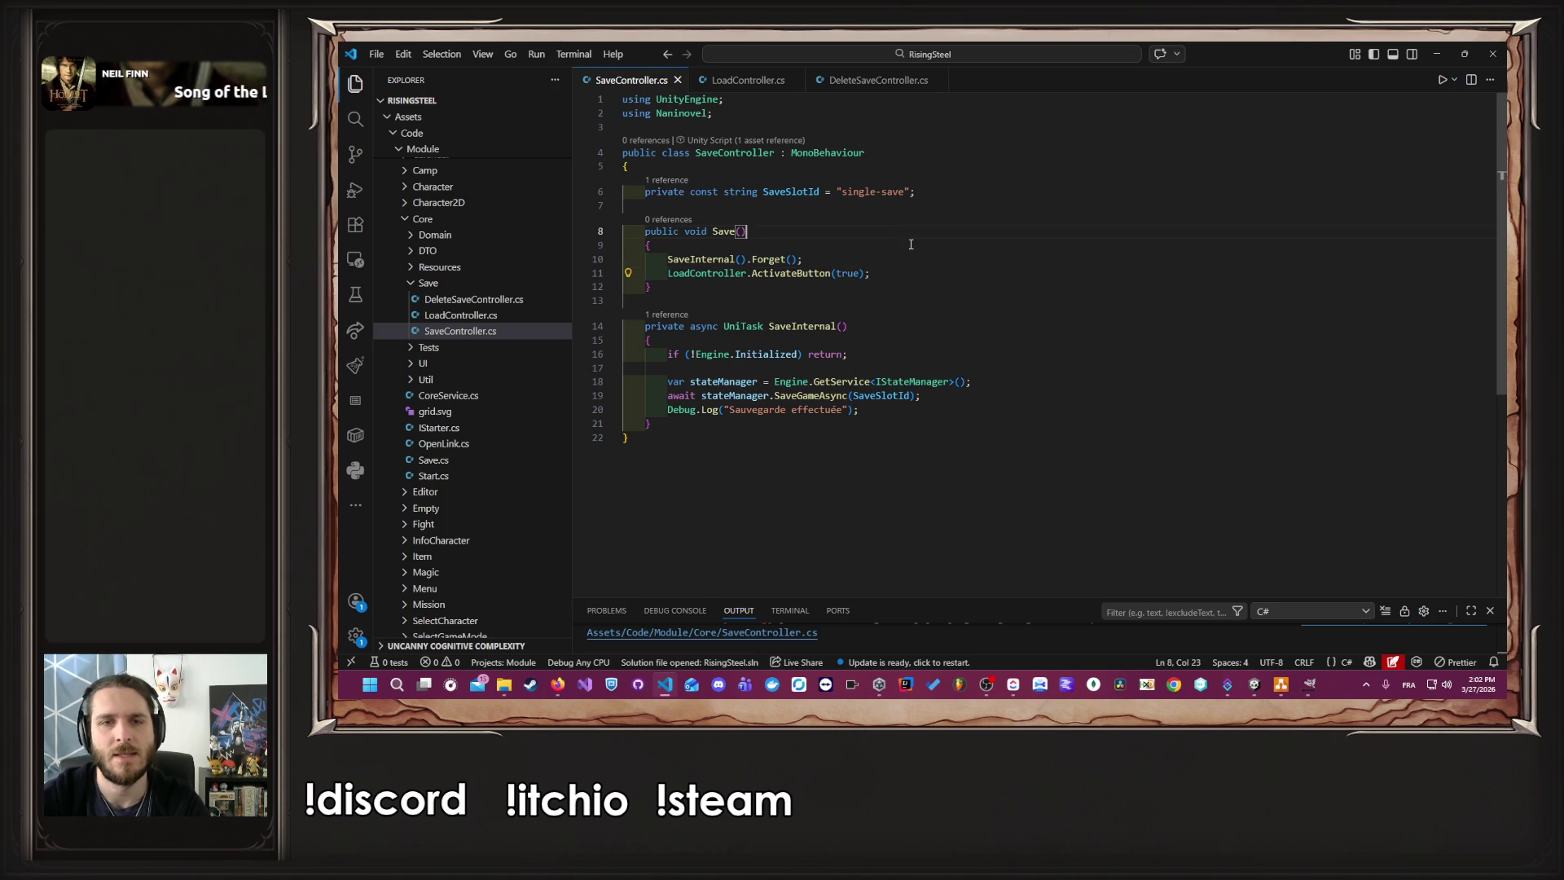
pyautogui.click(886, 80)
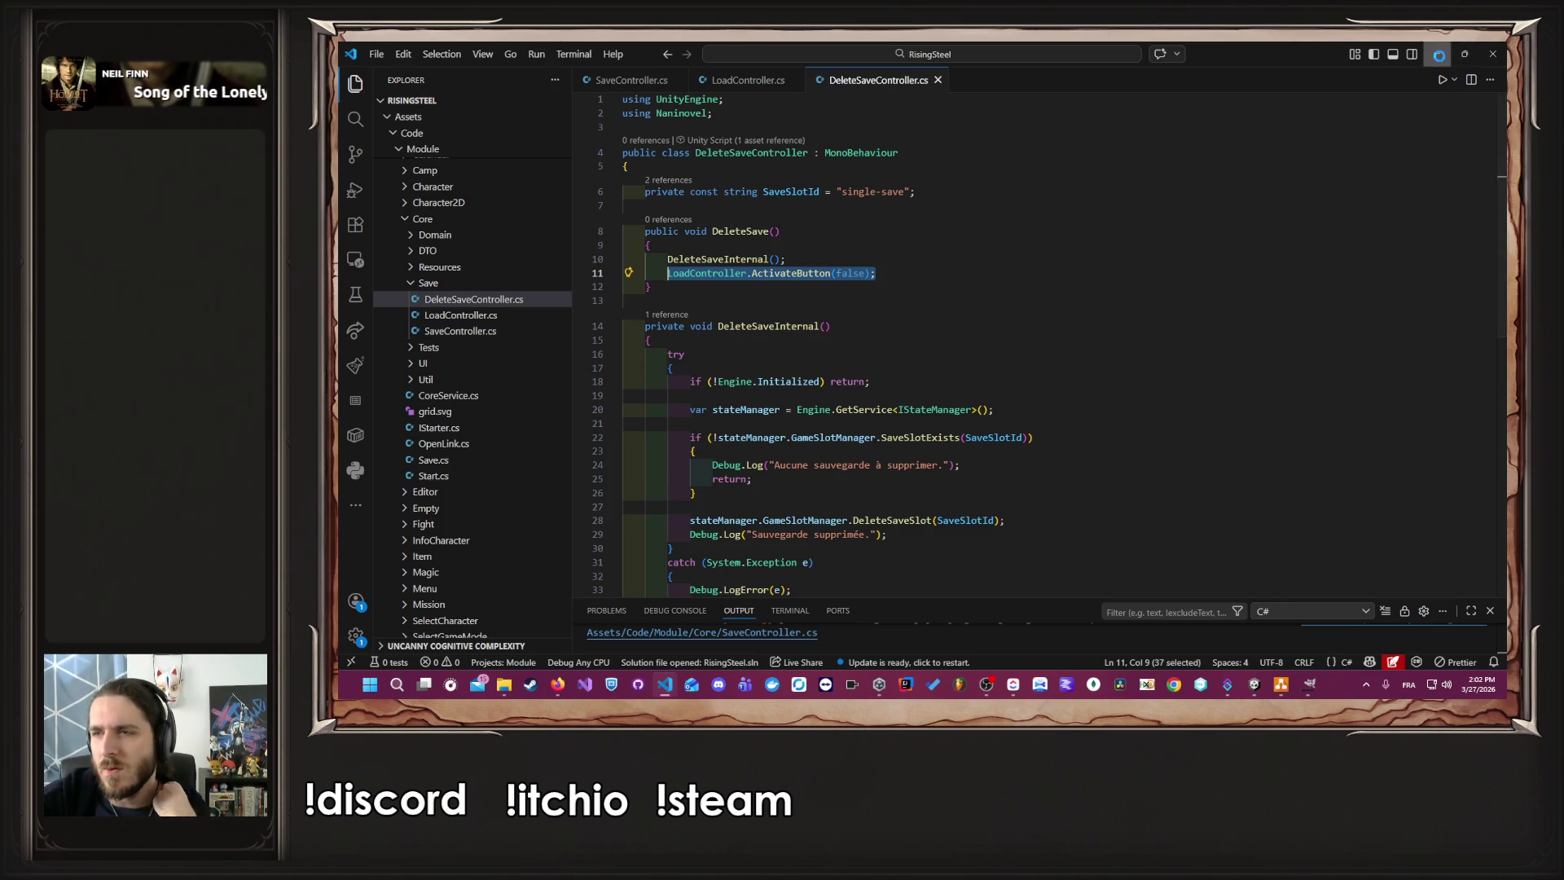
pyautogui.click(1436, 53)
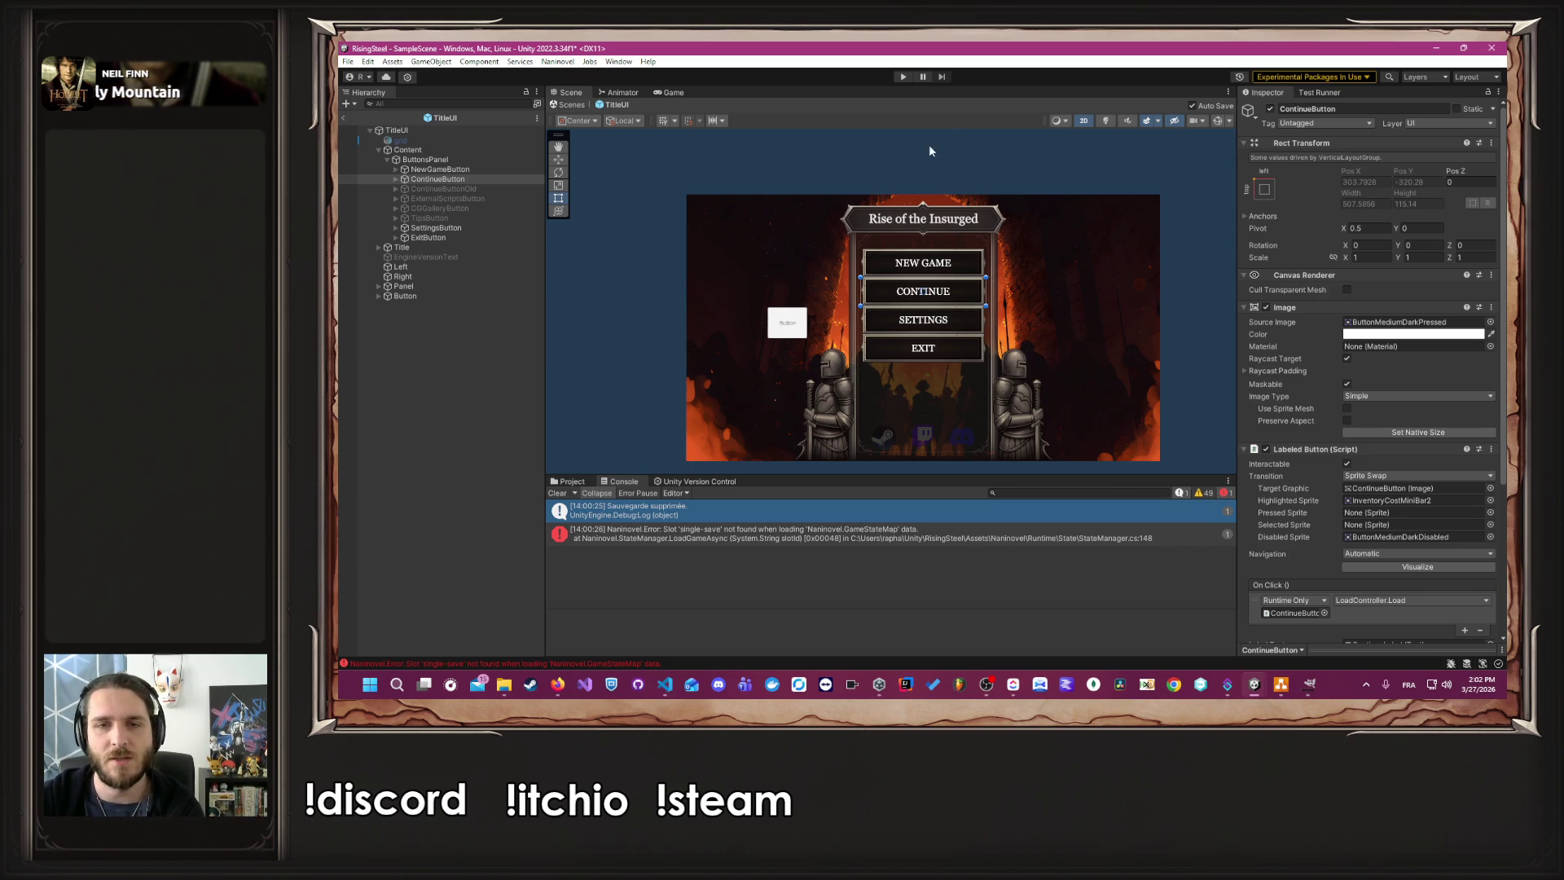
# Clear the console, enter Play mode and start a new game through to the camp.
pyautogui.click(554, 493)
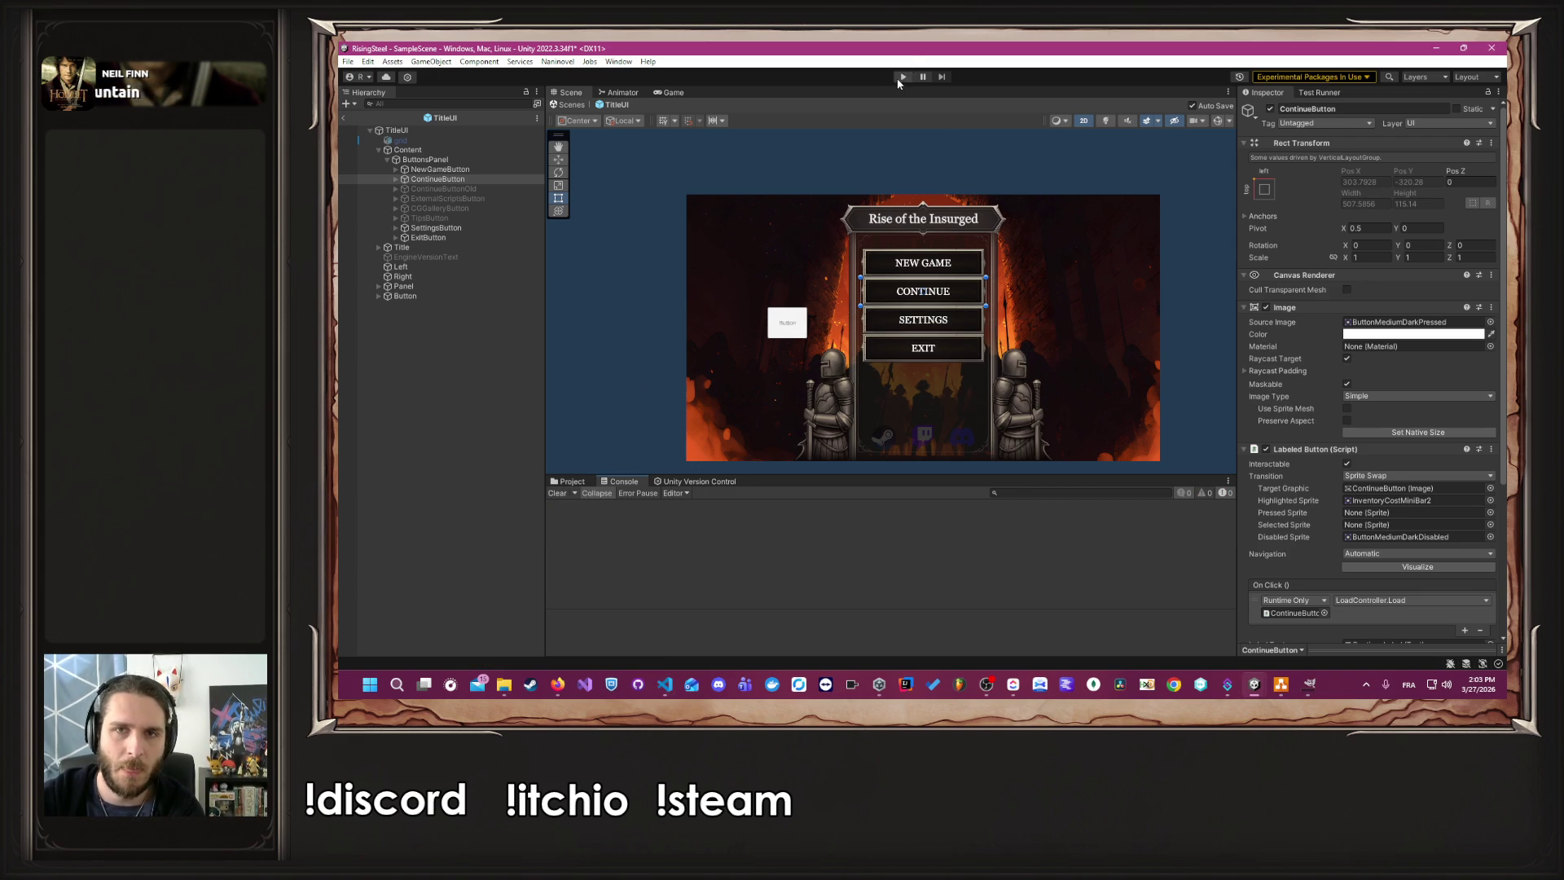
pyautogui.click(900, 77)
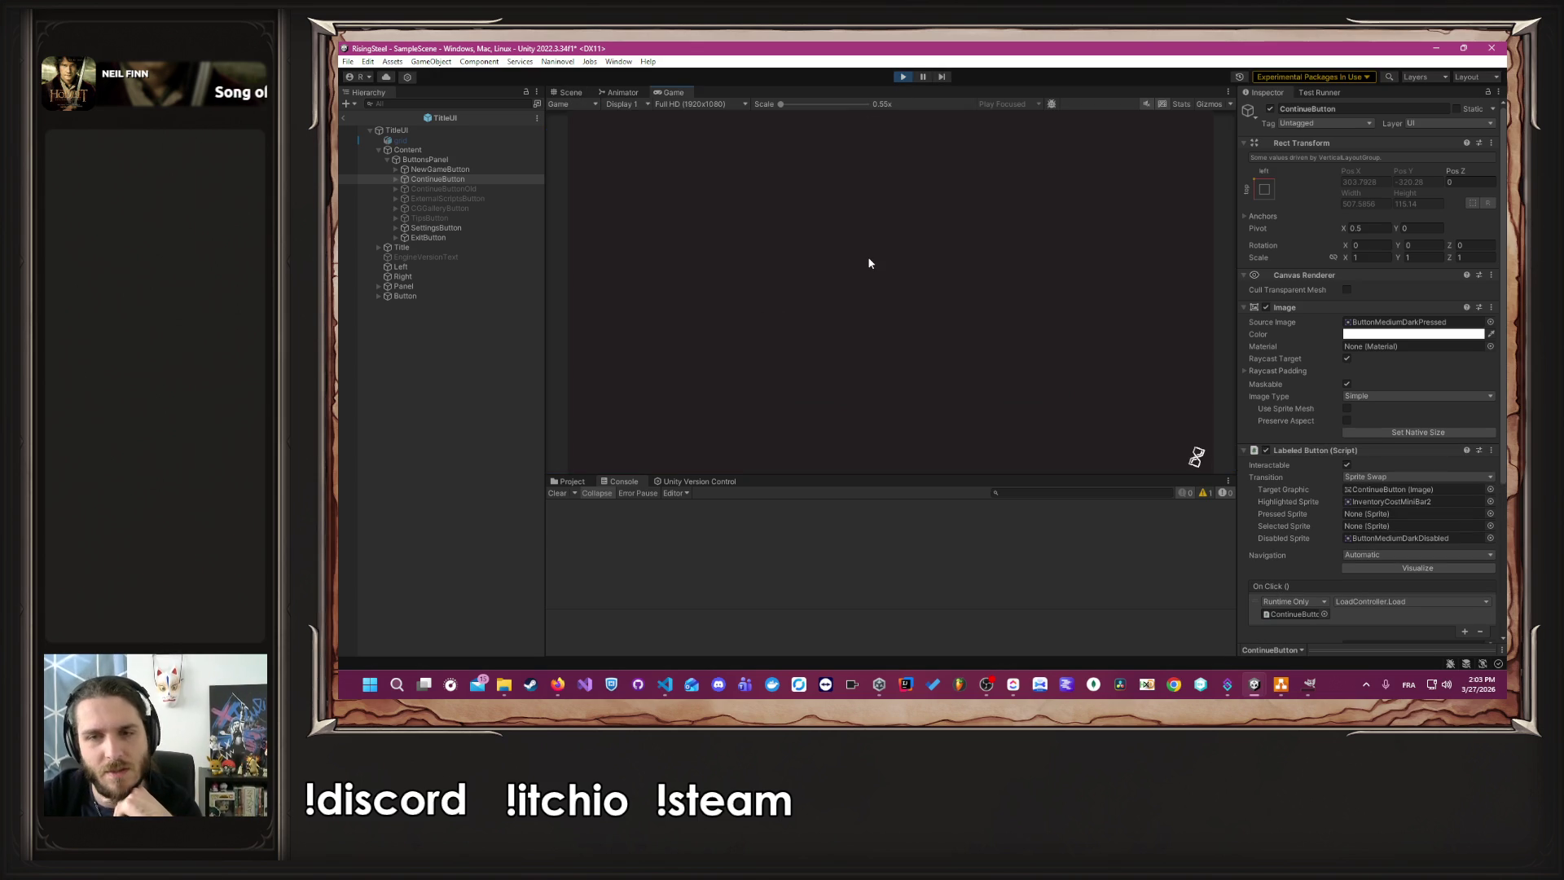
pyautogui.click(870, 202)
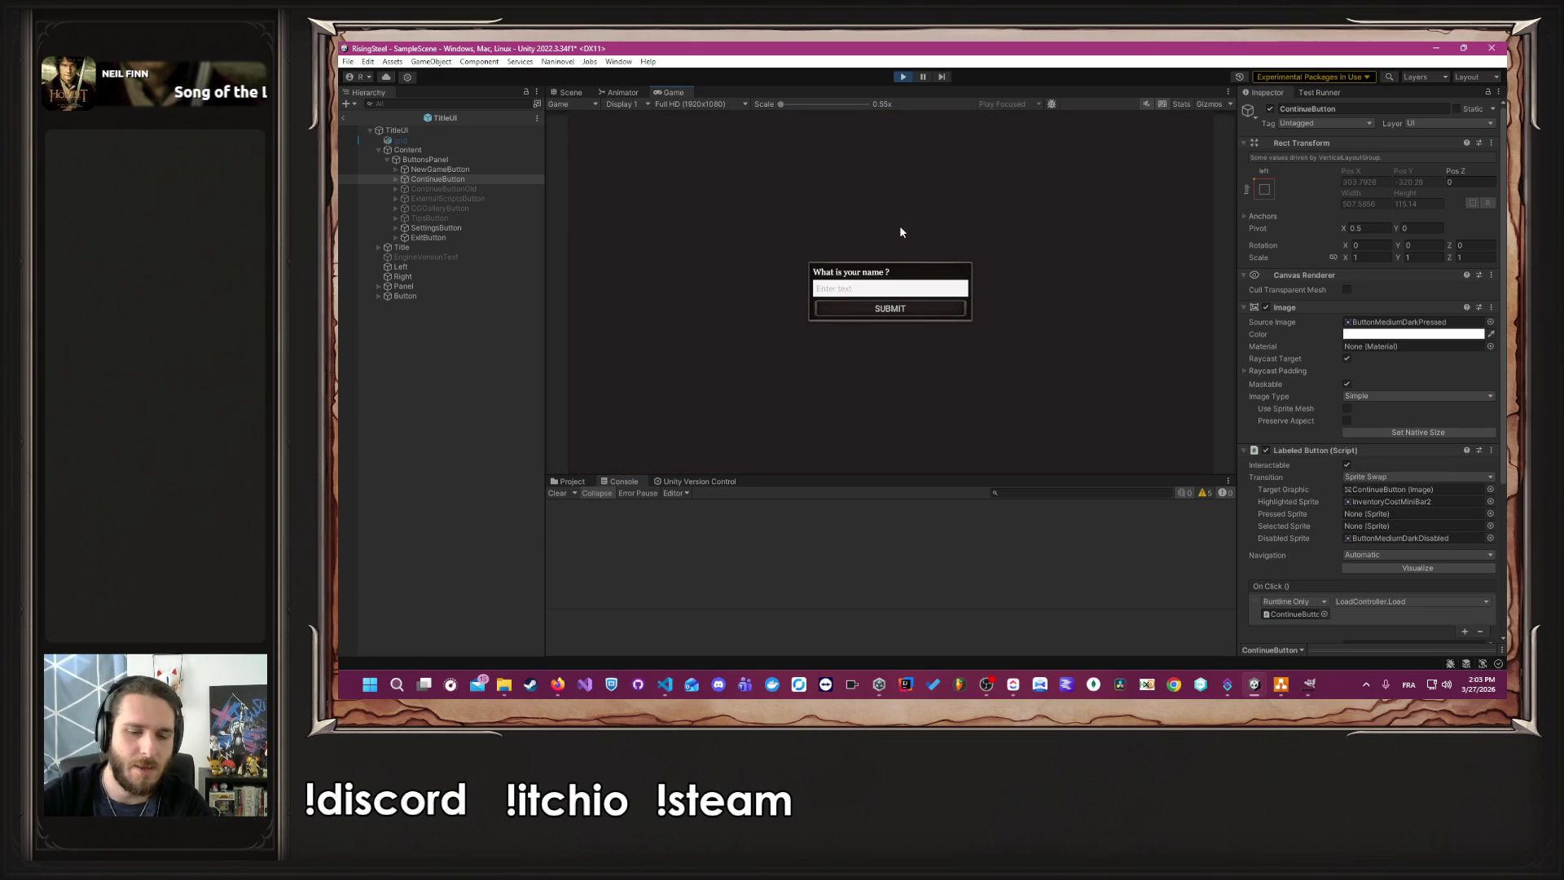
pyautogui.press('Return')
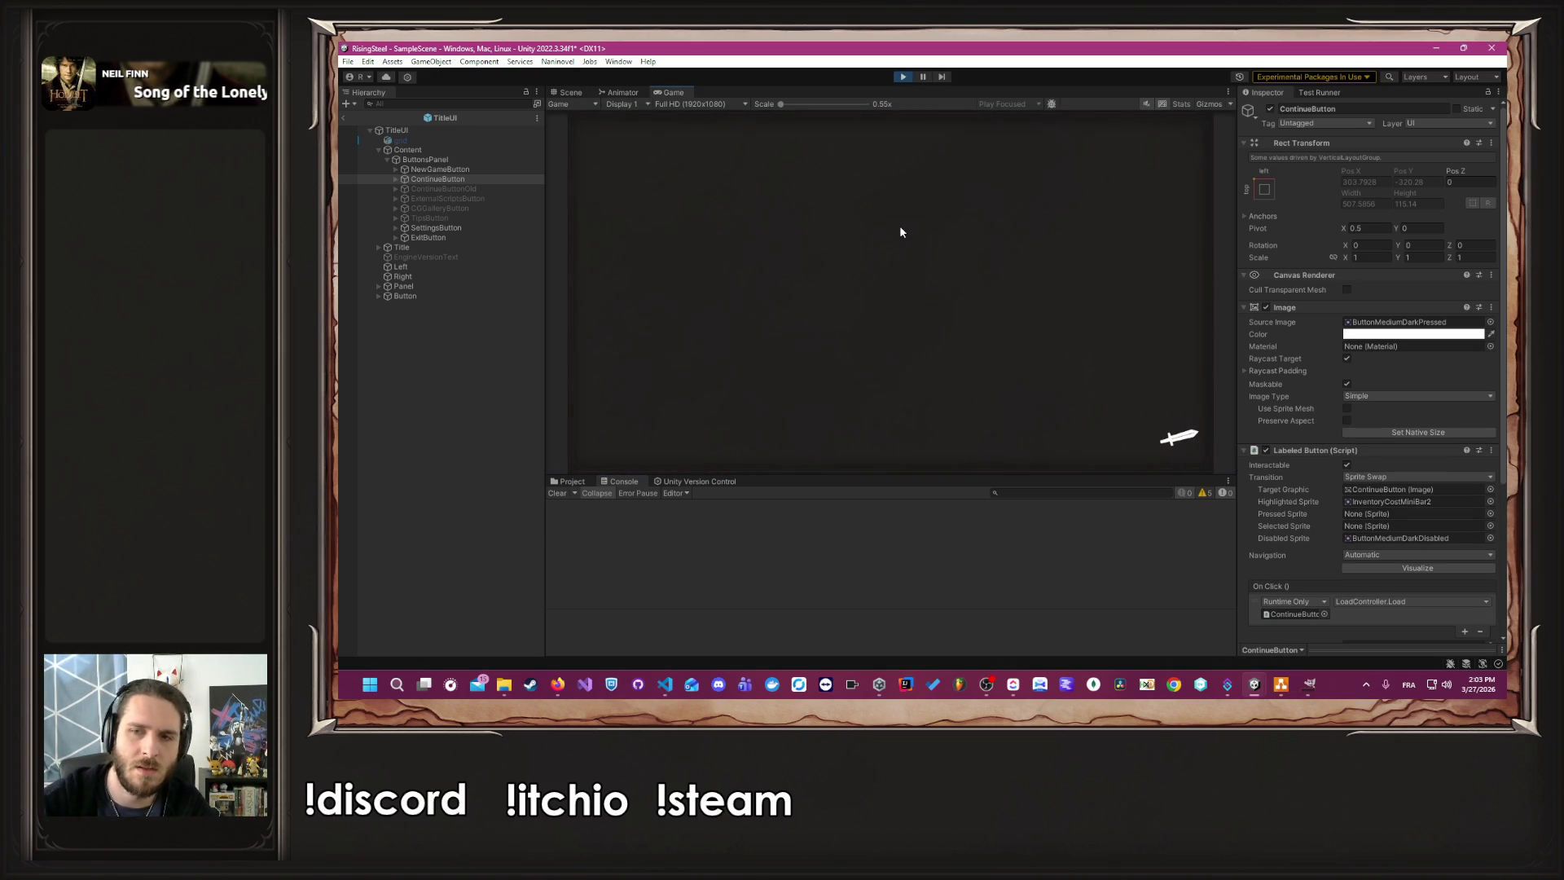
pyautogui.click(1090, 339)
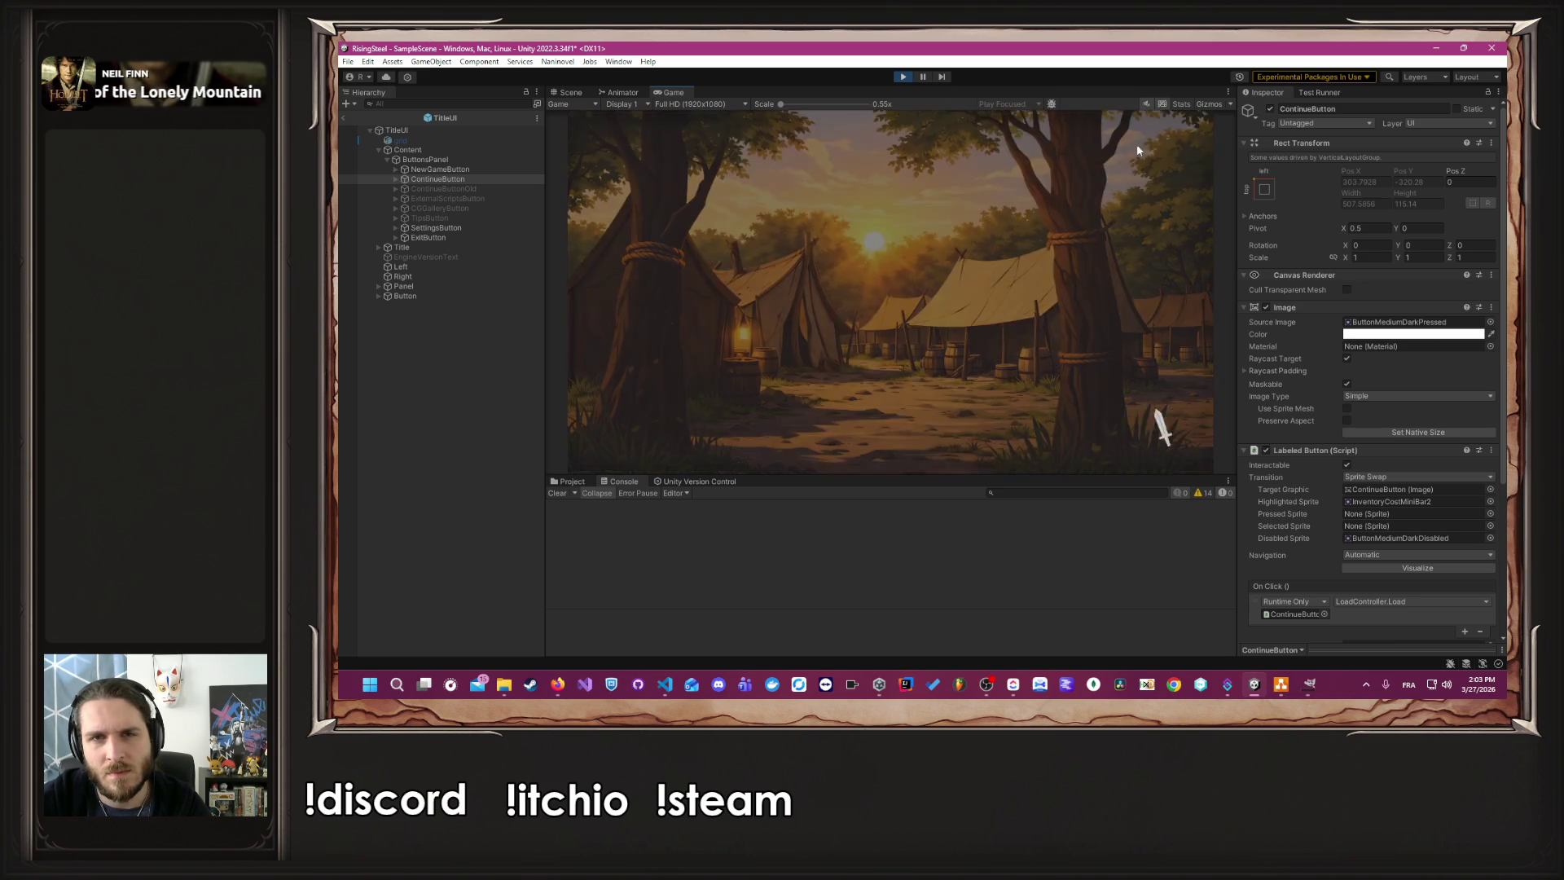
# Save the game, return to the title screen and load the save with Continue.
pyautogui.click(852, 239)
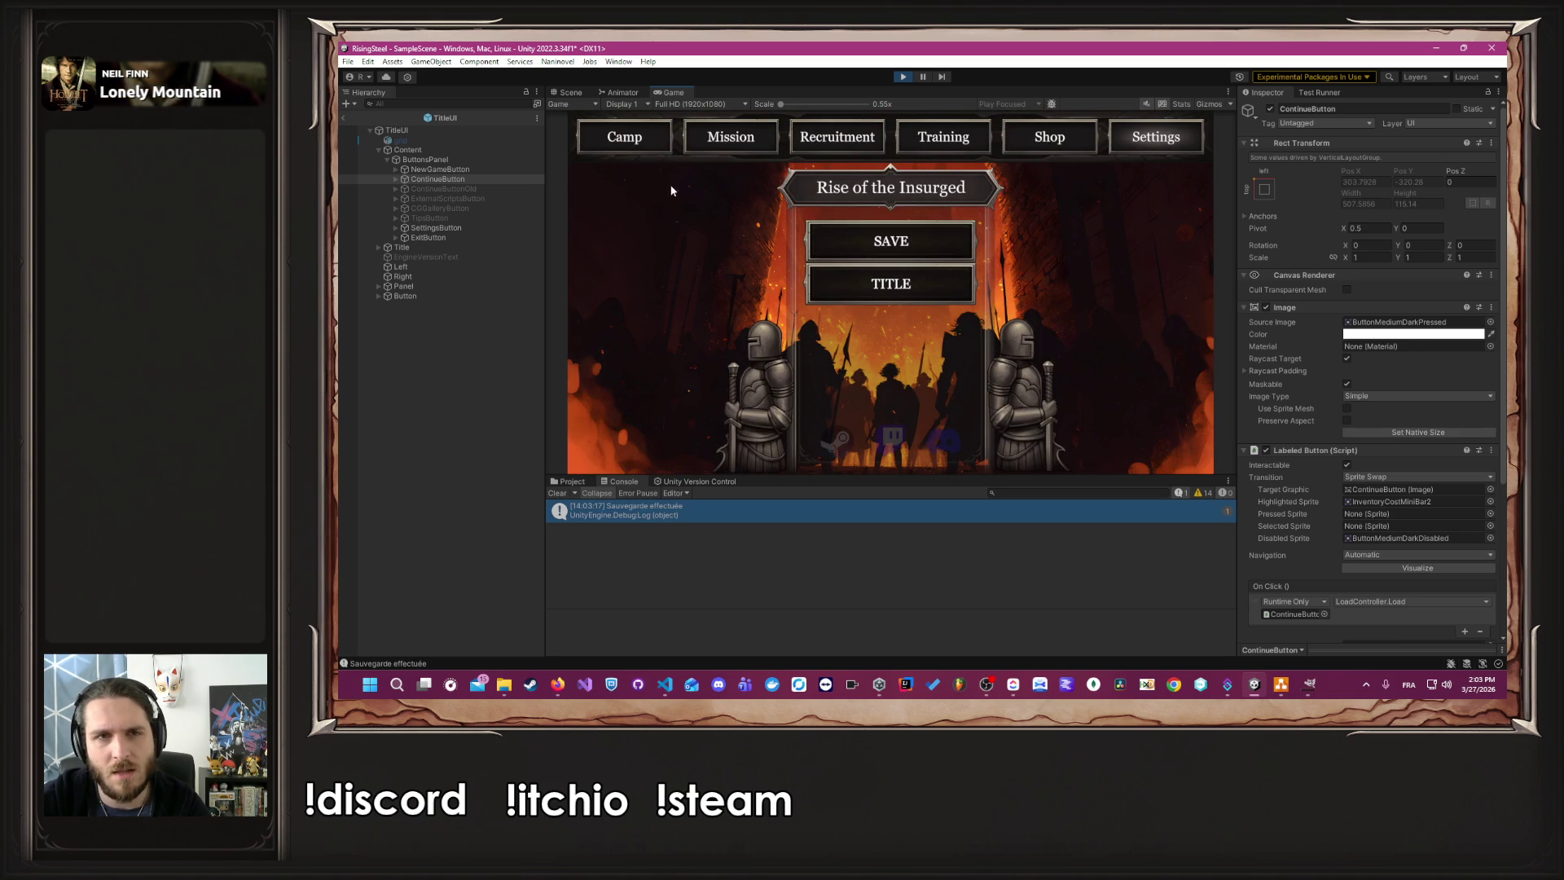
pyautogui.click(898, 292)
pyautogui.click(842, 308)
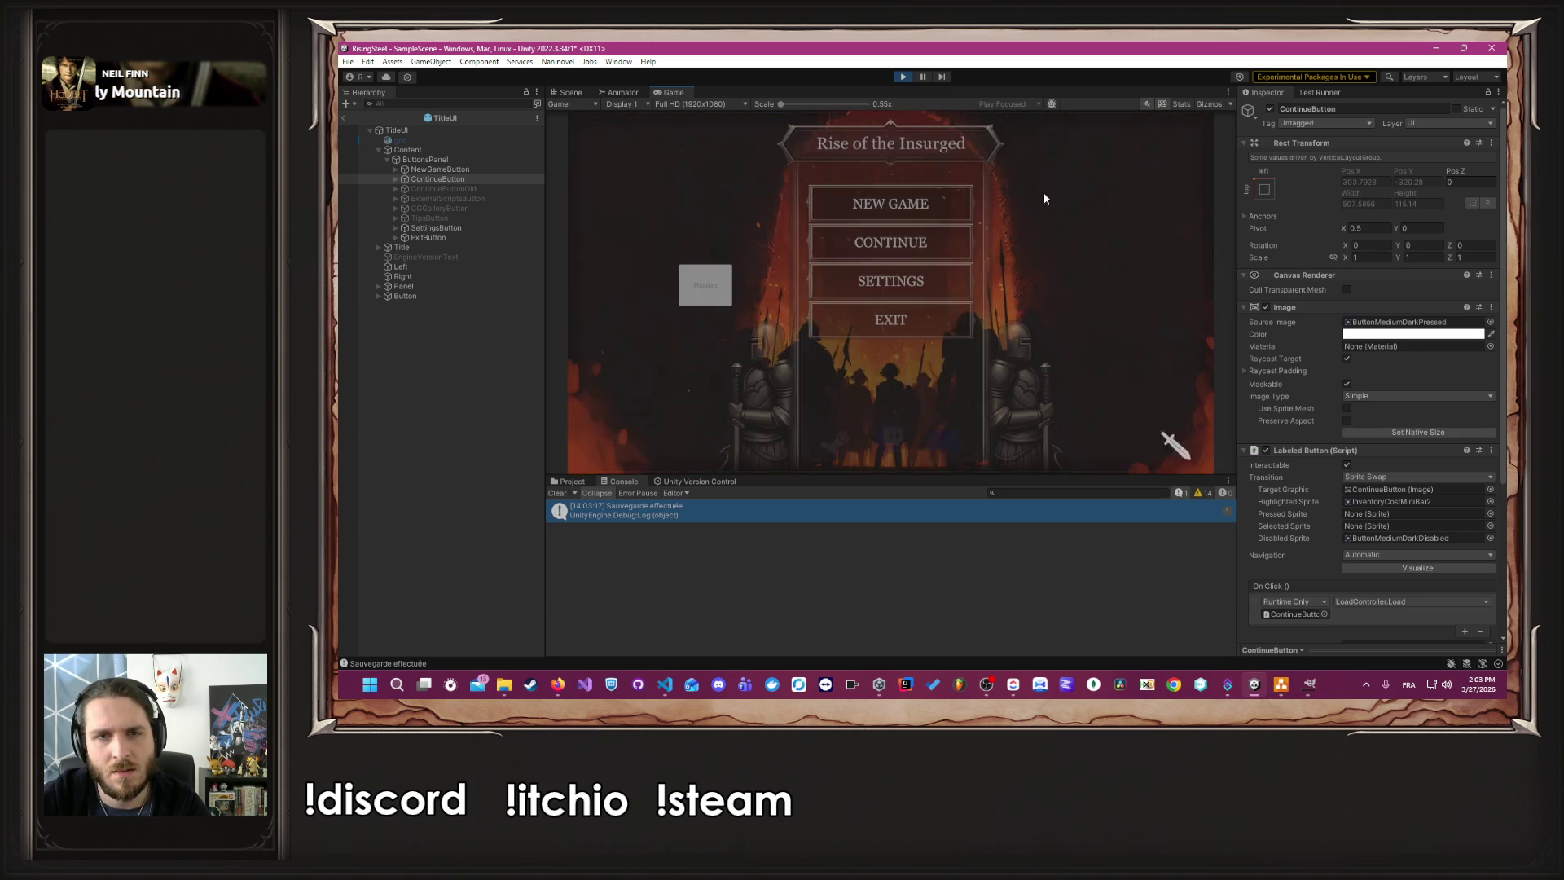
pyautogui.click(848, 252)
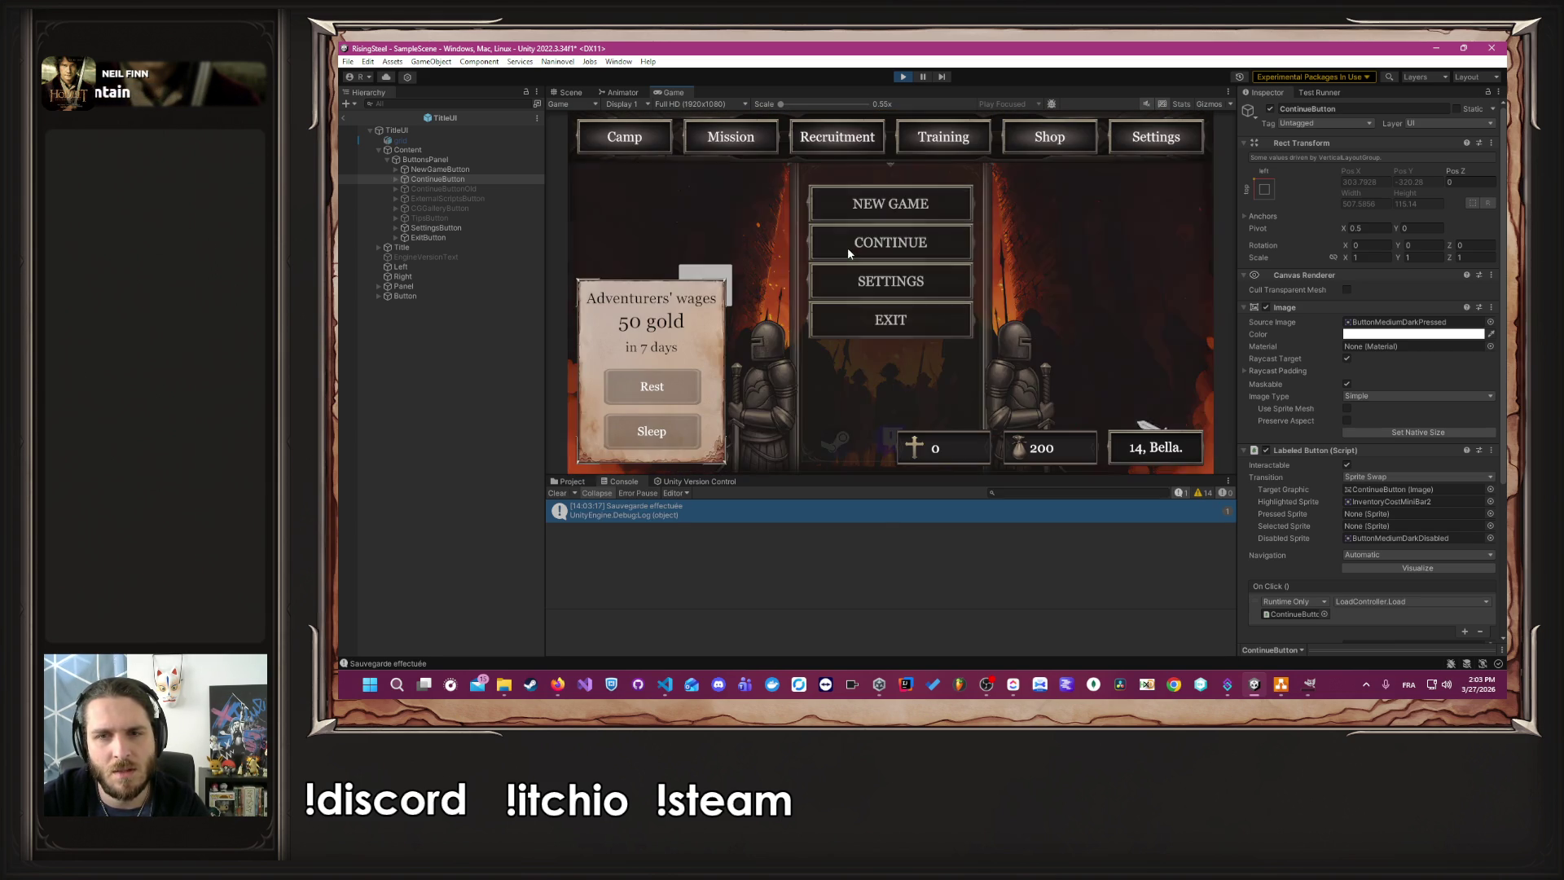
# Start another new game with a player name, return to title, then delete the save.
pyautogui.click(916, 209)
pyautogui.write('Alber')
pyautogui.press('Return')
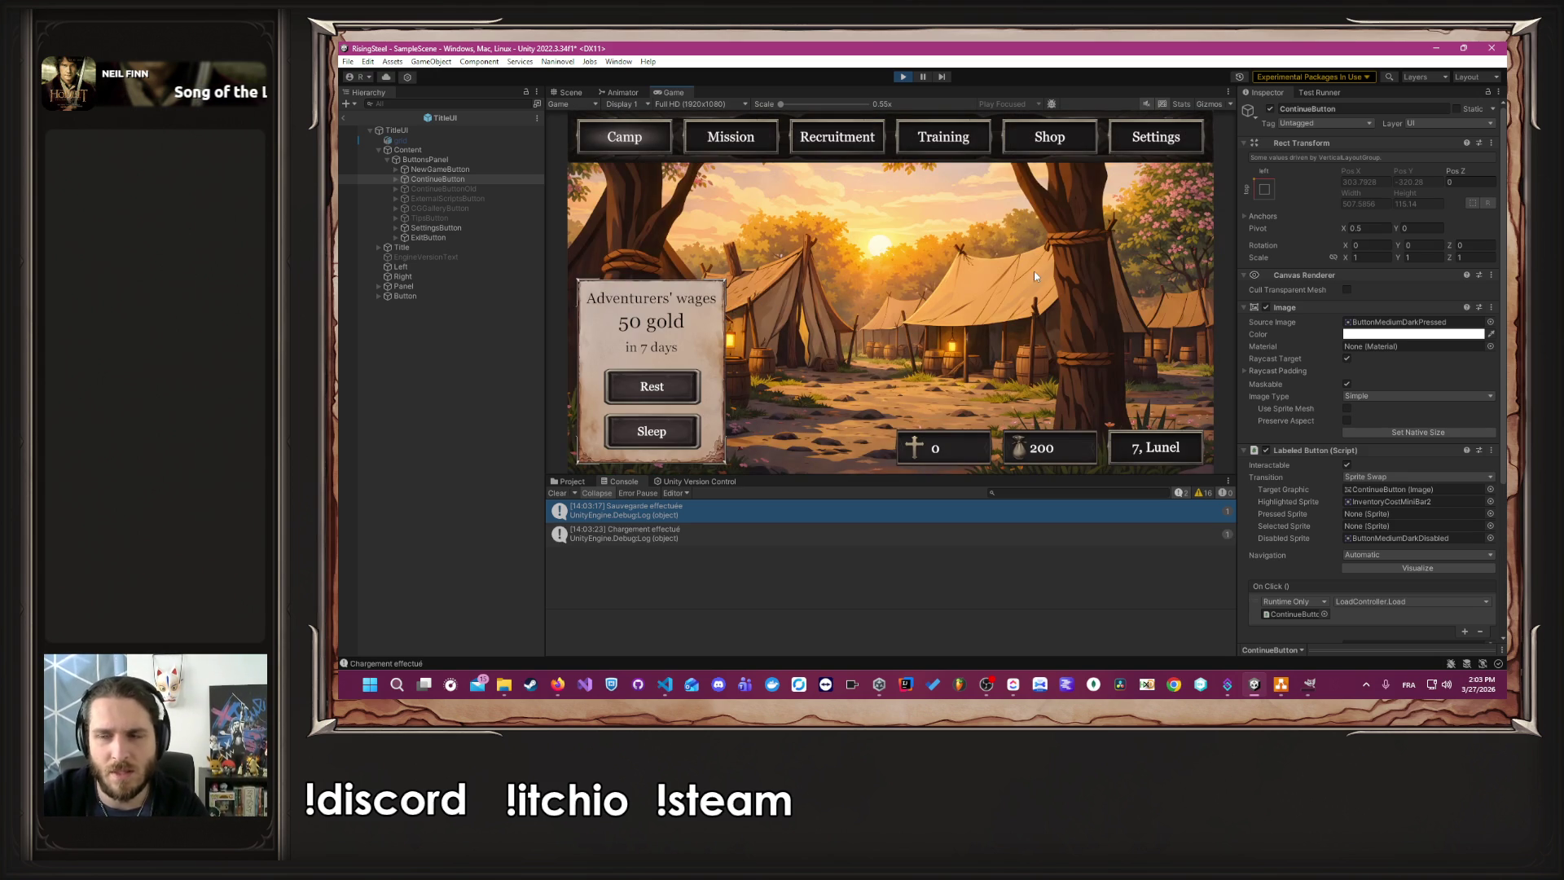
pyautogui.press('Escape')
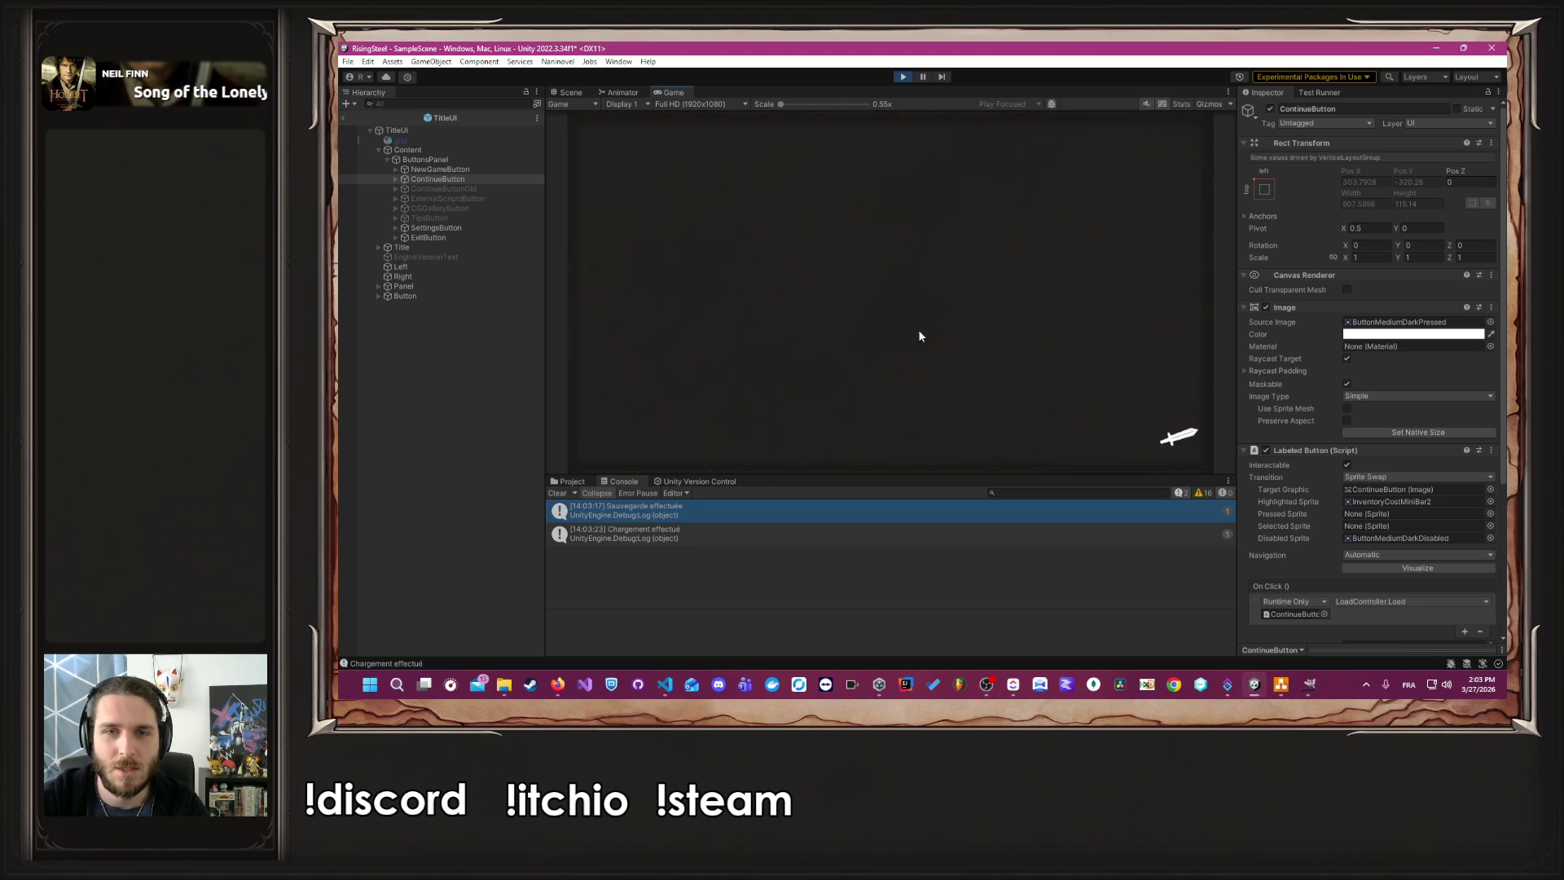
pyautogui.click(877, 293)
pyautogui.click(848, 307)
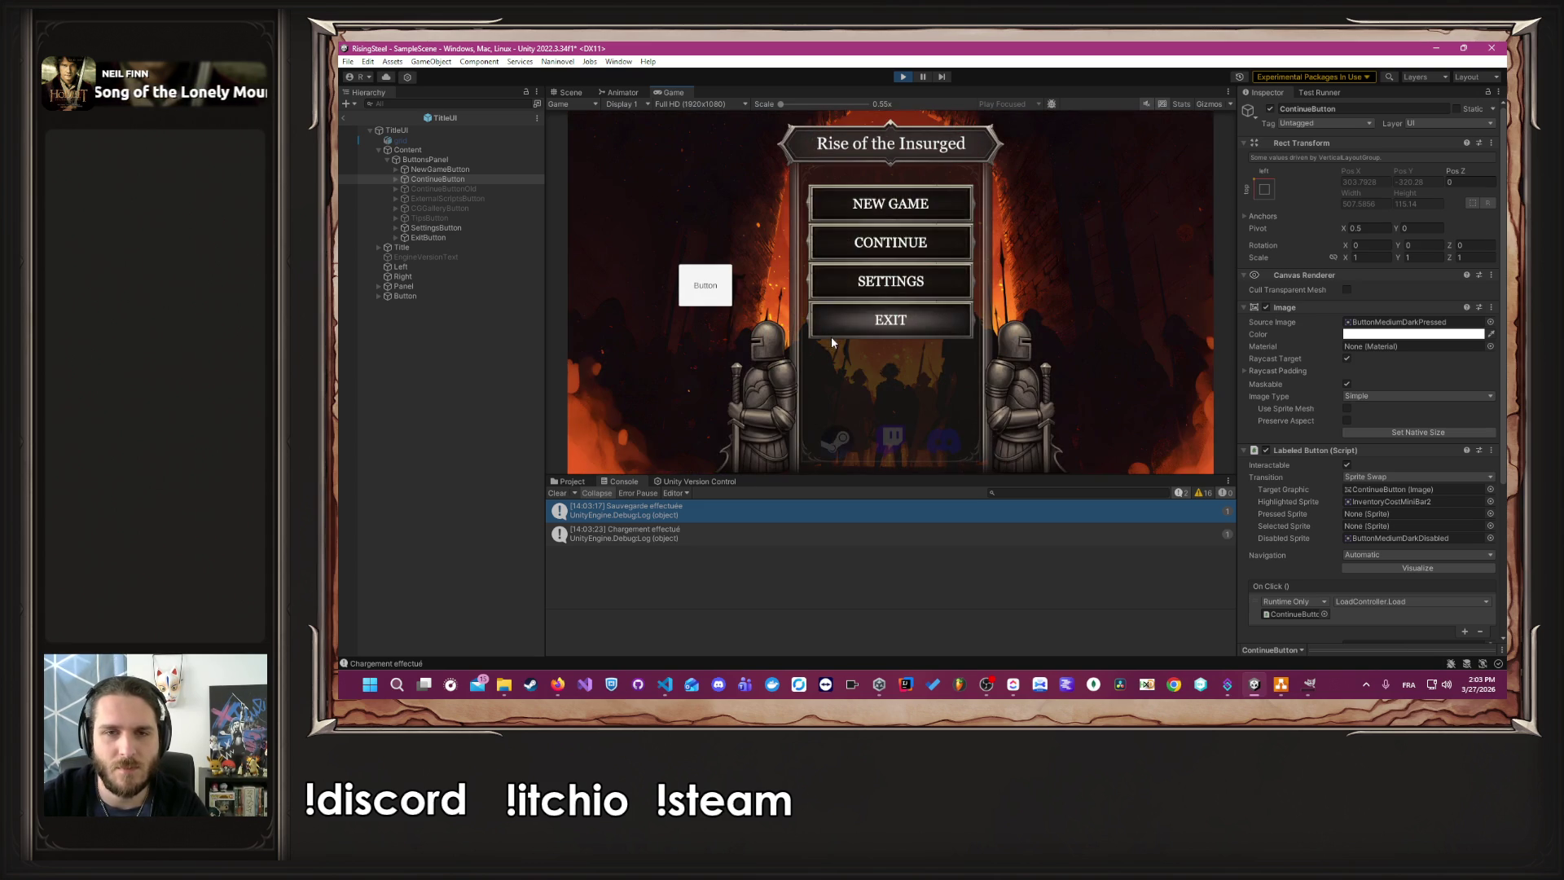
pyautogui.click(703, 287)
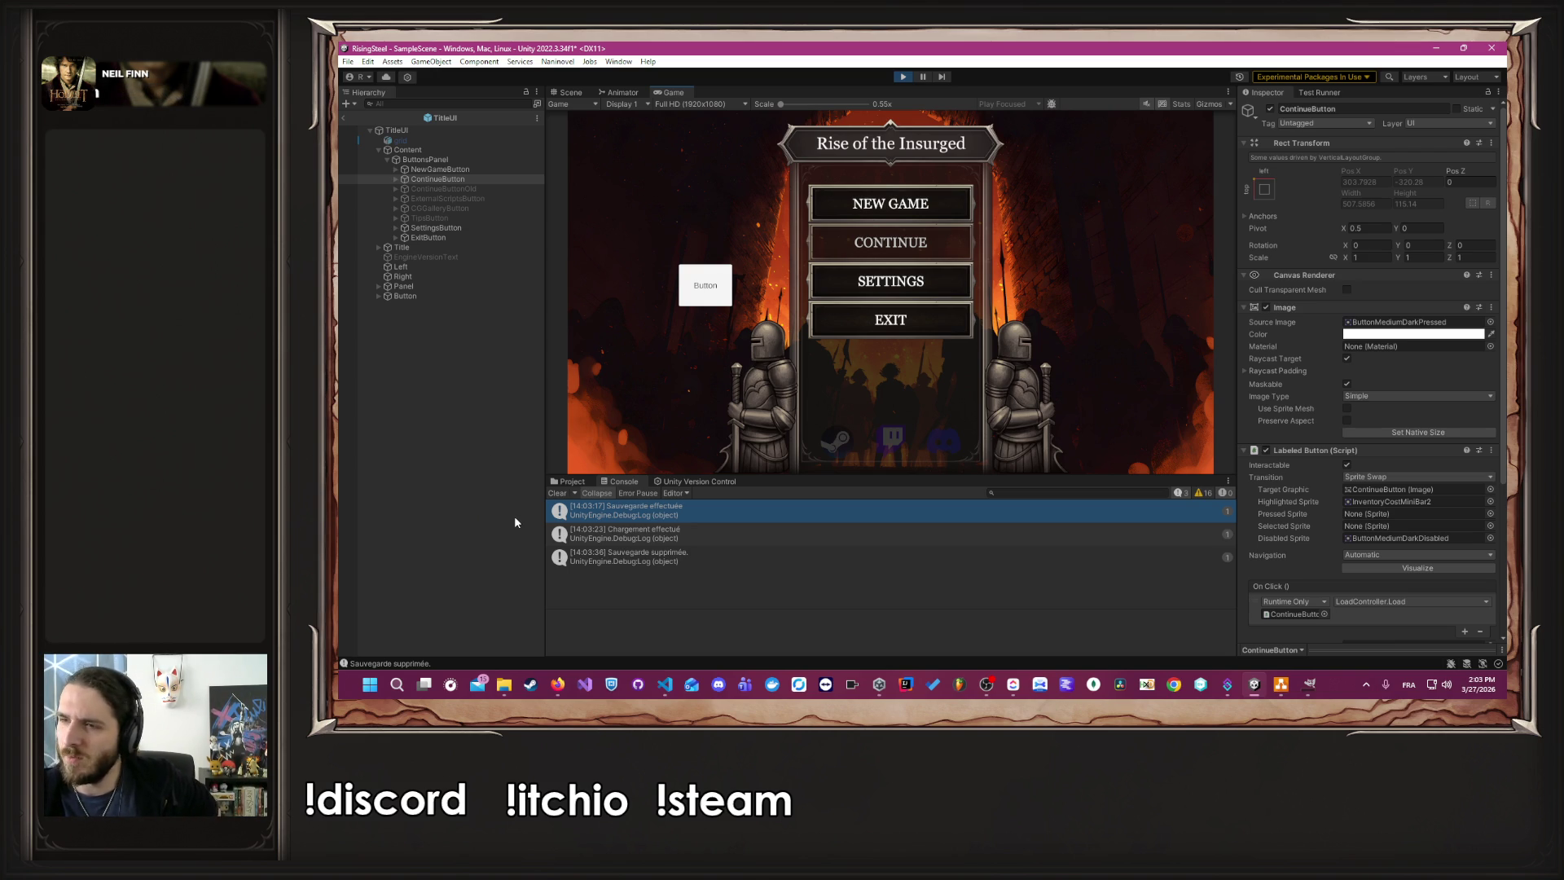
pyautogui.click(556, 493)
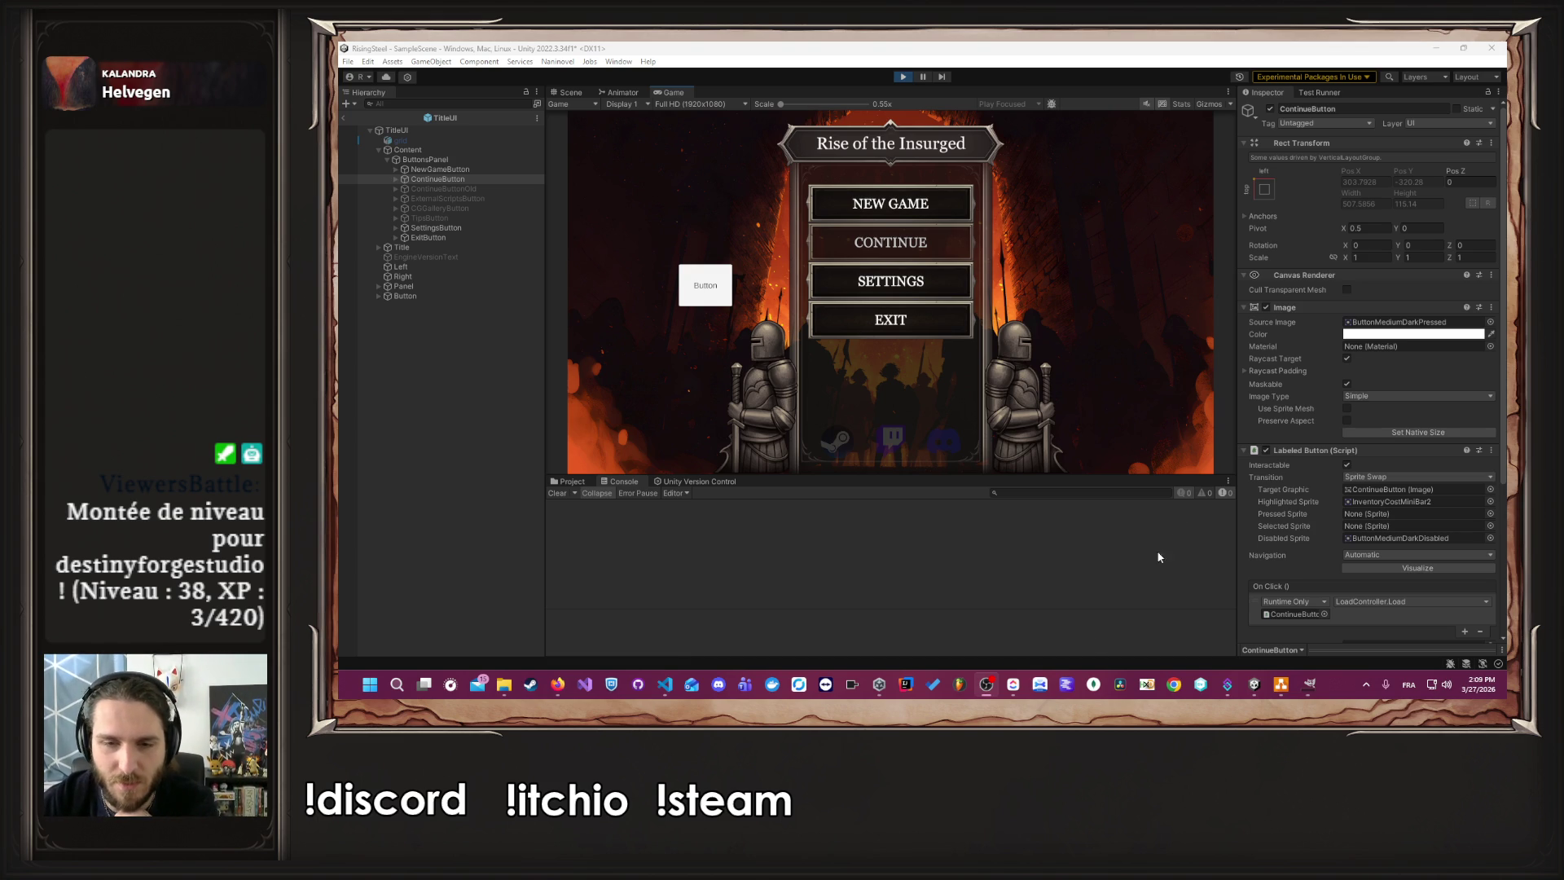
# Switch to VS Code and look over the delete-save code.
pyautogui.click(665, 684)
pyautogui.click(905, 338)
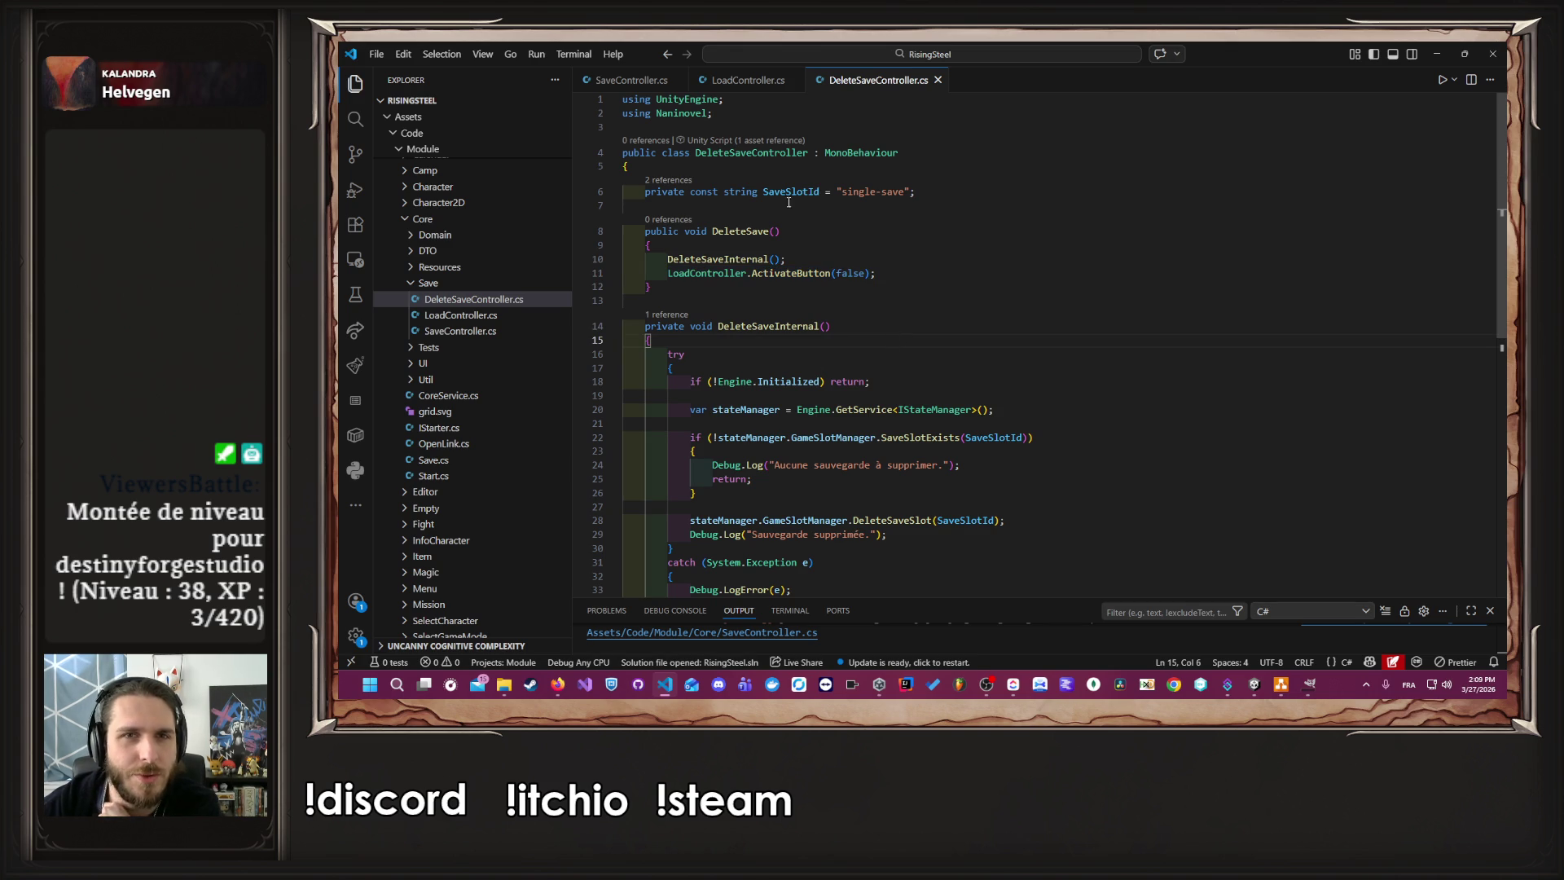
pyautogui.scroll(-10, 489, 408)
pyautogui.scroll(5, 485, 450)
pyautogui.scroll(2, 506, 484)
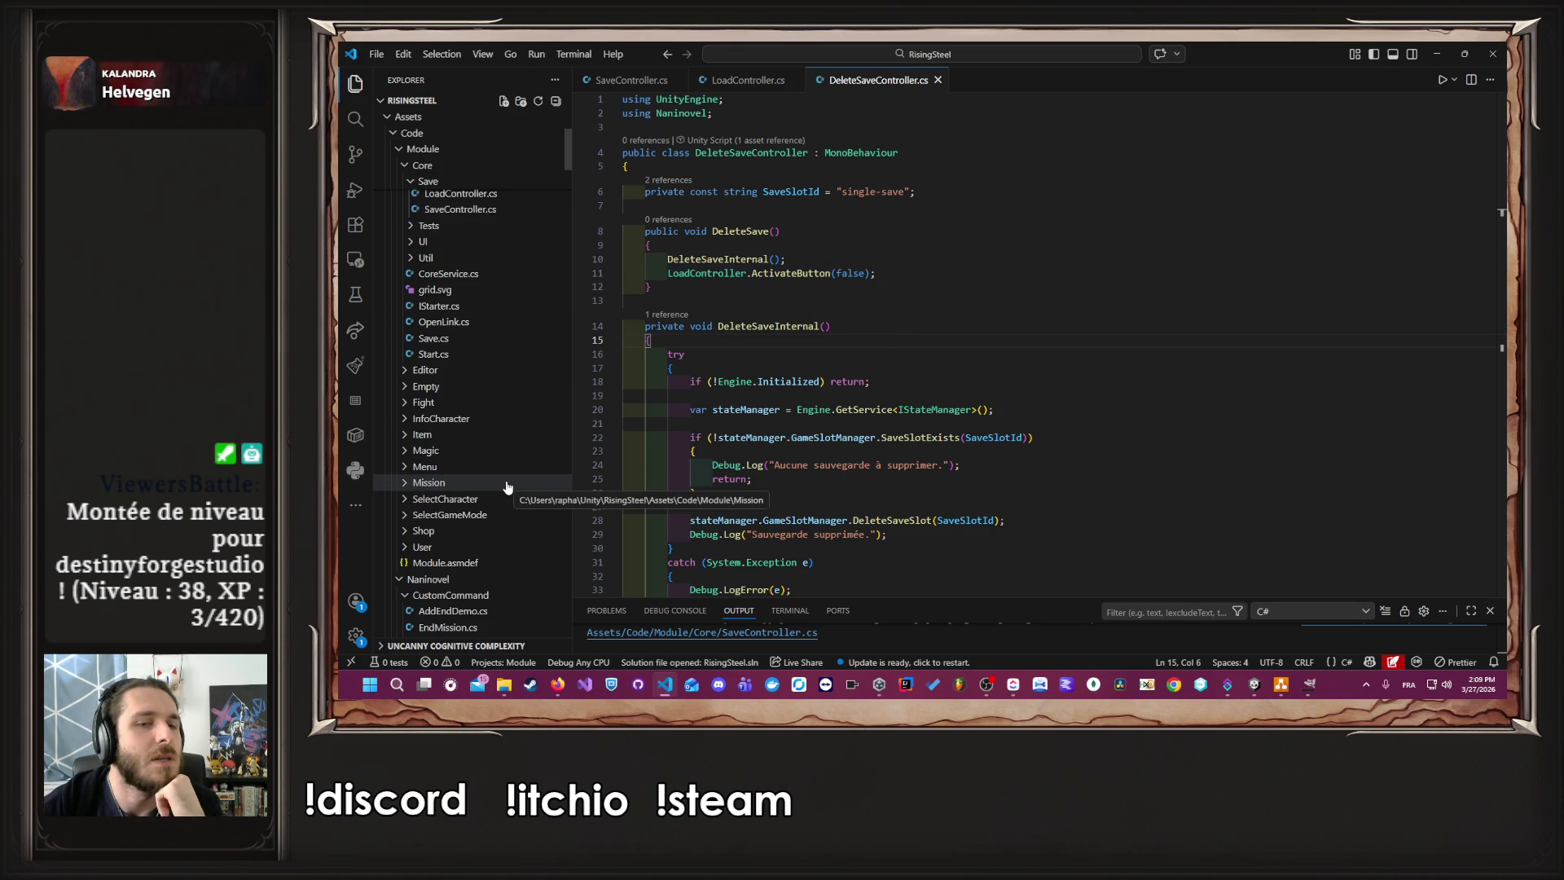
pyautogui.scroll(5, 497, 477)
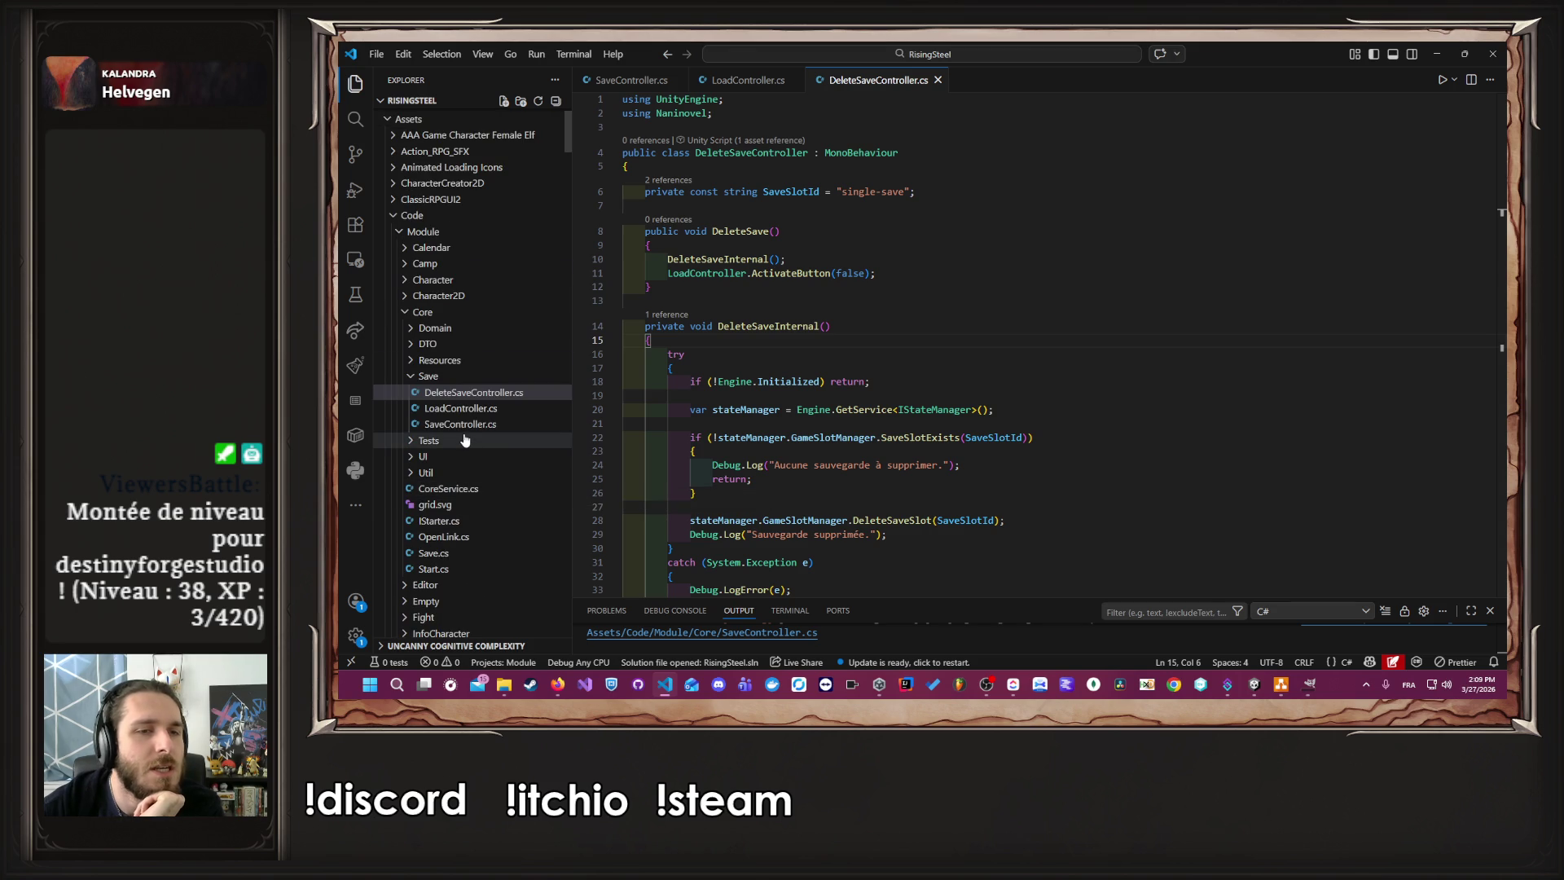
pyautogui.scroll(-2, 481, 476)
# Expand Module/Fight/UI/Presenter/05-pages in the Explorer and open PArenaFight.cs.
pyautogui.click(486, 495)
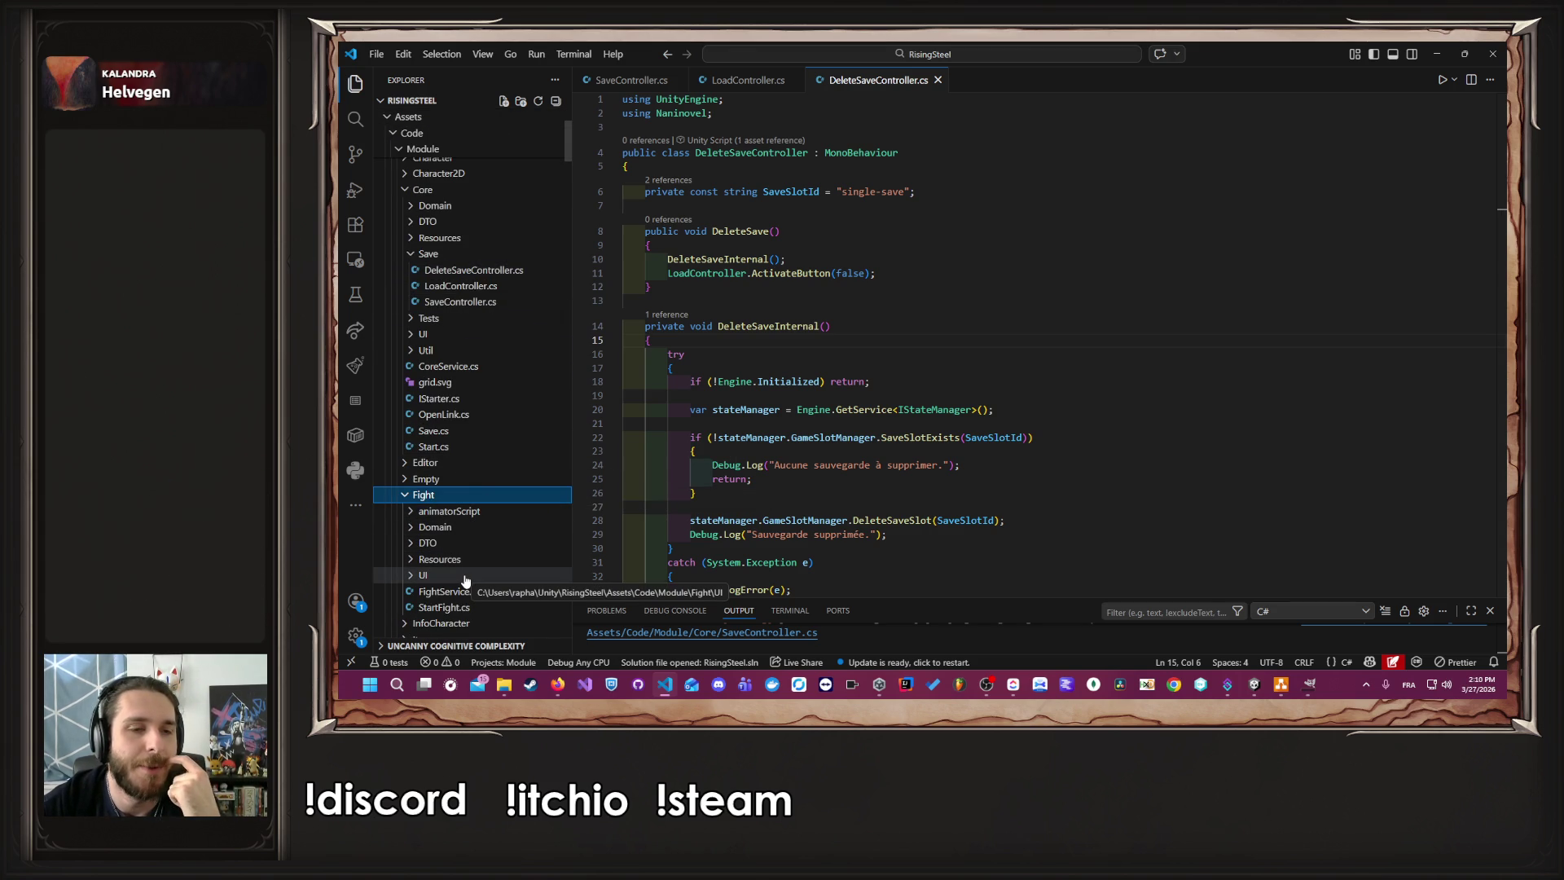
pyautogui.scroll(-1, 465, 580)
pyautogui.click(461, 546)
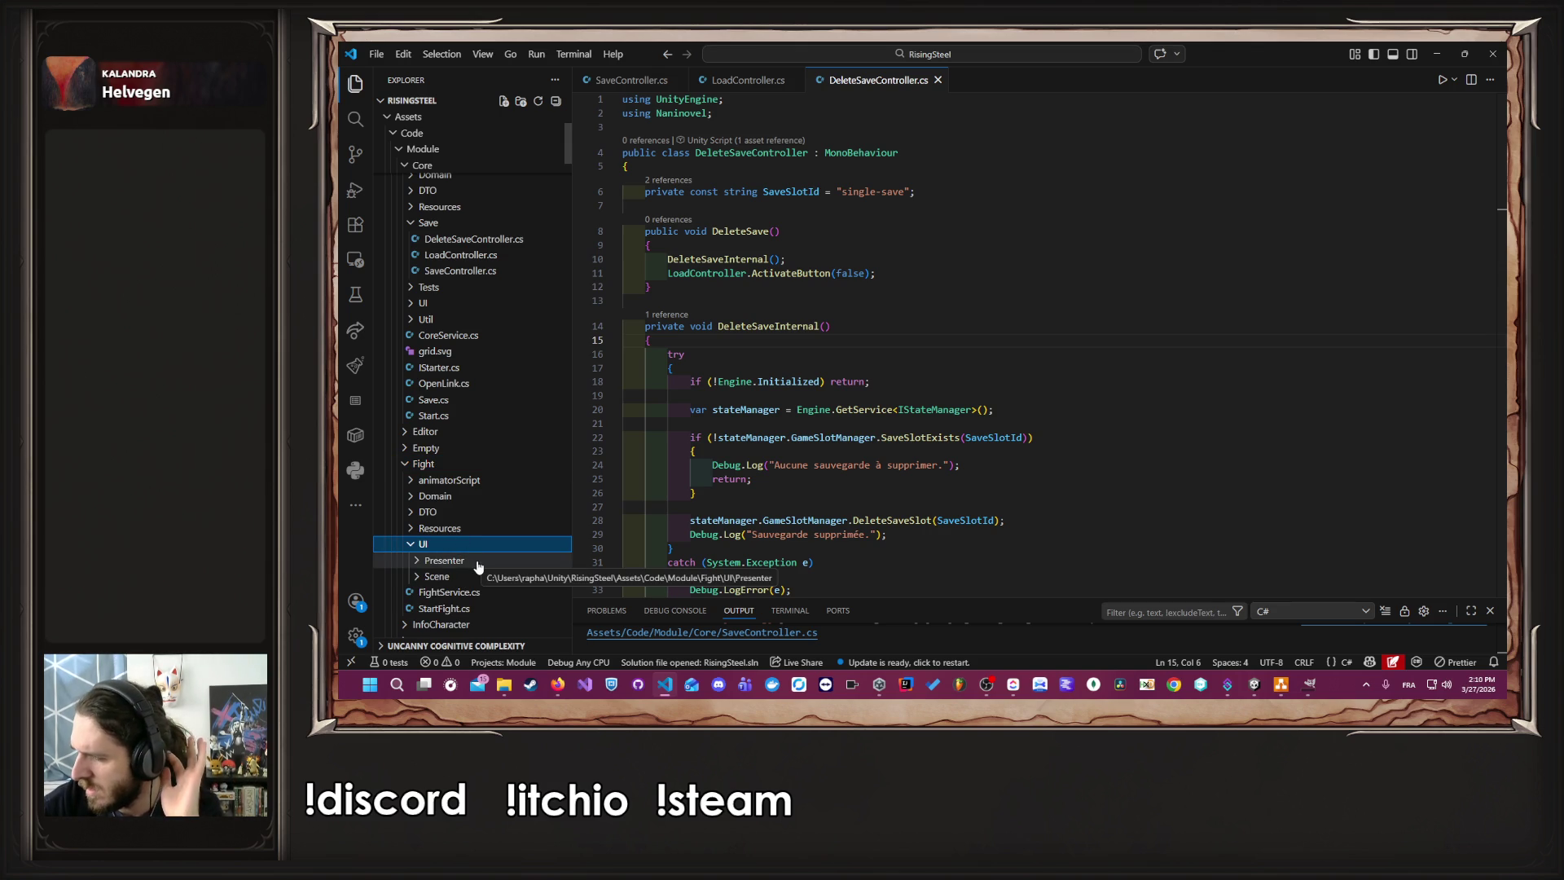
pyautogui.click(486, 564)
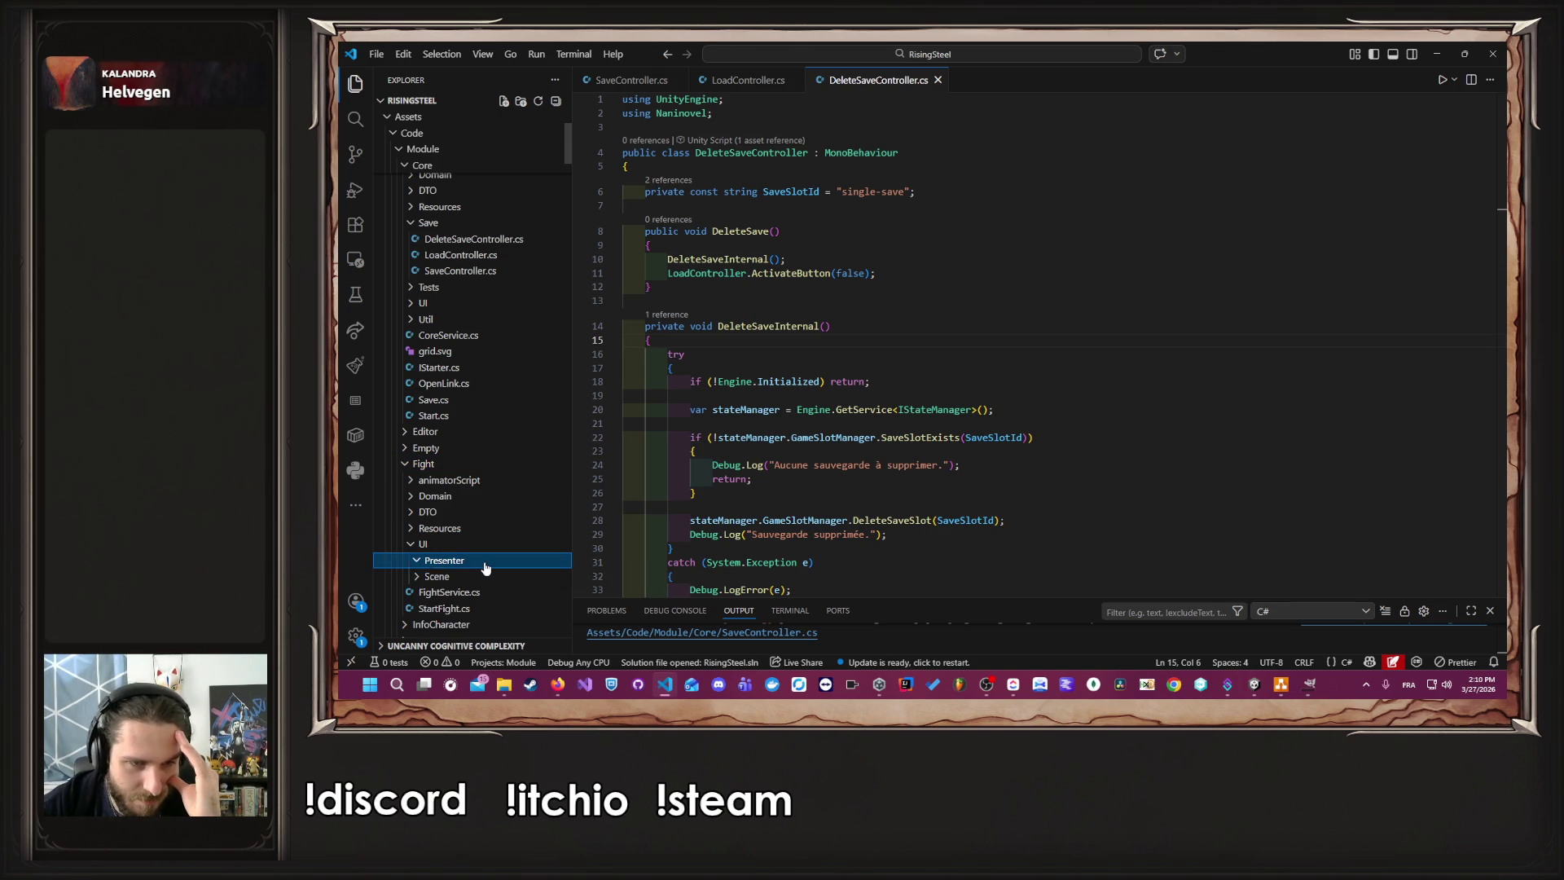
pyautogui.scroll(-3, 486, 566)
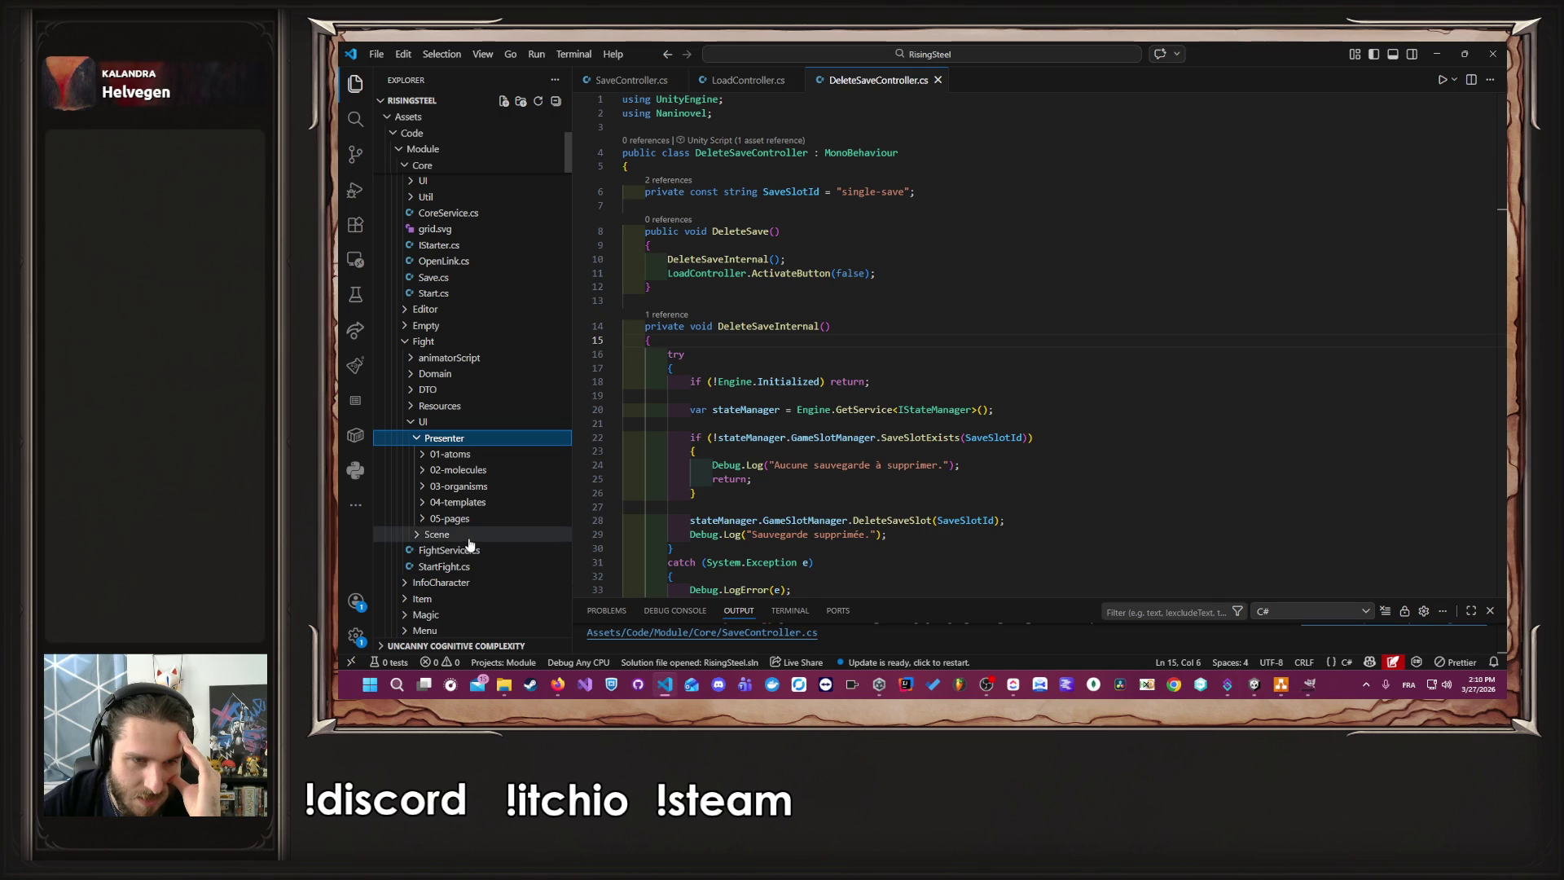
pyautogui.click(478, 534)
pyautogui.scroll(-2, 489, 559)
pyautogui.click(484, 523)
pyautogui.click(481, 409)
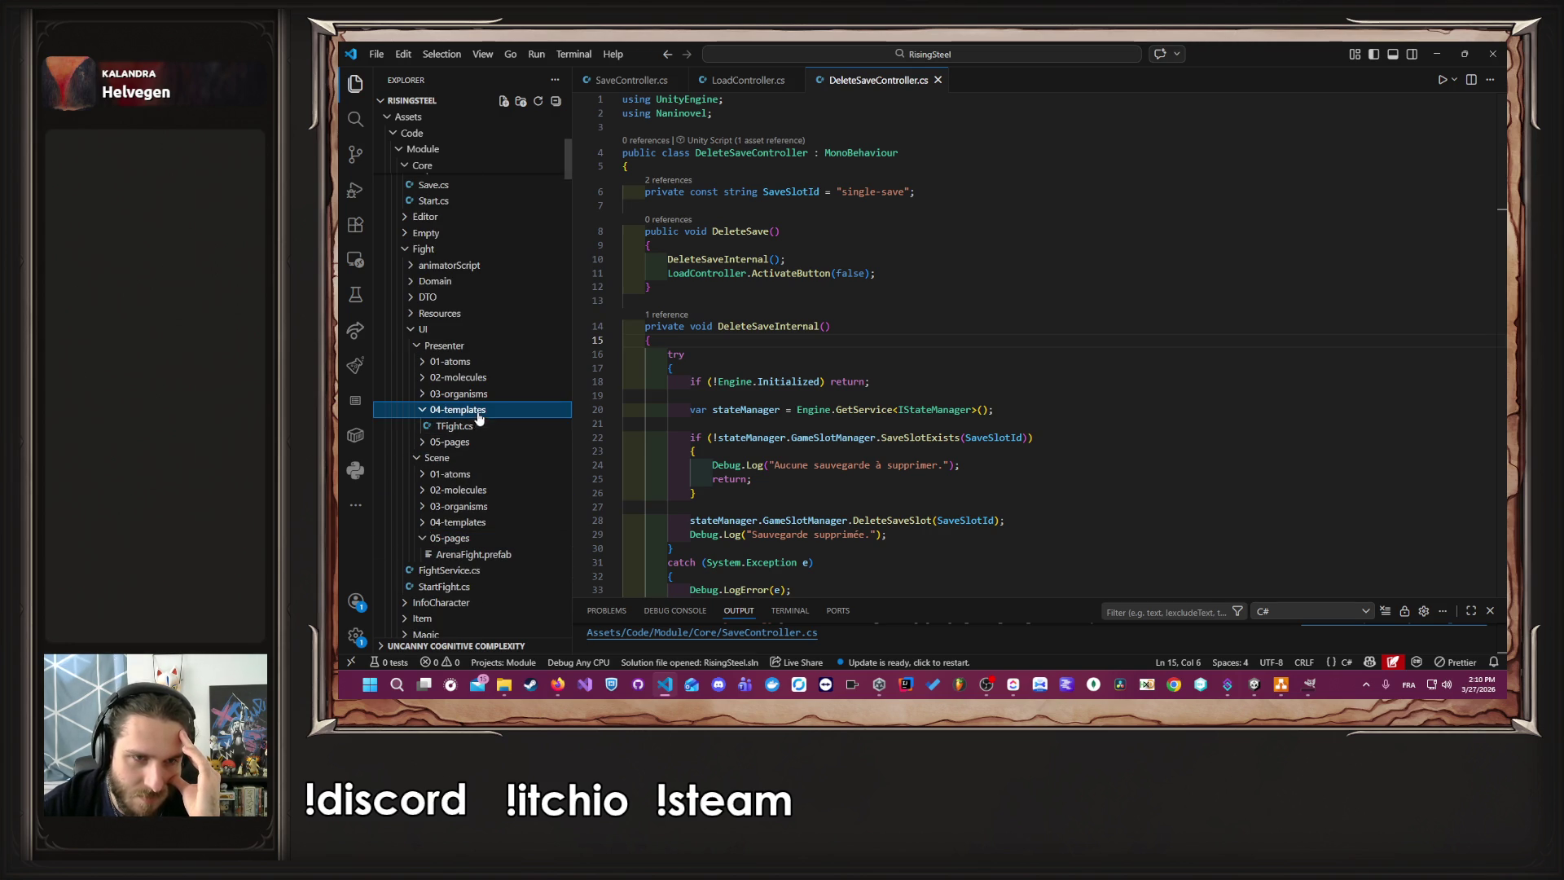
pyautogui.click(482, 424)
pyautogui.click(494, 441)
pyautogui.scroll(-10, 819, 423)
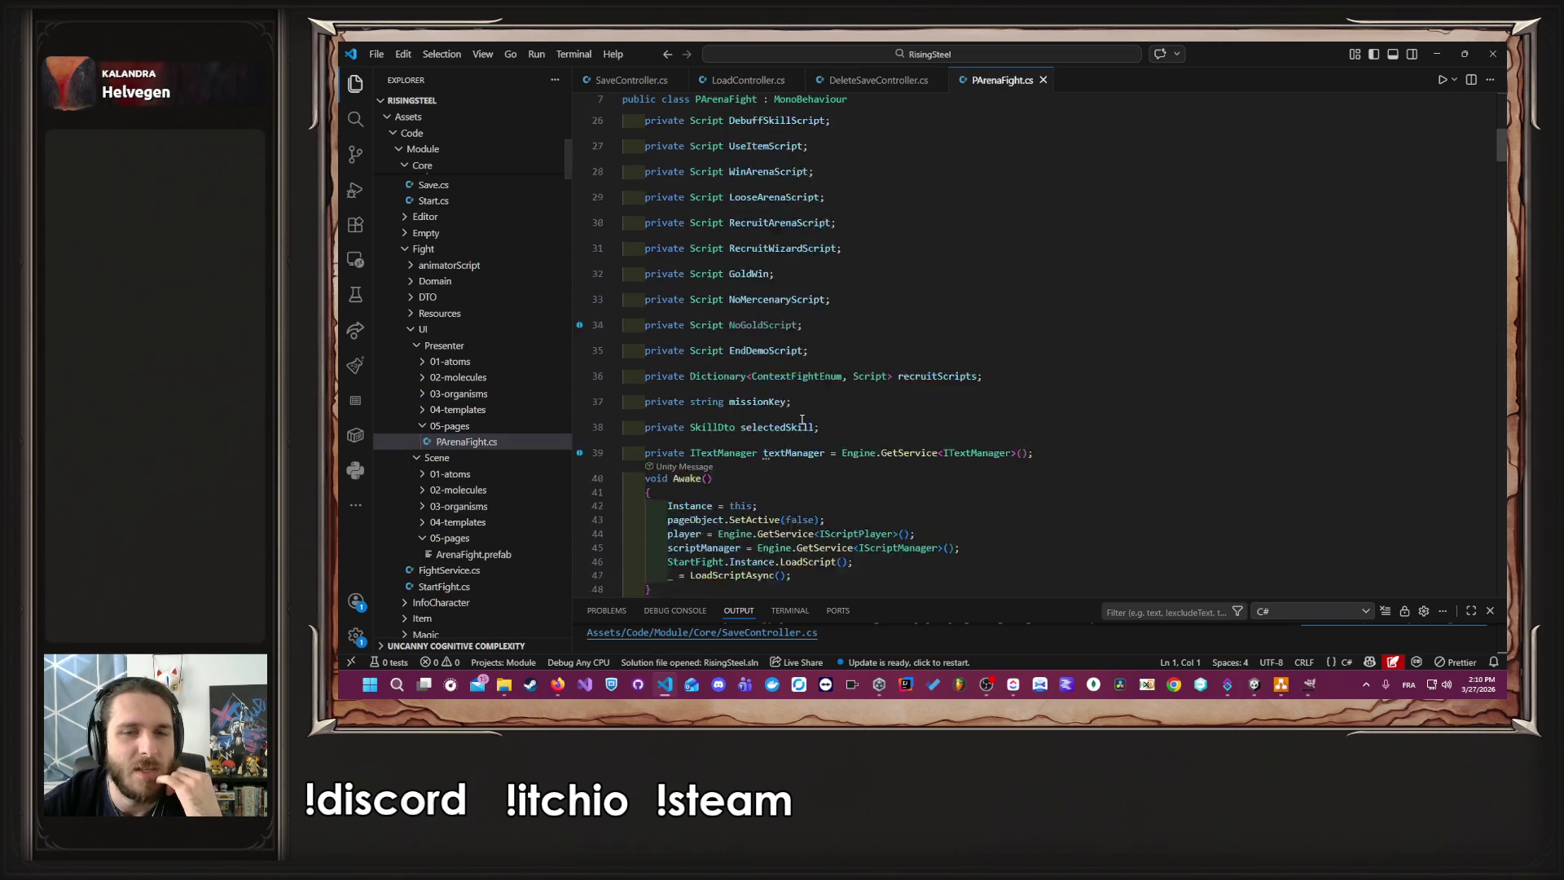
pyautogui.scroll(5, 818, 423)
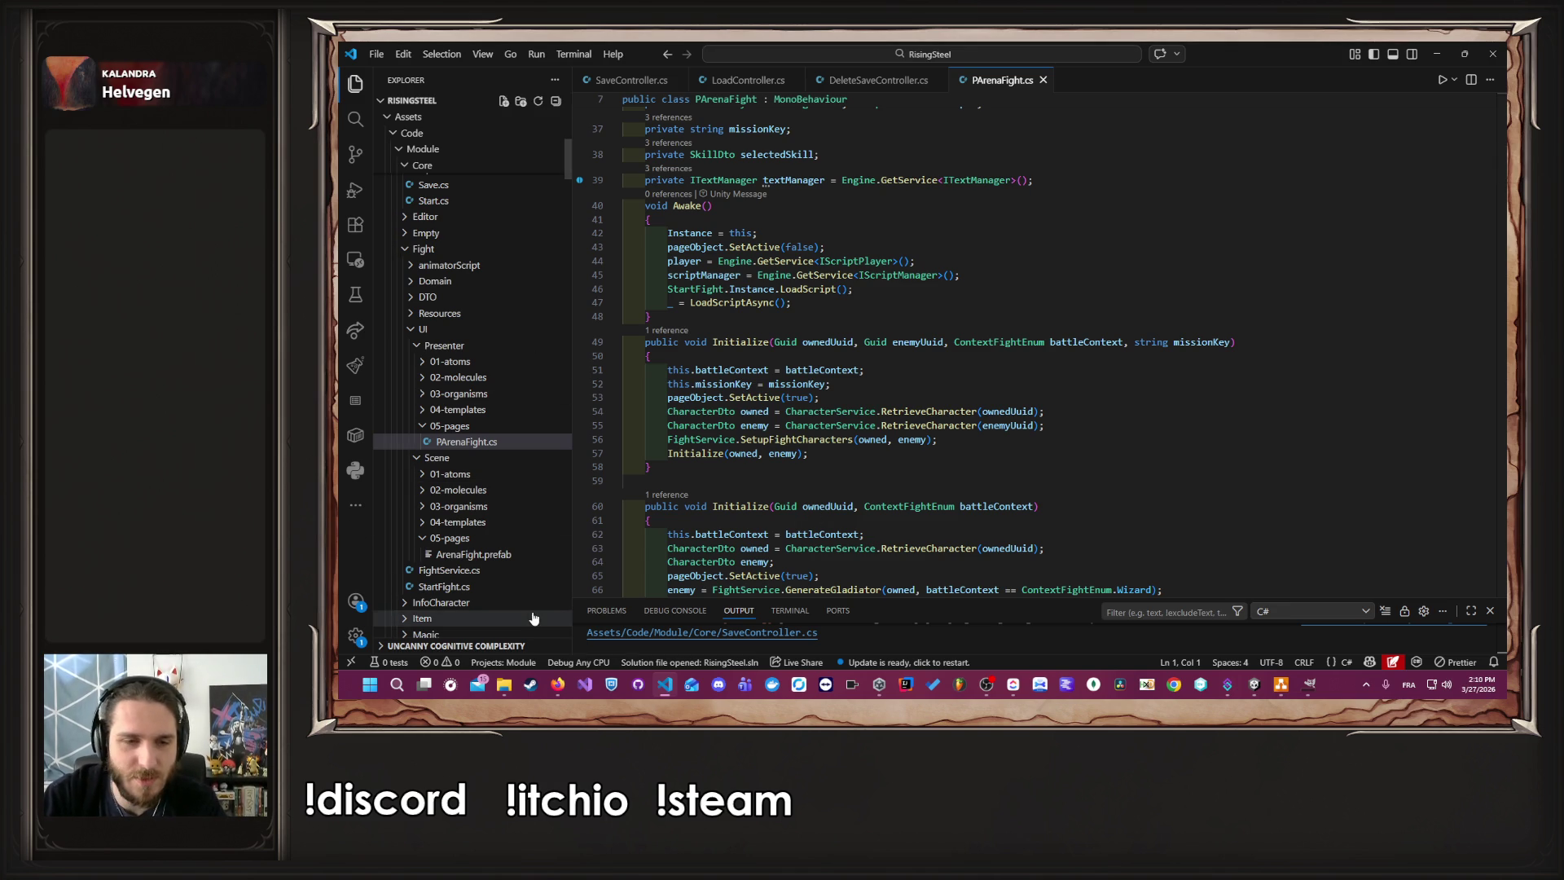
pyautogui.click(558, 684)
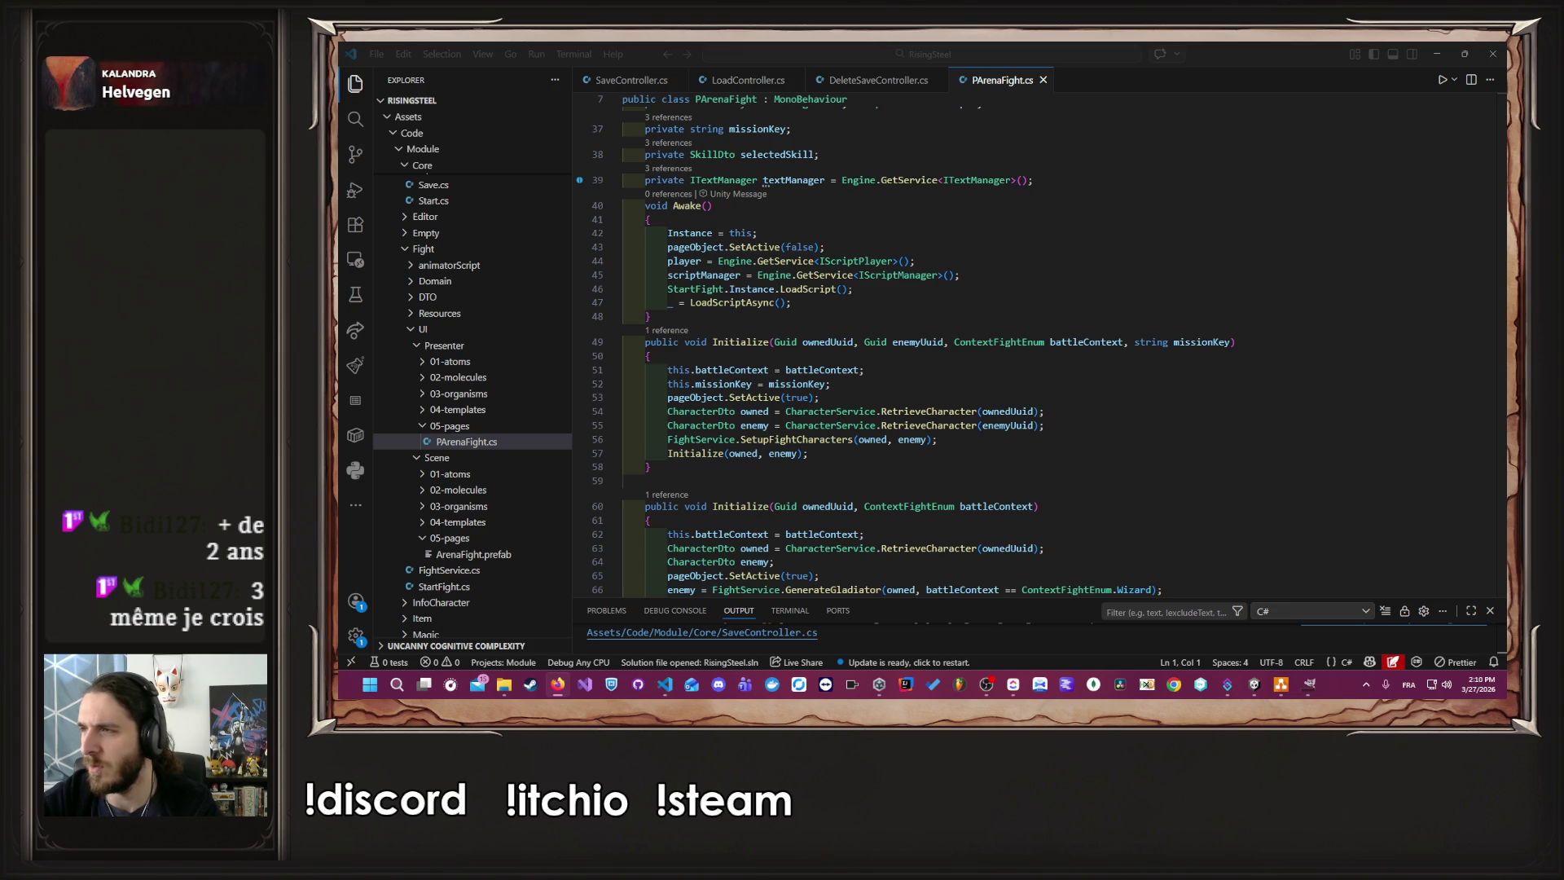
pyautogui.hotkey('alt', 'Tab')
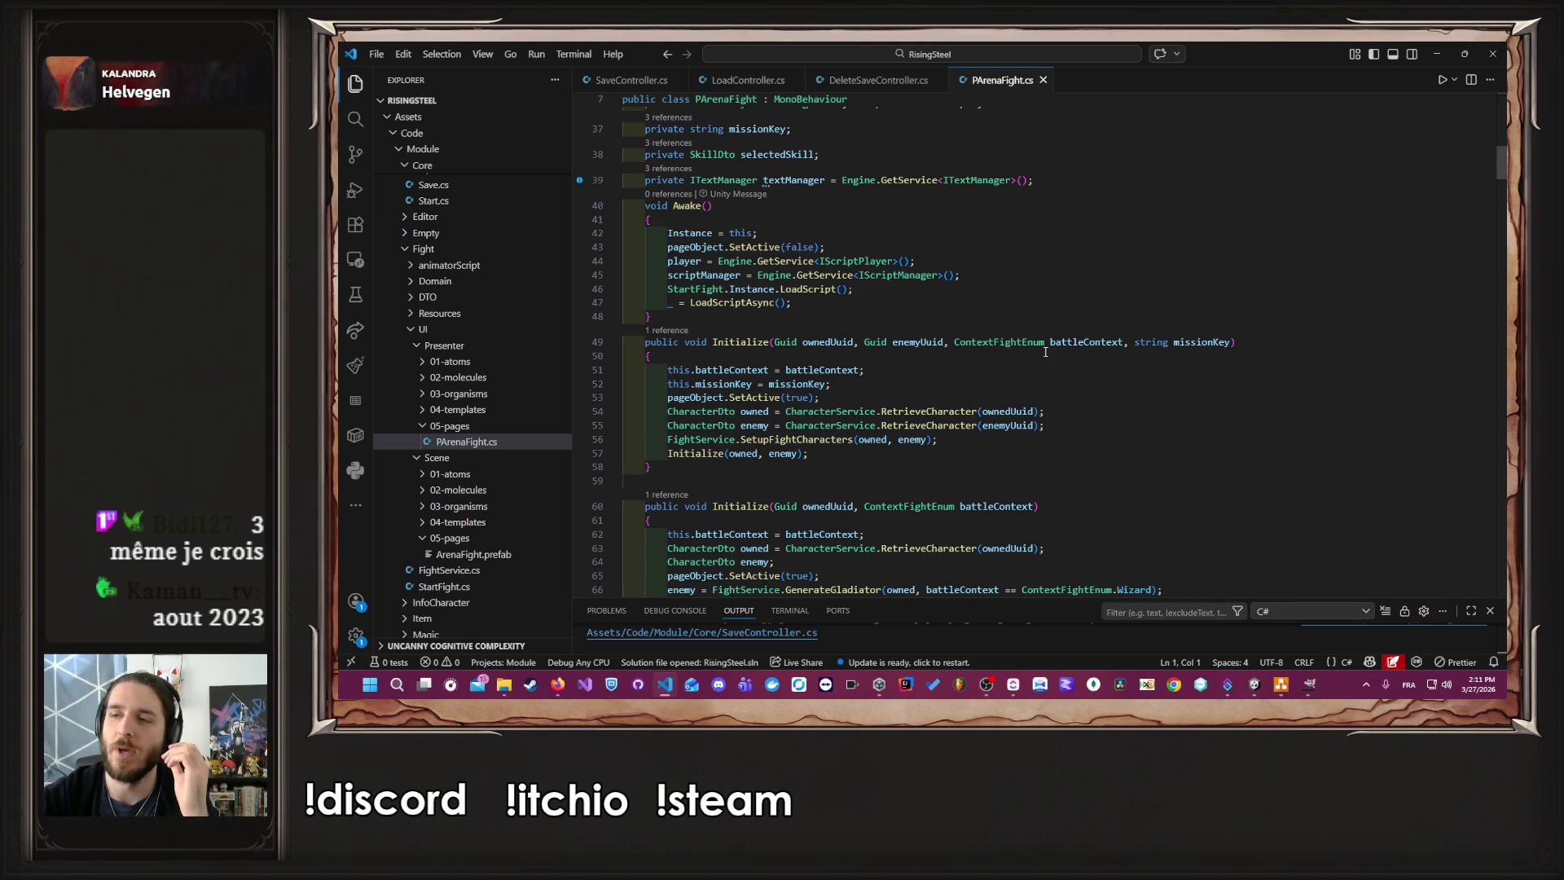
pyautogui.scroll(-5, 1045, 351)
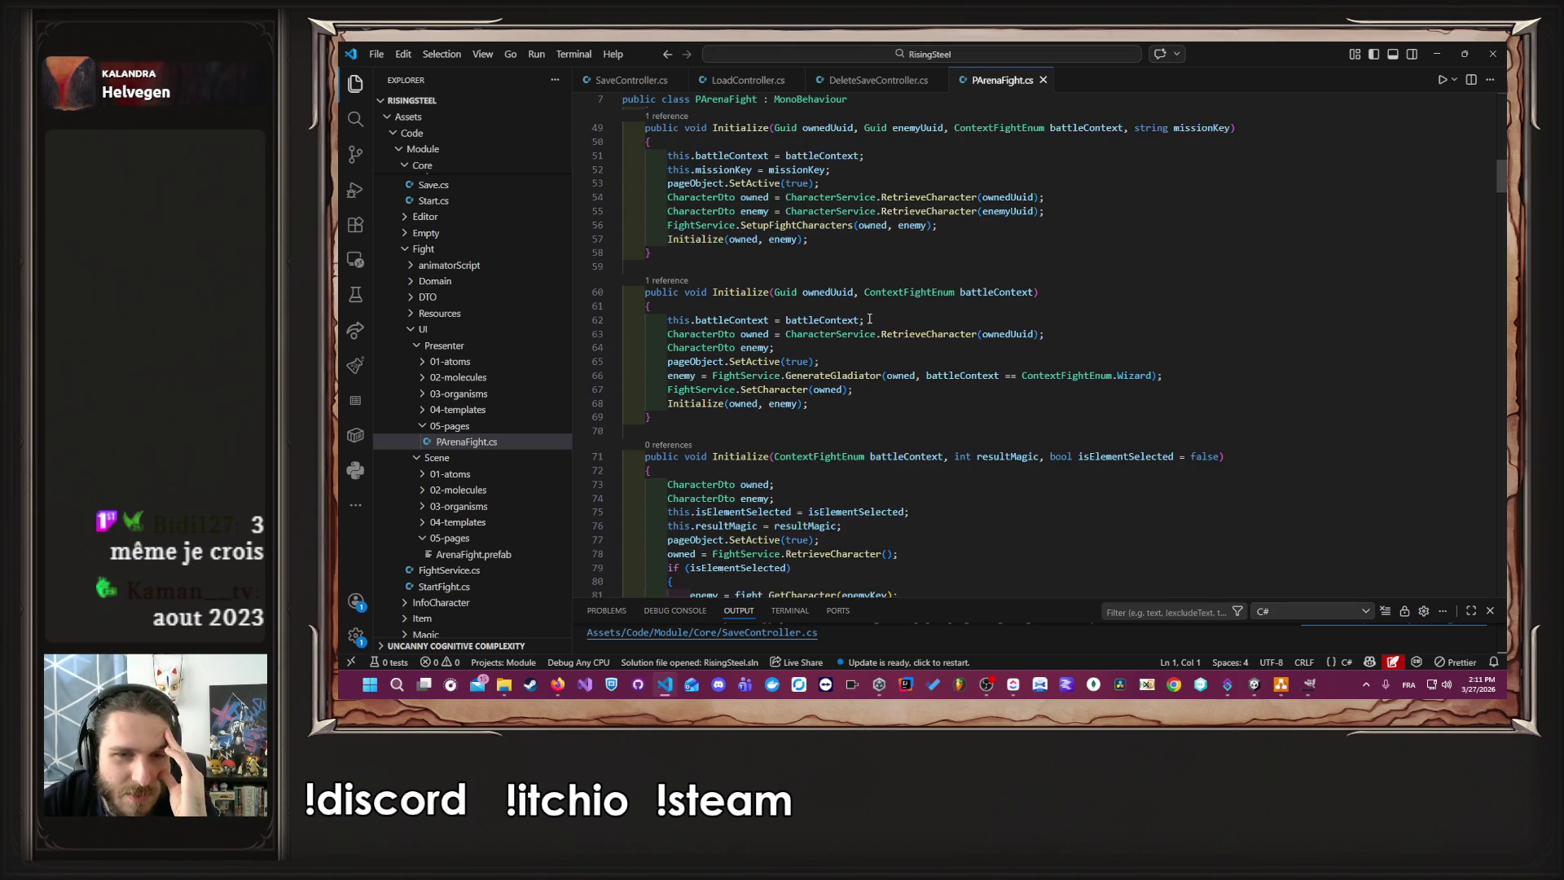
pyautogui.scroll(-3, 872, 321)
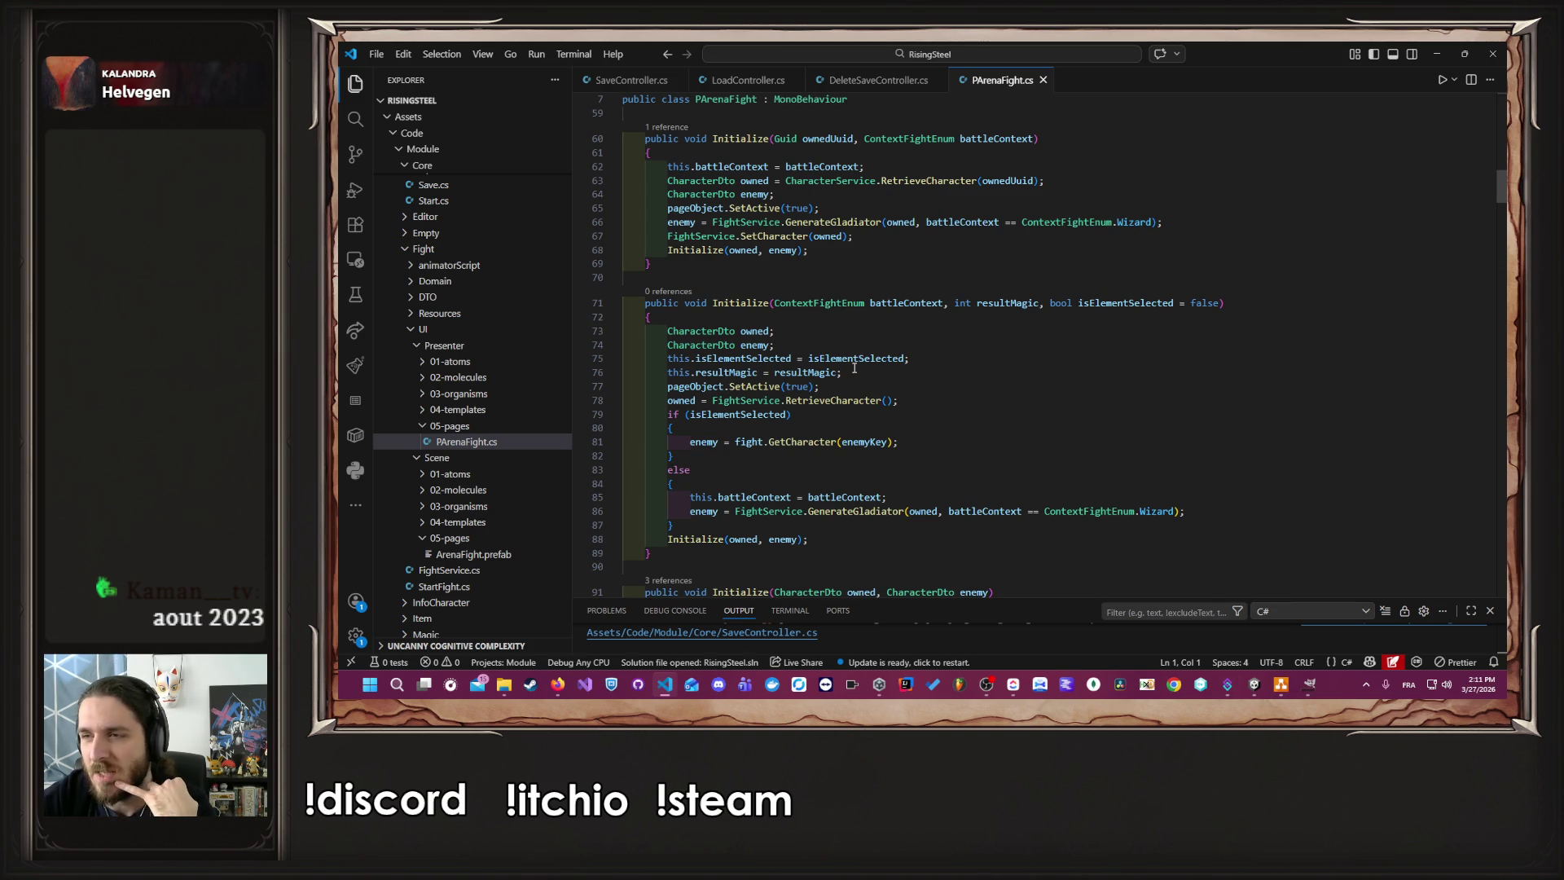
pyautogui.scroll(-15, 495, 428)
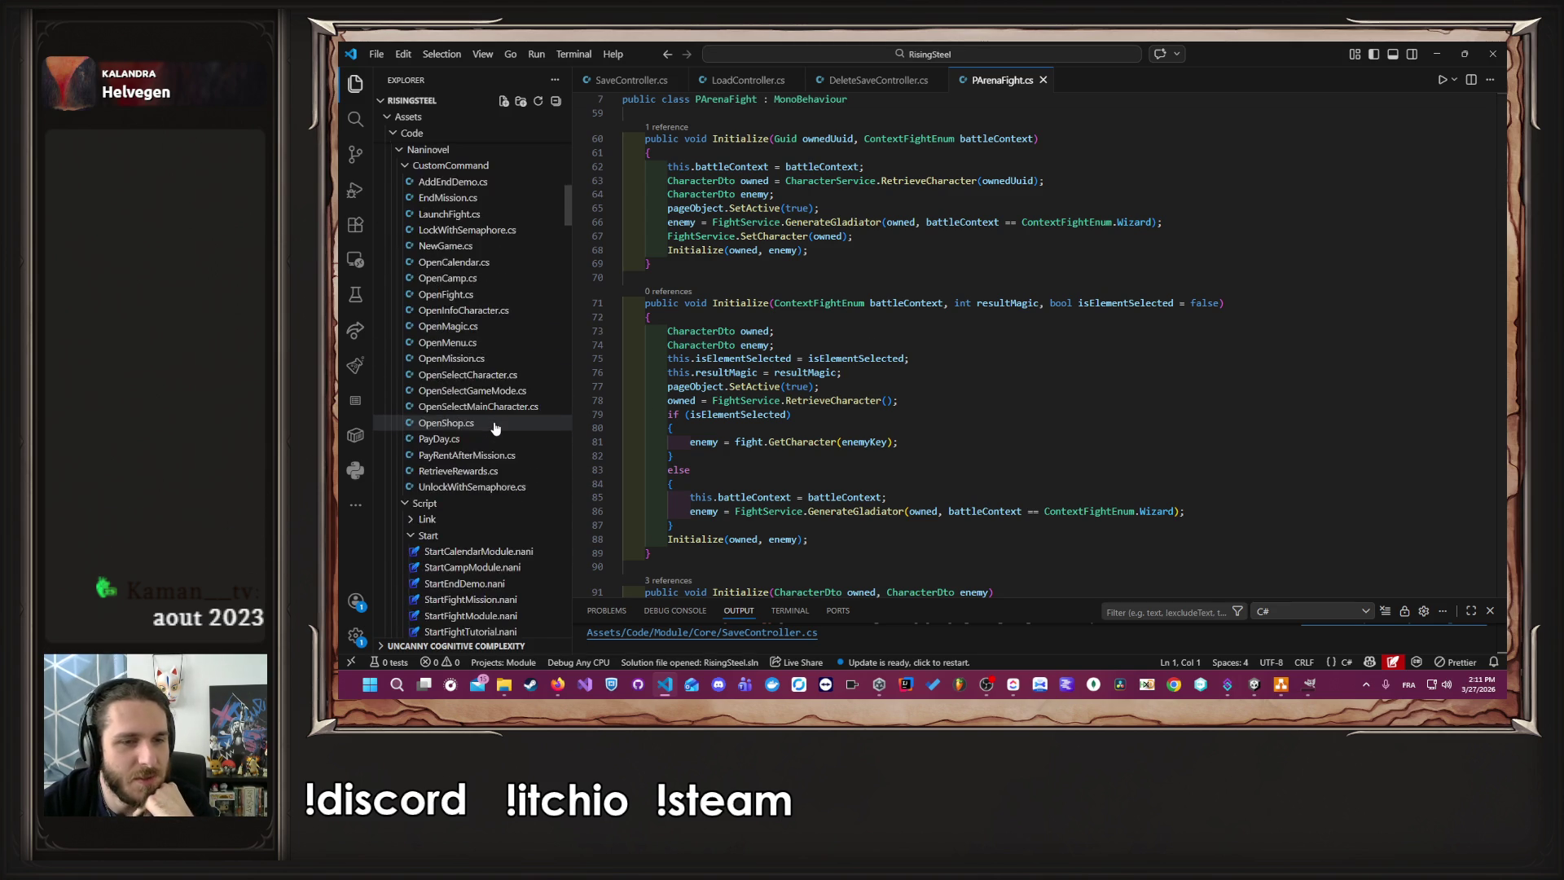
# Select OpenMenu.cs among the custom commands and duplicate it as 'OpenMenu copy.cs'.
pyautogui.scroll(5, 480, 374)
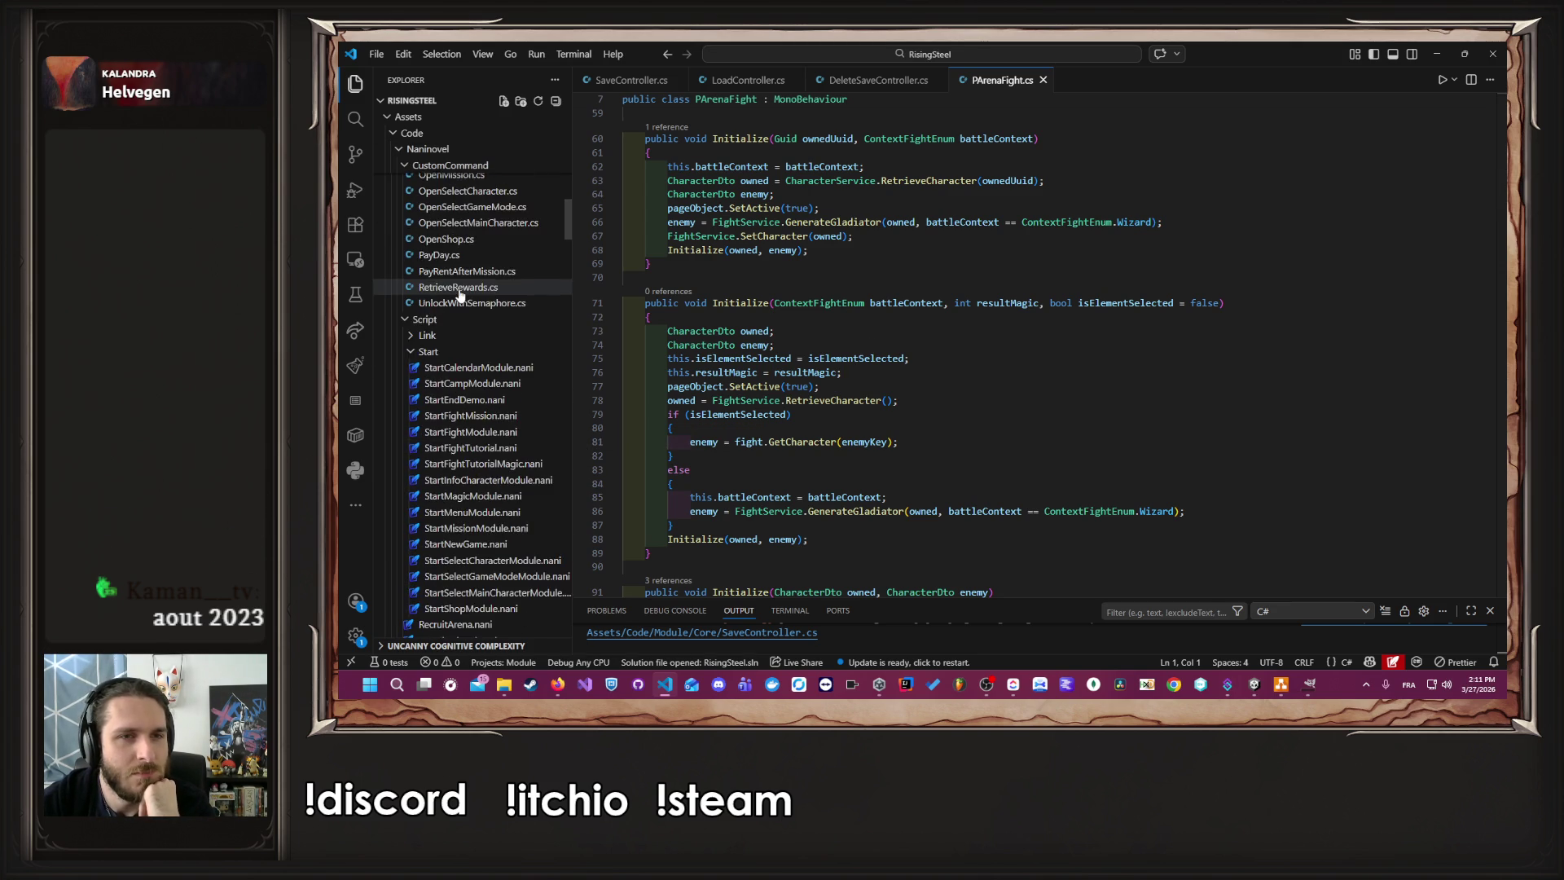
pyautogui.scroll(3, 464, 298)
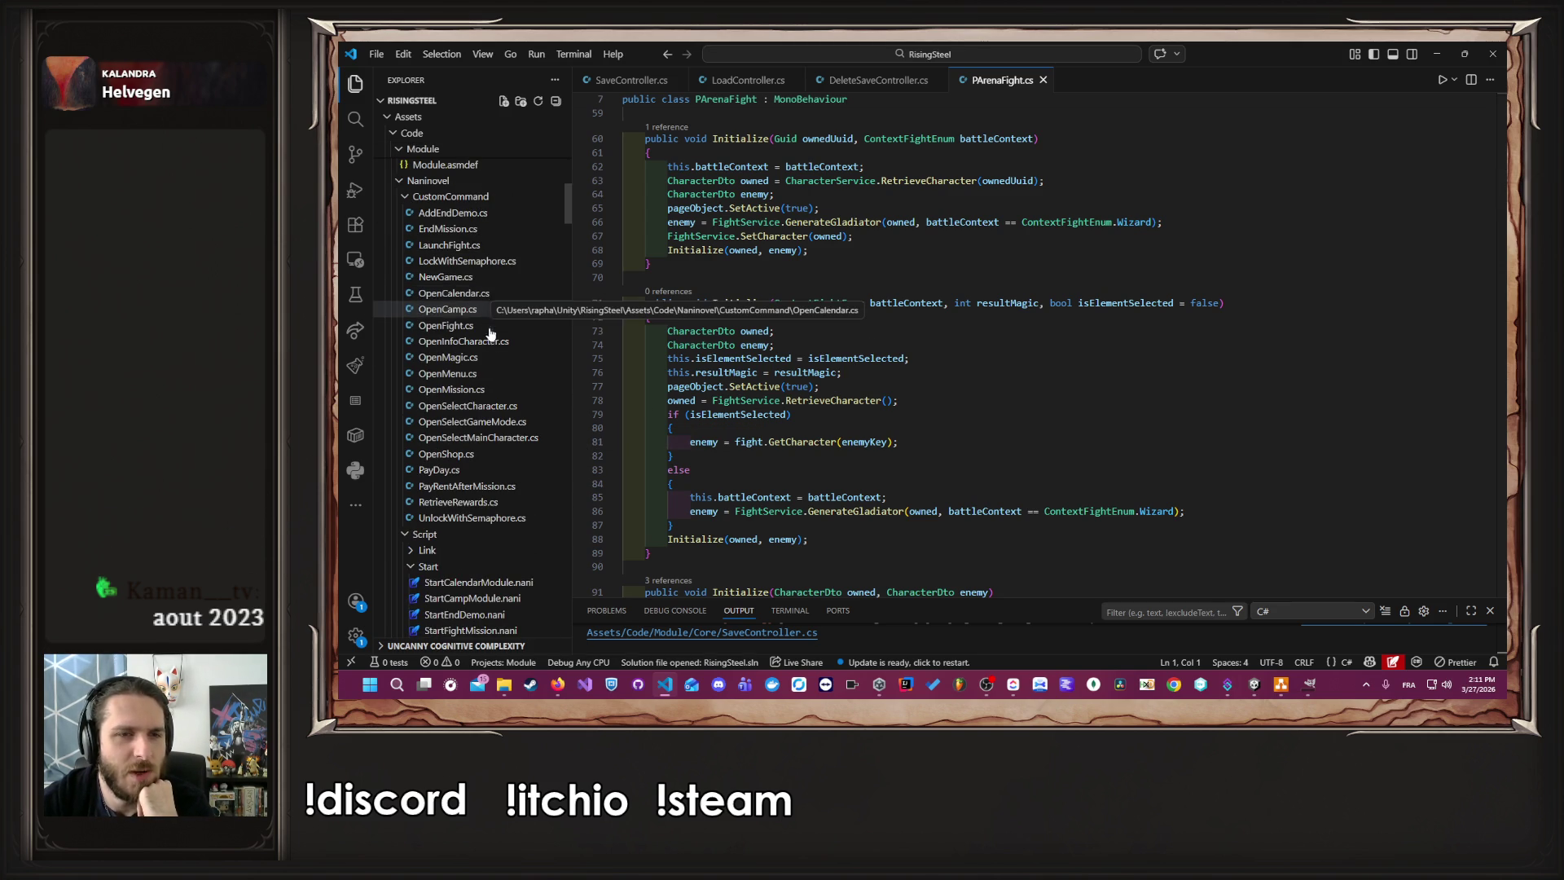
pyautogui.click(510, 372)
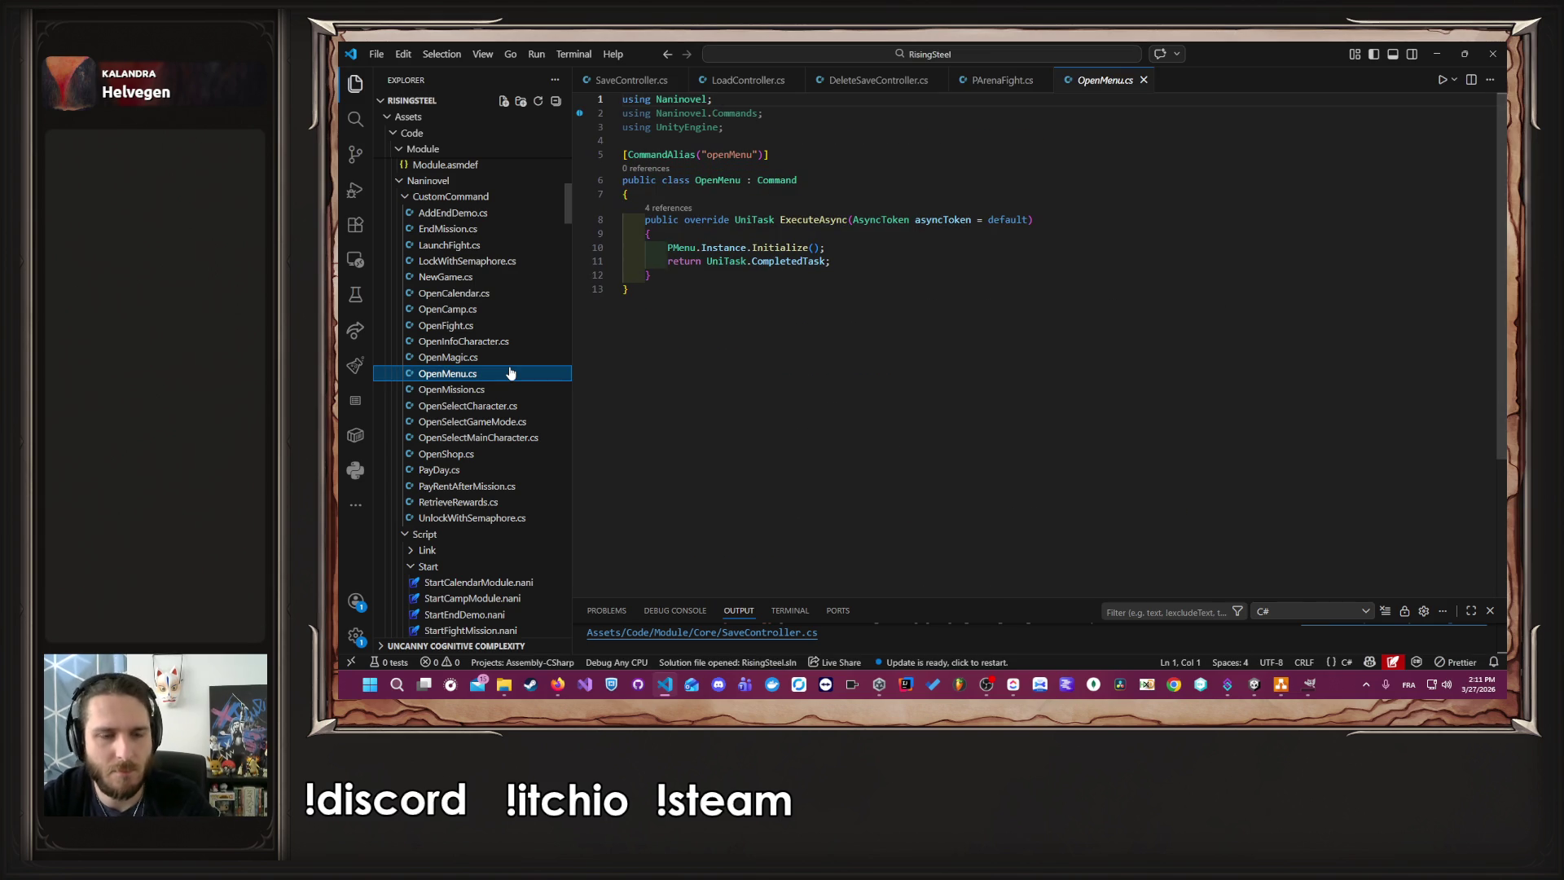
pyautogui.hotkey('ctrl', 'c')
pyautogui.hotkey('ctrl', 'v')
pyautogui.rightClick(508, 373)
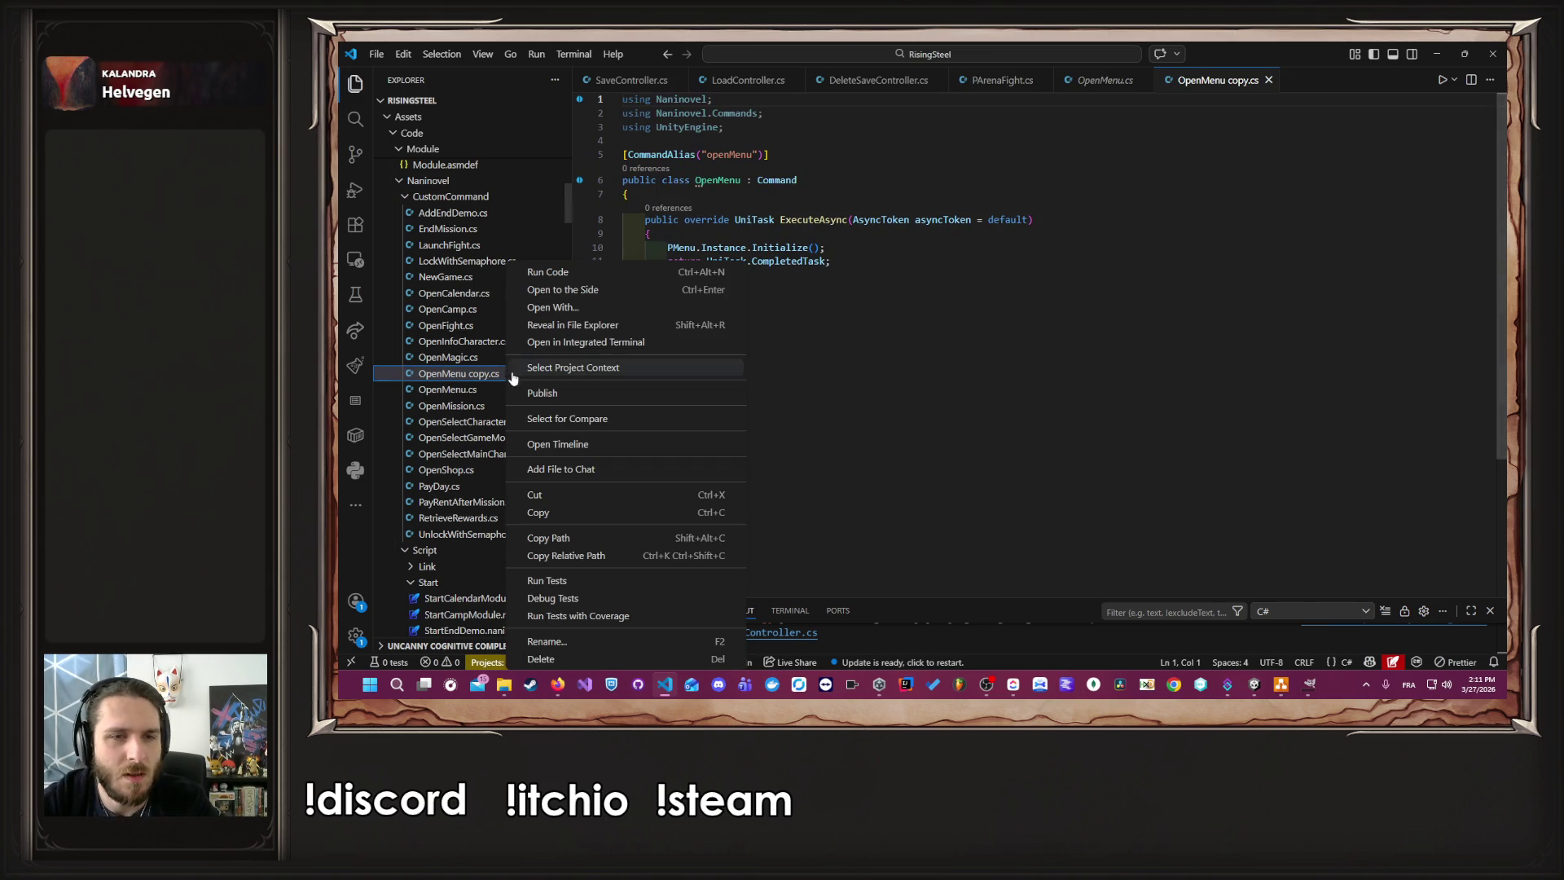
# Rename the copied file to DeleteSave.cs.
pyautogui.click(547, 641)
pyautogui.write('DeleteSave.cs')
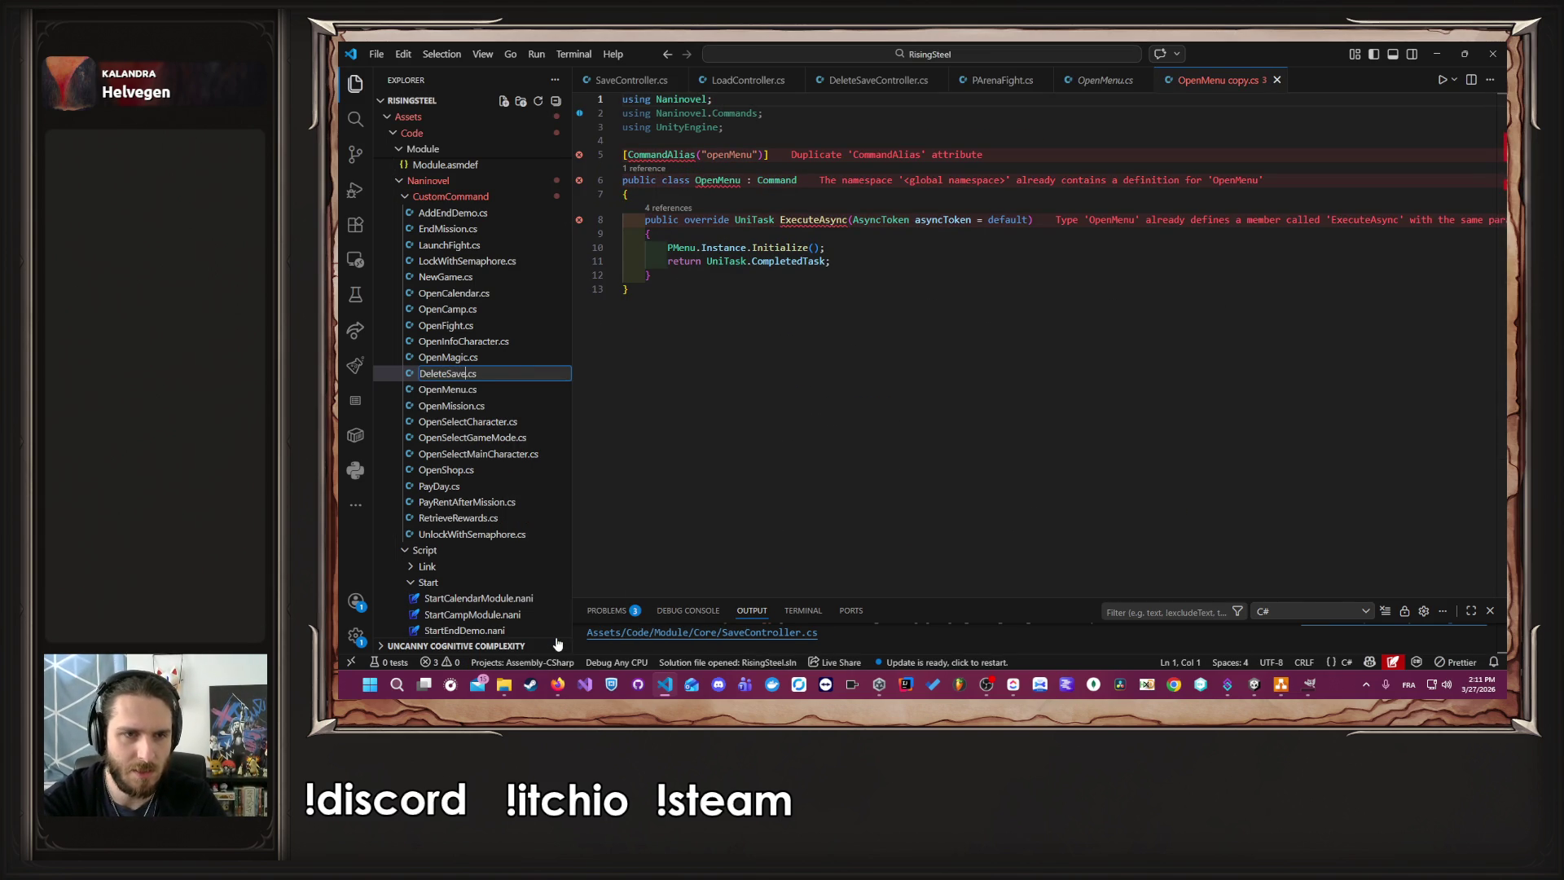
pyautogui.press('Return')
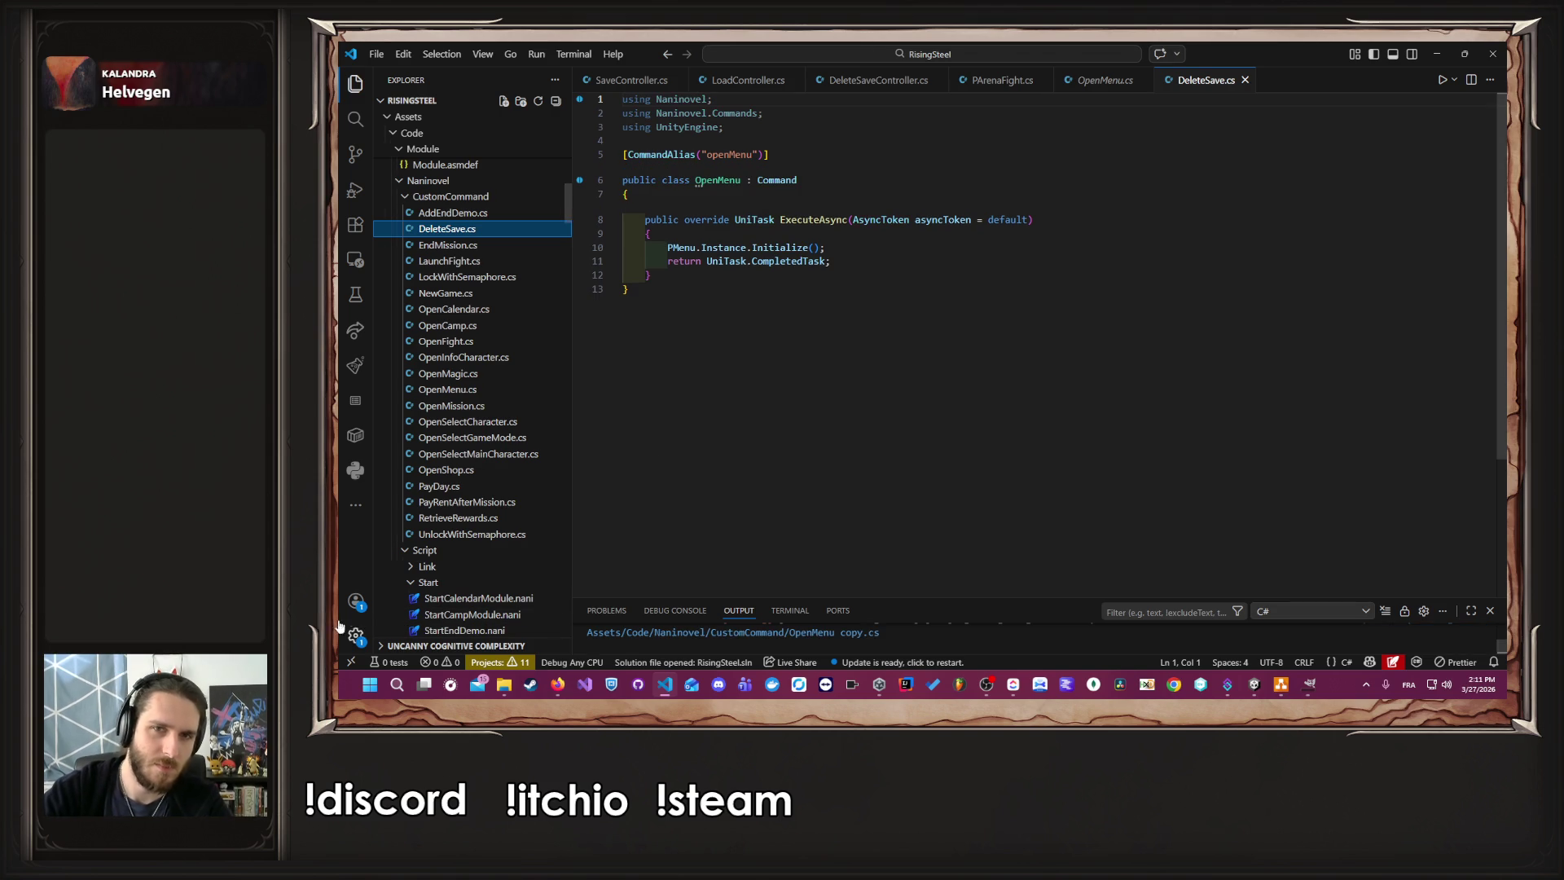
# Change the command alias to deleteSave and rename the class to DeleteSave.
pyautogui.click(856, 138)
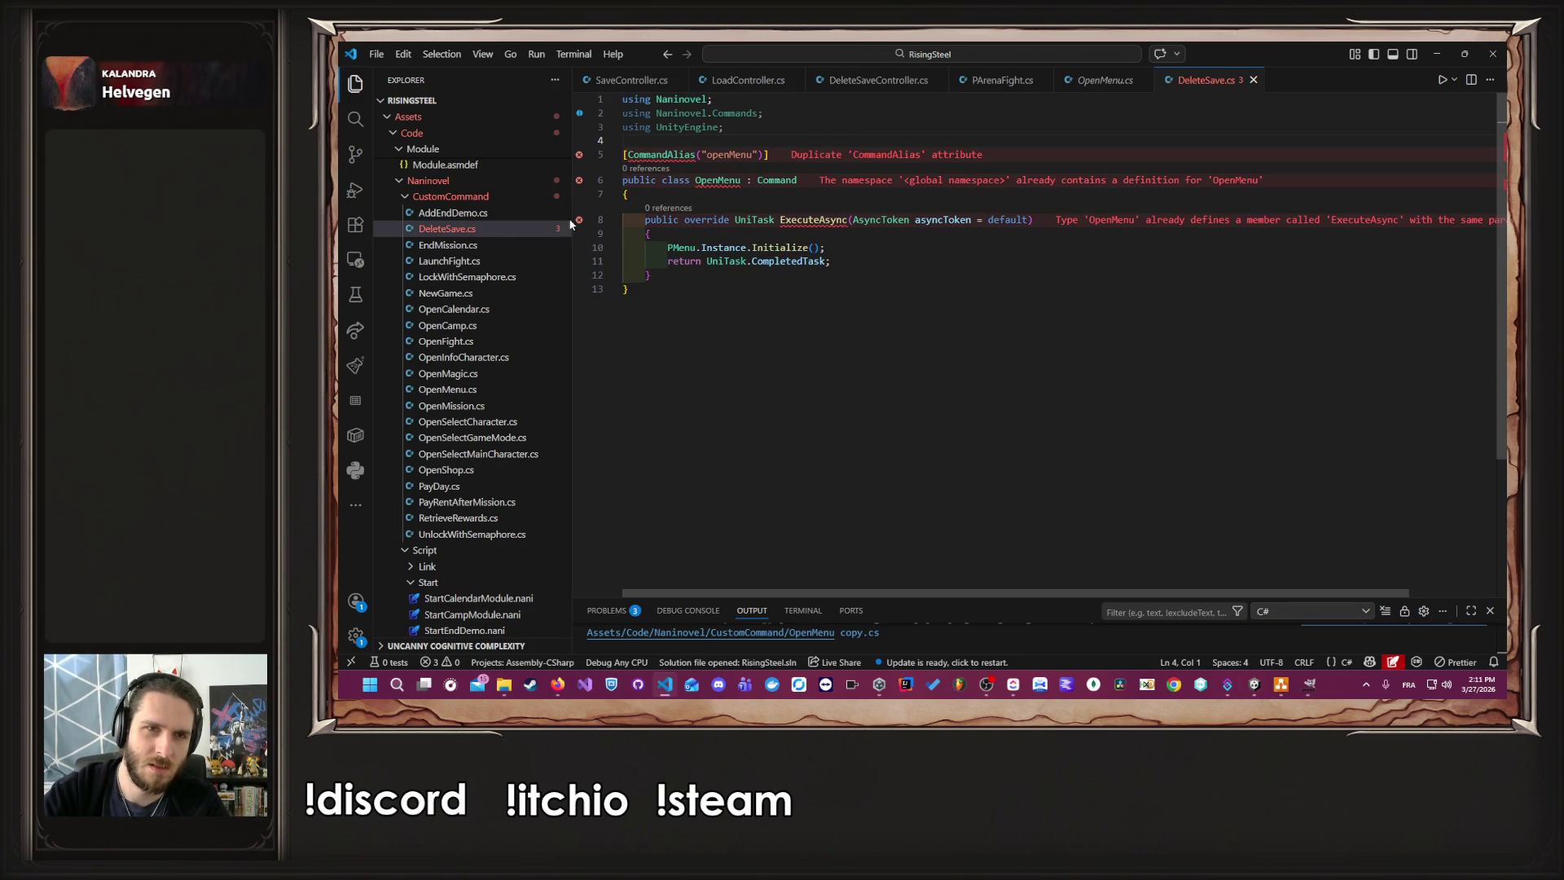
pyautogui.click(718, 154)
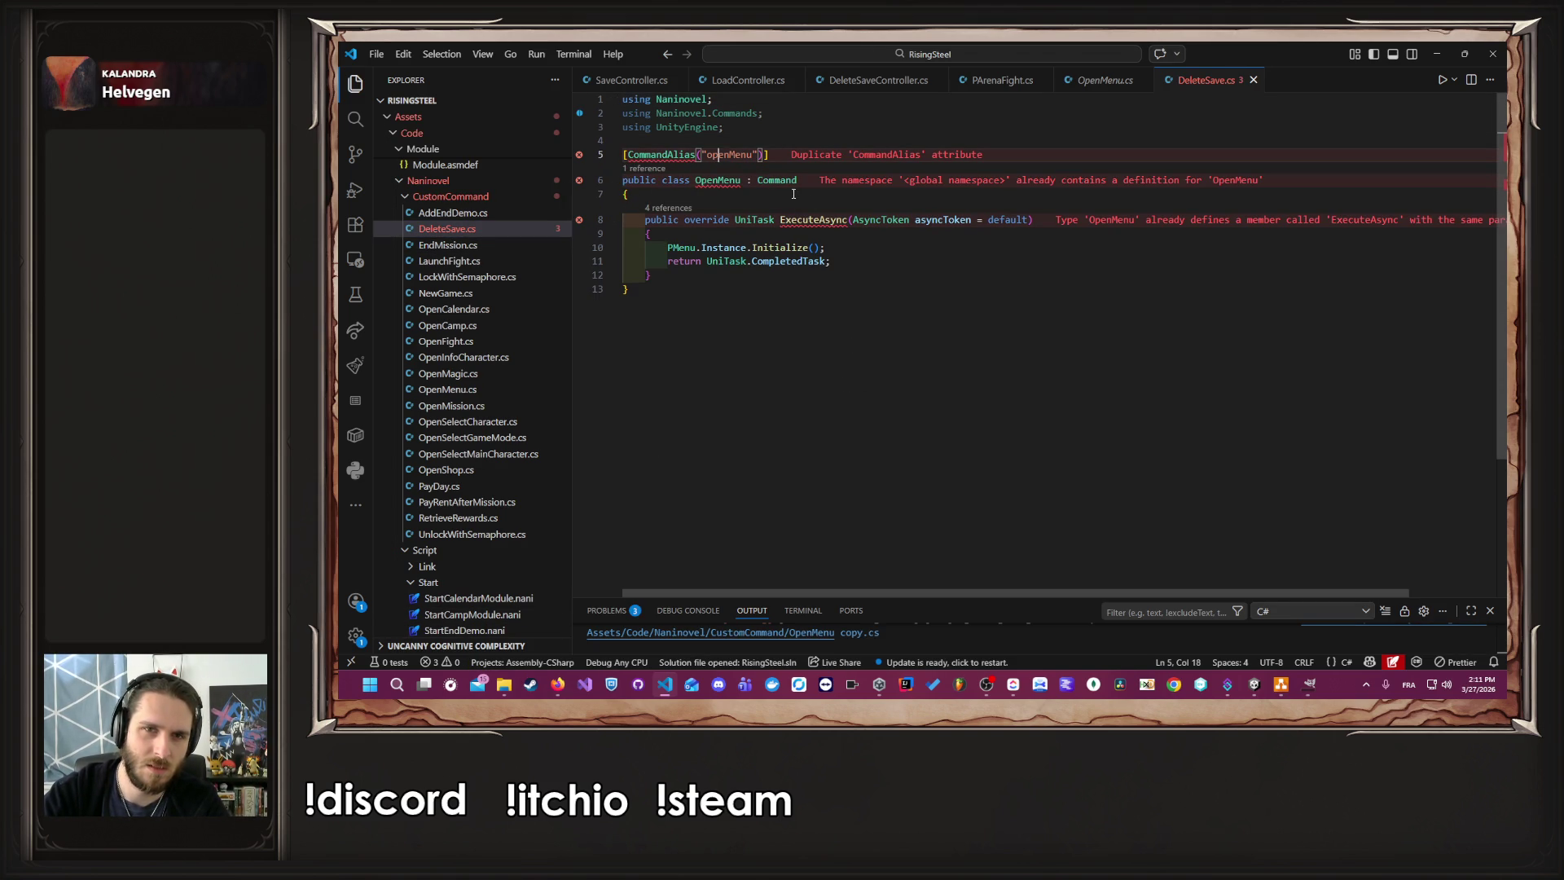
pyautogui.doubleClick(746, 154)
pyautogui.write('de')
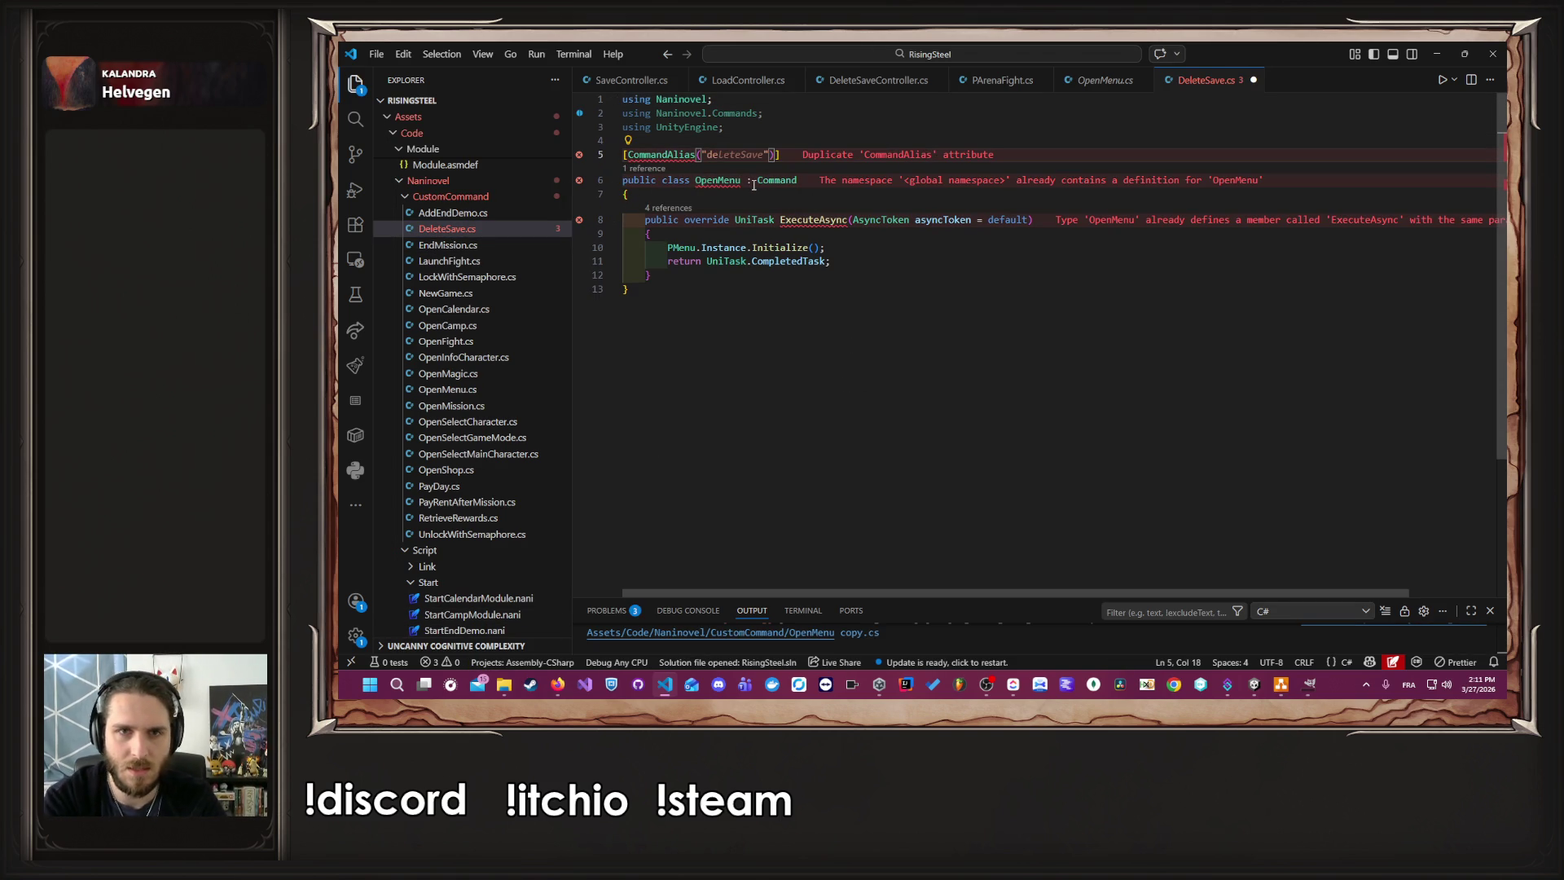
pyautogui.press('Tab')
pyautogui.press('Tab')
pyautogui.hotkey('ctrl', 's')
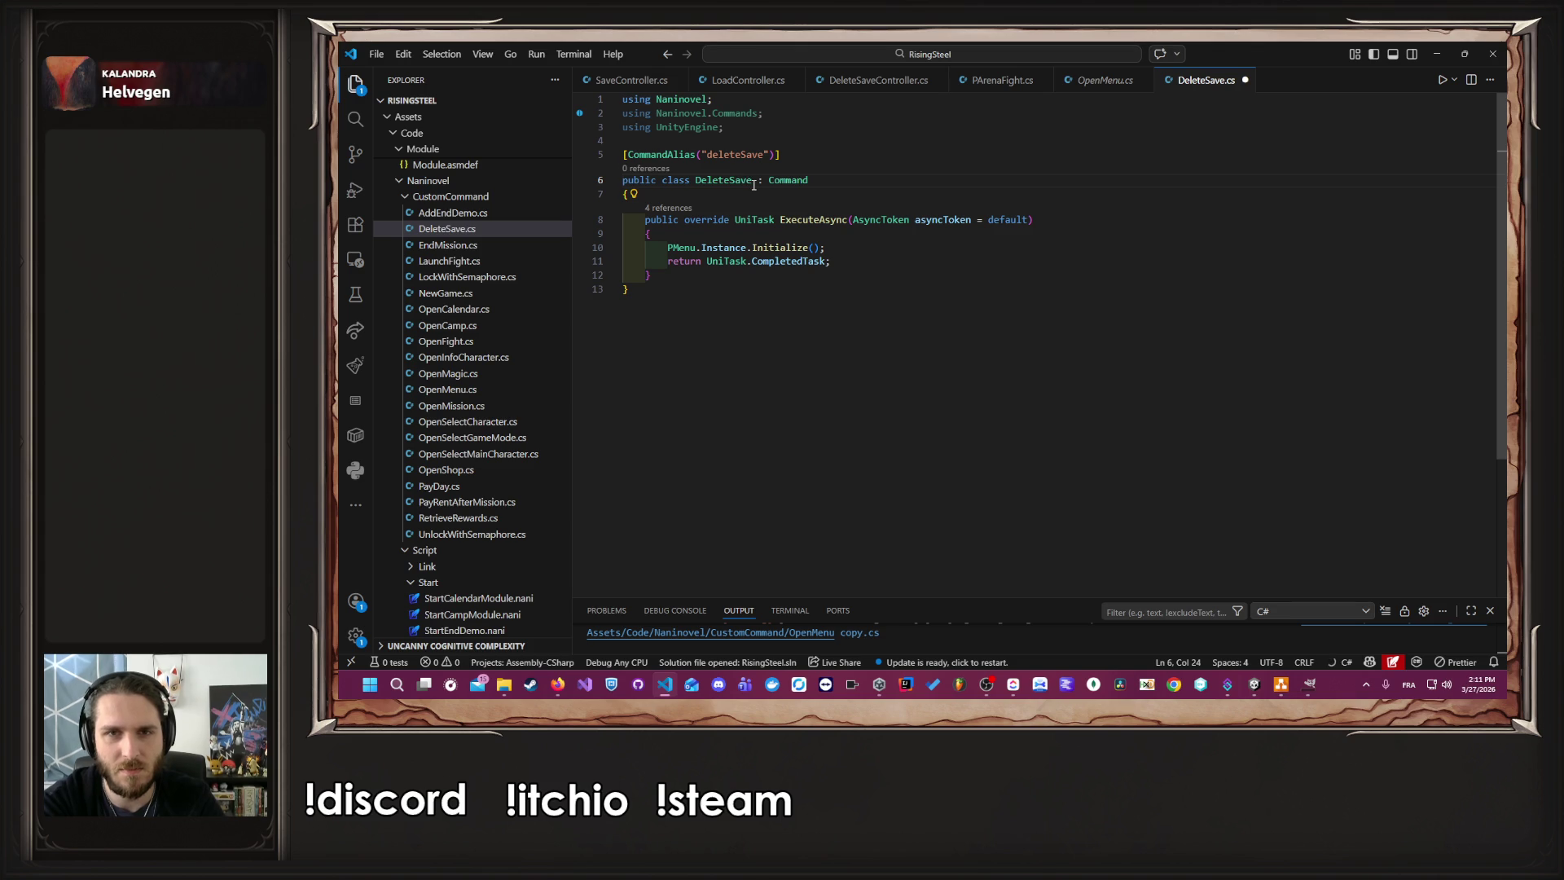
# Delete the leftover PMenu.Instance.Initialize line and move to DeleteSaveController.cs.
pyautogui.moveTo(843, 250); pyautogui.dragTo(632, 250)
pyautogui.press('BackSpace')
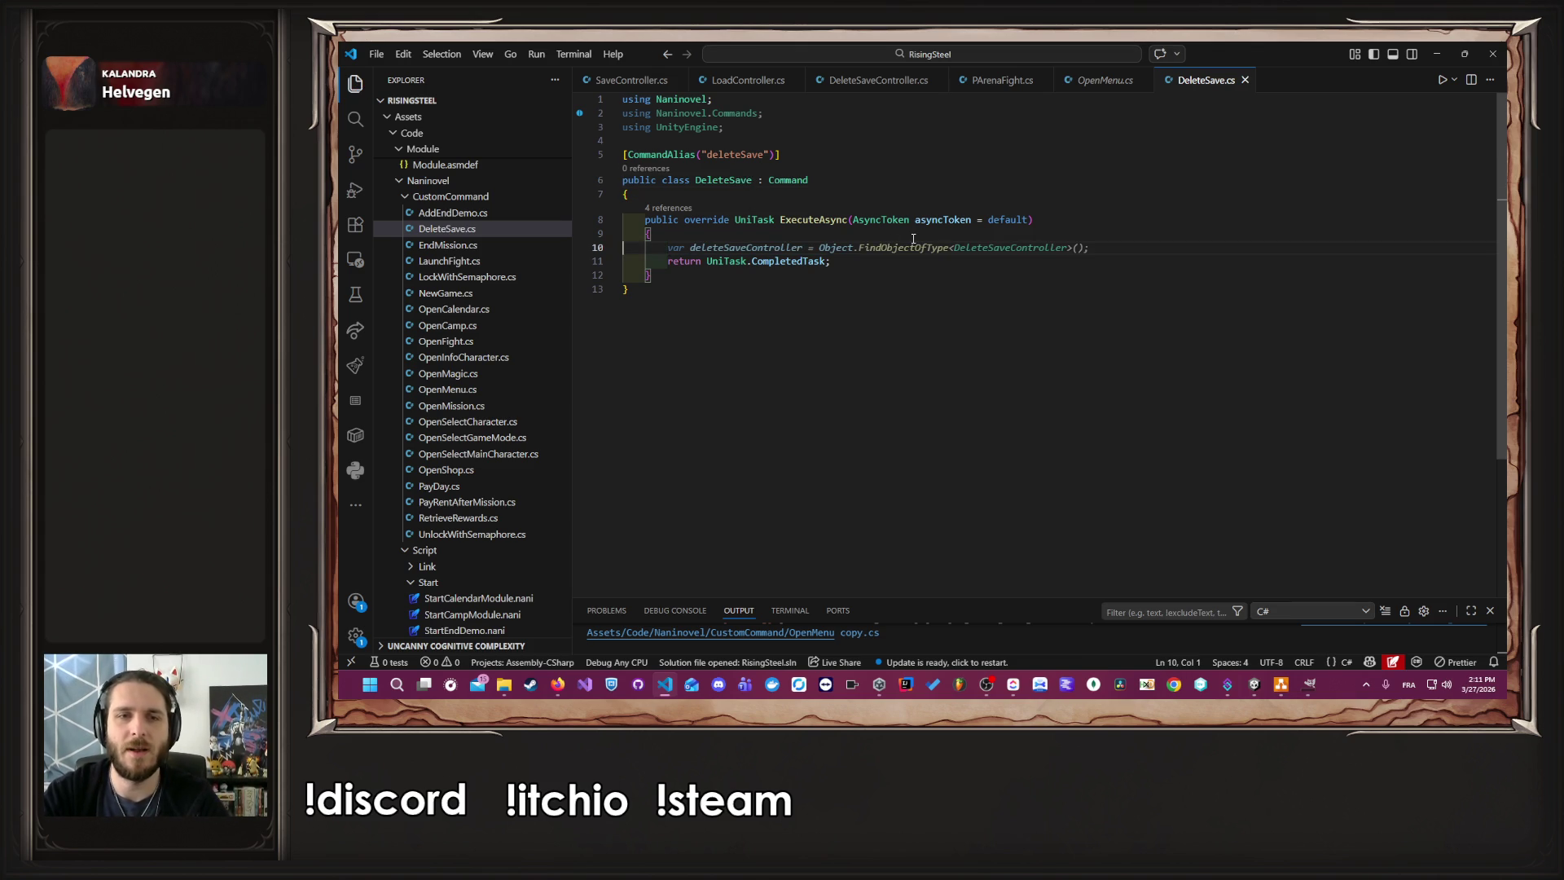
pyautogui.press('Escape')
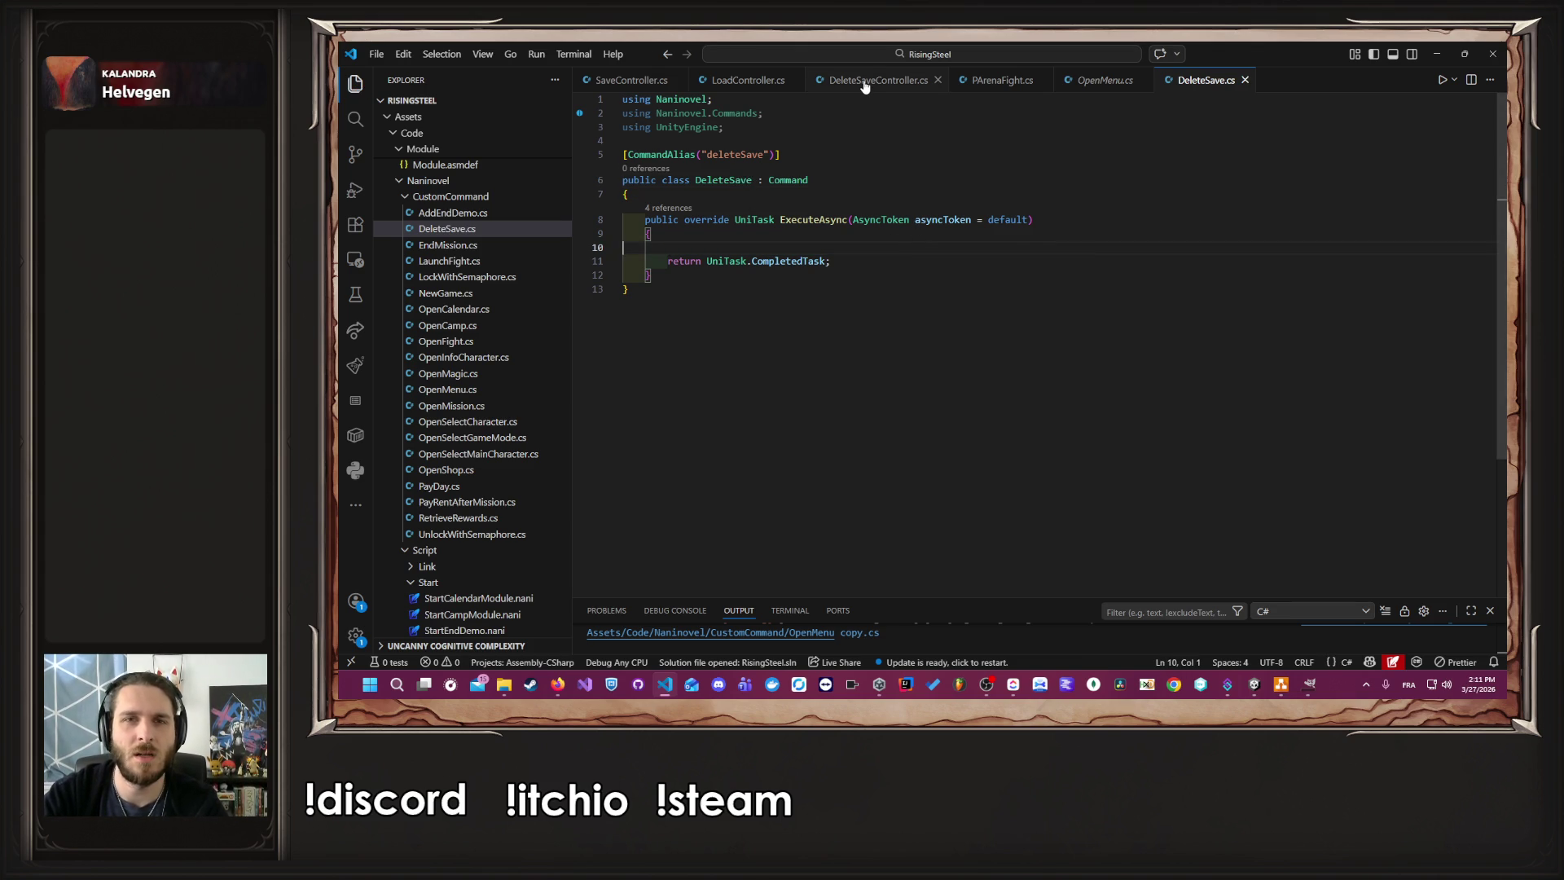
pyautogui.click(865, 82)
pyautogui.doubleClick(751, 152)
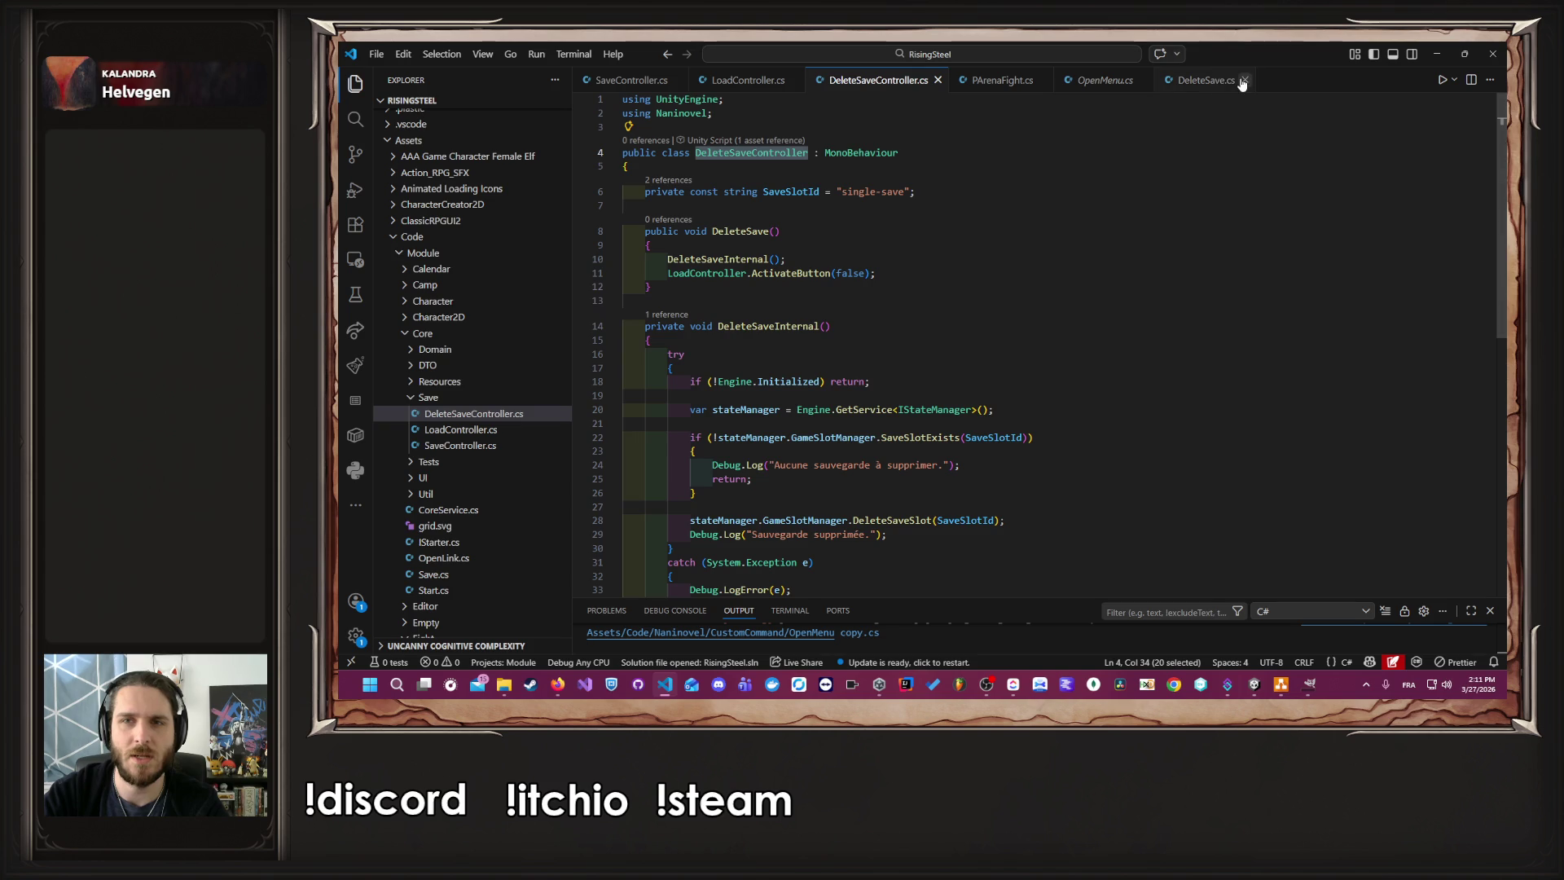
# Start a DeleteSaveController call inside DeleteSave's ExecuteAsync, then undo it.
pyautogui.click(1202, 85)
pyautogui.press('Tab')
pyautogui.write('DeleteSaveController')
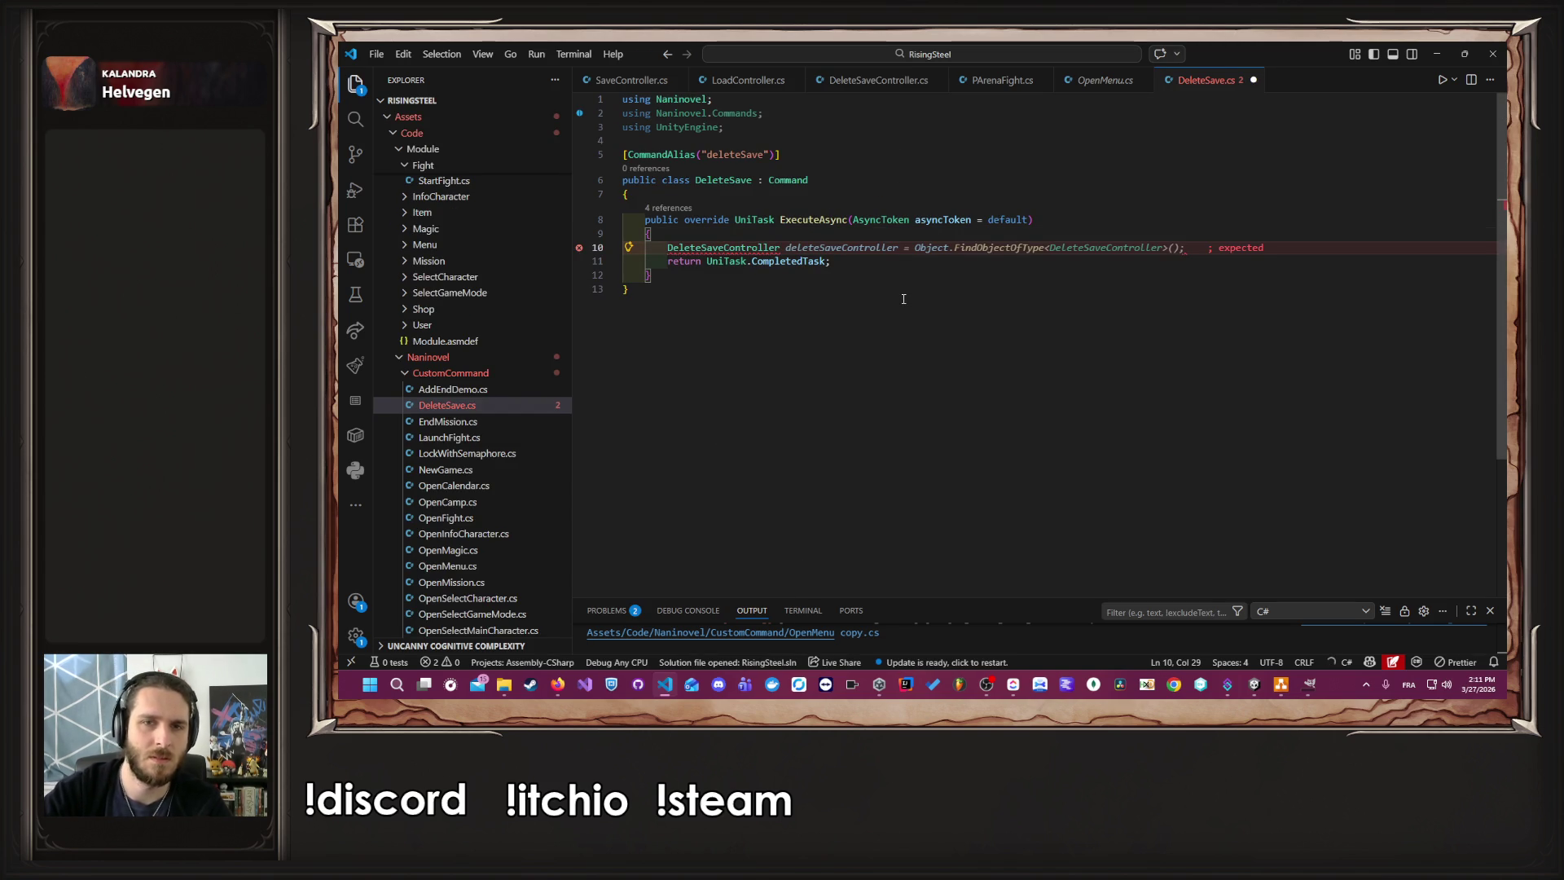
pyautogui.write('.De')
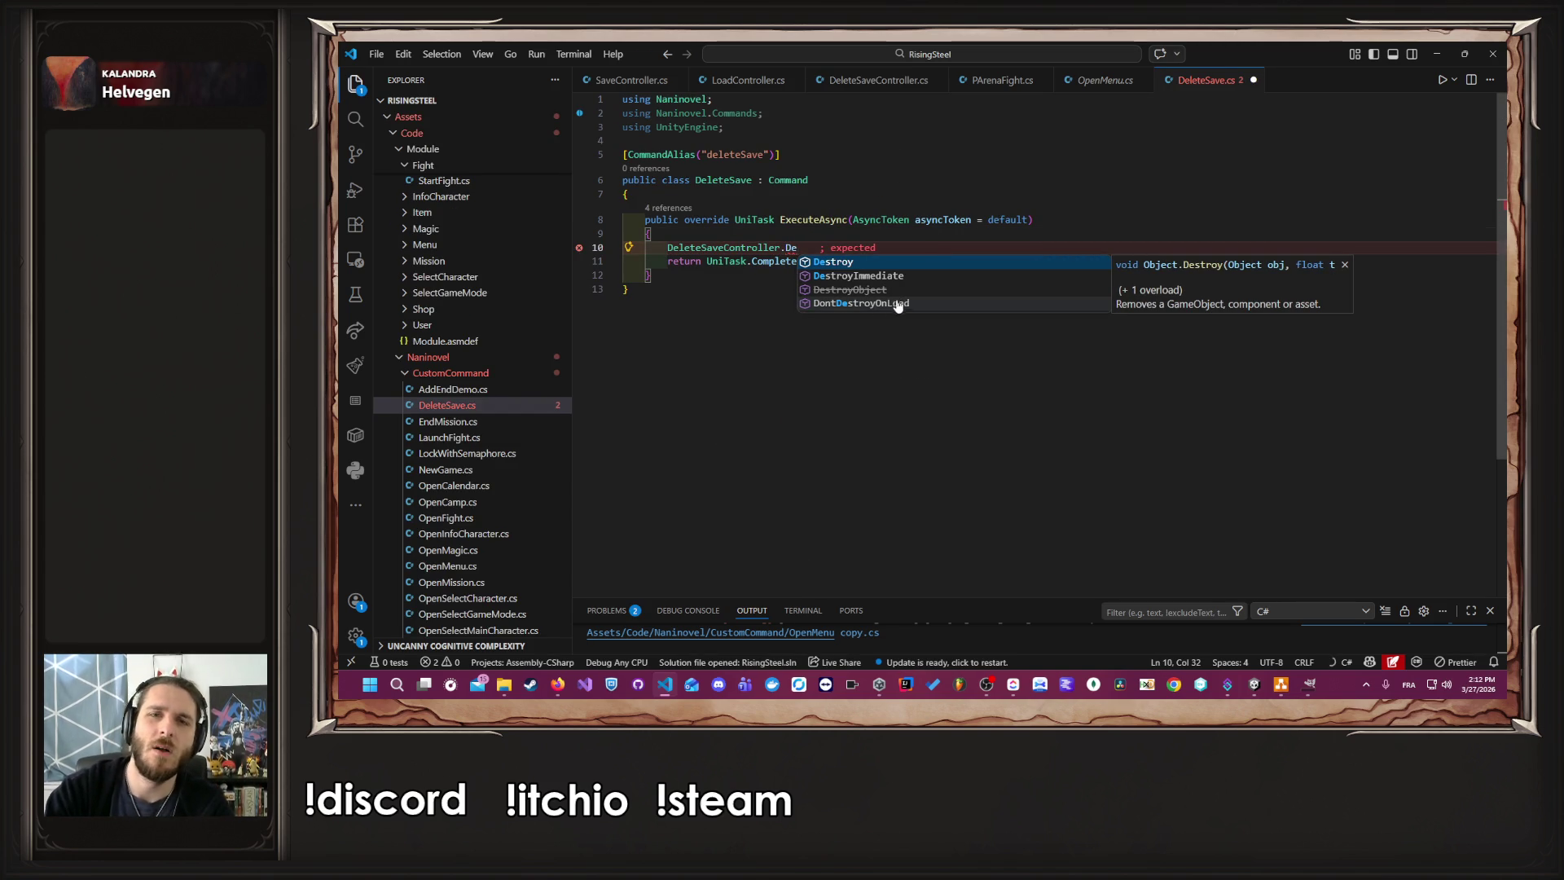
pyautogui.hotkey('ctrl', 'z')
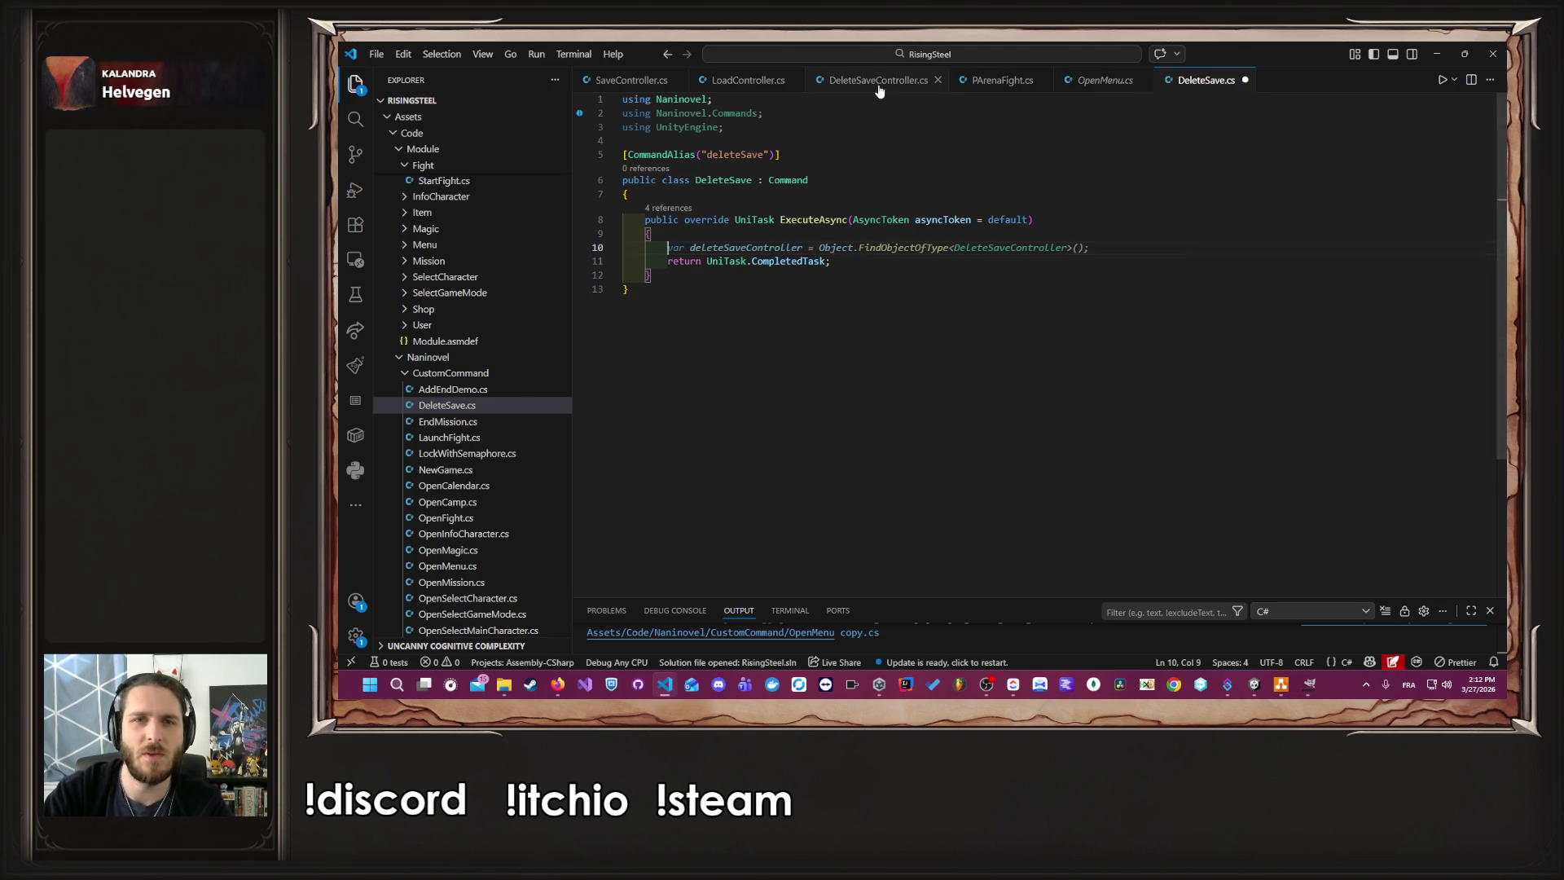
# Add a 'private static DeleteSaveController _instance;' field to DeleteSaveController.cs and save.
pyautogui.click(878, 81)
pyautogui.click(893, 167)
pyautogui.press('Return')
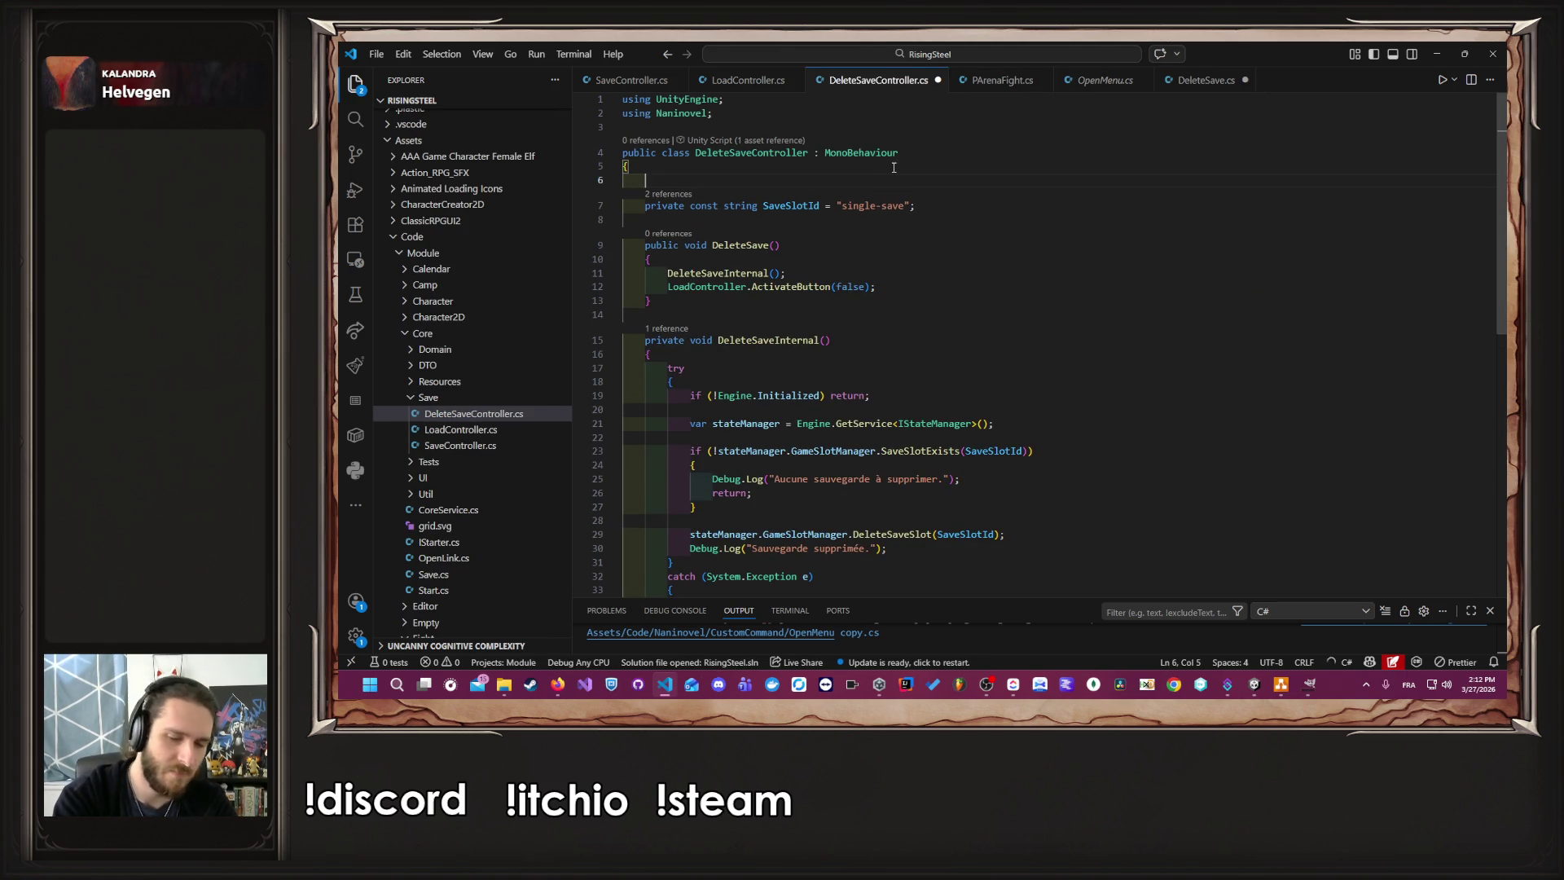
pyautogui.write('private ')
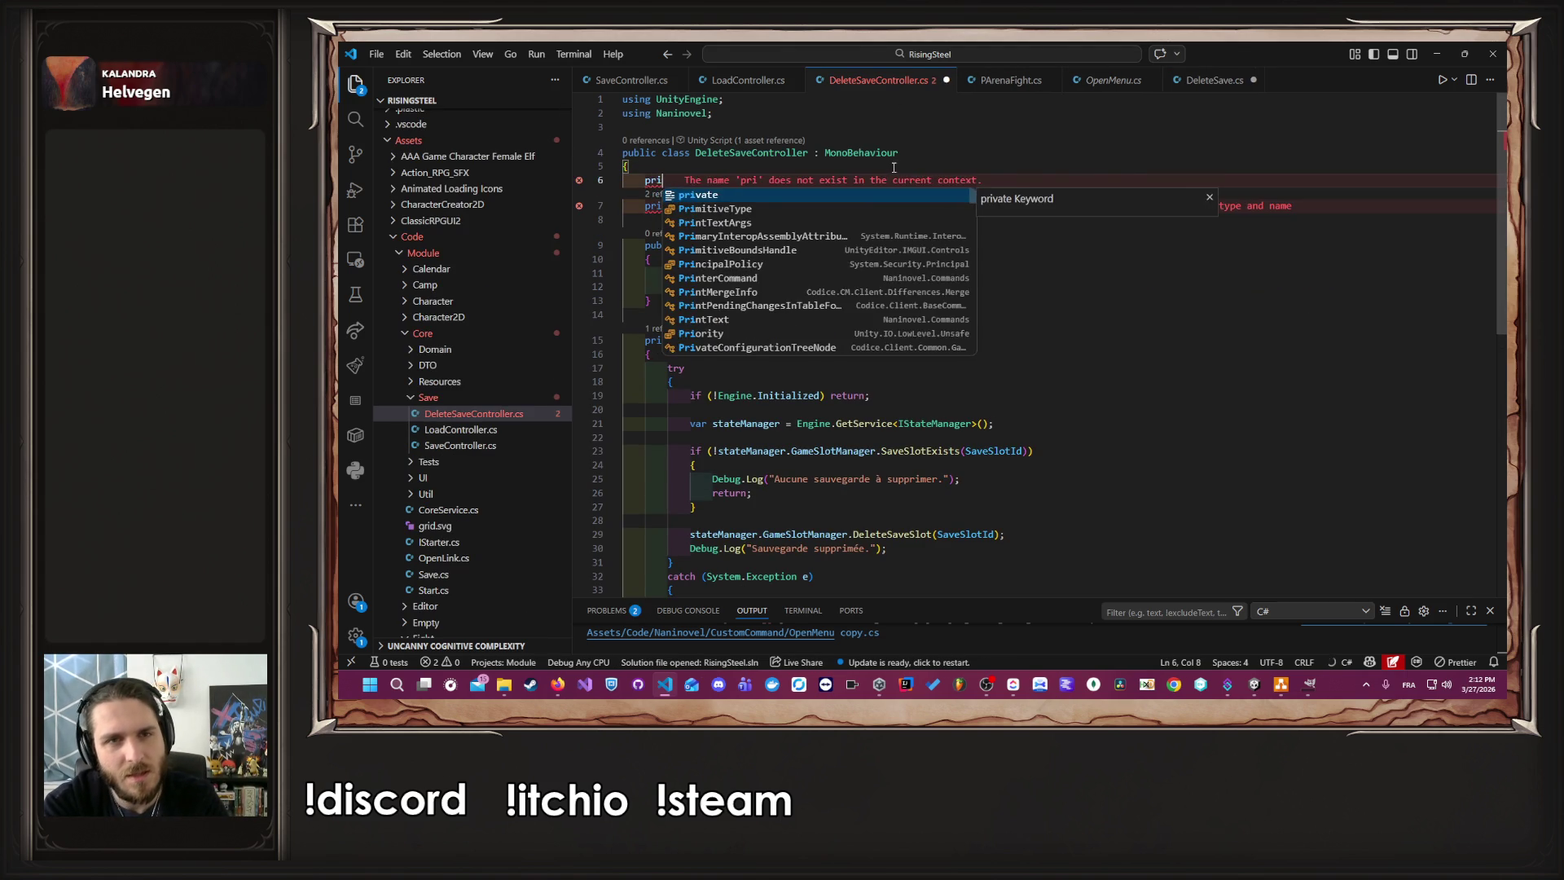
pyautogui.write('static')
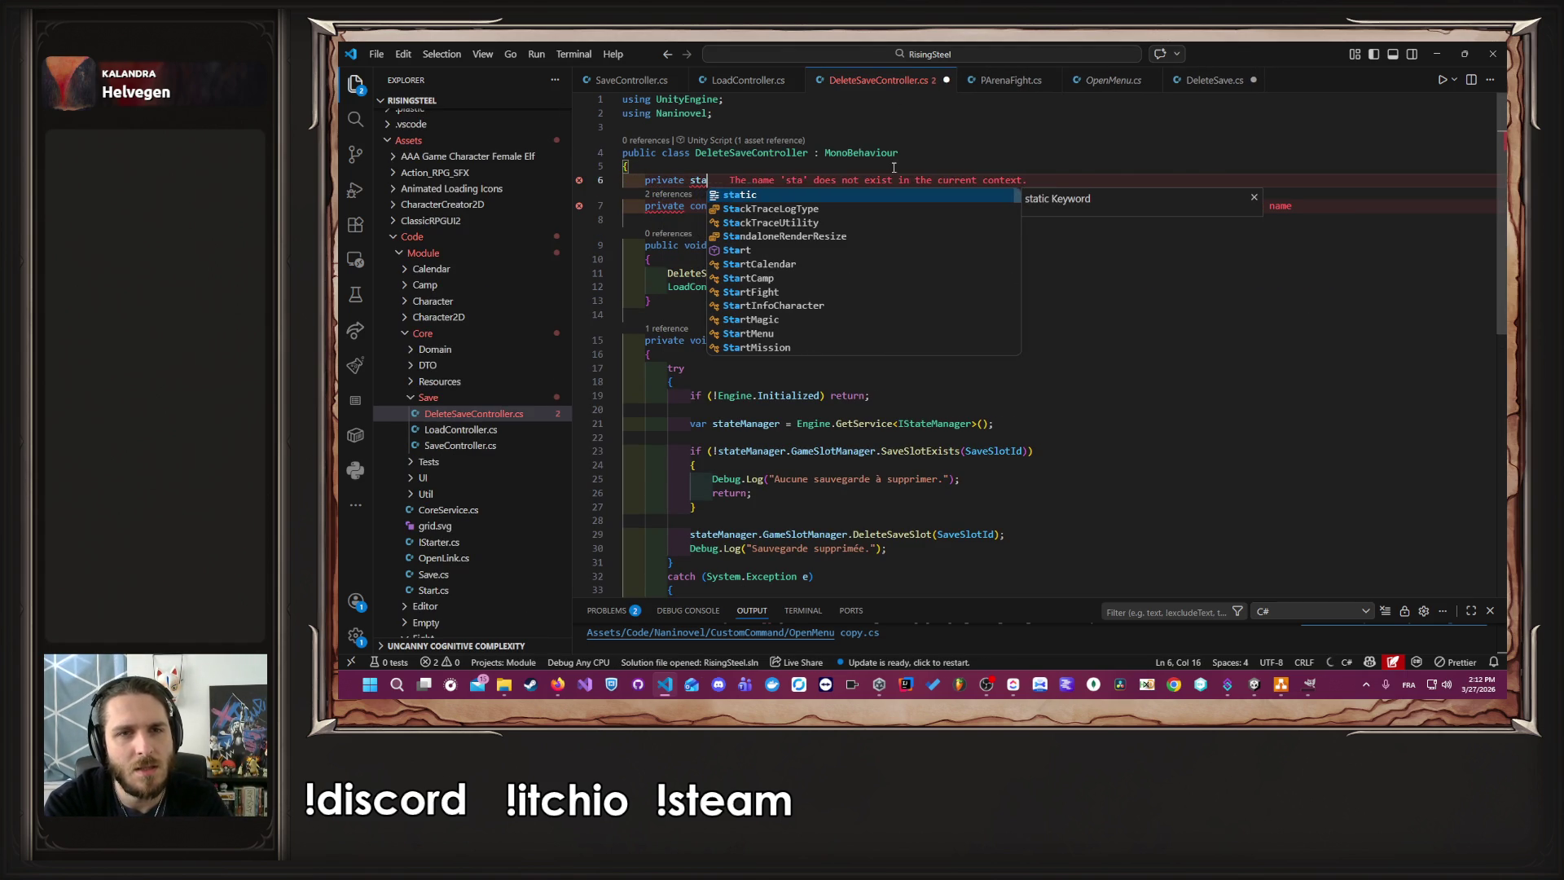
pyautogui.press('Tab')
pyautogui.hotkey('ctrl', 's')
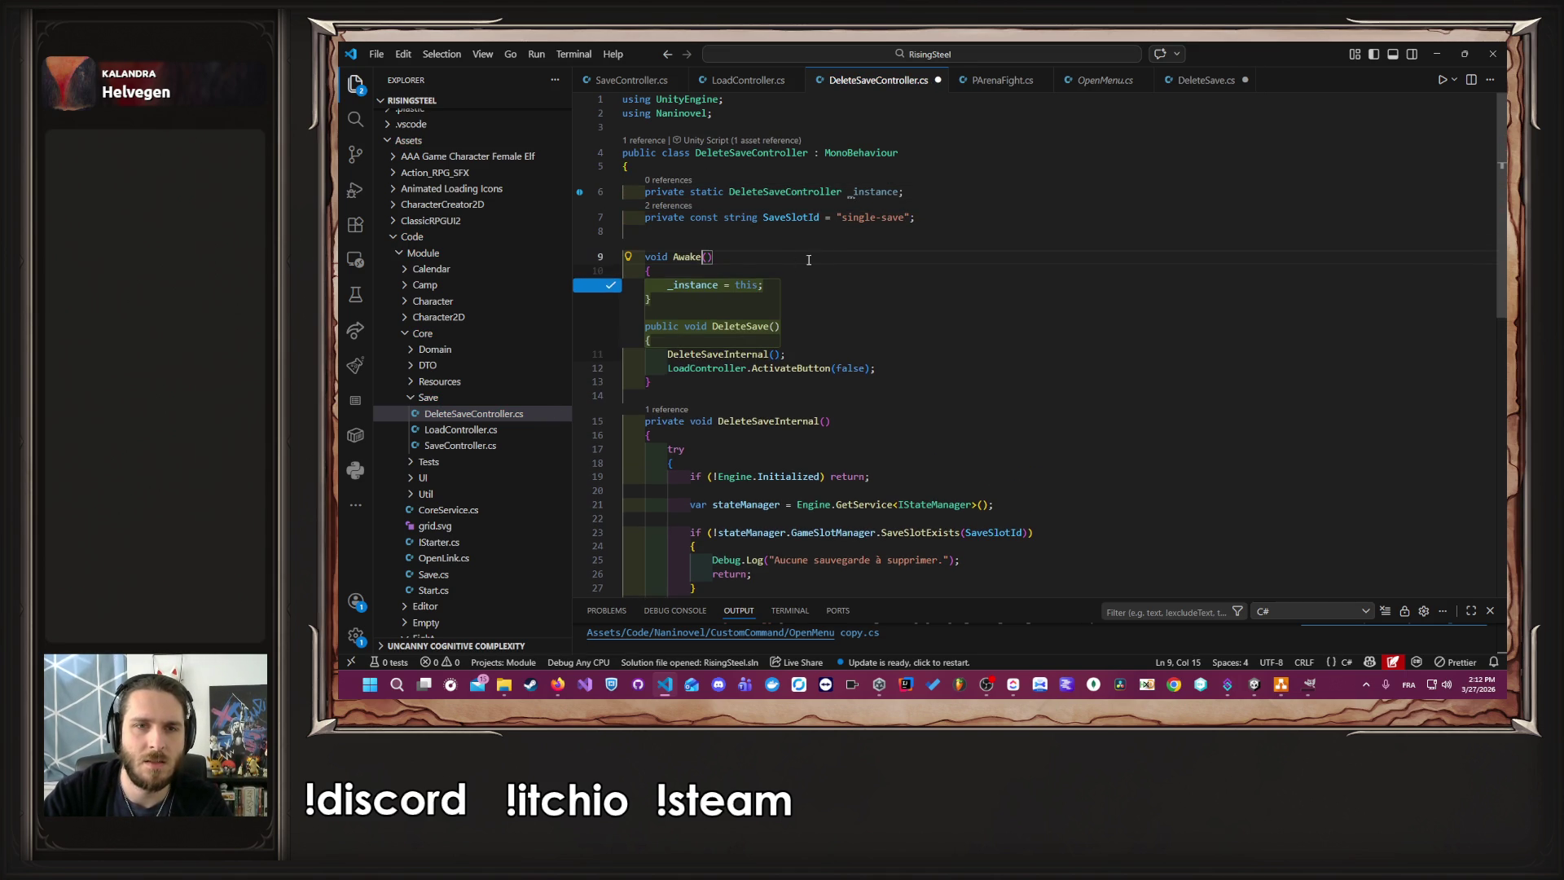
pyautogui.press('Escape')
# Add an Awake method below the fields that sets '_instance = this;'.
pyautogui.click(895, 233)
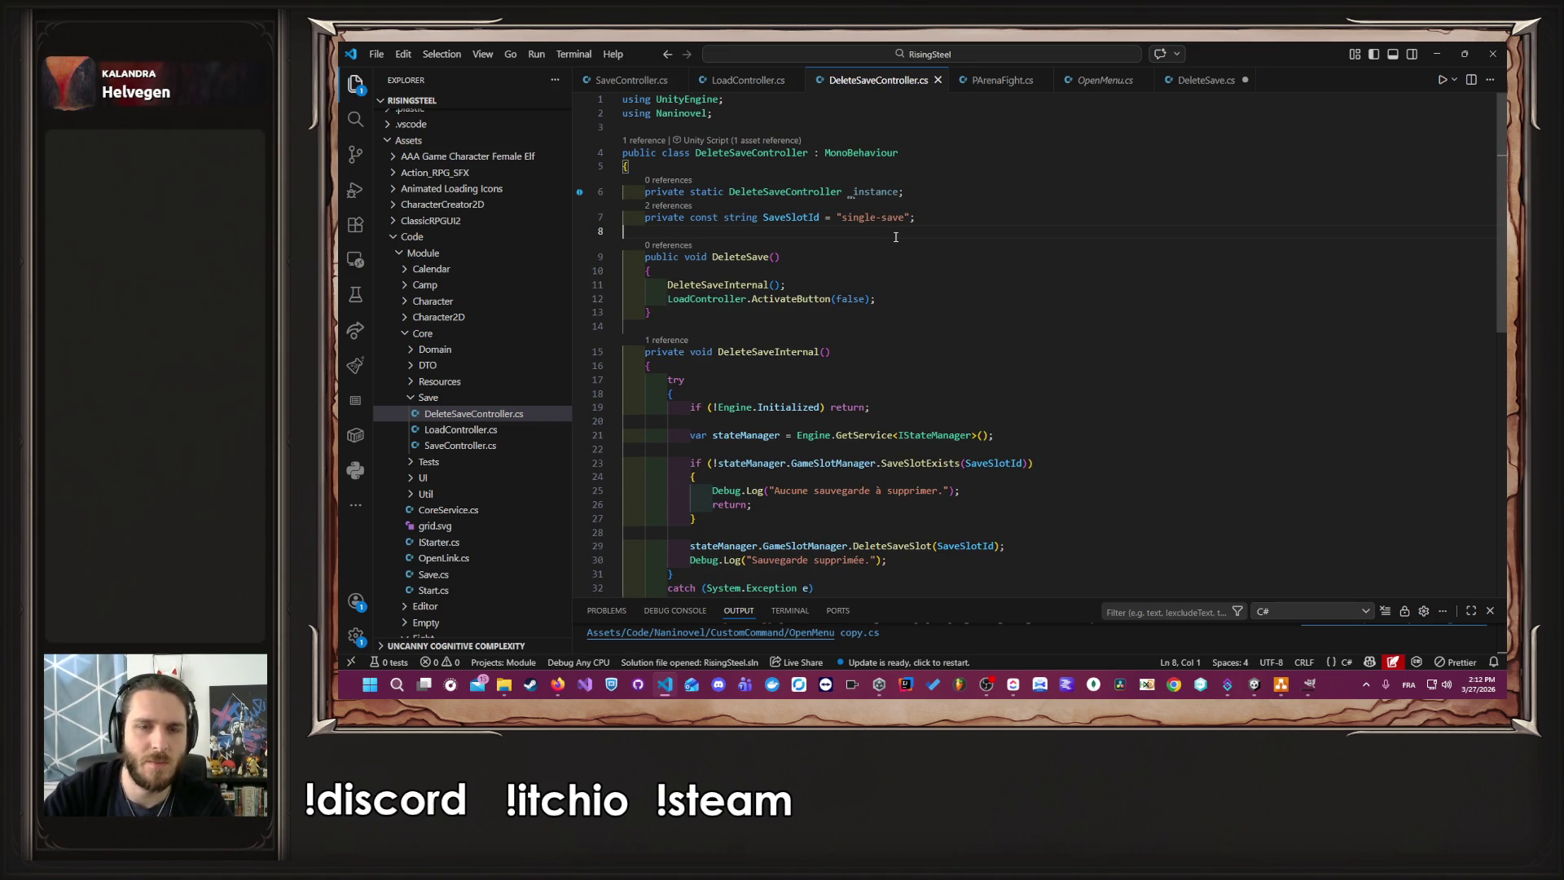
pyautogui.press('Return')
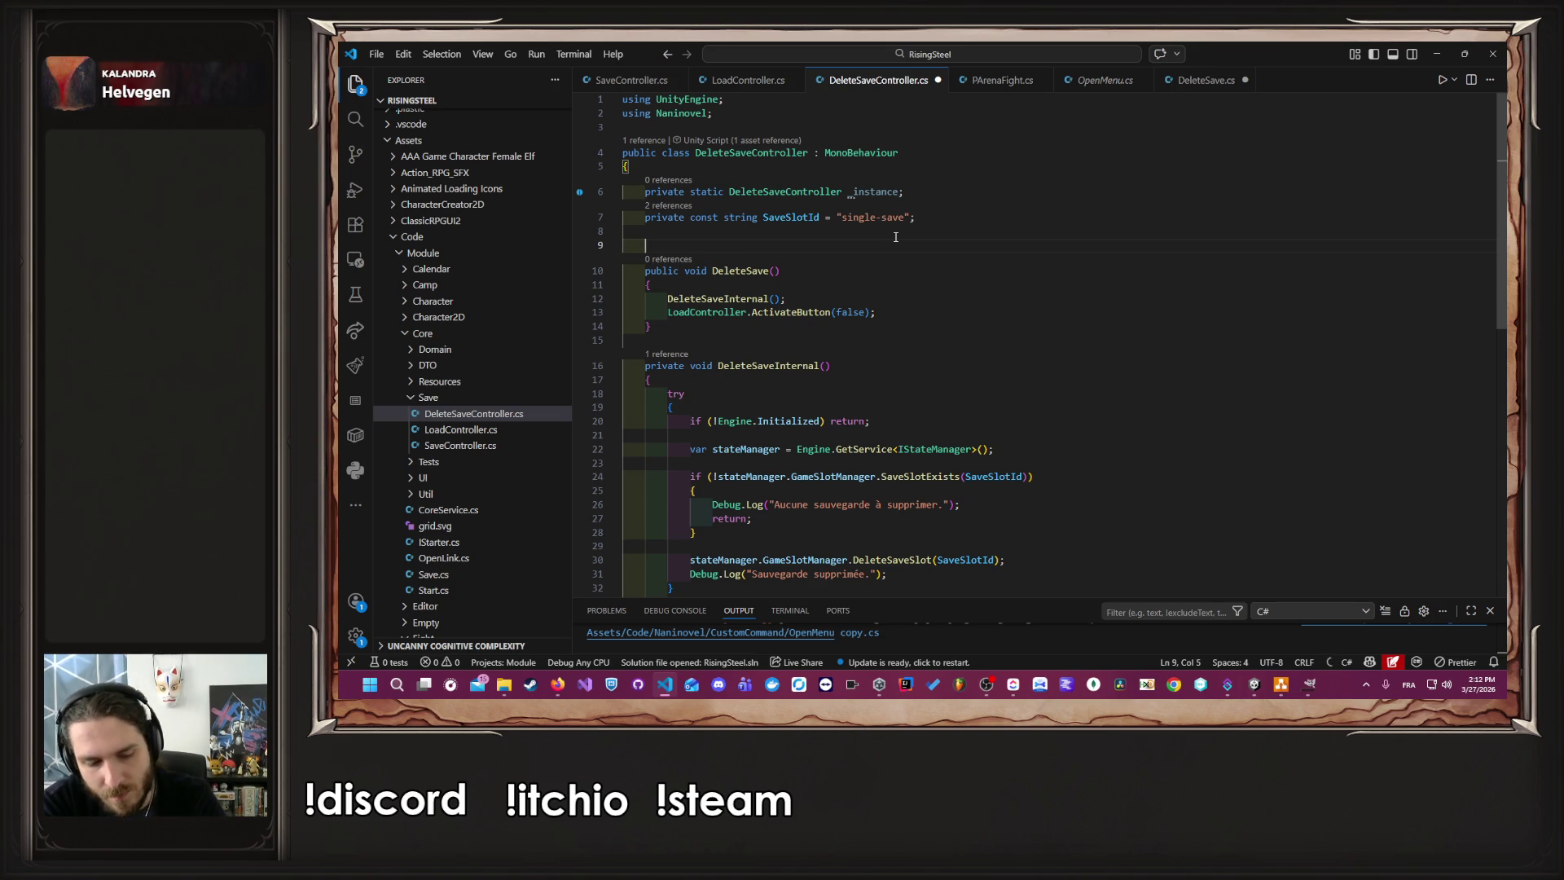
pyautogui.write('public a')
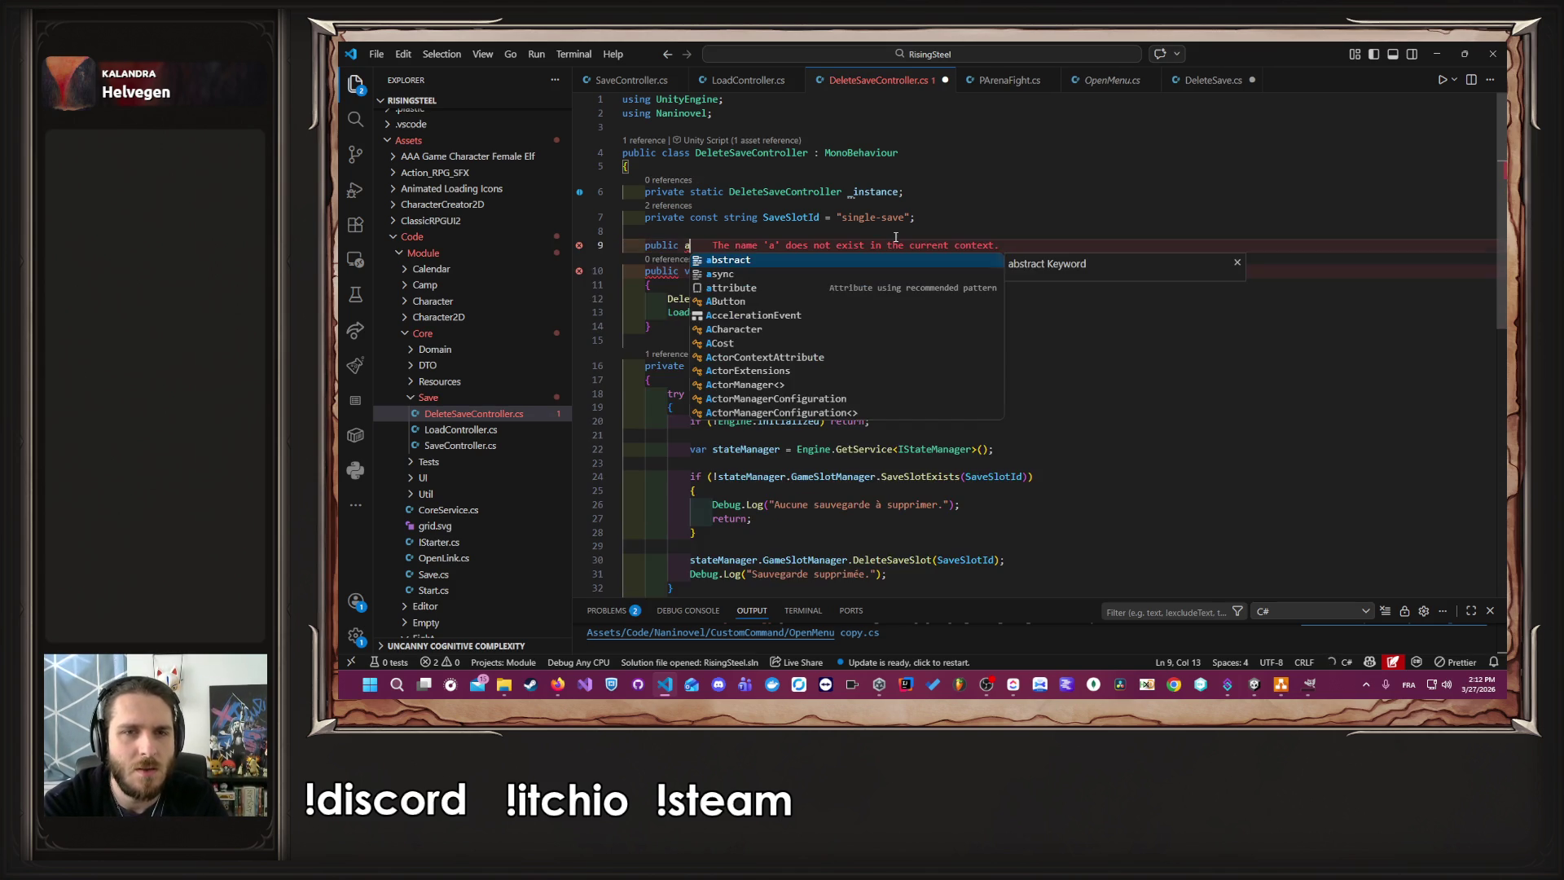
pyautogui.hotkey('ctrl', 'BackSpace')
pyautogui.hotkey('ctrl', 'BackSpace')
pyautogui.write('wa')
pyautogui.press('BackSpace')
pyautogui.press('BackSpace')
pyautogui.write('Awake')
pyautogui.press('Return')
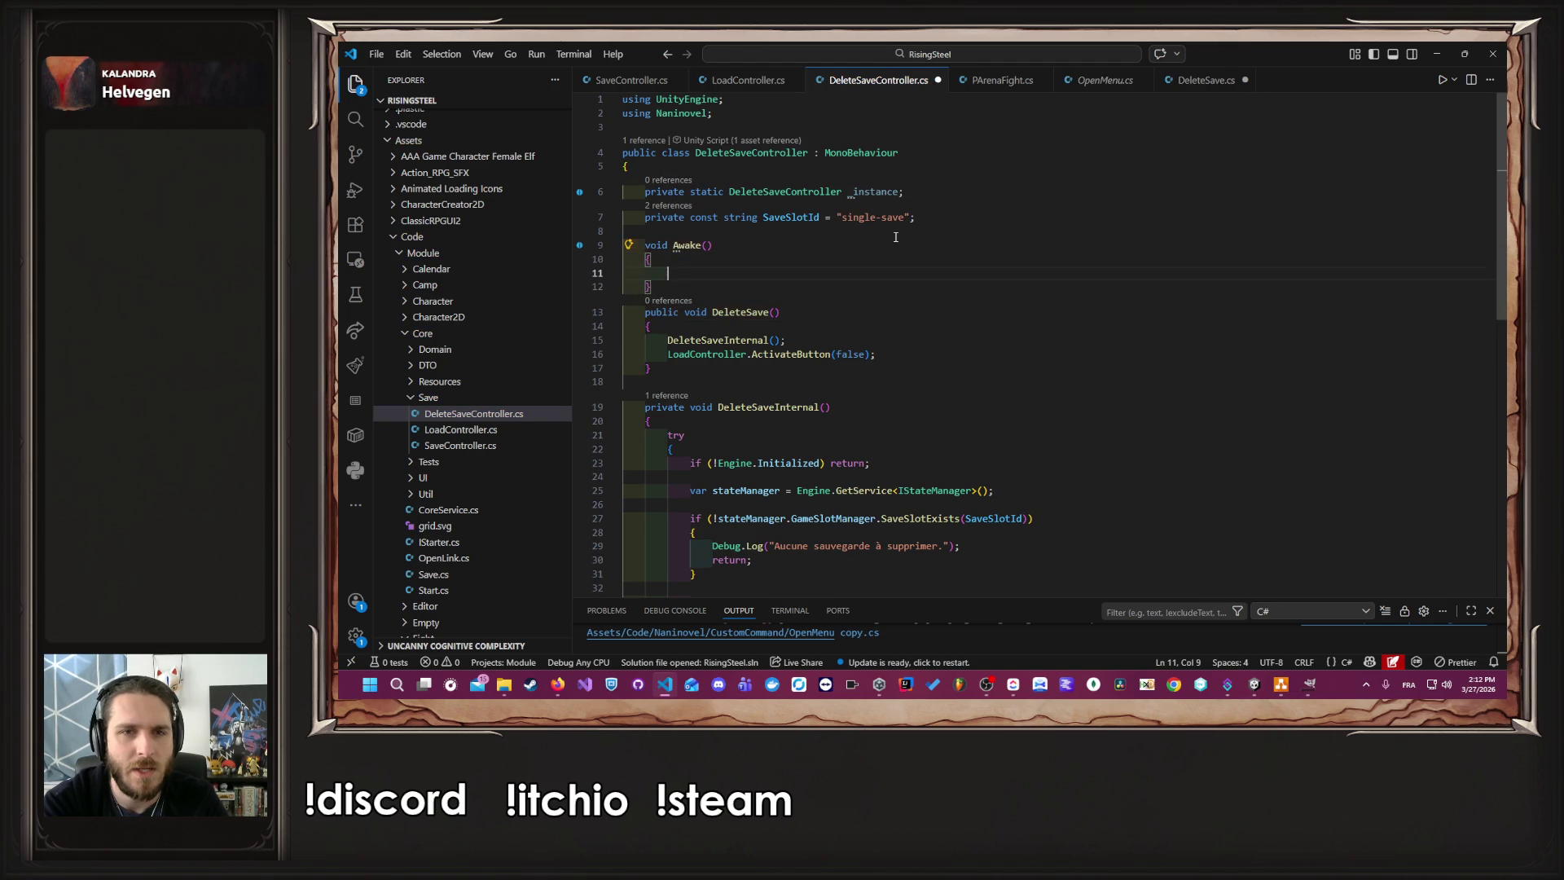
pyautogui.write('_instance = this;')
pyautogui.press('Tab')
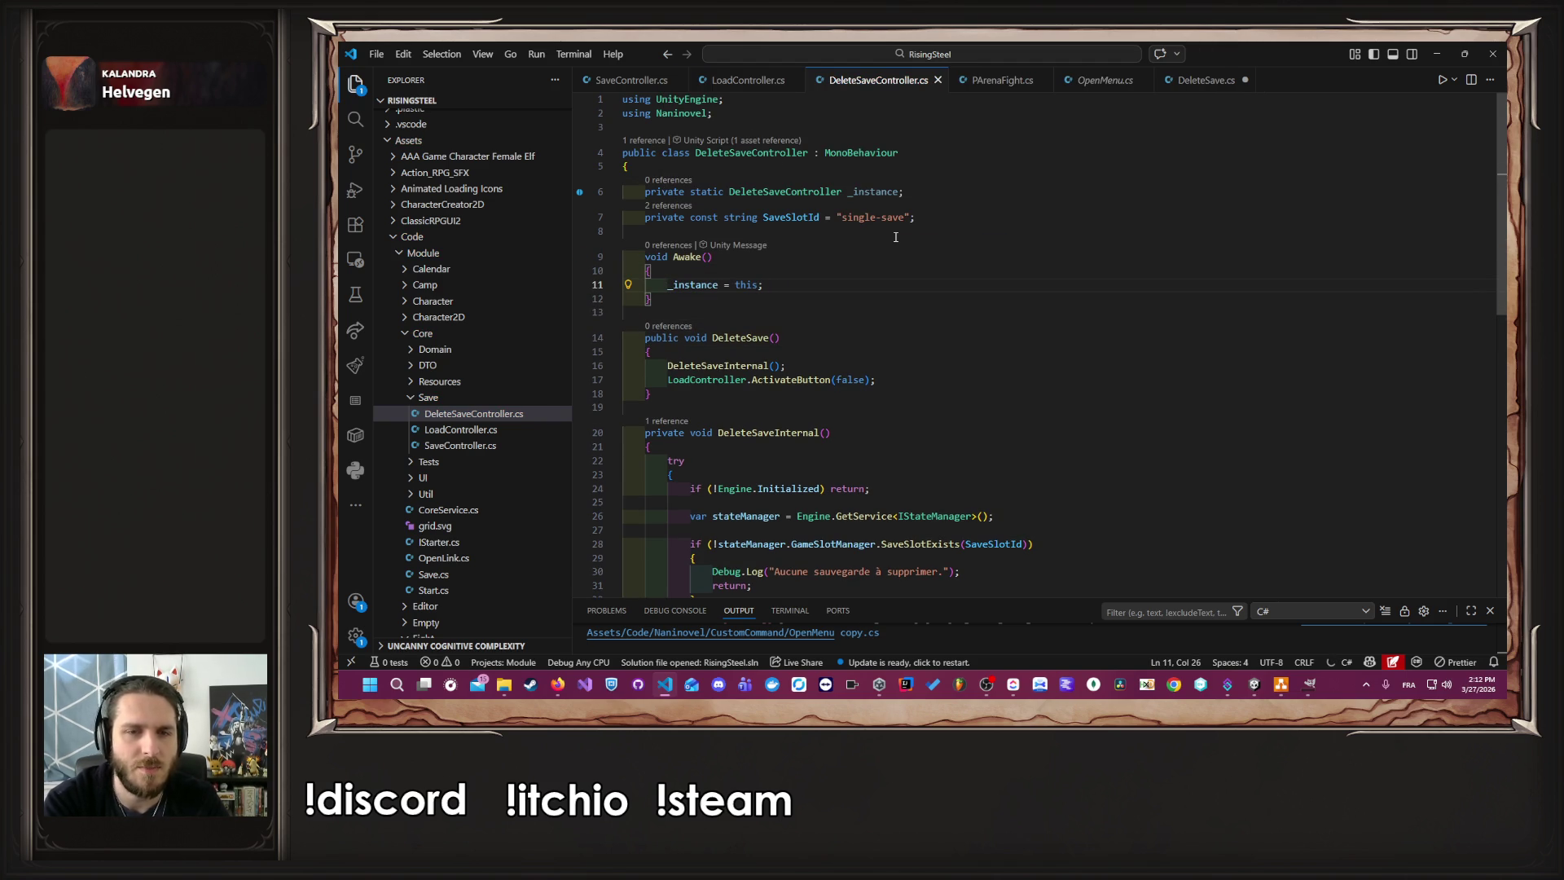
pyautogui.scroll(-1, 835, 267)
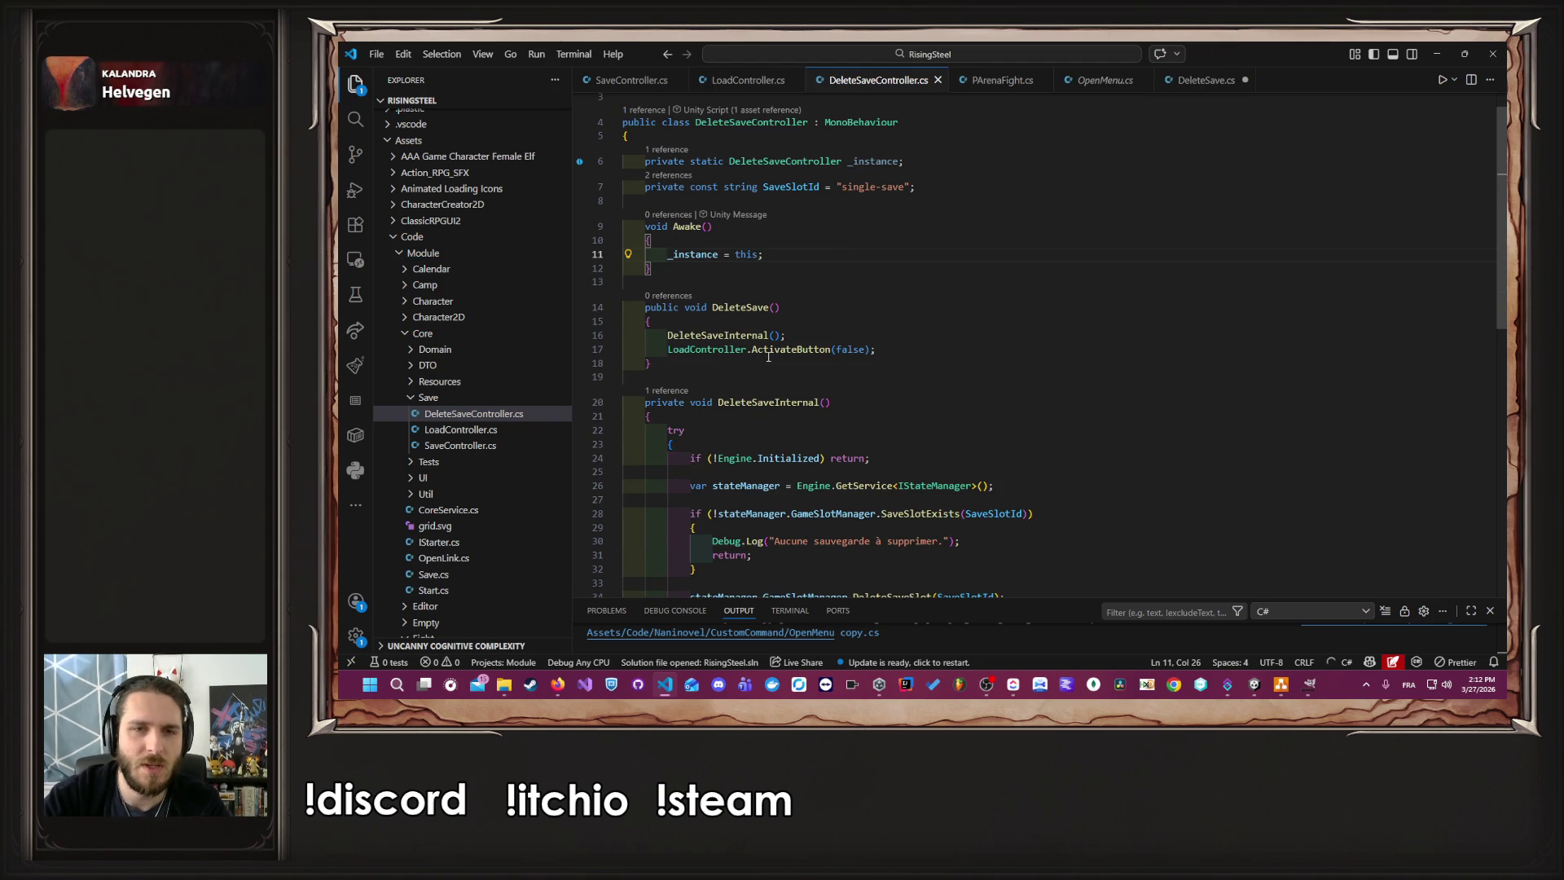
# Add a public static DeleteSave method calling DeleteSaveInternal through _instance, and save.
pyautogui.click(761, 289)
pyautogui.press('Return')
pyautogui.press('Return')
pyautogui.press('Up')
pyautogui.write('public s')
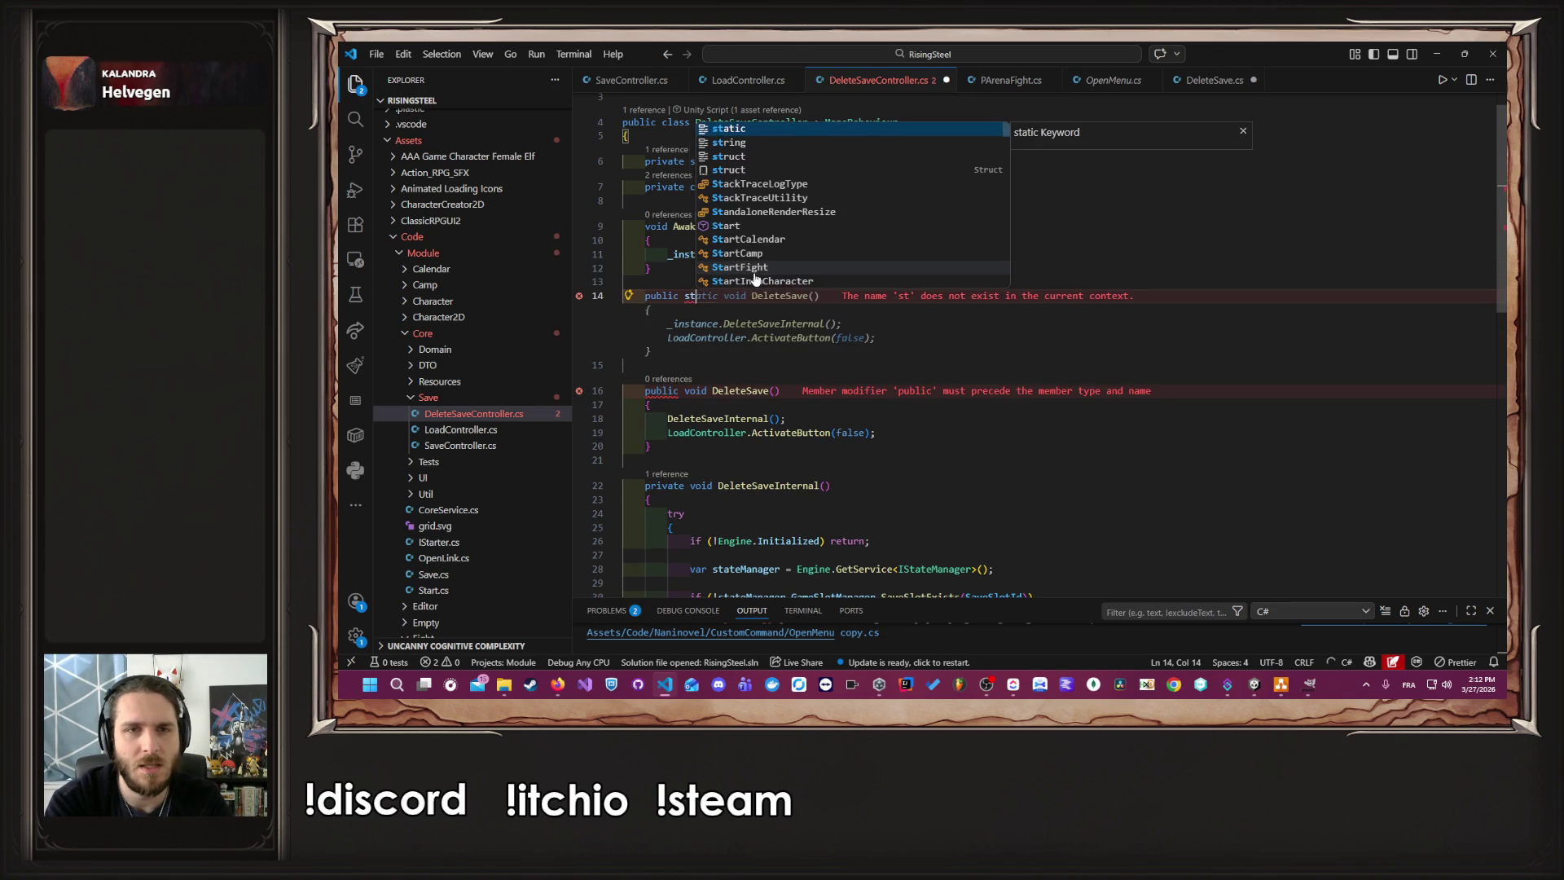
pyautogui.press('Tab')
pyautogui.hotkey('ctrl', 's')
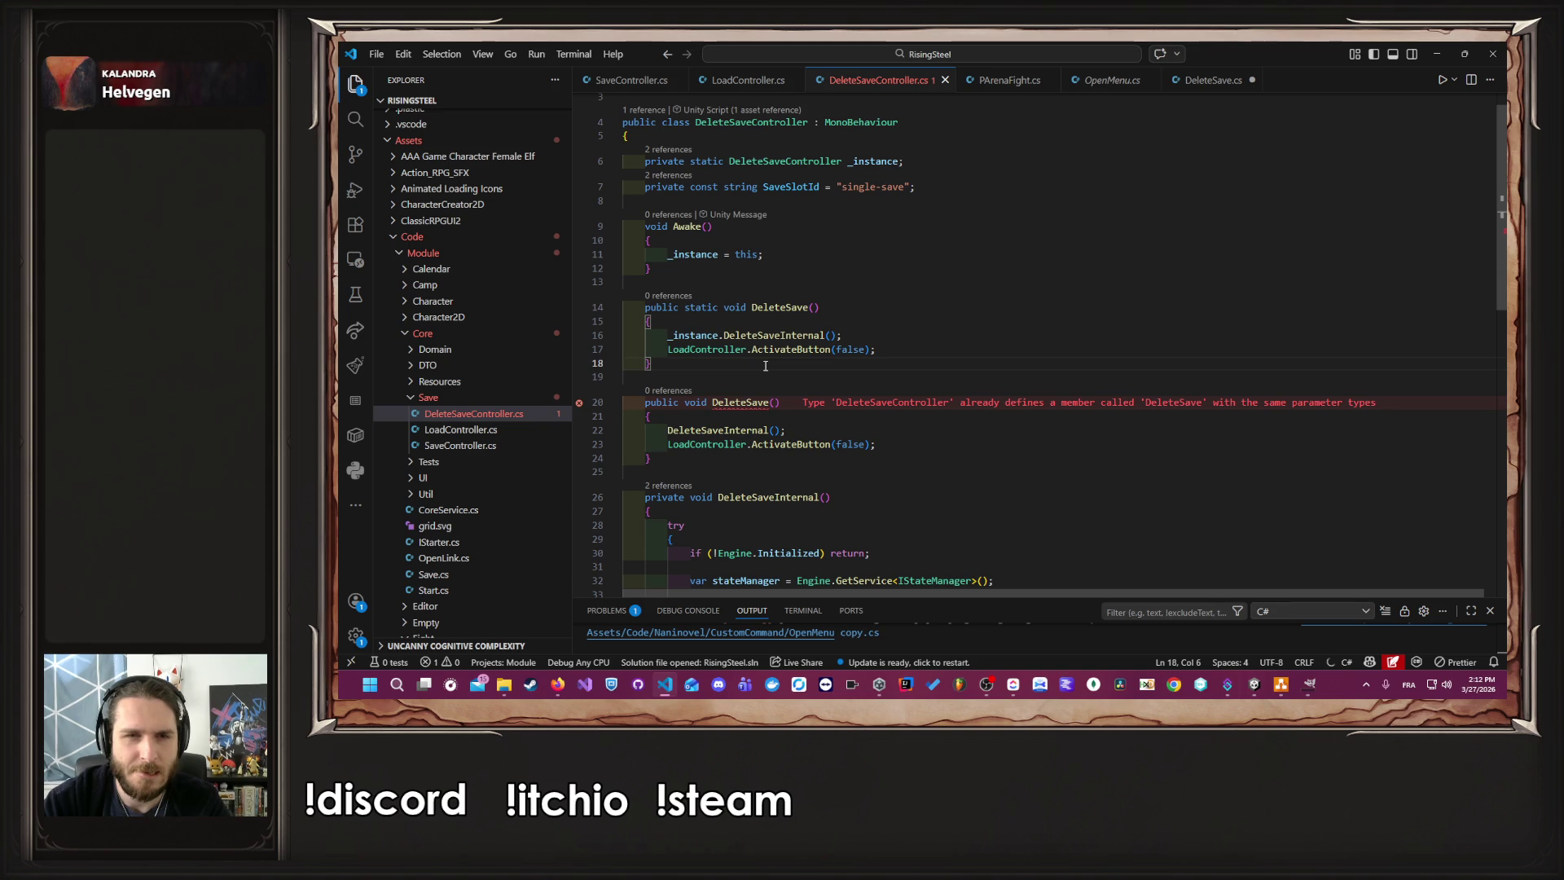
# Delete the old instance DeleteSave method and save the controller.
pyautogui.doubleClick(719, 404)
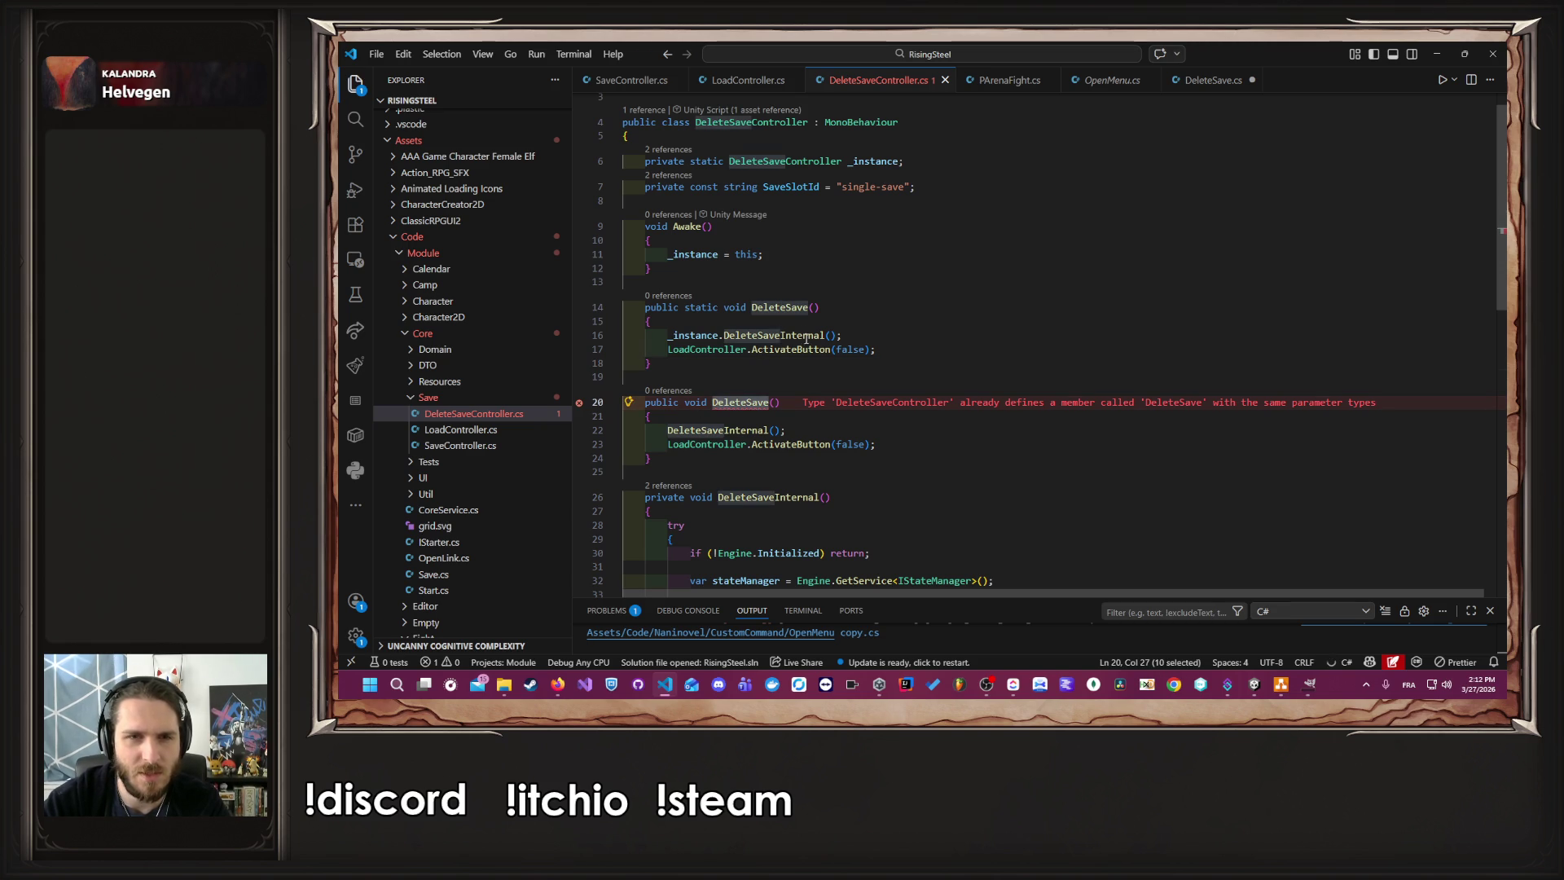
pyautogui.moveTo(652, 458)
pyautogui.mouseDown()
pyautogui.moveTo(651, 417)
pyautogui.moveTo(600, 383)
pyautogui.mouseUp()
pyautogui.press('BackSpace')
pyautogui.press('BackSpace')
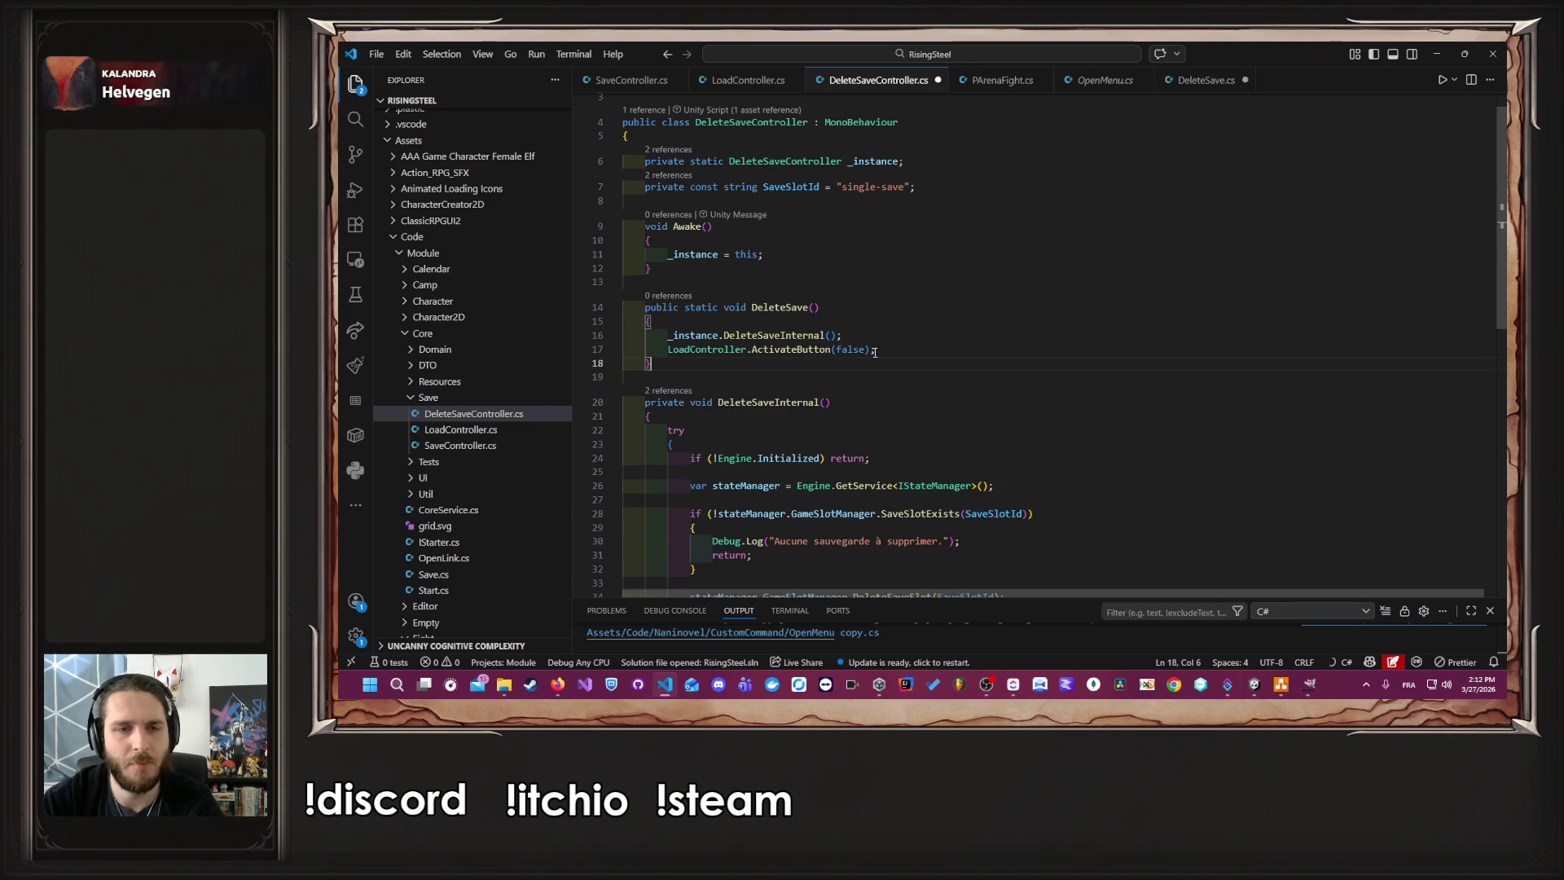
pyautogui.hotkey('ctrl', 's')
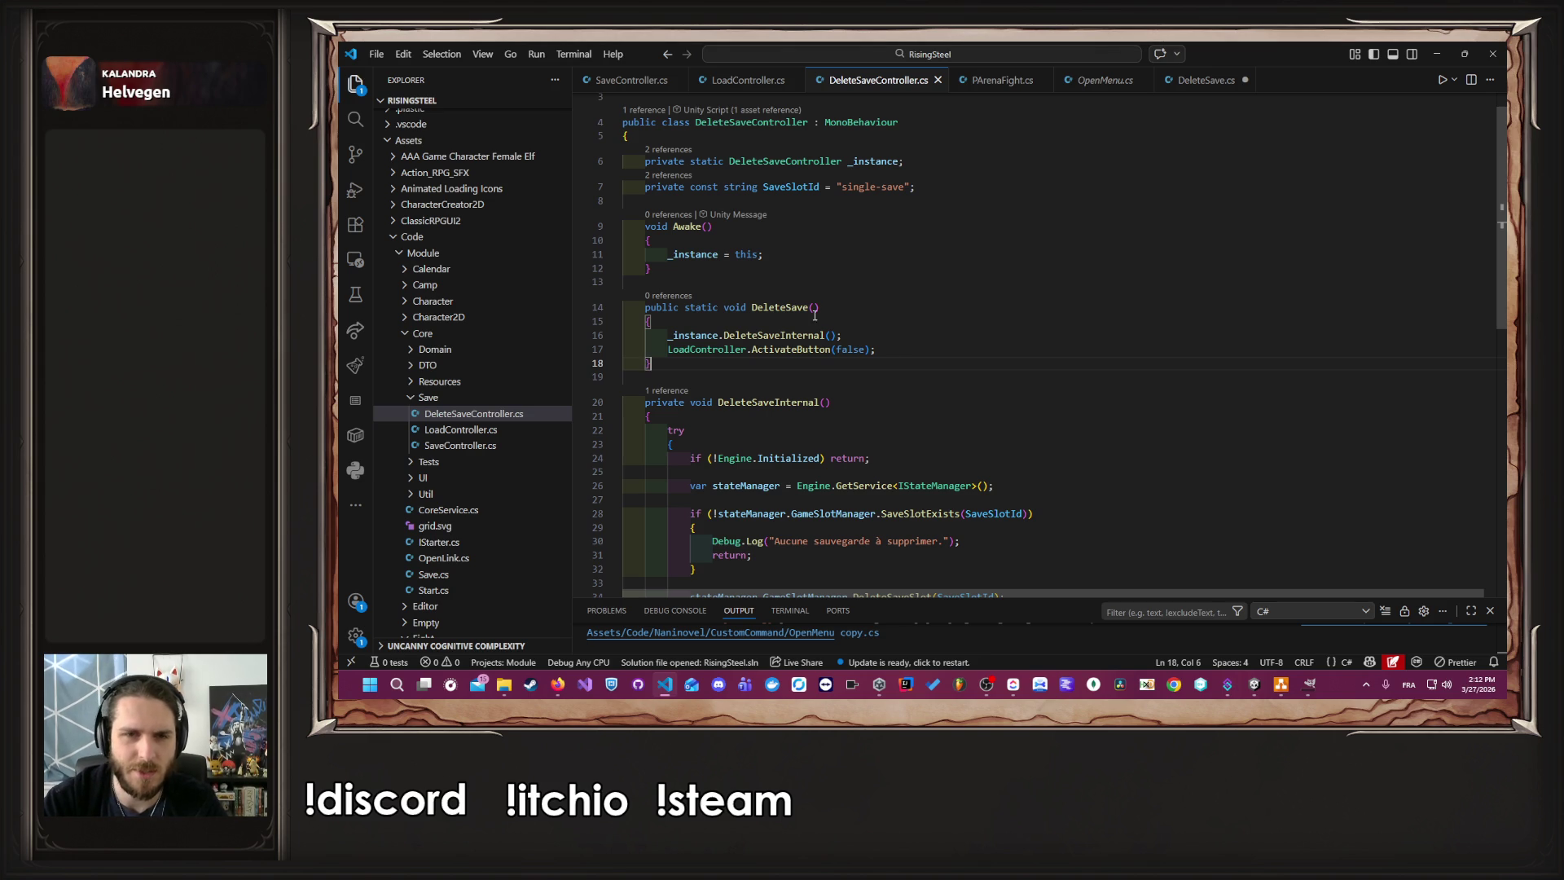
pyautogui.click(752, 307)
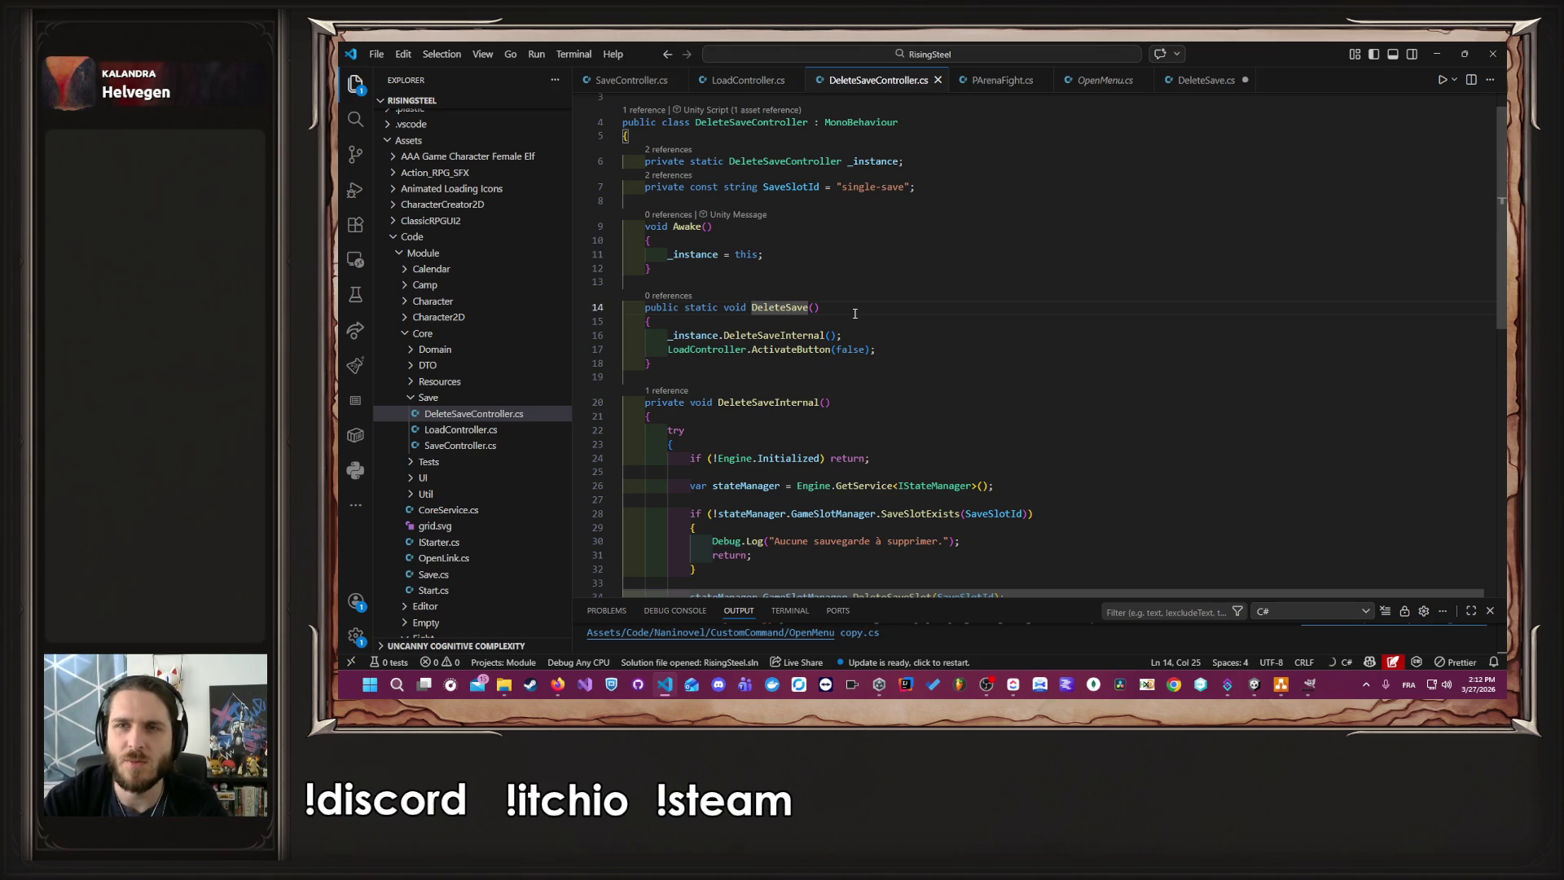
# Copy the DeleteSaveController class name and paste it into ExecuteAsync in DeleteSave.cs.
pyautogui.scroll(1, 951, 214)
pyautogui.doubleClick(751, 152)
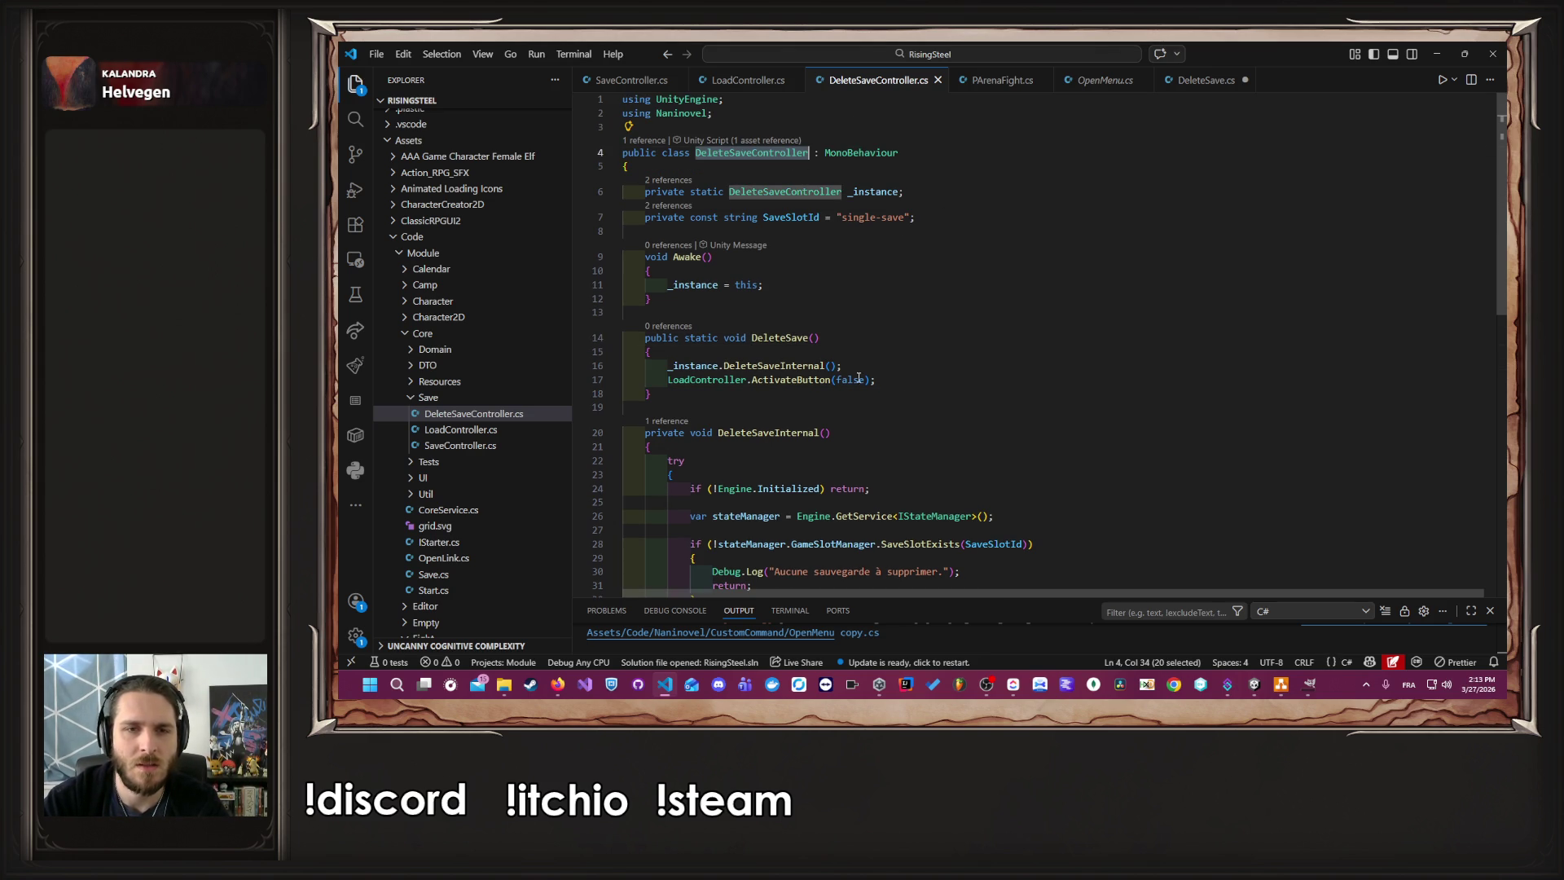
pyautogui.moveTo(712, 380); pyautogui.dragTo(847, 365)
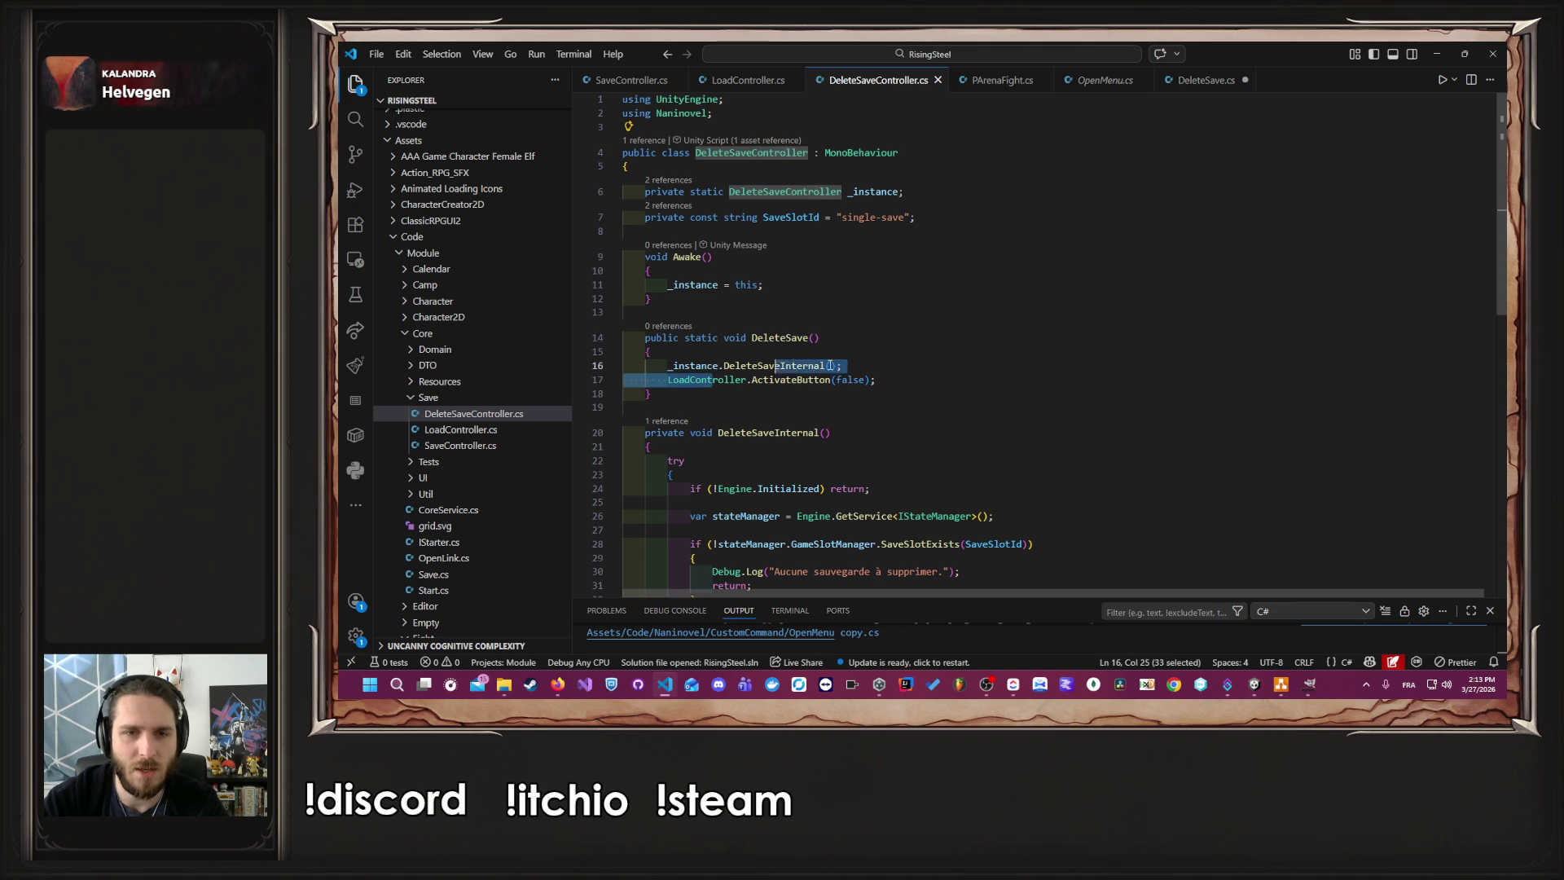
pyautogui.doubleClick(747, 153)
pyautogui.hotkey('ctrl', 'c')
pyautogui.click(1205, 80)
pyautogui.hotkey('ctrl', 'v')
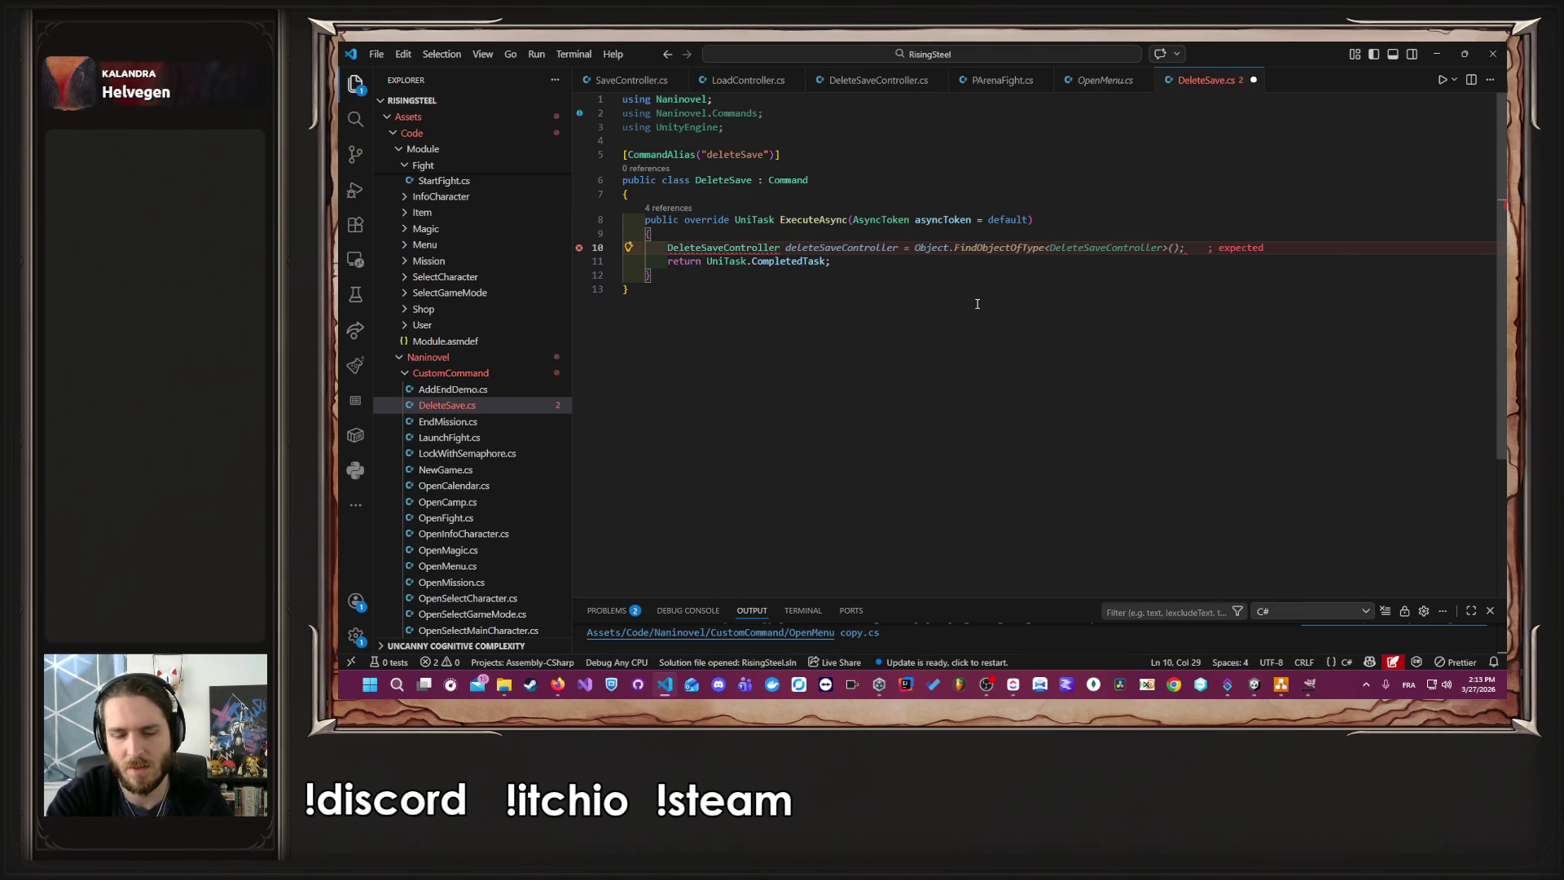
# Finish the line as DeleteSaveController.DeleteSave(); and save DeleteSave.cs.
pyautogui.write('.DeleteSave();')
pyautogui.hotkey('ctrl', 's')
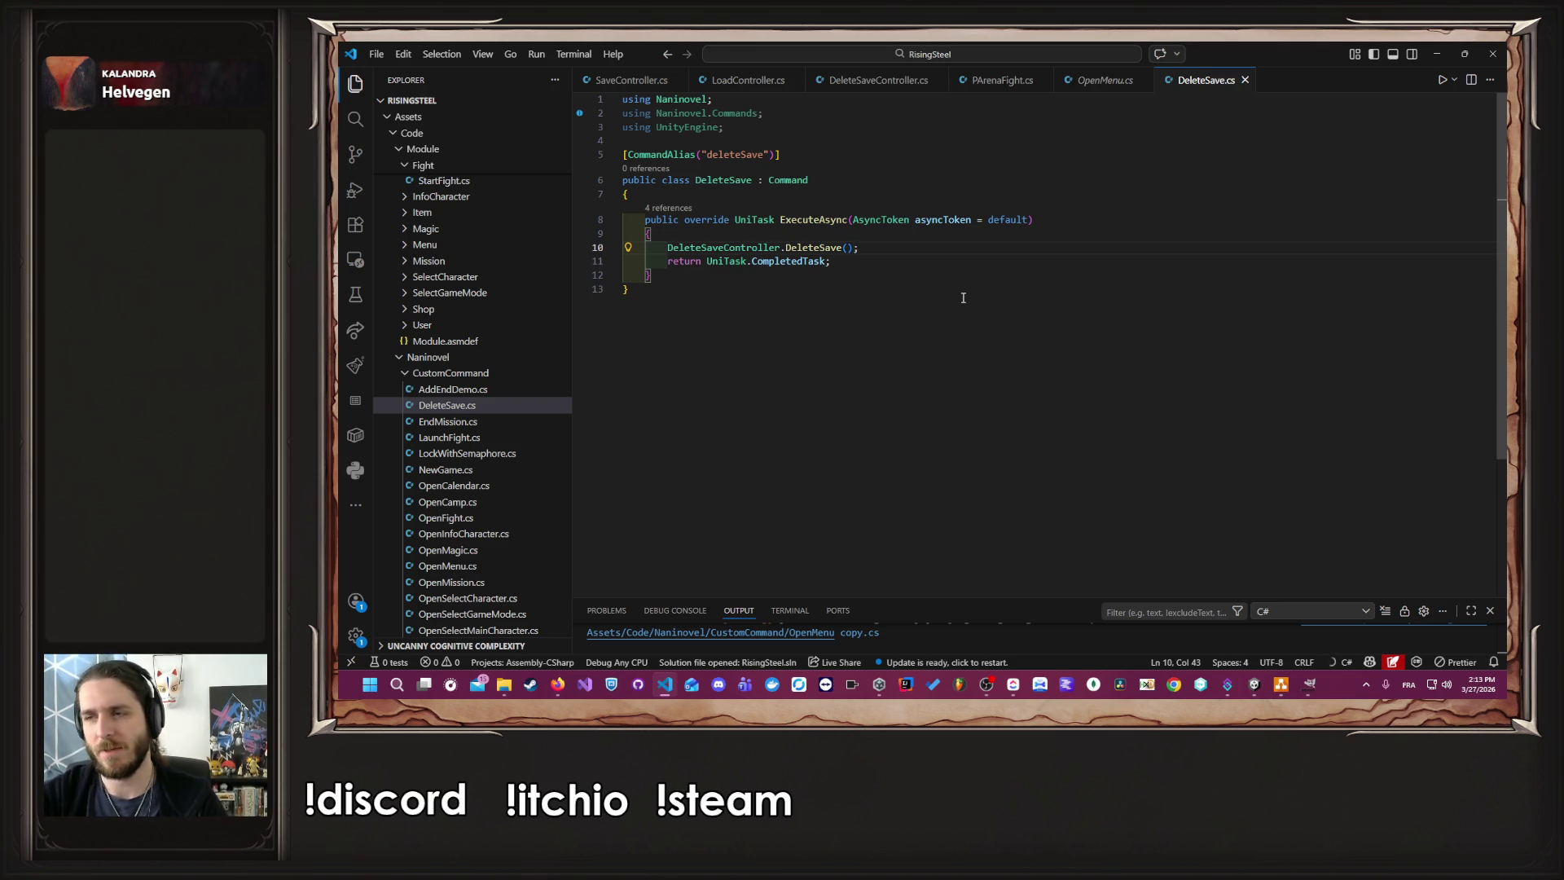
pyautogui.click(1088, 85)
pyautogui.click(1010, 79)
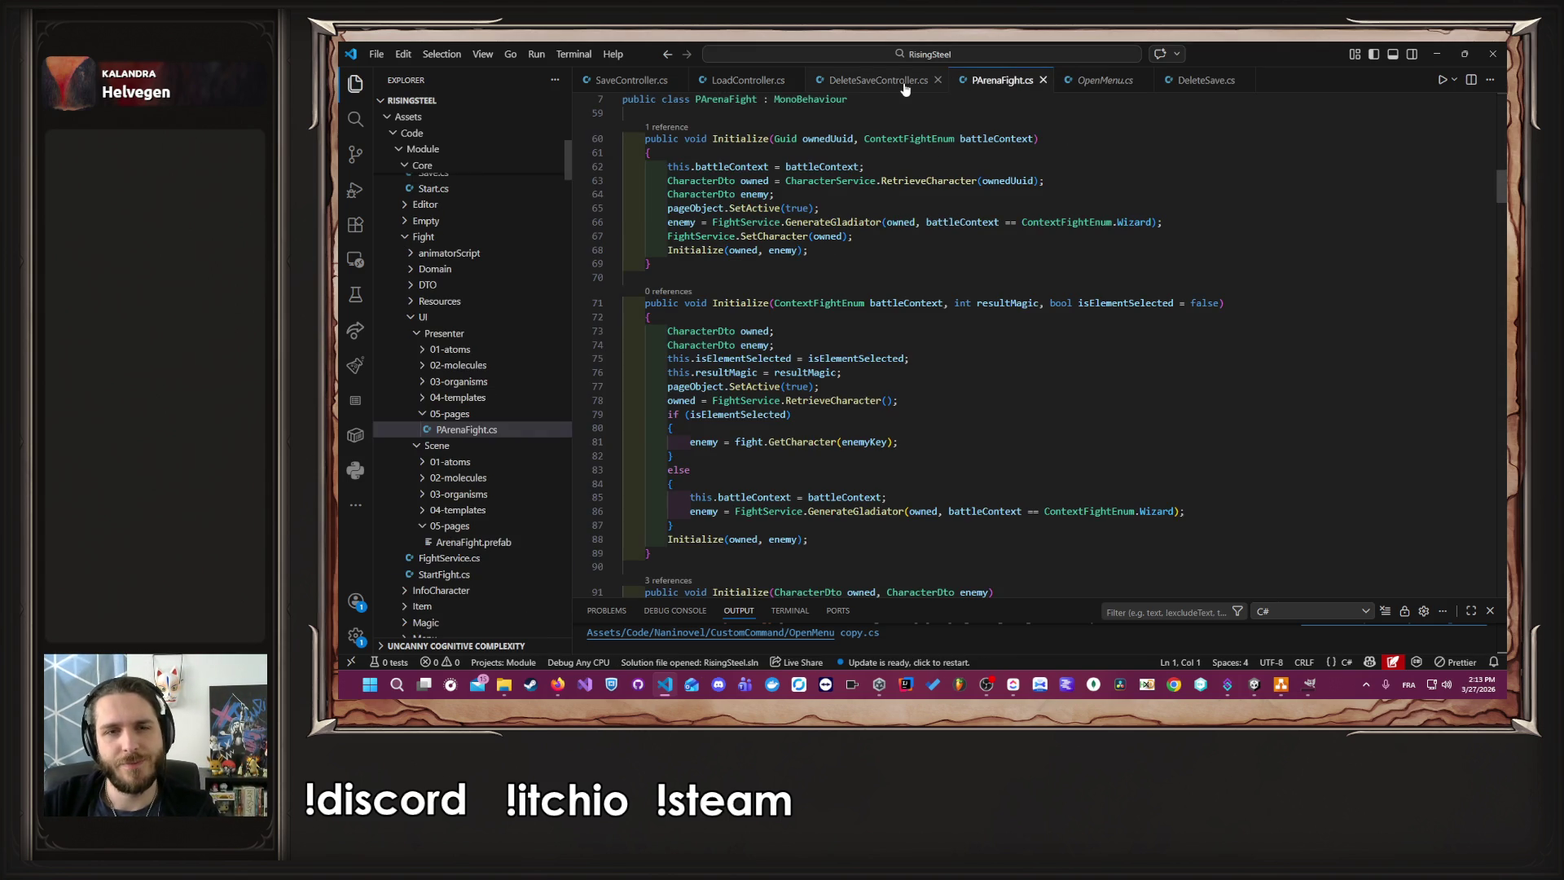
# Move through the open tabs to SaveController.cs, then return to Unity.
pyautogui.click(883, 80)
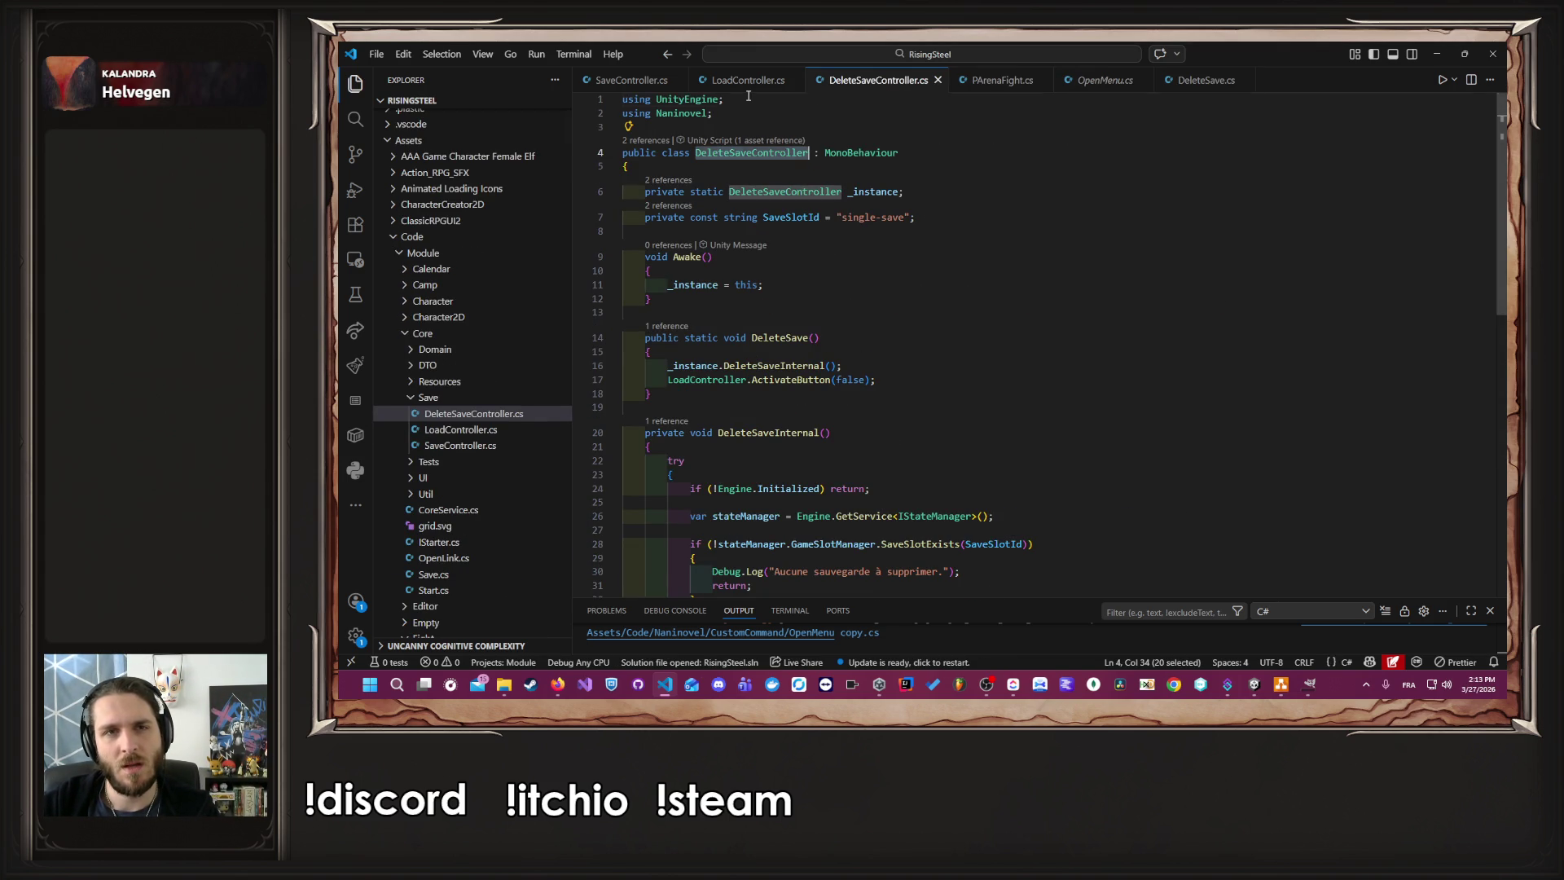
pyautogui.hotkey('ctrl', 'pageup')
pyautogui.click(890, 88)
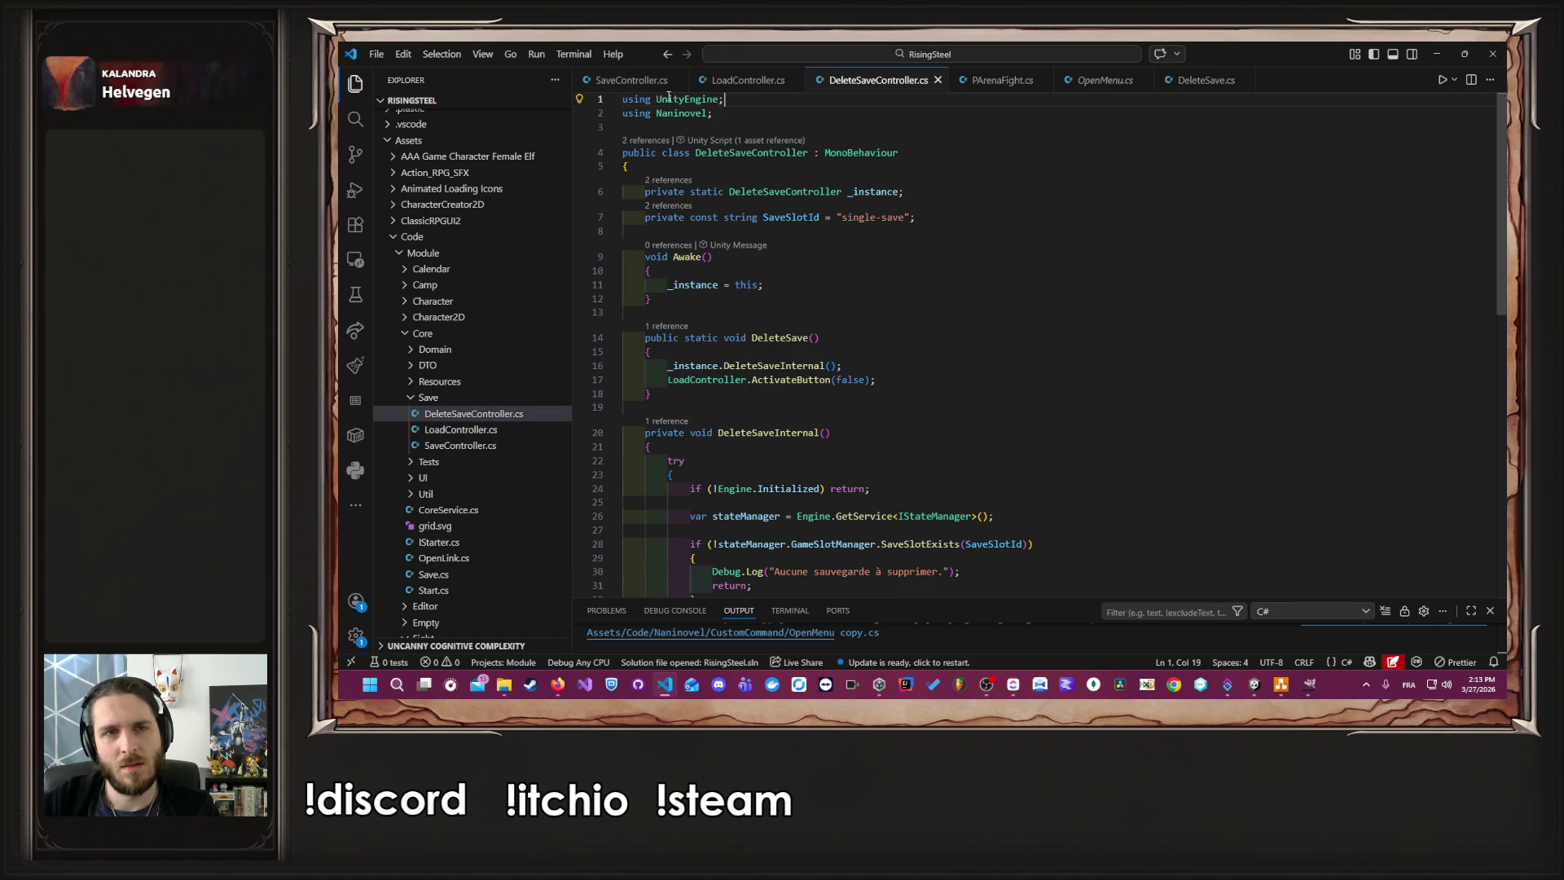
pyautogui.click(634, 88)
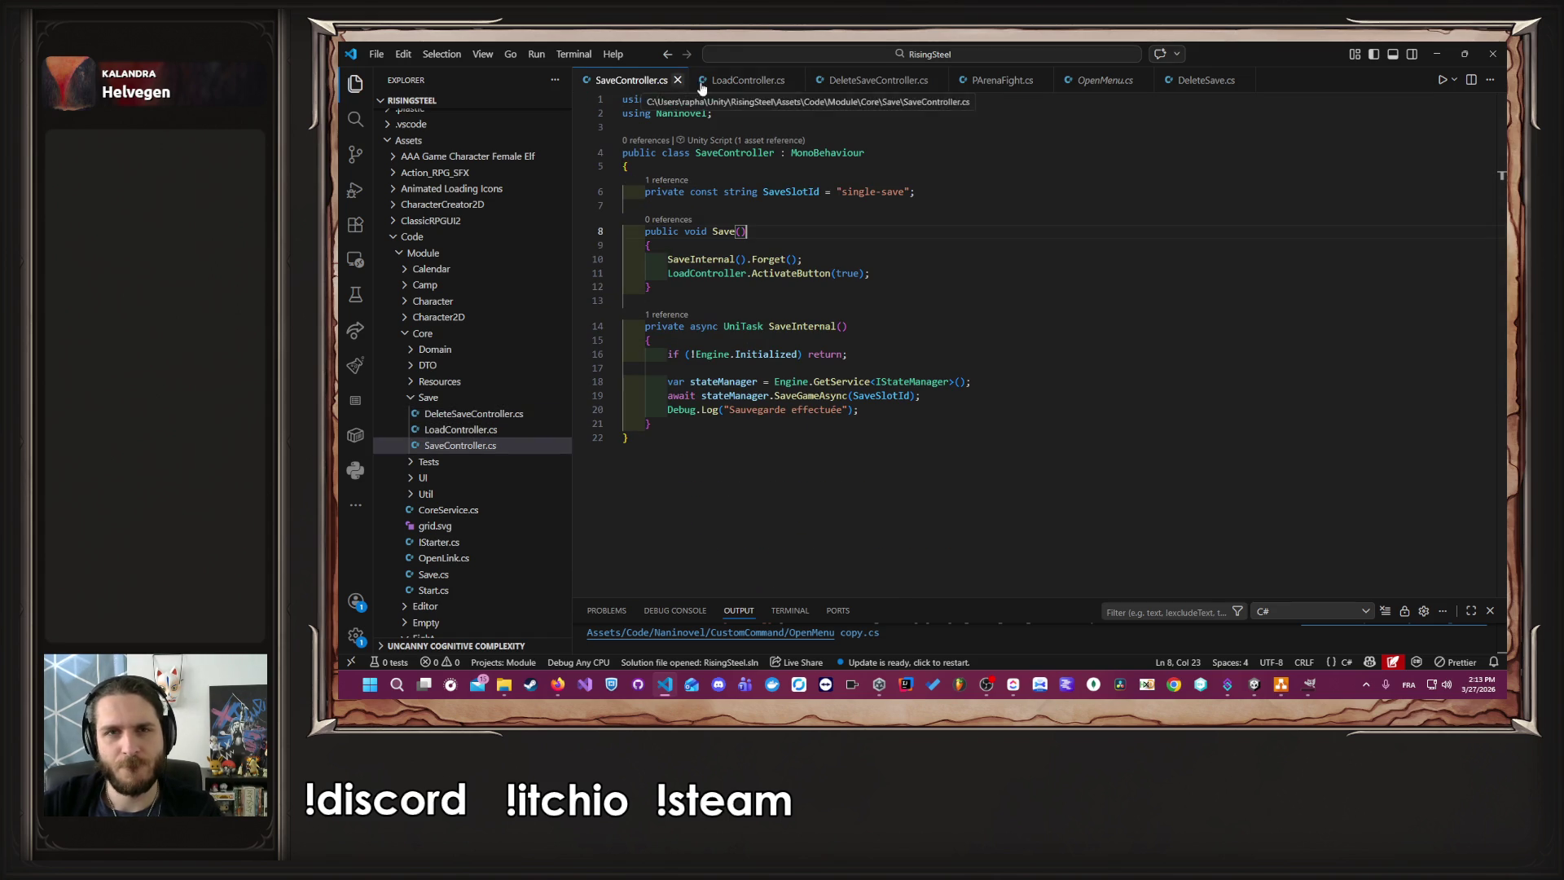
pyautogui.click(1440, 56)
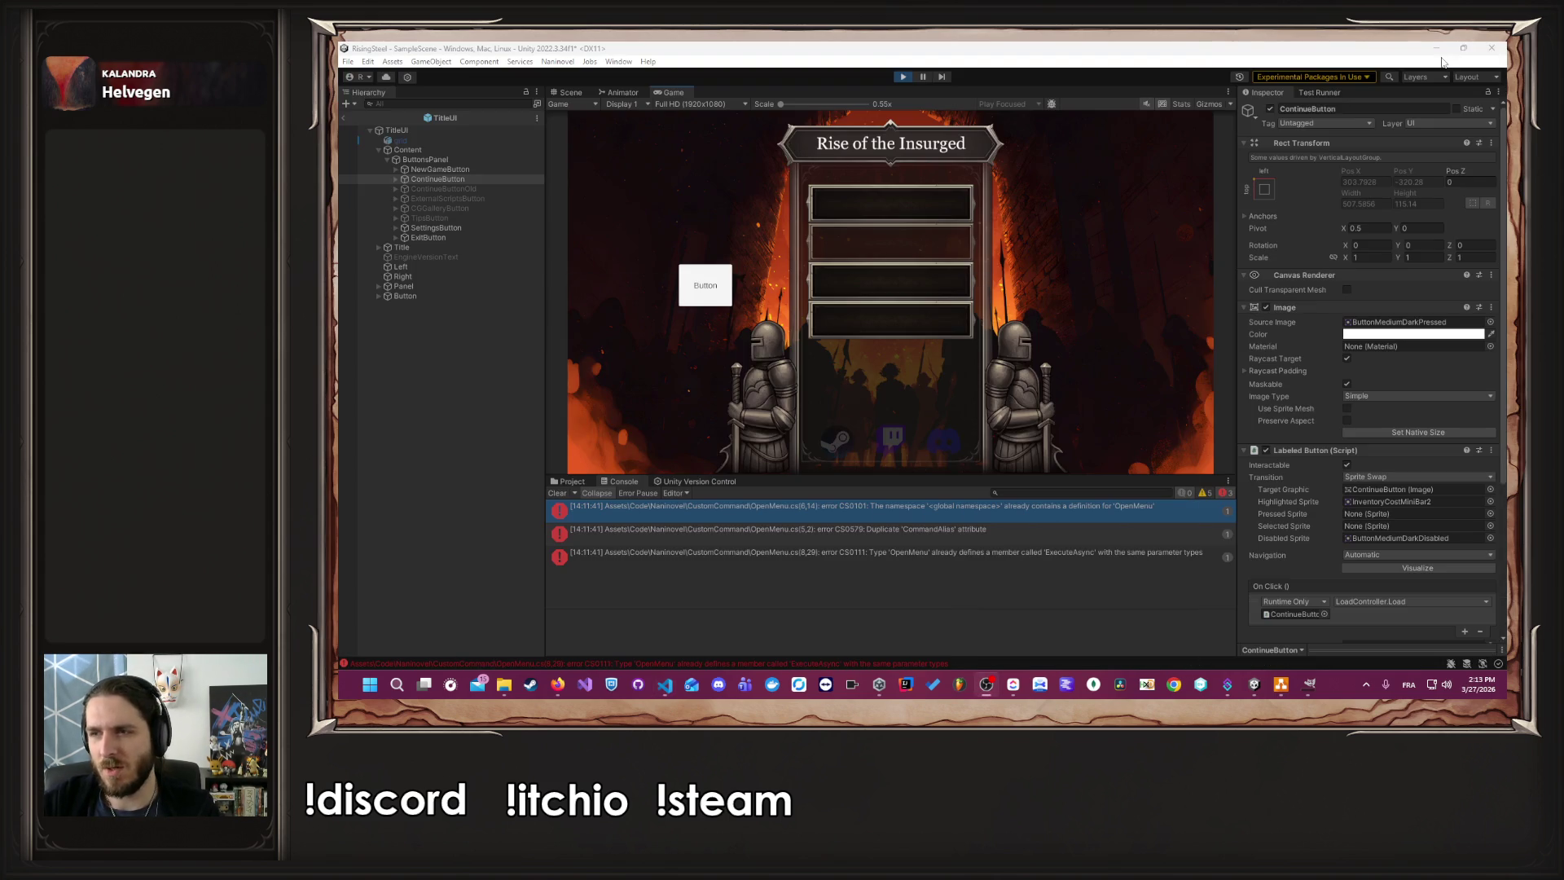
# Delete the leftover Button under TitleUI and enter Play mode.
pyautogui.click(424, 296)
pyautogui.press('Delete')
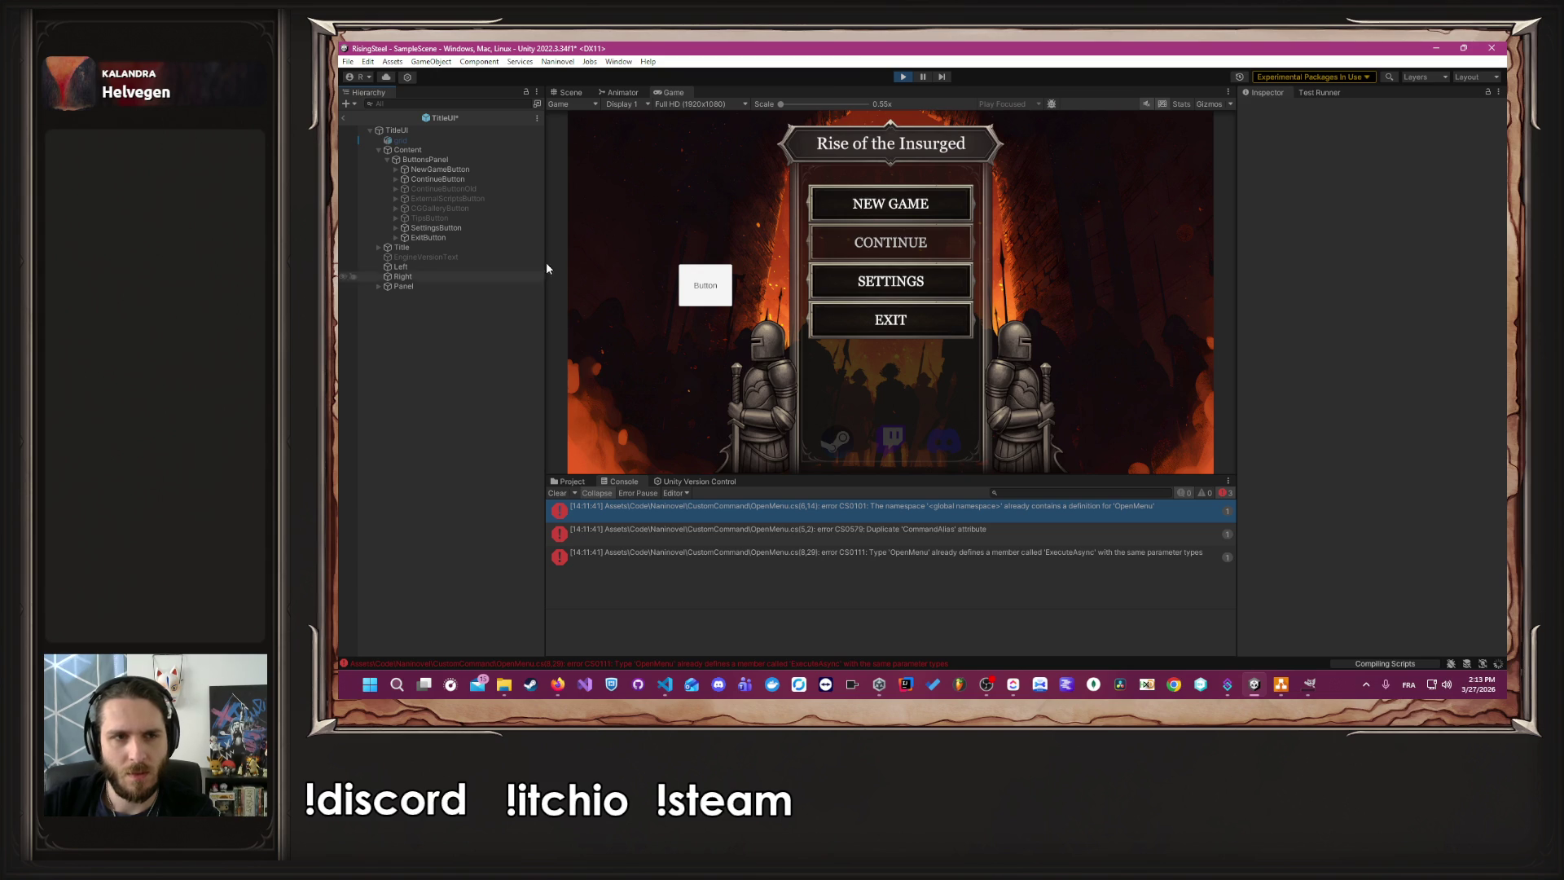
pyautogui.click(902, 77)
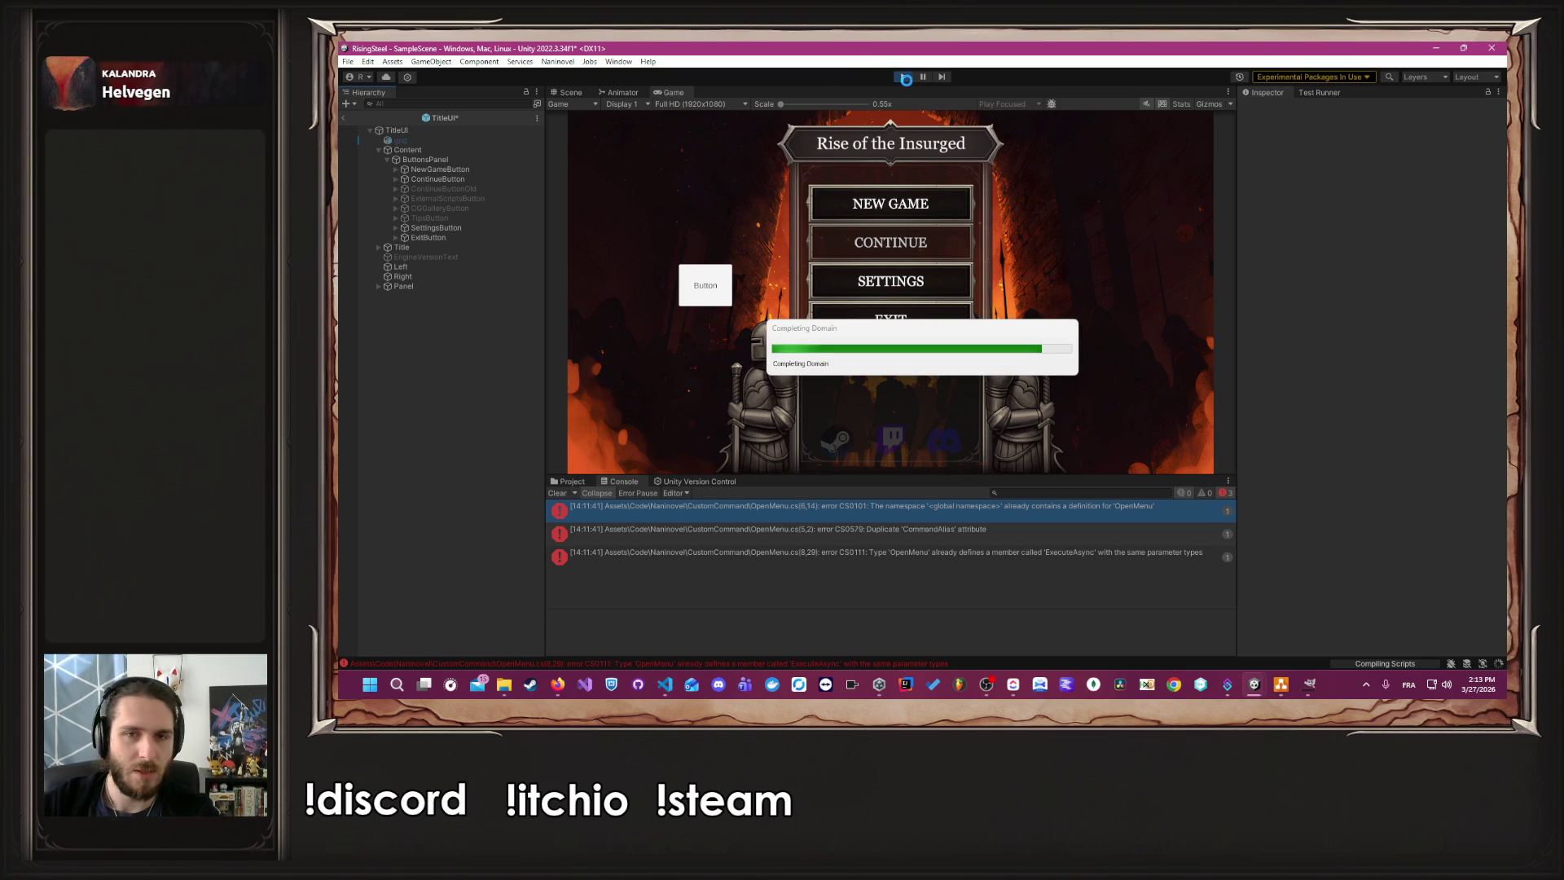
pyautogui.hotkey('alt', 'Tab')
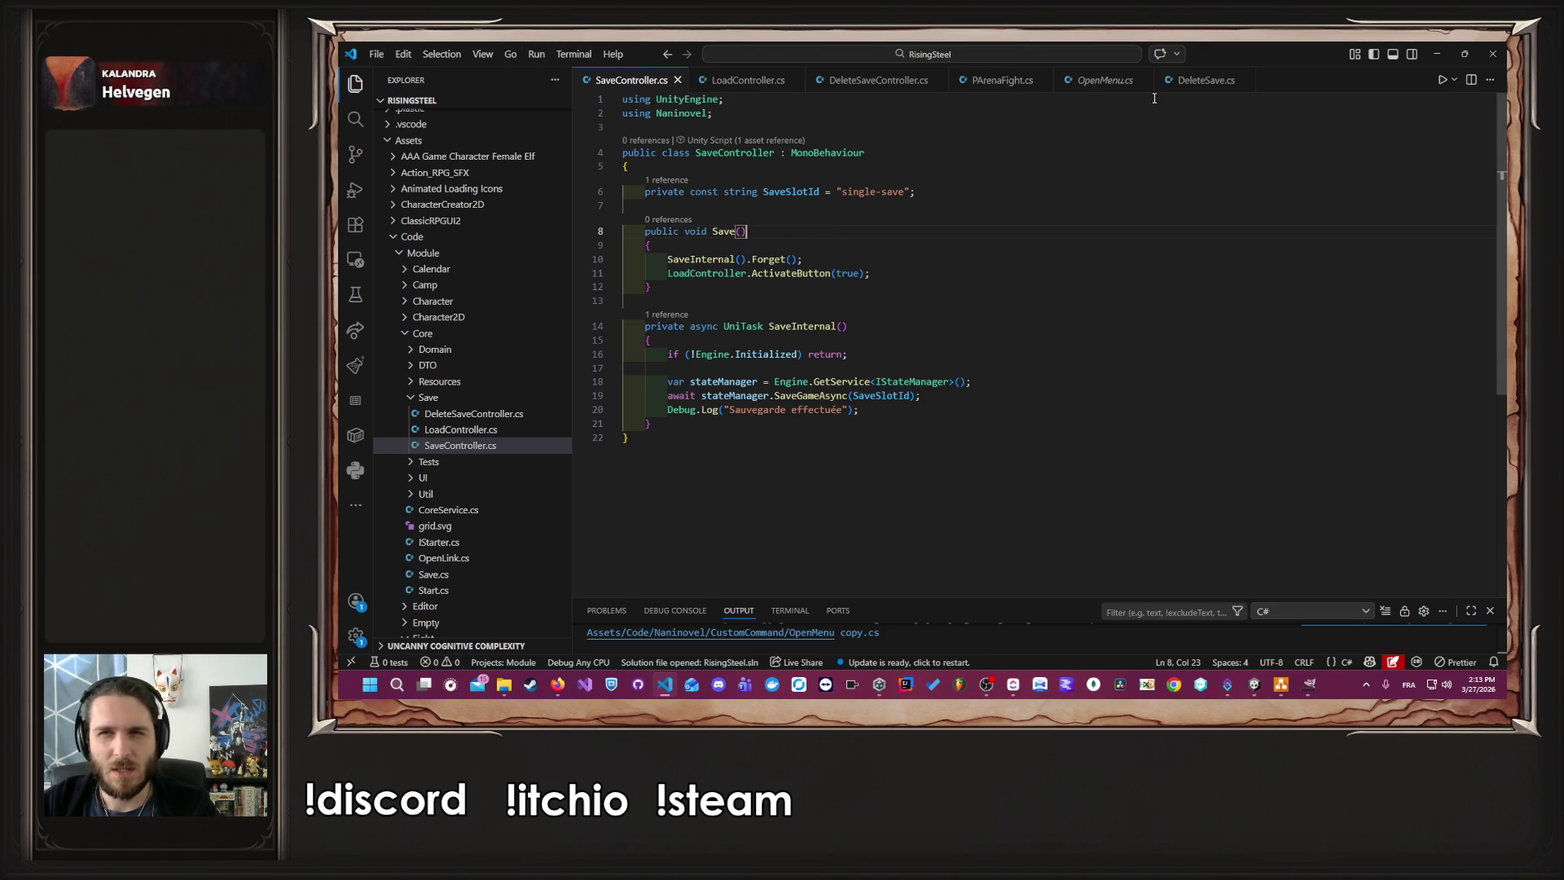
# Review DeleteSave.cs and its deleteSave command alias.
pyautogui.click(1198, 80)
pyautogui.click(718, 155)
pyautogui.doubleClick(718, 154)
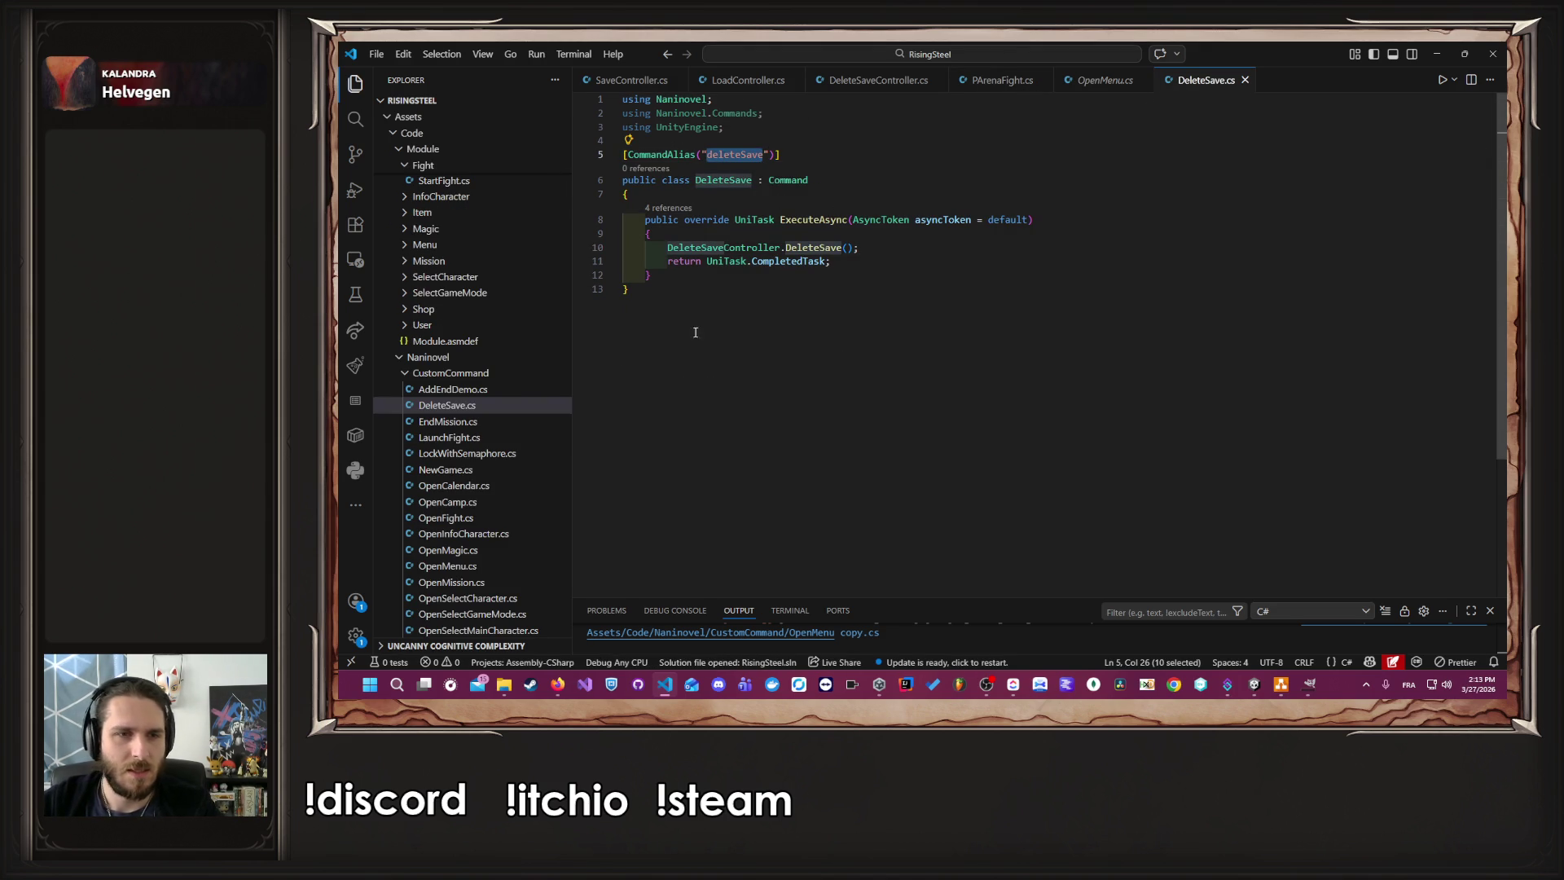
pyautogui.scroll(-10, 521, 379)
pyautogui.scroll(-15, 529, 378)
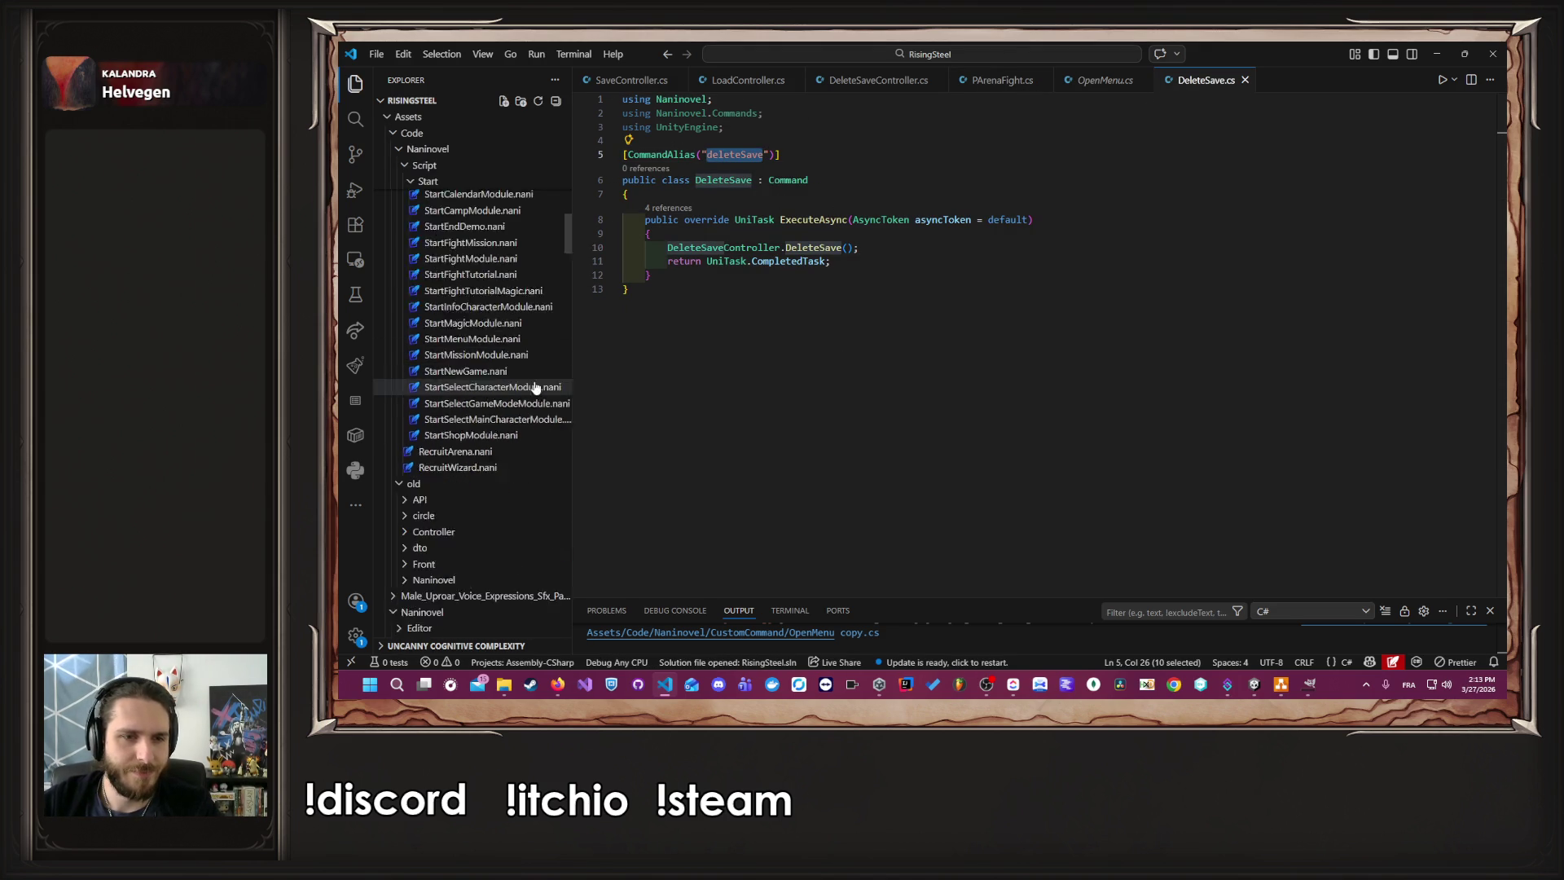
pyautogui.scroll(6, 530, 382)
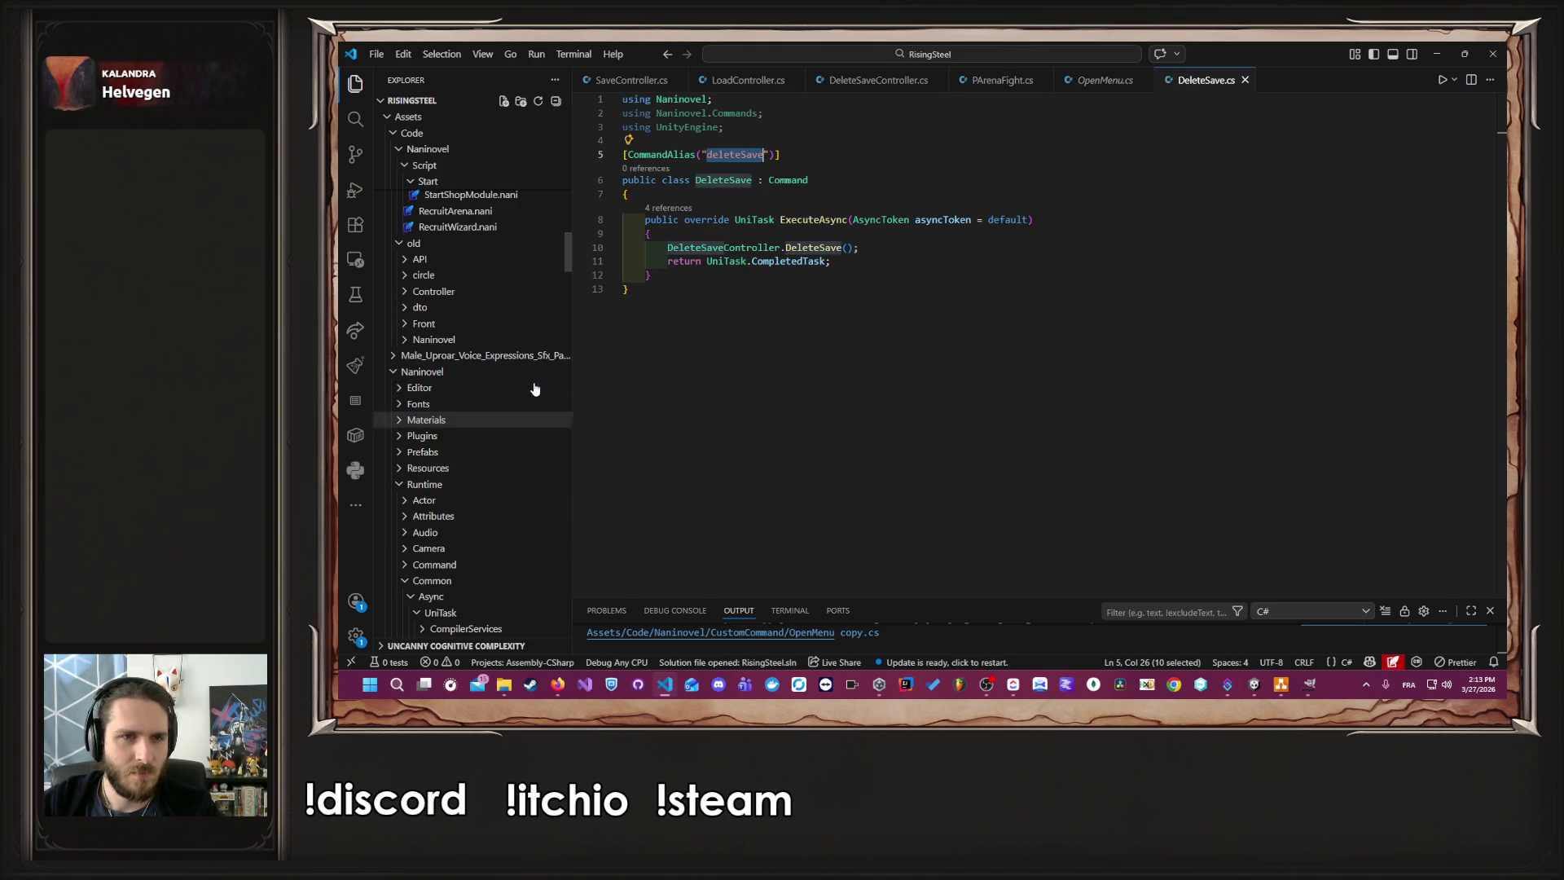
# Expand old/Naninovel/Script/Log in the Explorer and open NoMercenary.nani.
pyautogui.click(469, 339)
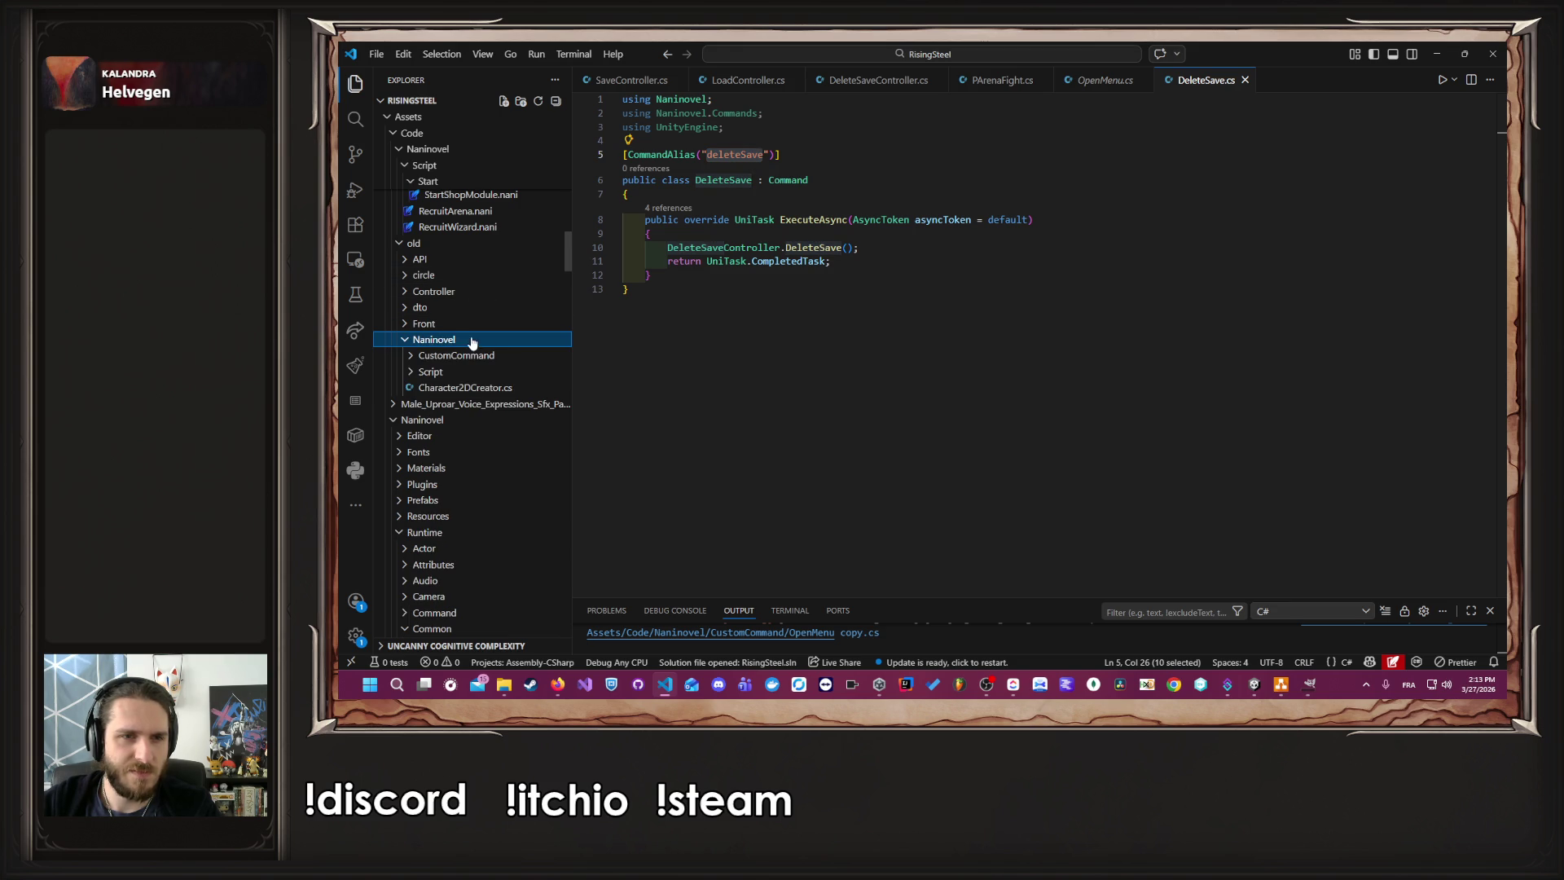
pyautogui.click(474, 371)
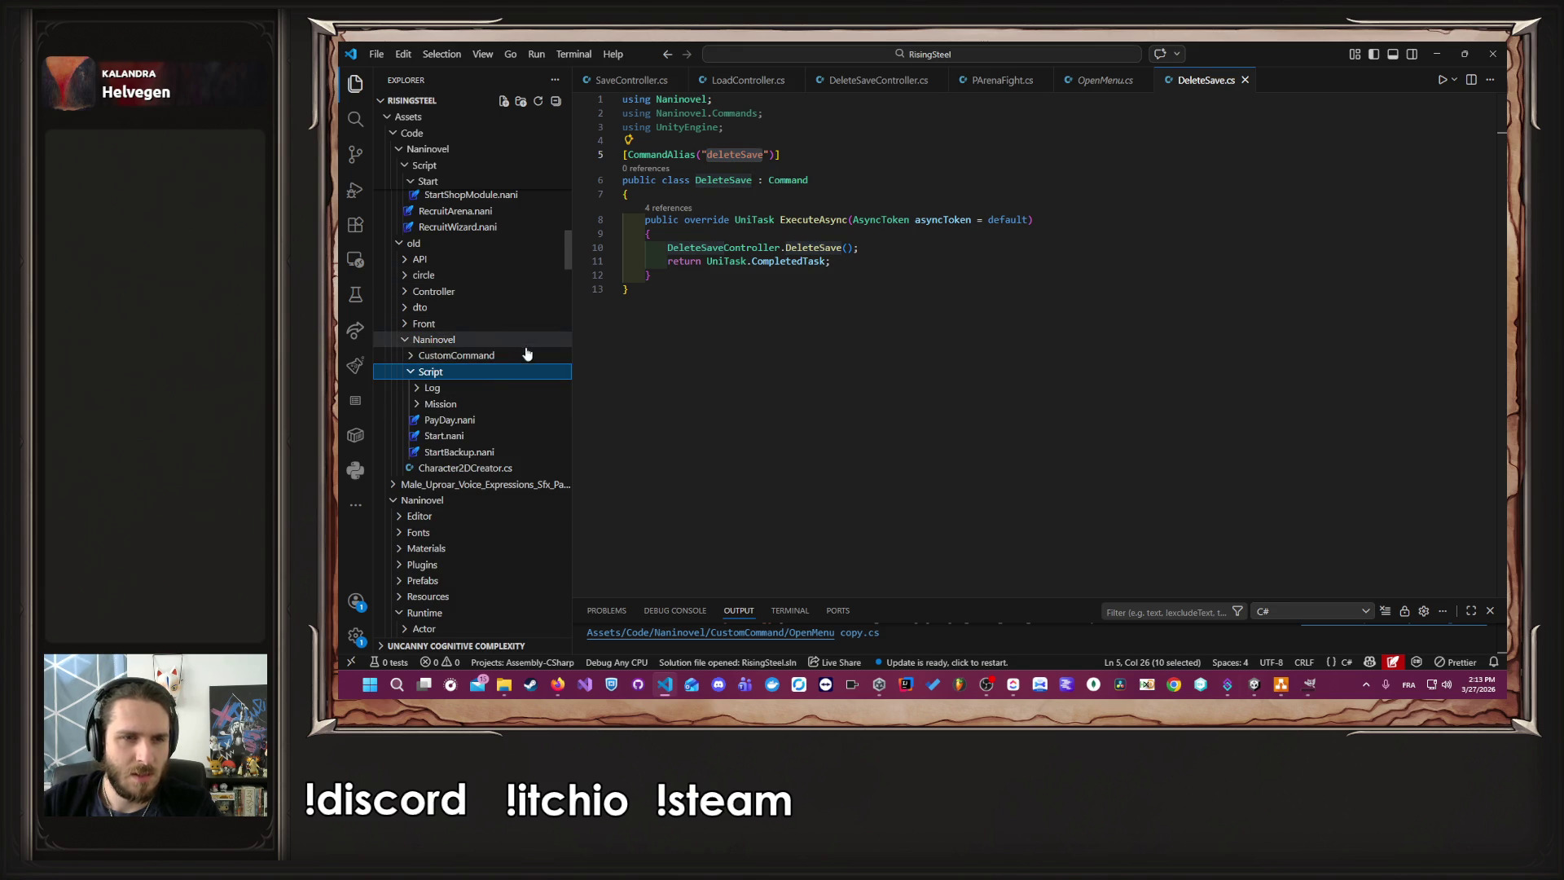
pyautogui.click(493, 391)
pyautogui.scroll(-2, 493, 393)
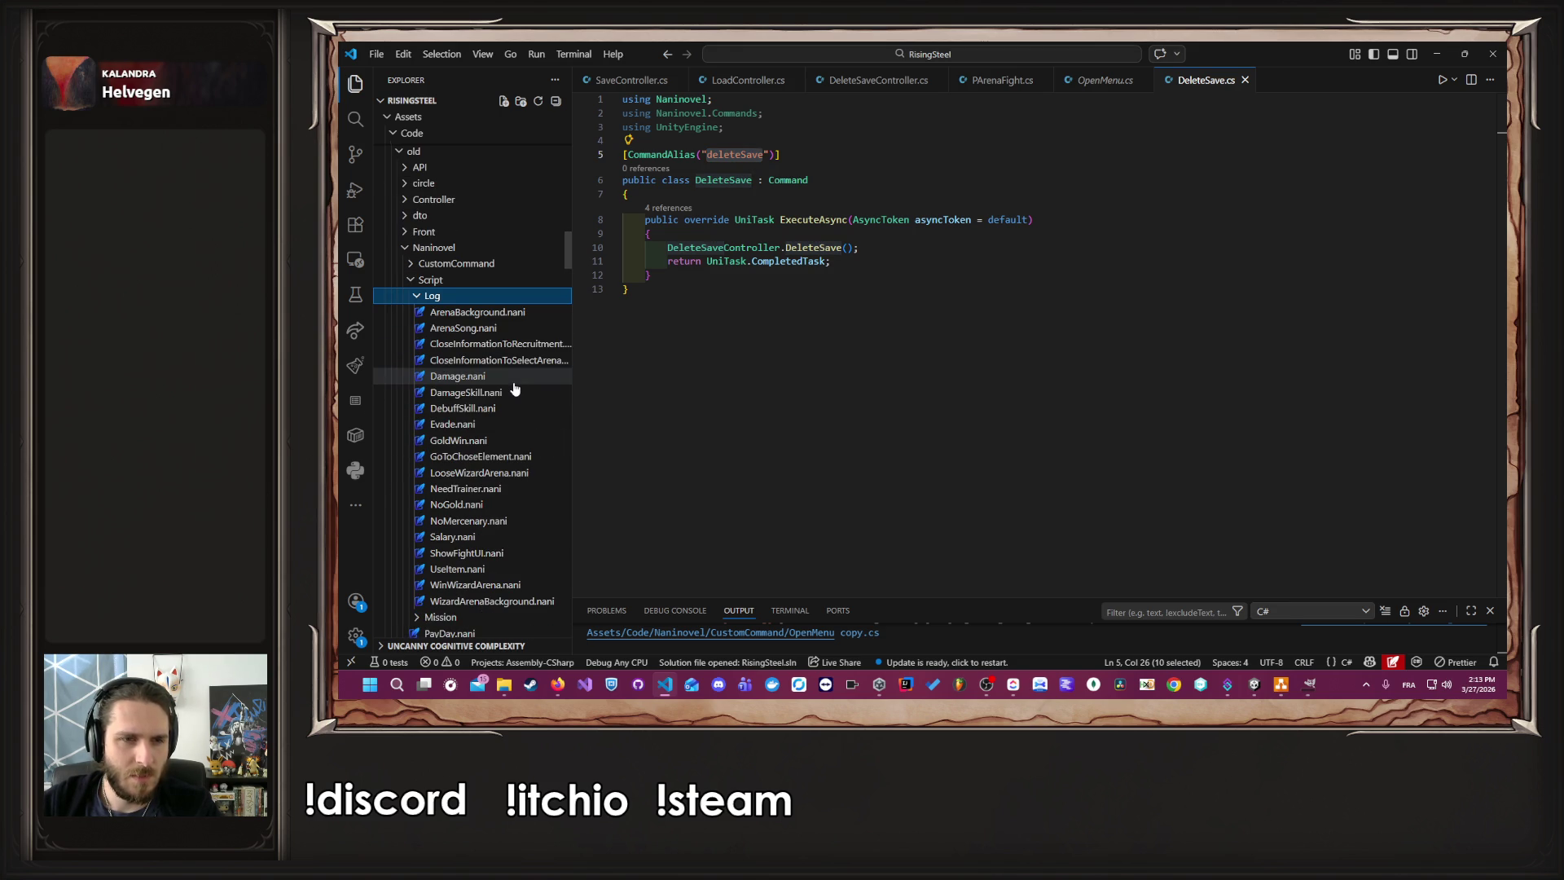
pyautogui.click(575, 427)
pyautogui.scroll(-10, 575, 422)
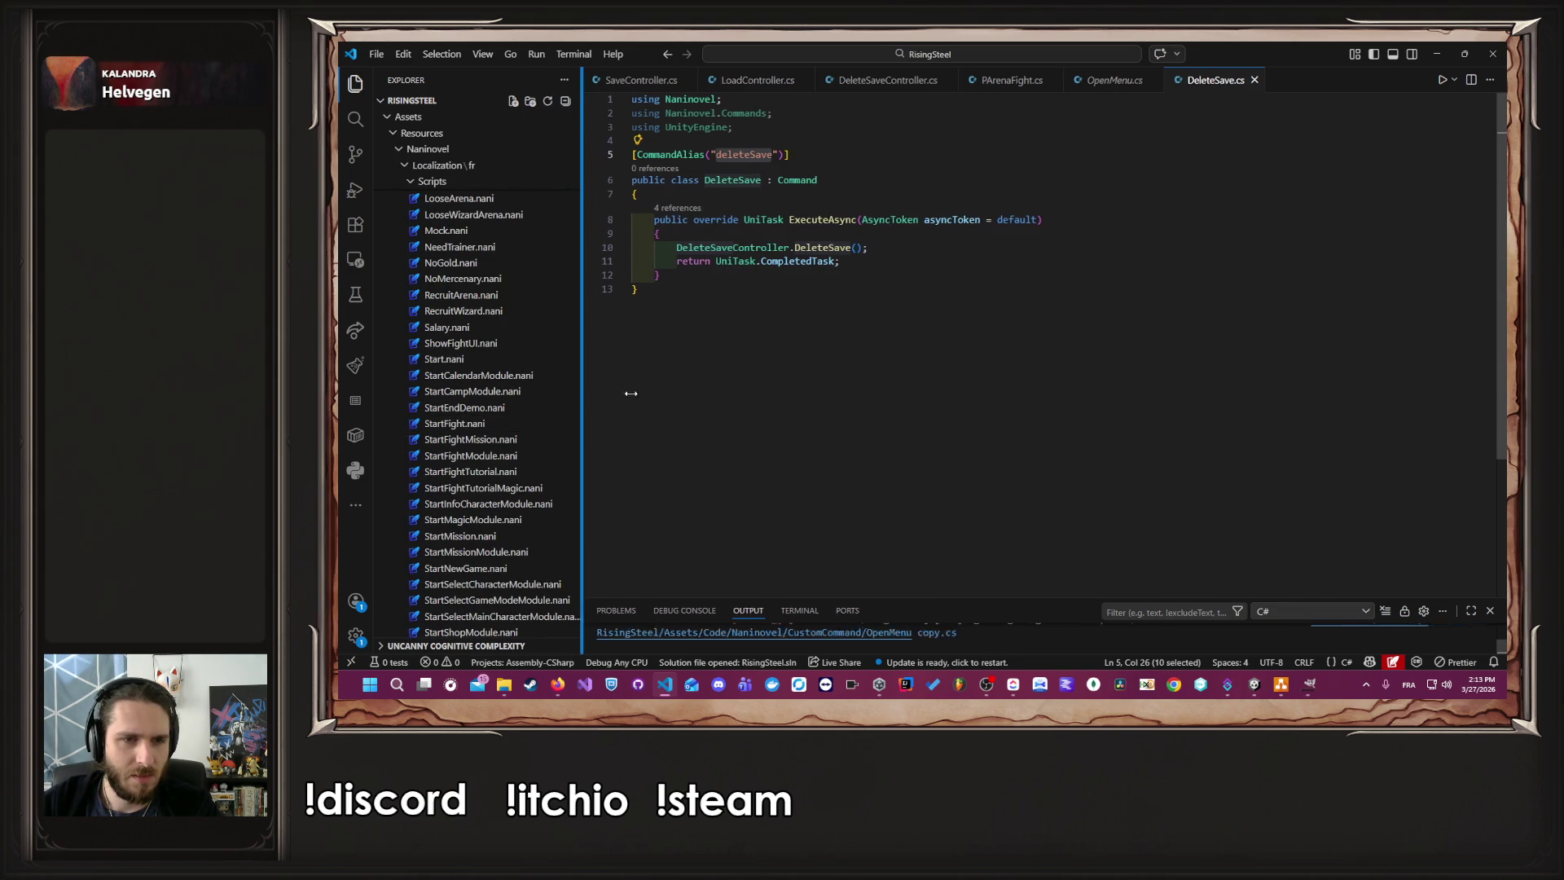
pyautogui.moveTo(574, 406); pyautogui.dragTo(673, 406)
pyautogui.scroll(5, 521, 410)
pyautogui.scroll(15, 599, 399)
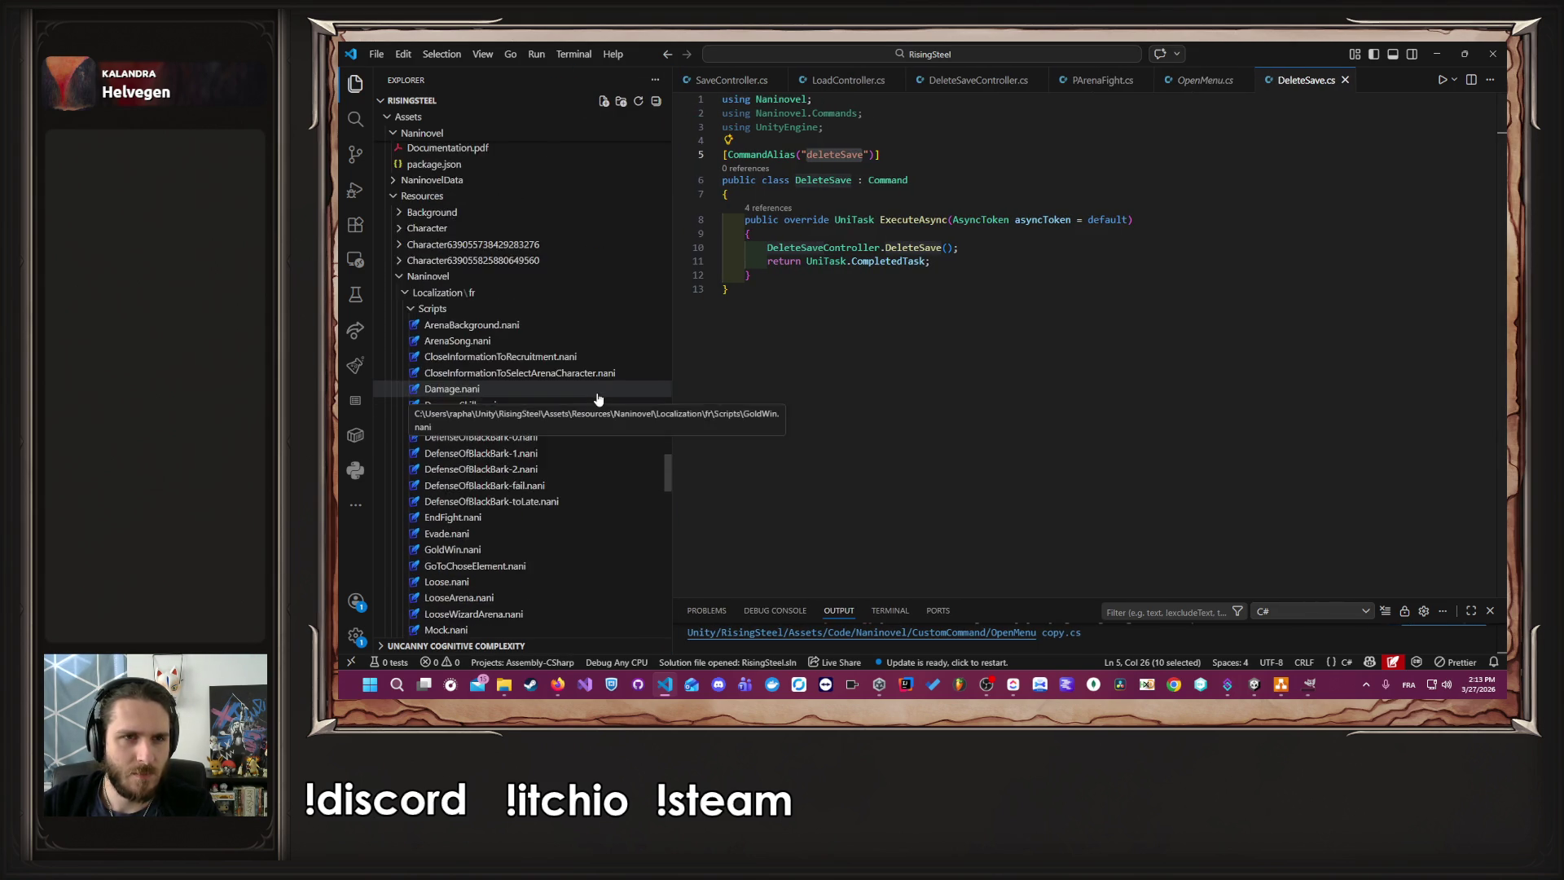
pyautogui.scroll(15, 602, 400)
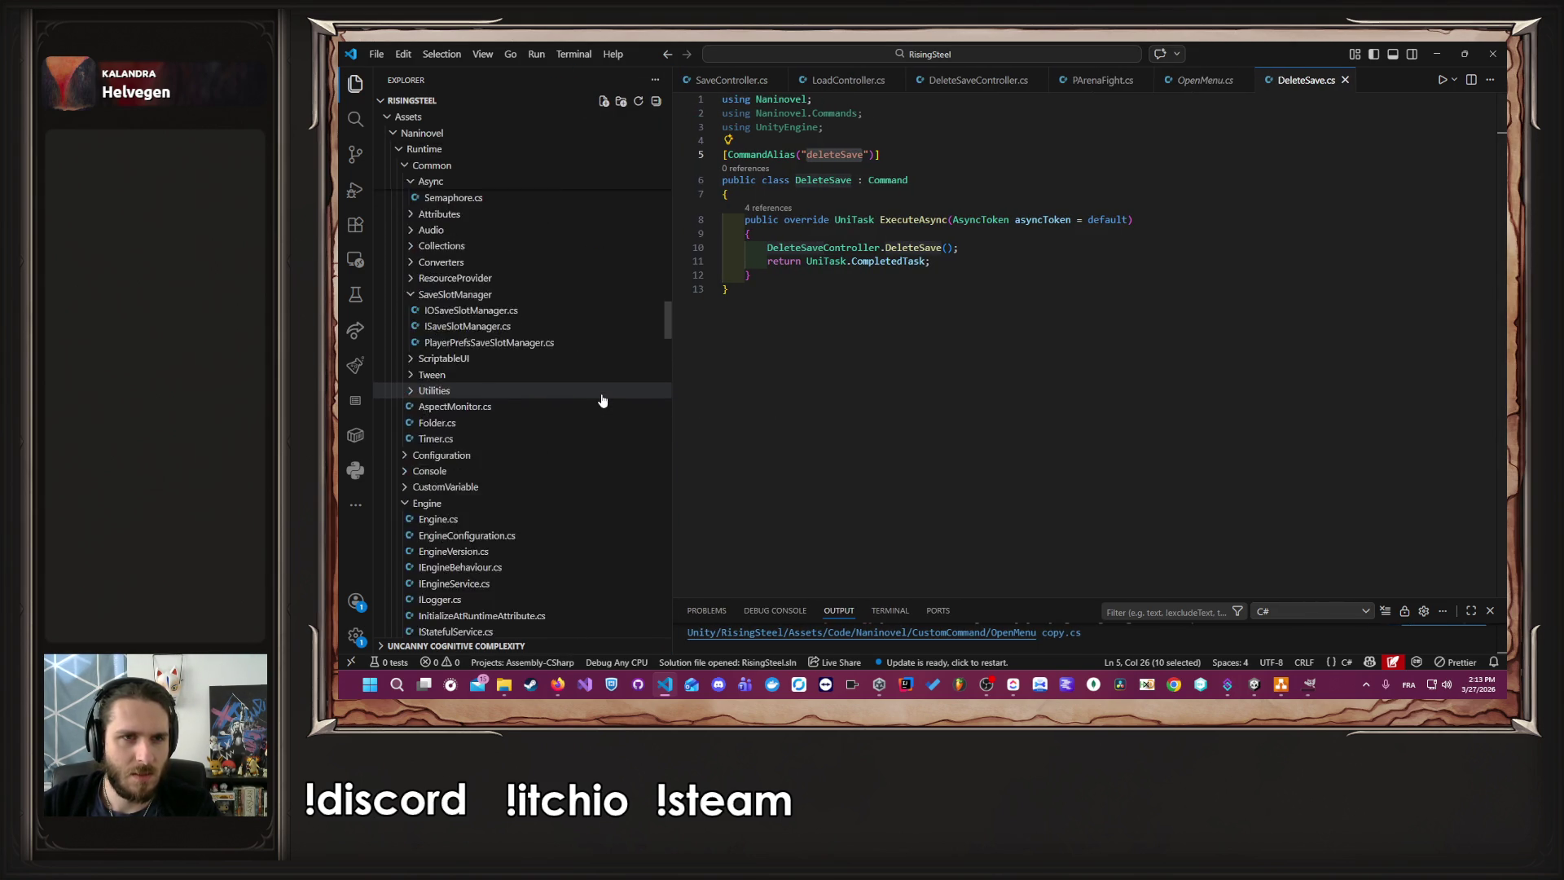
pyautogui.scroll(3, 583, 431)
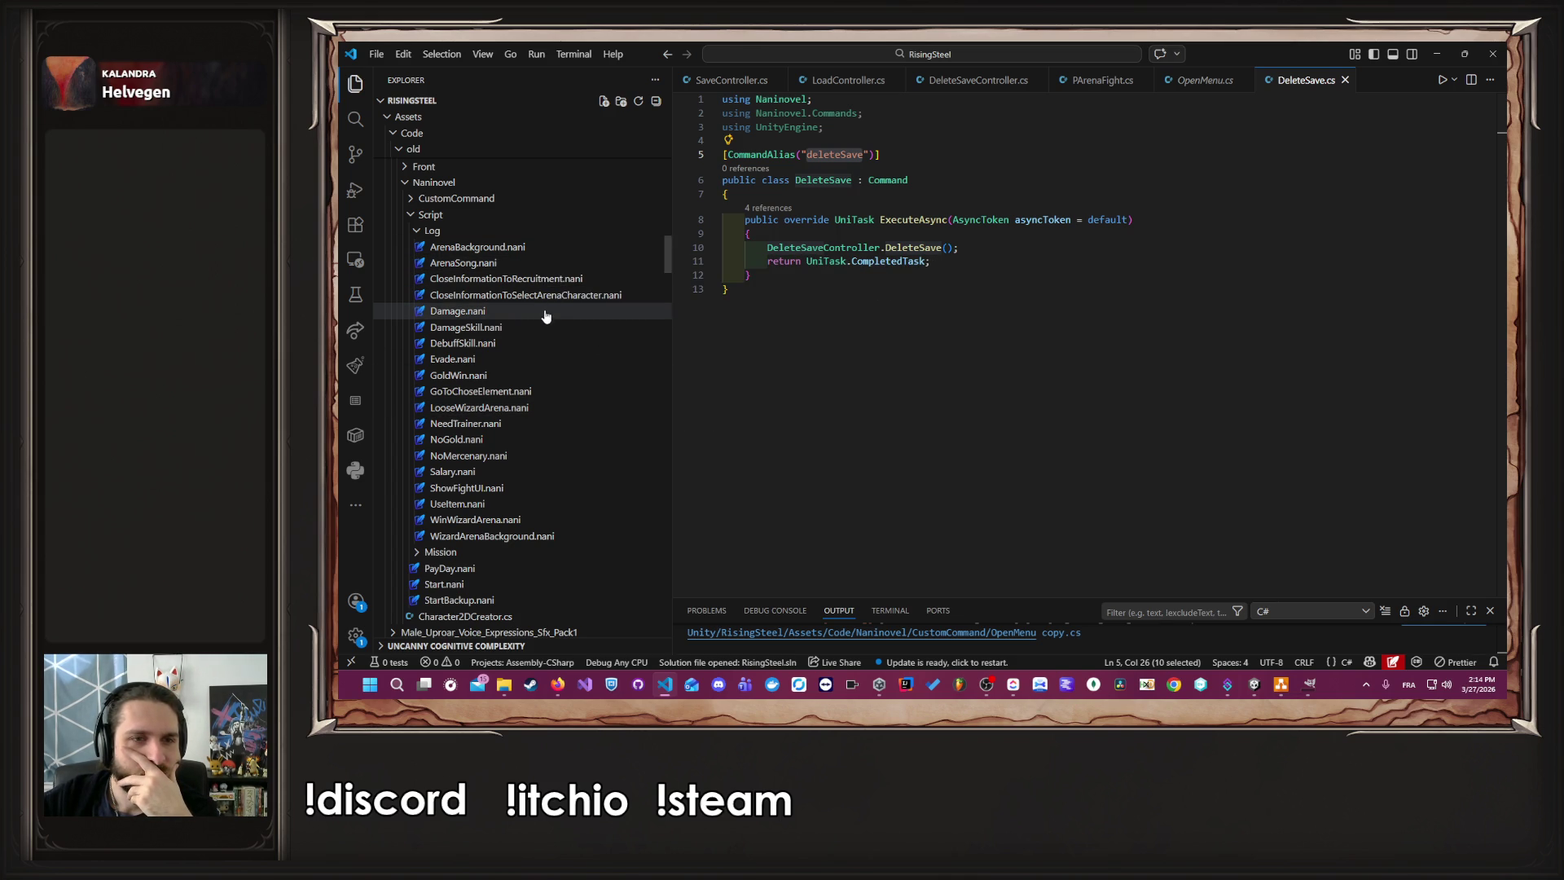
pyautogui.click(468, 455)
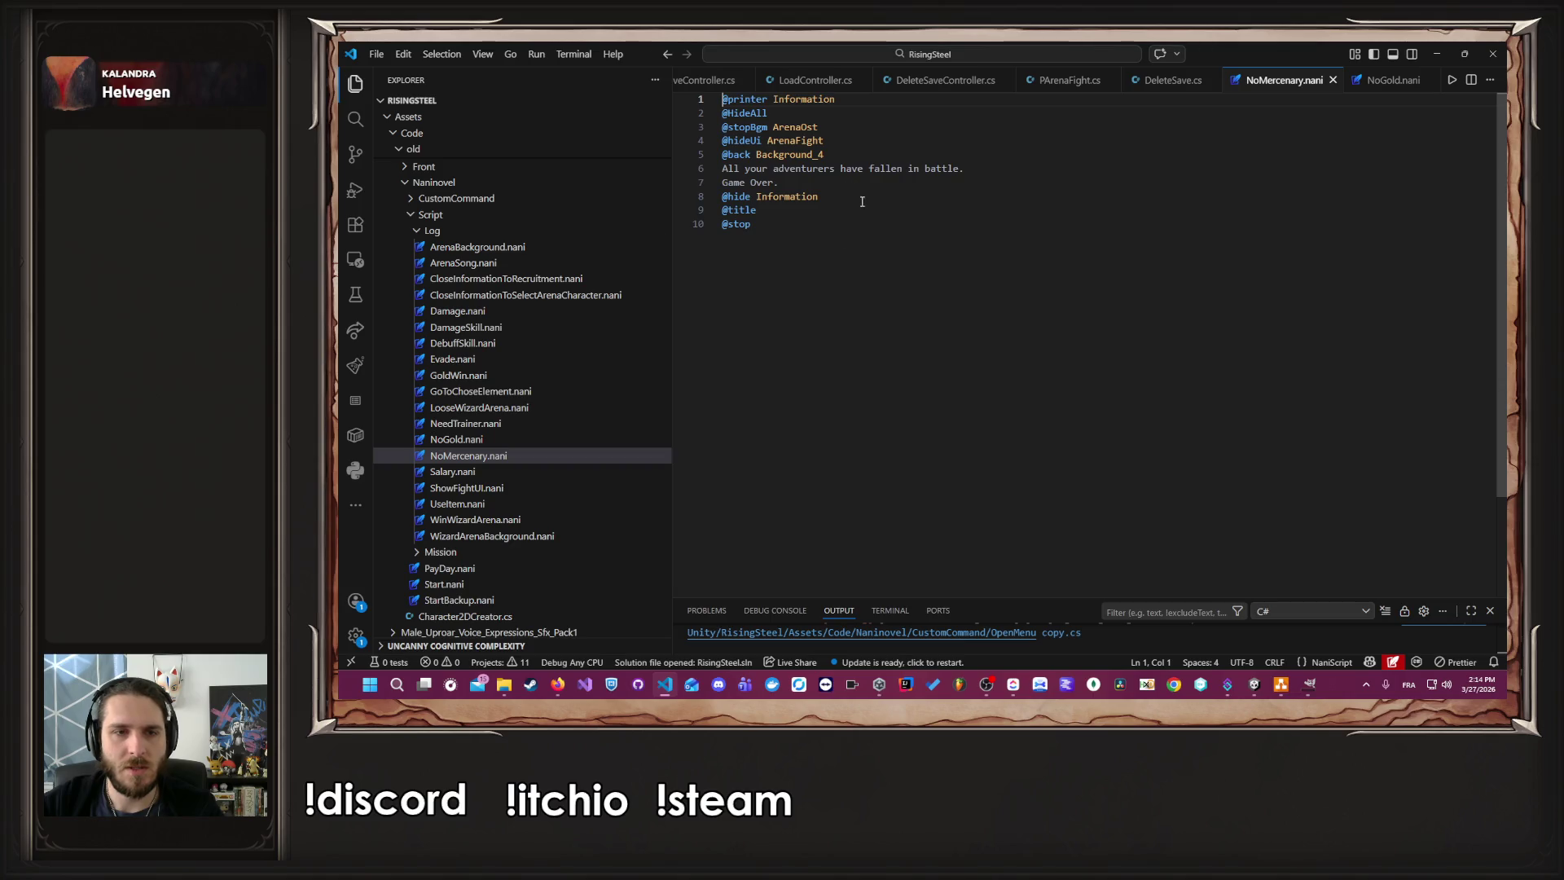
pyautogui.click(880, 202)
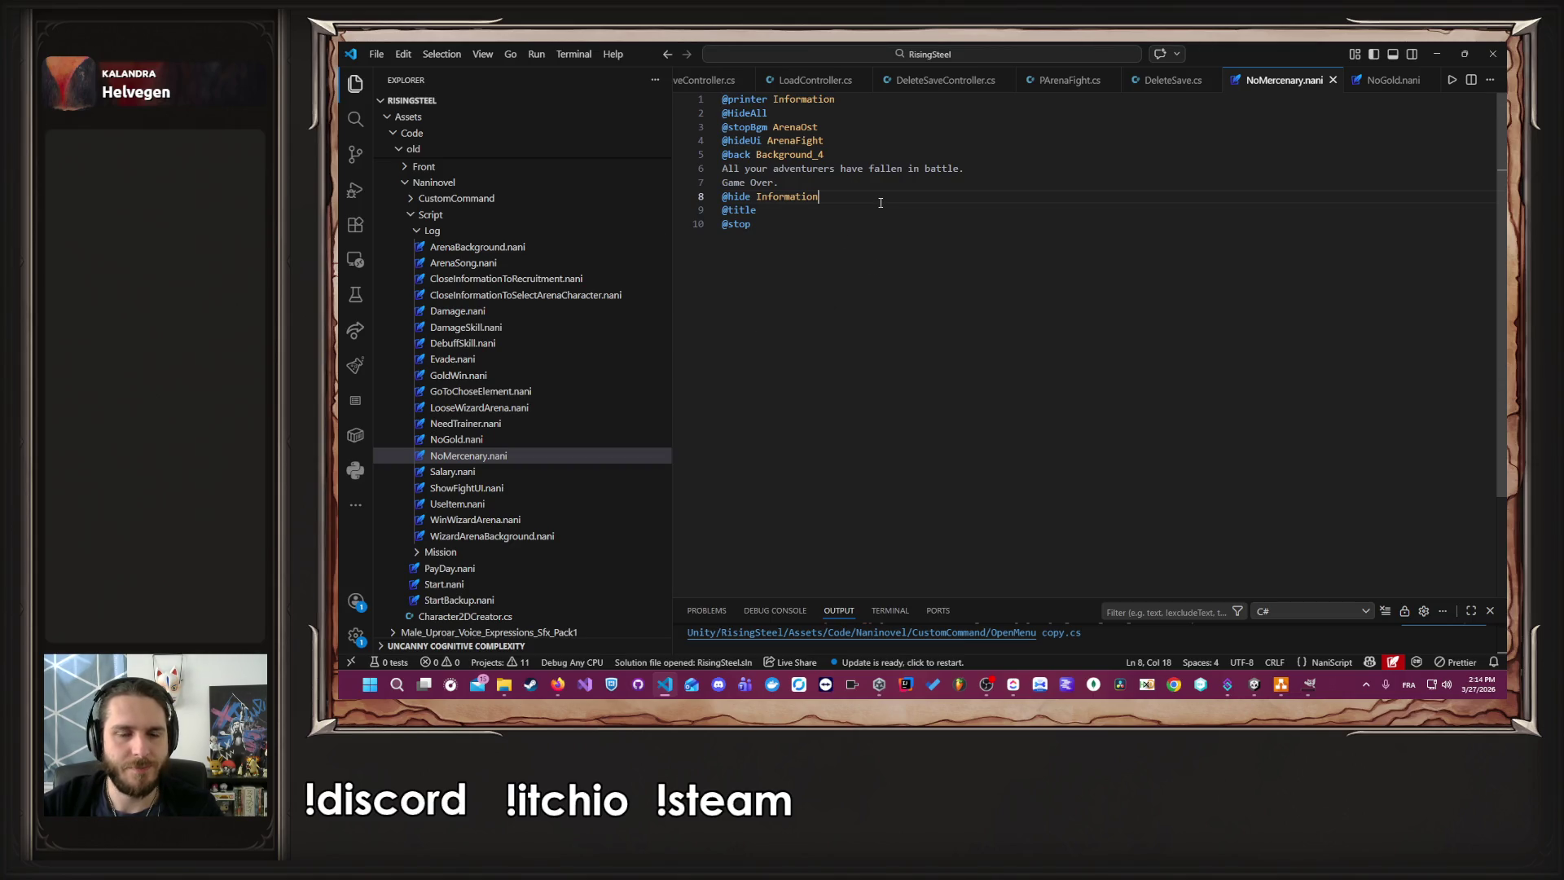
pyautogui.click(891, 116)
pyautogui.press('Up')
pyautogui.press('End')
pyautogui.press('Home')
pyautogui.press('Return')
pyautogui.press('Up')
pyautogui.write('deleteSave')
pyautogui.press('Home')
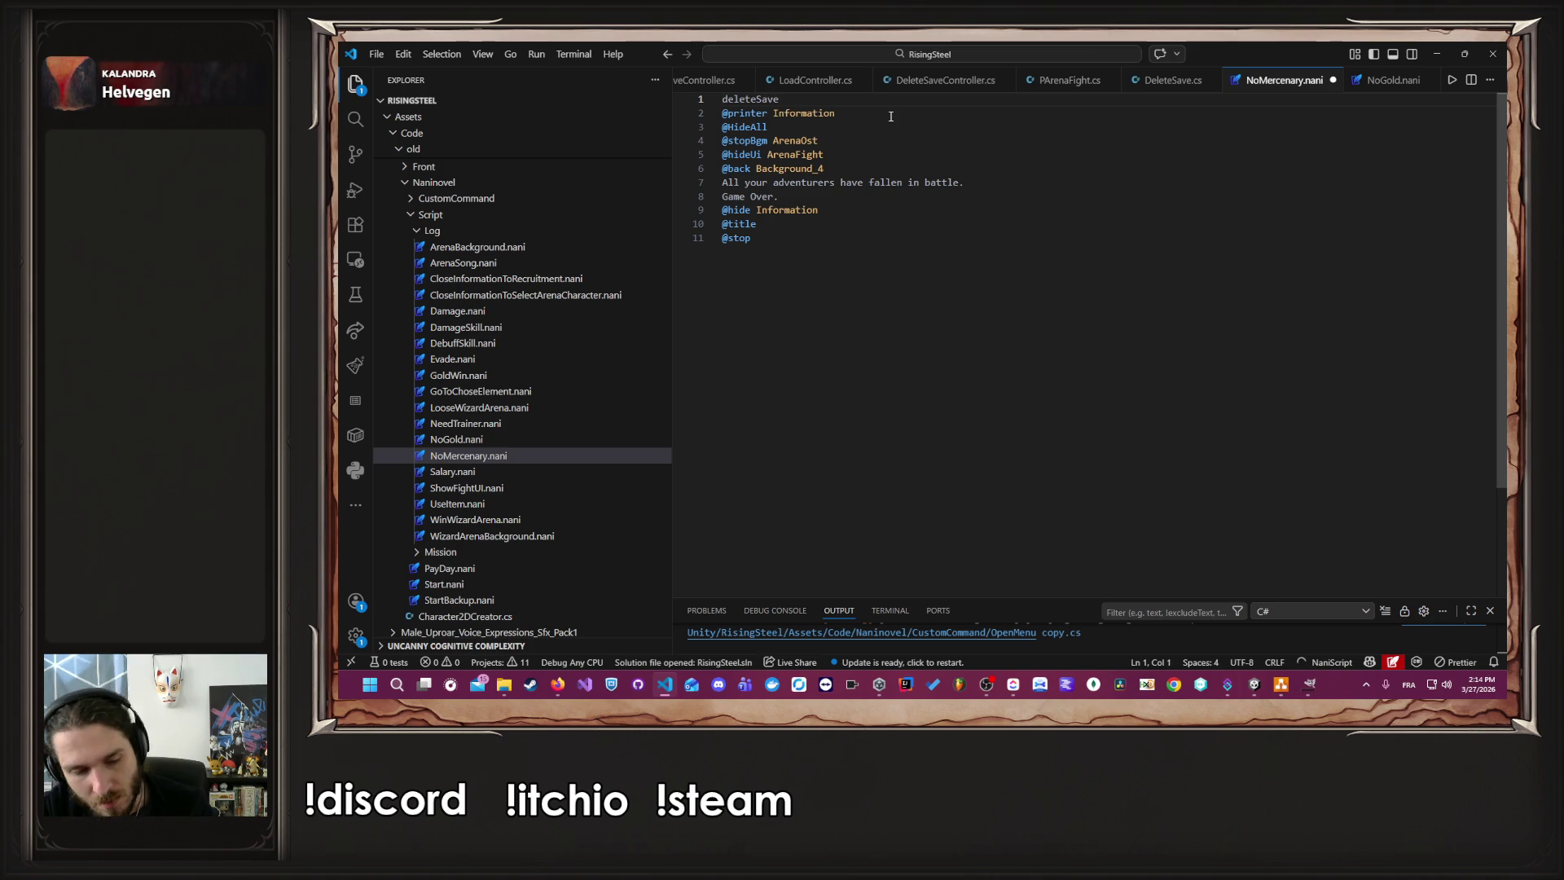
pyautogui.write('@')
pyautogui.press('Home')
pyautogui.hotkey('shift', 'Down')
pyautogui.hotkey('ctrl', 'c')
pyautogui.hotkey('shift', 'Right')
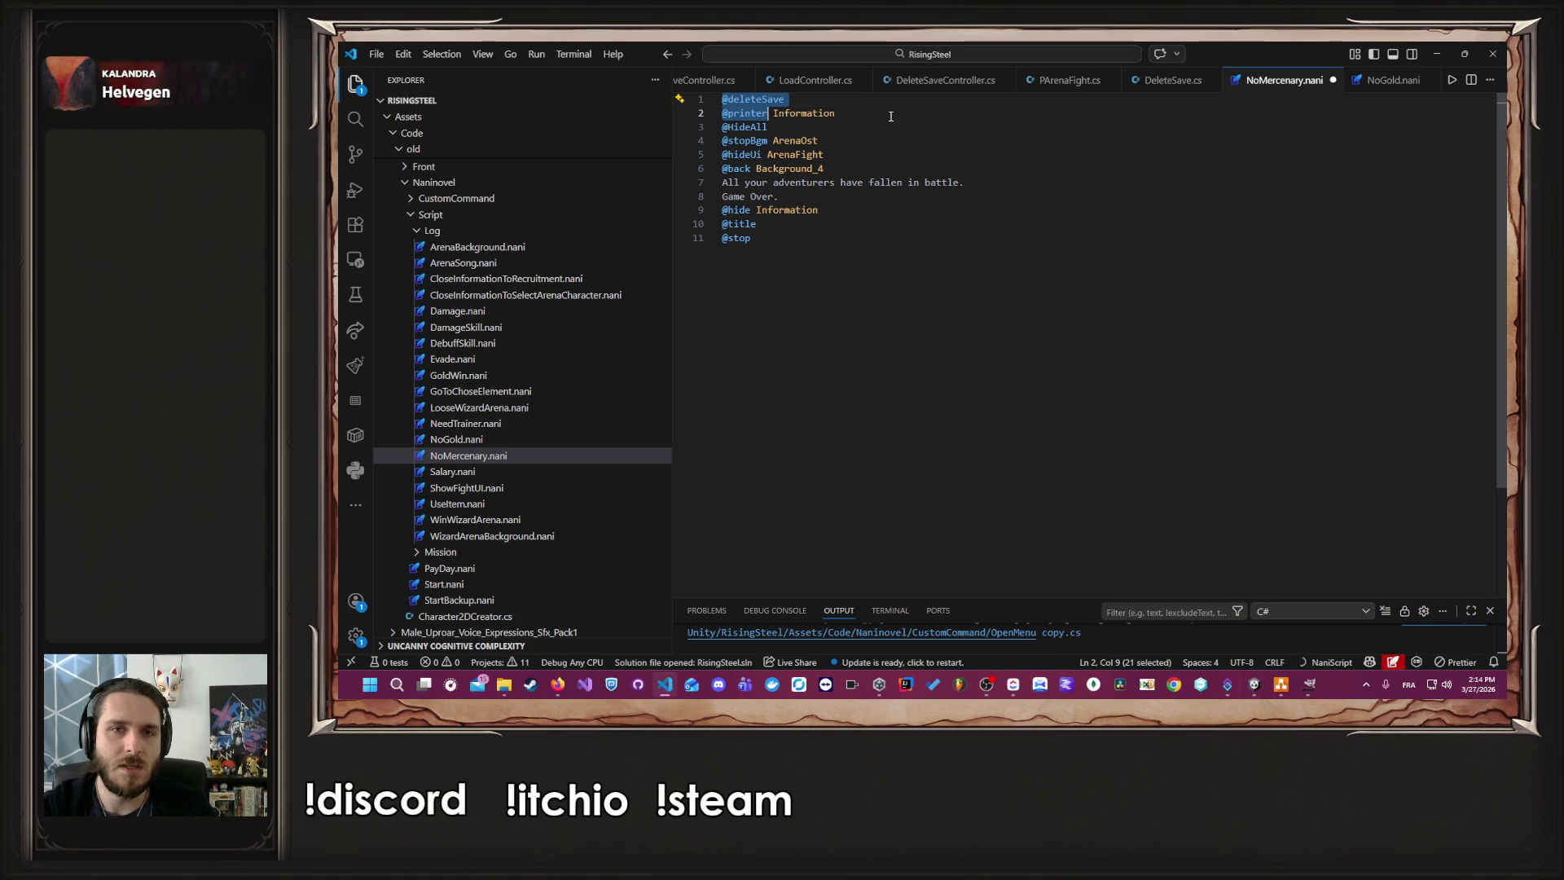
pyautogui.hotkey('shift', 'Up')
pyautogui.hotkey('shift', 'End')
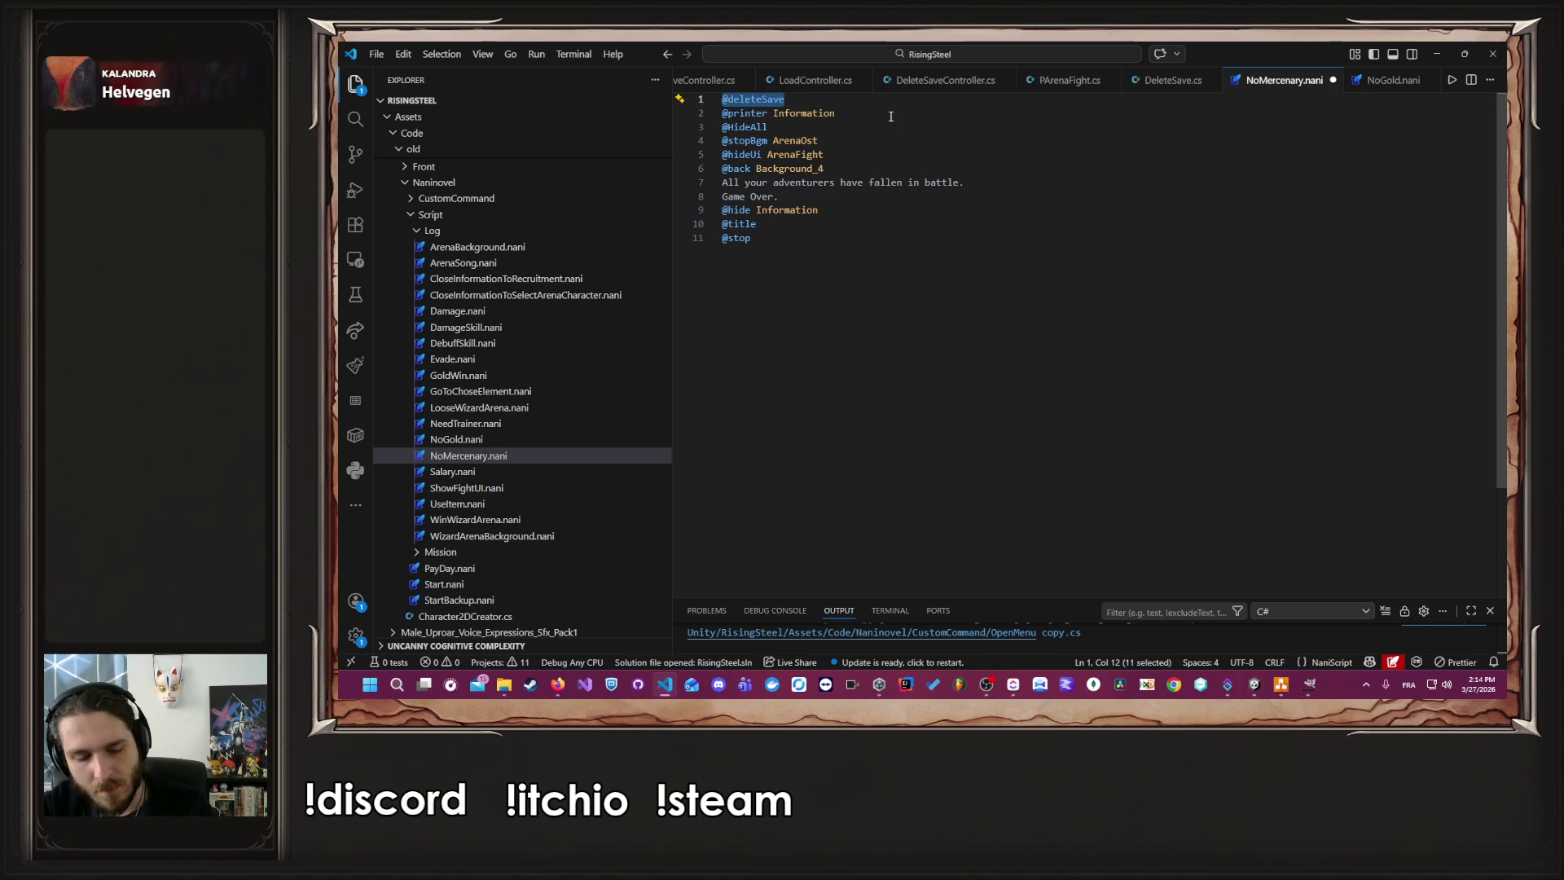
pyautogui.hotkey('ctrl', 's')
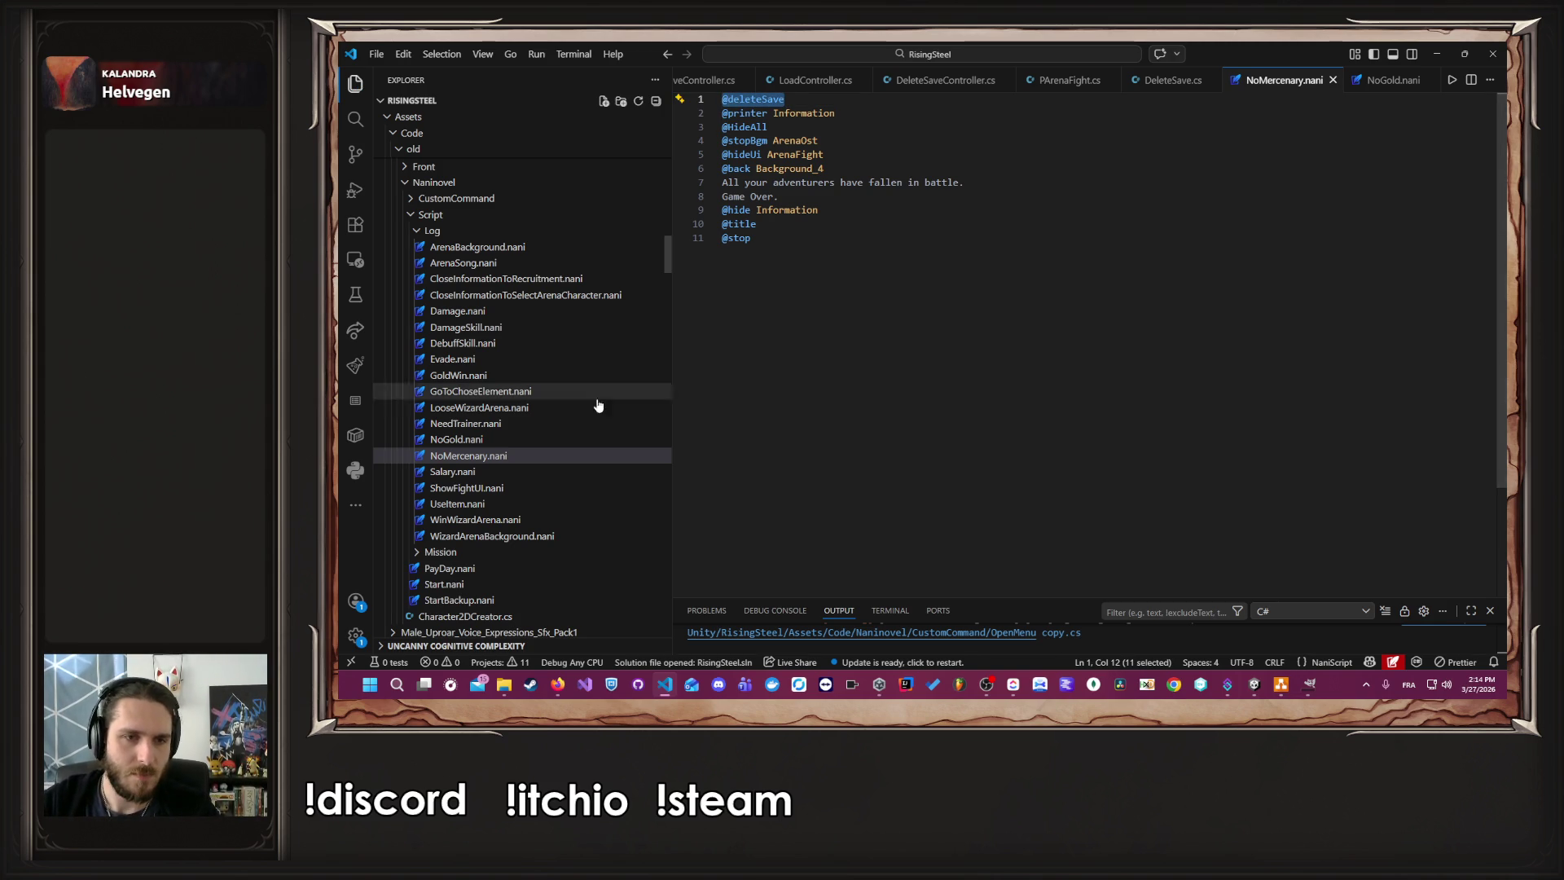
pyautogui.click(489, 440)
pyautogui.click(864, 98)
pyautogui.press('Home')
pyautogui.press('Return')
pyautogui.press('Up')
pyautogui.hotkey('ctrl', 'v')
pyautogui.hotkey('ctrl', 's')
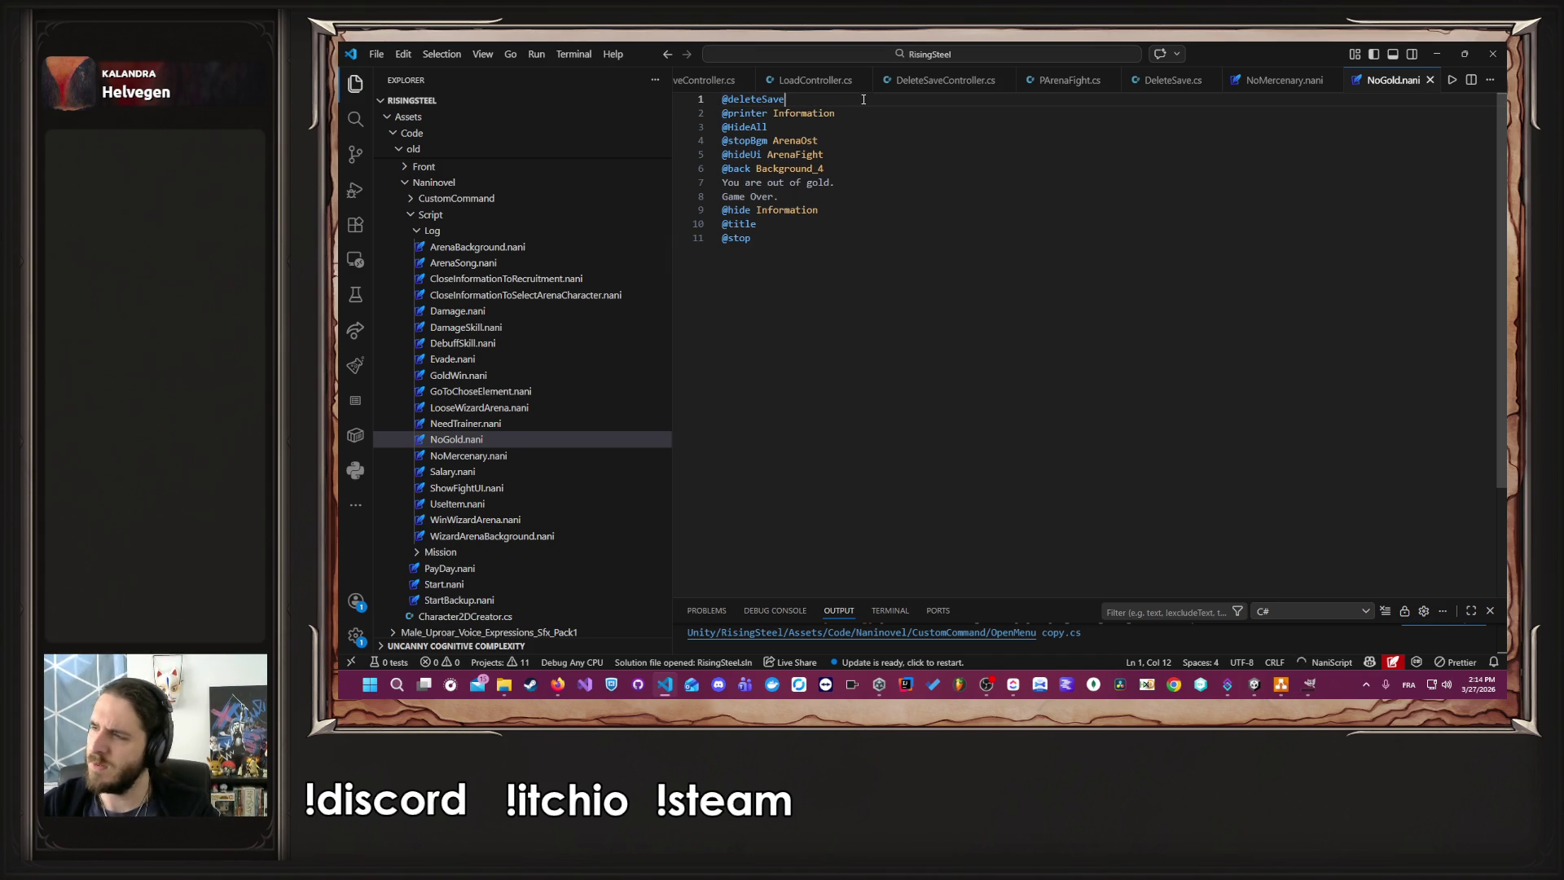
pyautogui.click(1439, 54)
pyautogui.click(903, 78)
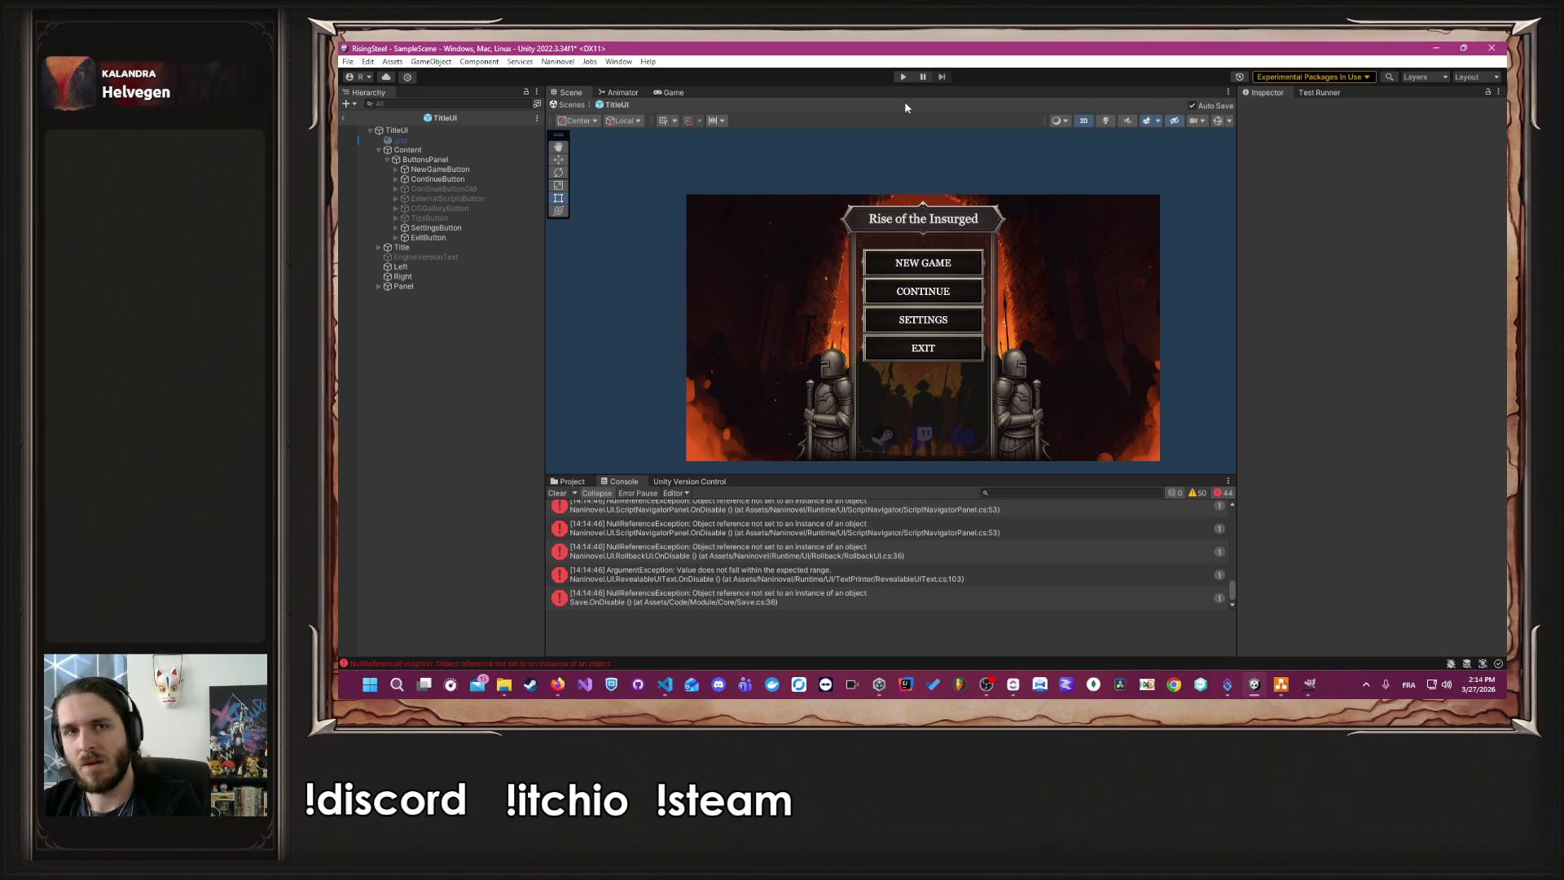
# Start a new game with hero name 'A'.
pyautogui.click(901, 77)
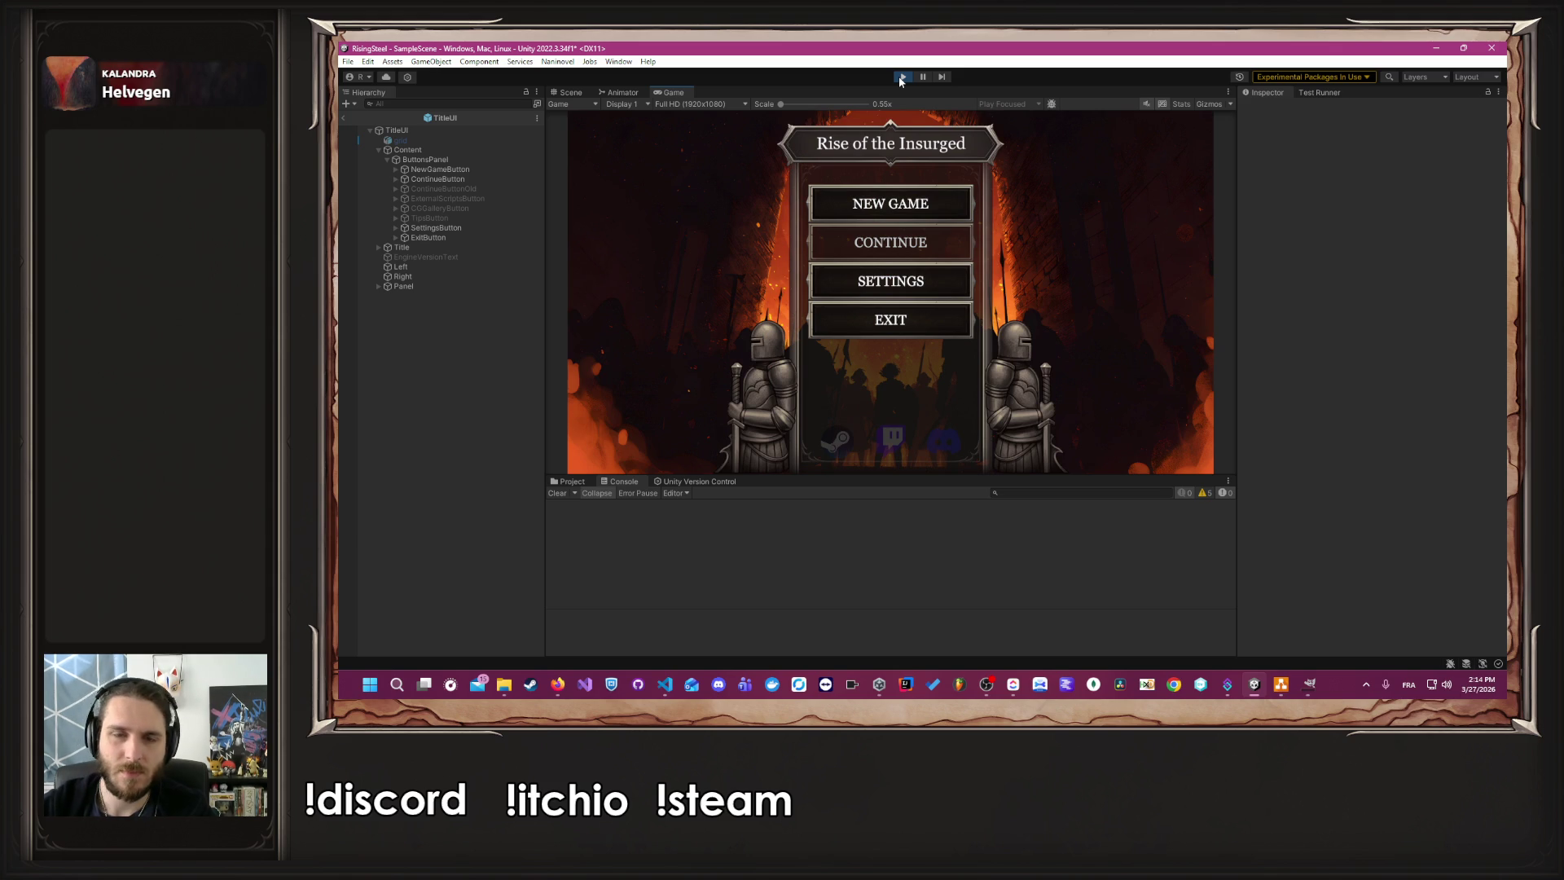
pyautogui.click(919, 198)
pyautogui.write('Alber')
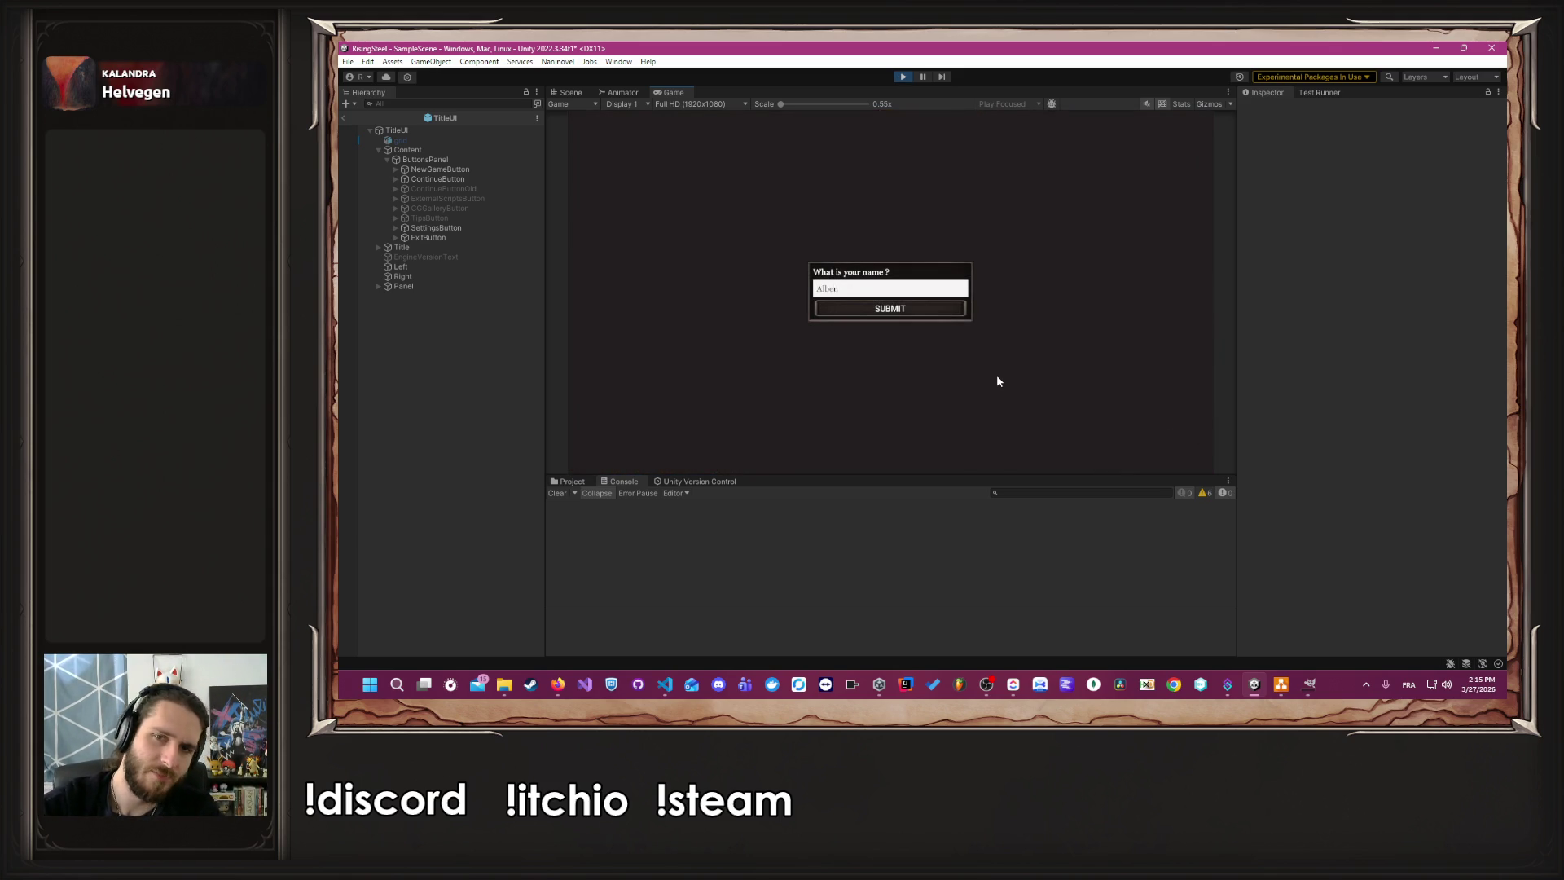
pyautogui.press('Return')
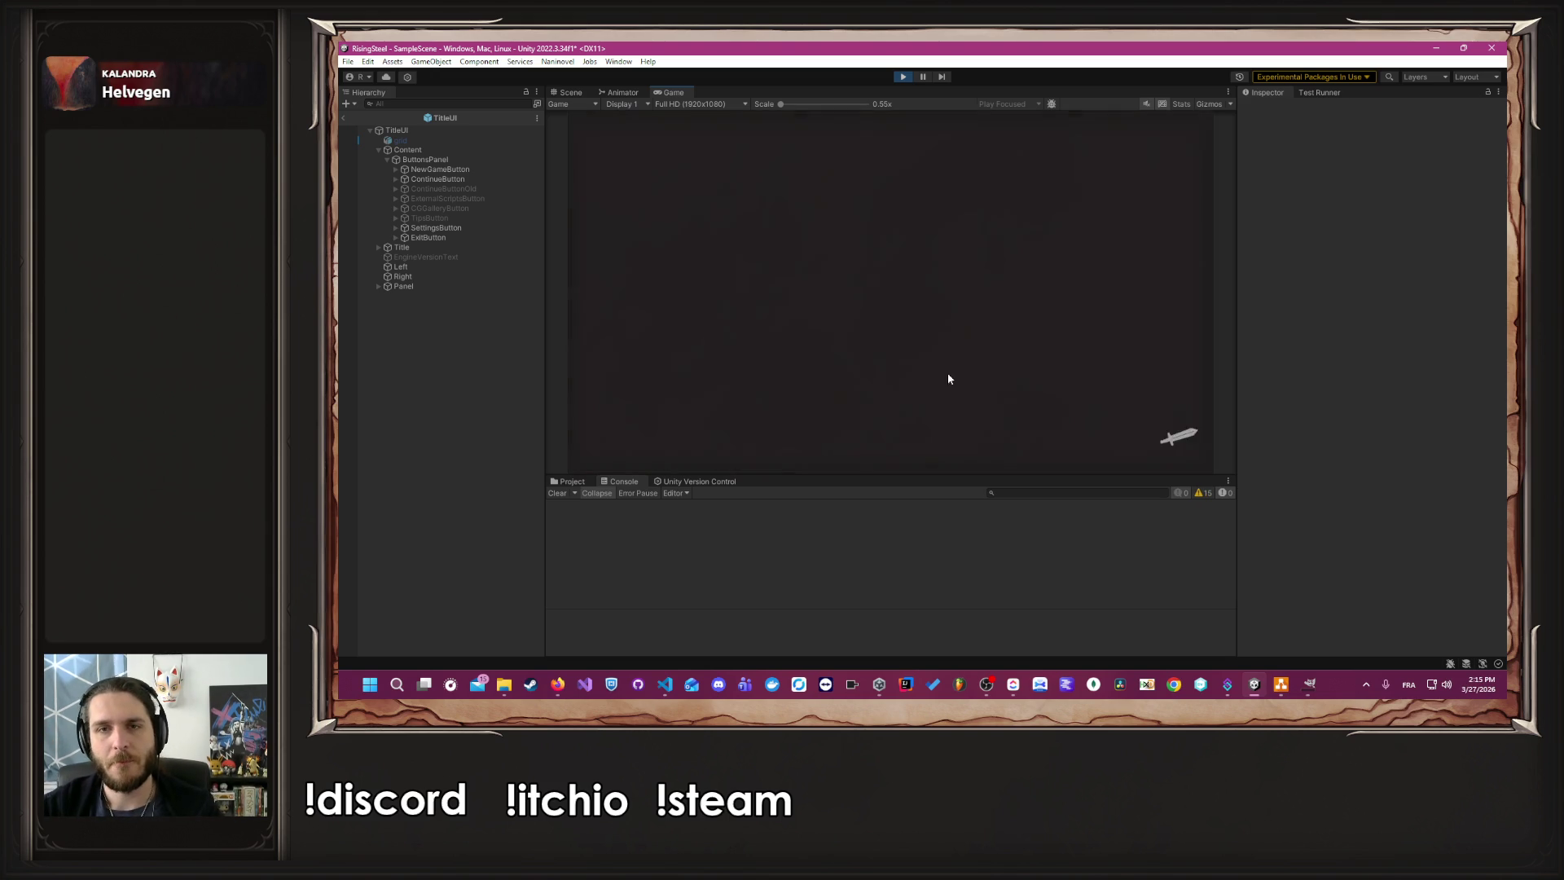
pyautogui.moveTo(949, 475); pyautogui.dragTo(949, 509)
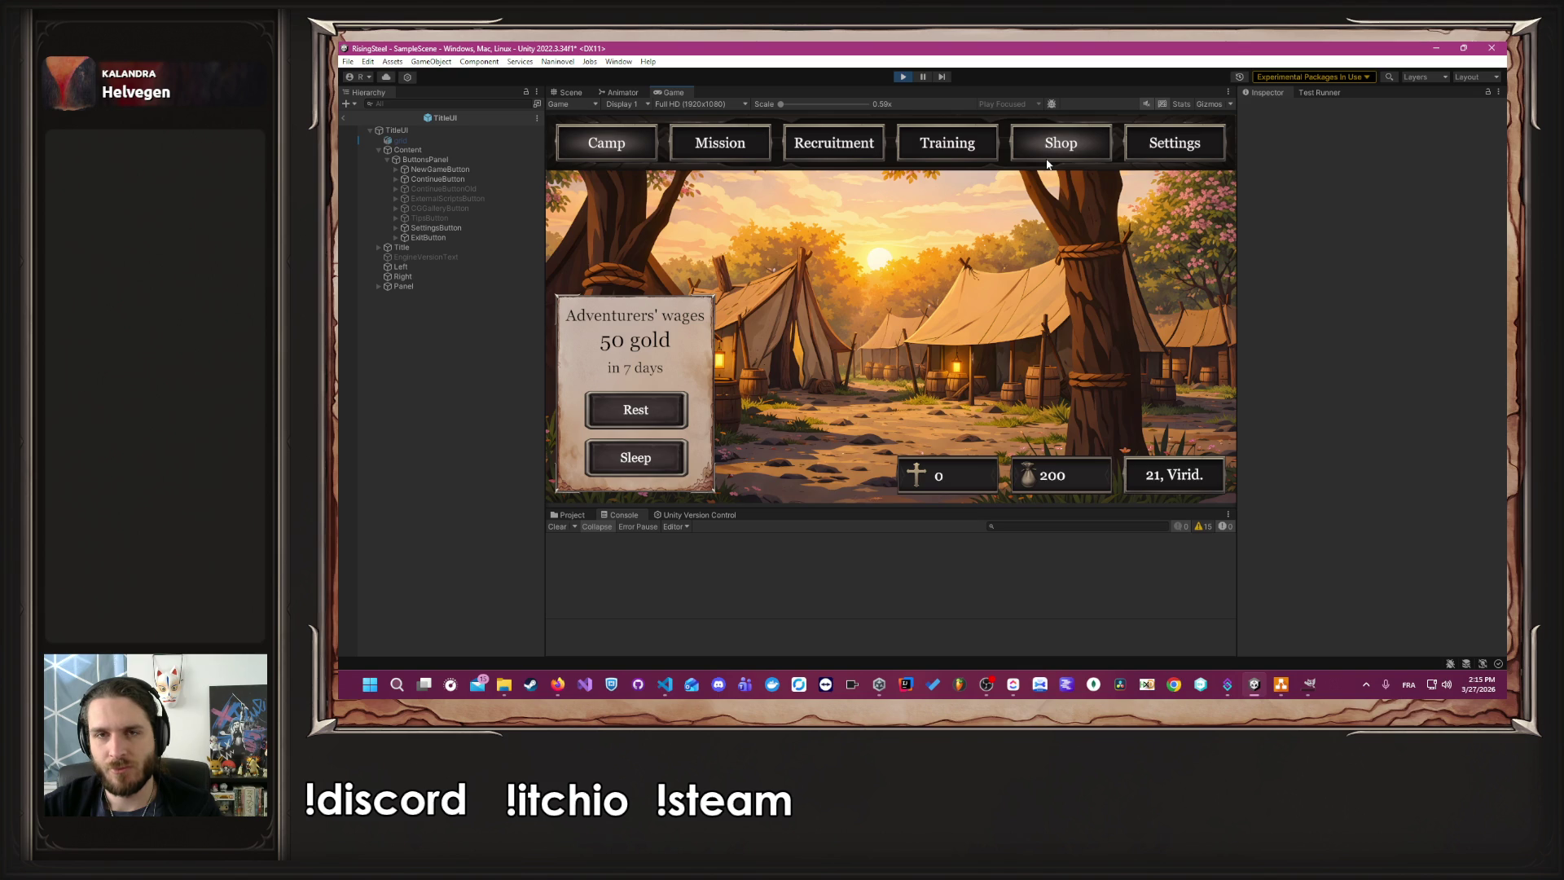
# Pick the Defense of the Black Bark Village mission and begin the fight.
pyautogui.click(727, 145)
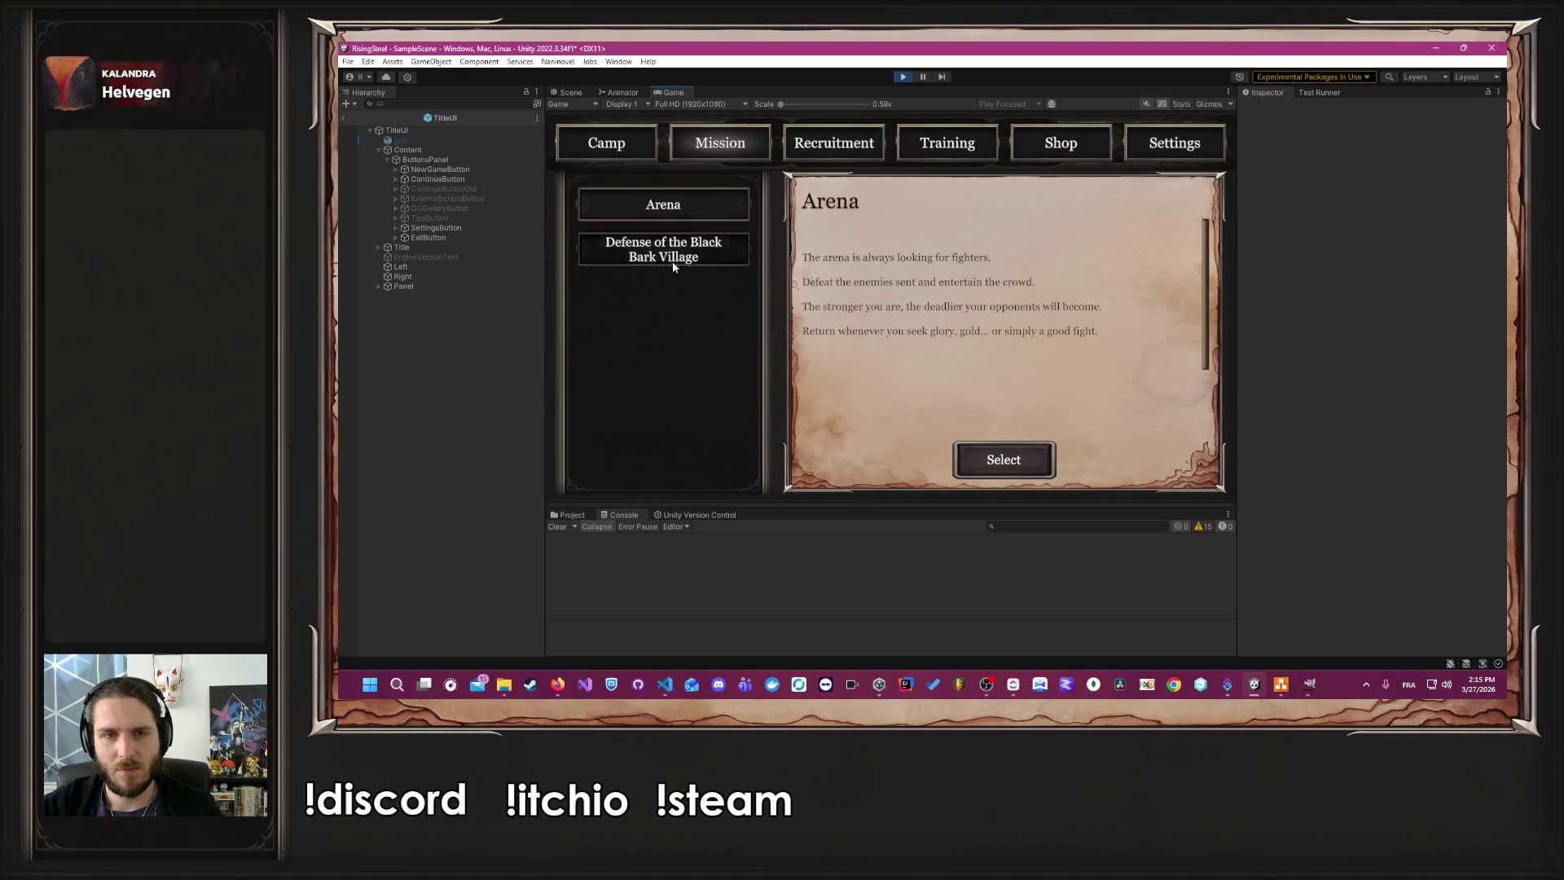
pyautogui.click(672, 262)
pyautogui.click(1033, 448)
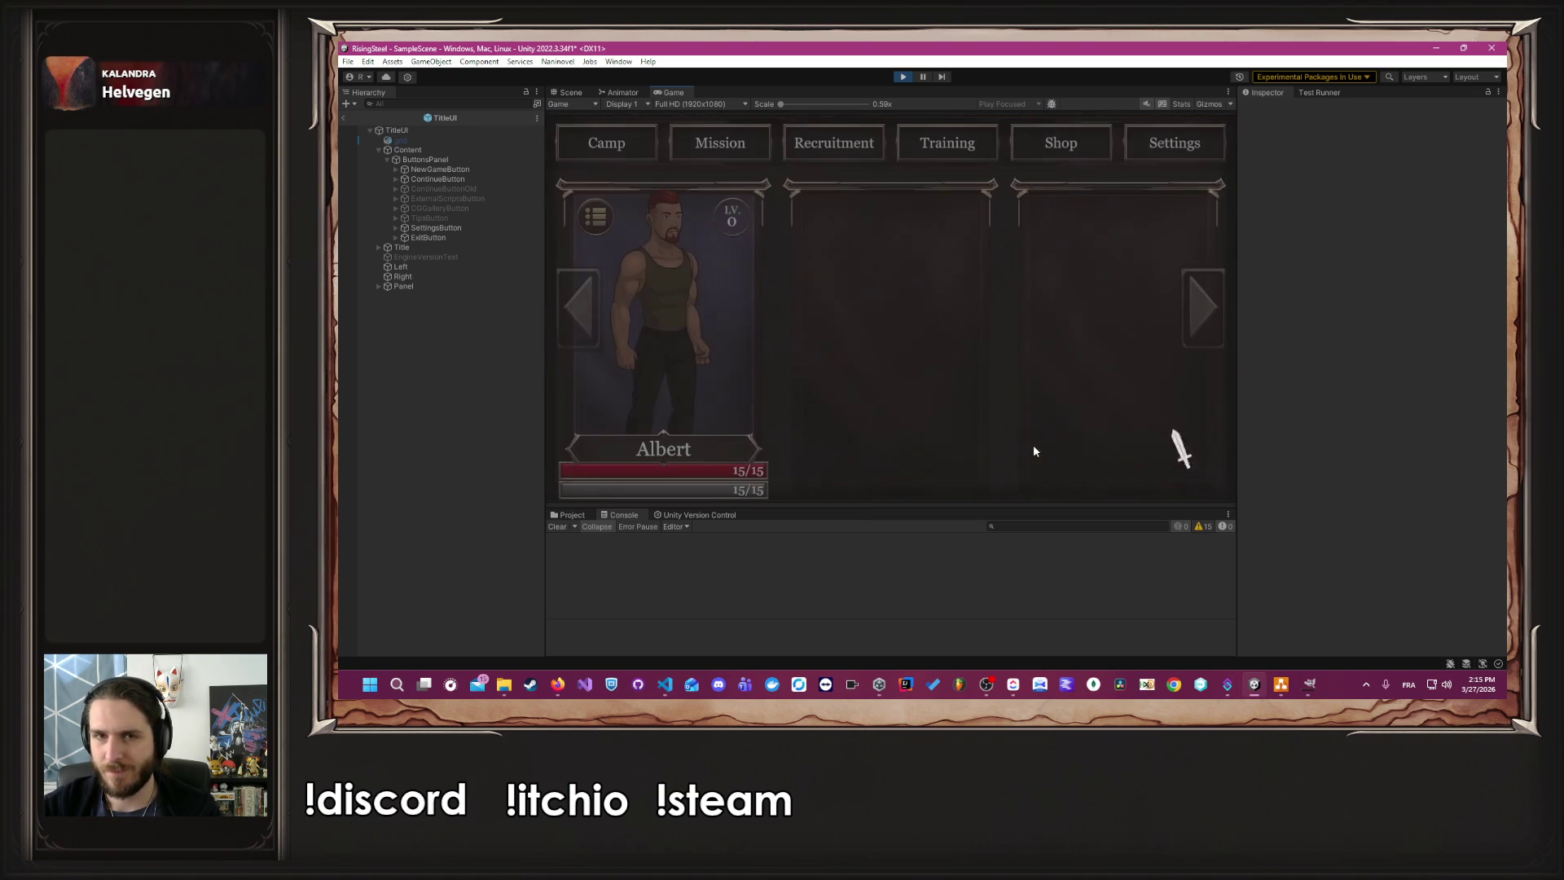
pyautogui.click(725, 356)
pyautogui.click(725, 356)
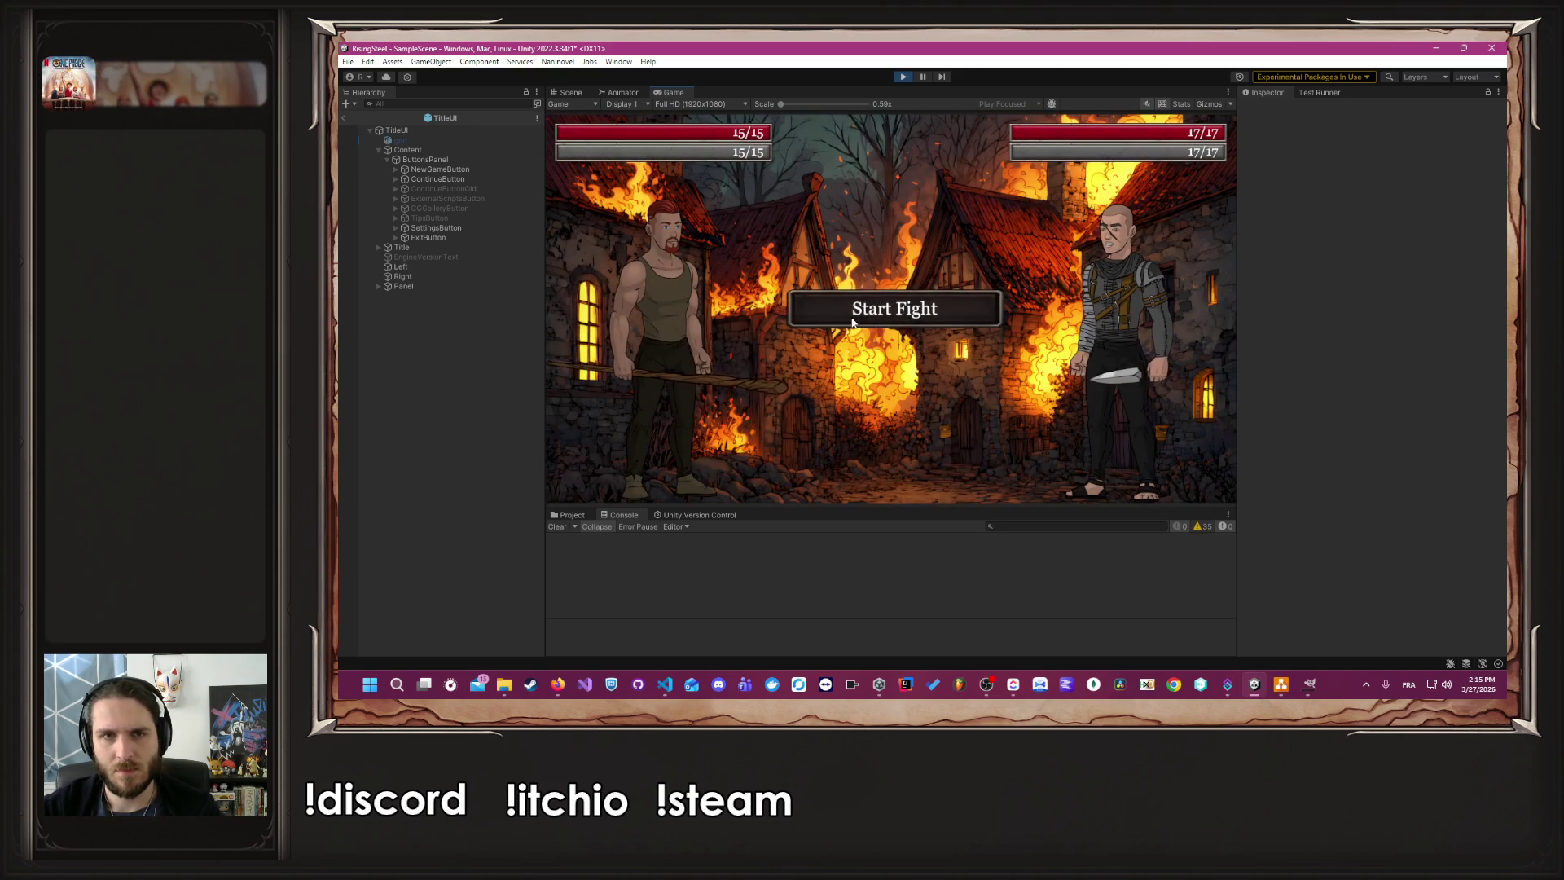
pyautogui.click(852, 324)
# Attack Bob until Albert is defeated, then show the NullReferenceException stack trace.
pyautogui.click(678, 344)
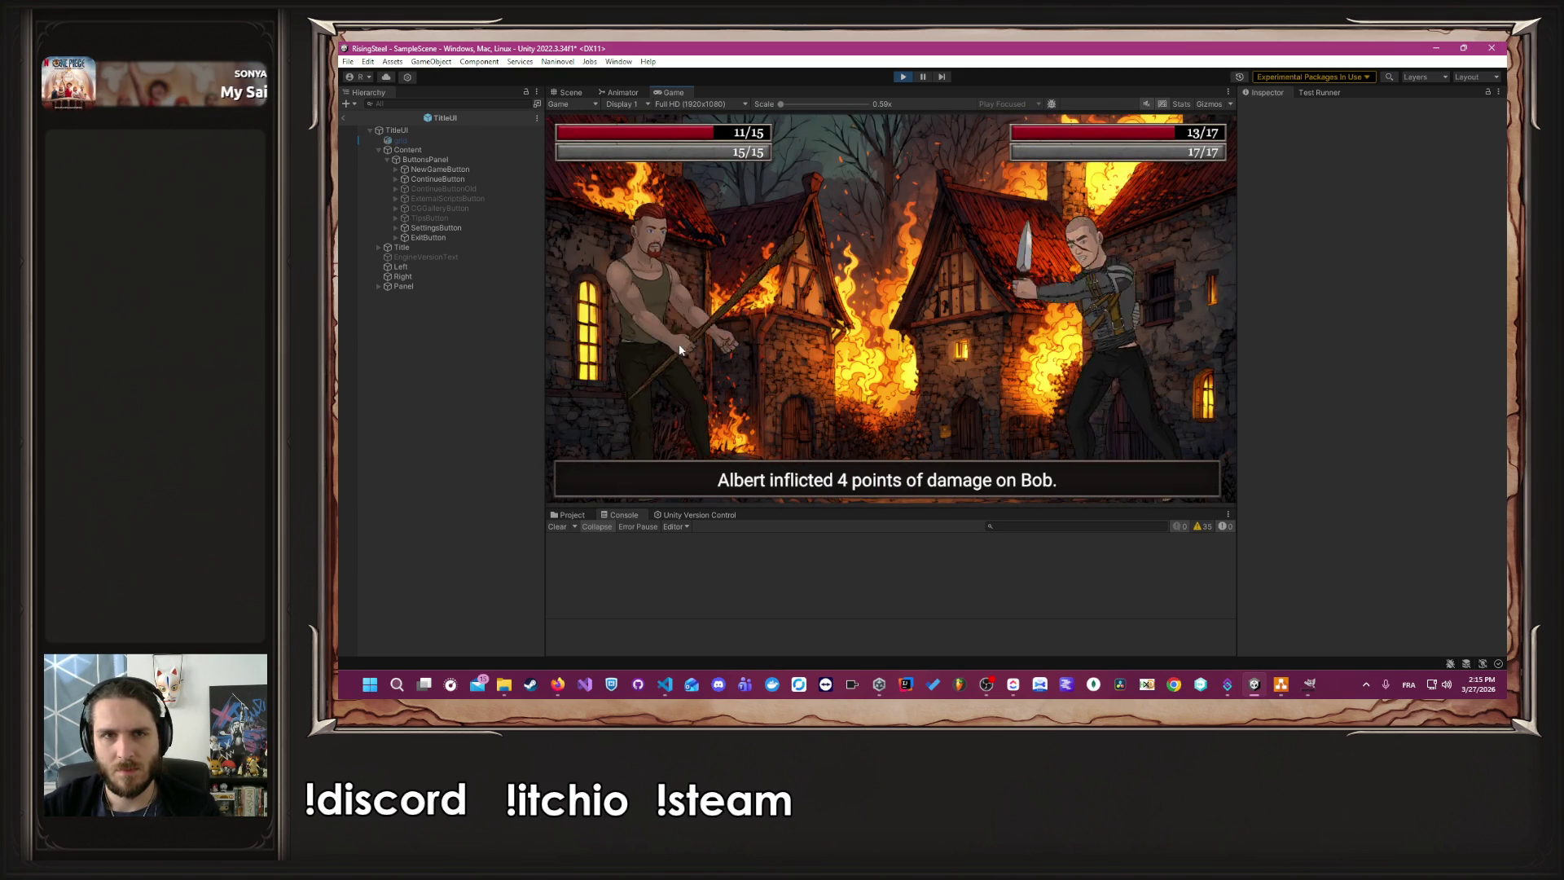
pyautogui.click(678, 344)
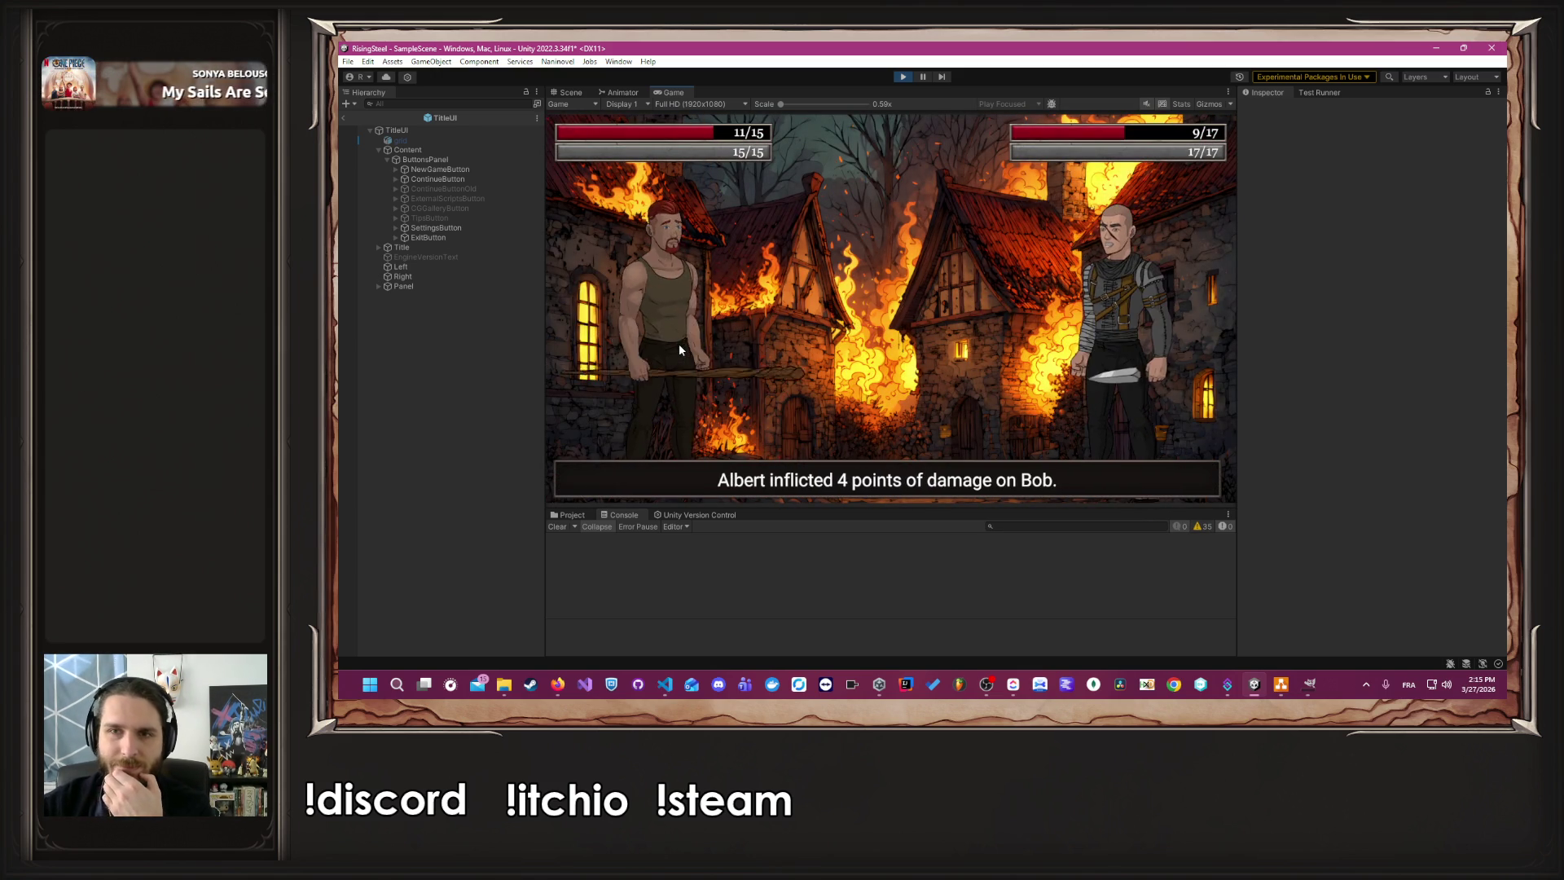
pyautogui.click(677, 344)
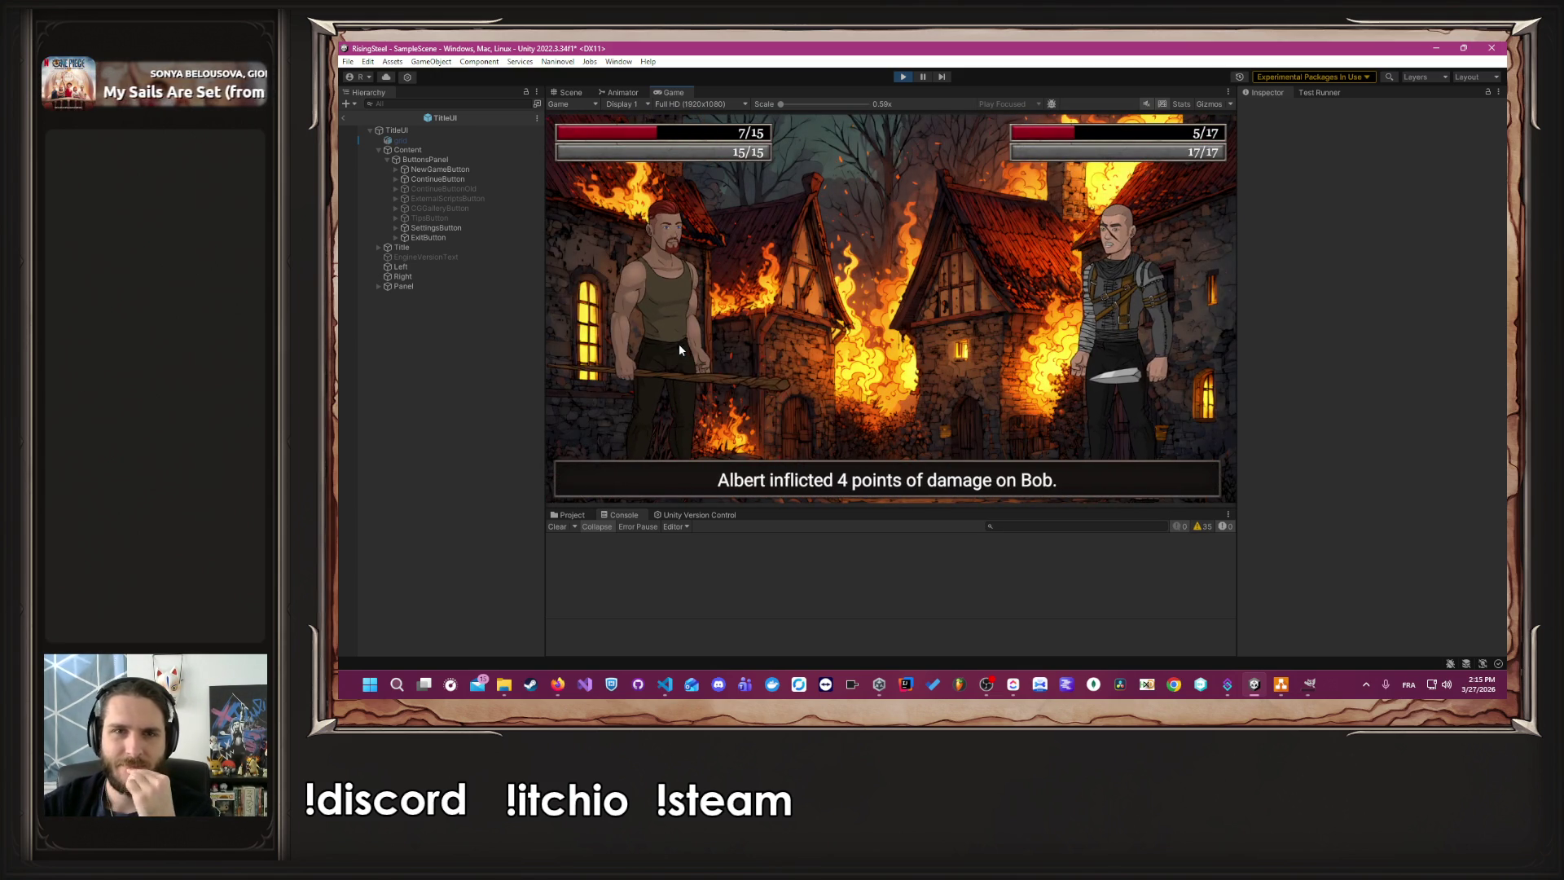
pyautogui.click(680, 347)
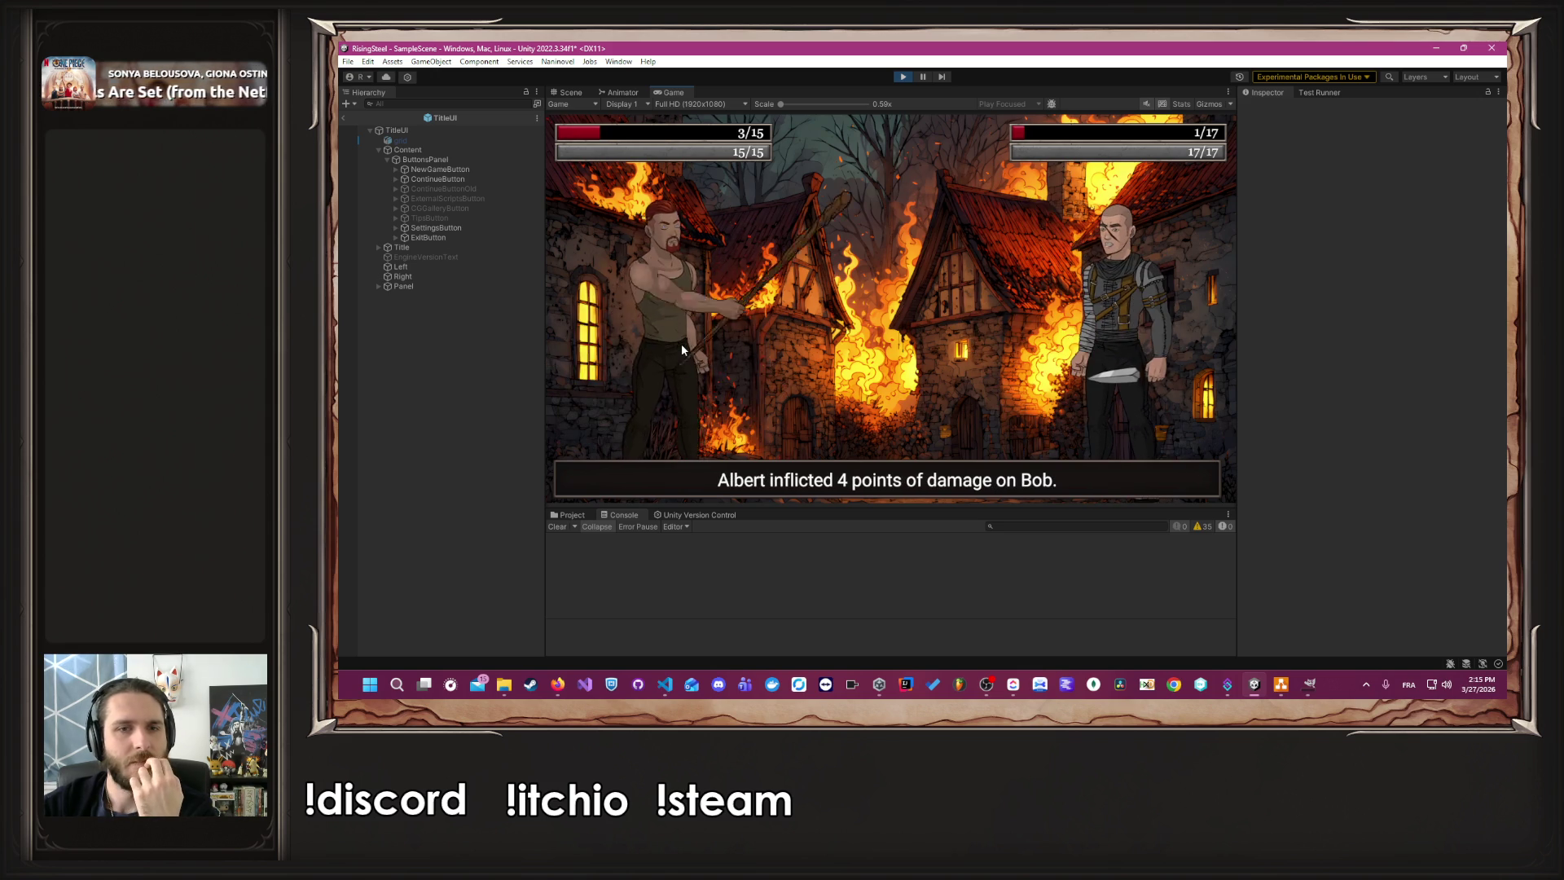
pyautogui.click(681, 346)
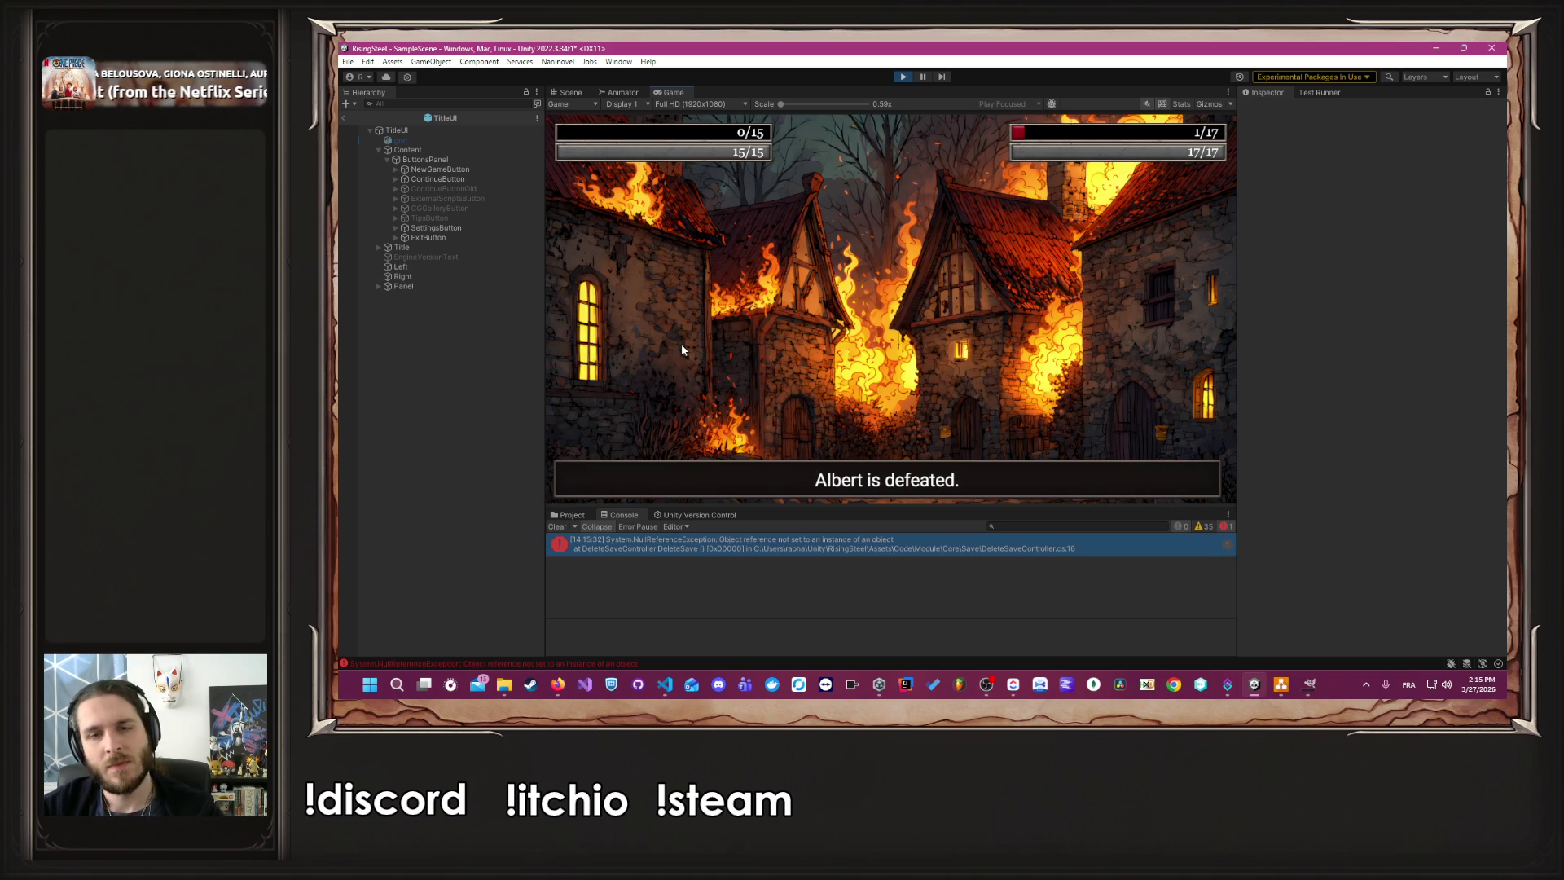
pyautogui.click(825, 550)
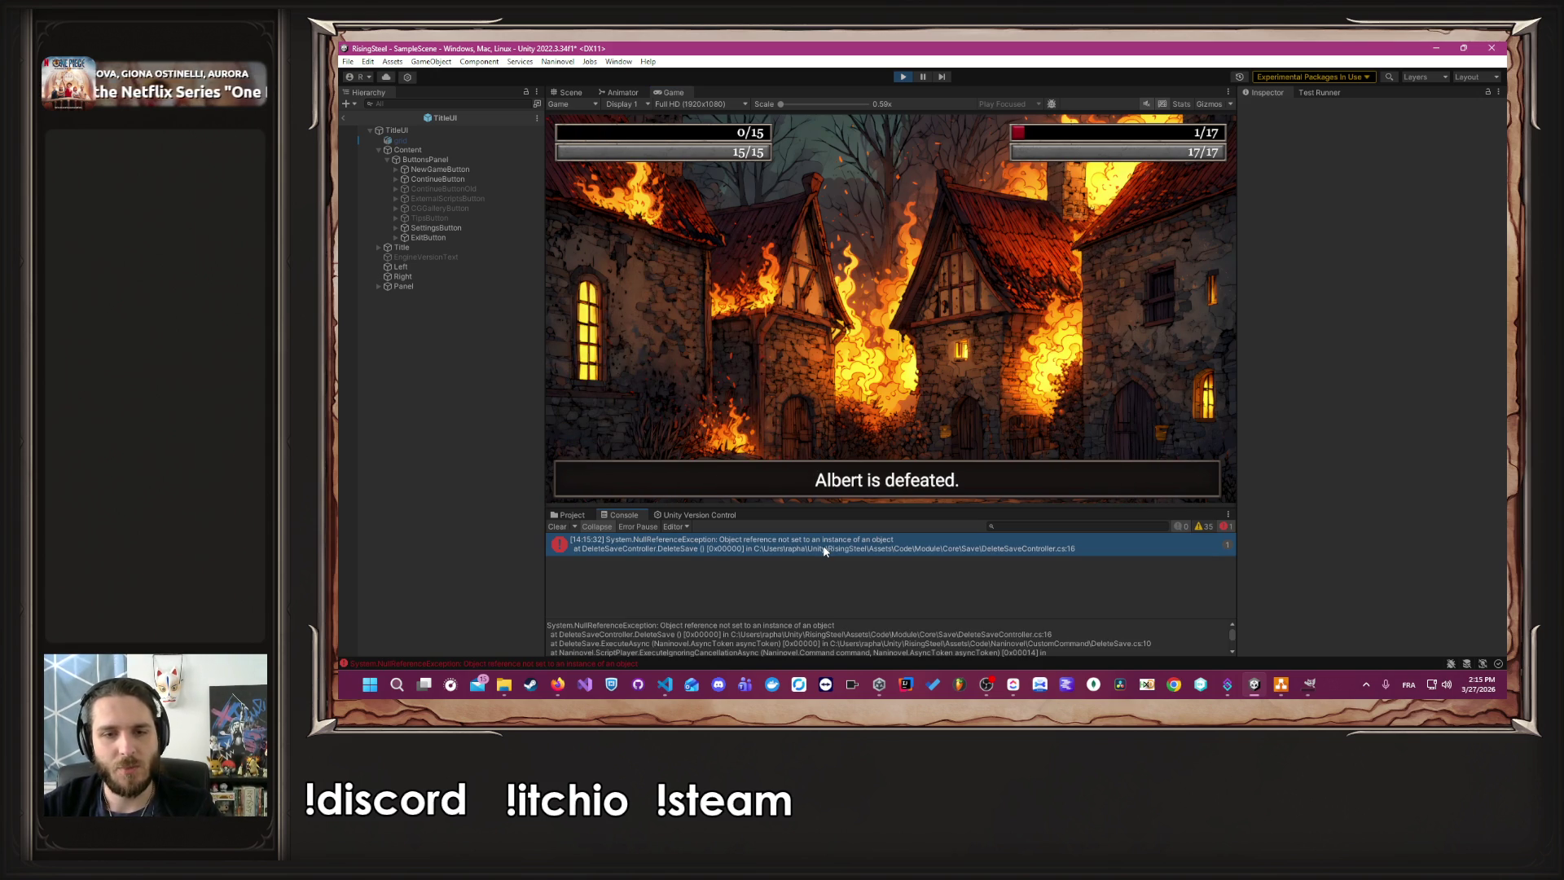
# Open UniTaskScheduler.cs at the logged exception and scroll up to its exception-handling fields.
pyautogui.doubleClick(824, 550)
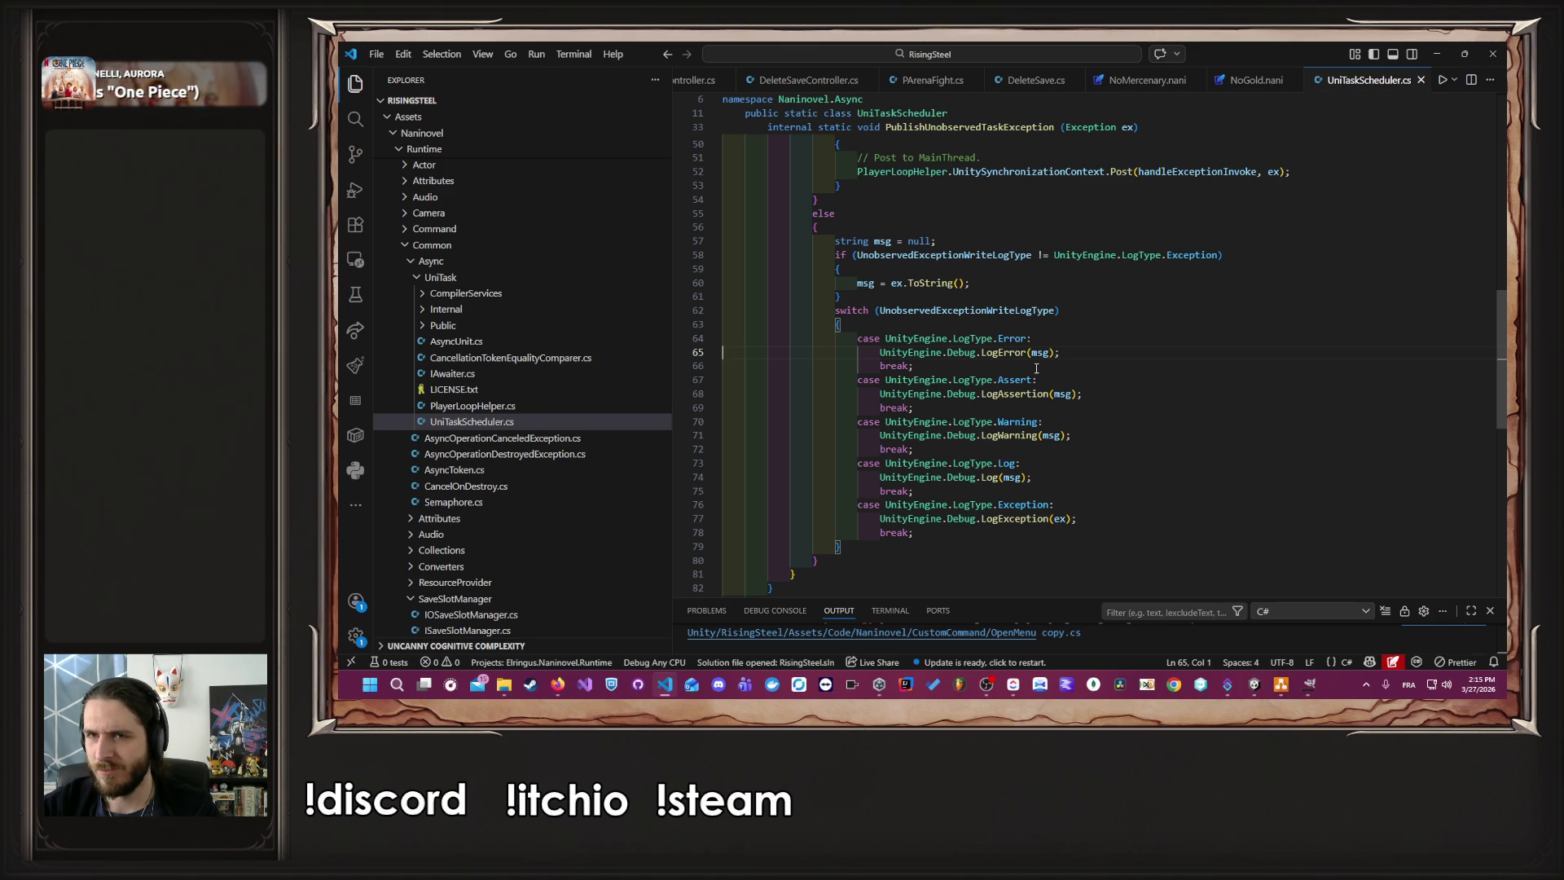
pyautogui.click(567, 692)
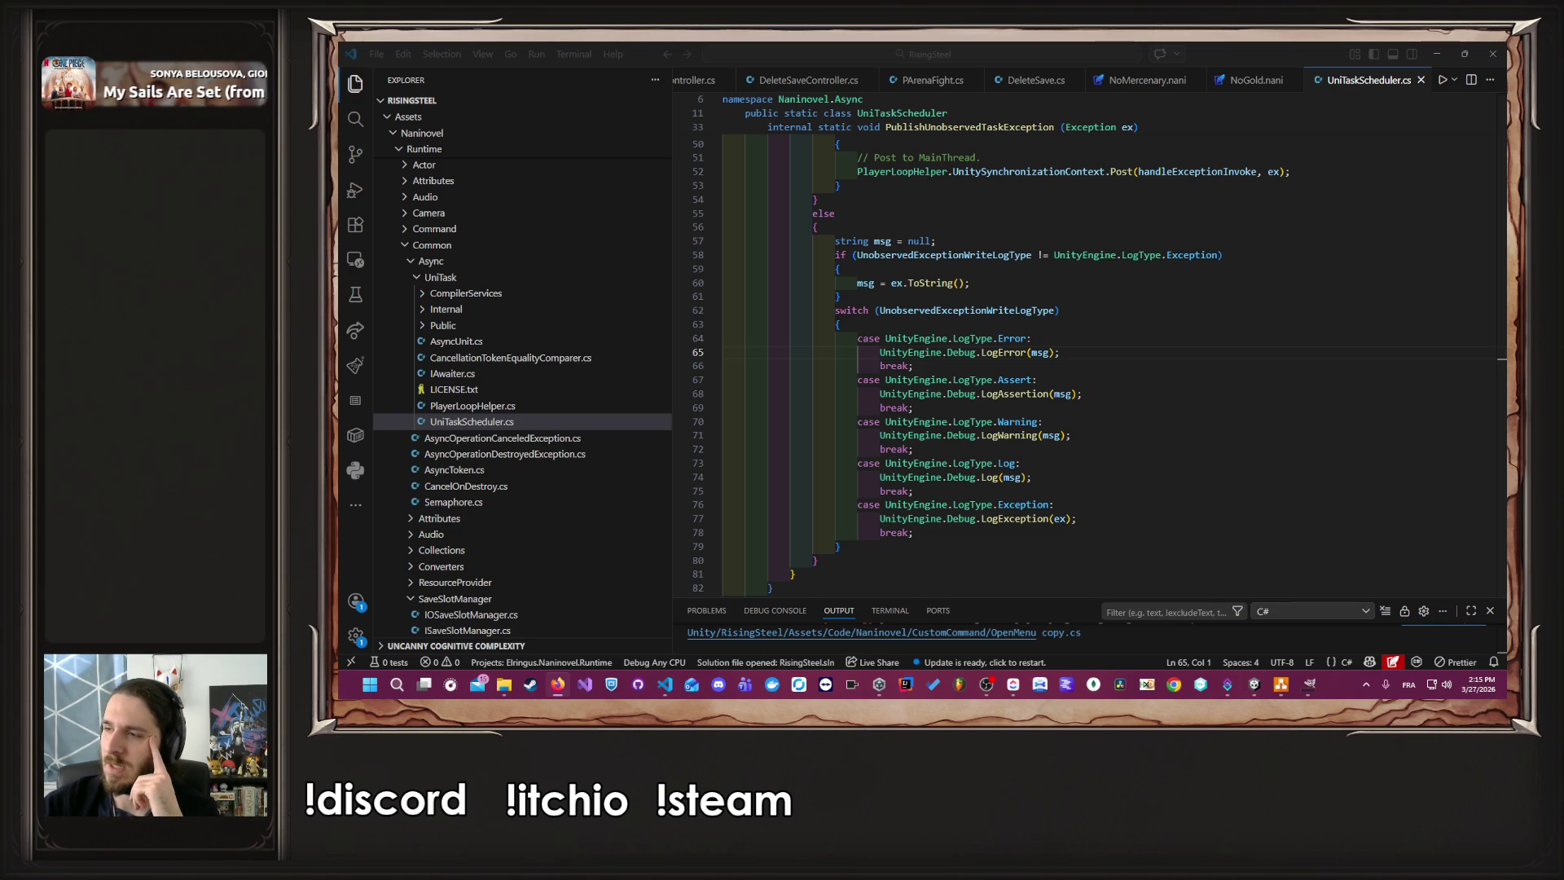
pyautogui.hotkey('alt', 'Tab')
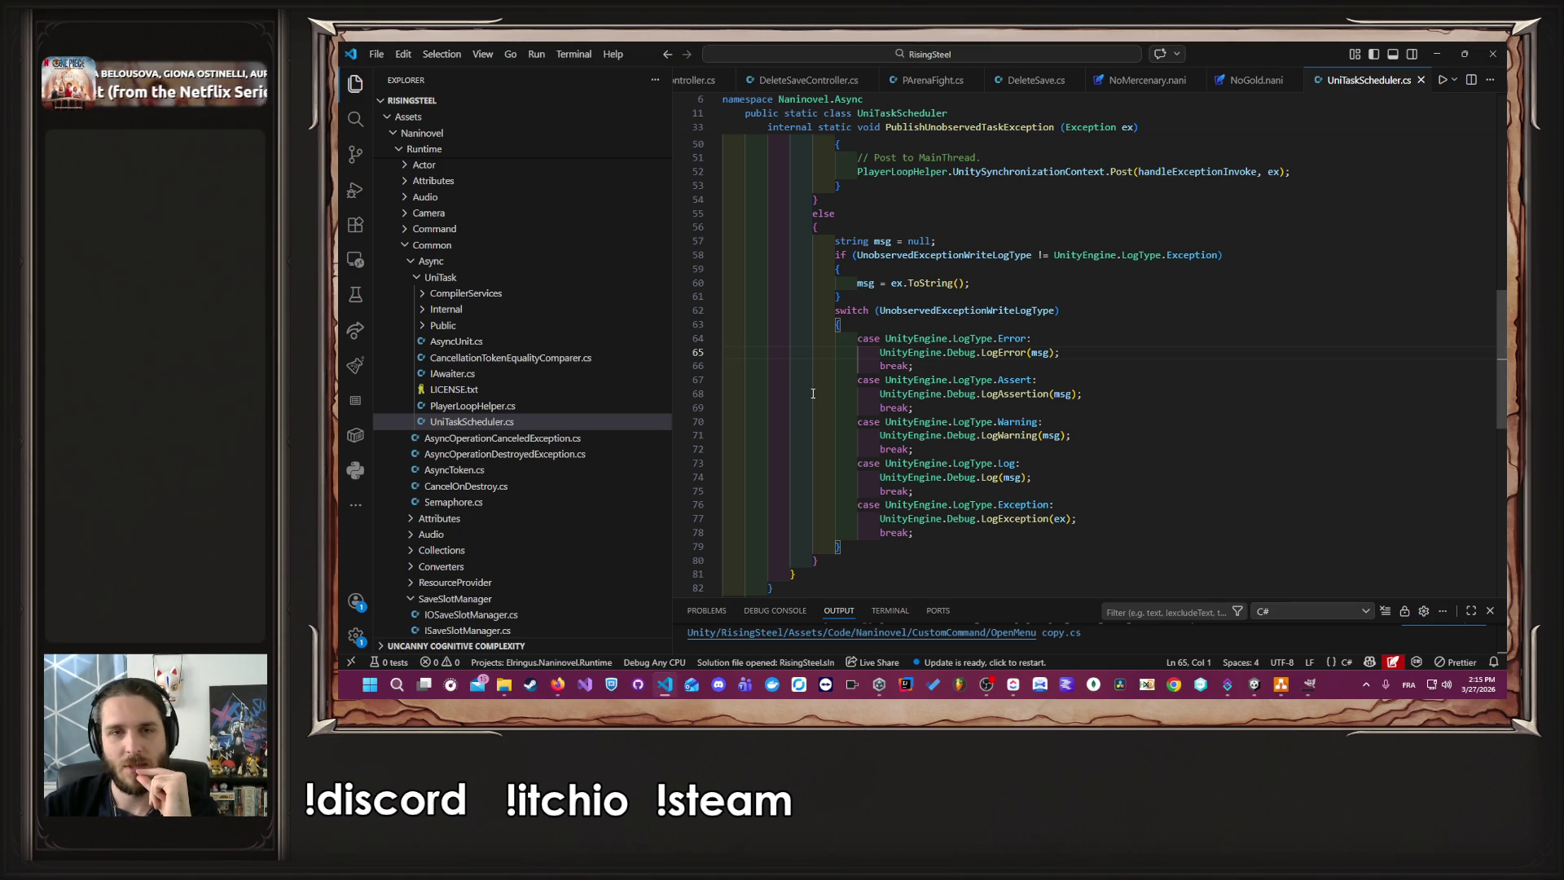
pyautogui.scroll(10, 812, 393)
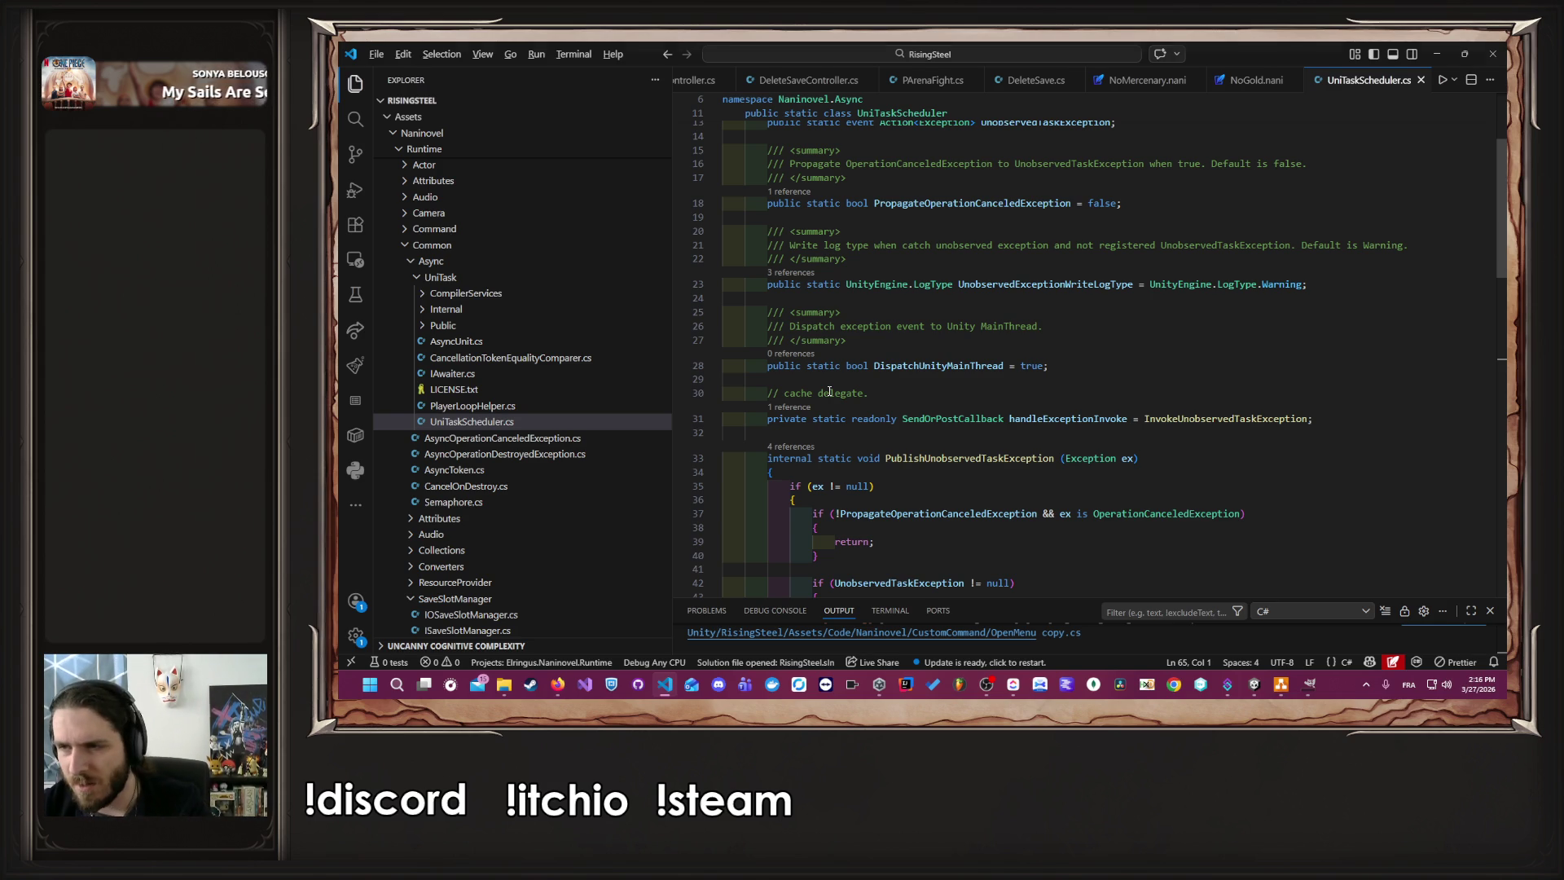
pyautogui.hotkey('alt', 'Tab')
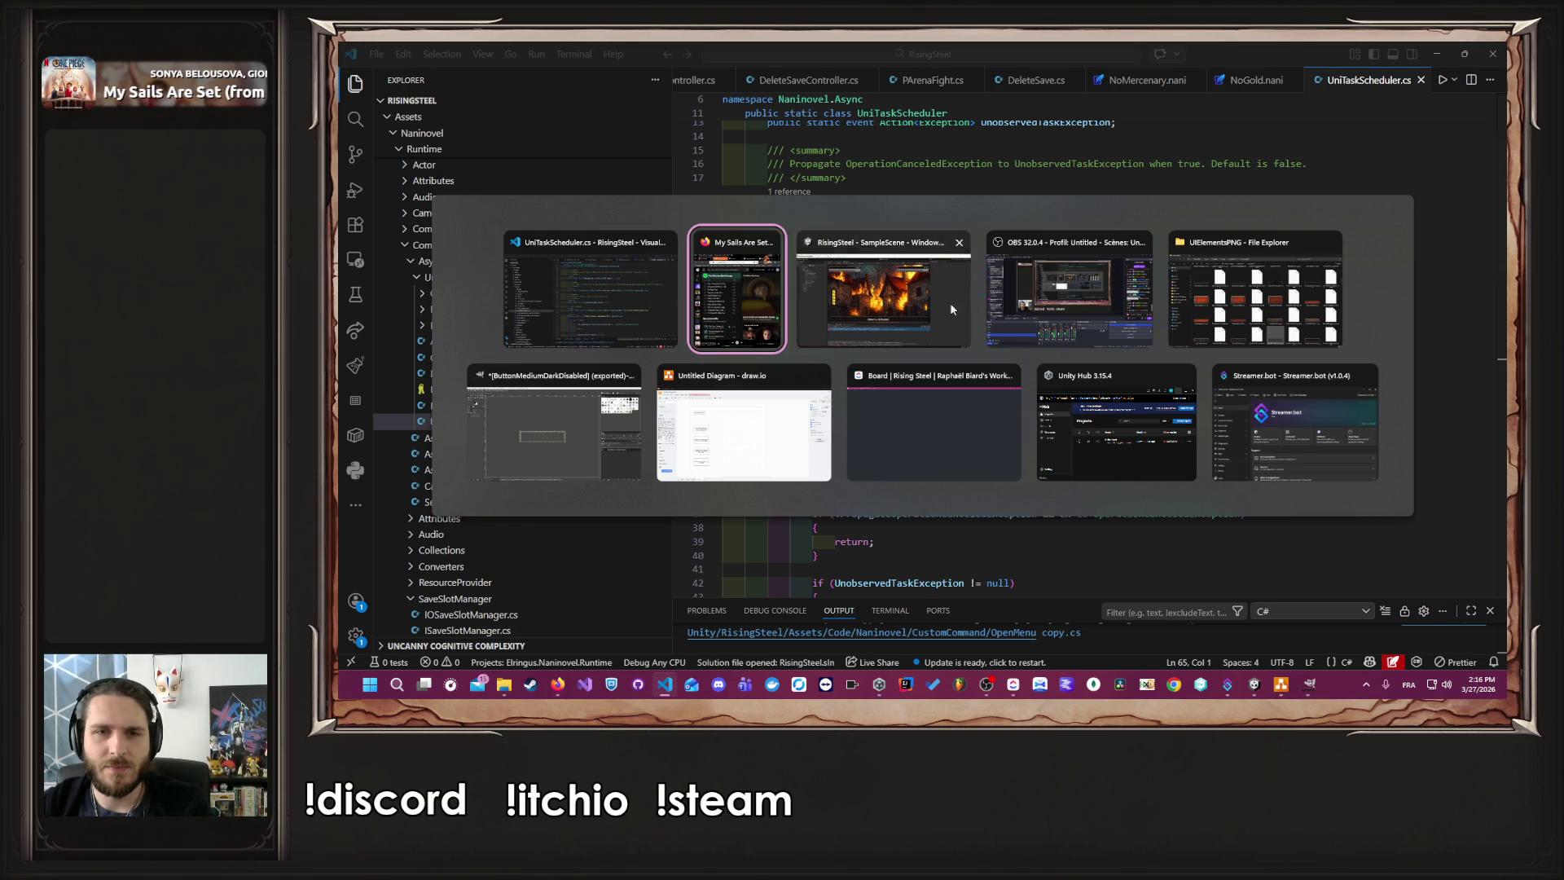
# Enlarge the Console's stack-trace pane and select the whole trace.
pyautogui.click(868, 320)
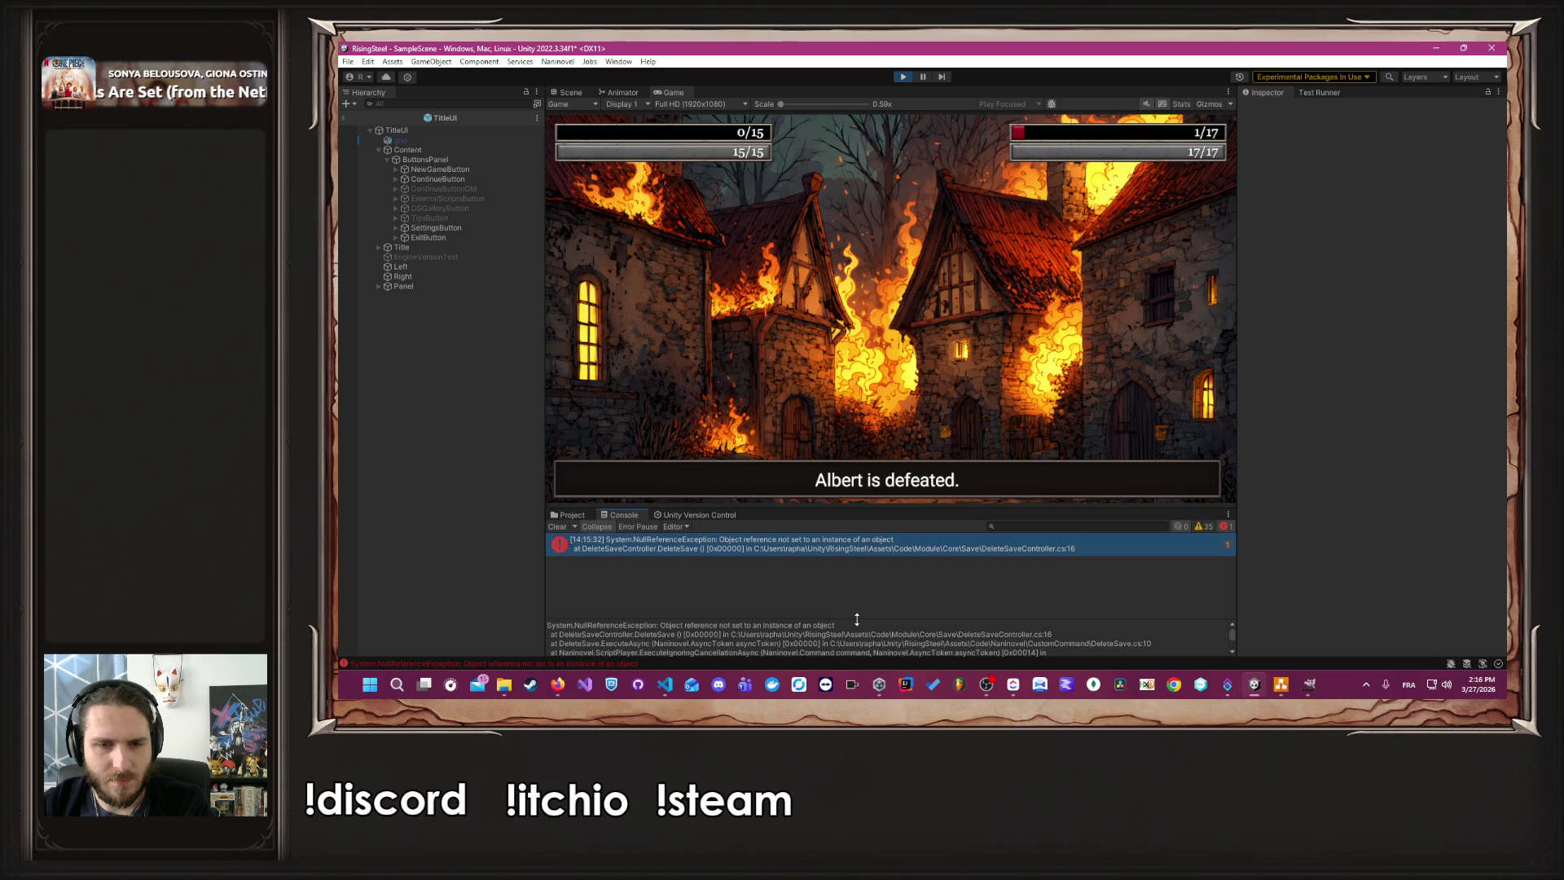
pyautogui.moveTo(859, 620); pyautogui.dragTo(860, 579)
pyautogui.click(874, 600)
pyautogui.hotkey('ctrl', 'a')
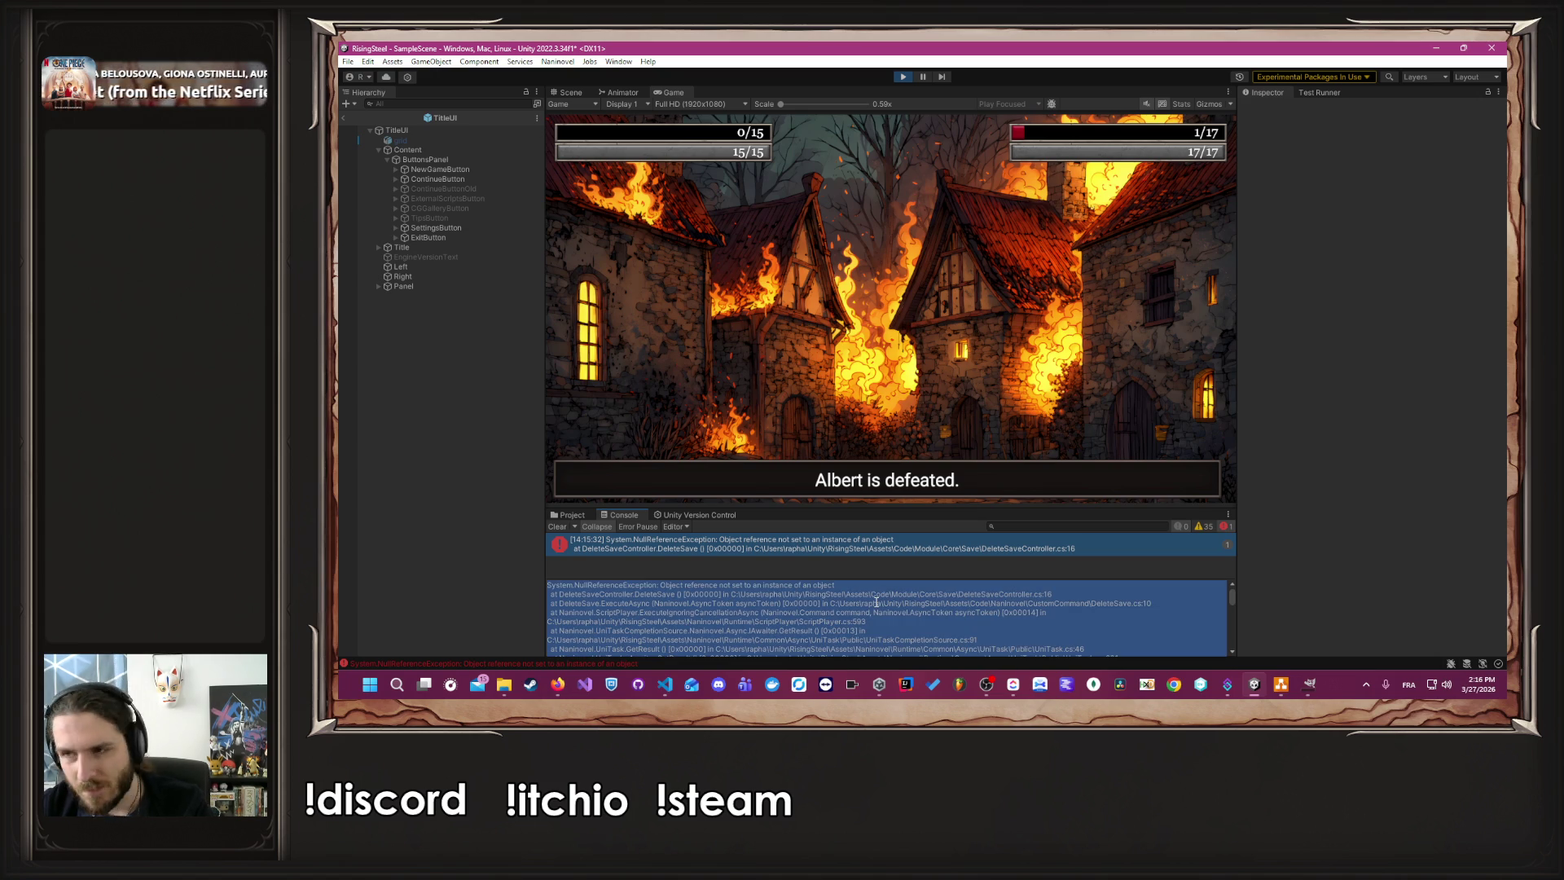
pyautogui.click(557, 684)
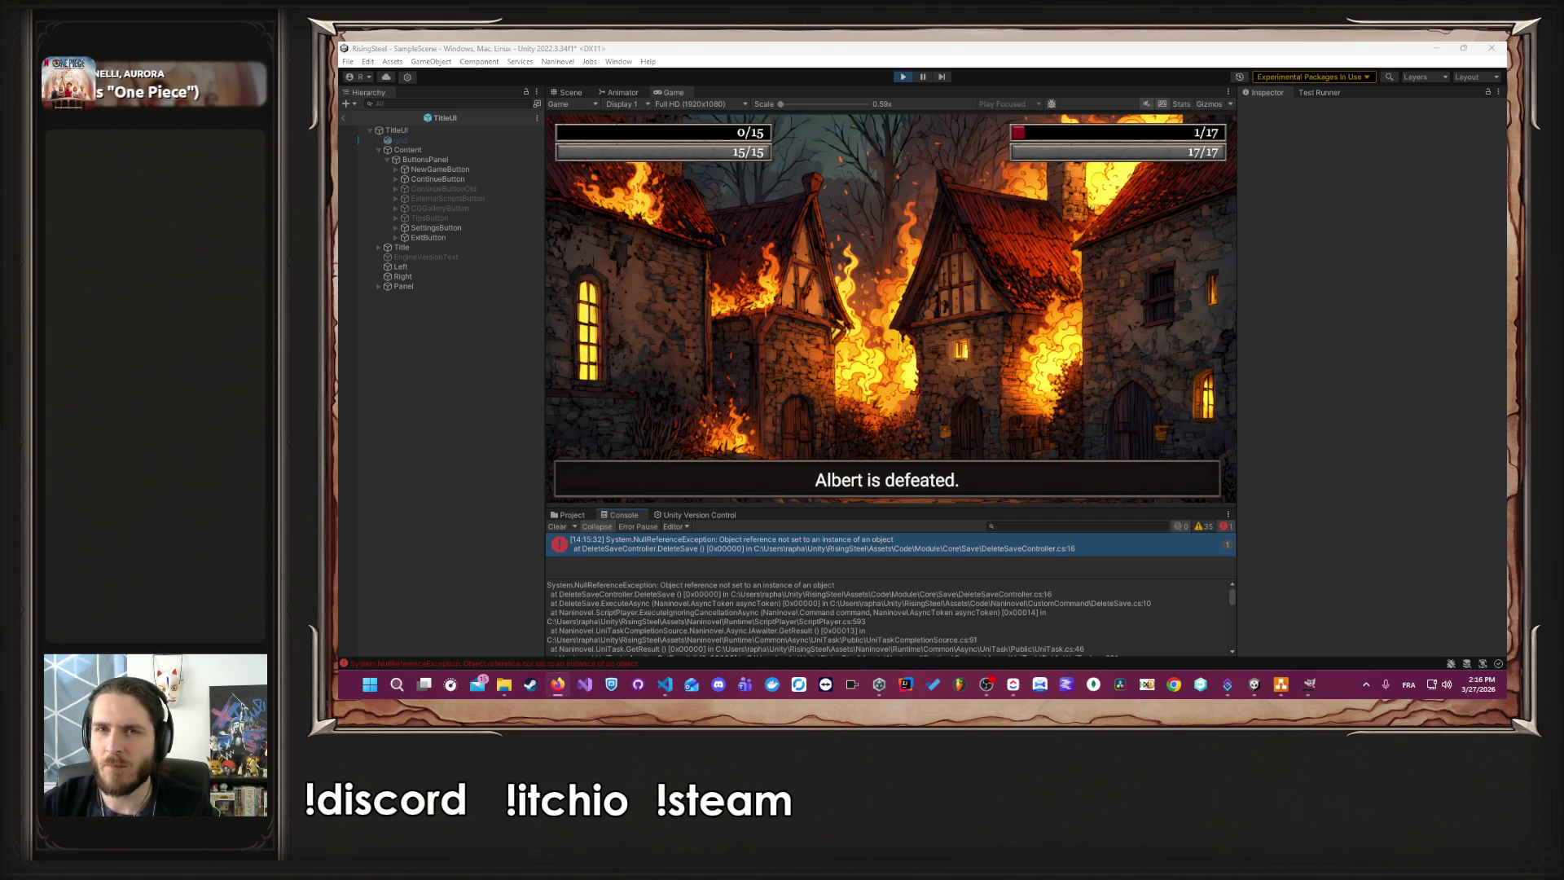
# Stop play mode and return to VS Code.
pyautogui.click(903, 81)
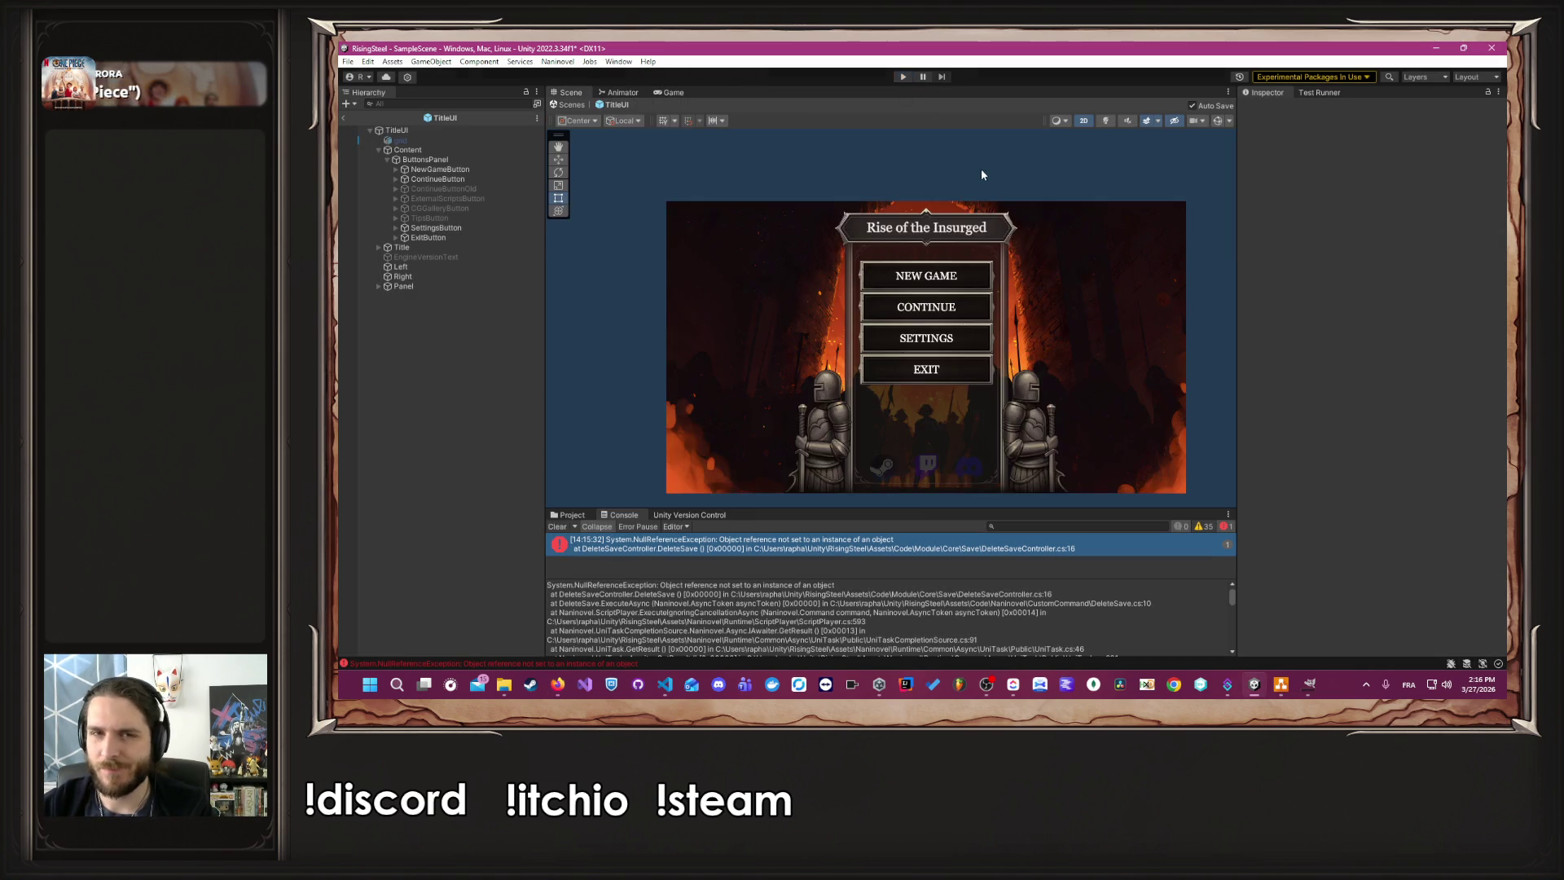
pyautogui.hotkey('alt', 'Tab')
pyautogui.hotkey('alt', 'Tab')
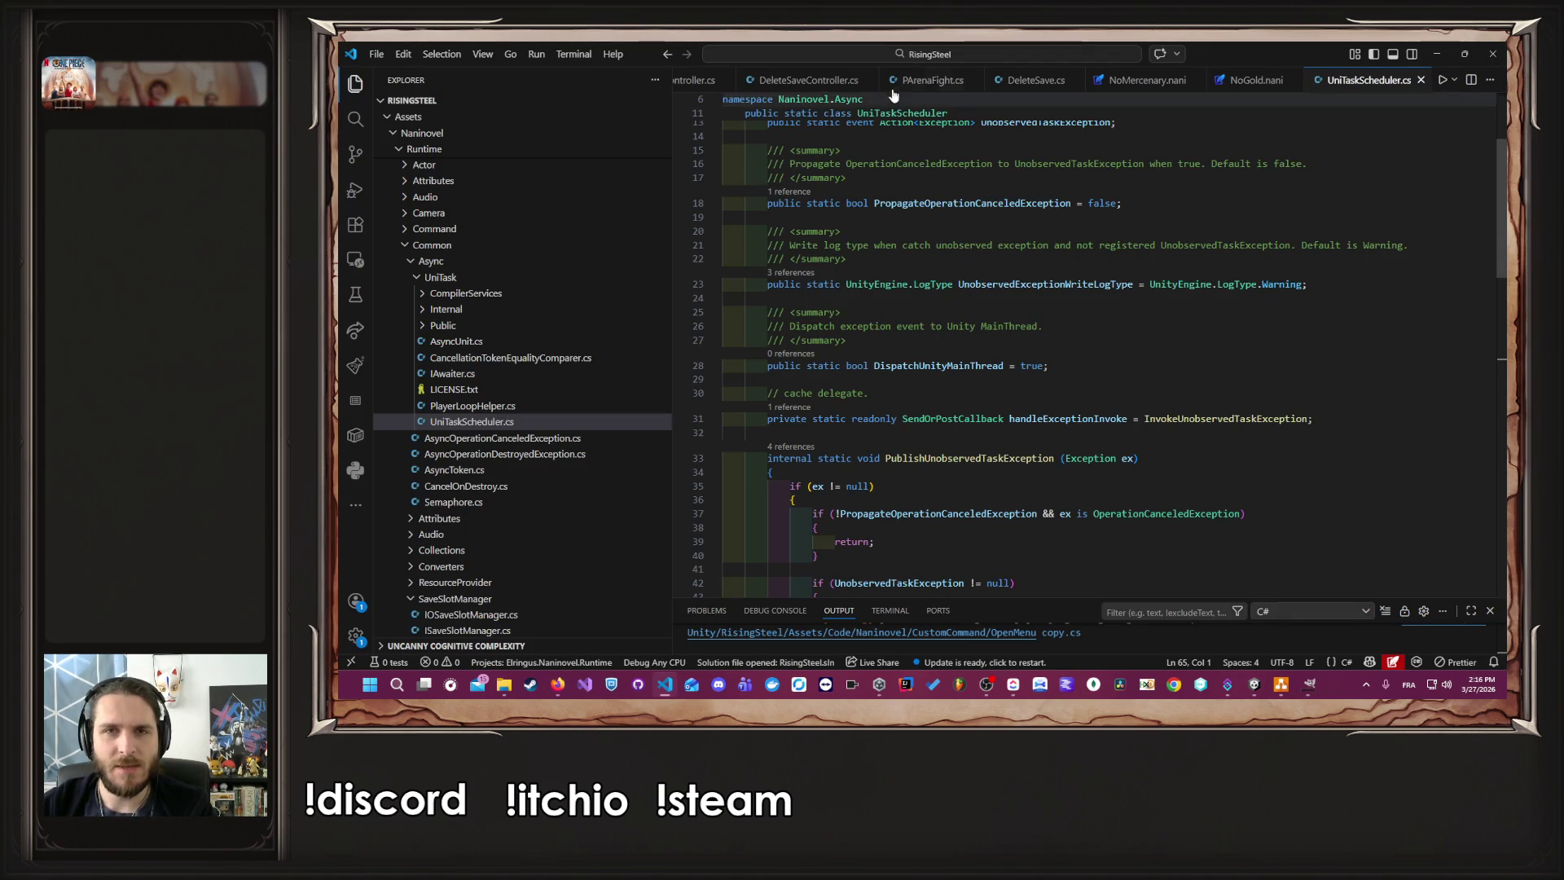
pyautogui.click(1043, 80)
pyautogui.scroll(2, 935, 82)
# In DeleteSaveController.cs, initialise the _instance field with '= this;' and save.
pyautogui.click(935, 86)
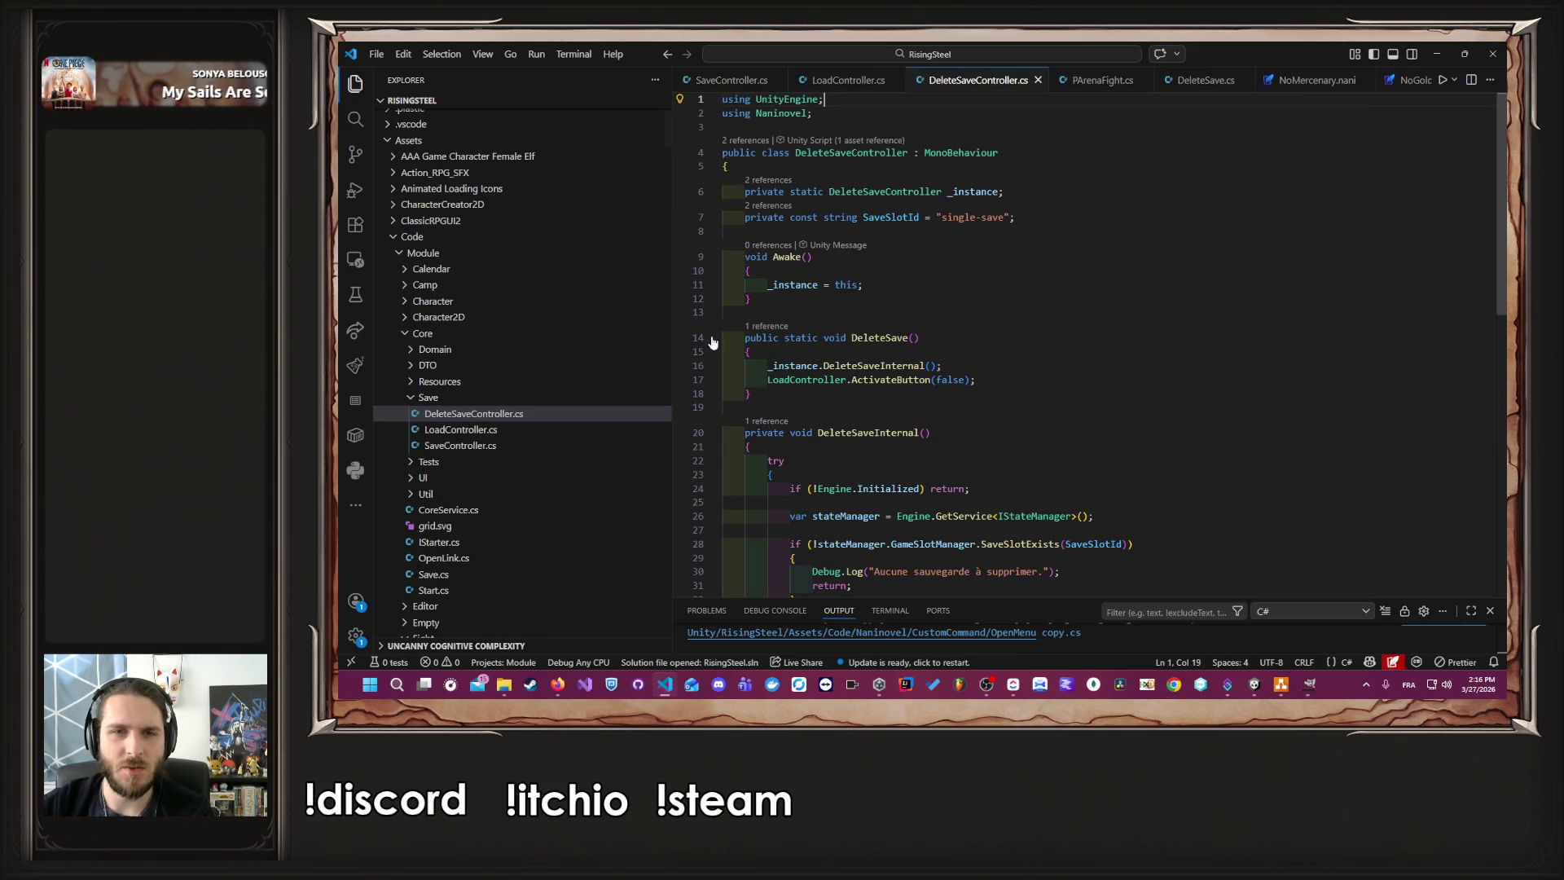
pyautogui.click(826, 312)
pyautogui.moveTo(826, 311); pyautogui.dragTo(689, 237)
pyautogui.press('Delete')
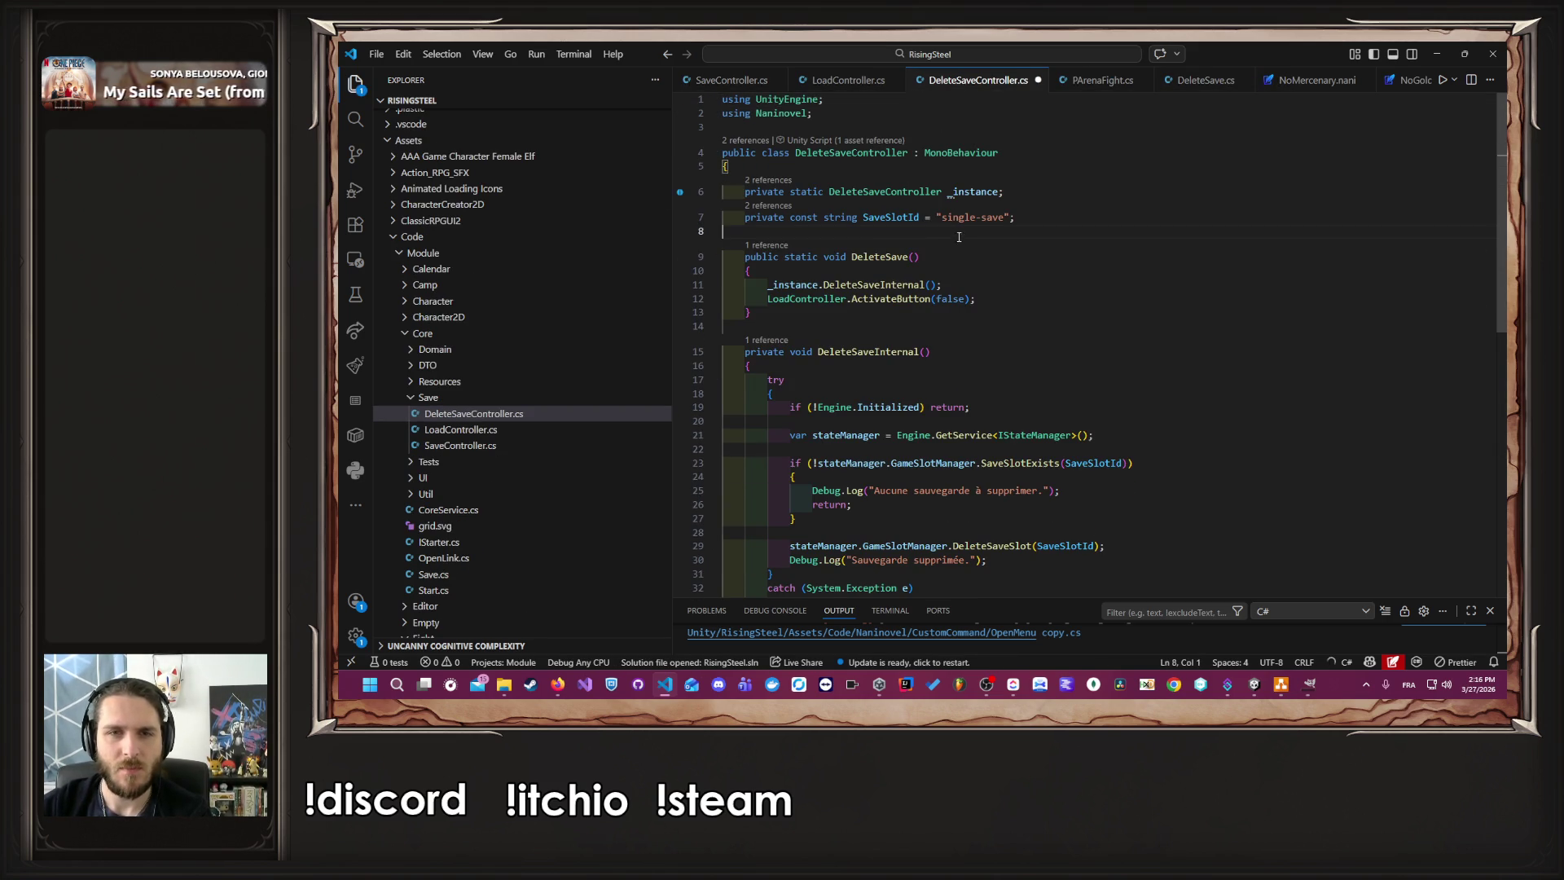
pyautogui.hotkey('ctrl', 'z')
pyautogui.hotkey('ctrl', 'z')
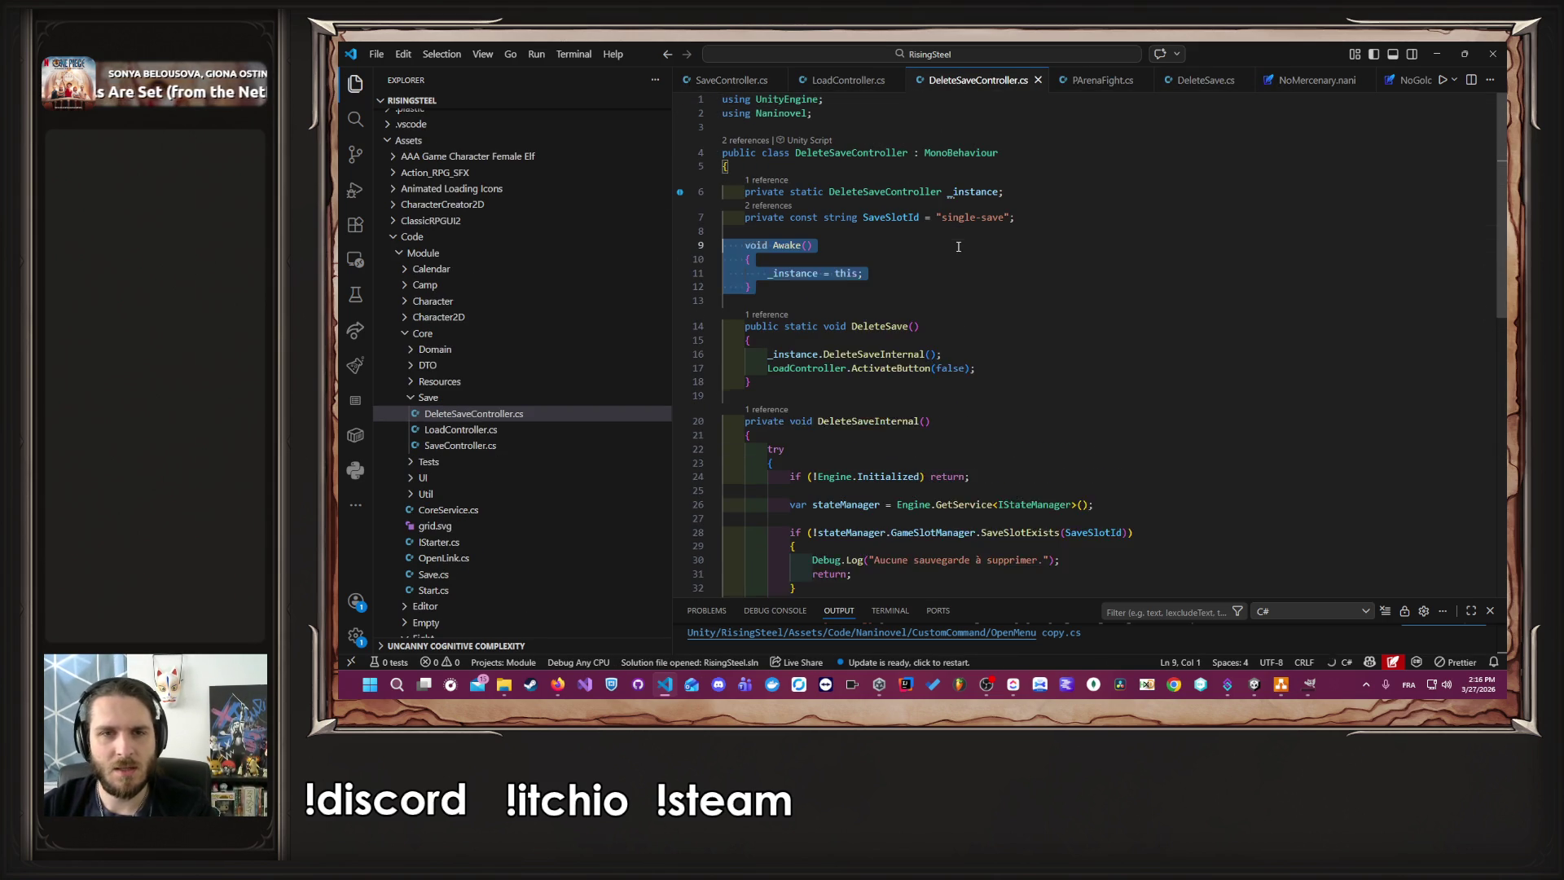
pyautogui.click(827, 289)
pyautogui.moveTo(825, 288); pyautogui.dragTo(882, 289)
pyautogui.click(1010, 190)
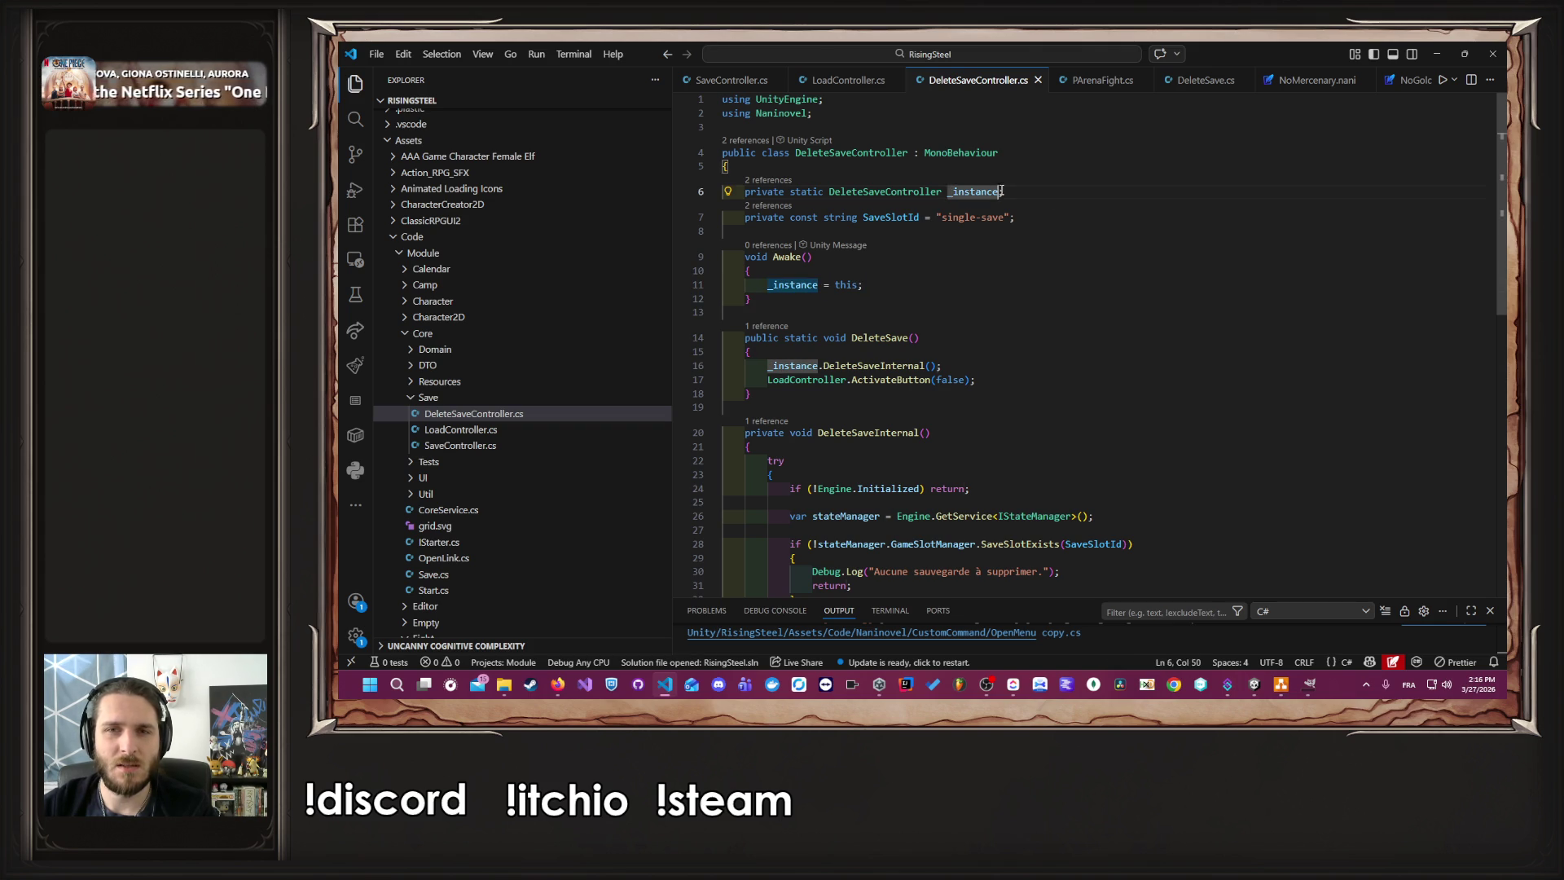
pyautogui.press('BackSpace')
pyautogui.write('= this;')
pyautogui.hotkey('ctrl', 's')
# Try '= new' instead, then revert _instance to a plain declaration and save.
pyautogui.doubleClick(1024, 191)
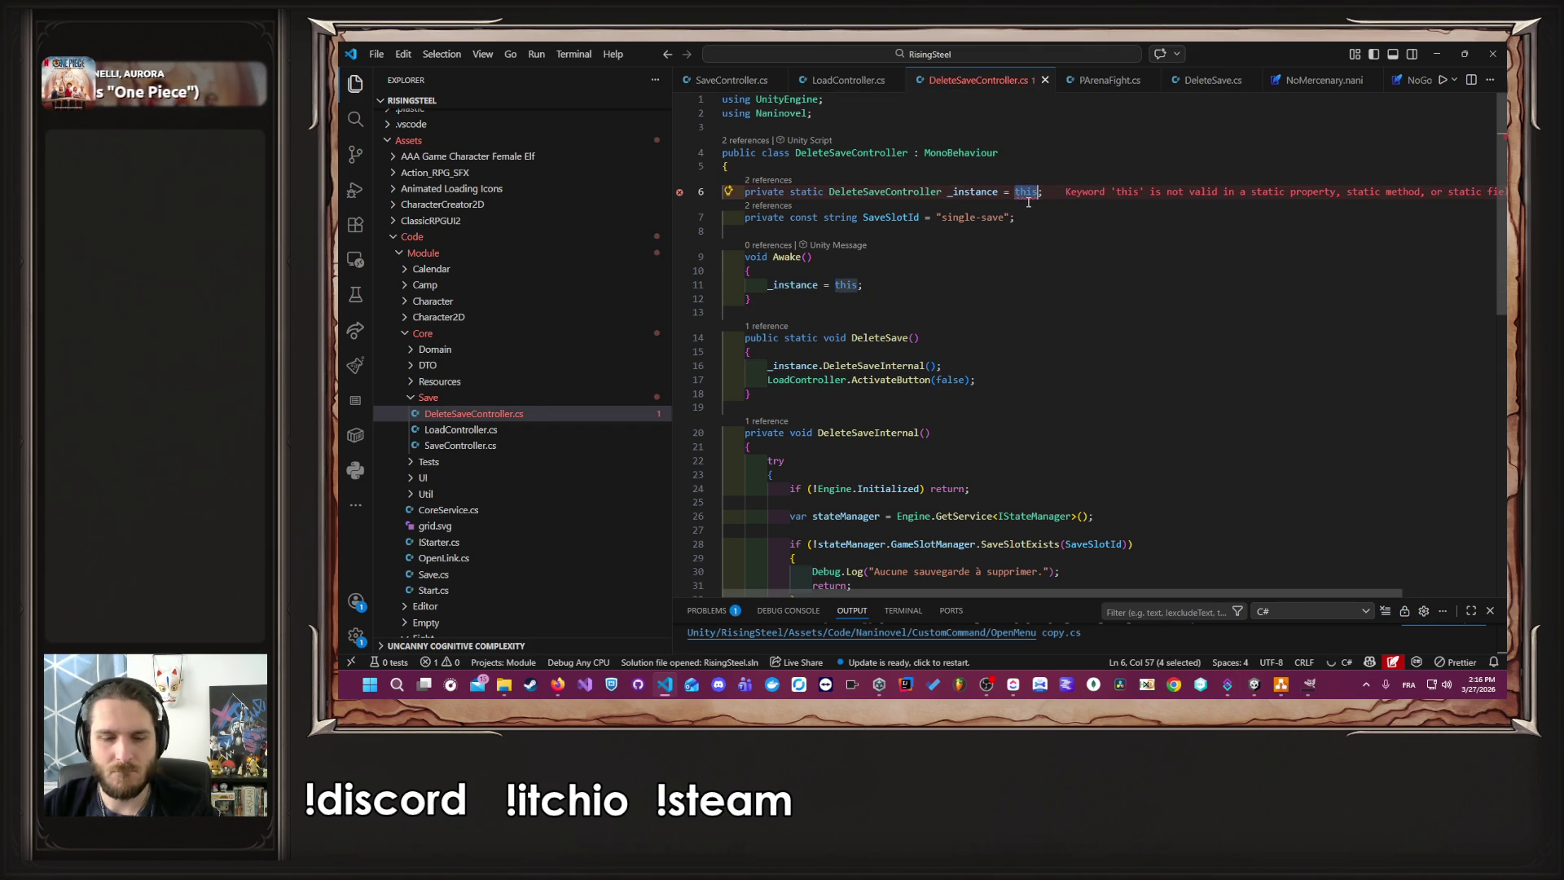
pyautogui.write('new')
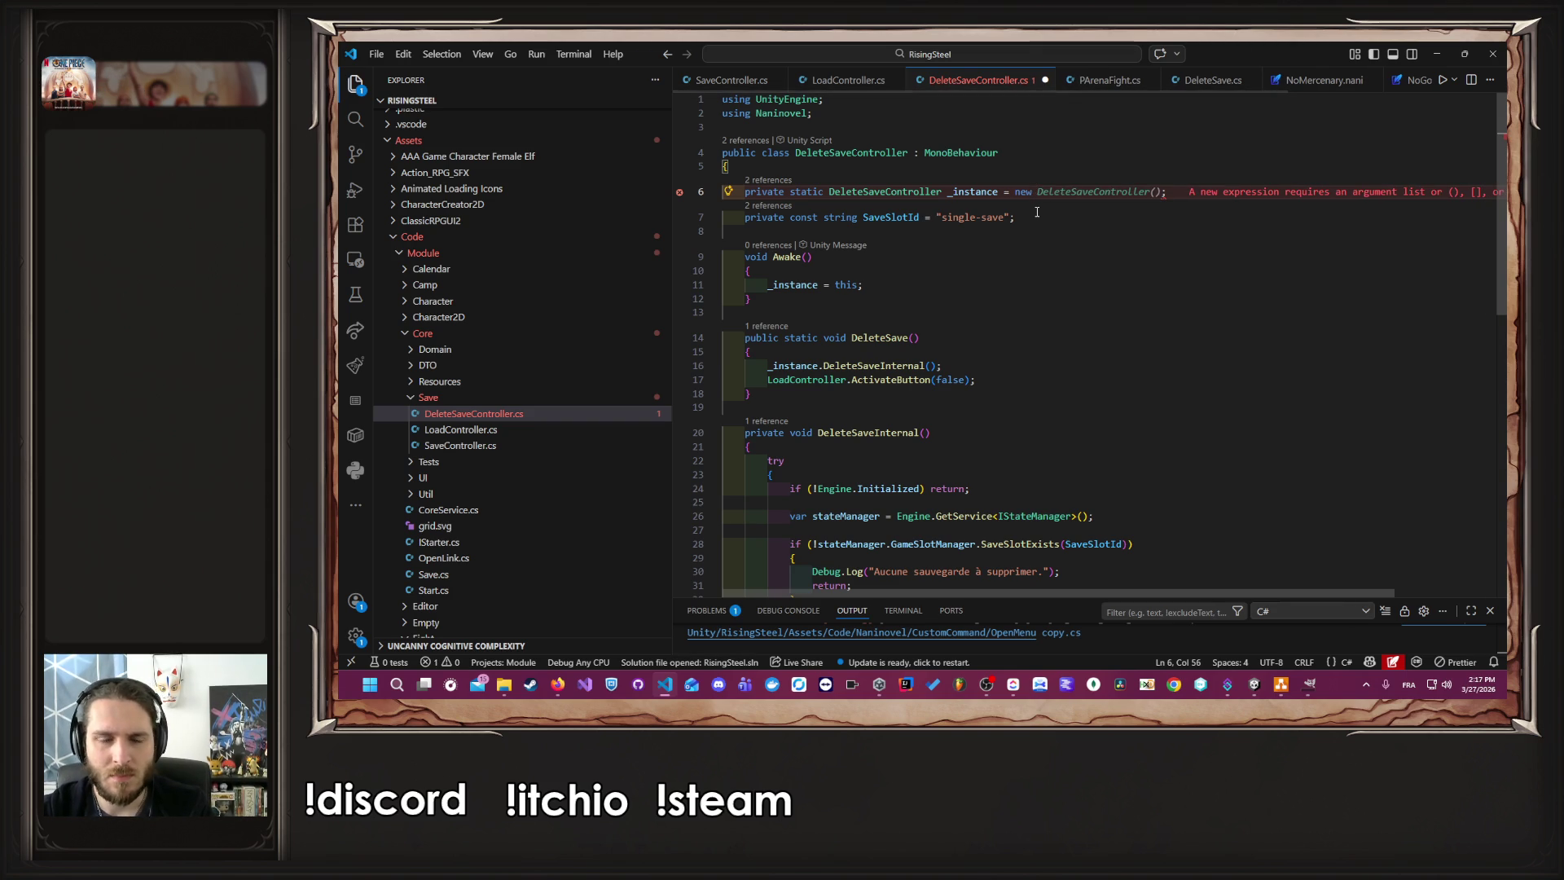
pyautogui.hotkey('ctrl', 'space')
pyautogui.press('Return')
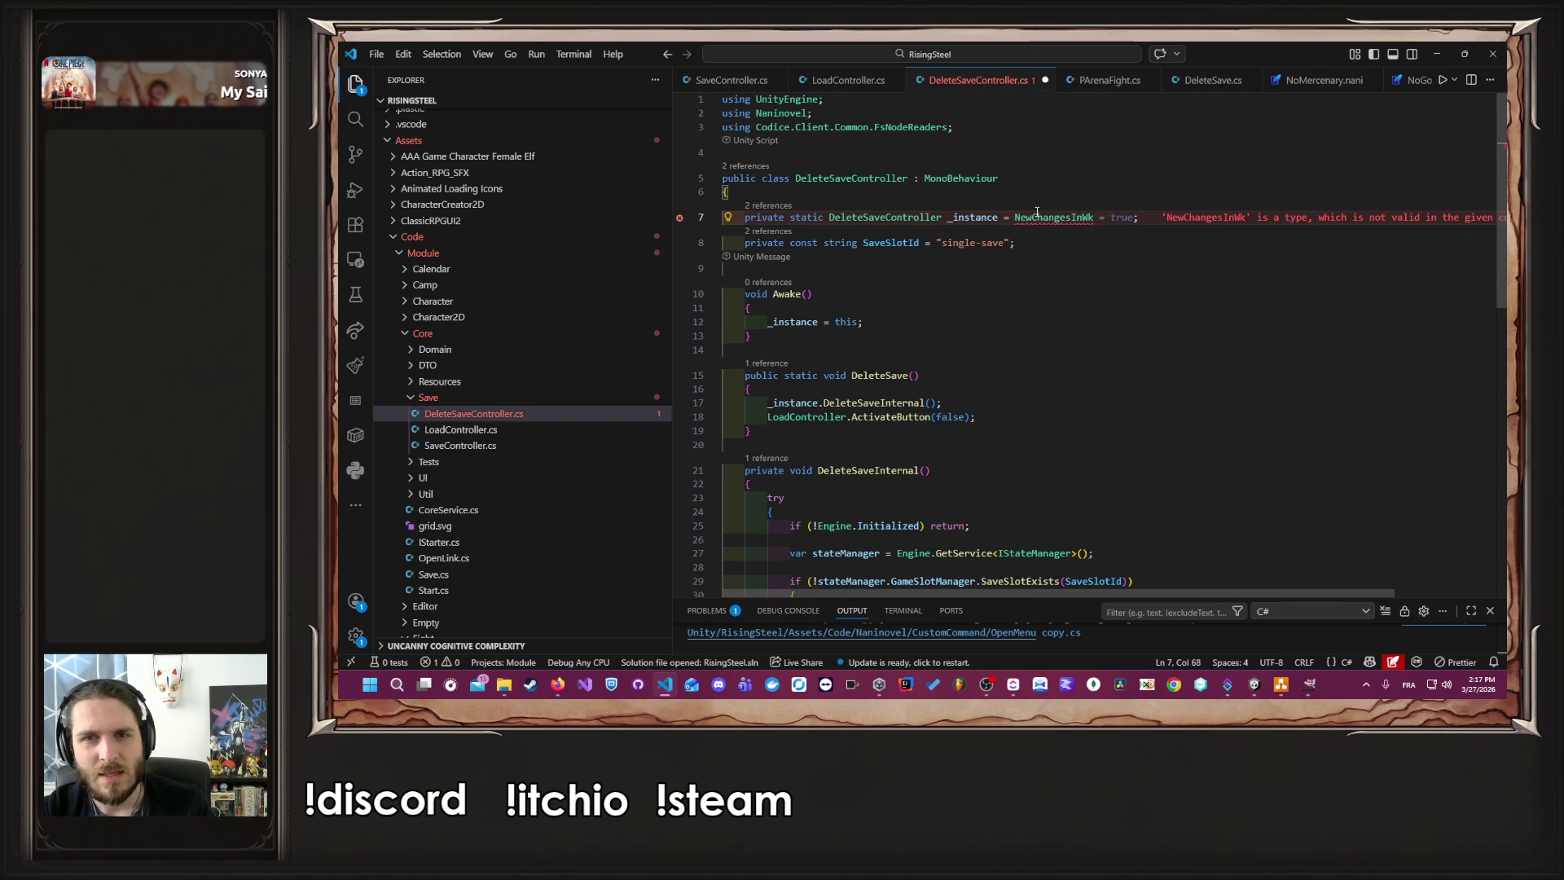
pyautogui.hotkey('ctrl', 'z')
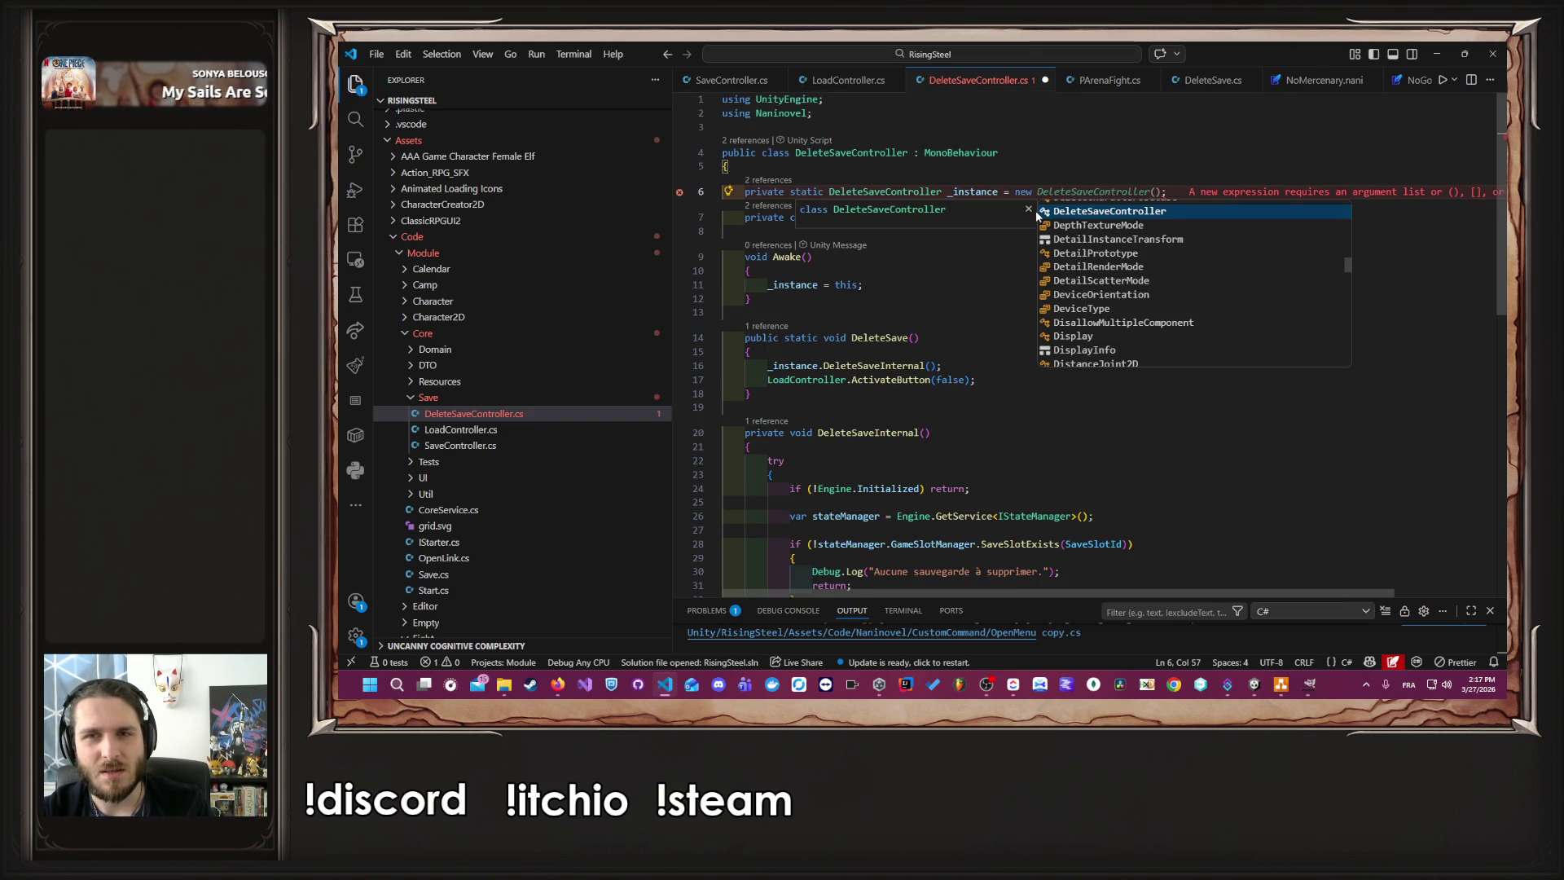
pyautogui.press('BackSpace')
pyautogui.press('BackSpace')
pyautogui.press('BackSpace')
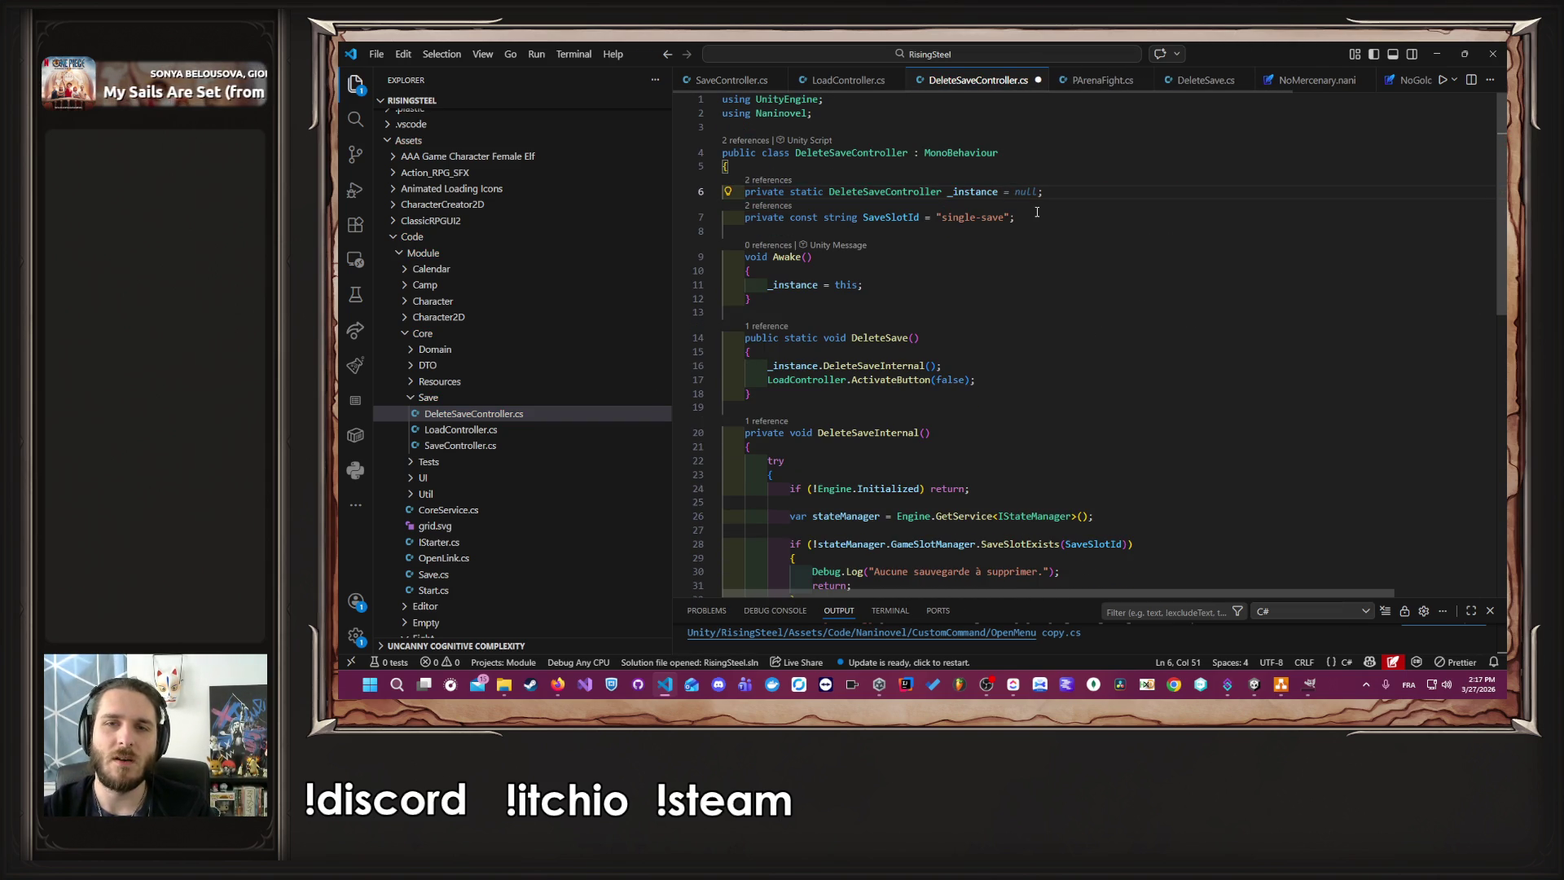
pyautogui.press('BackSpace')
pyautogui.hotkey('ctrl', 's')
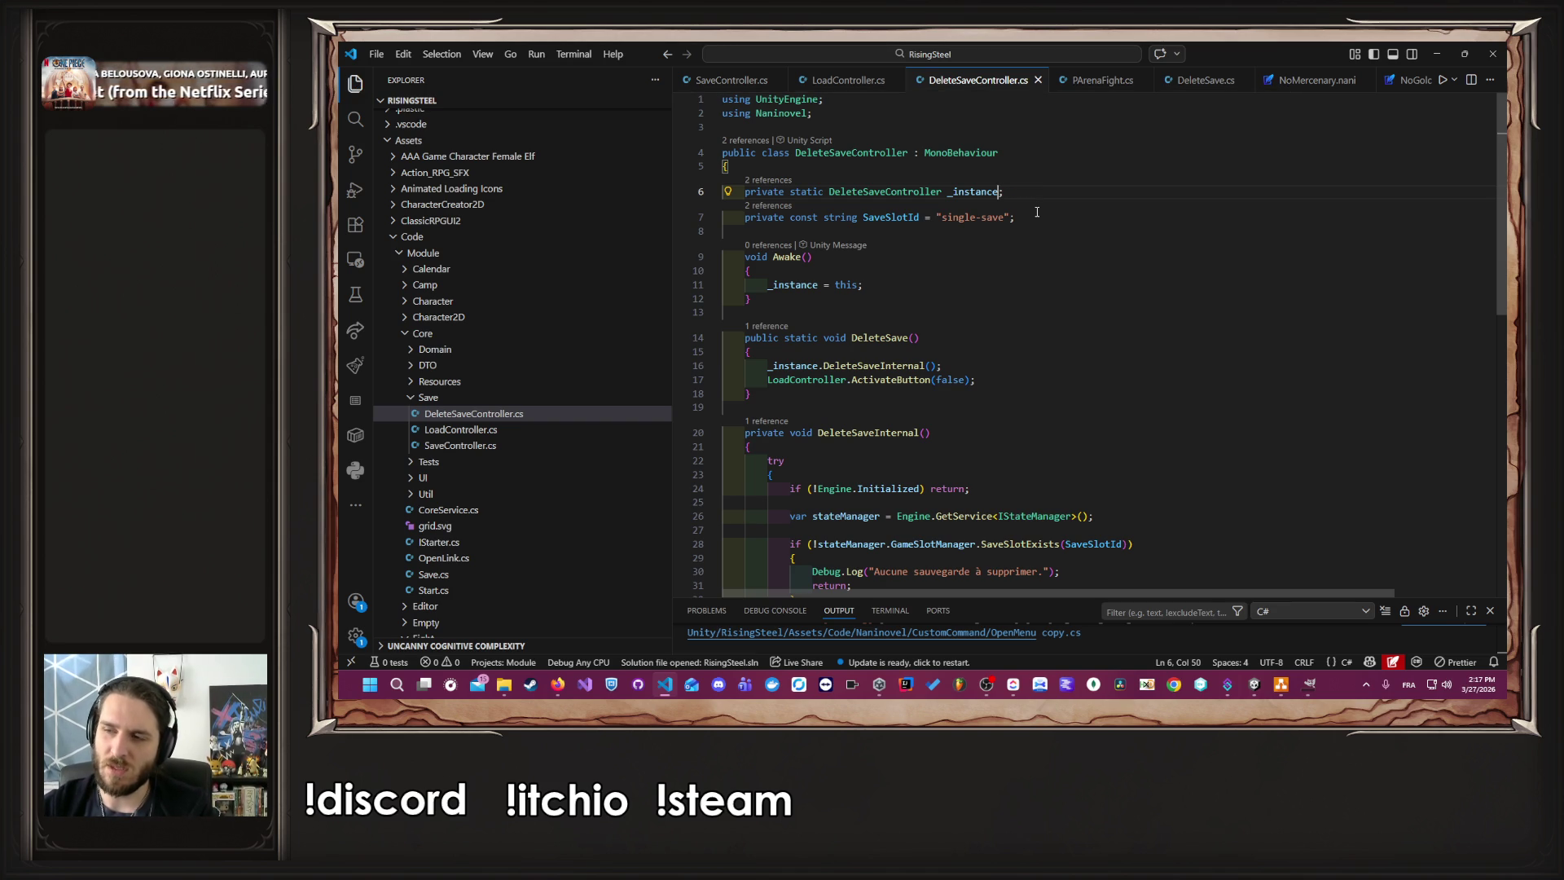
pyautogui.hotkey('alt', 'Tab')
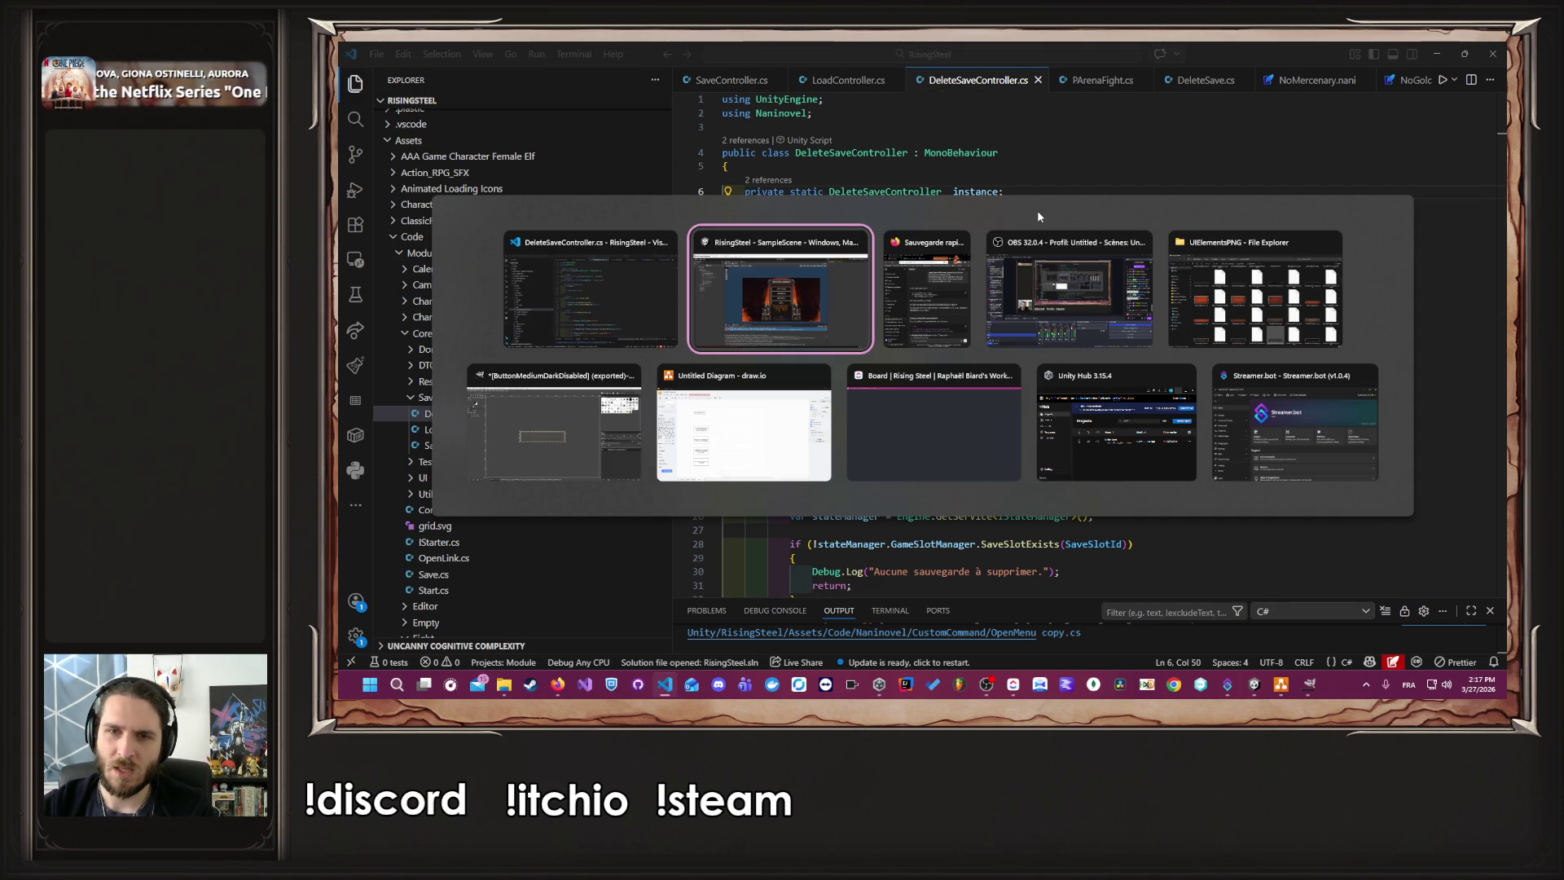
pyautogui.hotkey('alt', 'Tab')
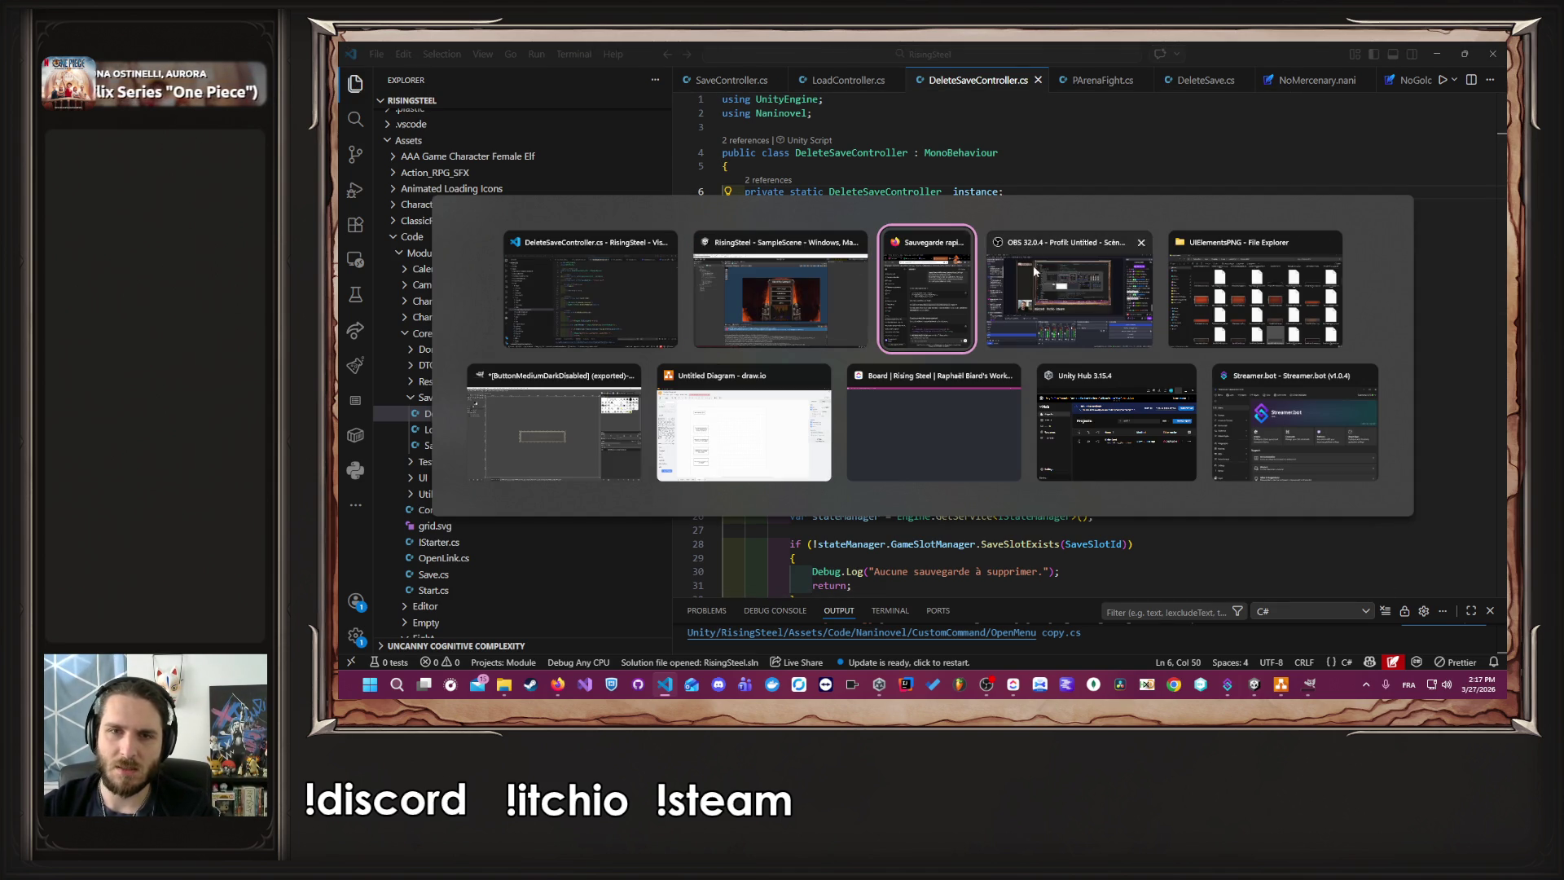
# Add a Delete Save Controller component to TitleUi and start Play mode.
pyautogui.click(731, 311)
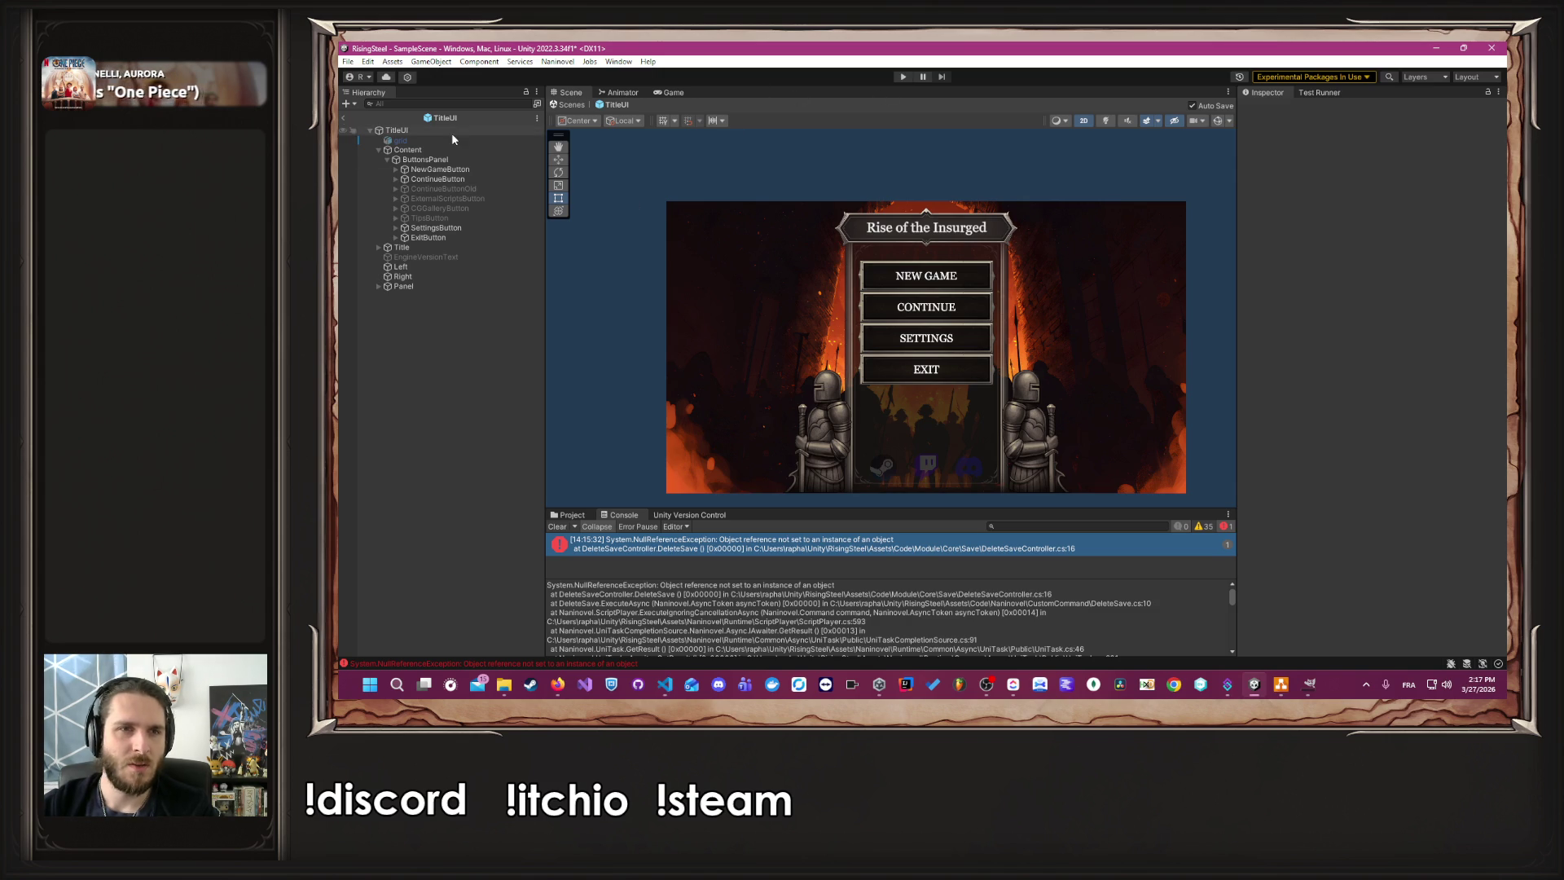
pyautogui.click(423, 130)
pyautogui.scroll(-1, 1222, 308)
pyautogui.scroll(-5, 1249, 312)
pyautogui.click(1344, 641)
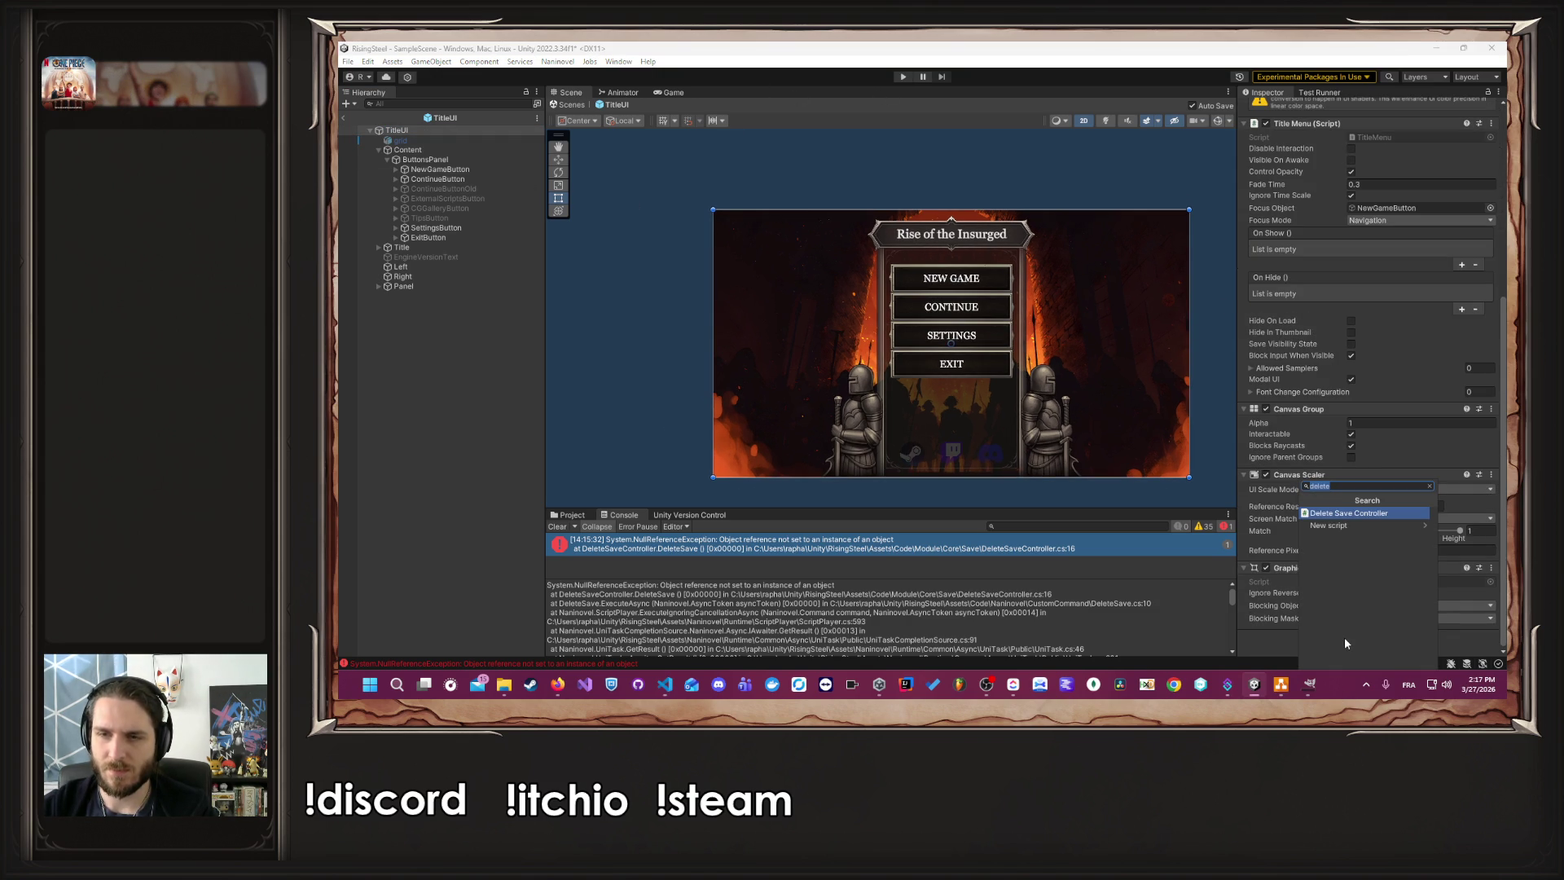
pyautogui.click(1384, 513)
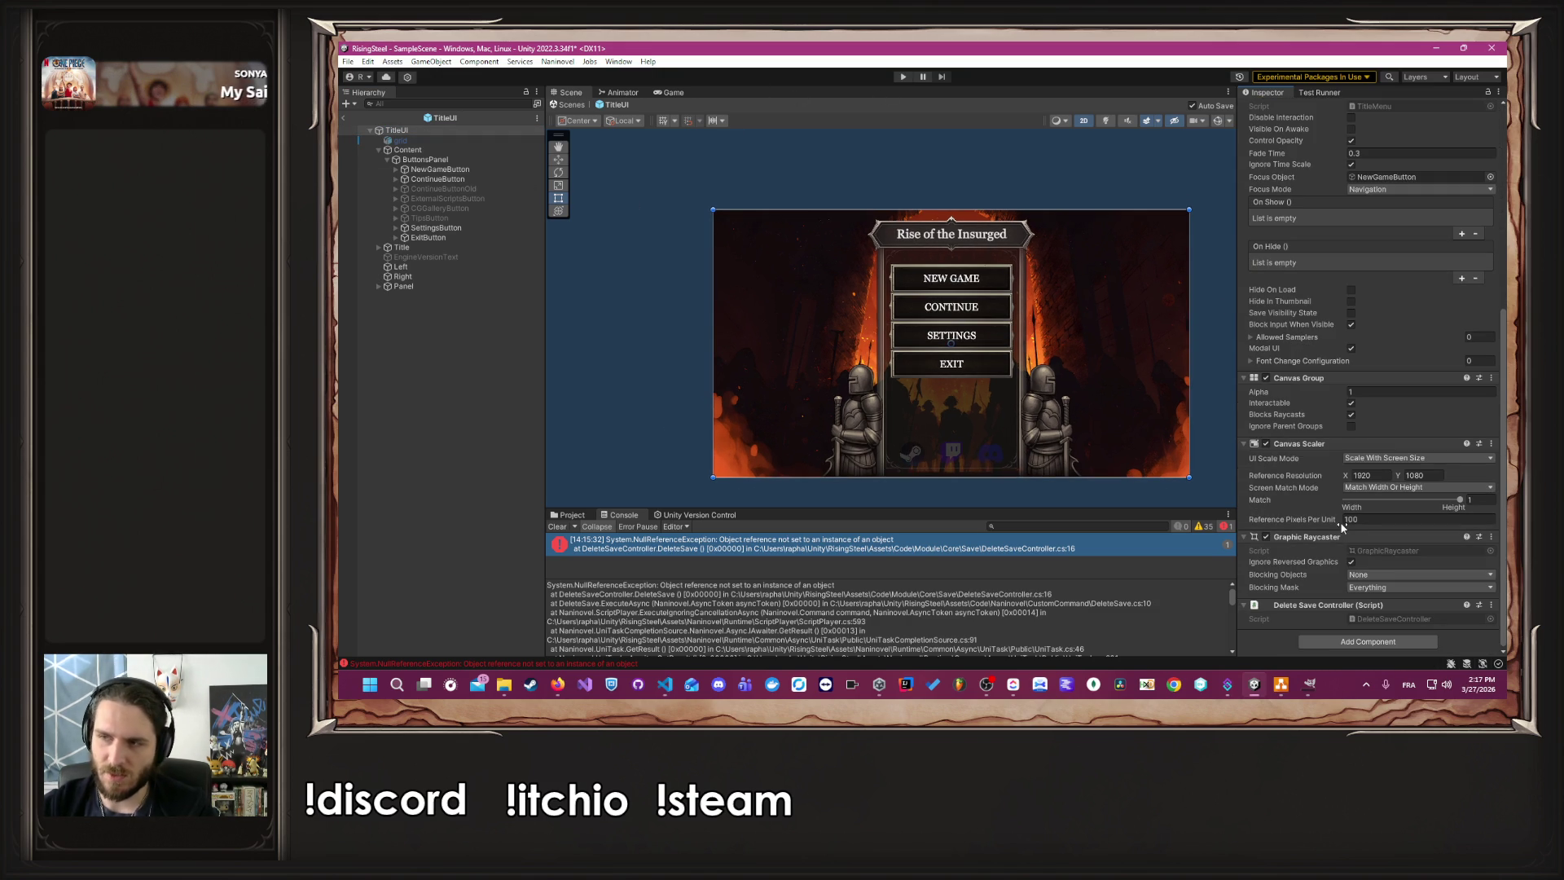
pyautogui.click(903, 77)
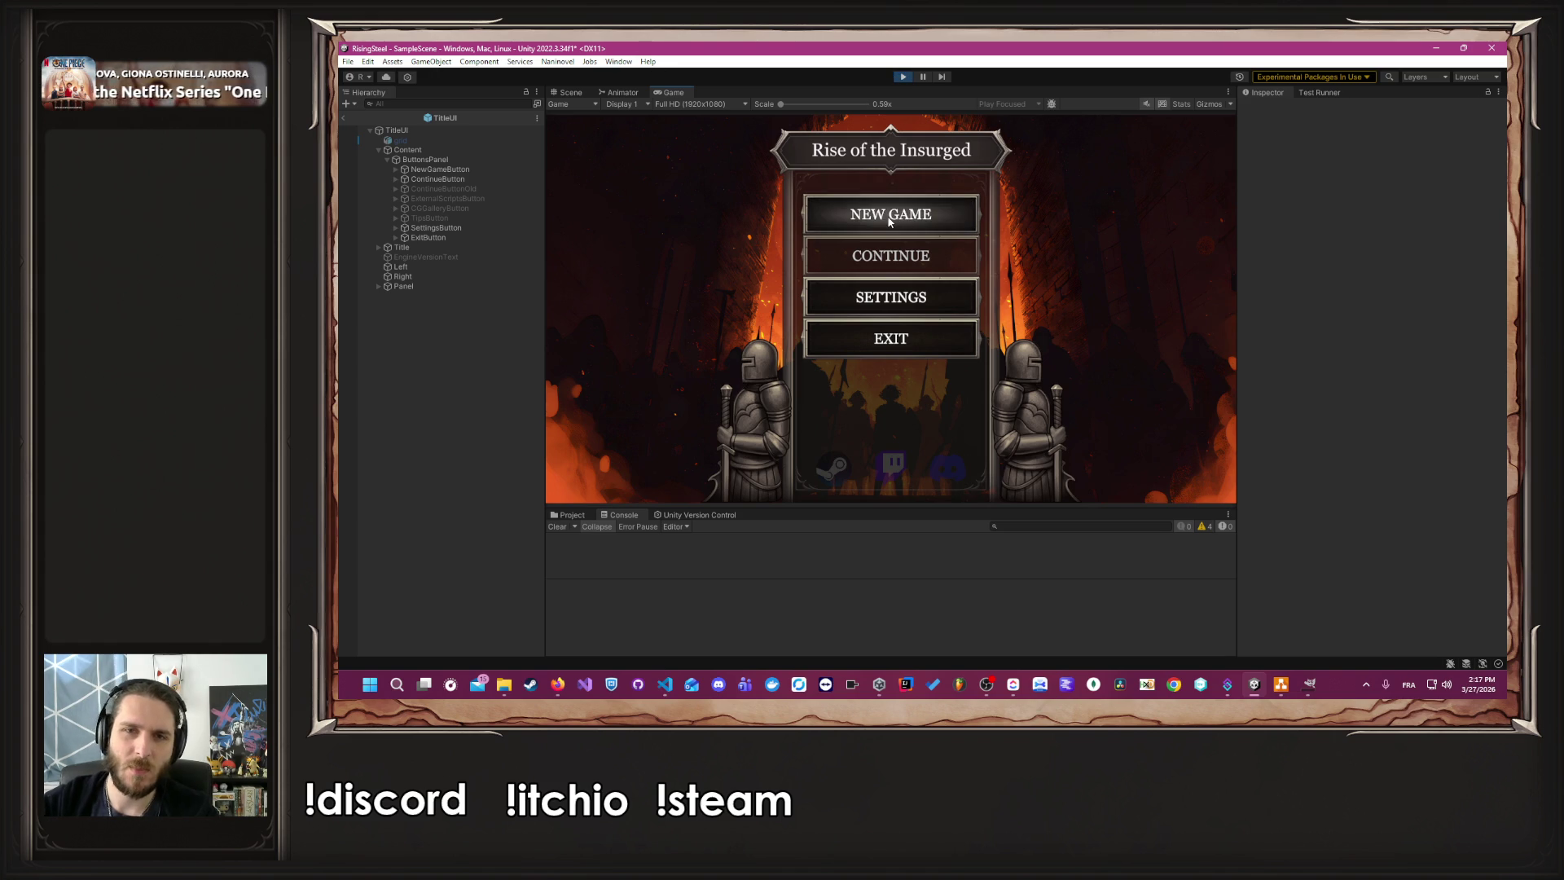
# Start a new game named 'Alb' and choose the right-hand character.
pyautogui.click(888, 217)
pyautogui.write('Alb')
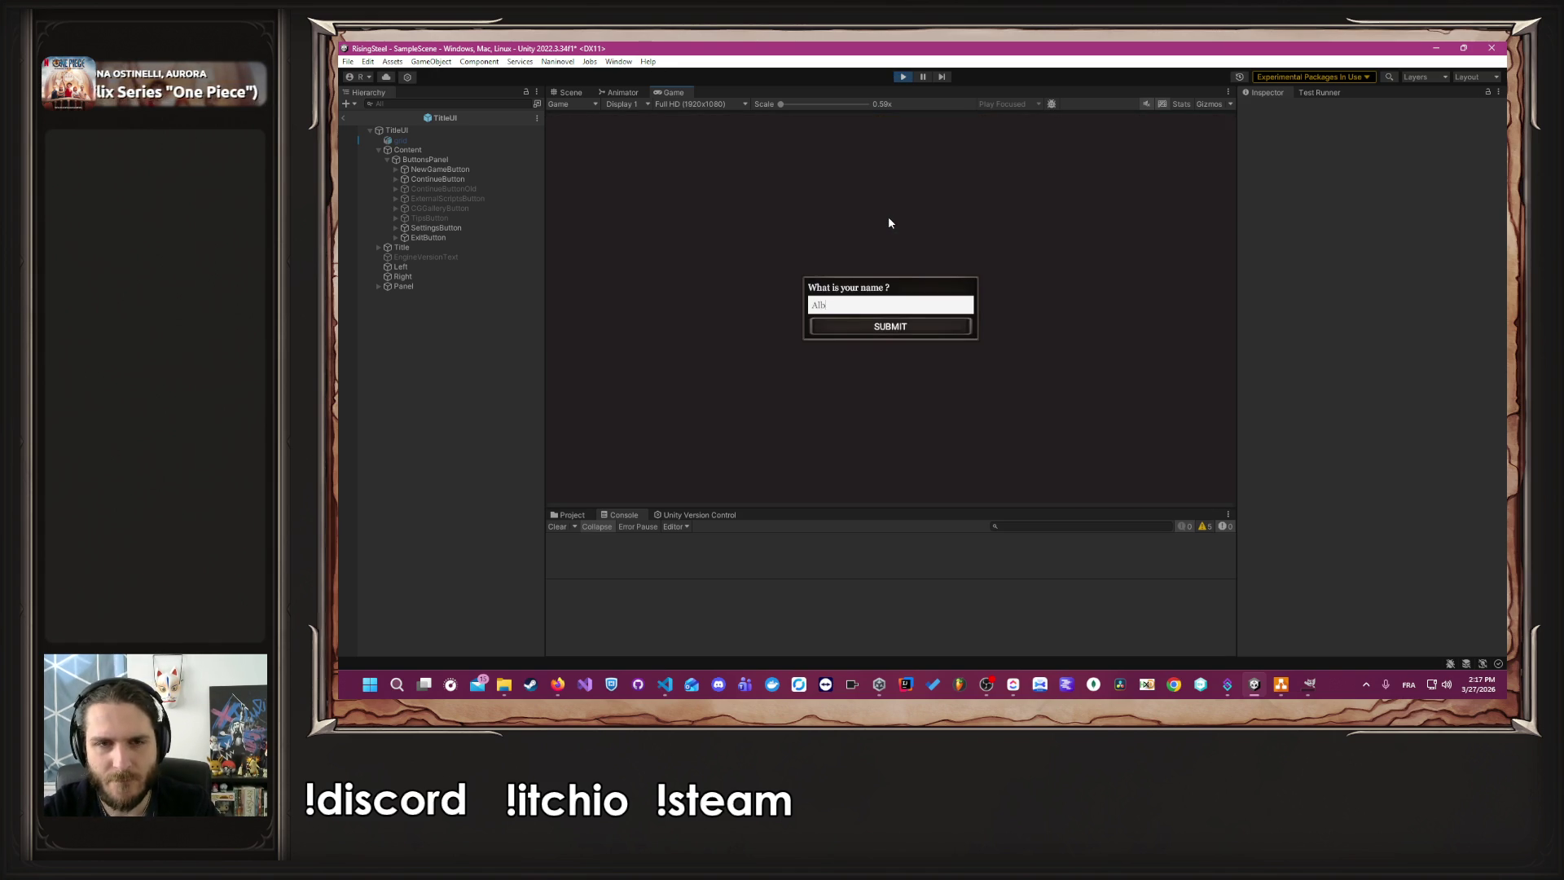
pyautogui.press('Return')
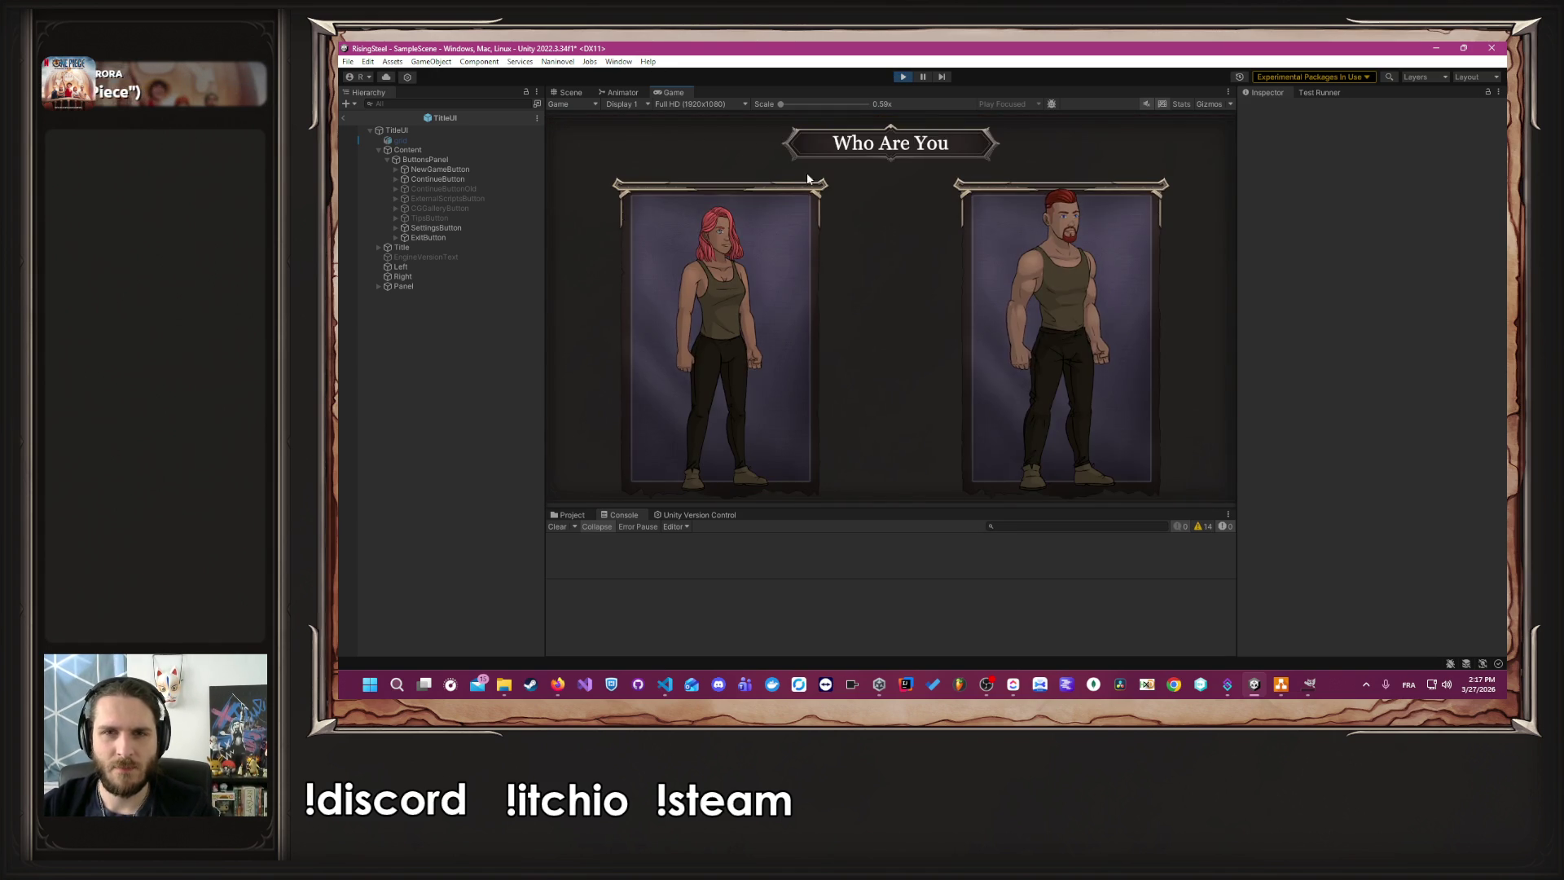
pyautogui.click(1004, 259)
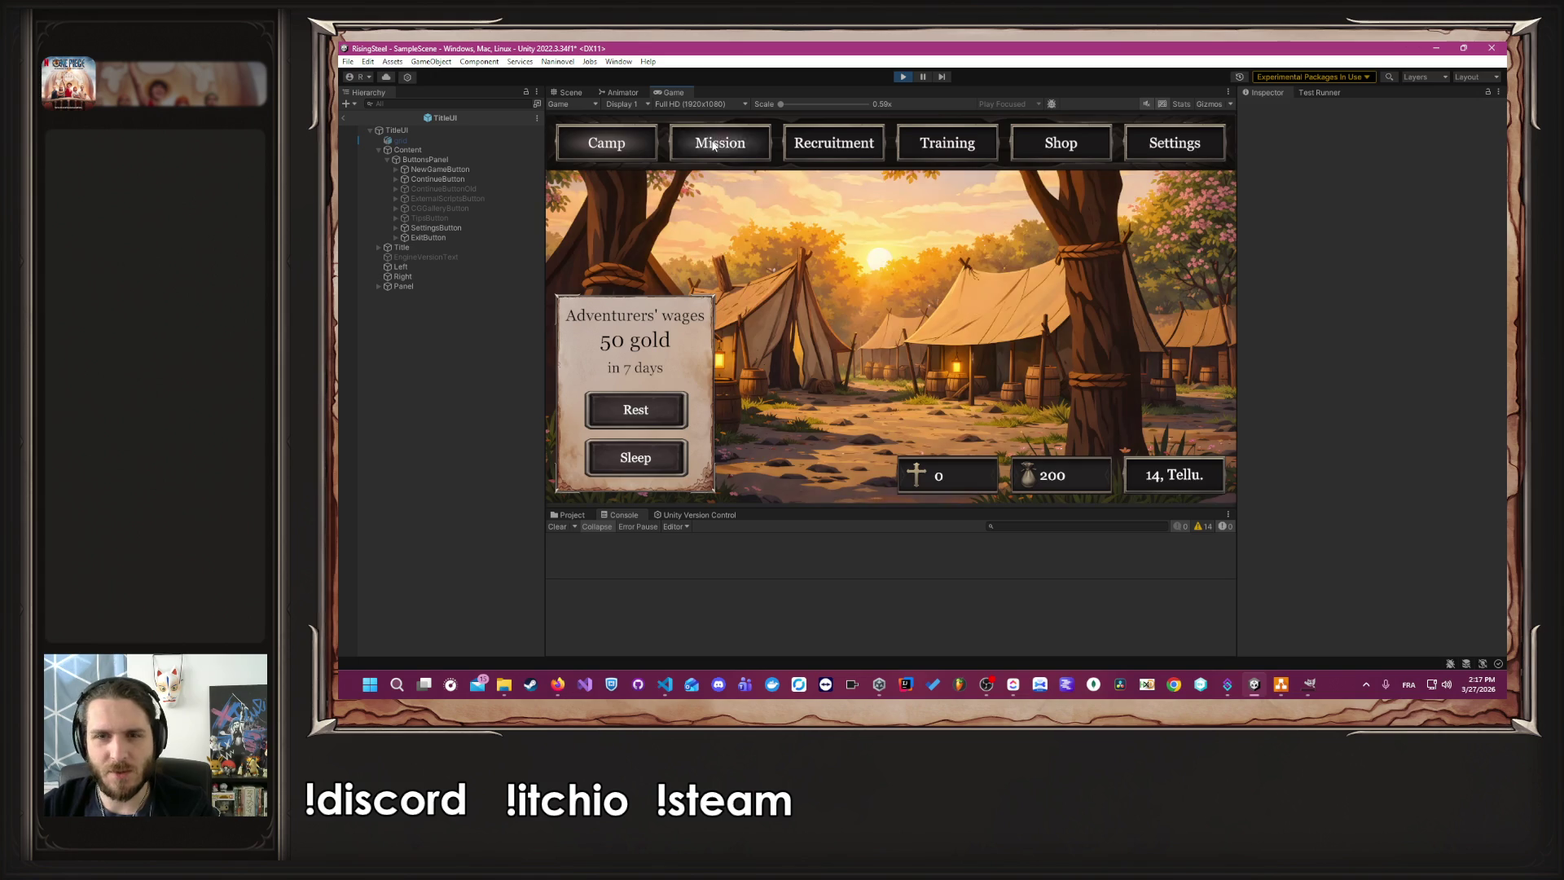
# Send Albert on the Defense of the Black Bark Village mission and begin the fight.
pyautogui.click(713, 145)
pyautogui.click(682, 254)
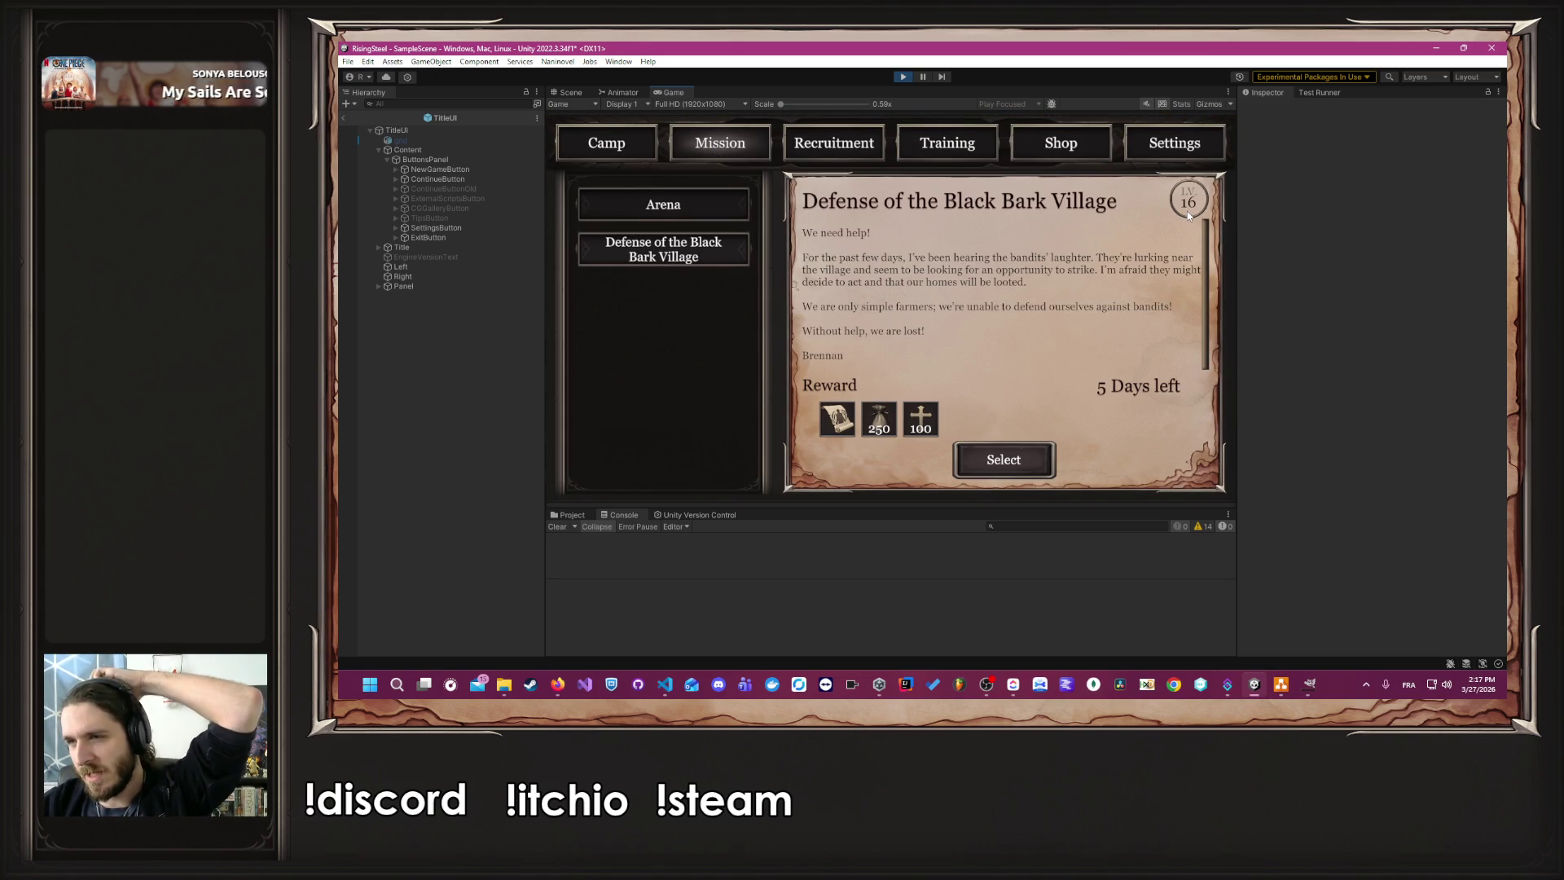
pyautogui.click(1000, 458)
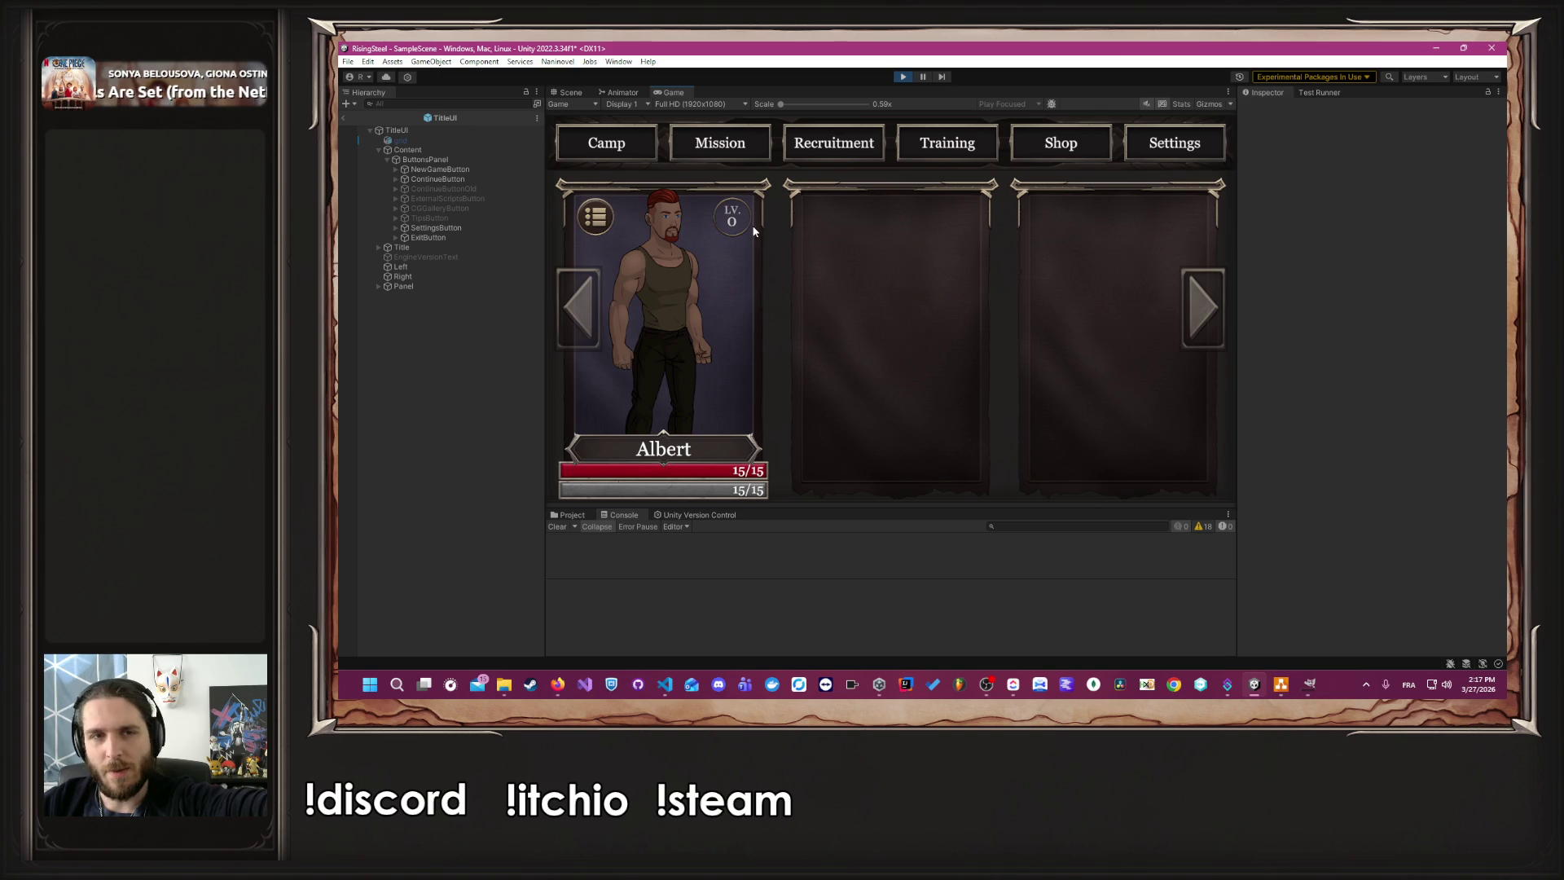
pyautogui.click(741, 222)
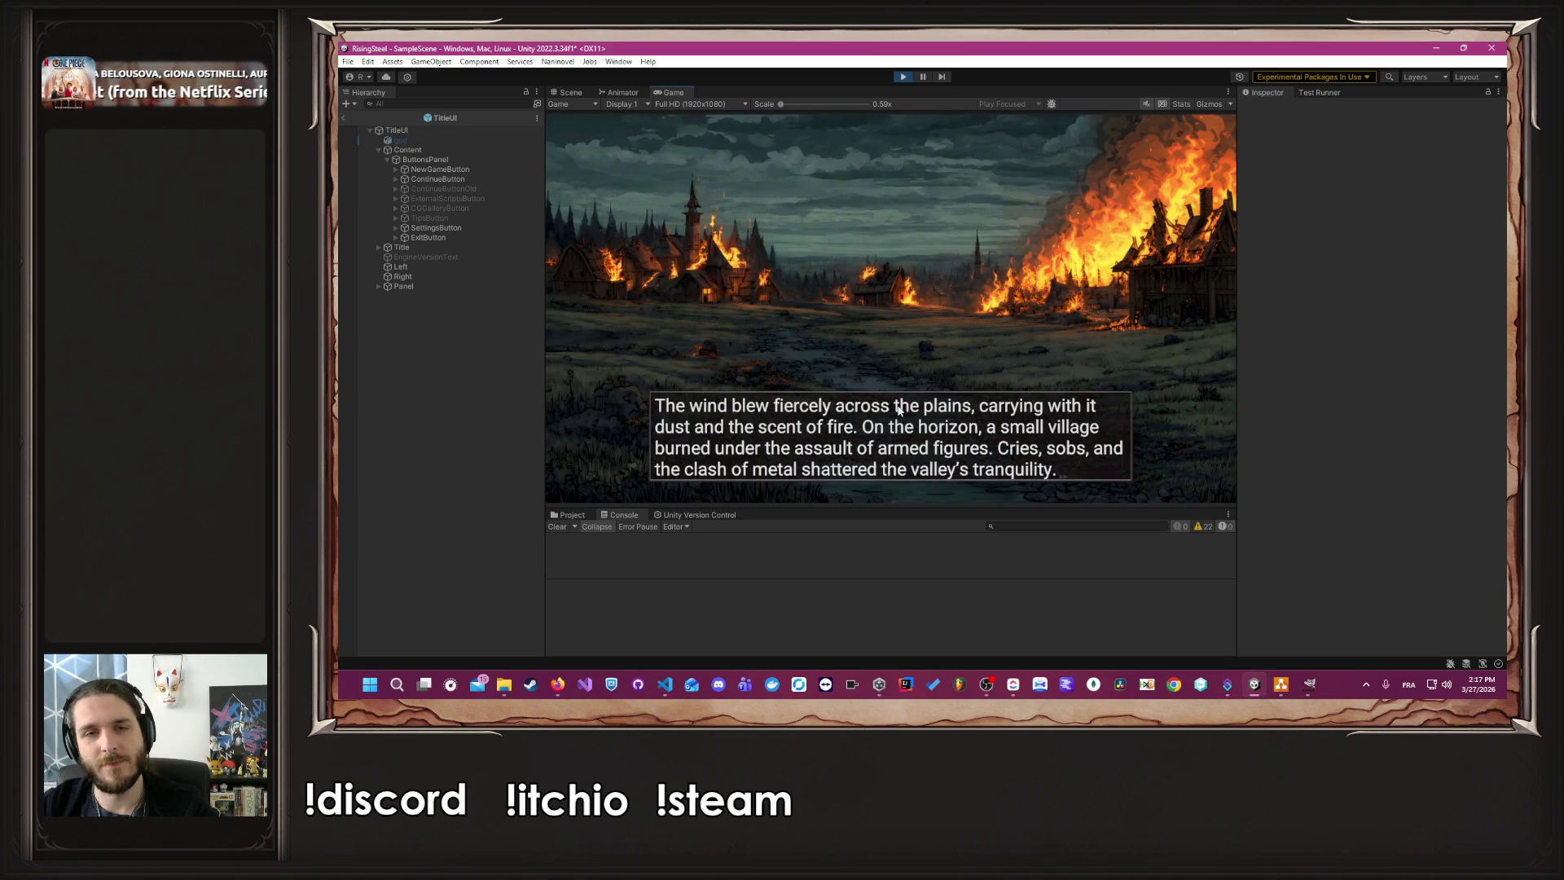
pyautogui.click(901, 400)
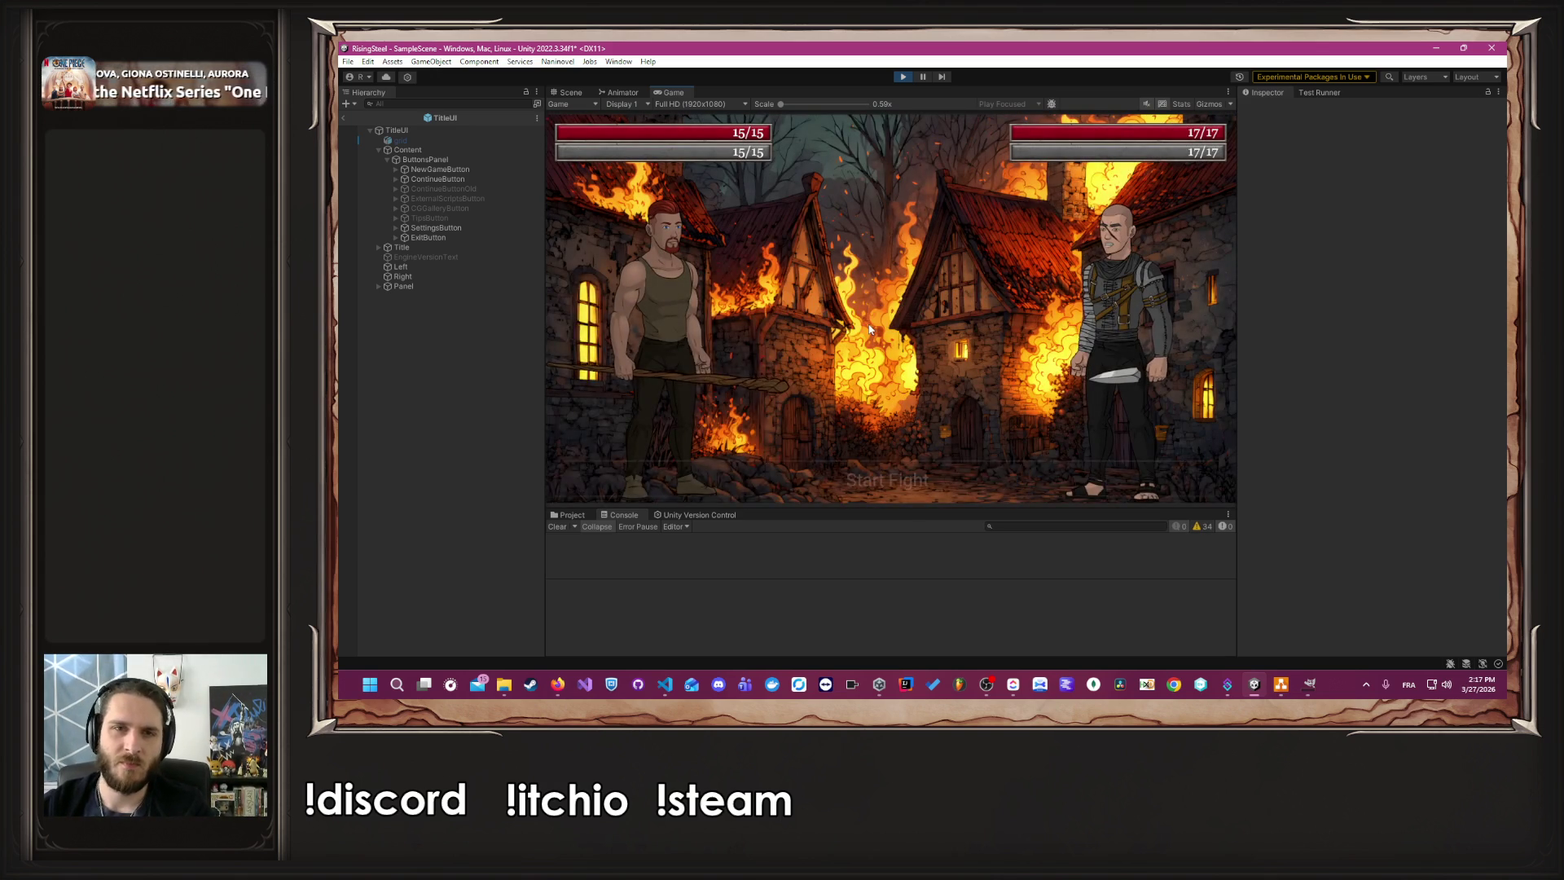
pyautogui.click(718, 353)
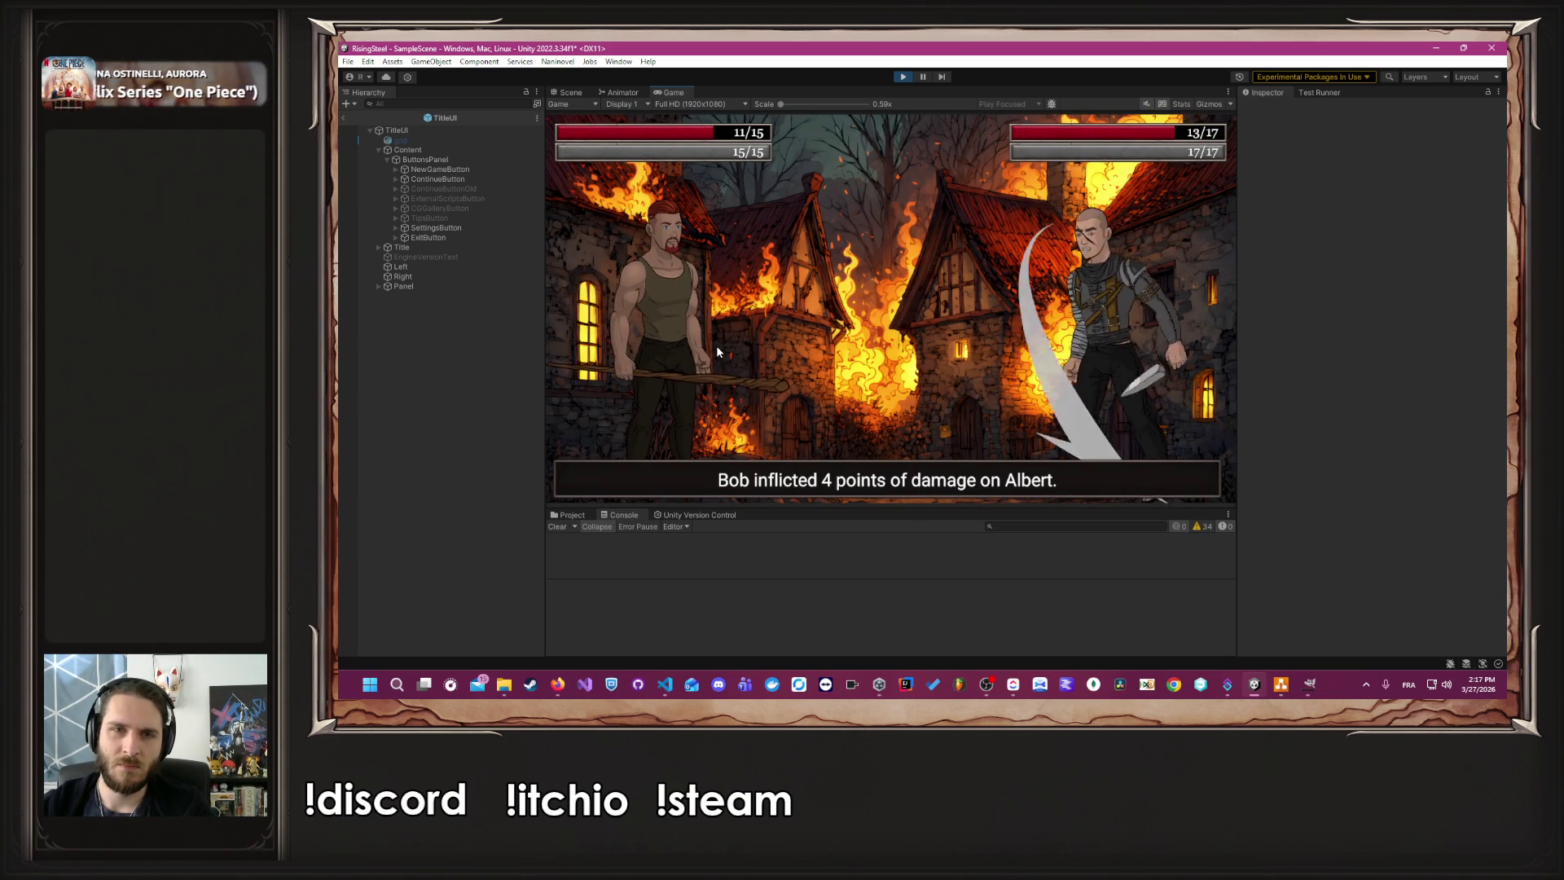
# Attack Bob until Albert is defeated and dismiss the Game Over screen.
pyautogui.click(715, 344)
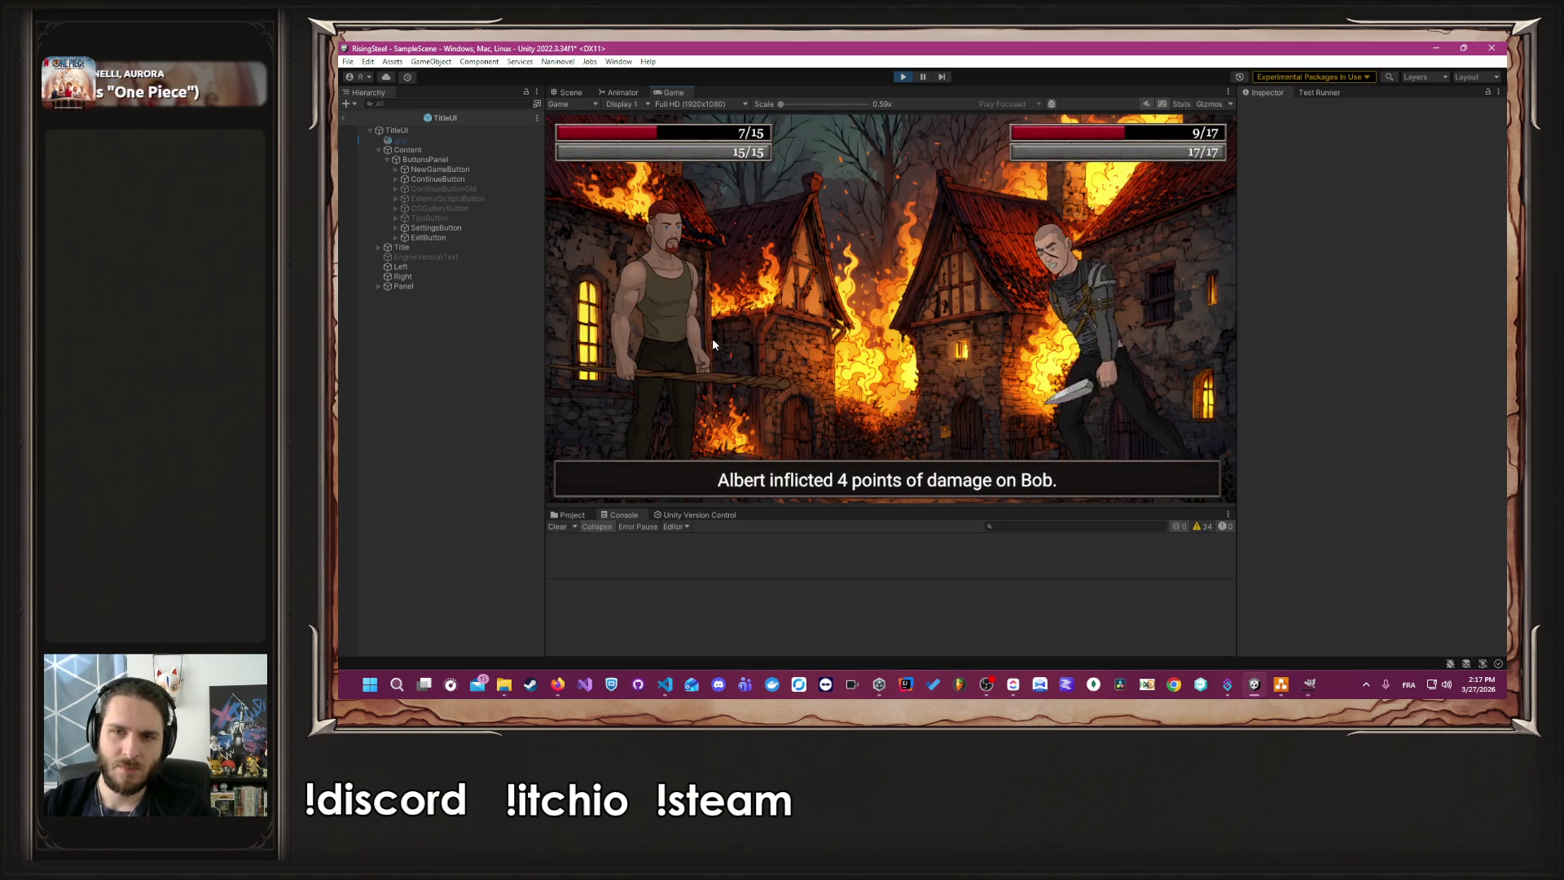
pyautogui.click(711, 339)
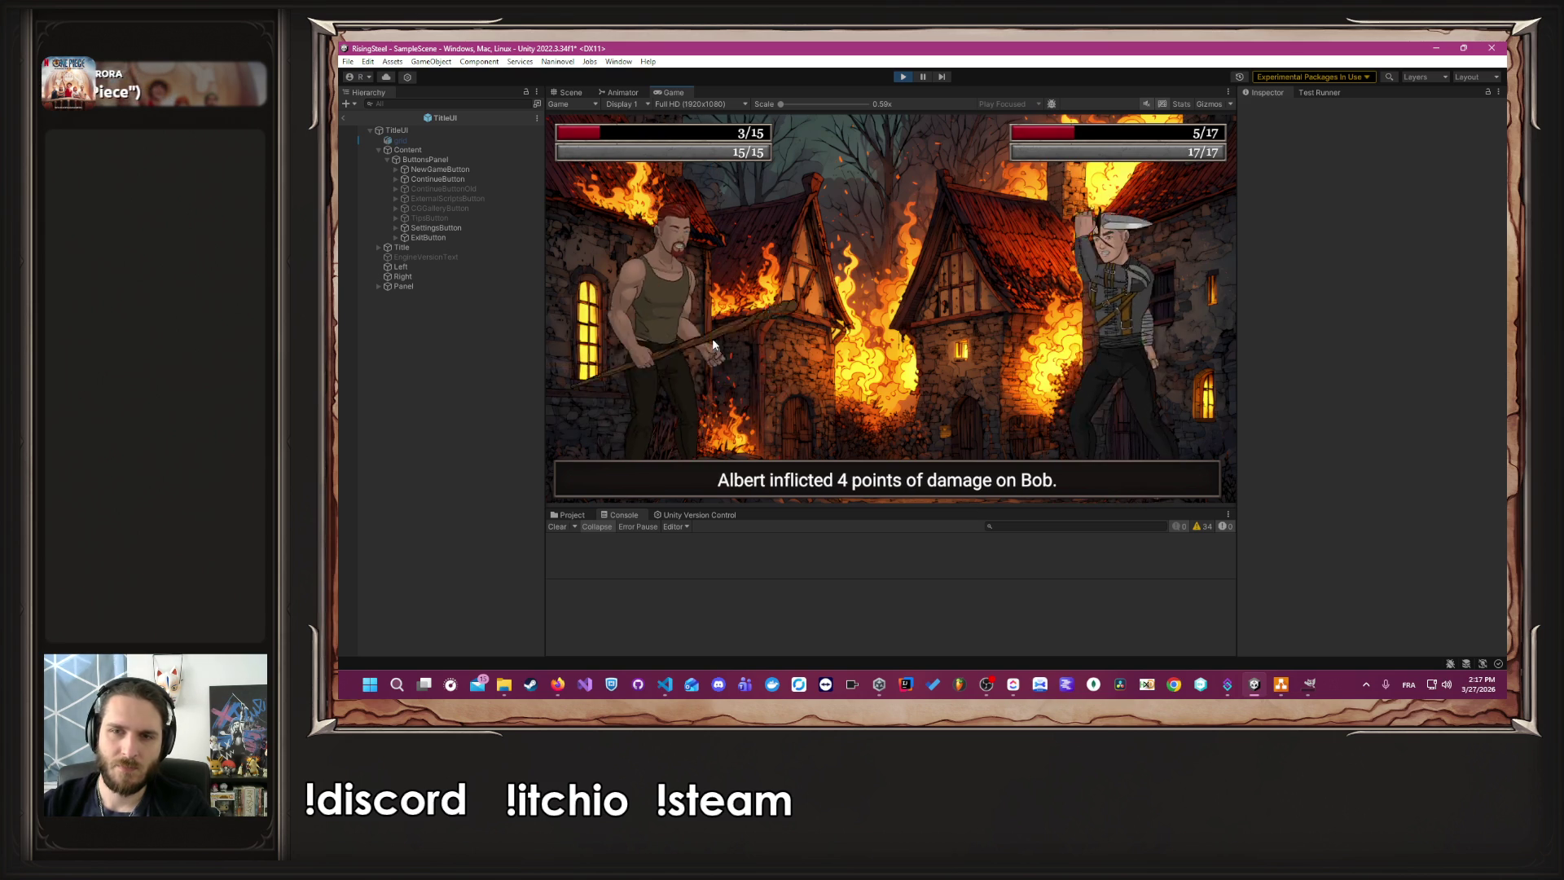
pyautogui.click(712, 339)
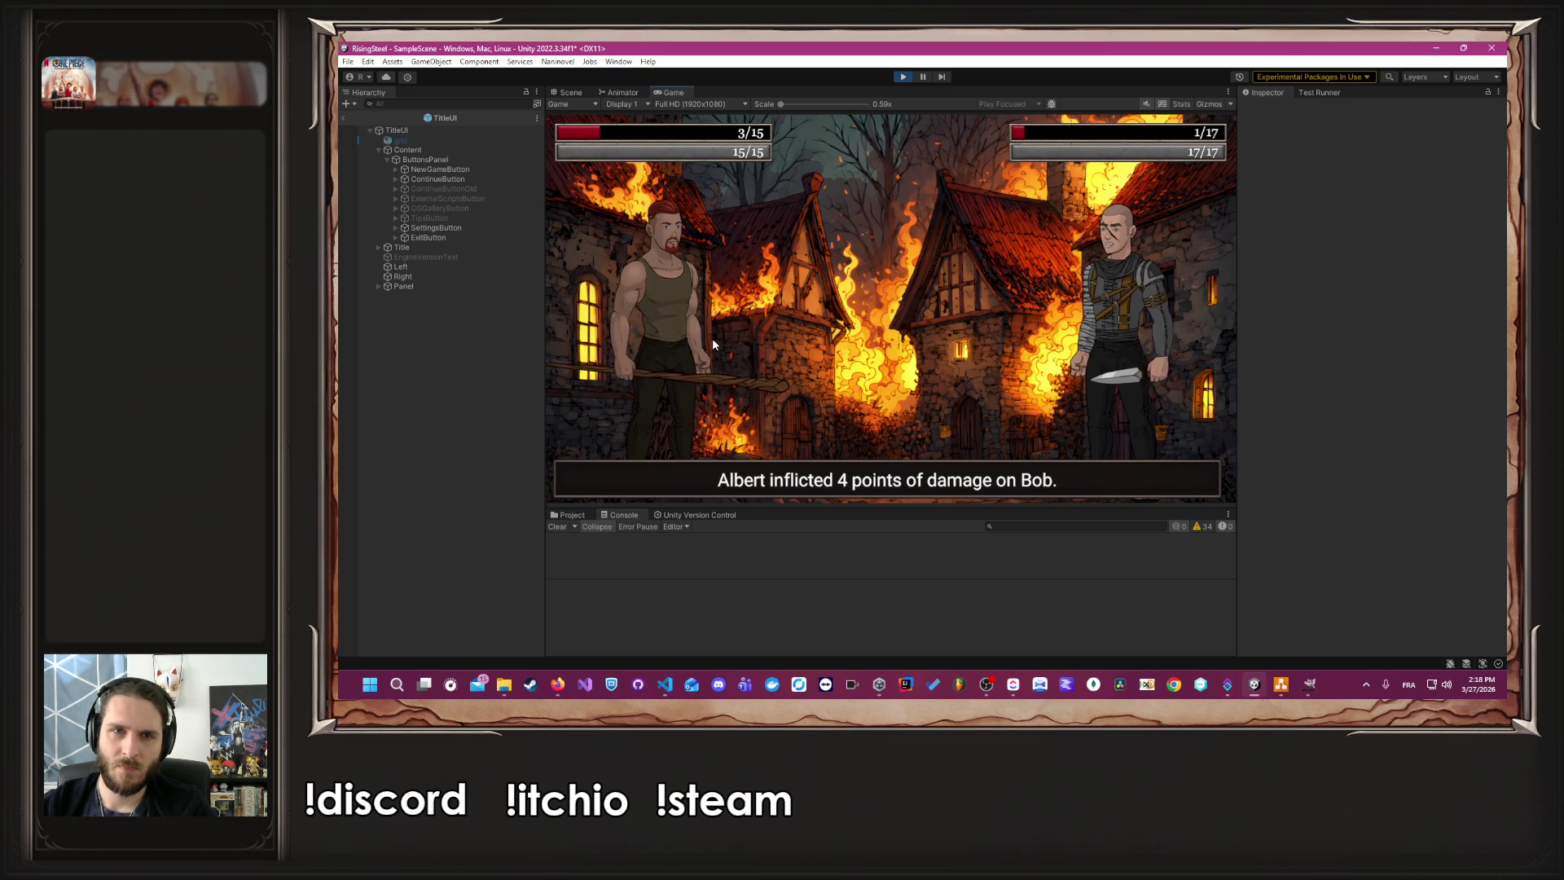
pyautogui.click(712, 339)
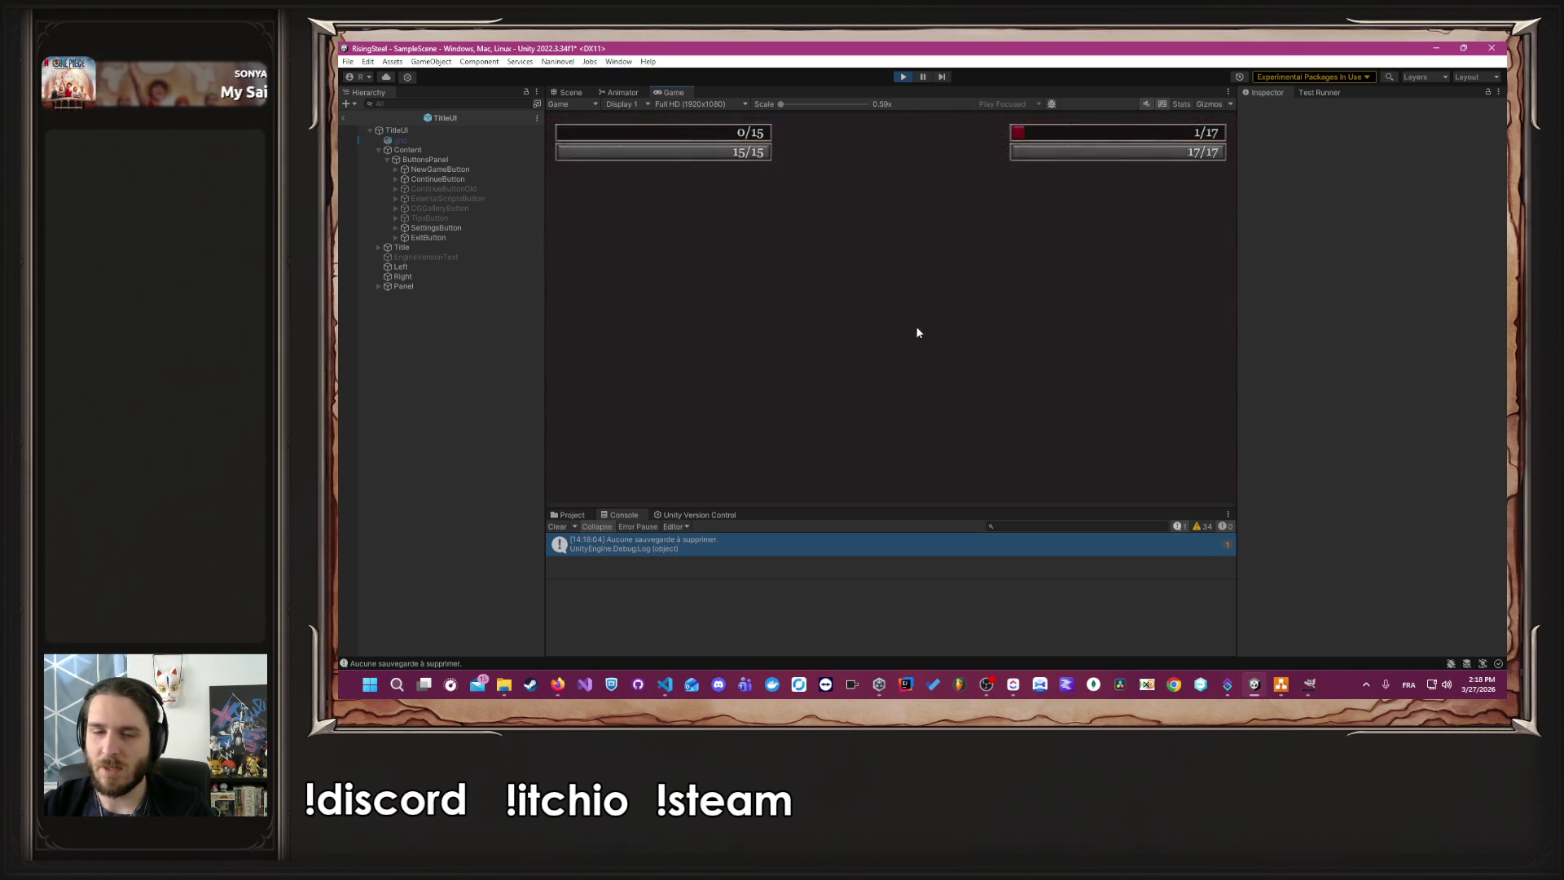
pyautogui.click(899, 342)
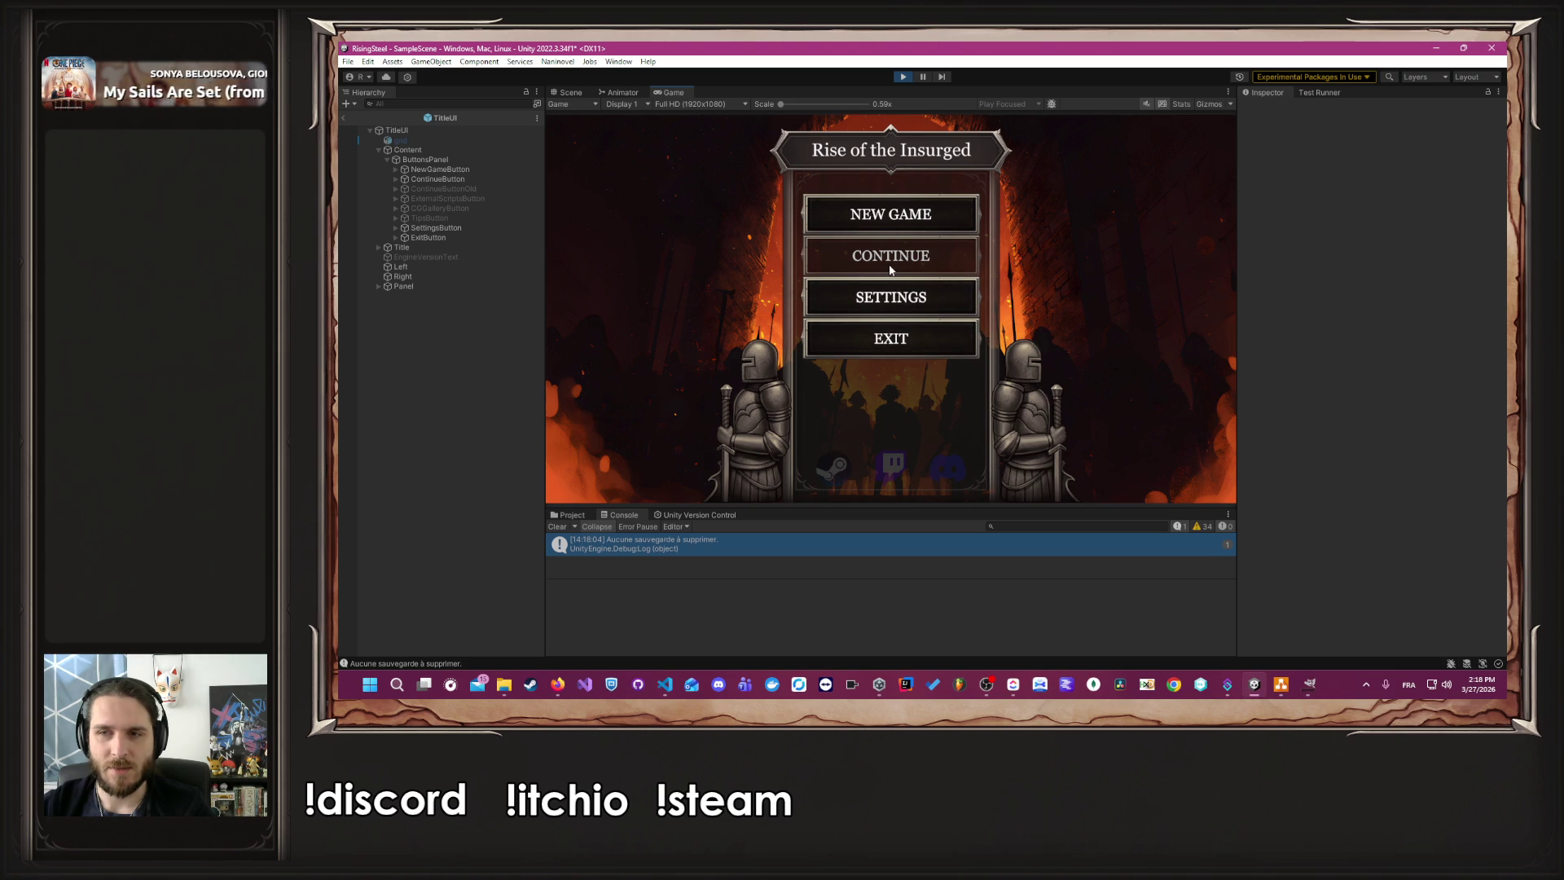
# Start a new game named 'a' with the right-hand character portrait.
pyautogui.click(911, 209)
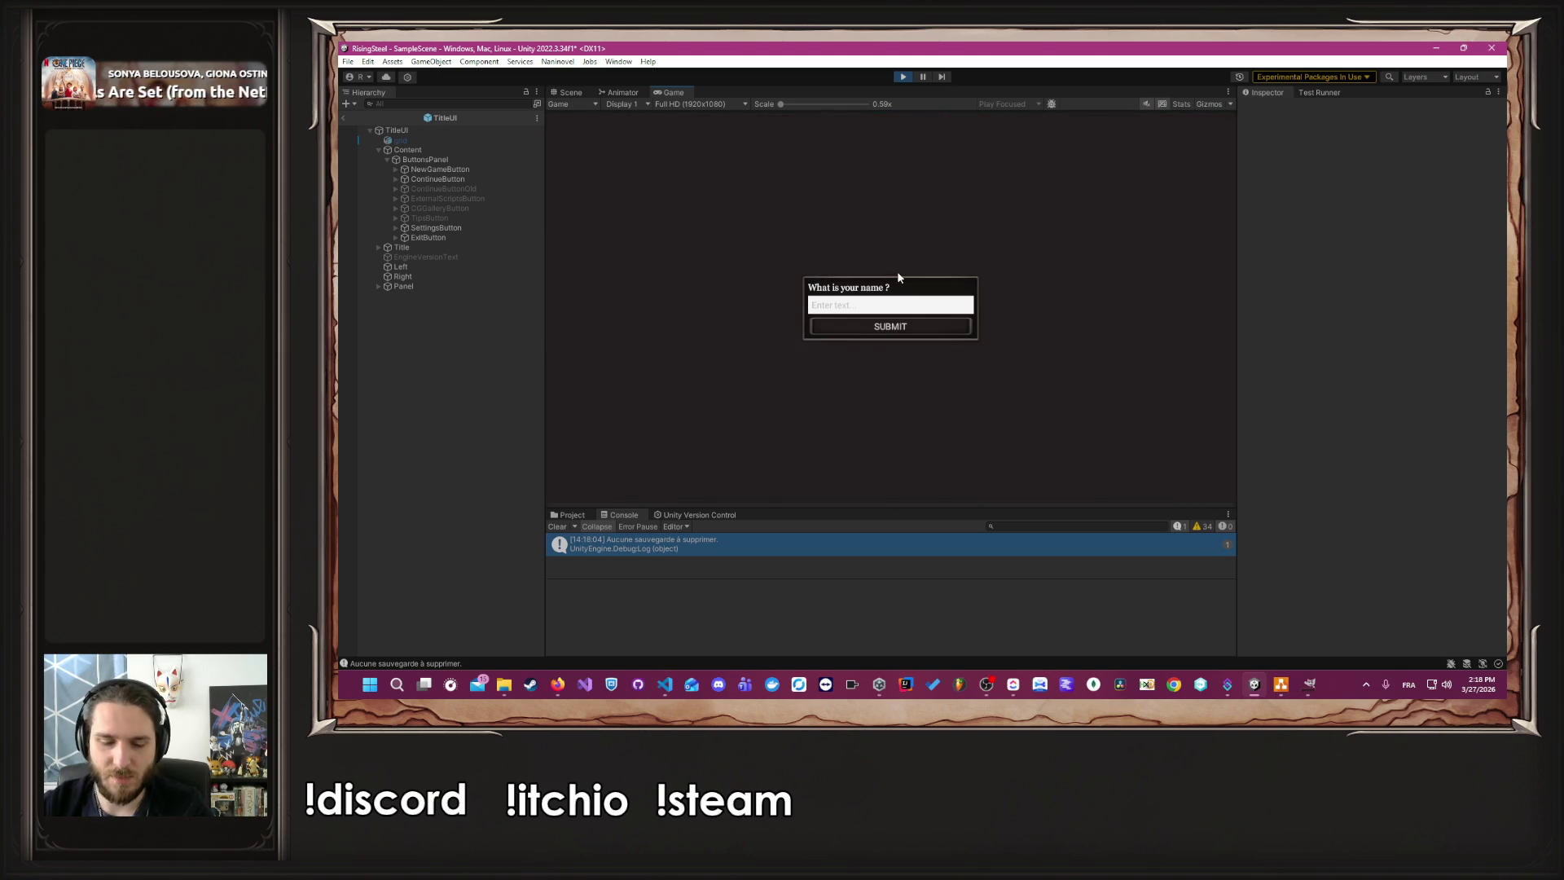
pyautogui.write('a')
pyautogui.press('Return')
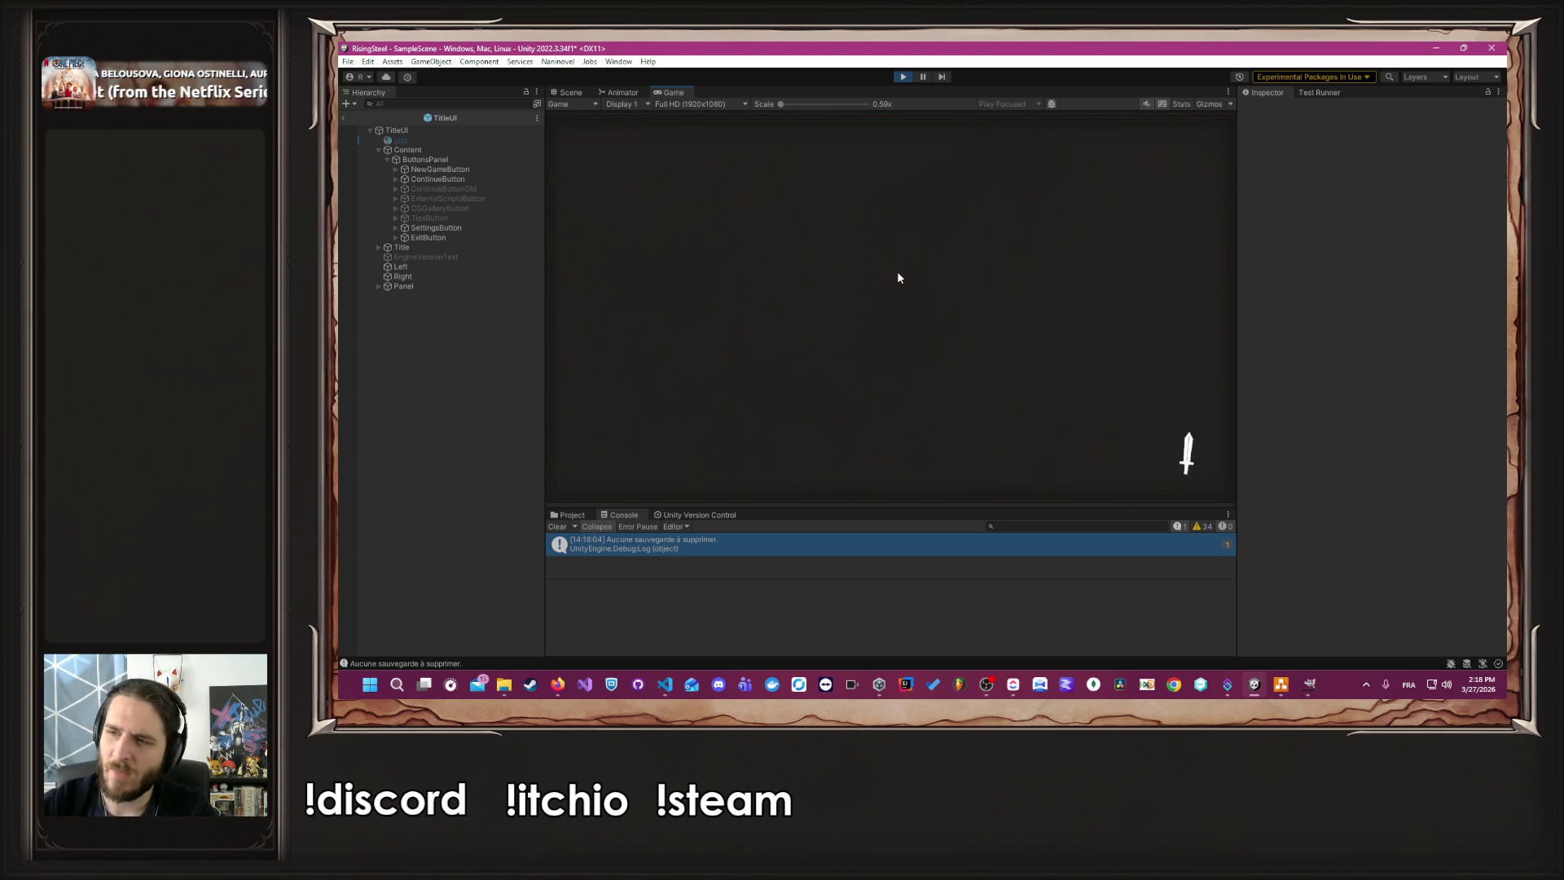
pyautogui.click(998, 259)
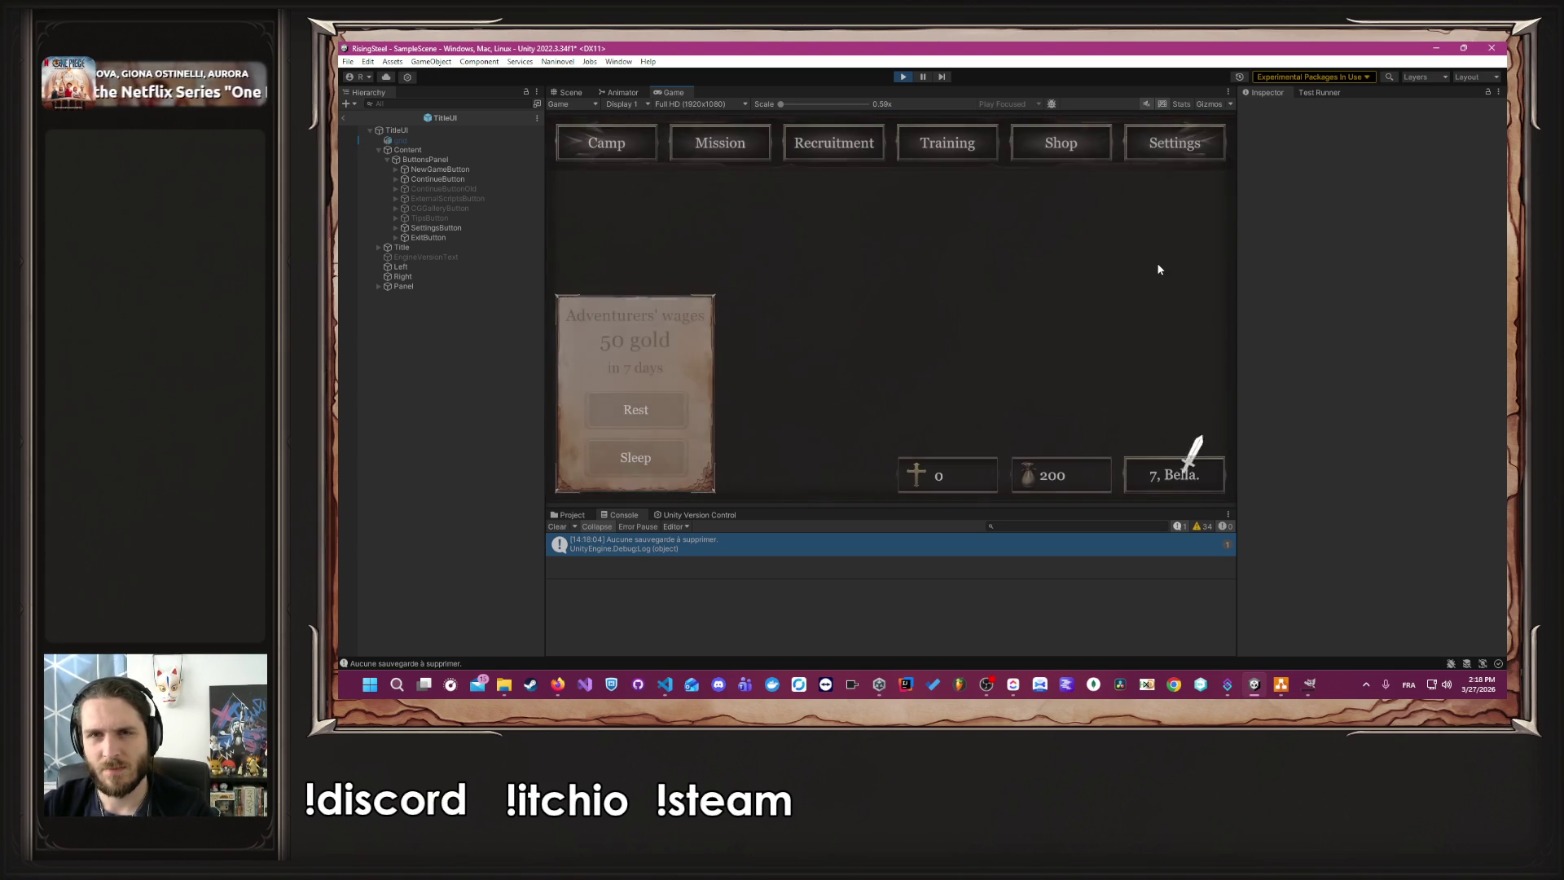
# Save the game from the in-game Settings menu, clear the Console and quit to title.
pyautogui.click(1173, 147)
pyautogui.click(945, 258)
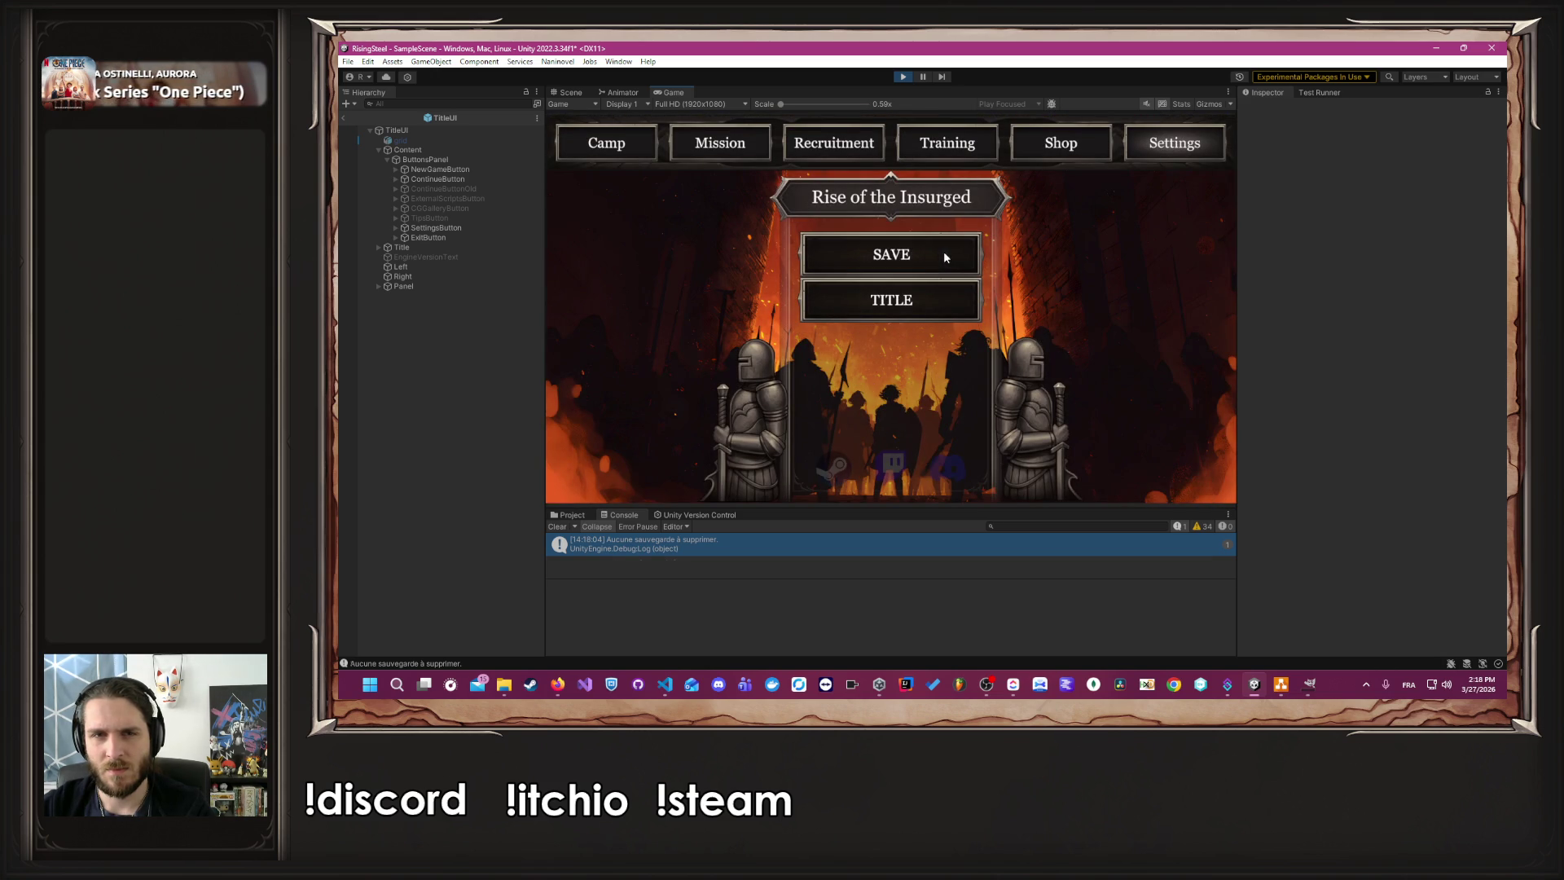
pyautogui.click(557, 526)
pyautogui.click(951, 305)
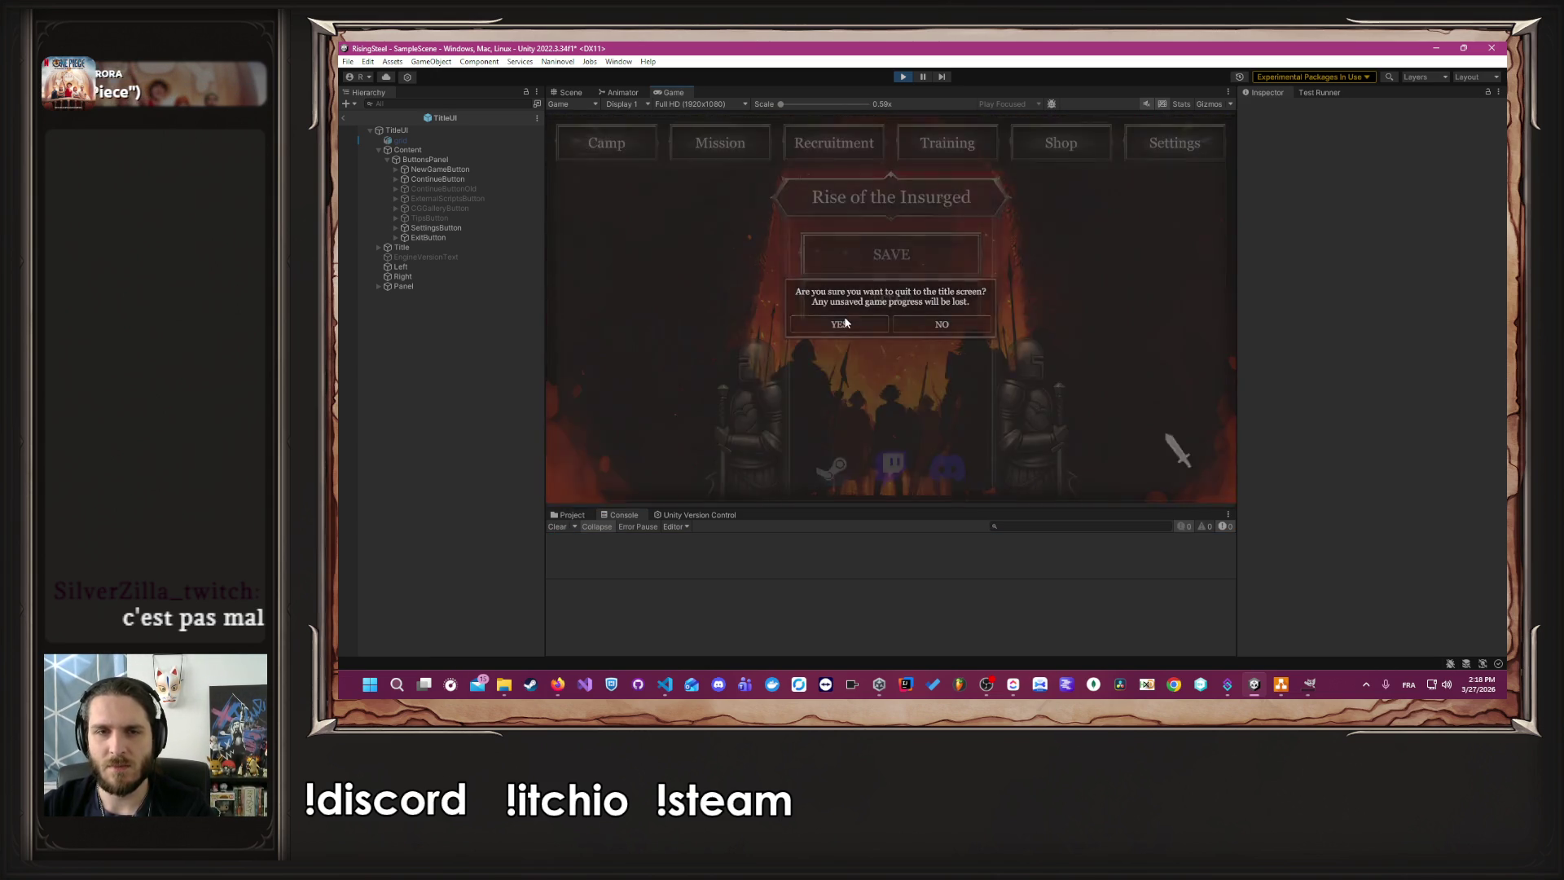
pyautogui.click(842, 324)
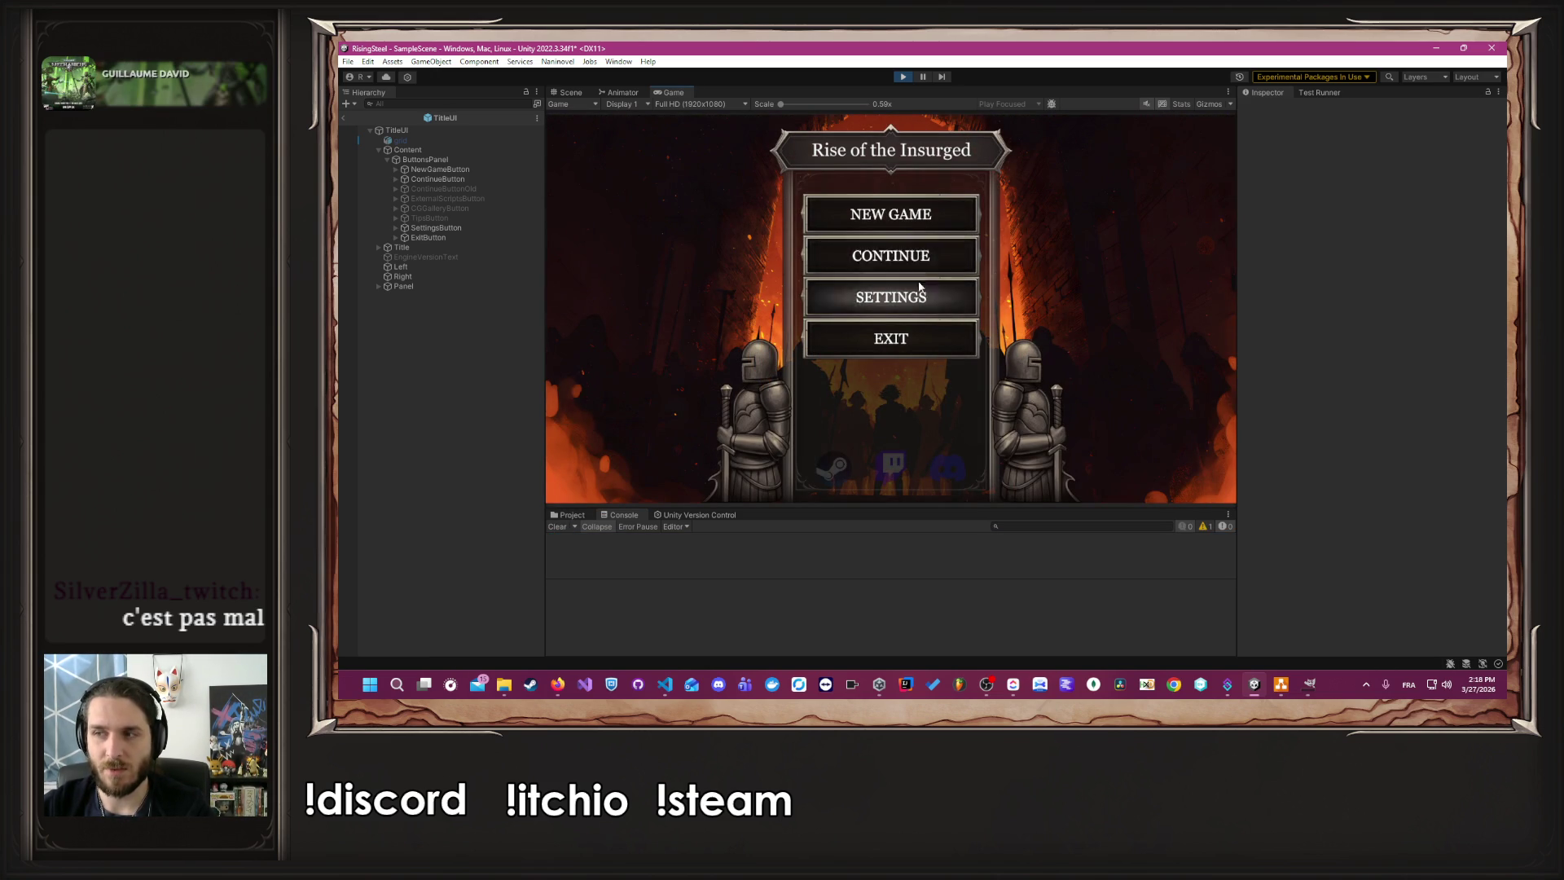
# Load the saved game with Continue, then stop and restart Play mode.
pyautogui.click(946, 214)
pyautogui.hotkey('alt', 'Tab')
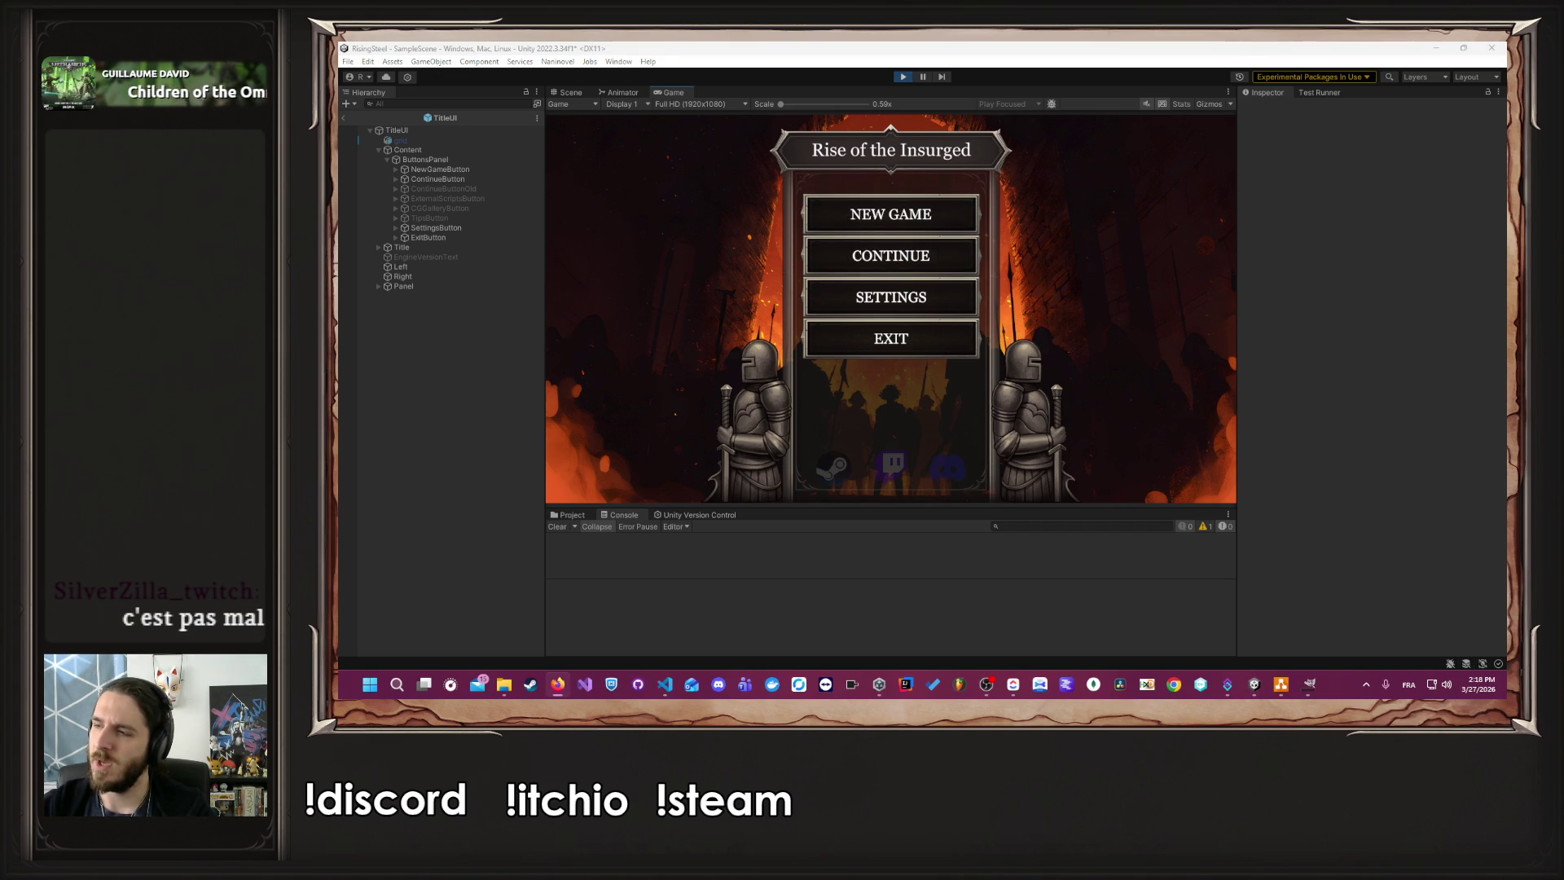
pyautogui.hotkey('alt', 'Tab')
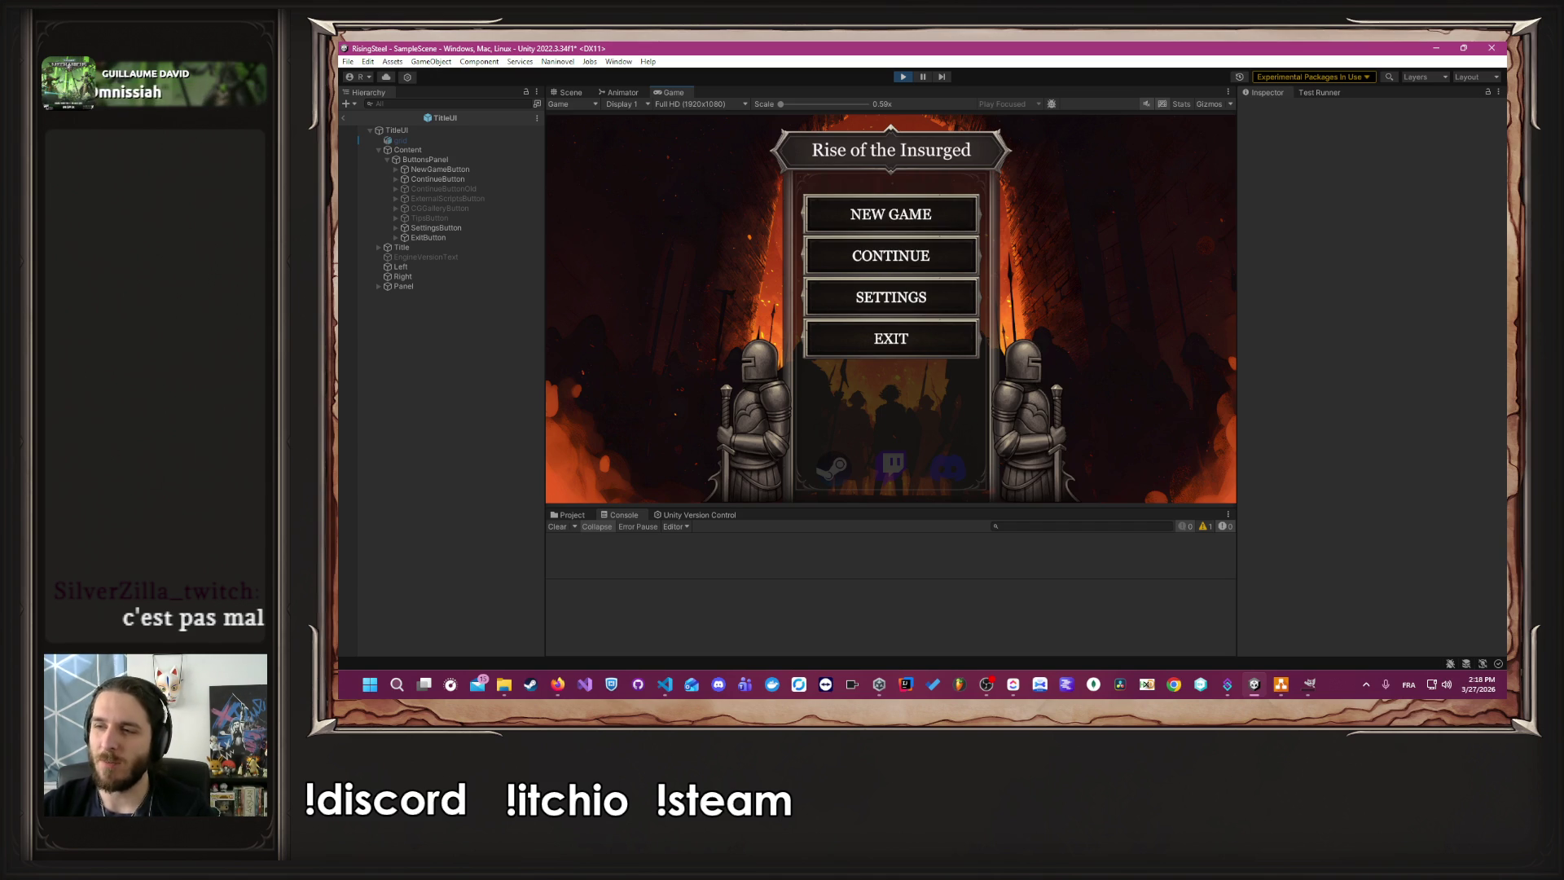
pyautogui.click(926, 255)
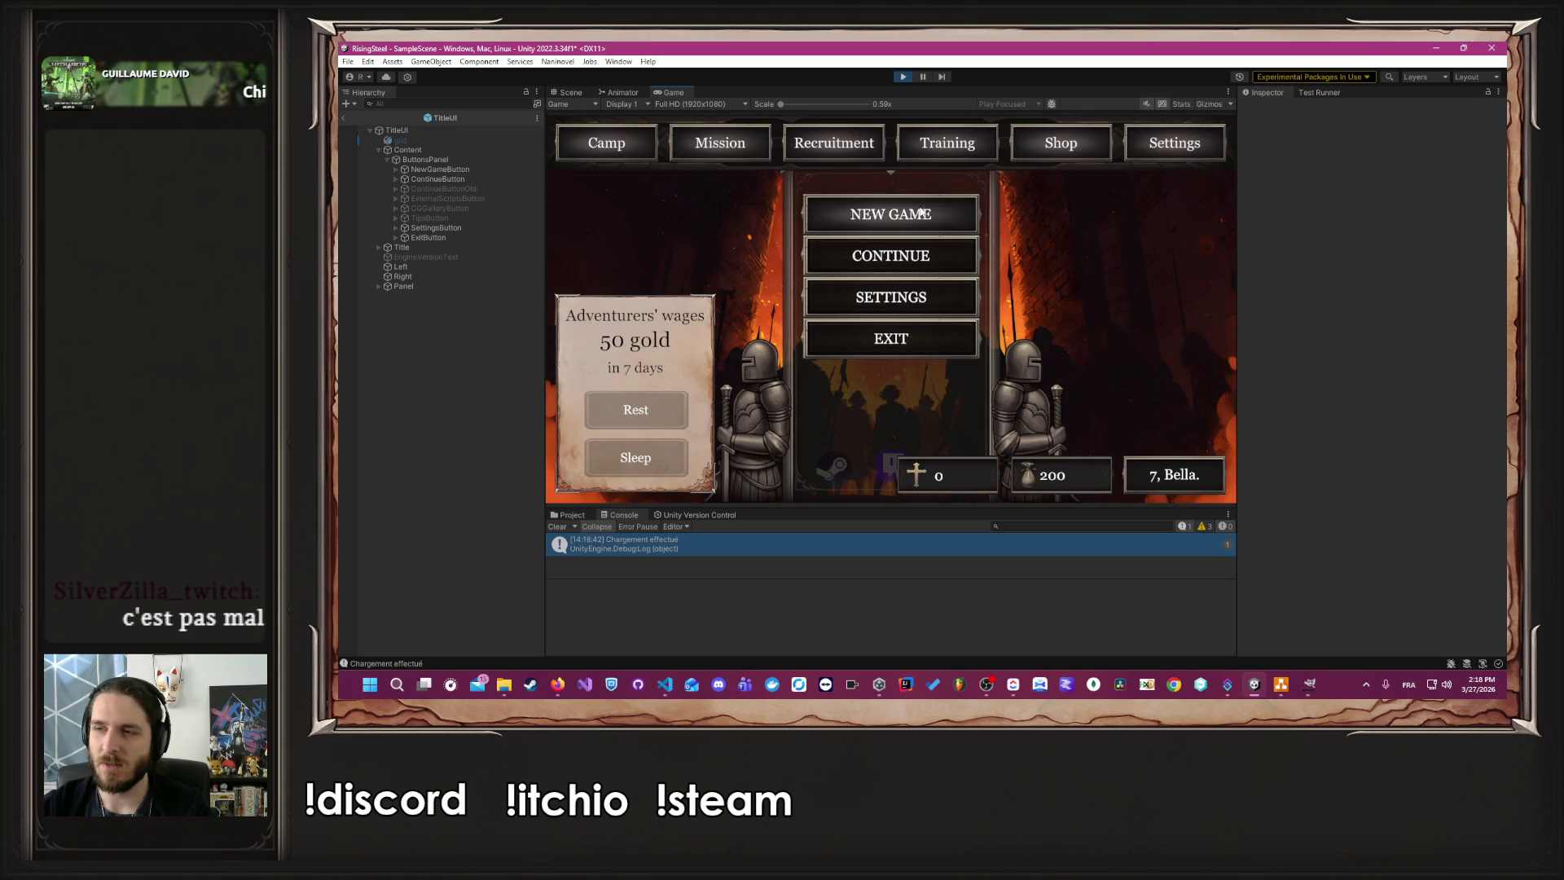
pyautogui.click(902, 78)
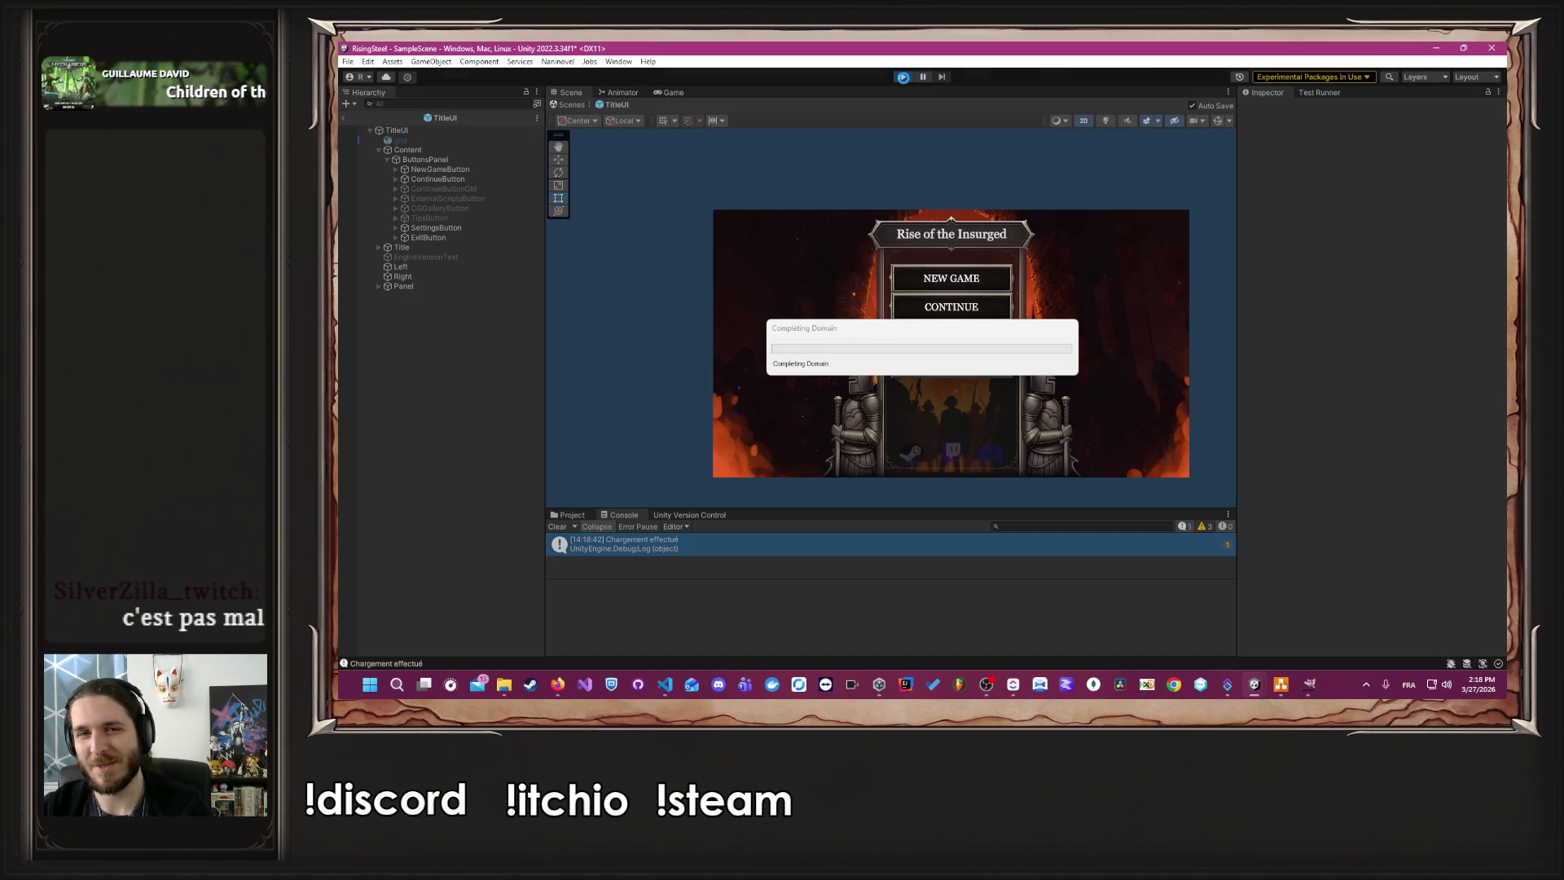
pyautogui.click(903, 78)
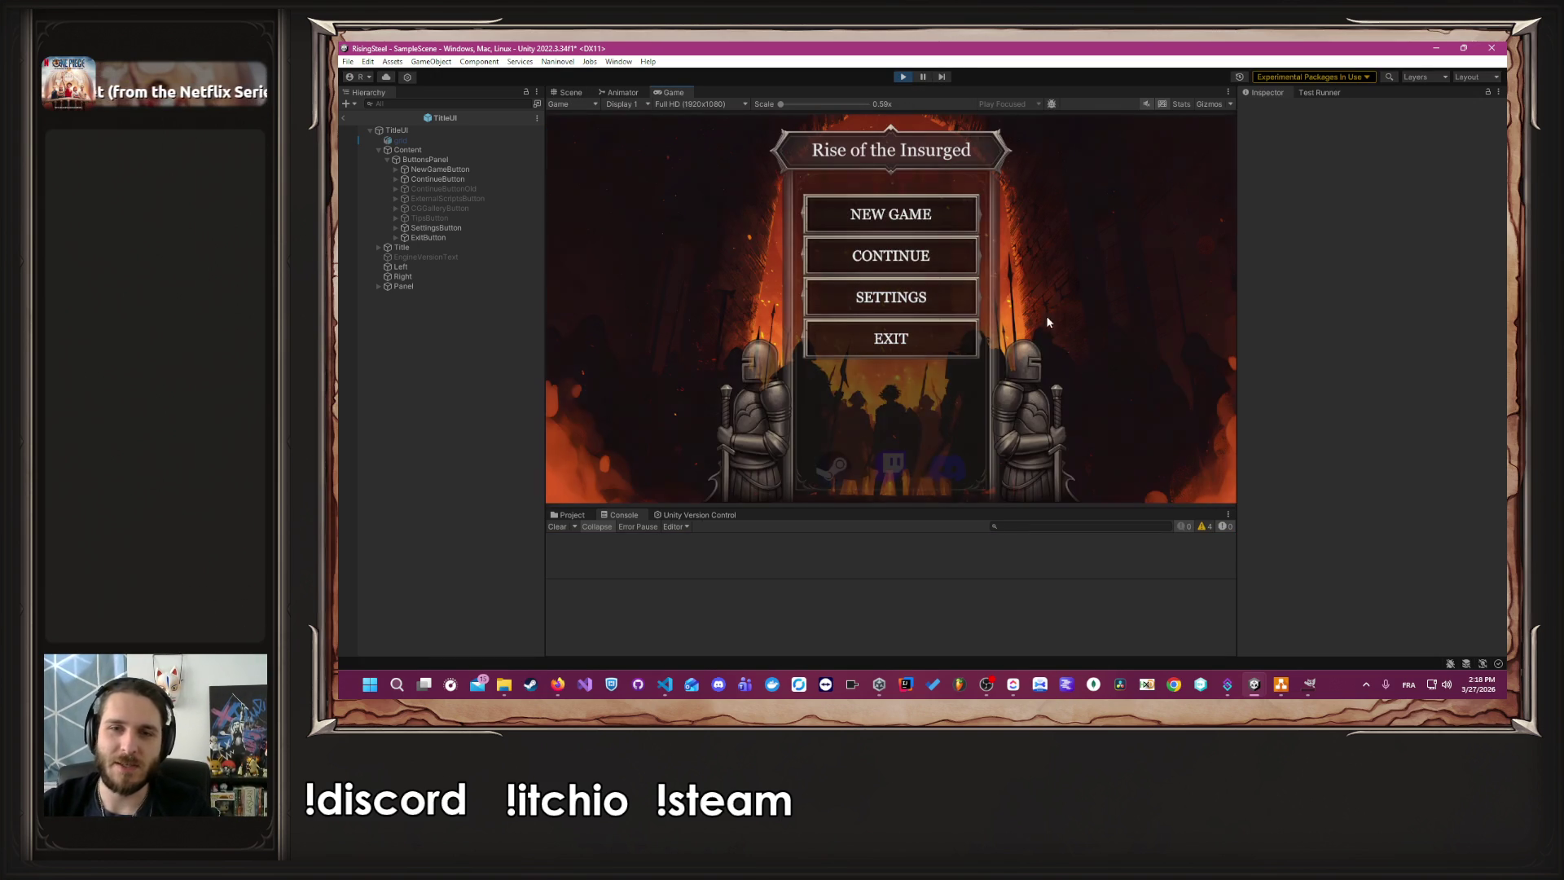
# Begin a new game with the right-hand character and launch the mission with Albert.
pyautogui.click(848, 200)
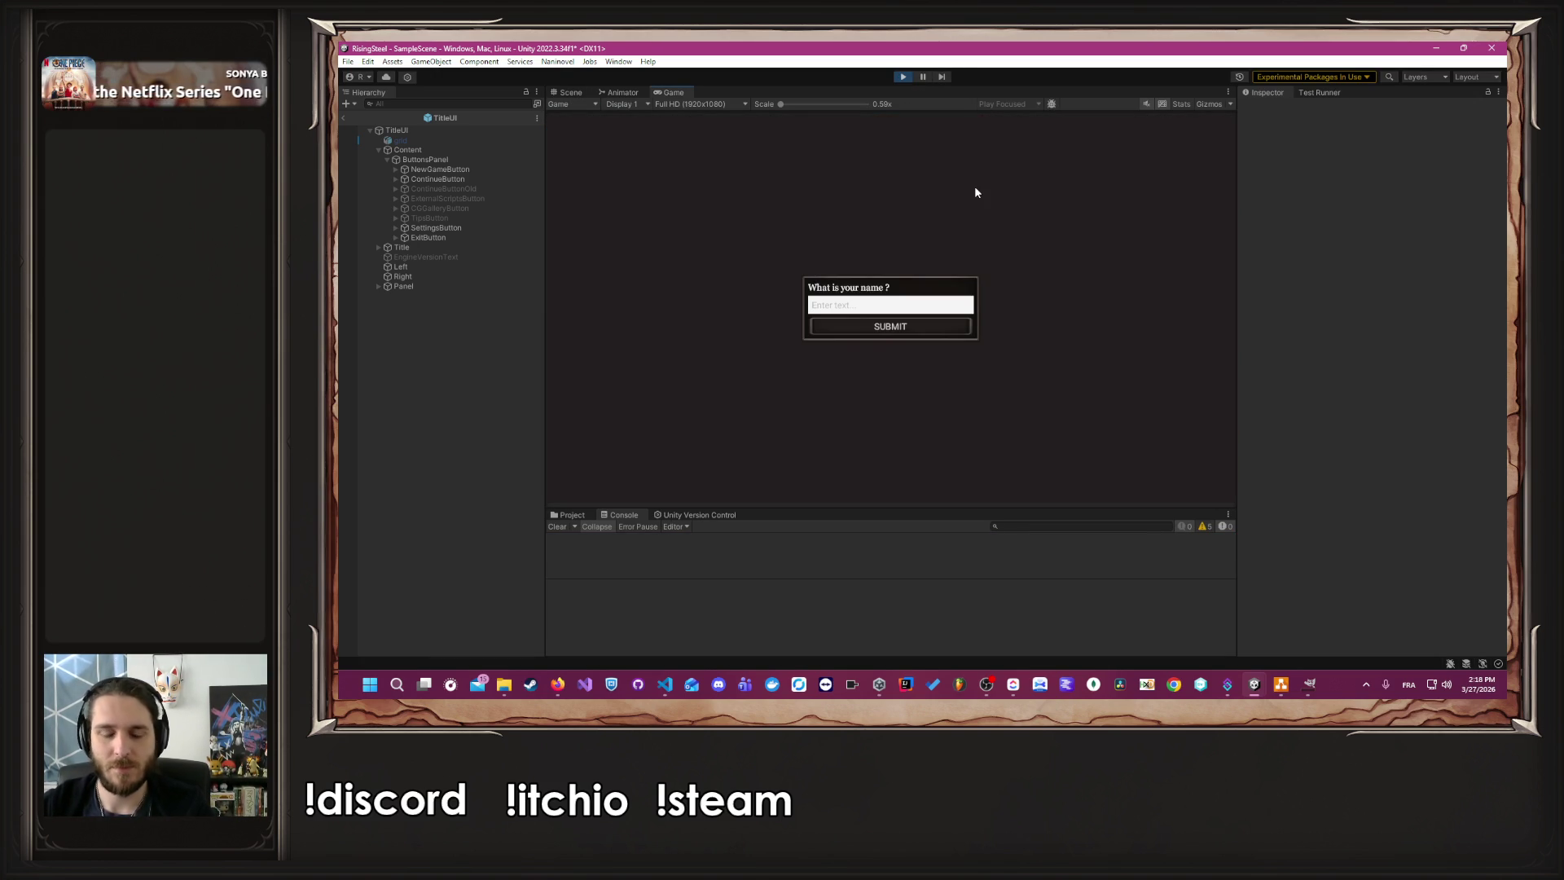
pyautogui.press('Return')
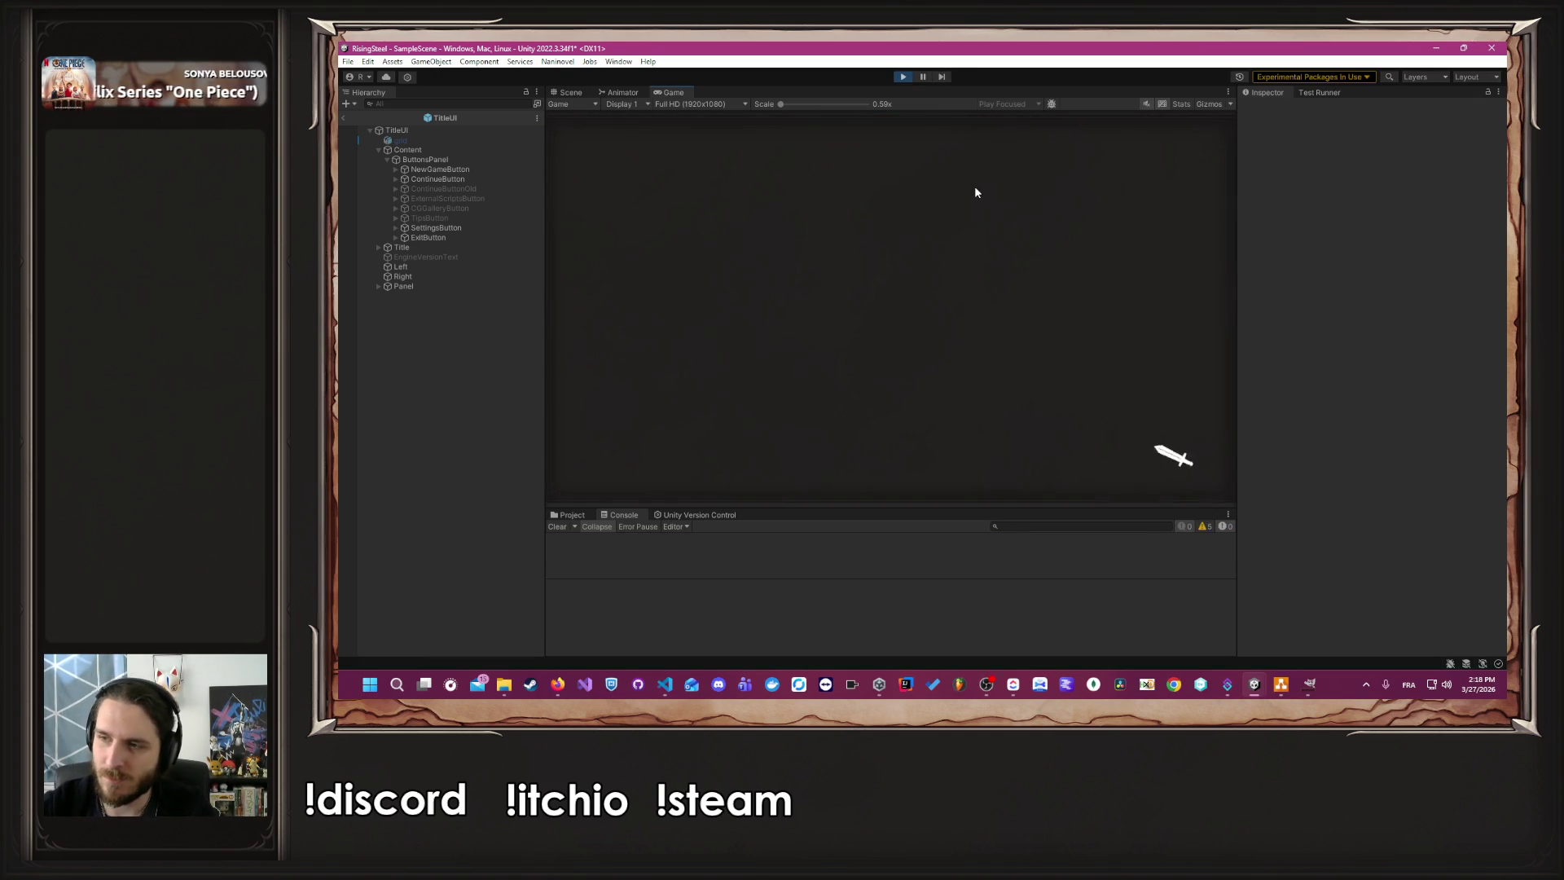
pyautogui.click(987, 323)
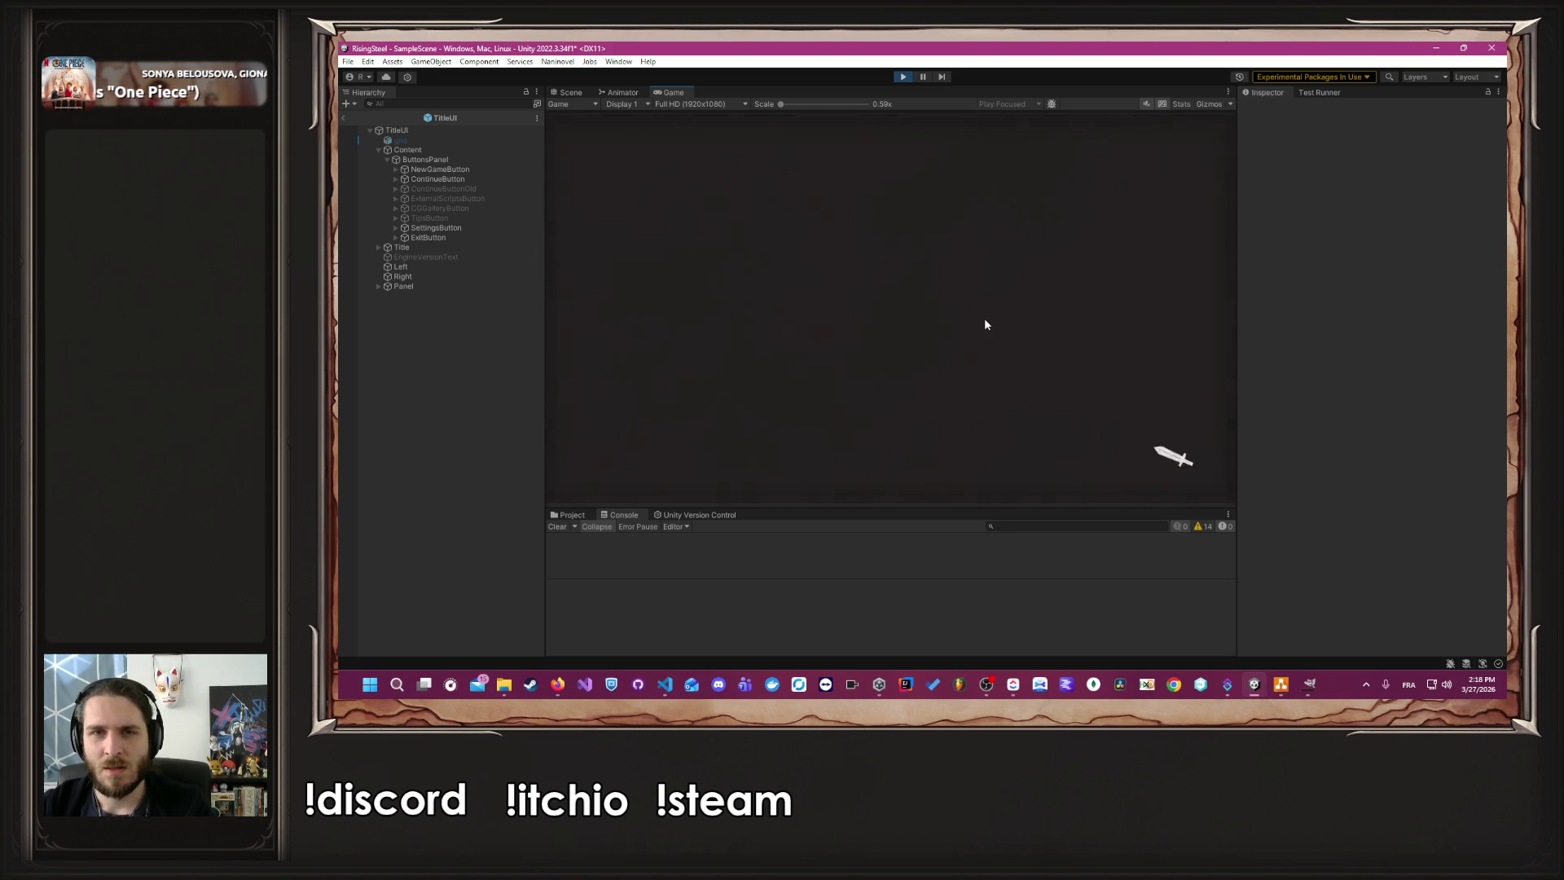
pyautogui.click(738, 154)
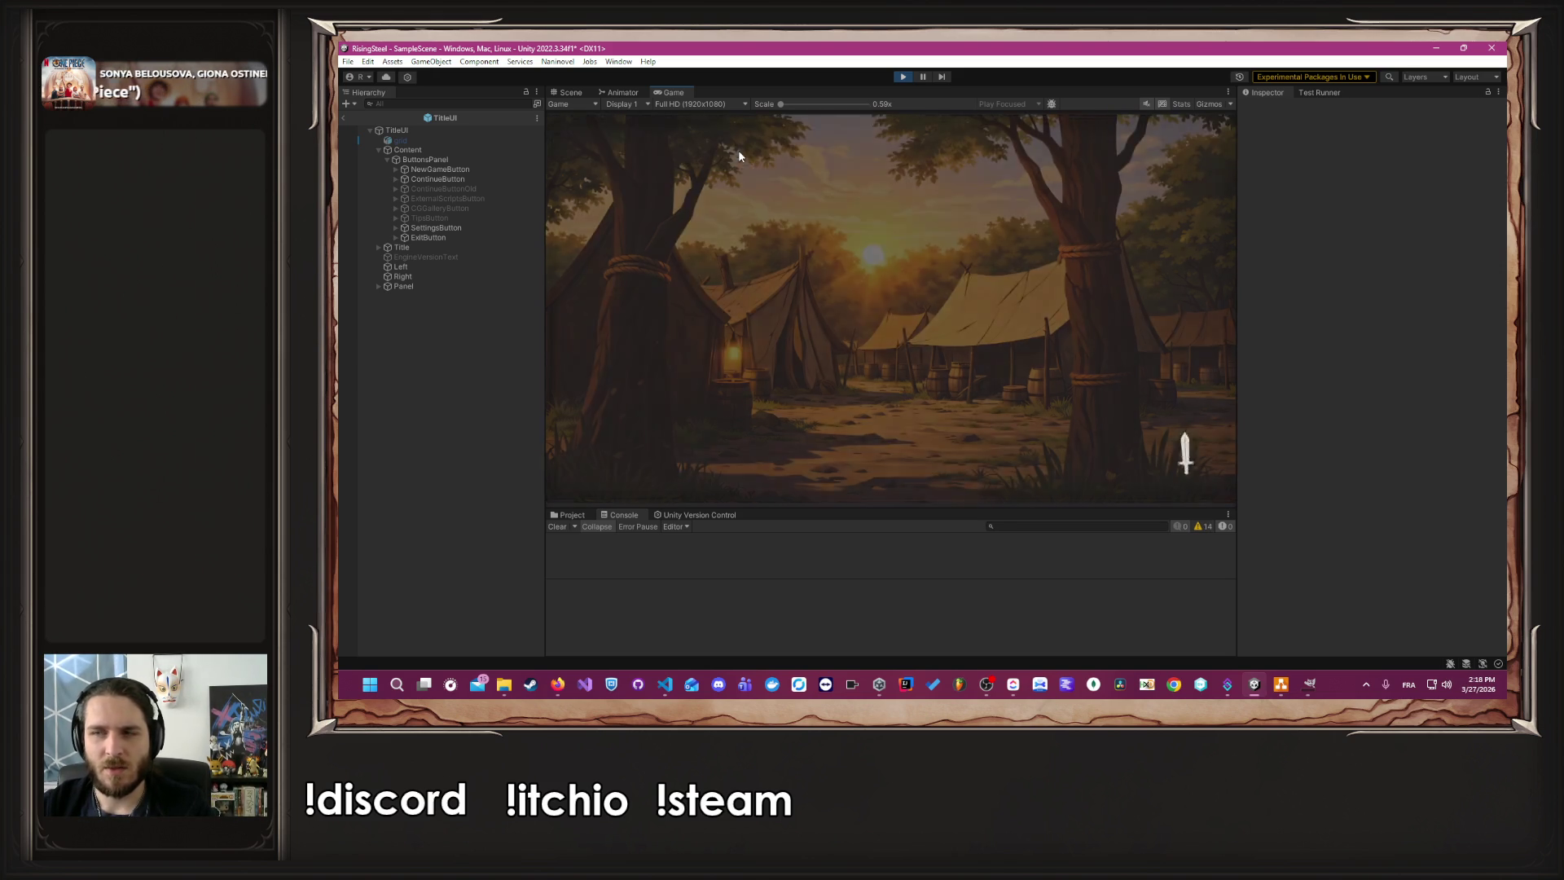
pyautogui.click(1001, 460)
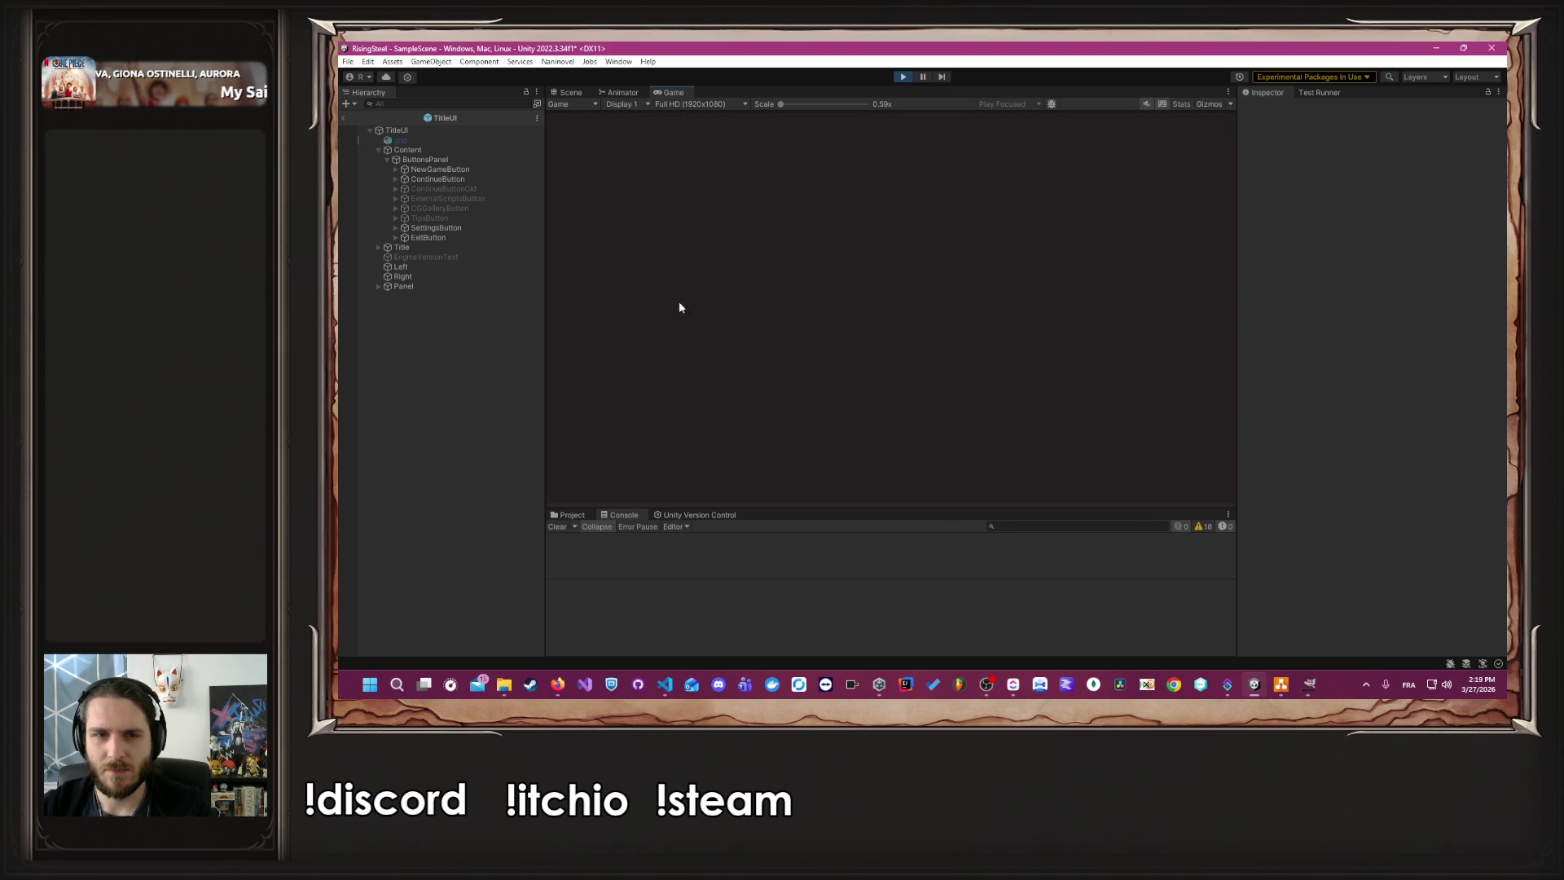
# Fight Bob in the burning village until Albert is defeated, then dismiss Game Over.
pyautogui.click(984, 394)
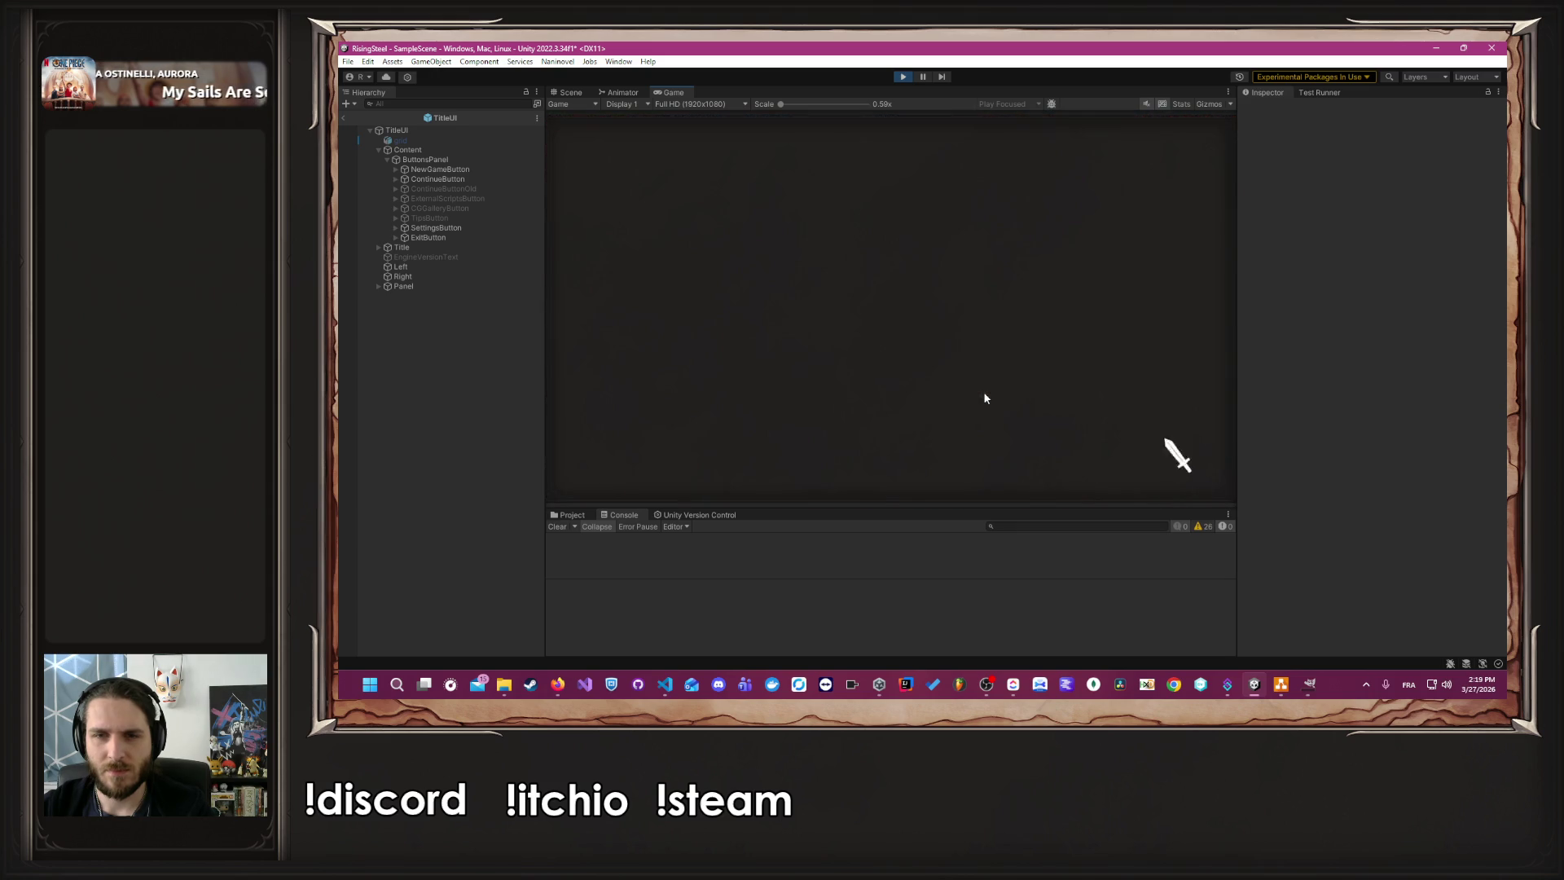
pyautogui.click(894, 307)
pyautogui.click(711, 339)
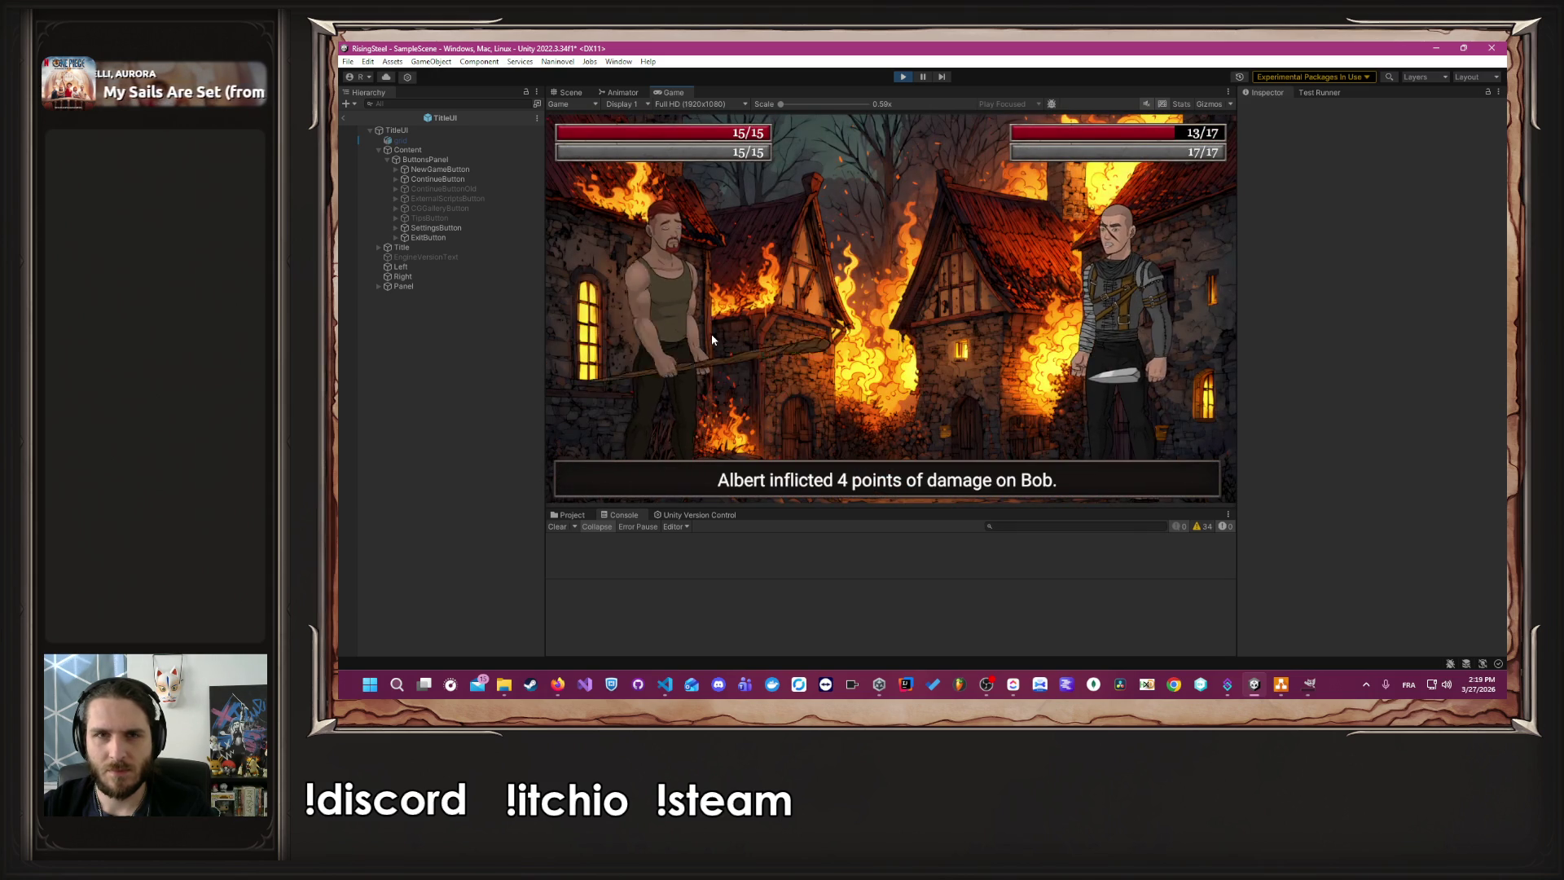
pyautogui.click(714, 334)
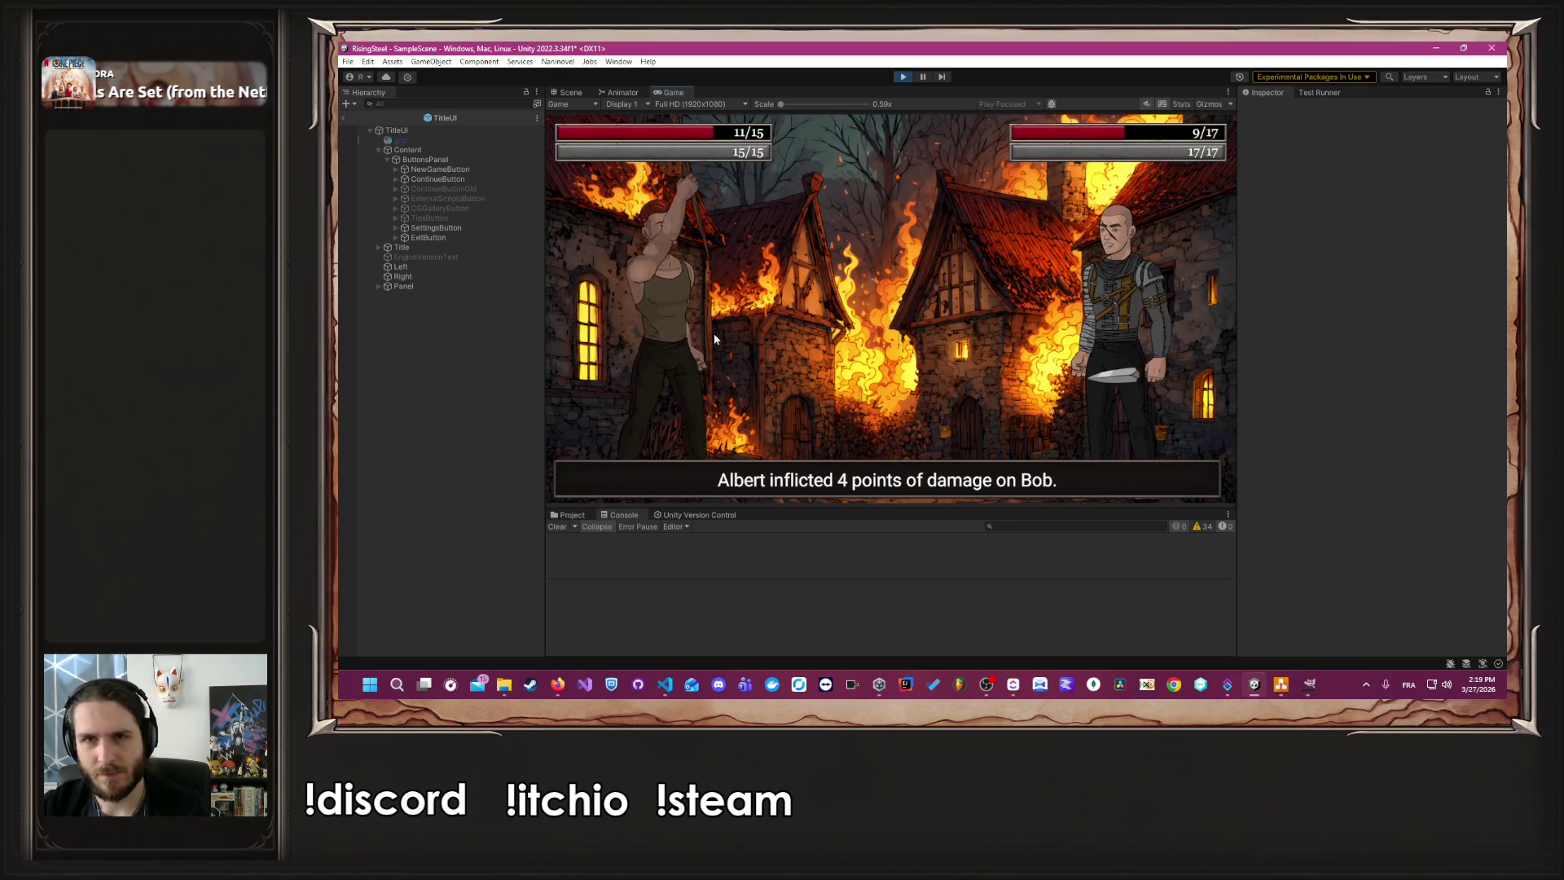
pyautogui.click(716, 334)
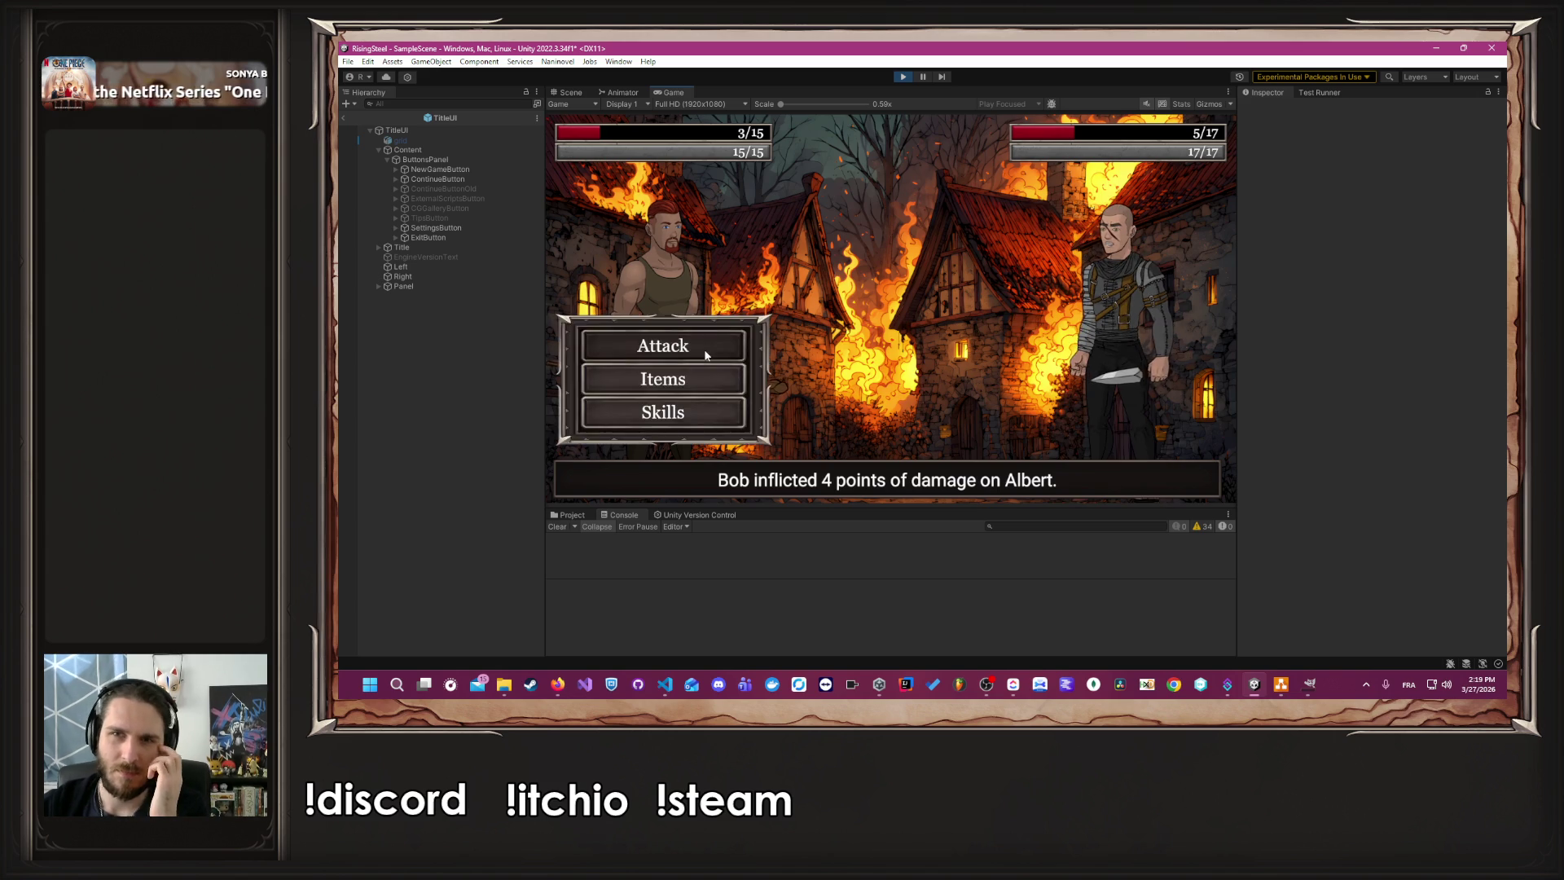
pyautogui.click(705, 352)
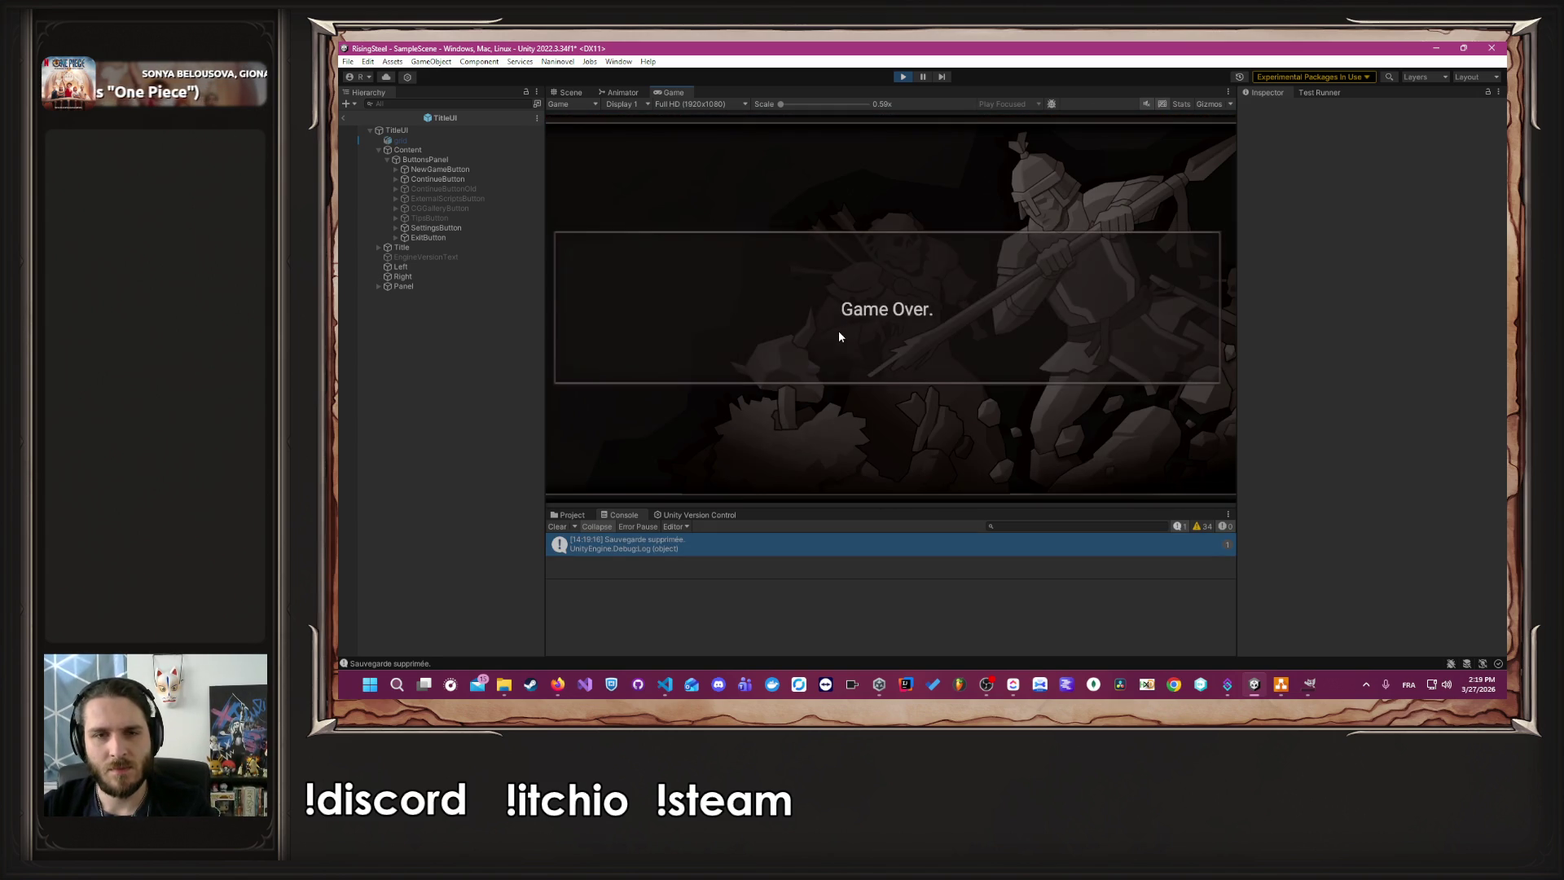
pyautogui.click(839, 330)
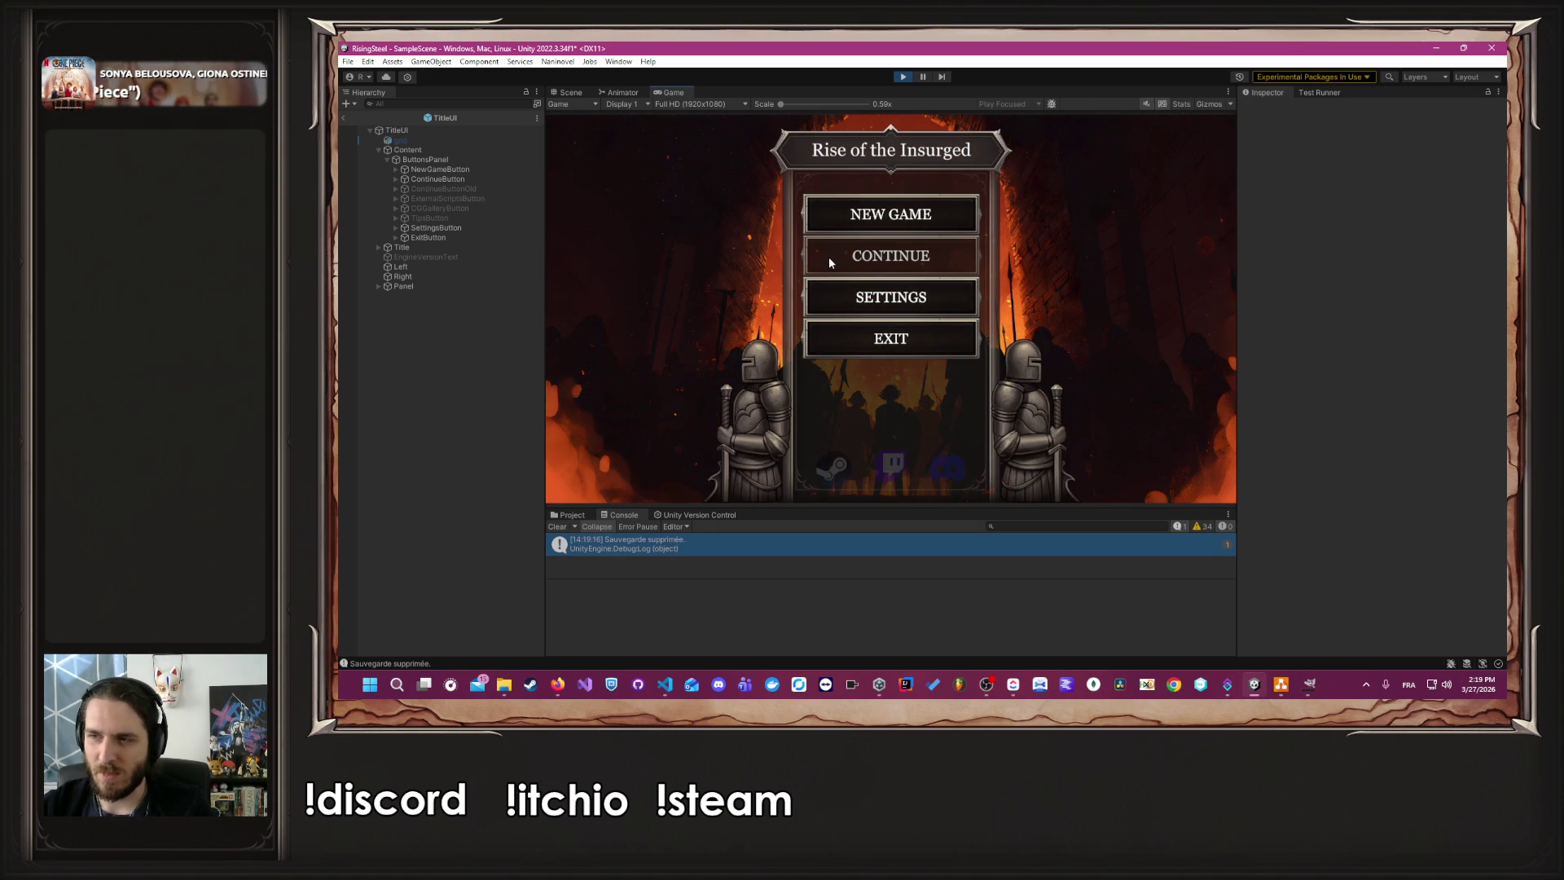
pyautogui.click(874, 216)
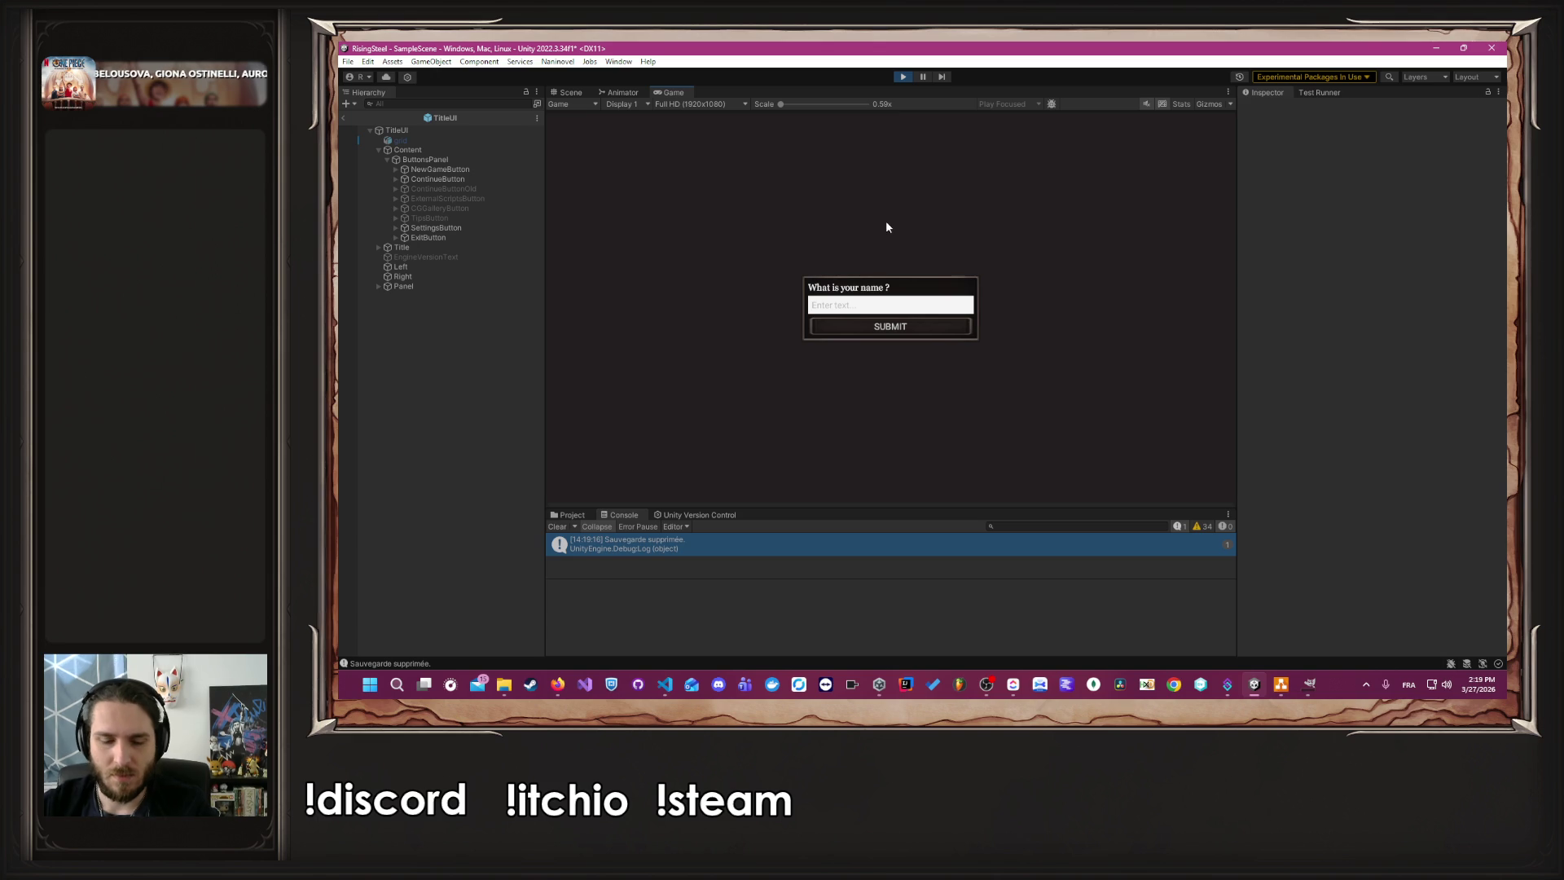
# Finish the name and character choice, save from Settings, and confirm quitting to title.
pyautogui.press('Return')
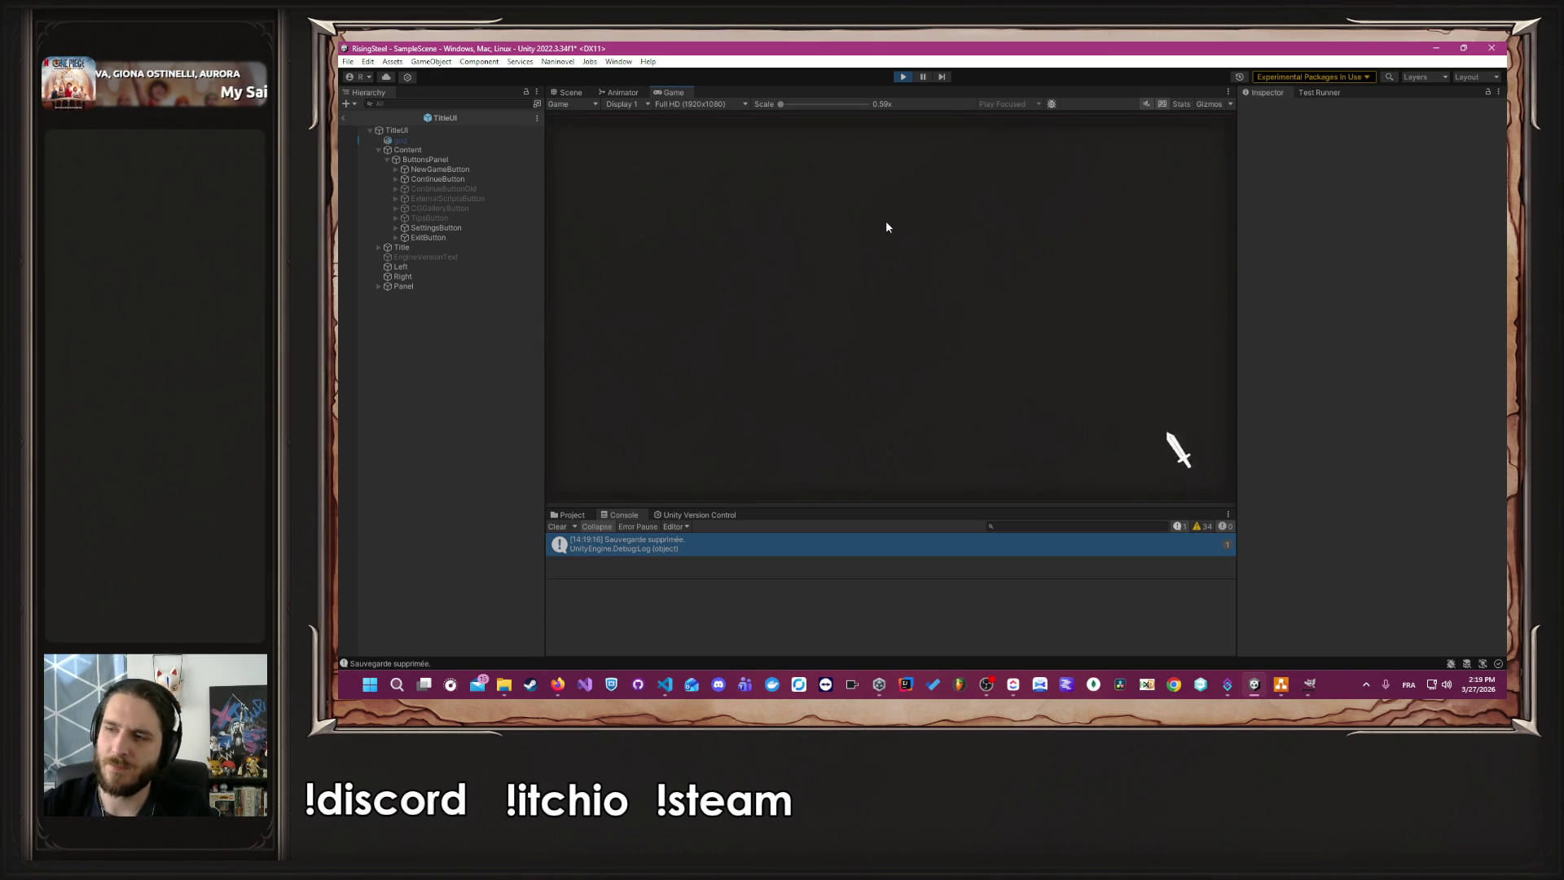
pyautogui.click(1072, 253)
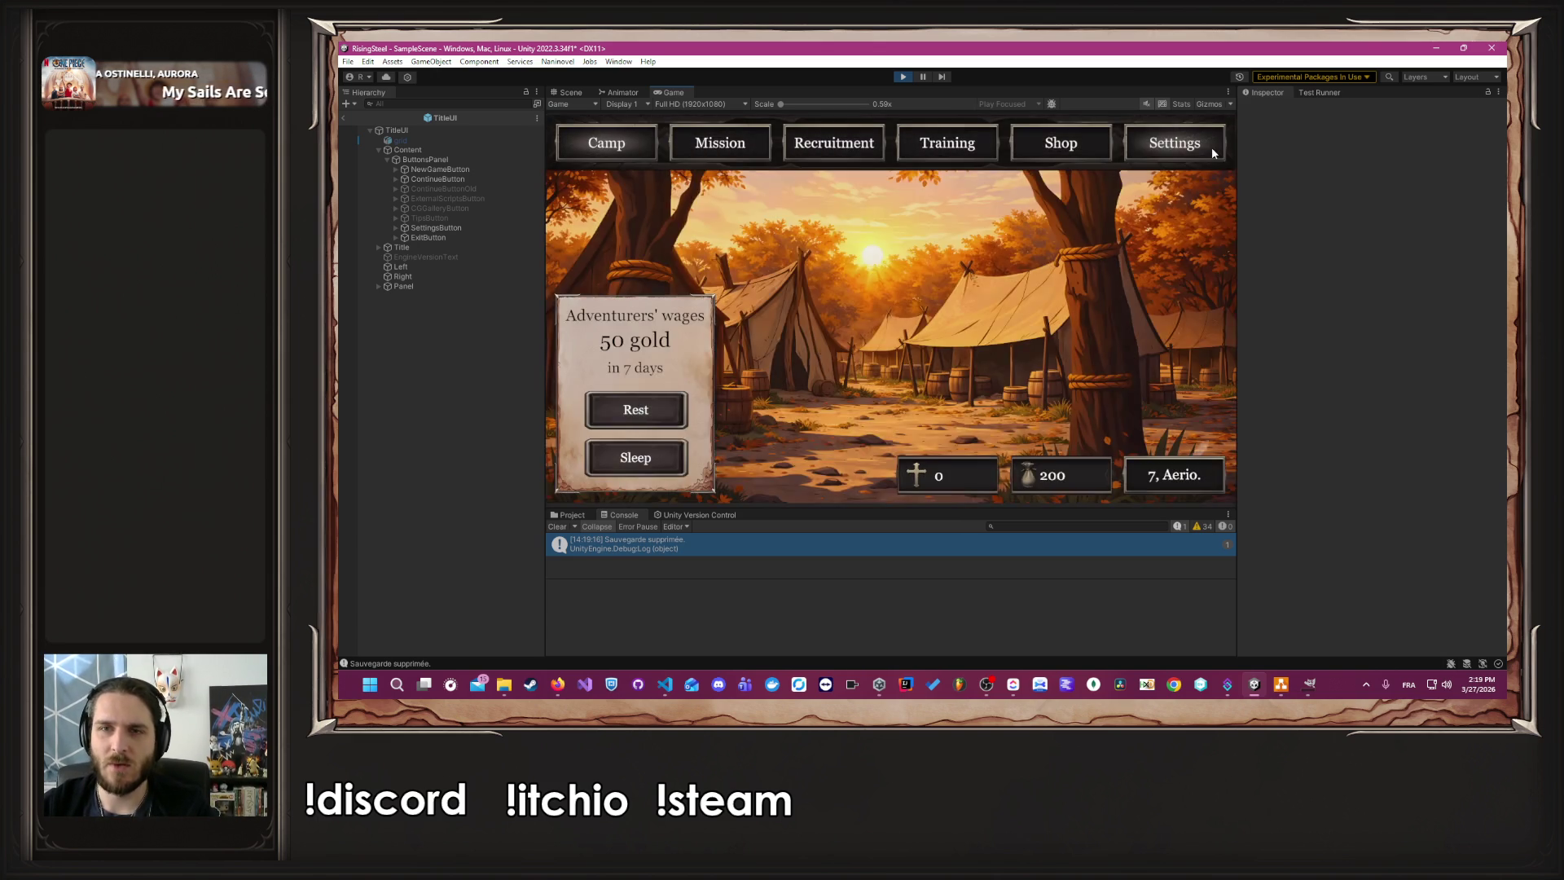
pyautogui.click(1214, 150)
pyautogui.click(894, 259)
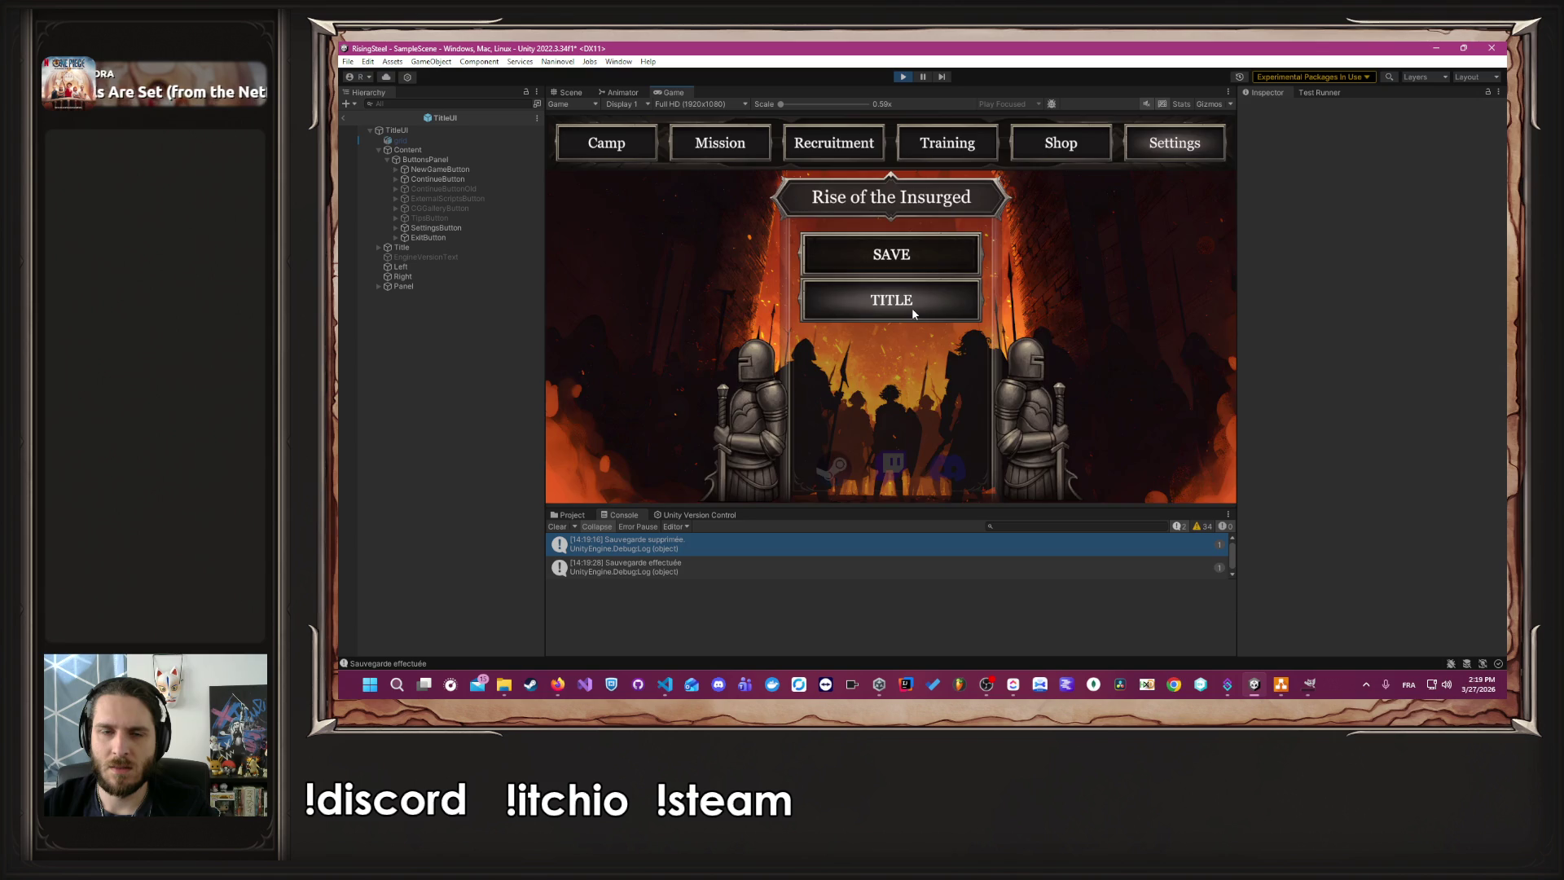
pyautogui.click(911, 307)
pyautogui.click(874, 327)
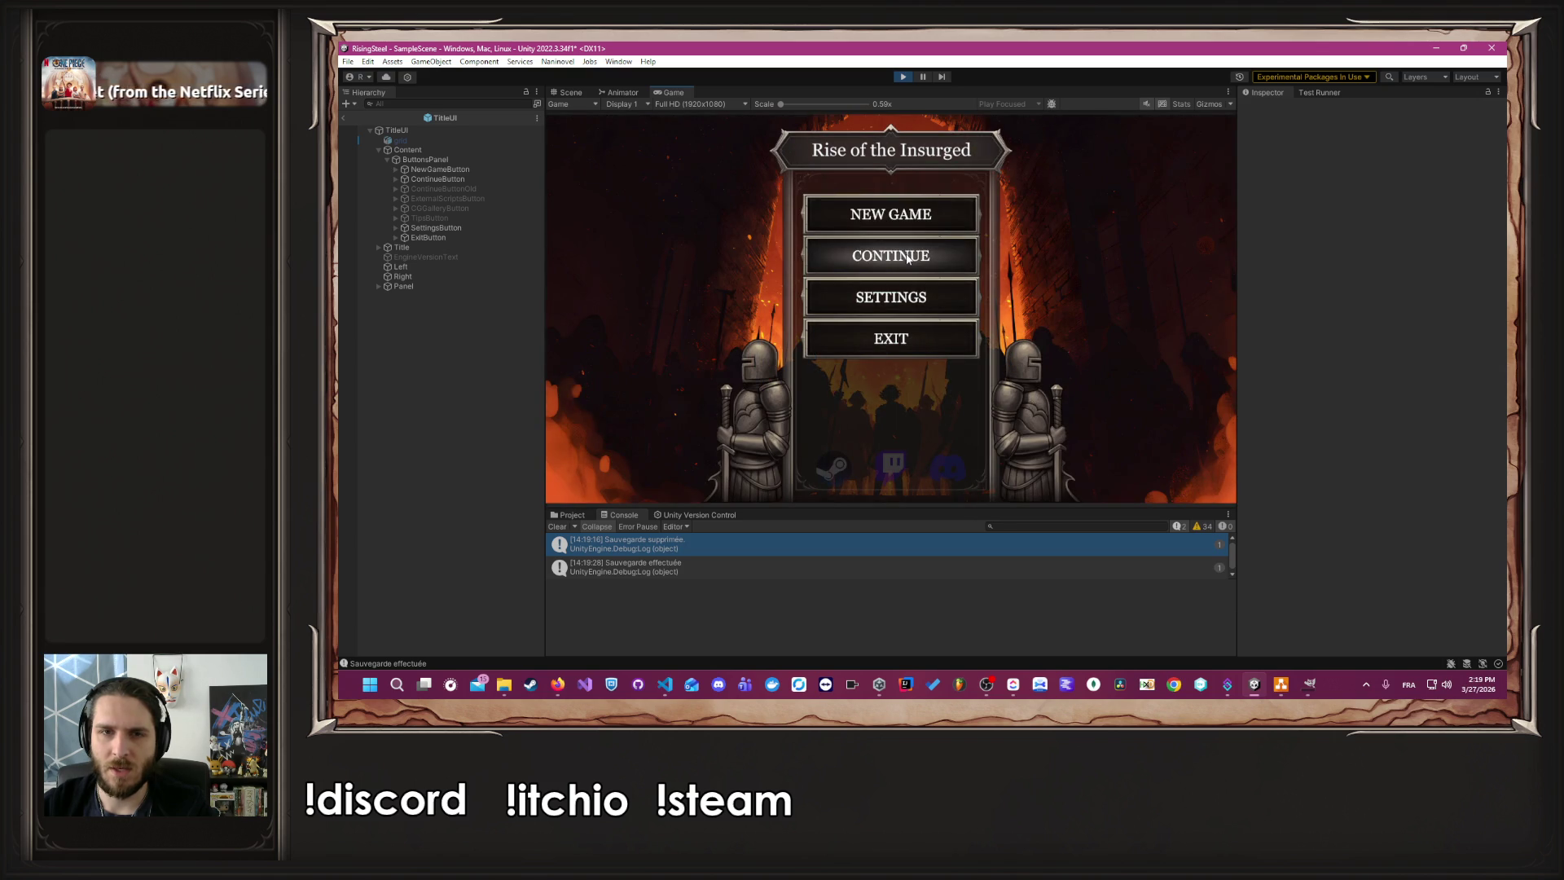
# Start another new game named 'test' and choose the starting character.
pyautogui.click(906, 231)
pyautogui.write('test')
pyautogui.press('Return')
pyautogui.click(974, 273)
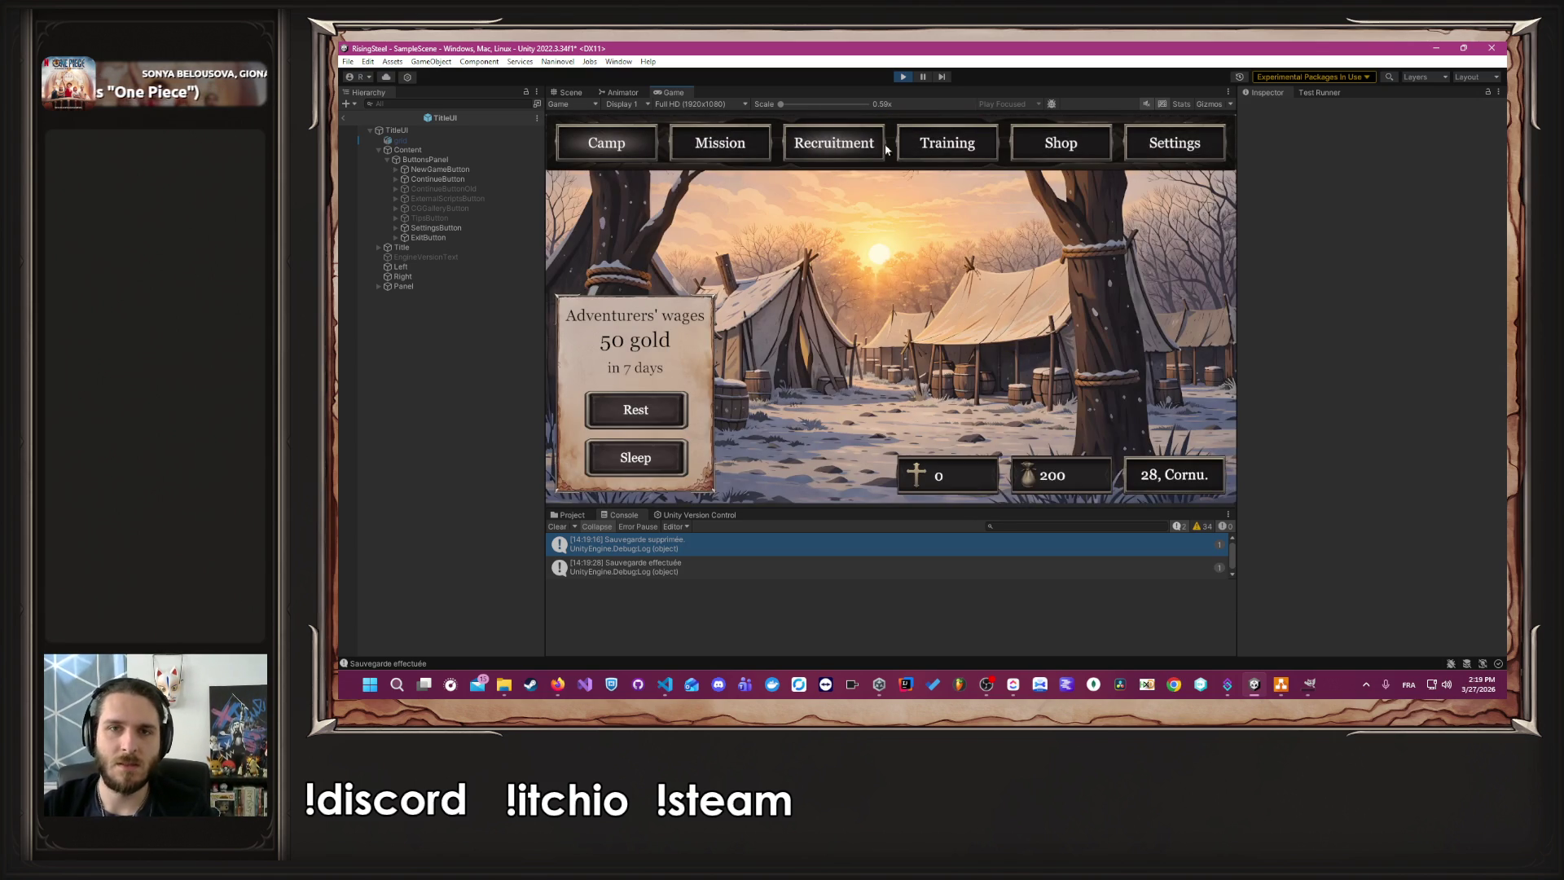
# Spend all the gold buying Healing Potions in the Shop.
pyautogui.click(575, 144)
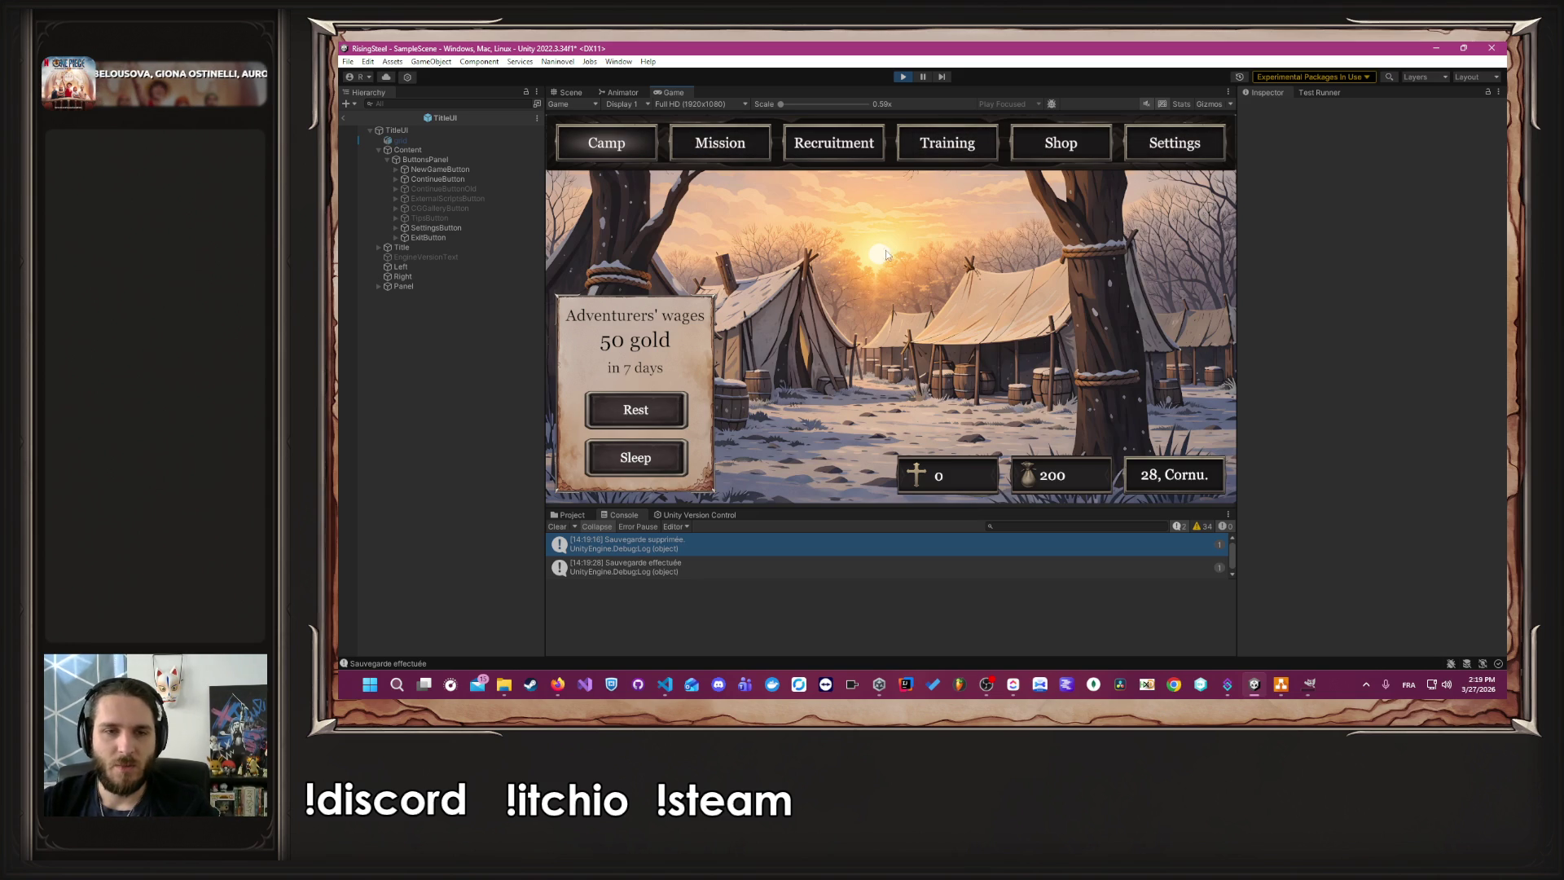
pyautogui.click(1082, 152)
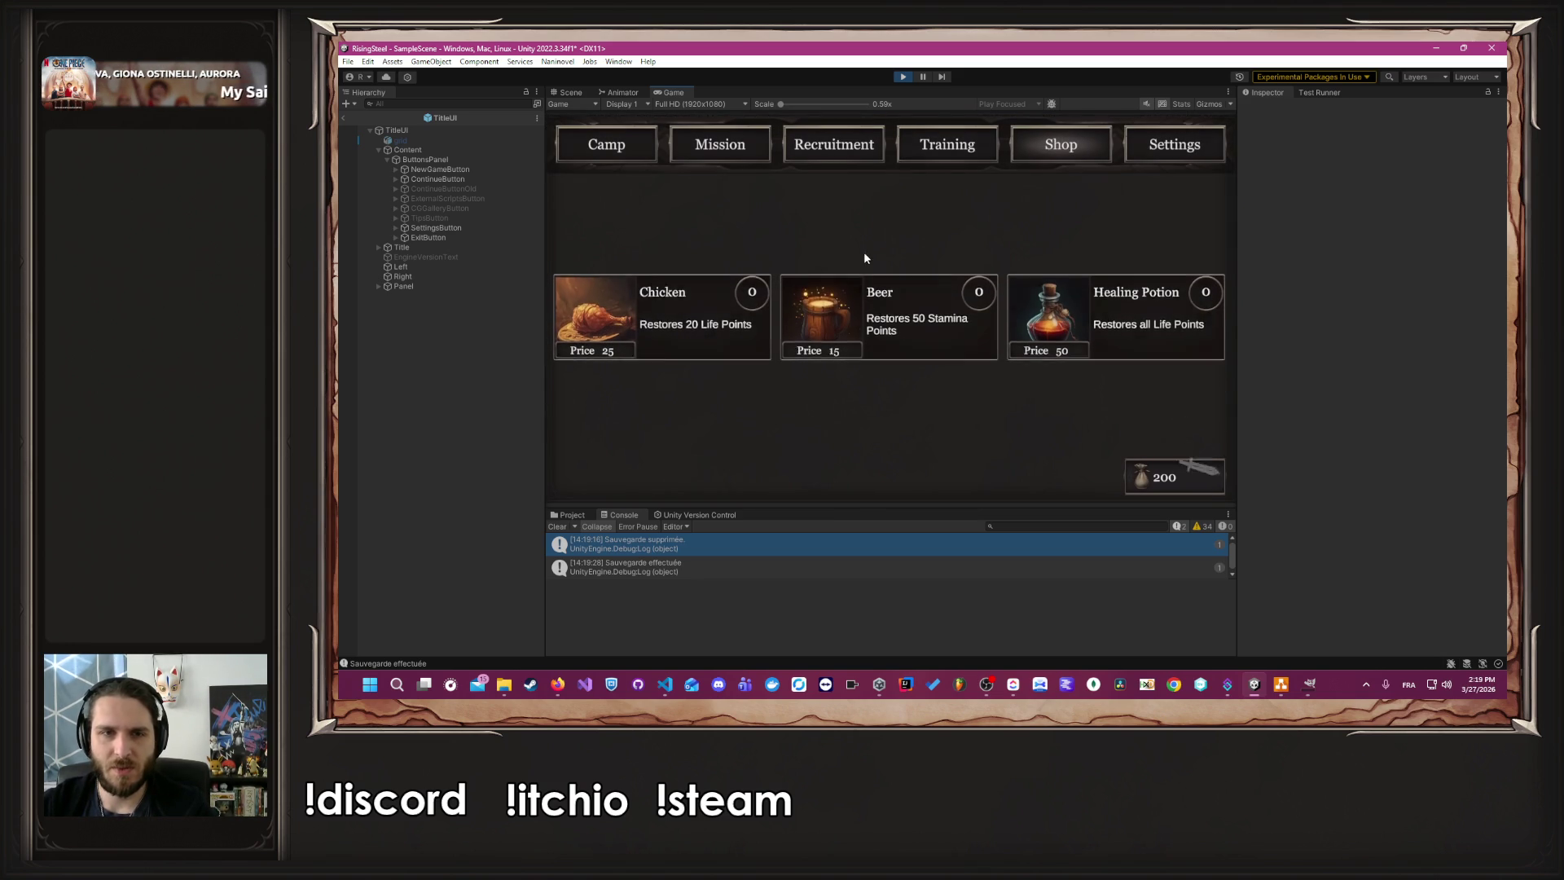
pyautogui.tripleClick(1162, 322)
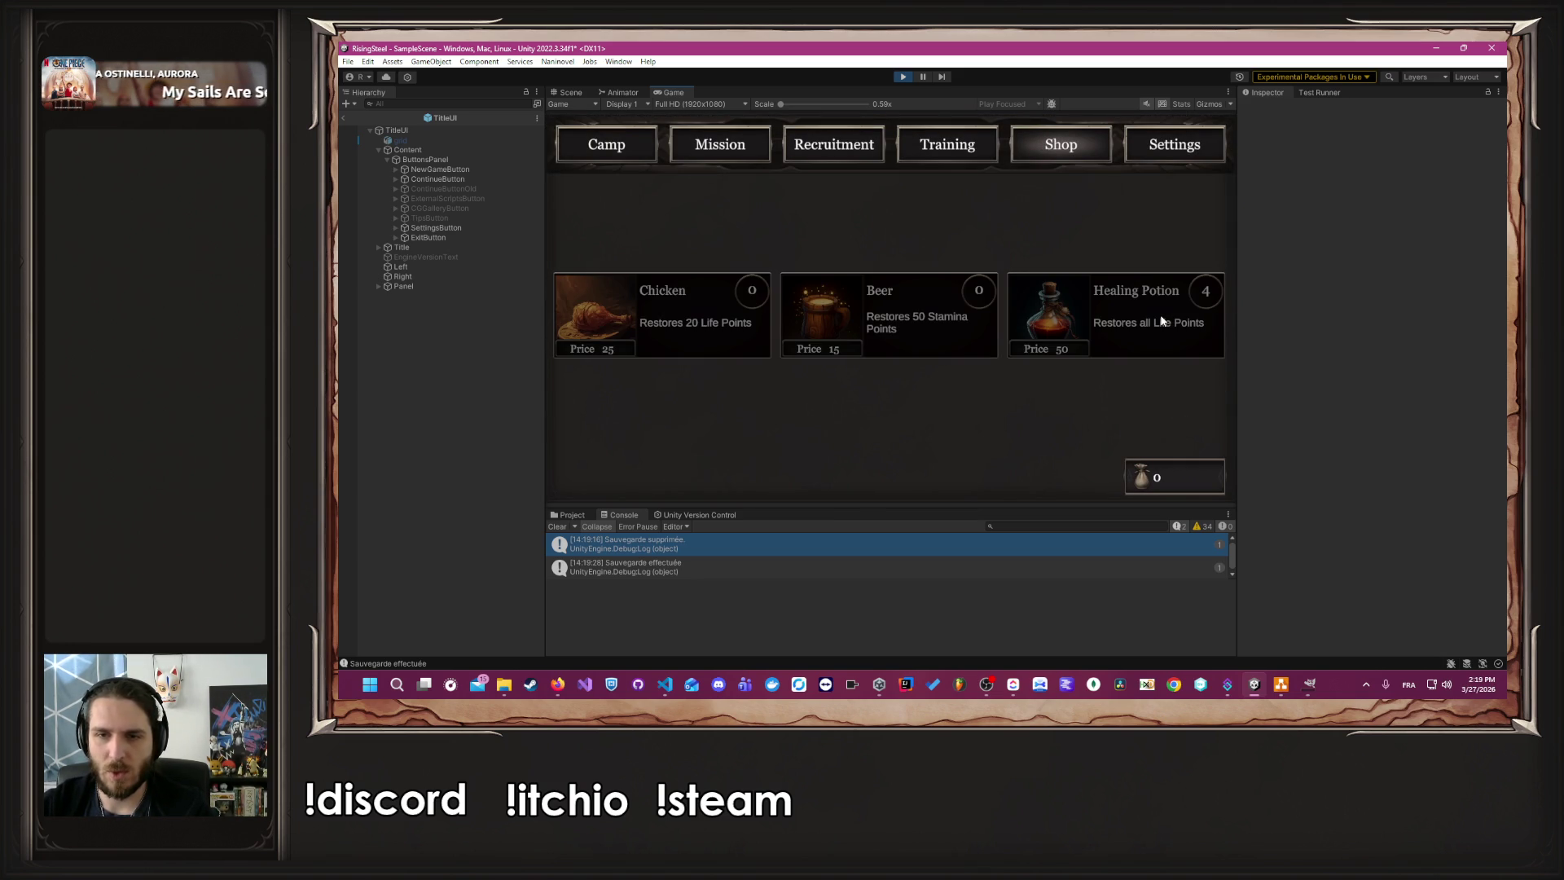
# Back at camp, sleep repeatedly until rent day, then dismiss the unpaid rent message.
pyautogui.click(635, 149)
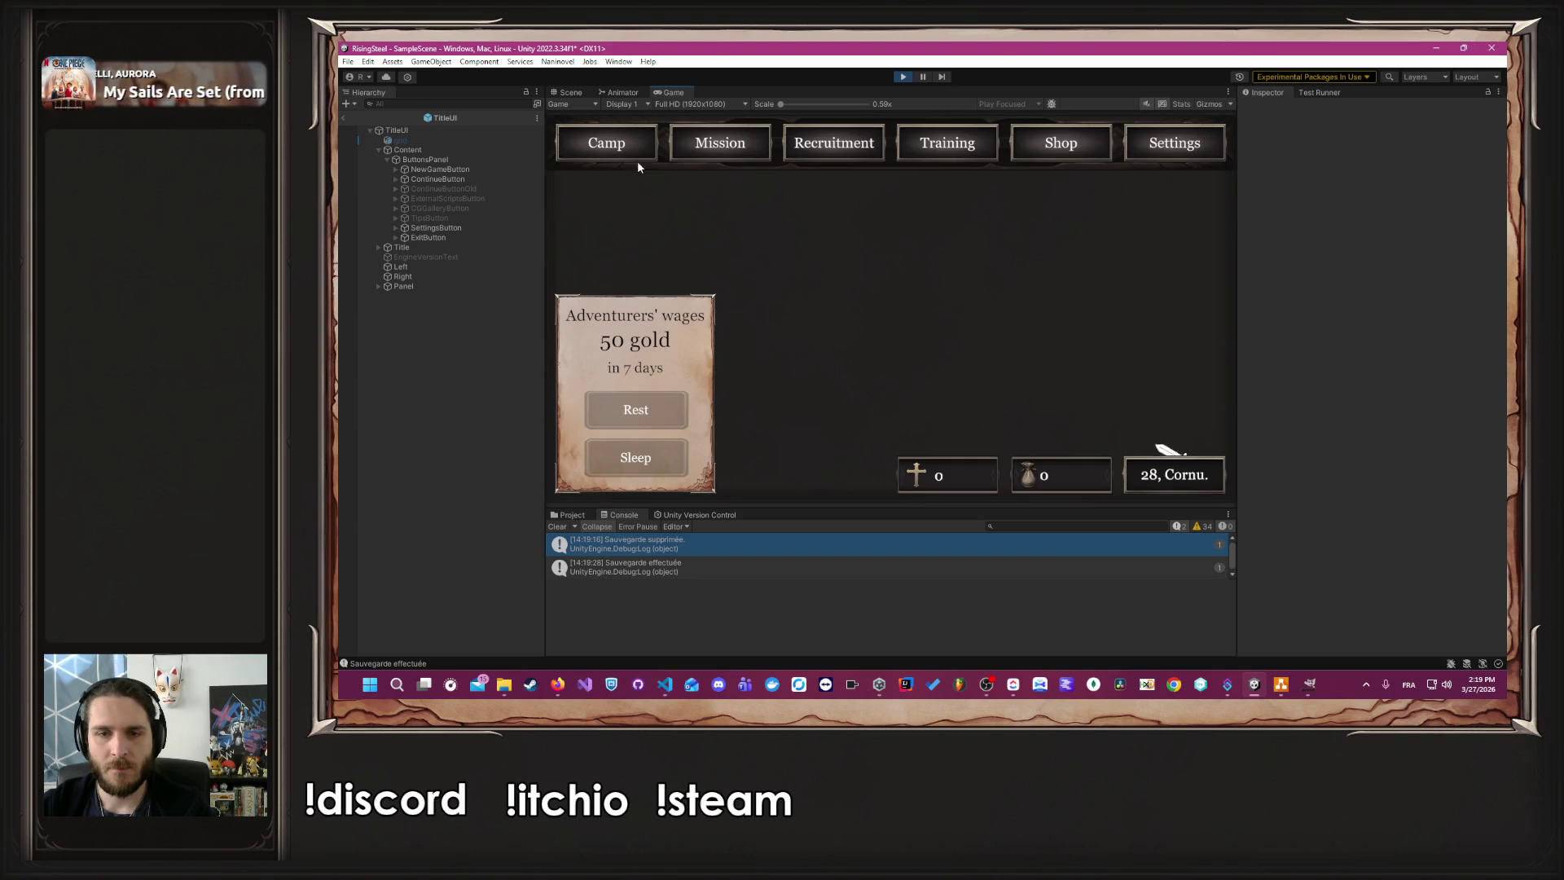
pyautogui.click(658, 461)
pyautogui.click(645, 453)
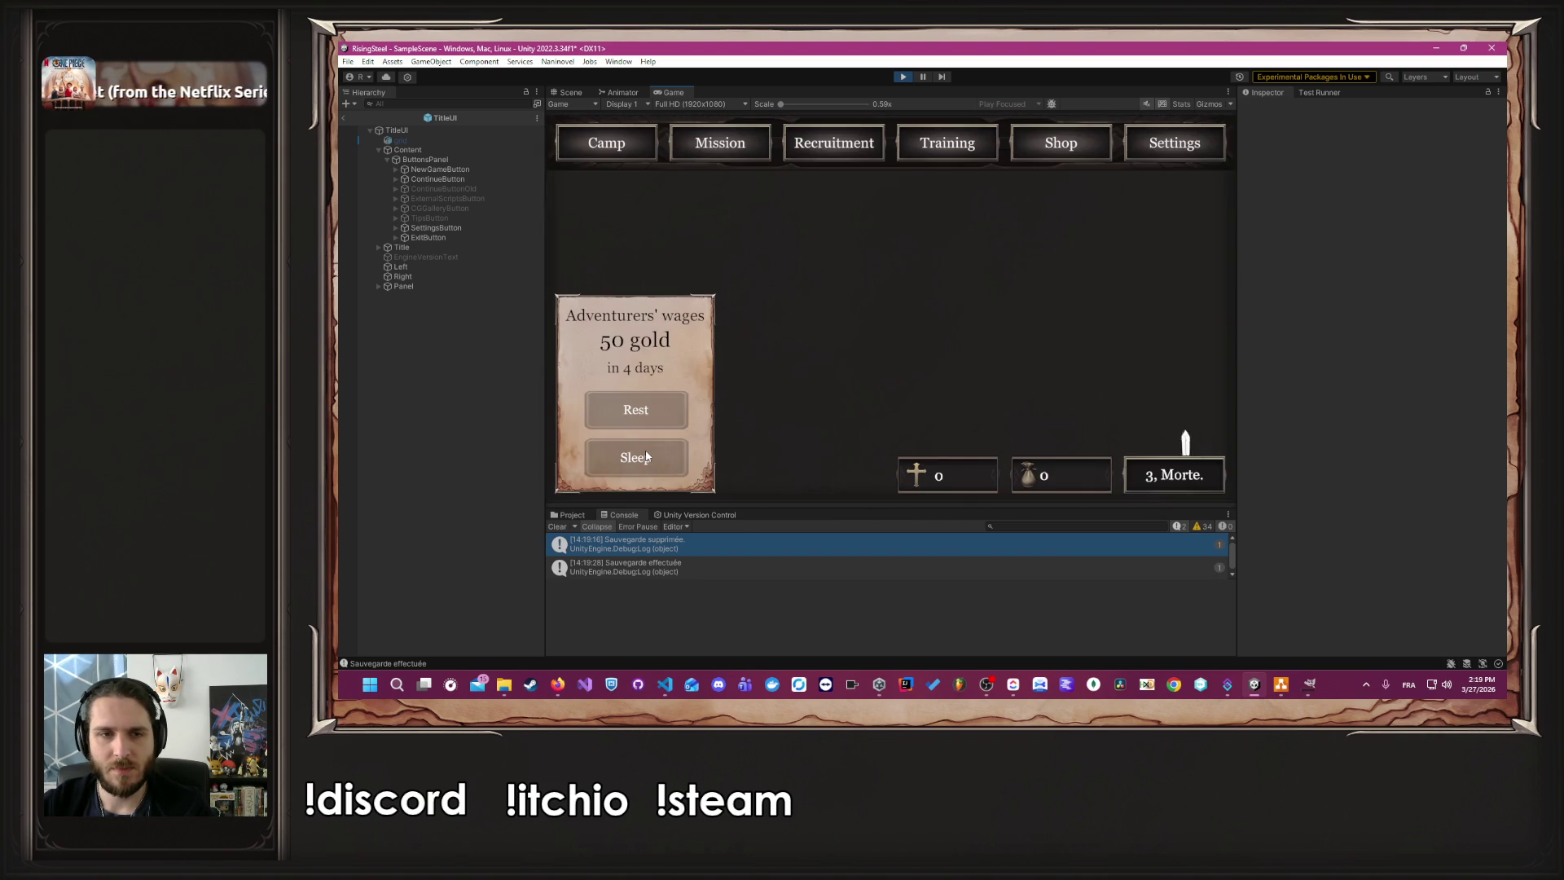
pyautogui.click(646, 456)
pyautogui.click(645, 455)
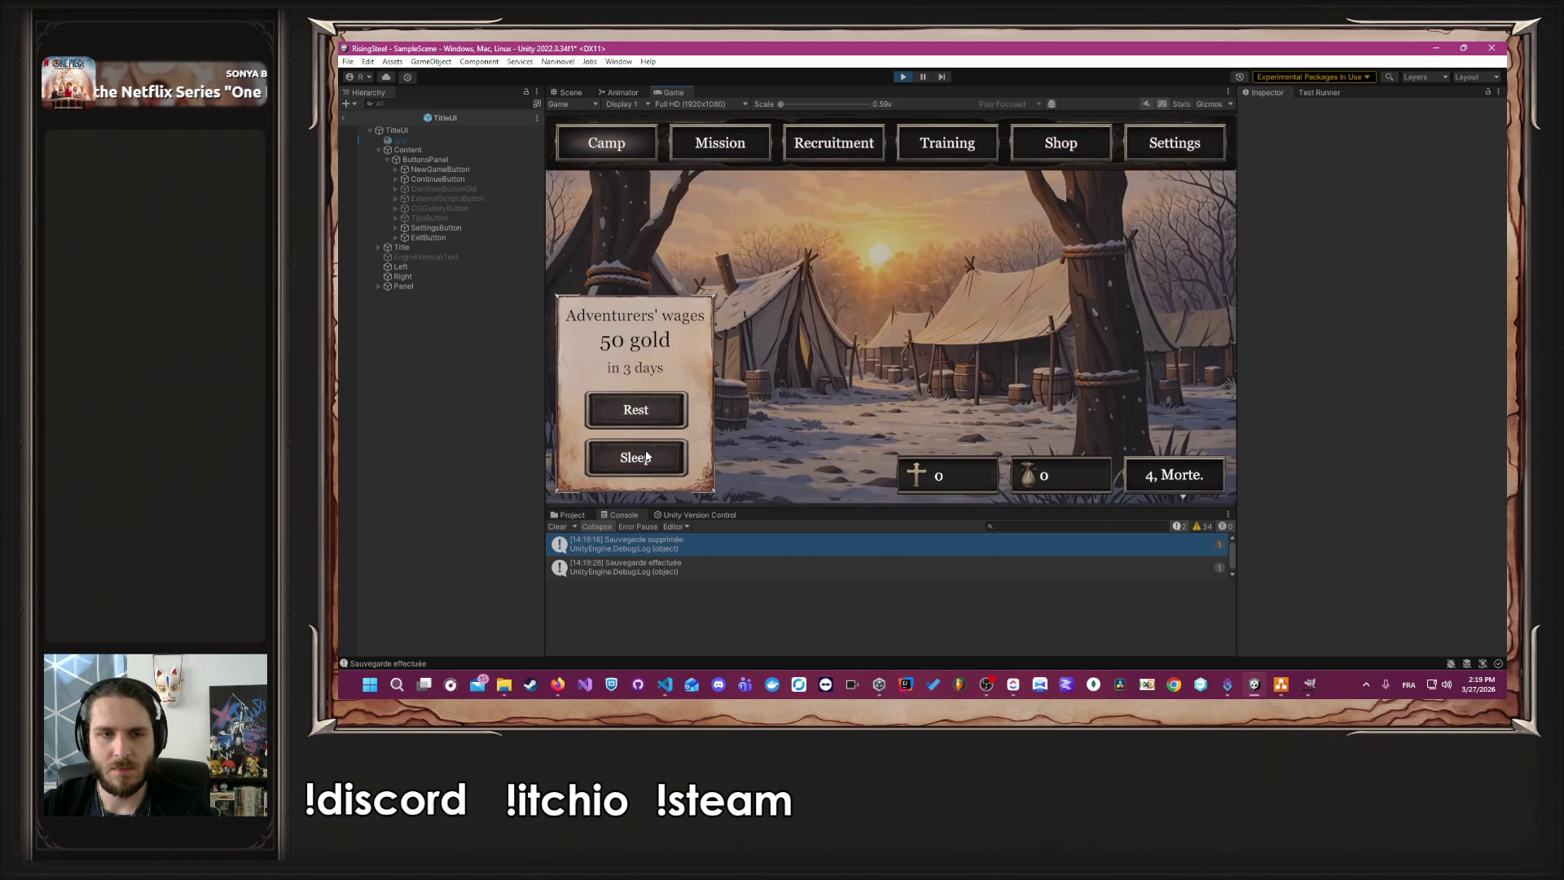
pyautogui.click(645, 453)
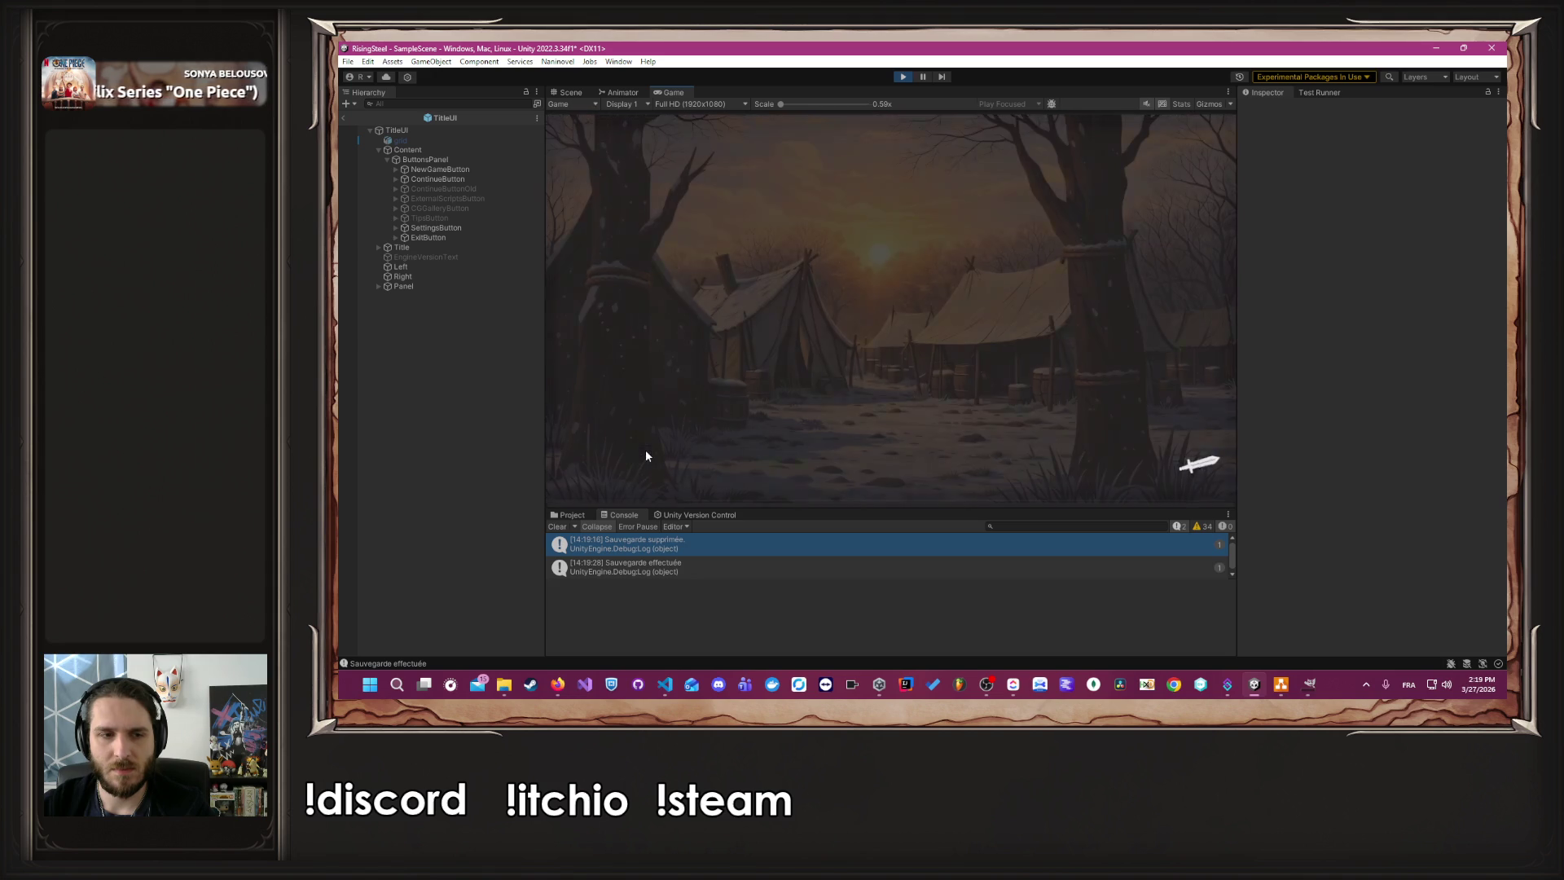
pyautogui.click(558, 526)
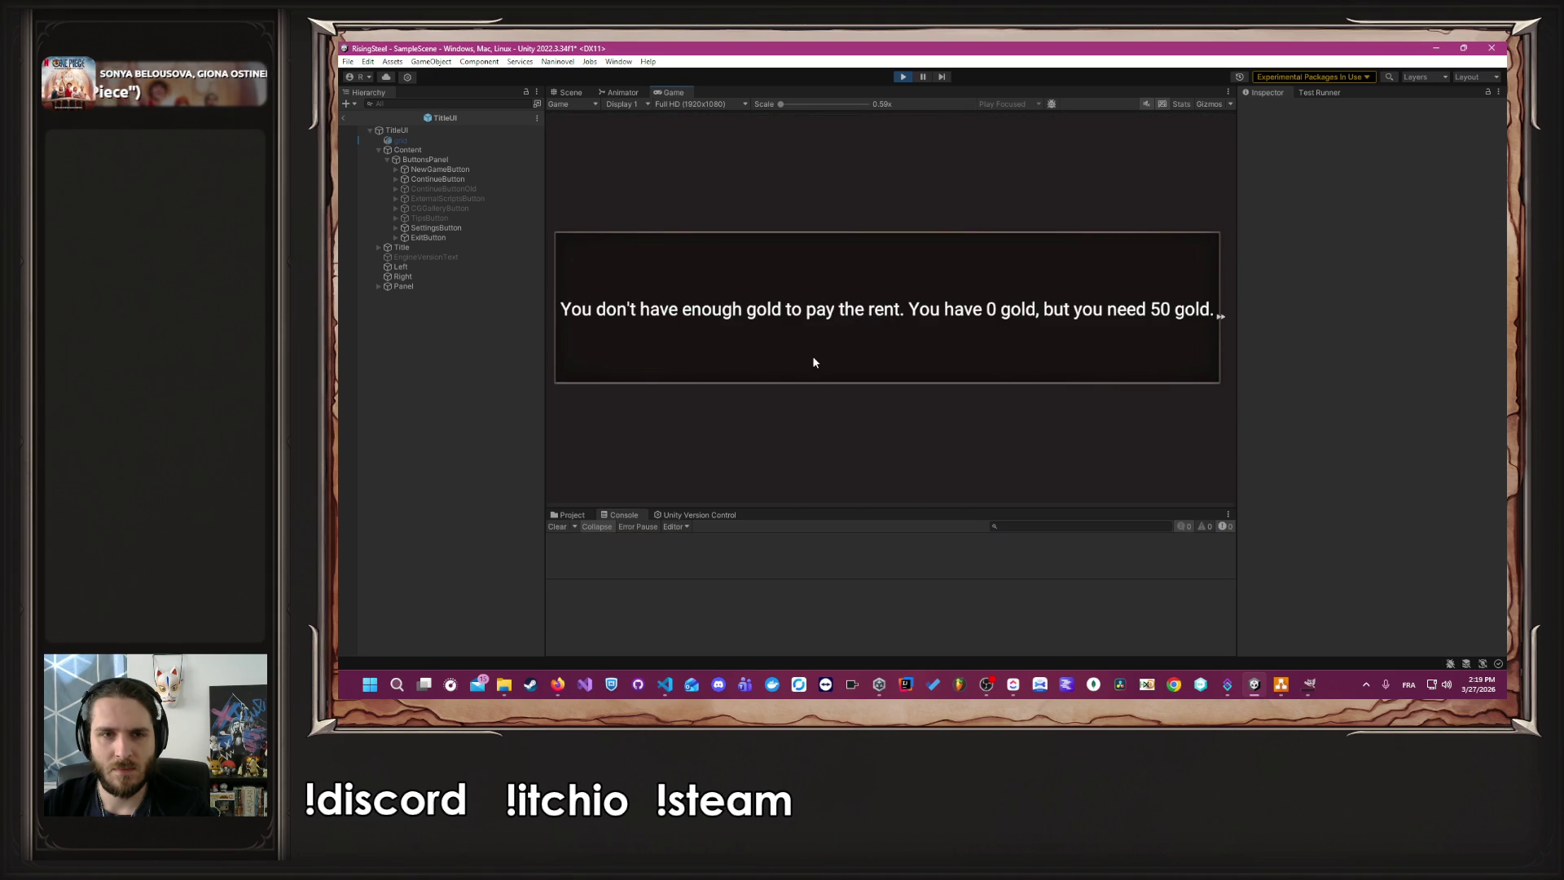
pyautogui.click(813, 361)
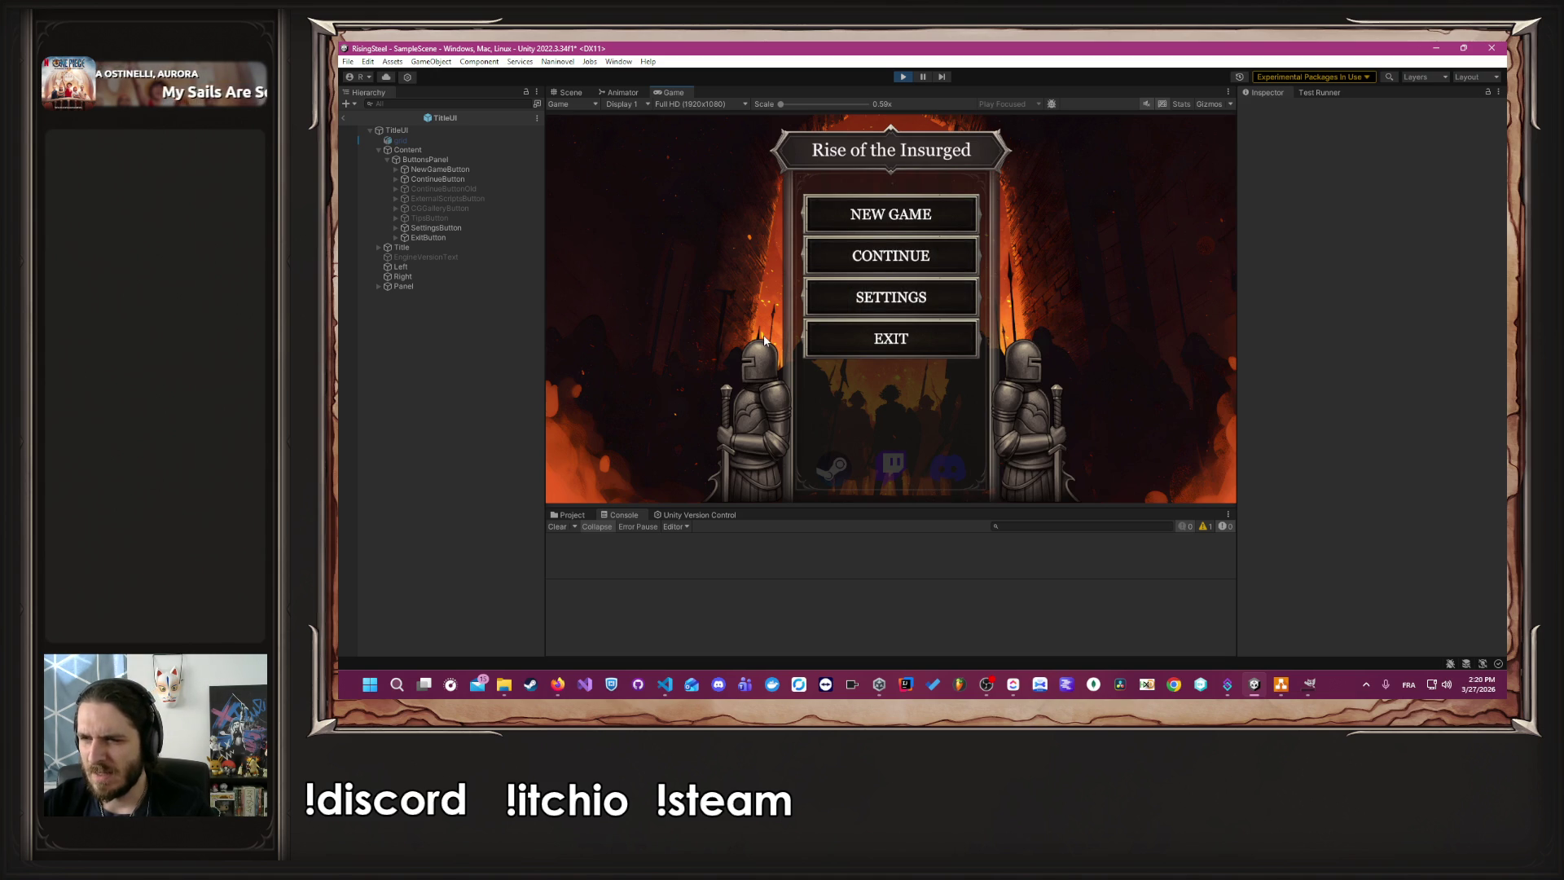
# Check the NoMercenary and NoGold scripts in VS Code, then hide the editor.
pyautogui.hotkey('alt', 'Tab')
pyautogui.hotkey('alt', 'Tab')
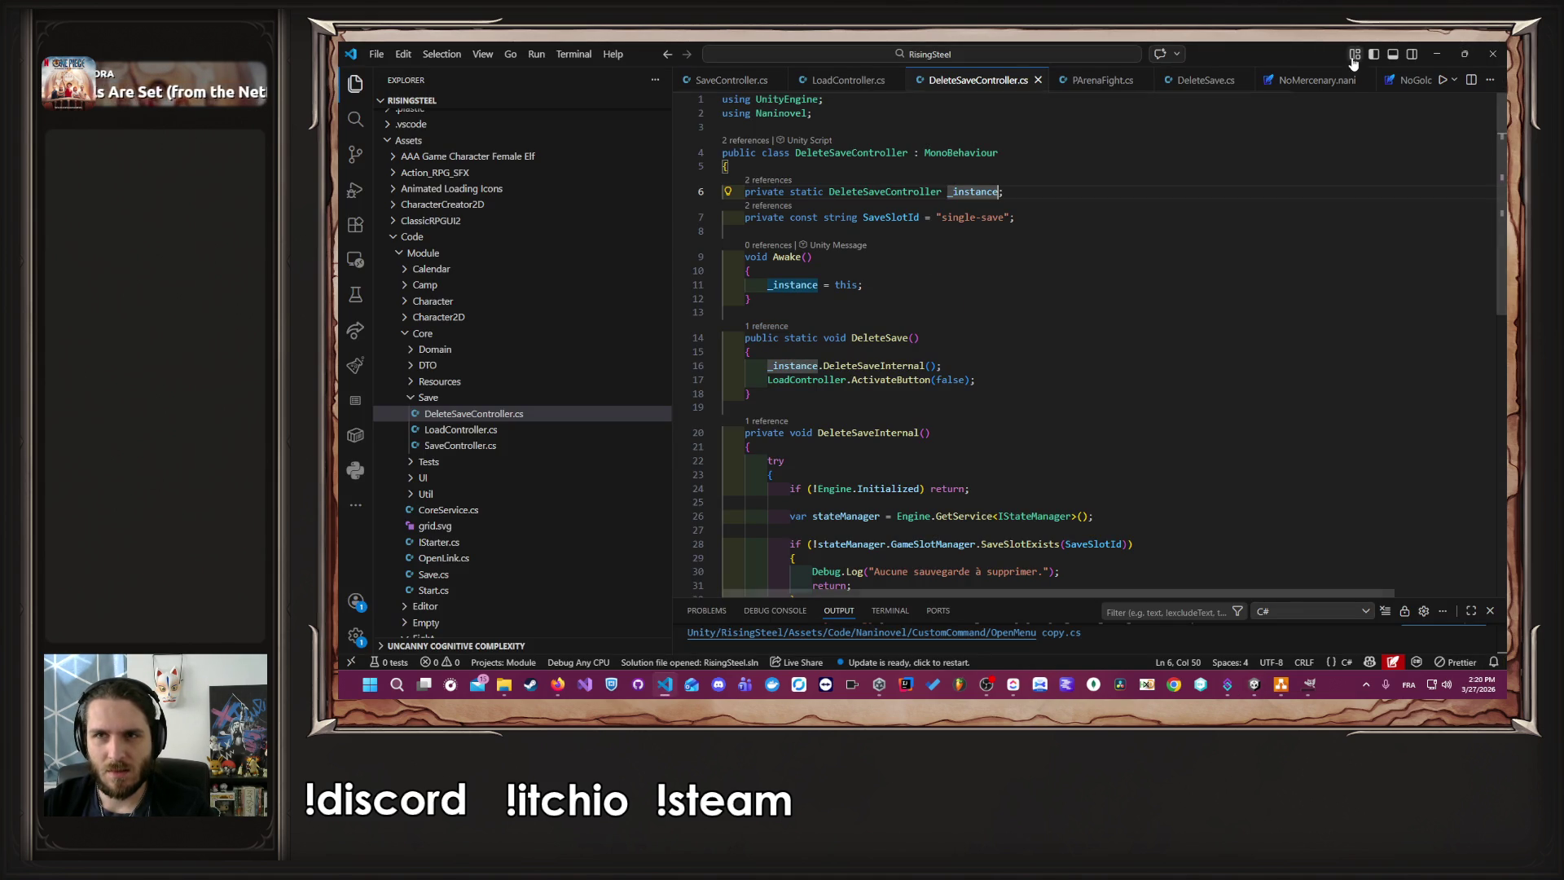
pyautogui.click(1327, 79)
pyautogui.click(1398, 82)
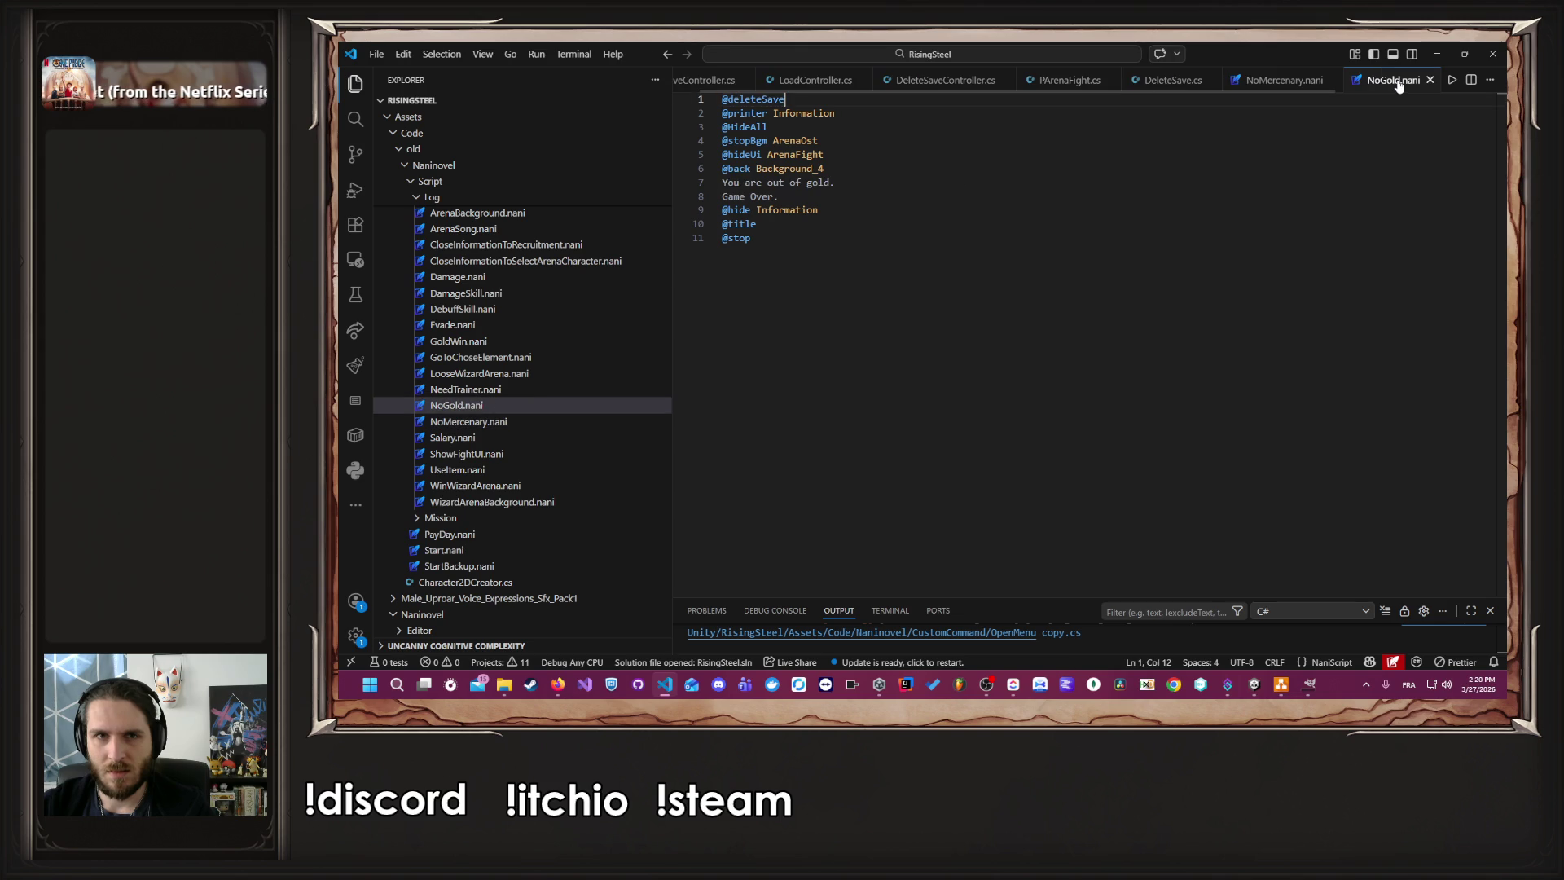
pyautogui.click(1439, 54)
# Continue the saved game from the title menu, clear the Console and stop Play mode.
pyautogui.click(948, 252)
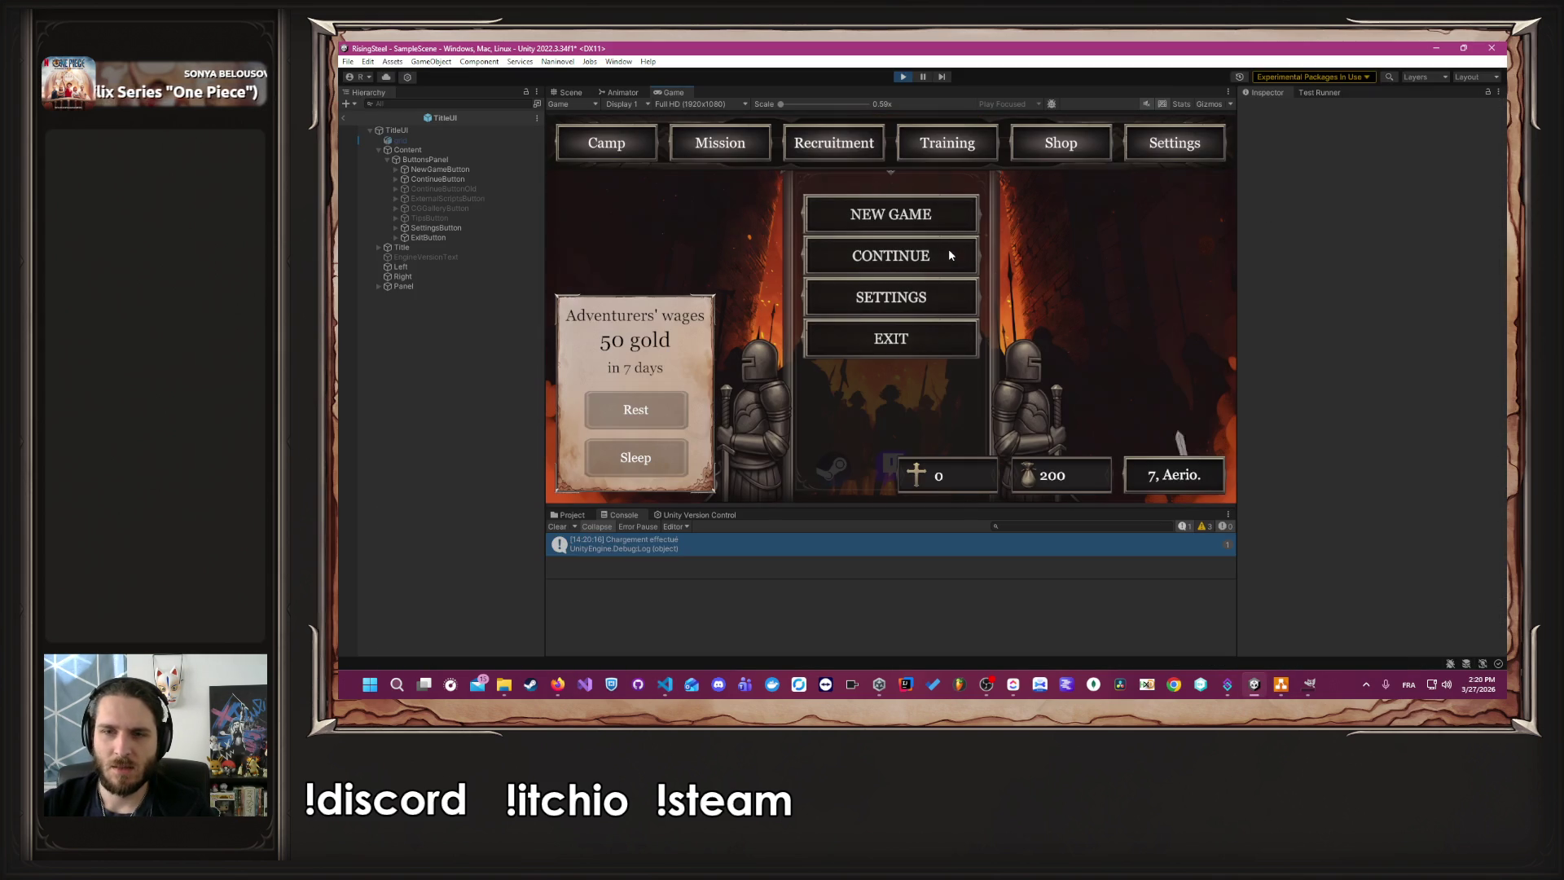
pyautogui.click(565, 526)
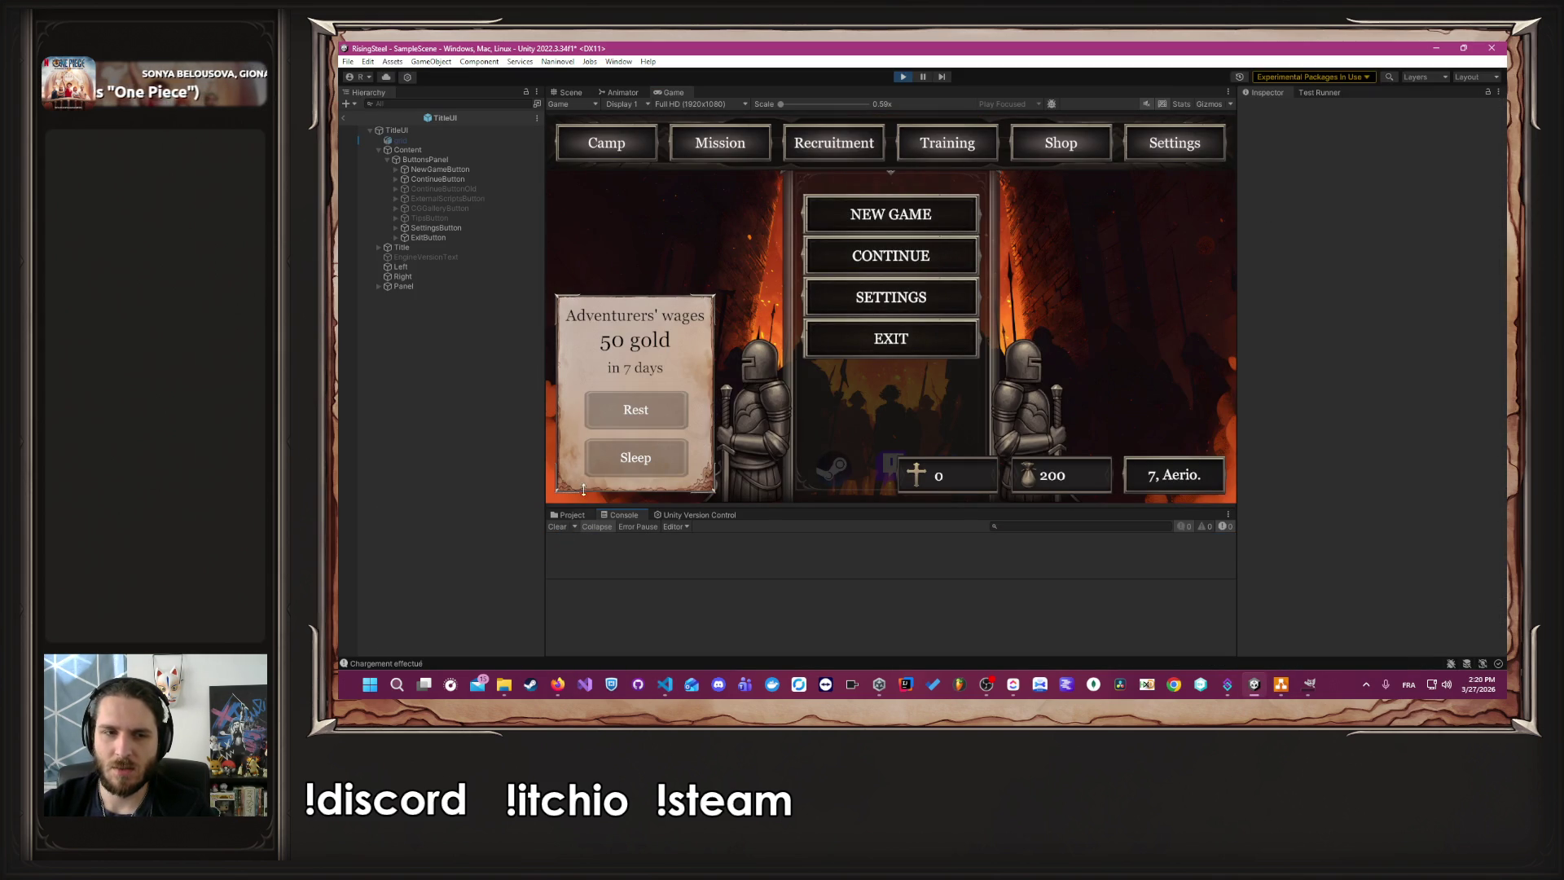
pyautogui.click(903, 77)
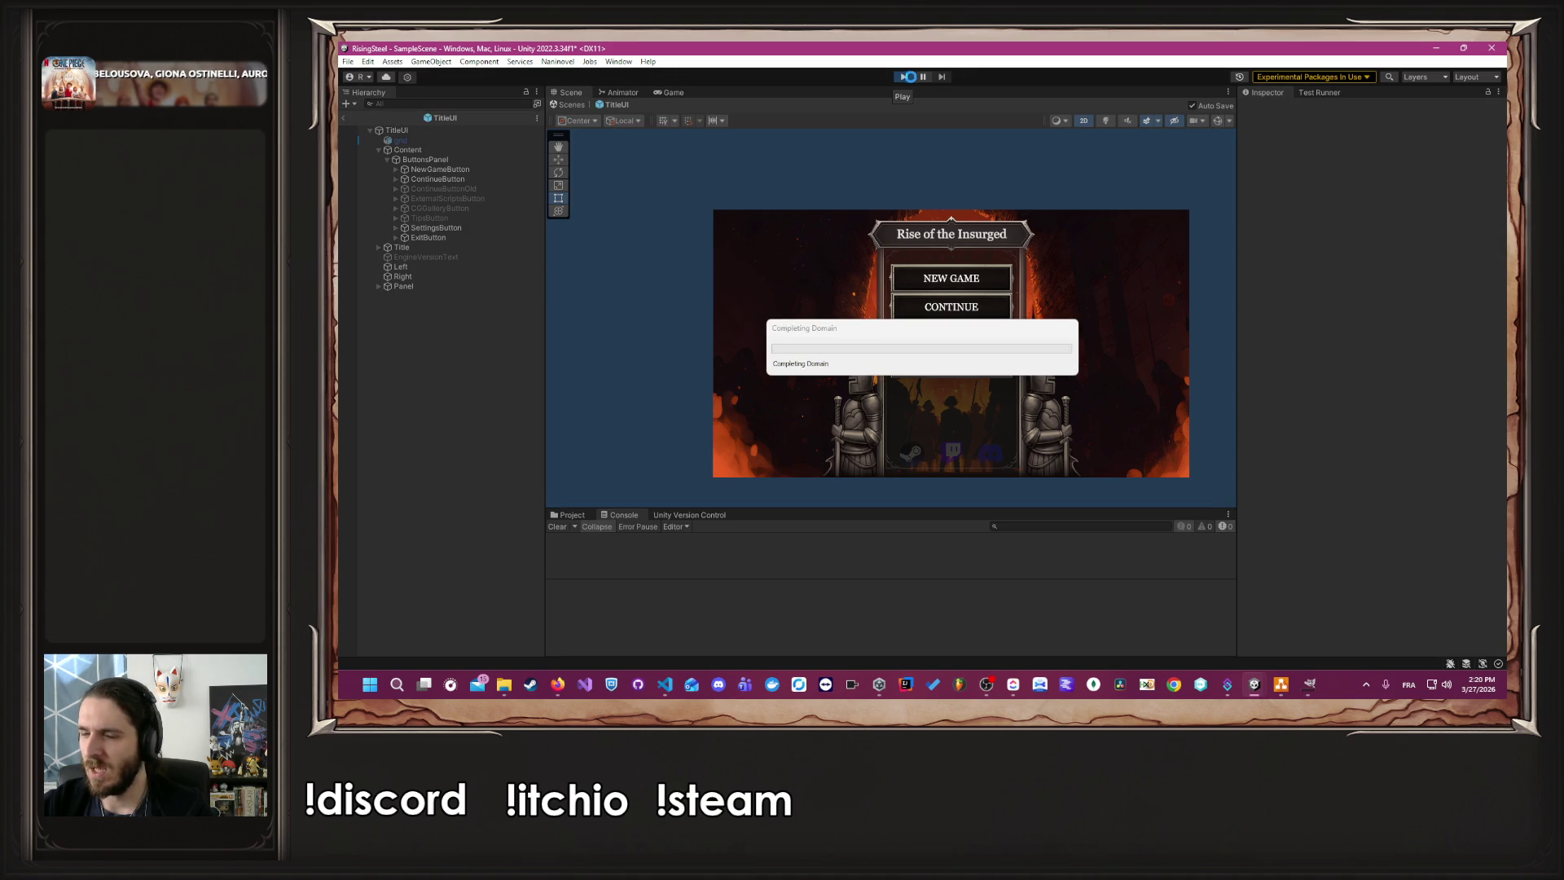
pyautogui.hotkey('alt', 'Tab')
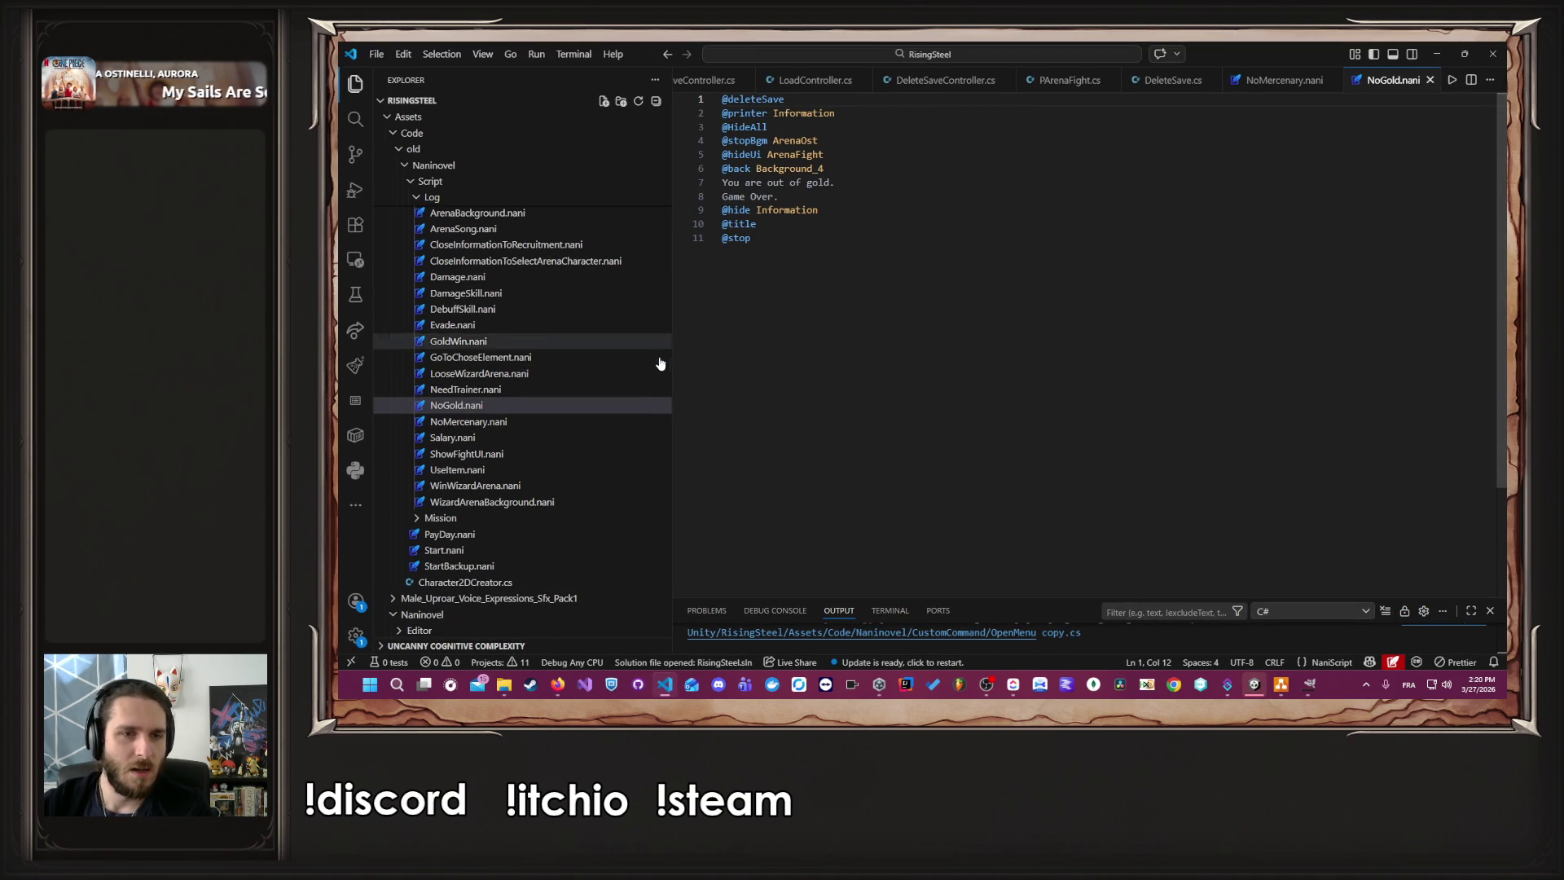
pyautogui.moveTo(784, 99); pyautogui.dragTo(705, 99)
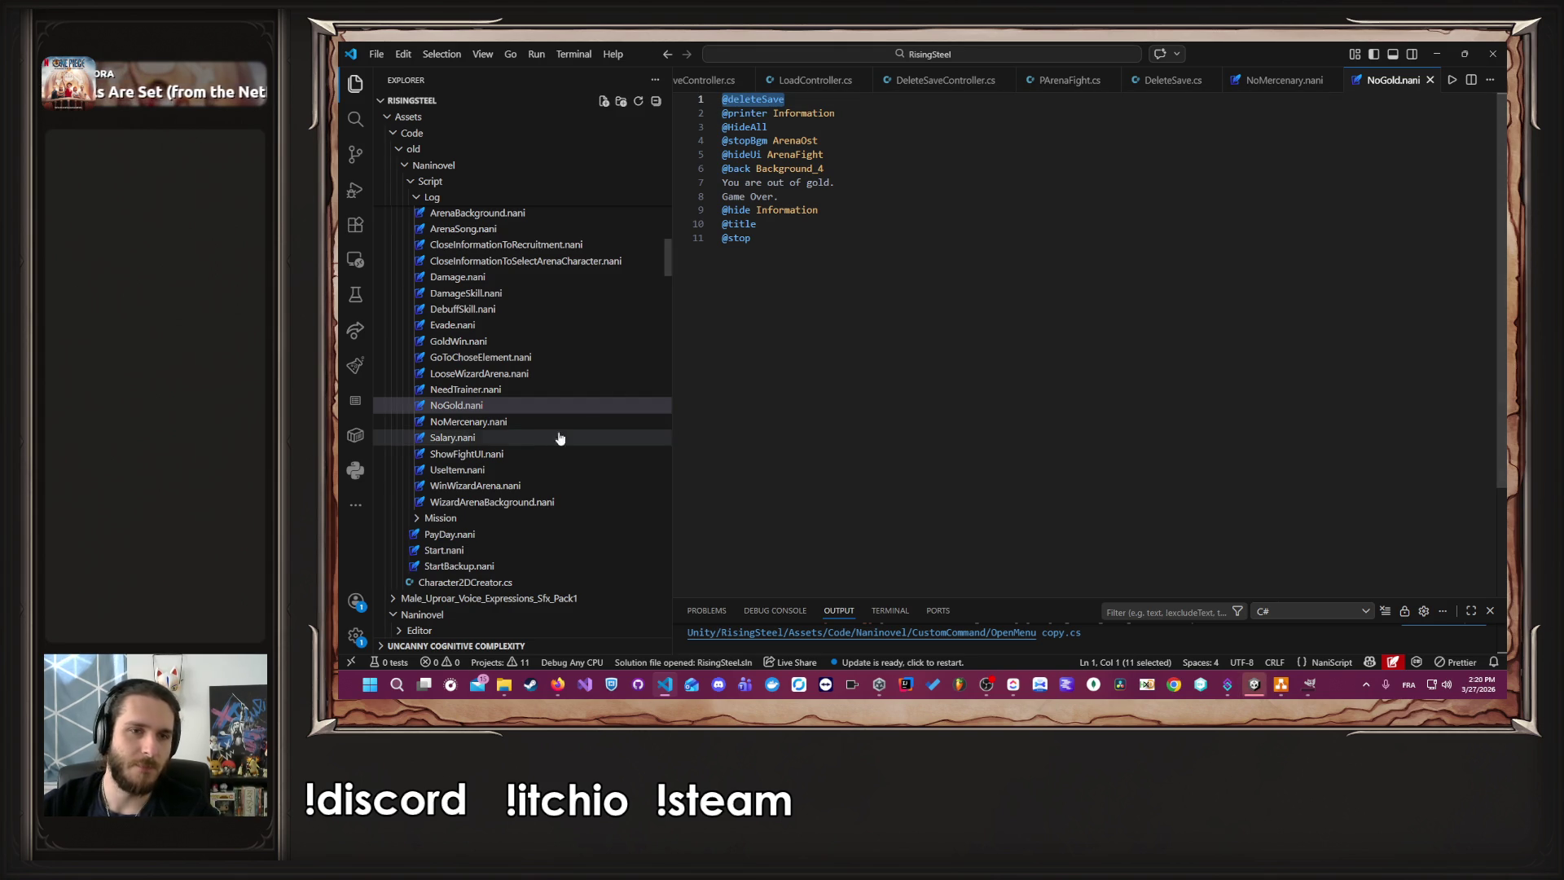
pyautogui.click(513, 424)
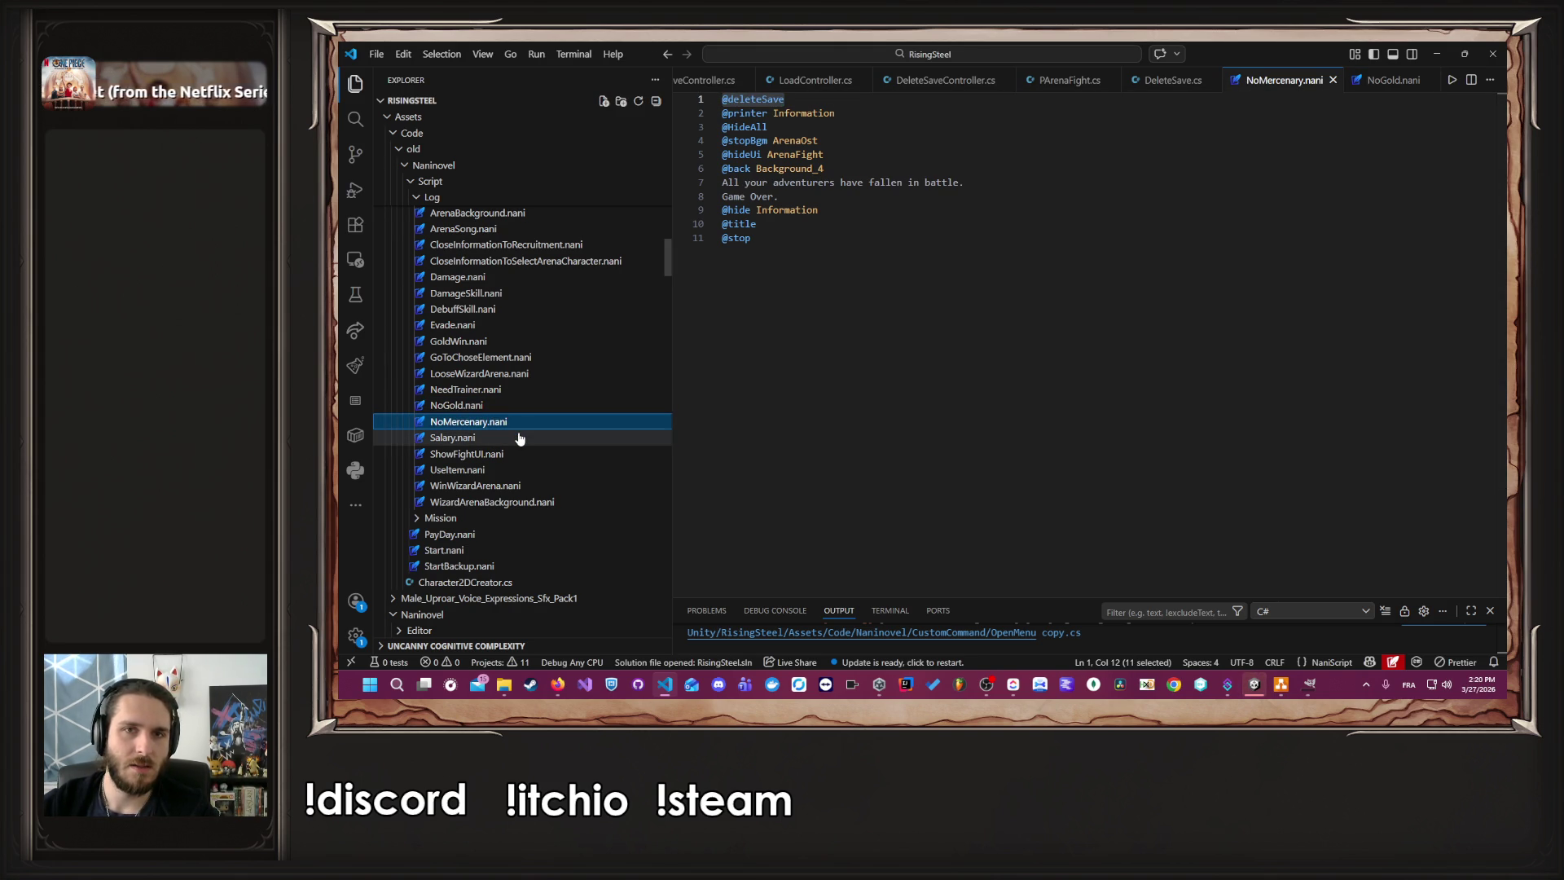
pyautogui.click(515, 437)
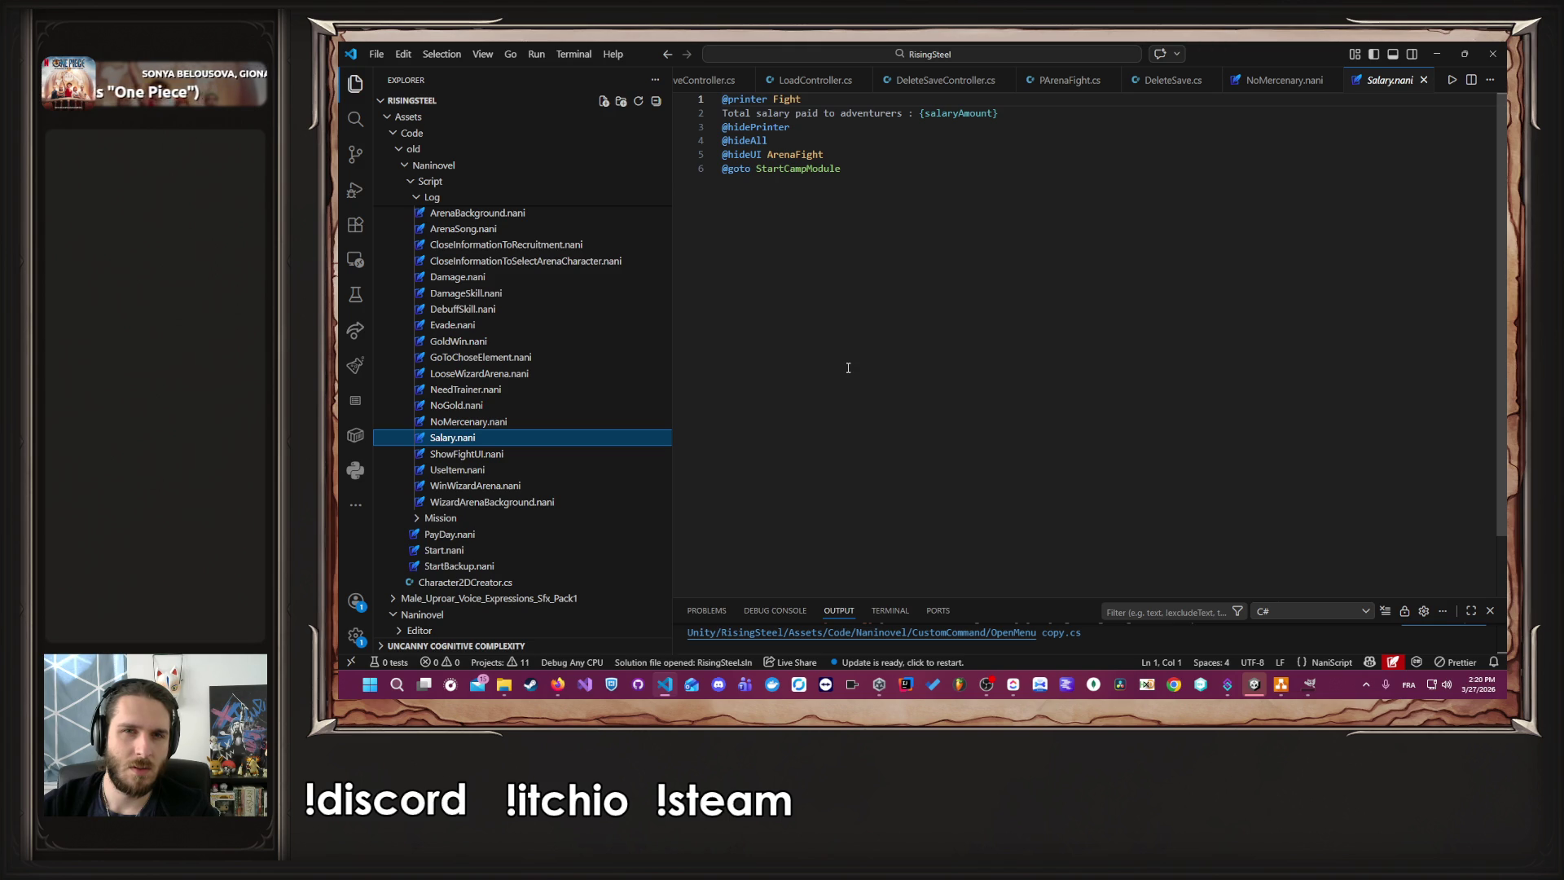
pyautogui.click(549, 421)
pyautogui.doubleClick(544, 407)
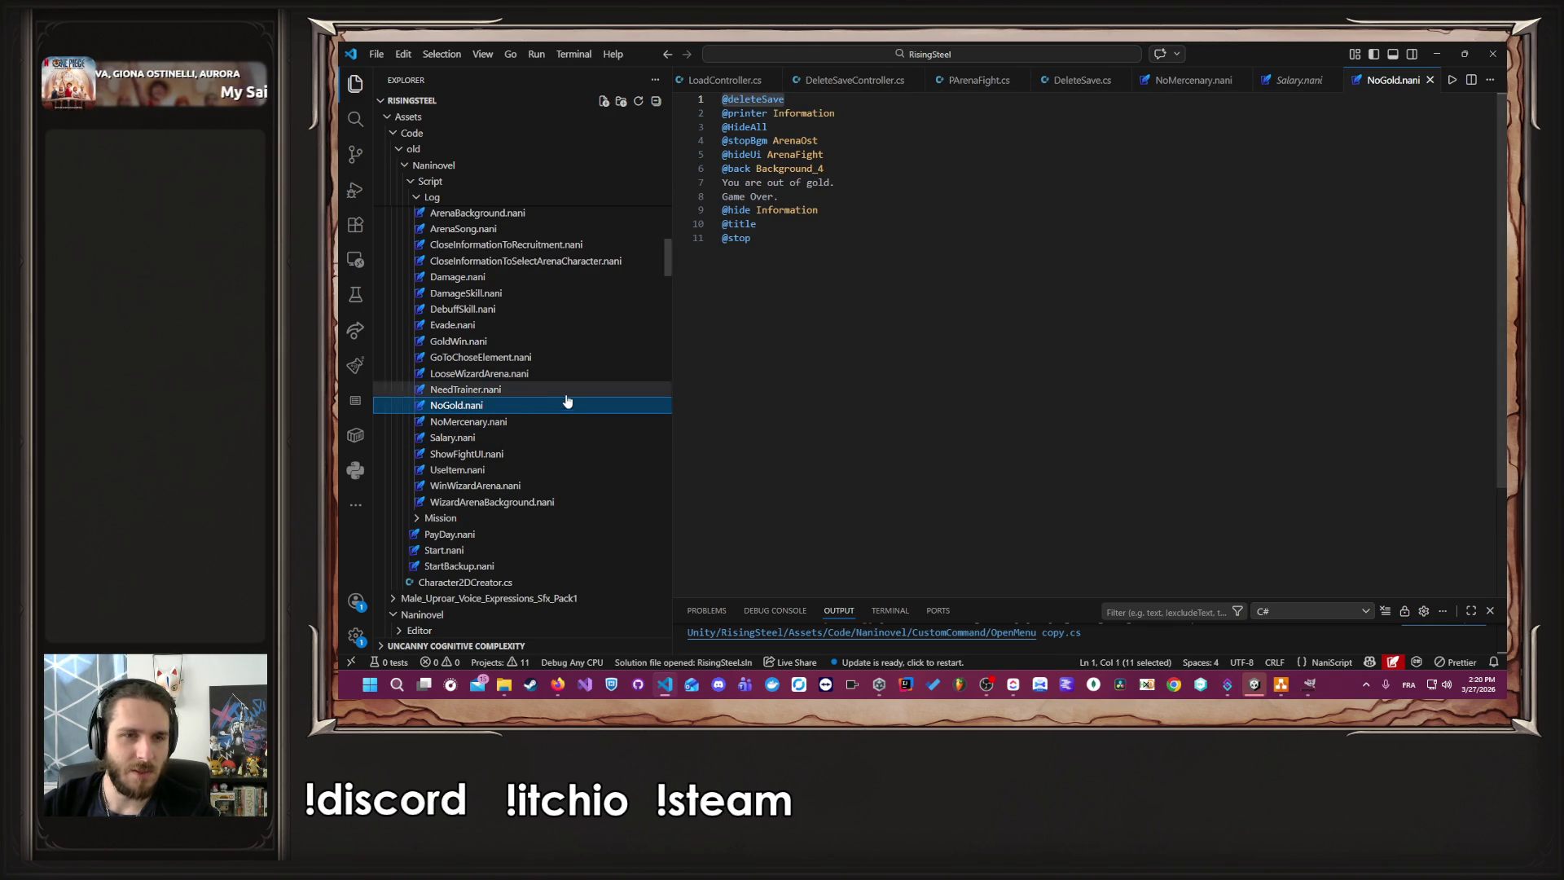
pyautogui.click(511, 444)
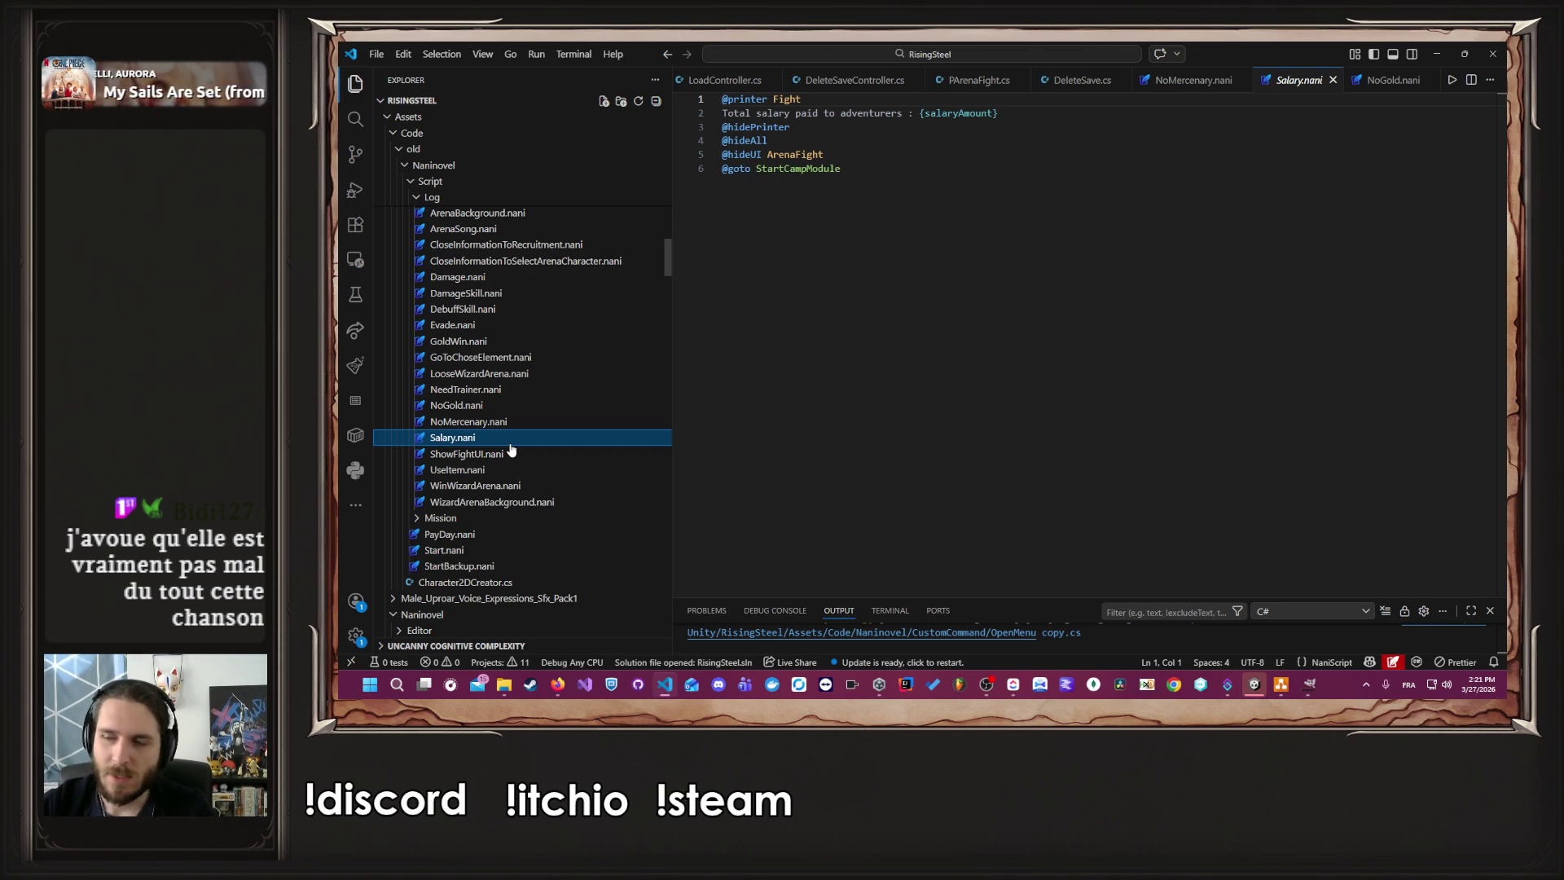
pyautogui.click(505, 534)
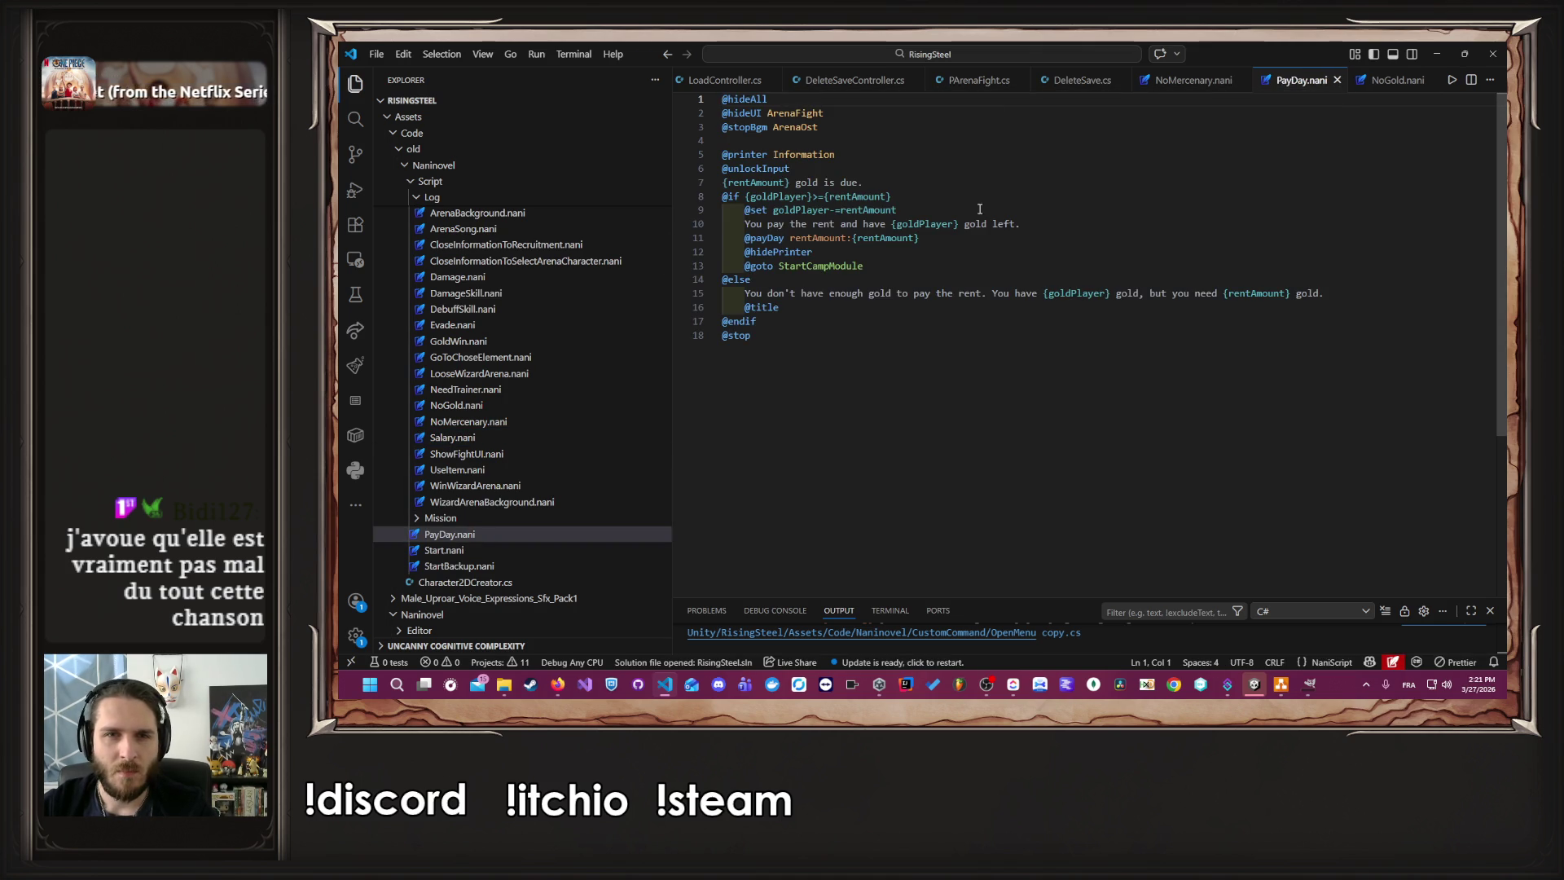
pyautogui.click(999, 278)
pyautogui.press('Return')
pyautogui.write('@deleteSave')
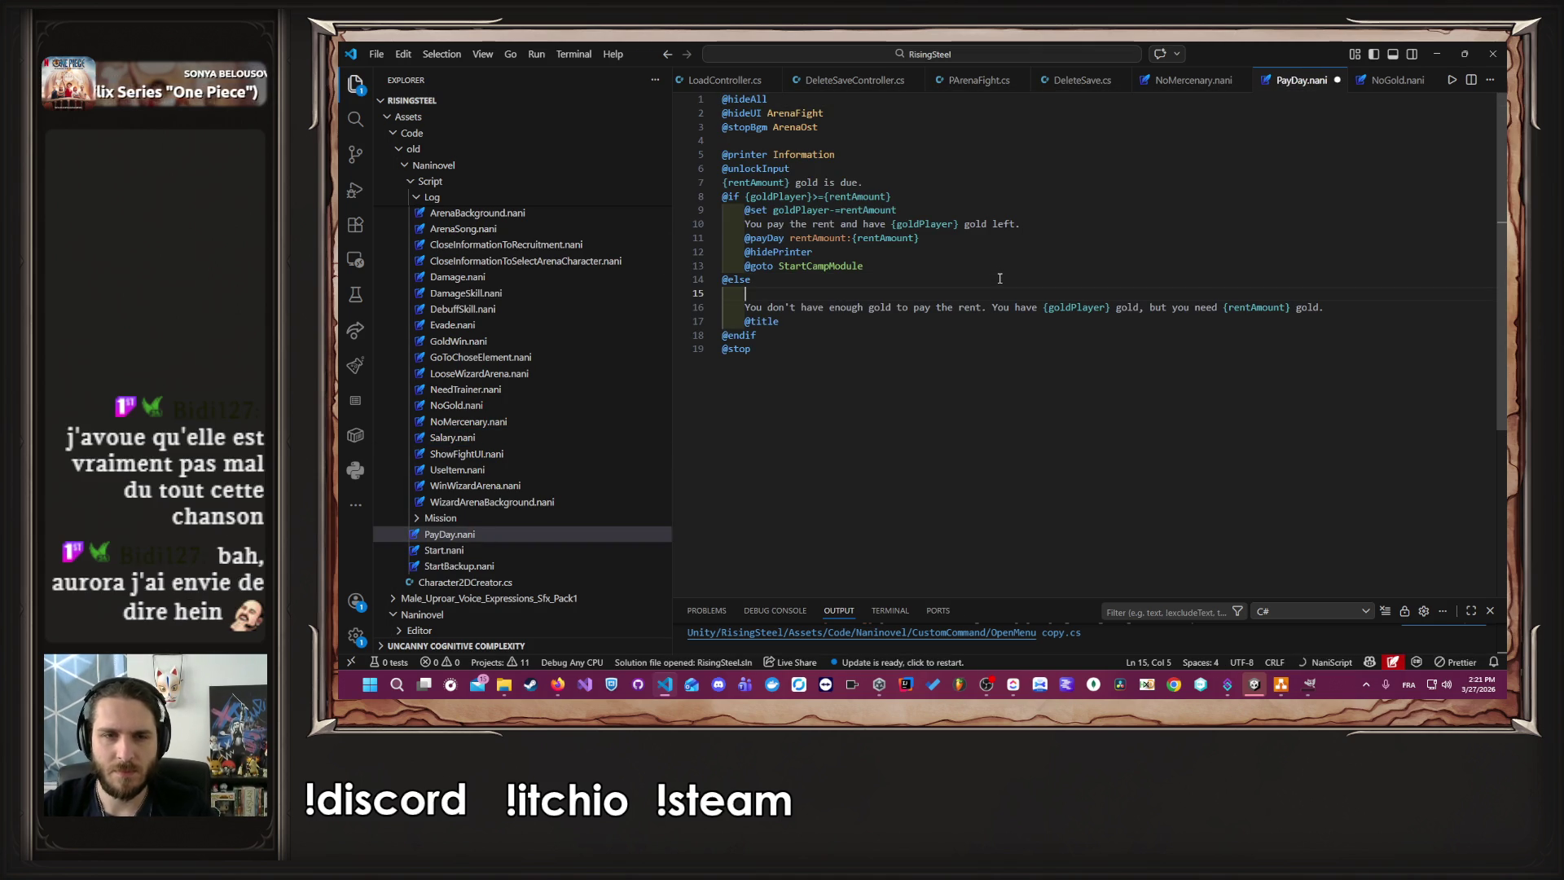
pyautogui.hotkey('ctrl', 's')
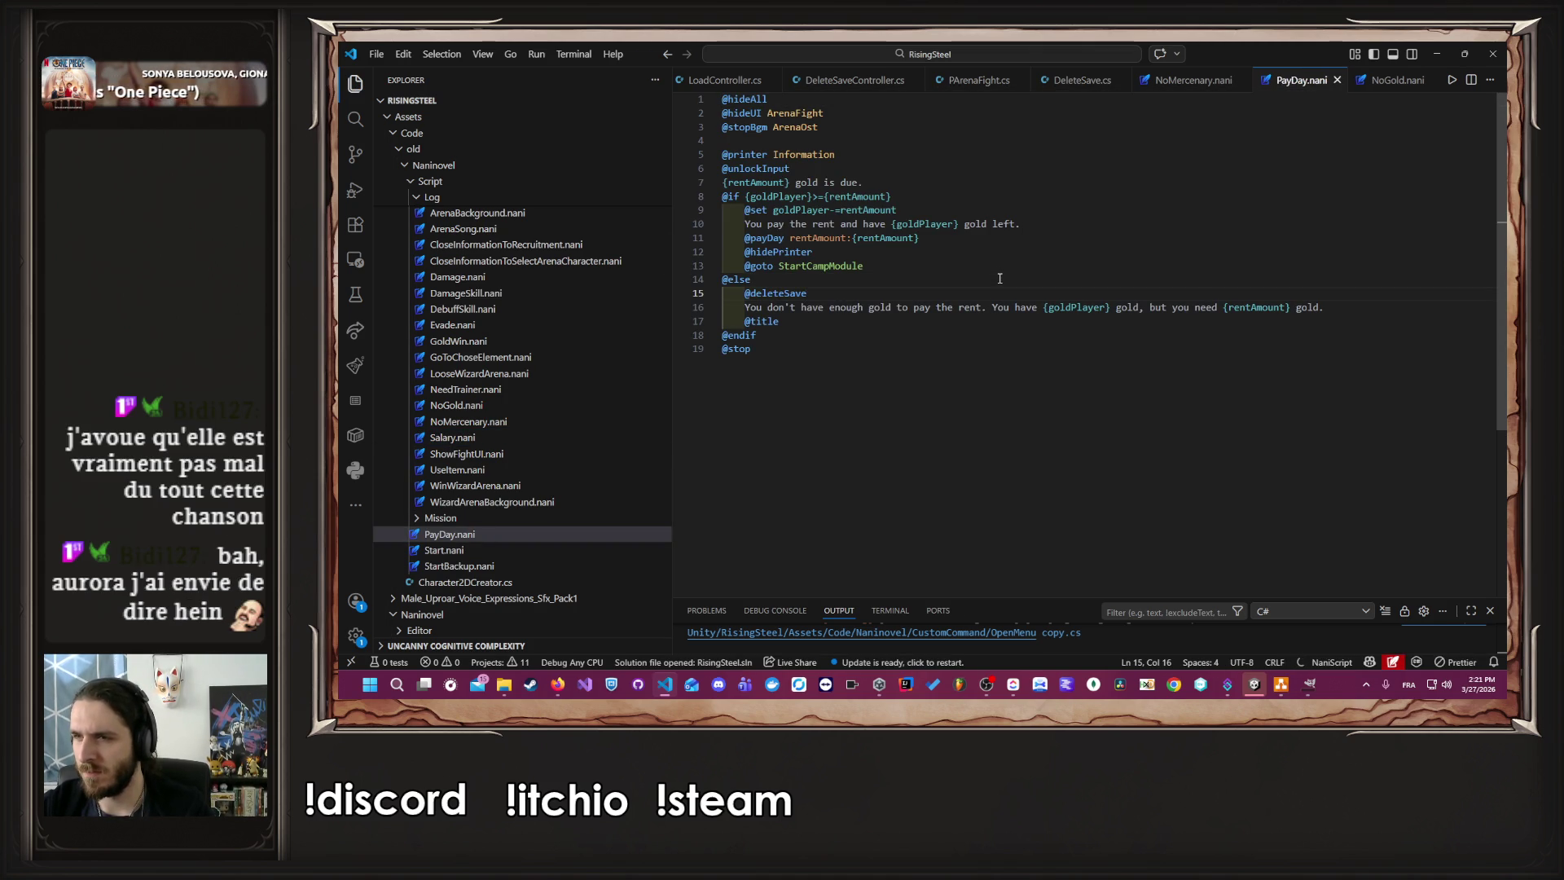
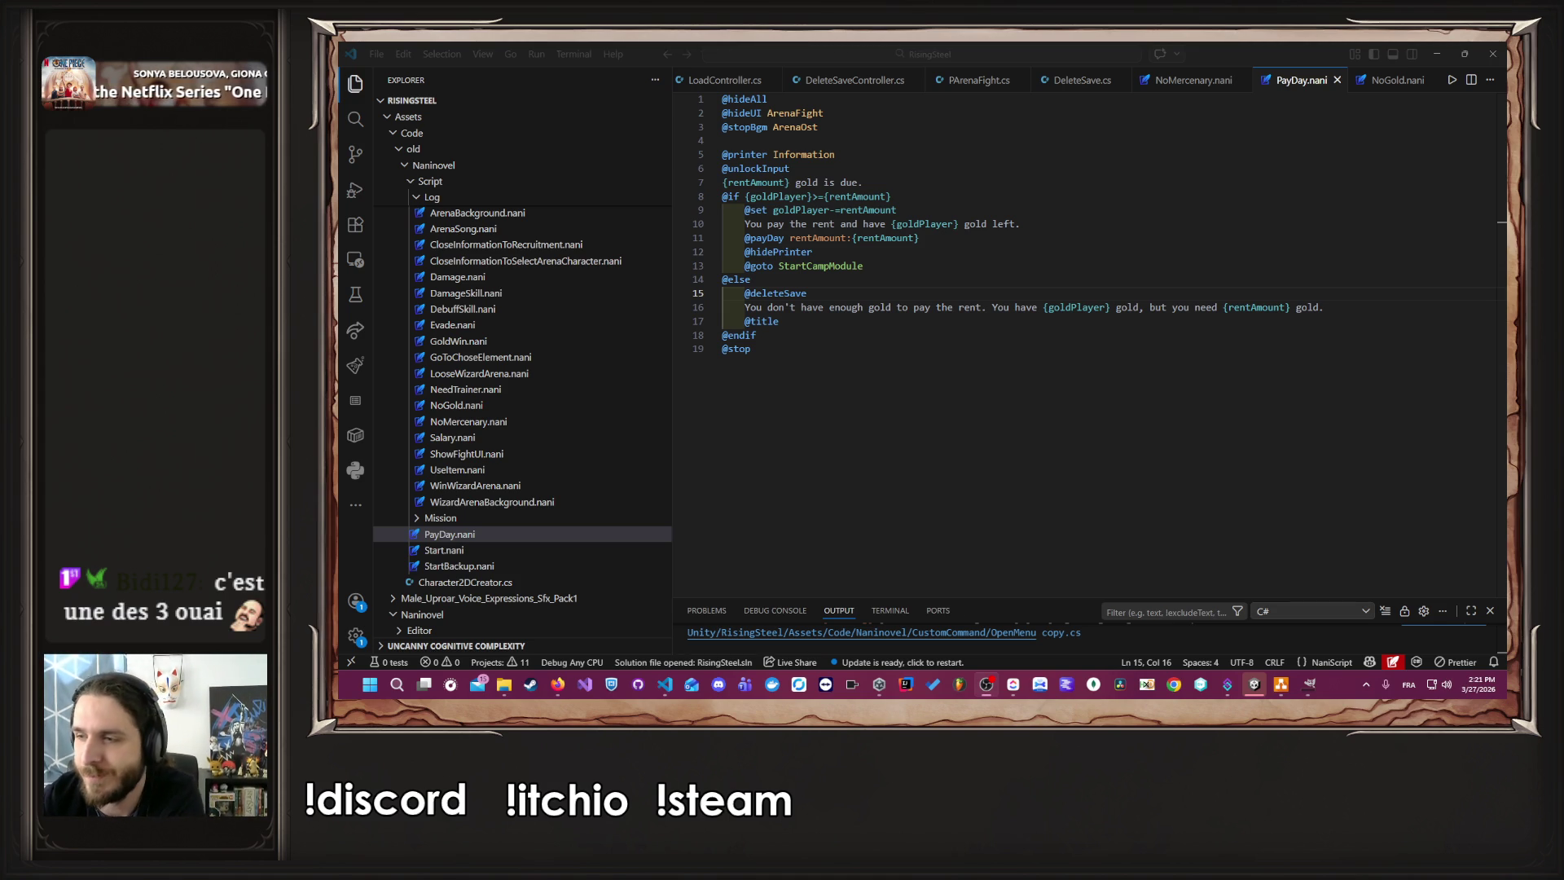
# Minimize Visual Studio Code, leaving PayDay.nani's rent script, to return to the Unity editor.
pyautogui.click(1344, 308)
pyautogui.click(1430, 57)
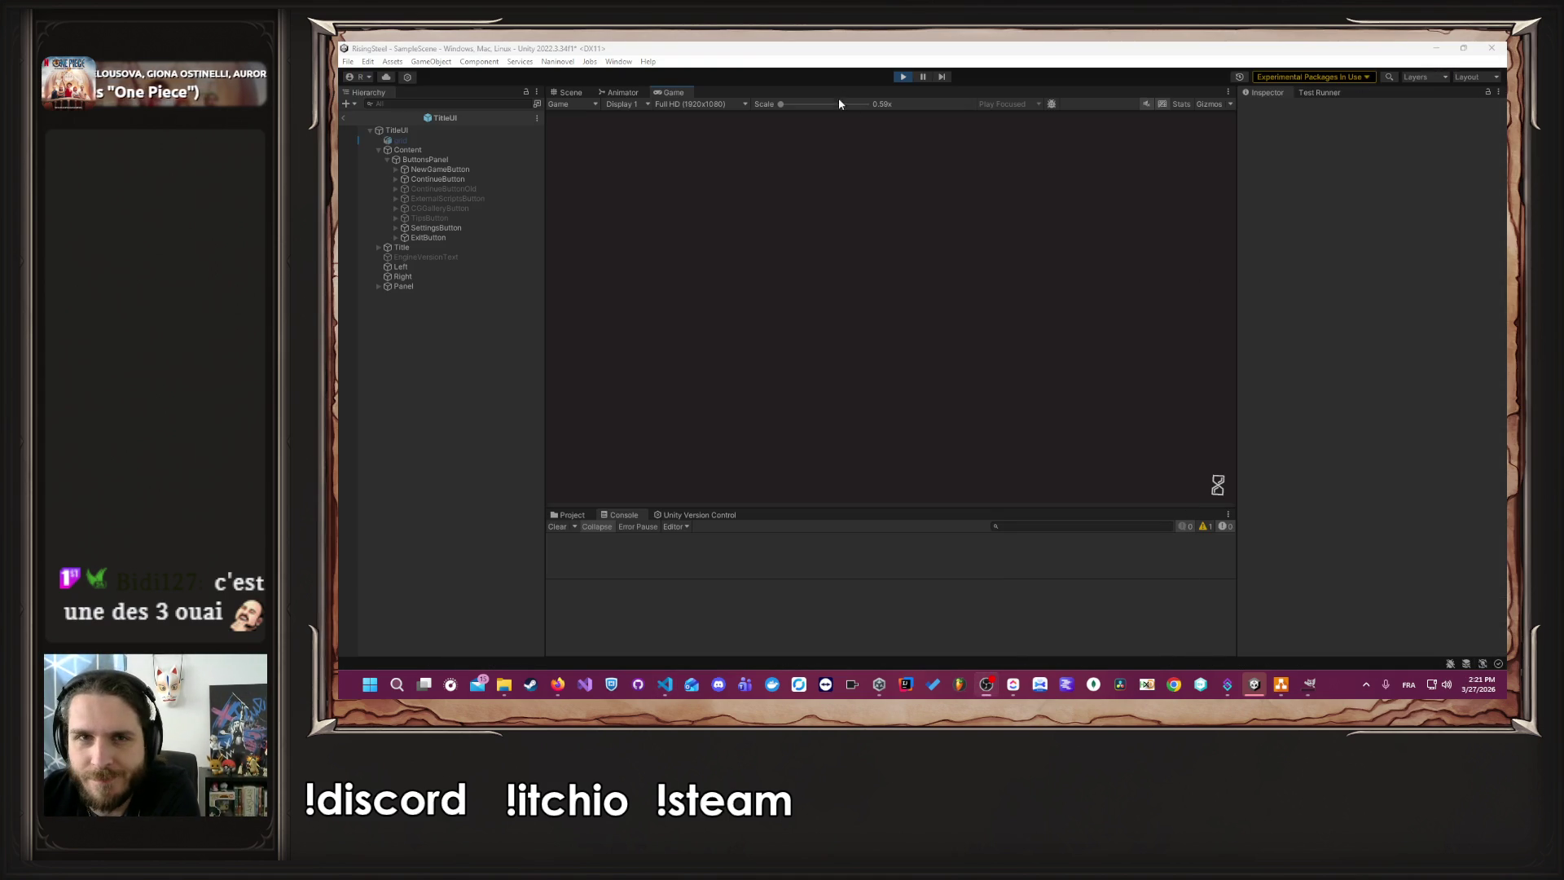
# Enter play mode and start a NEW GAME from the title menu.
pyautogui.click(901, 79)
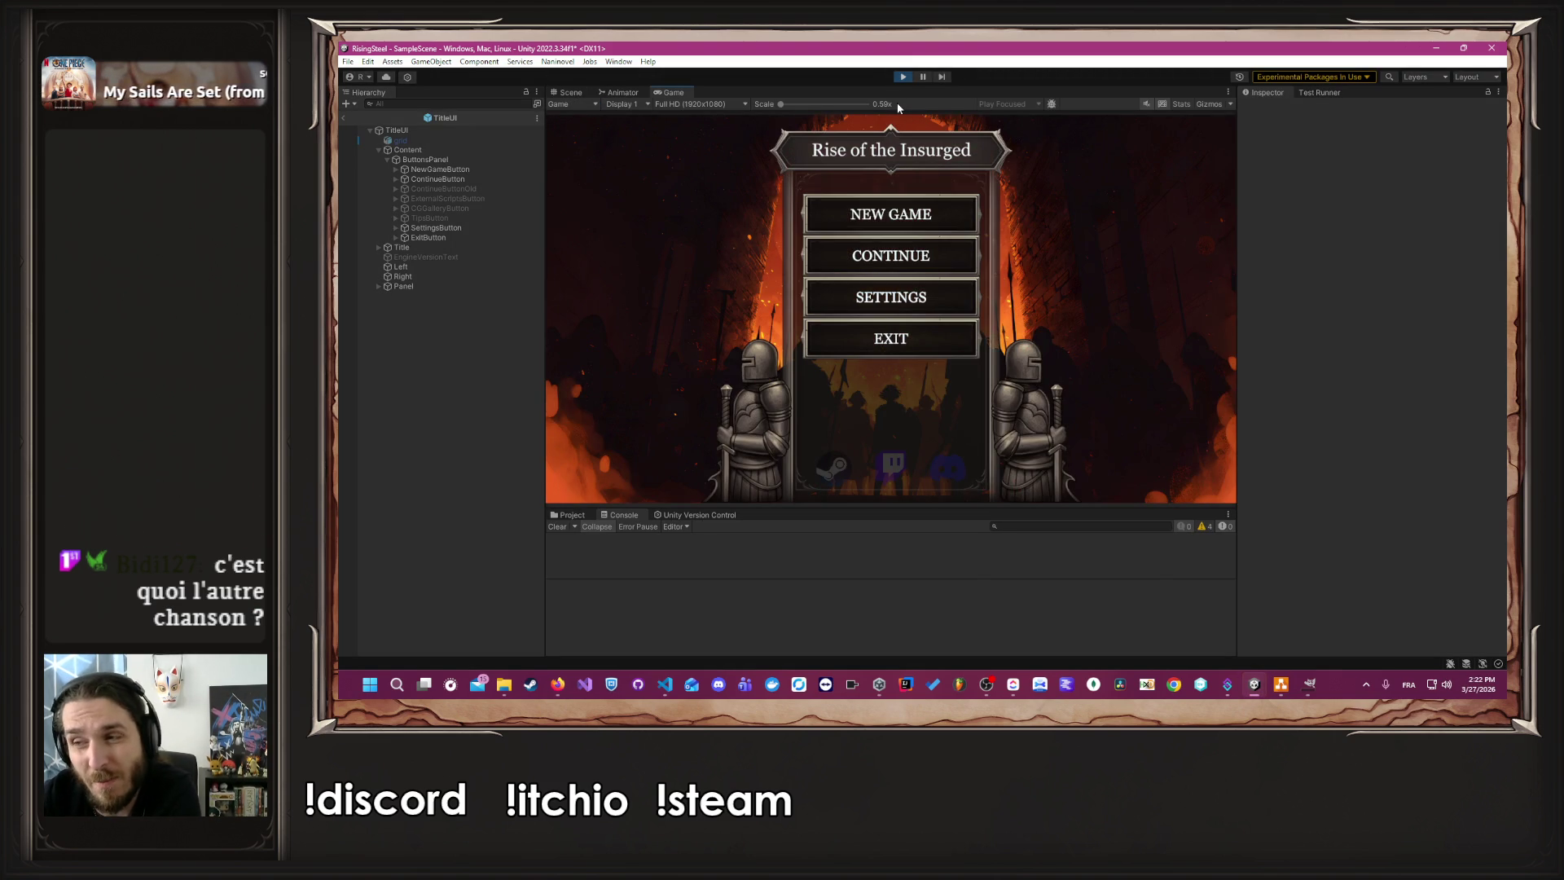
pyautogui.click(908, 225)
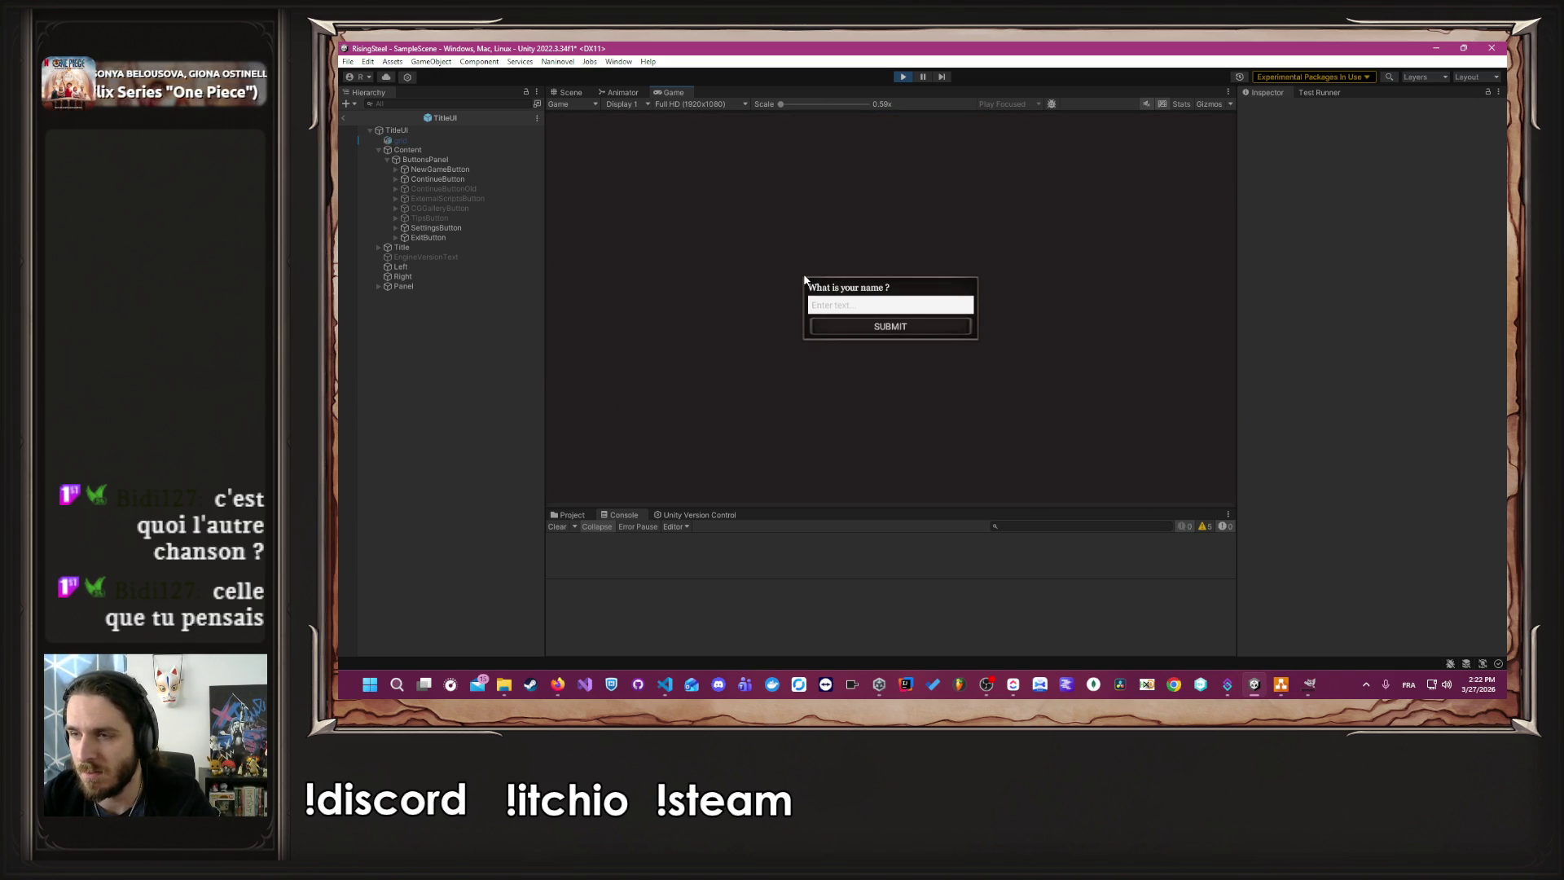
pyautogui.click(560, 685)
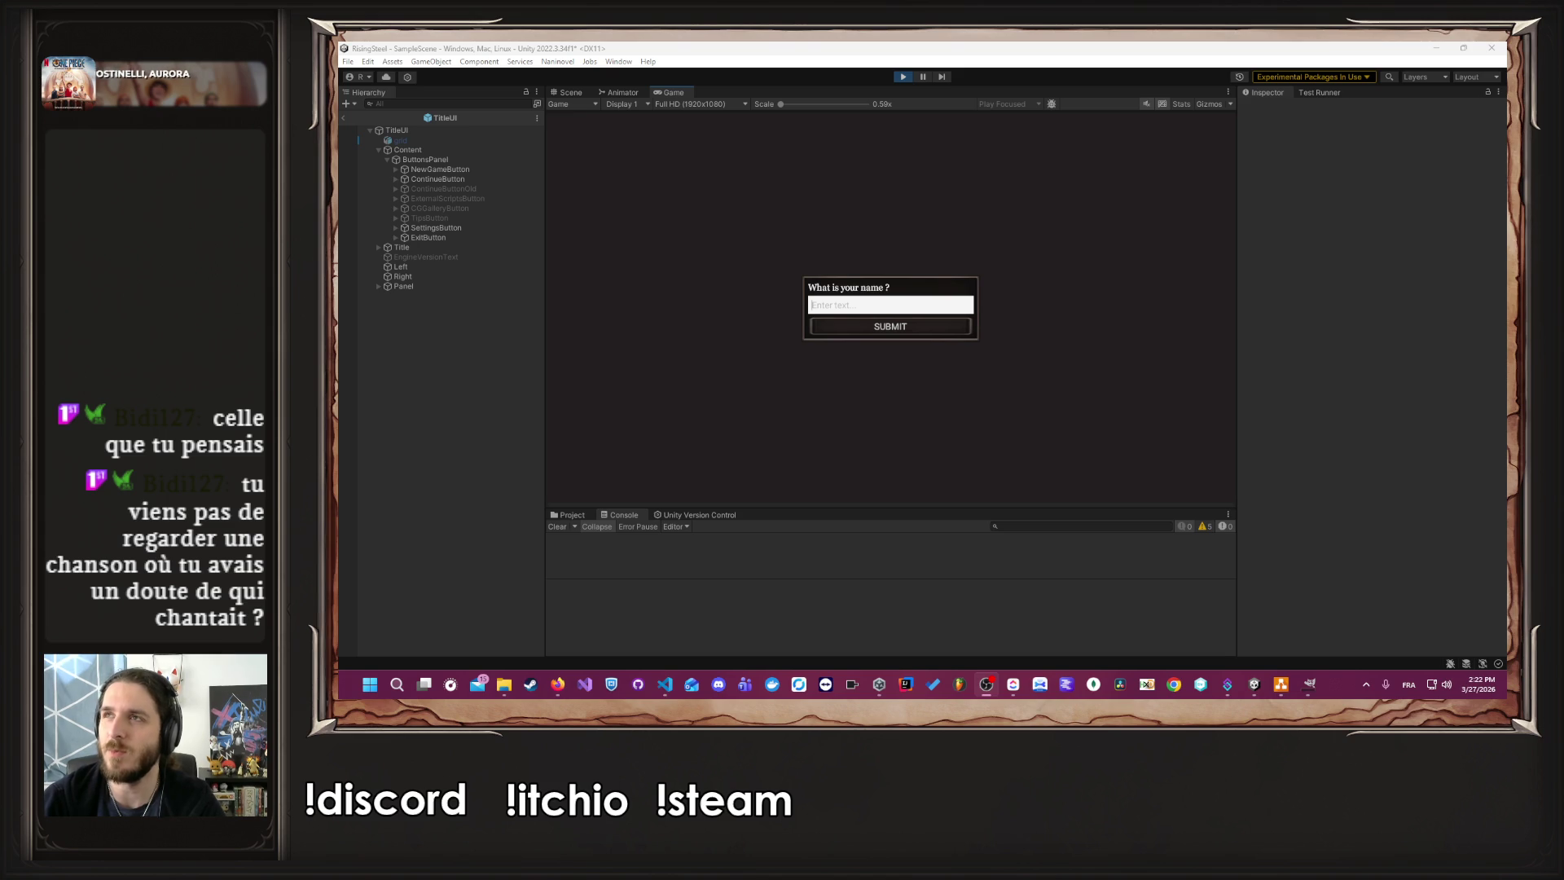
# Enter the hero name 'Al' and submit it.
pyautogui.click(917, 308)
pyautogui.click(917, 309)
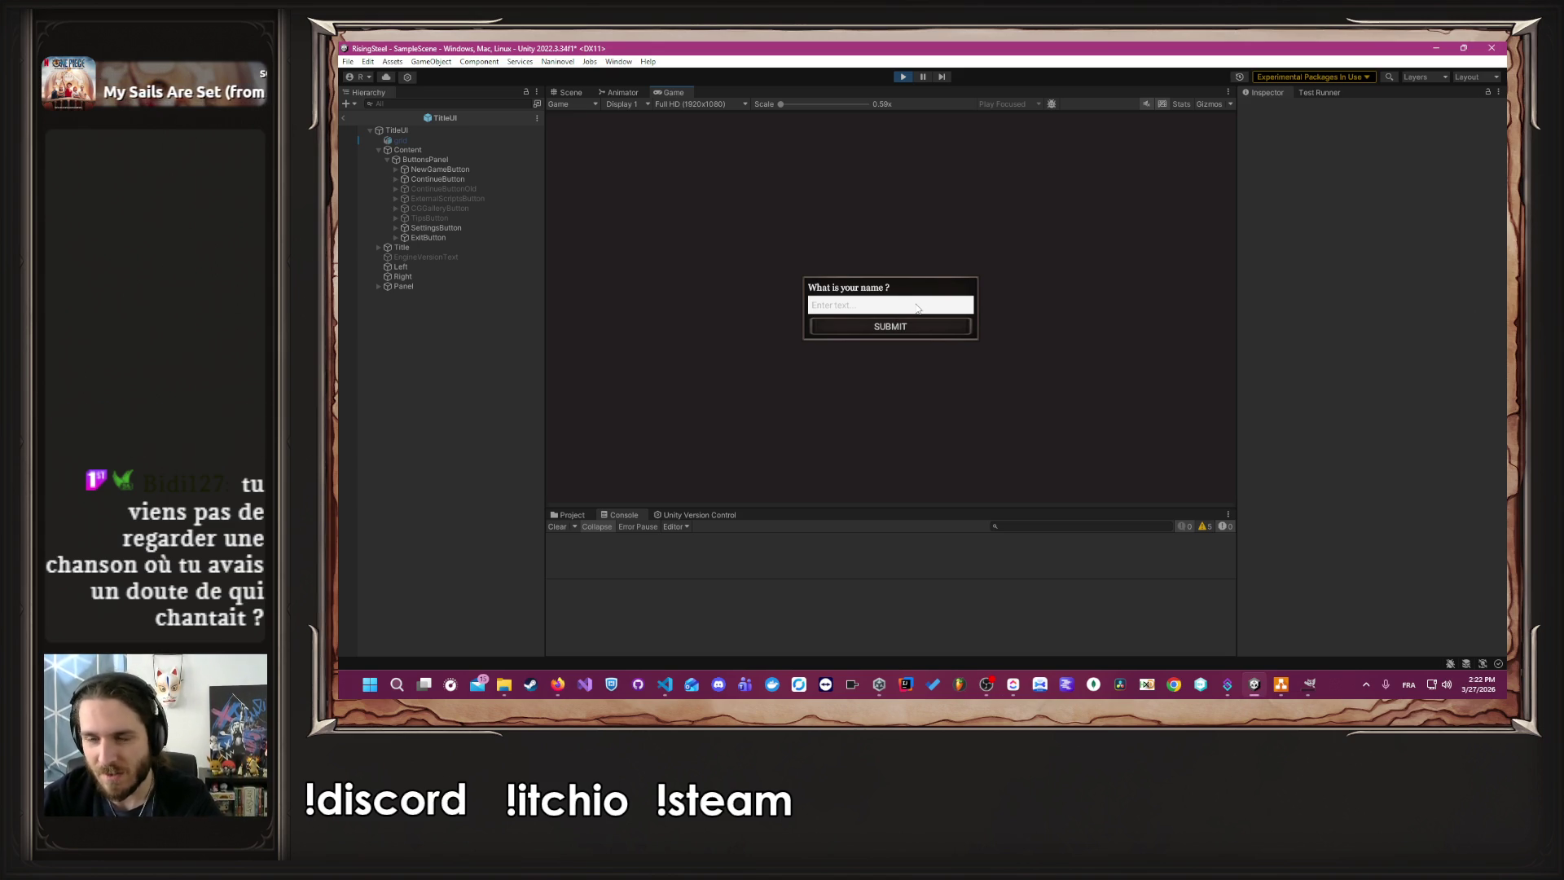
pyautogui.write('Al')
pyautogui.press('Return')
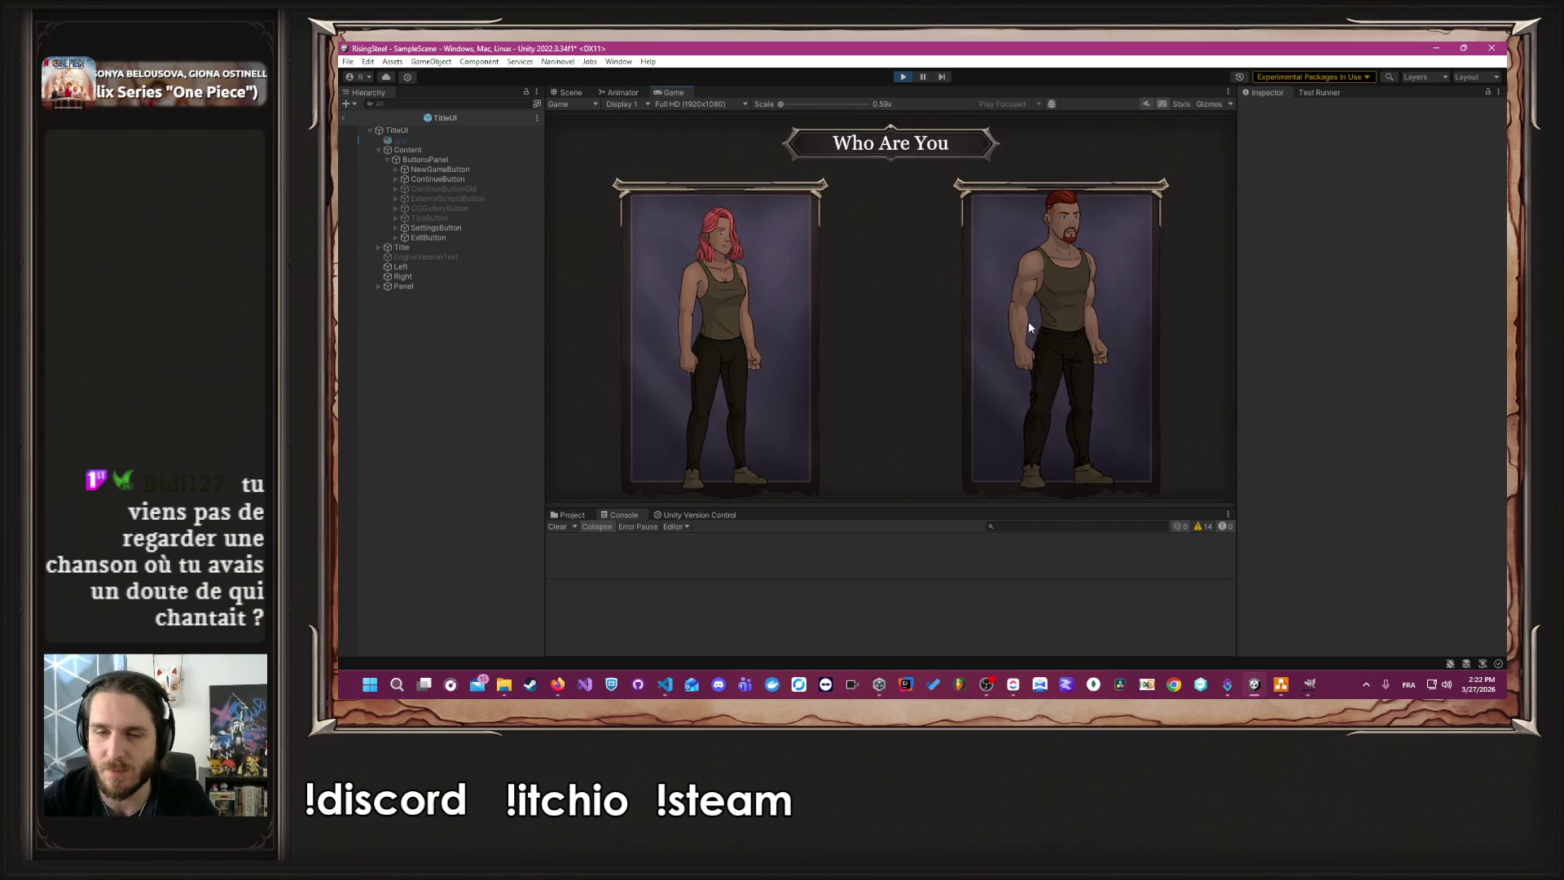
# Choose the male character and spend all the gold on chickens in the Shop.
pyautogui.click(994, 324)
pyautogui.click(1026, 147)
pyautogui.click(698, 315)
pyautogui.click(698, 316)
pyautogui.click(698, 315)
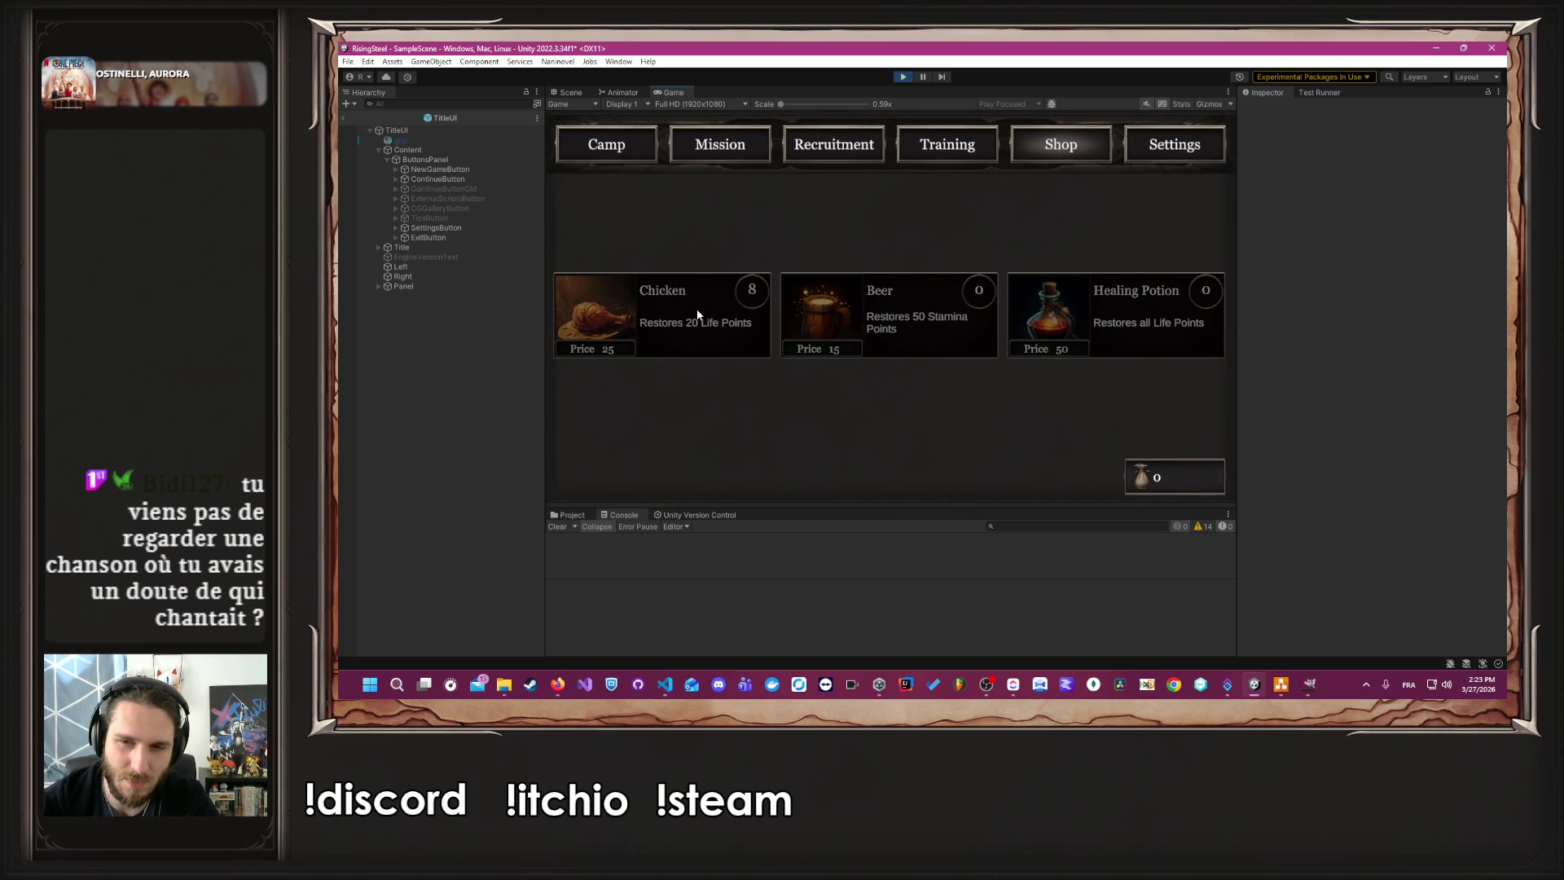
# Sleep six days at camp until rent is due, then dismiss the unpaid-rent message.
pyautogui.click(606, 144)
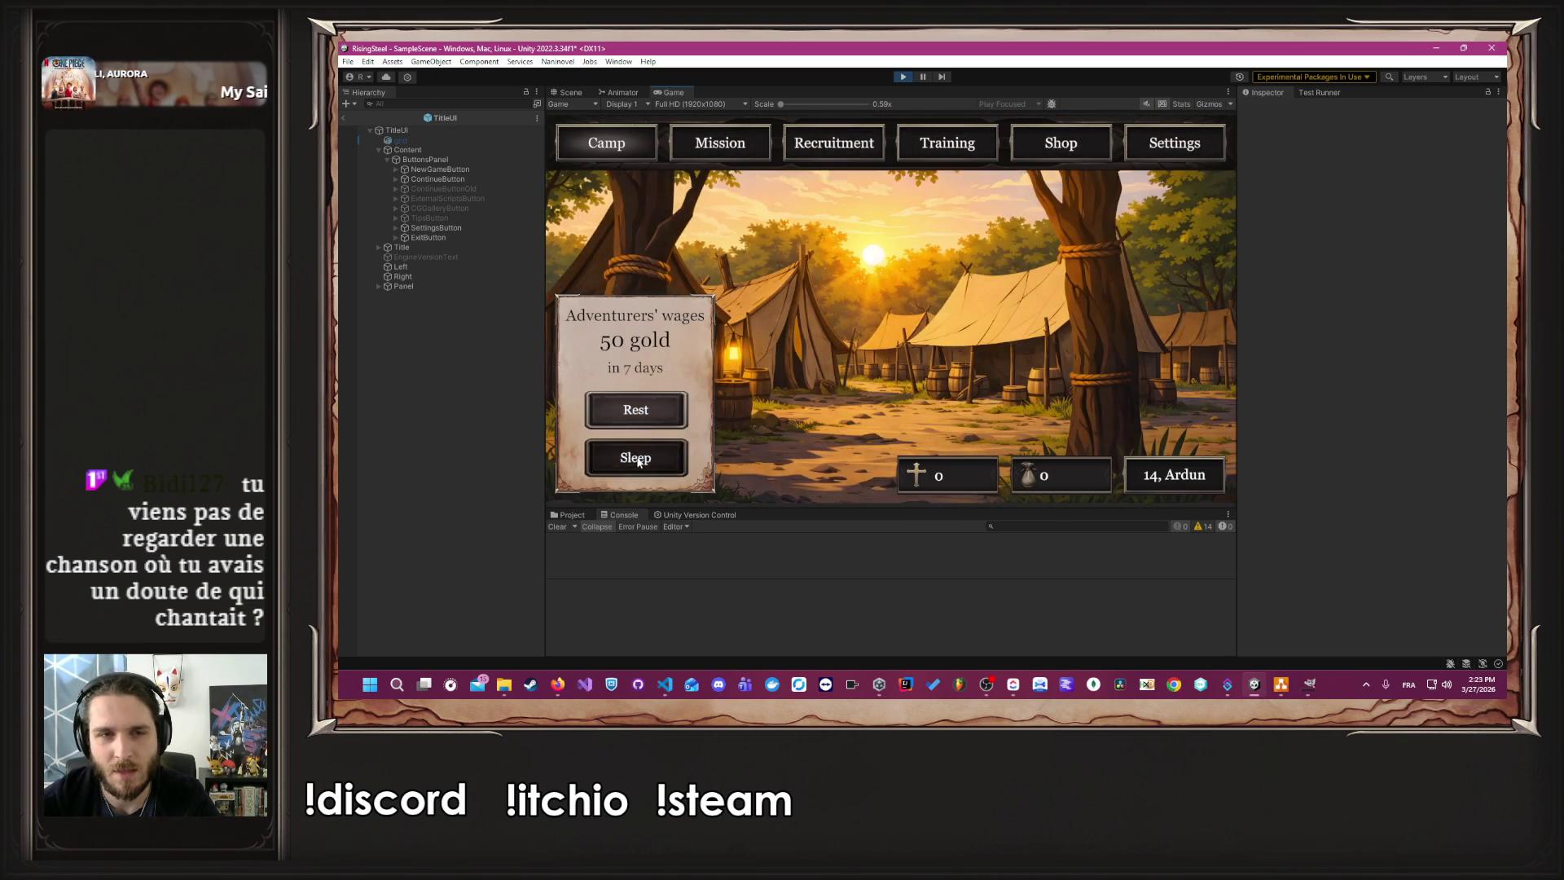
pyautogui.click(637, 458)
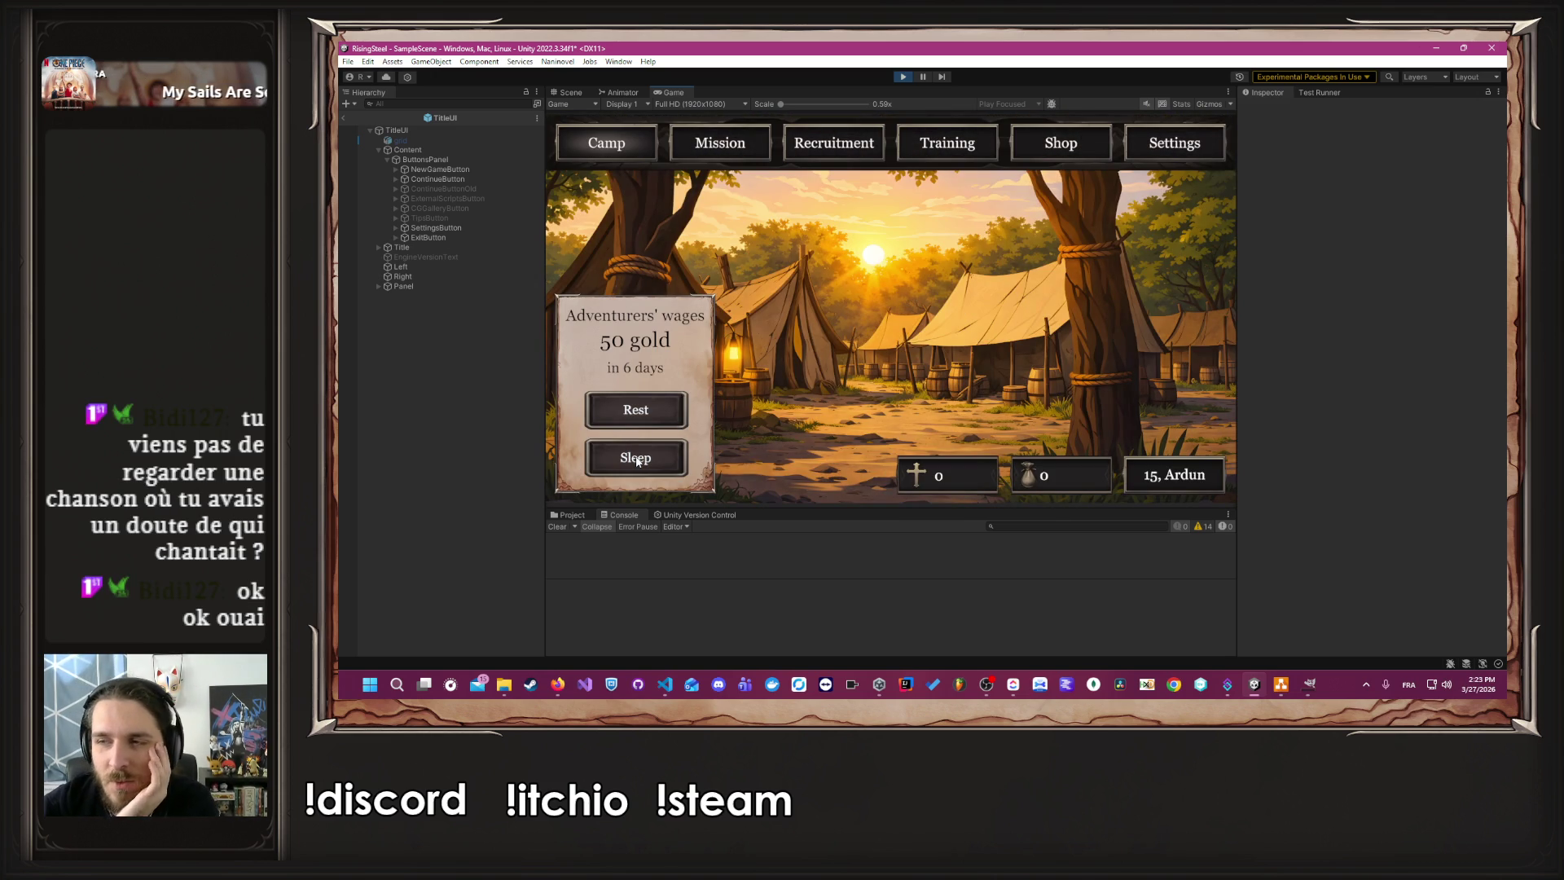
pyautogui.click(637, 458)
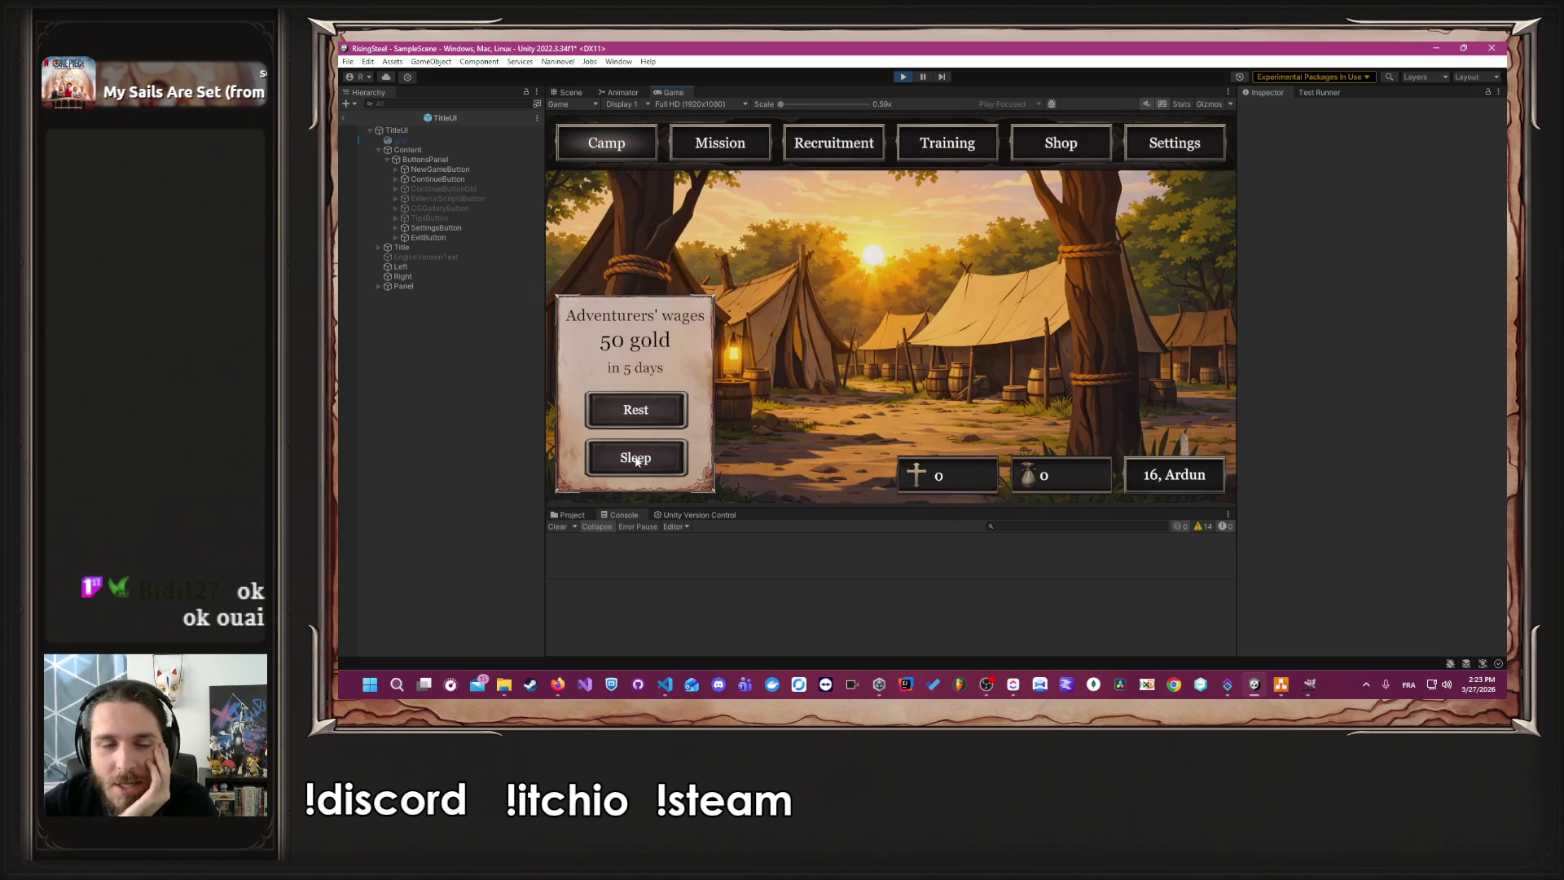
pyautogui.click(627, 458)
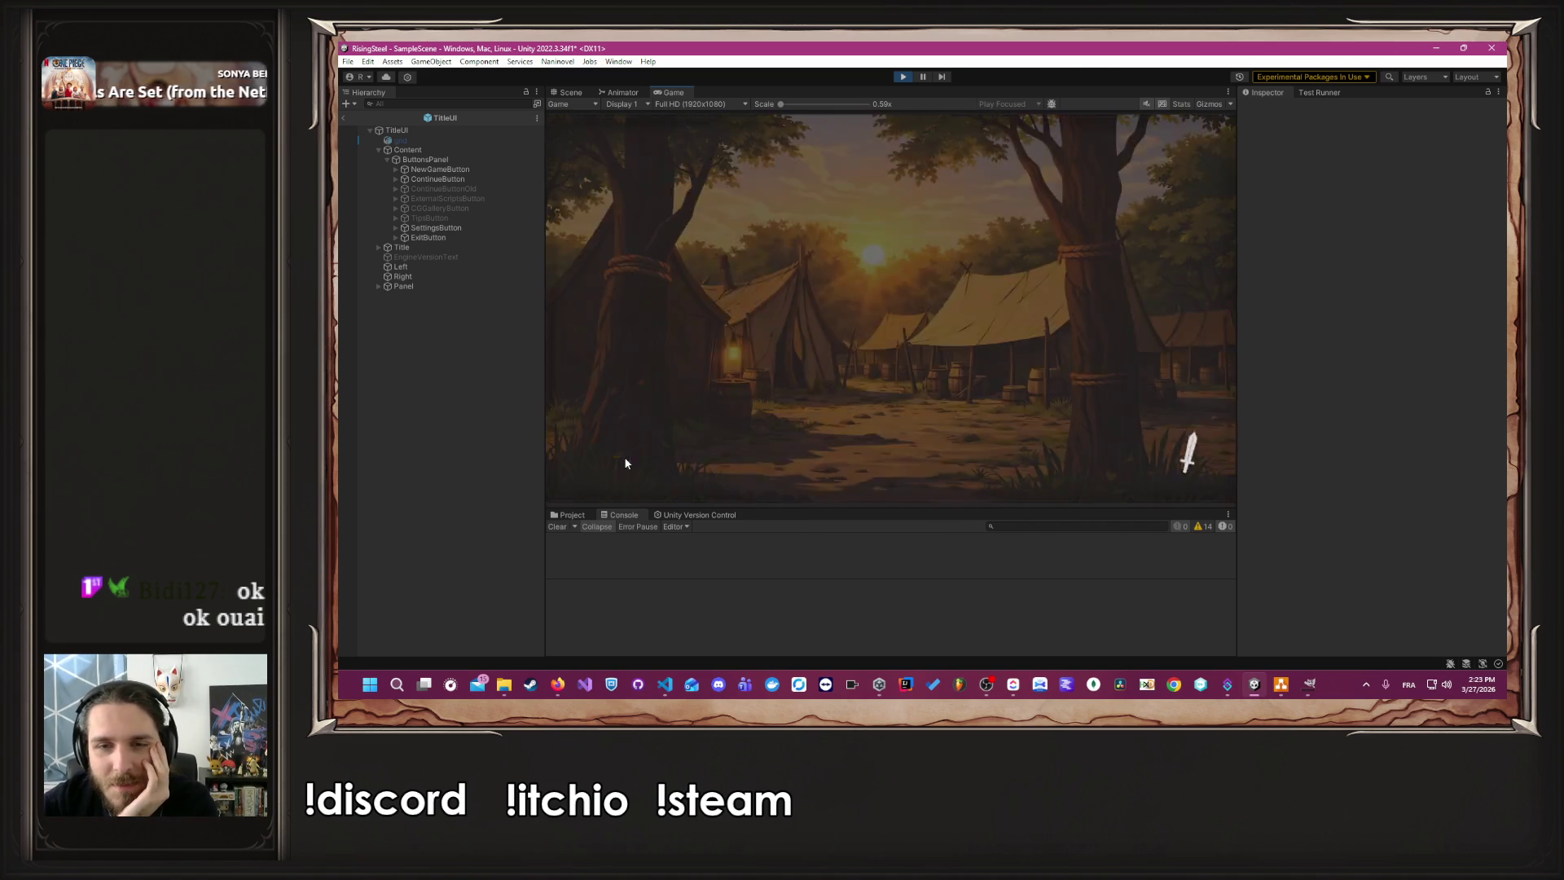
pyautogui.click(626, 458)
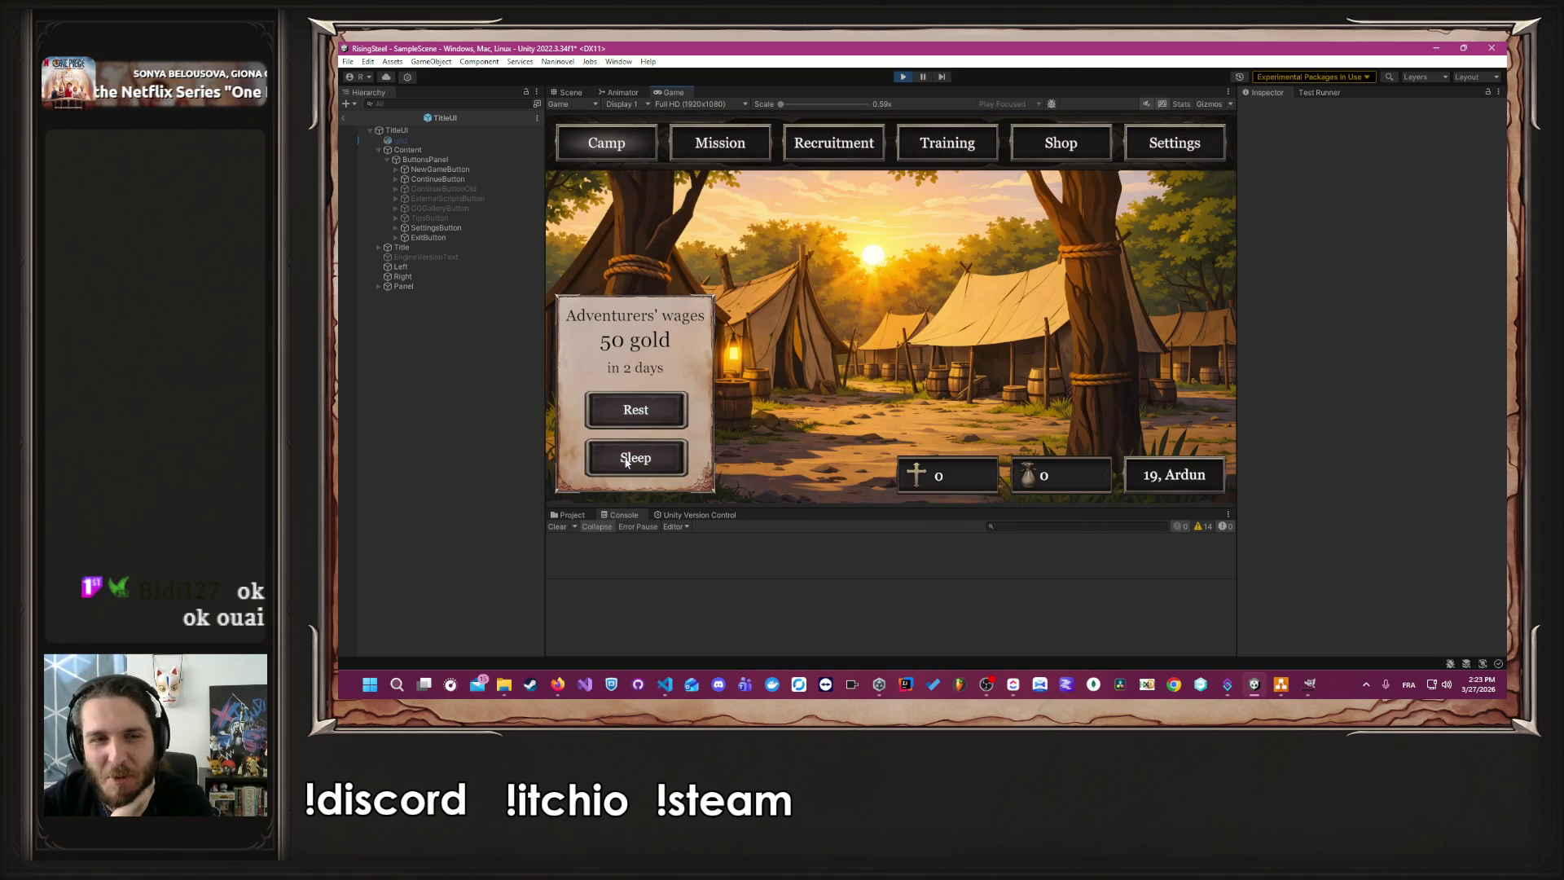
pyautogui.click(627, 459)
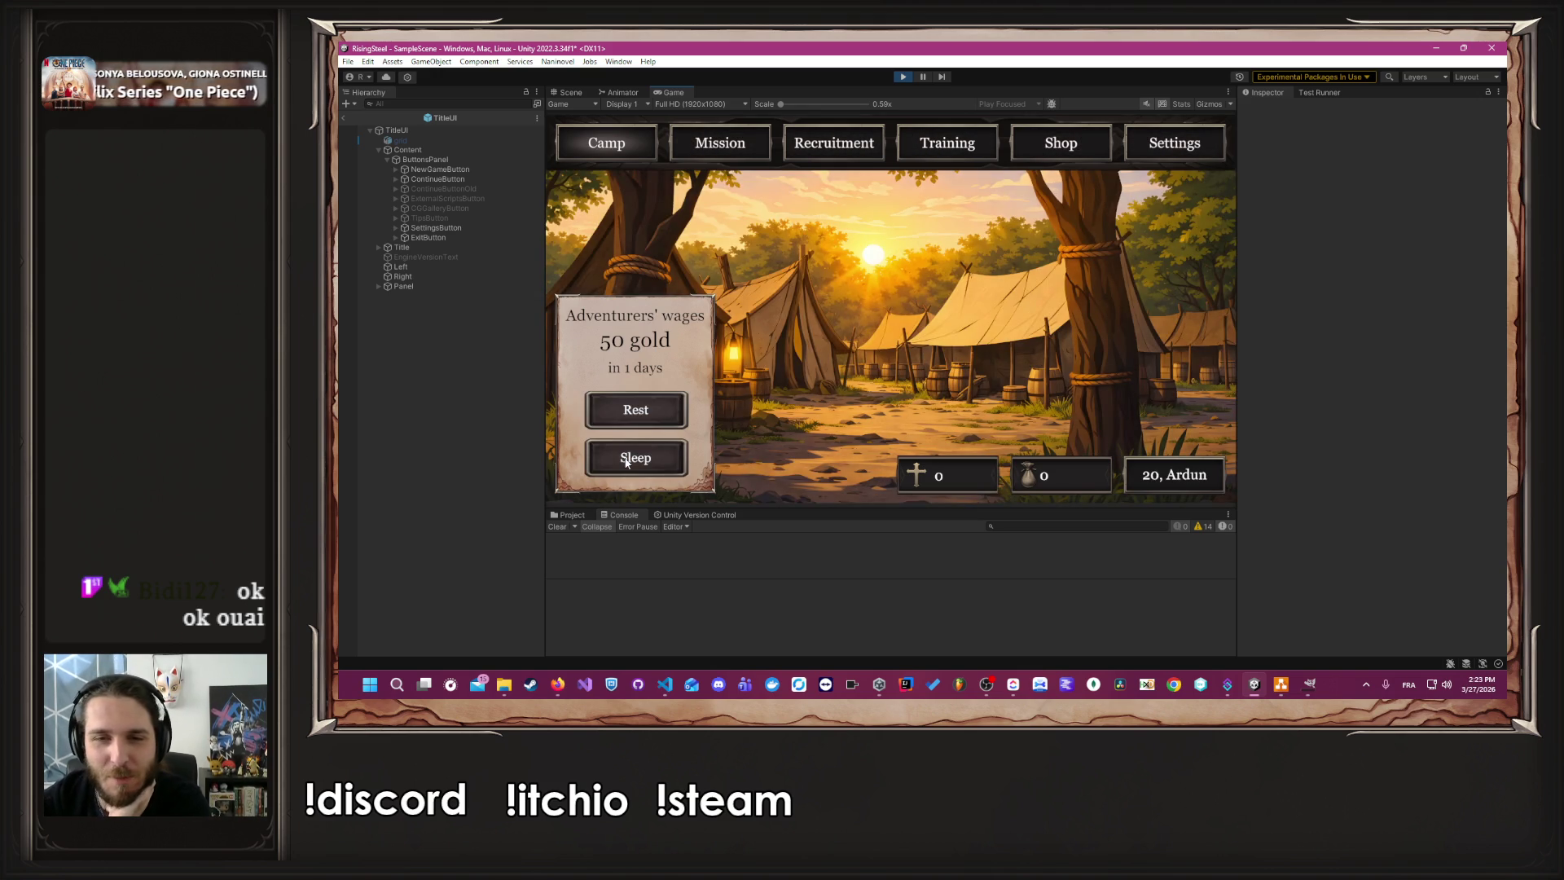
pyautogui.click(626, 458)
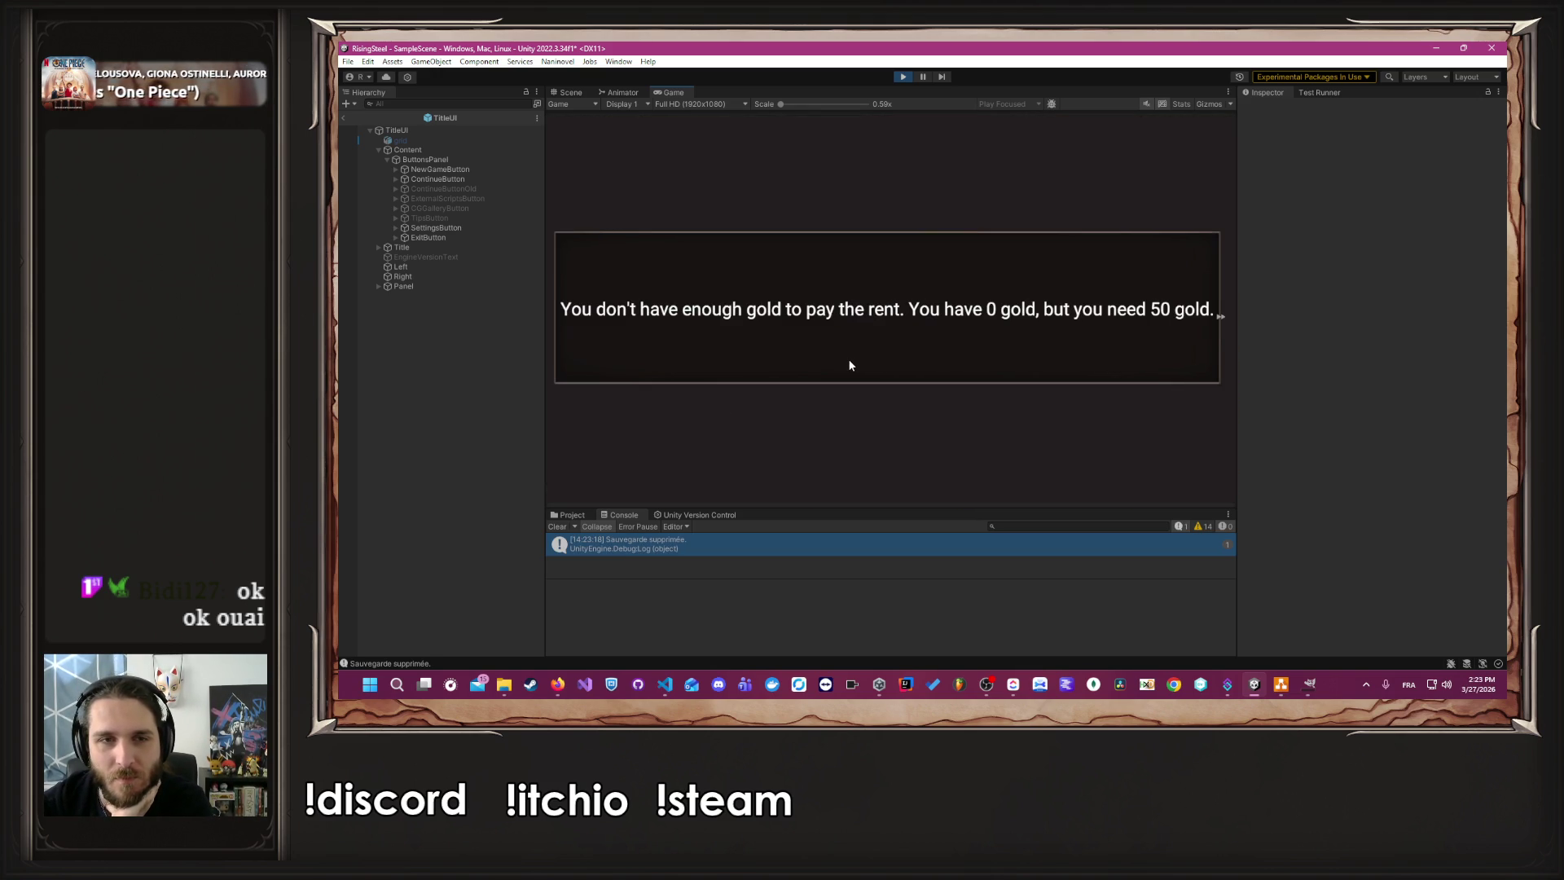
pyautogui.click(849, 365)
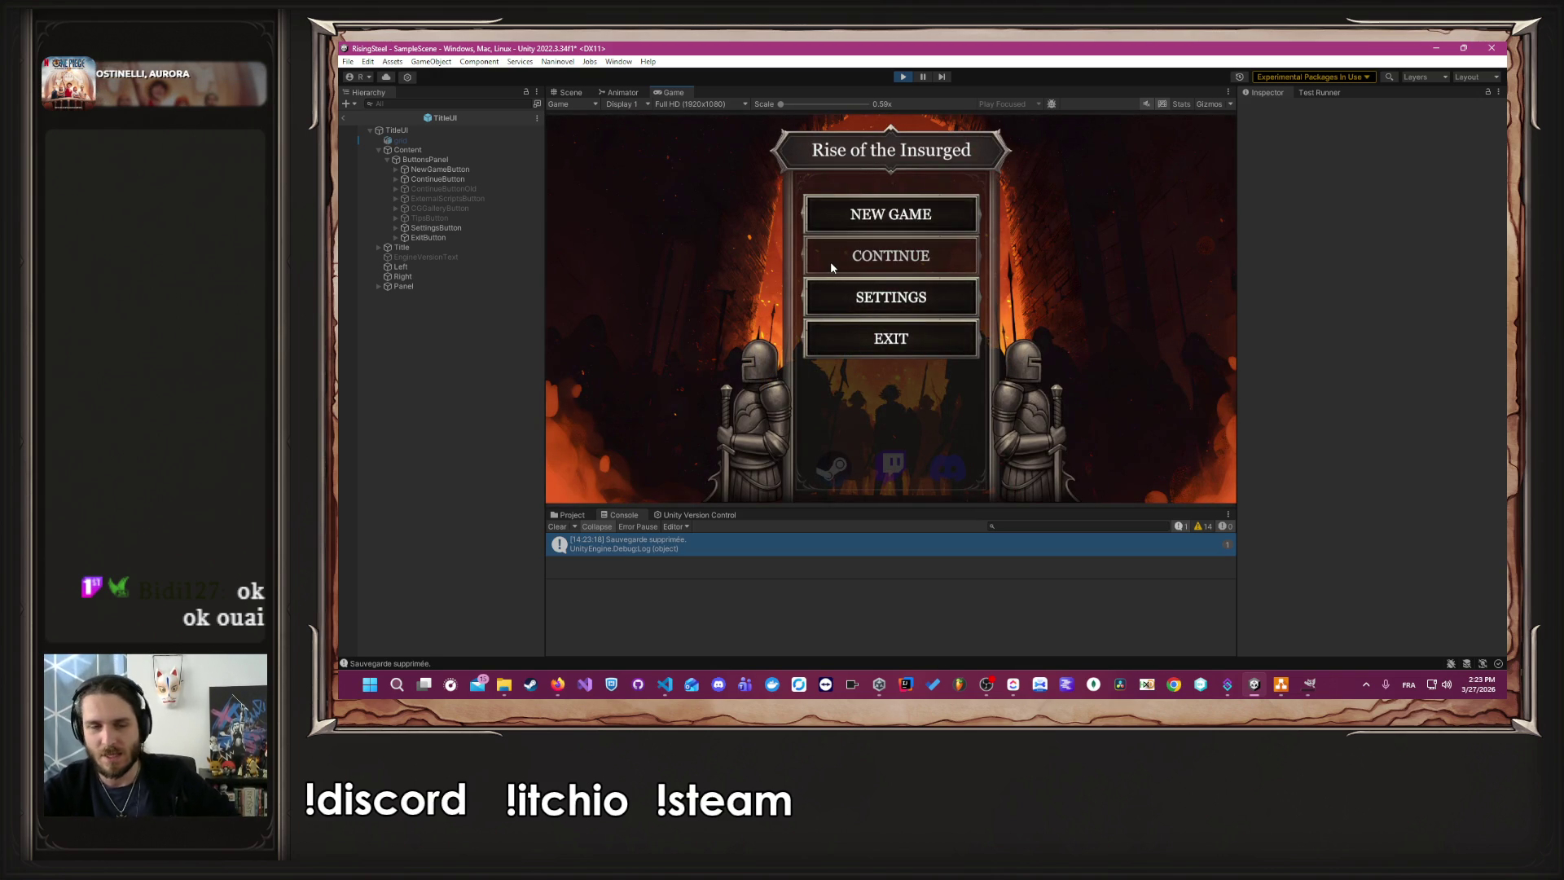
# Clear the Console and start a new game named 'test', picking a character.
pyautogui.click(557, 526)
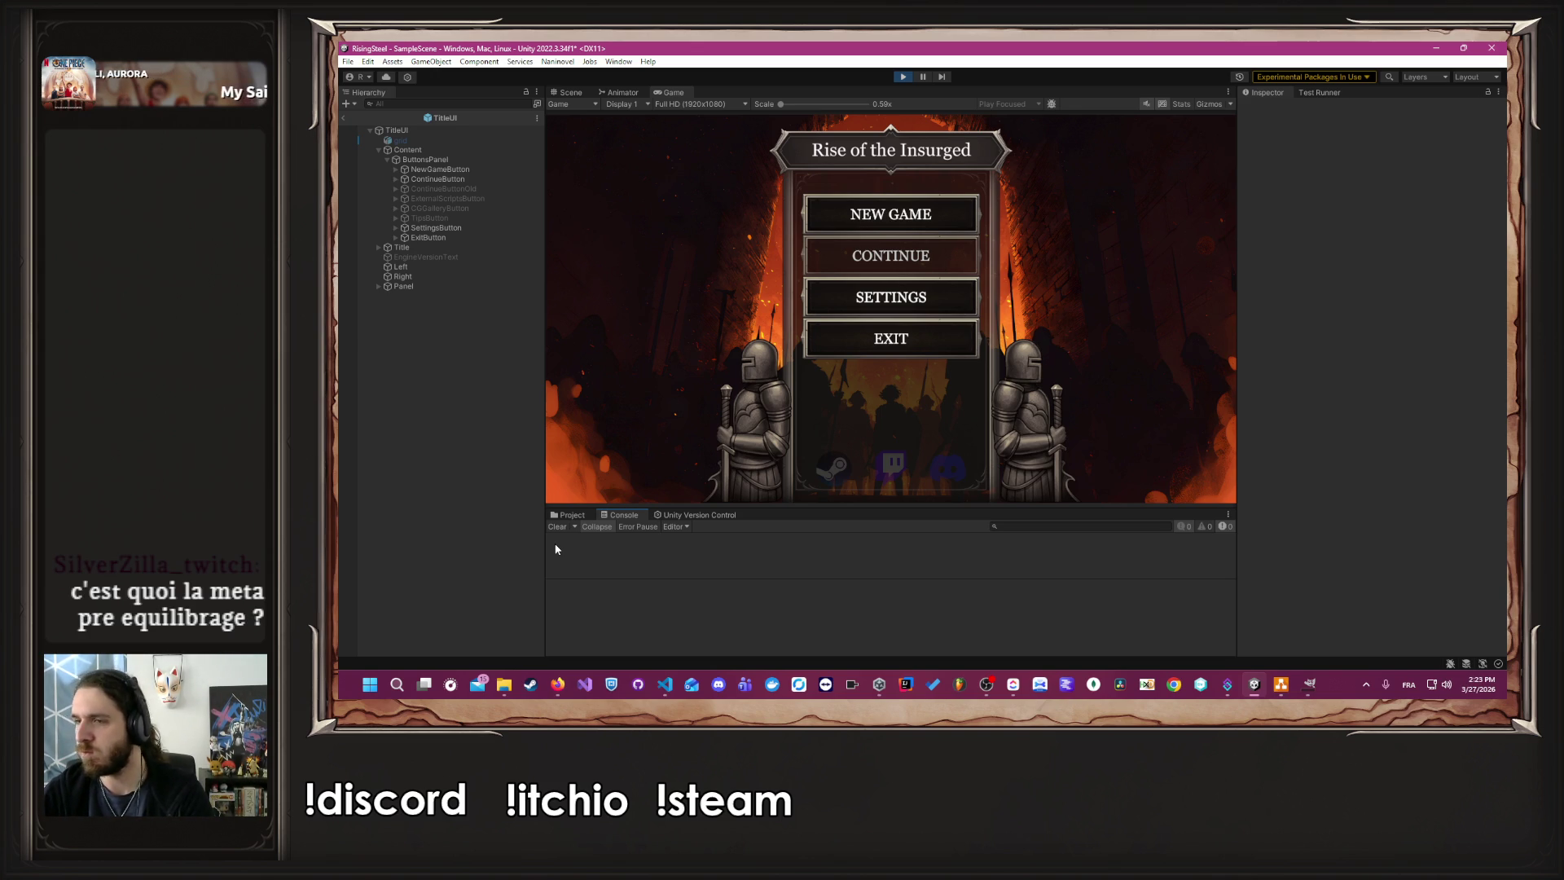
pyautogui.click(906, 210)
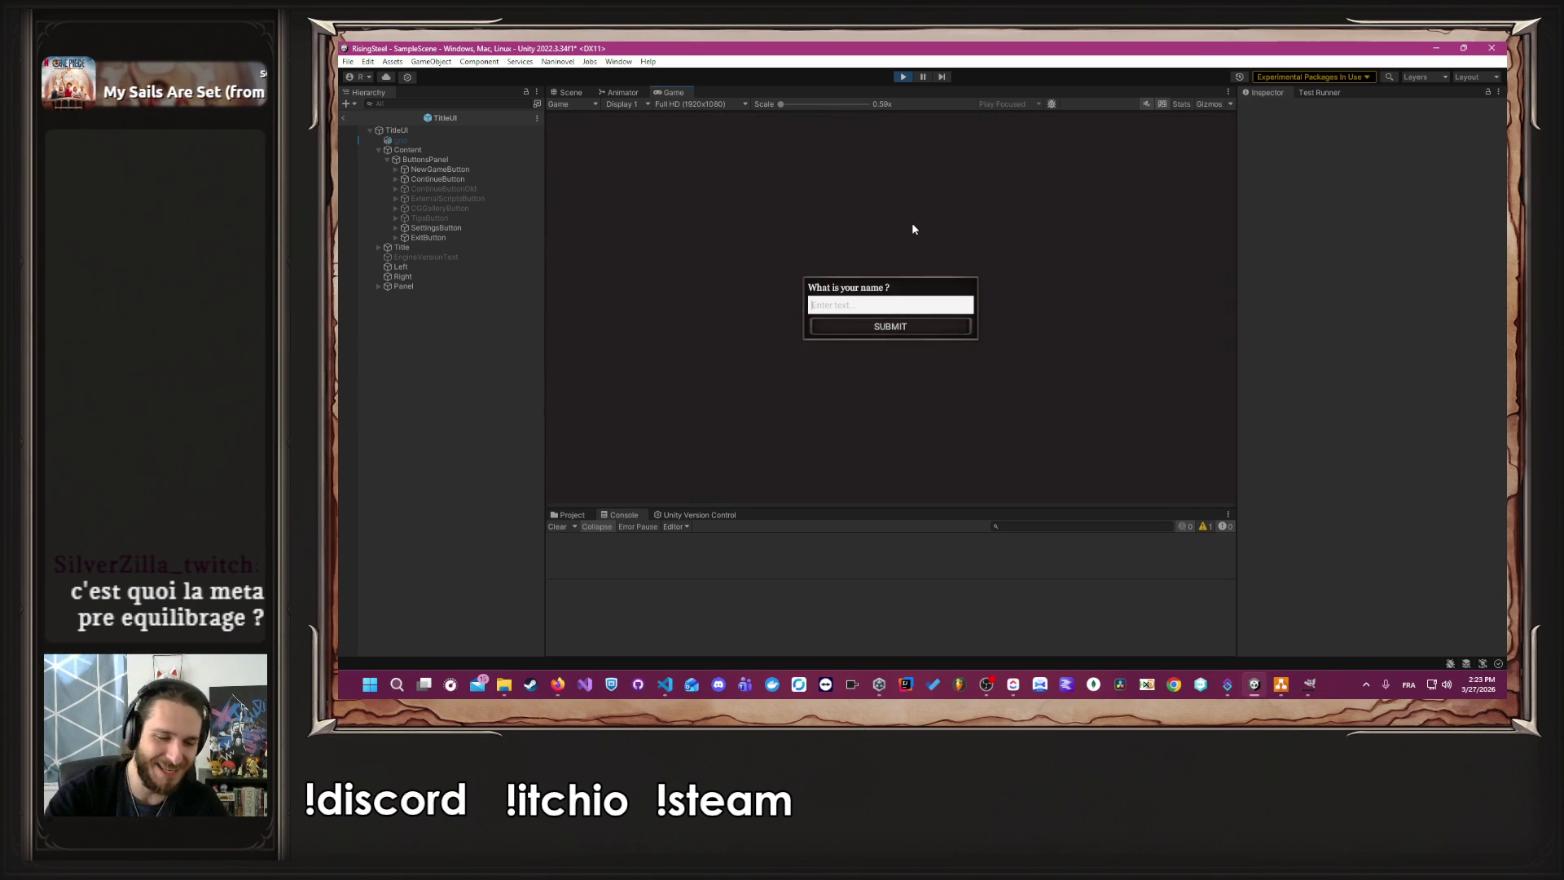
pyautogui.write('test')
pyautogui.press('Return')
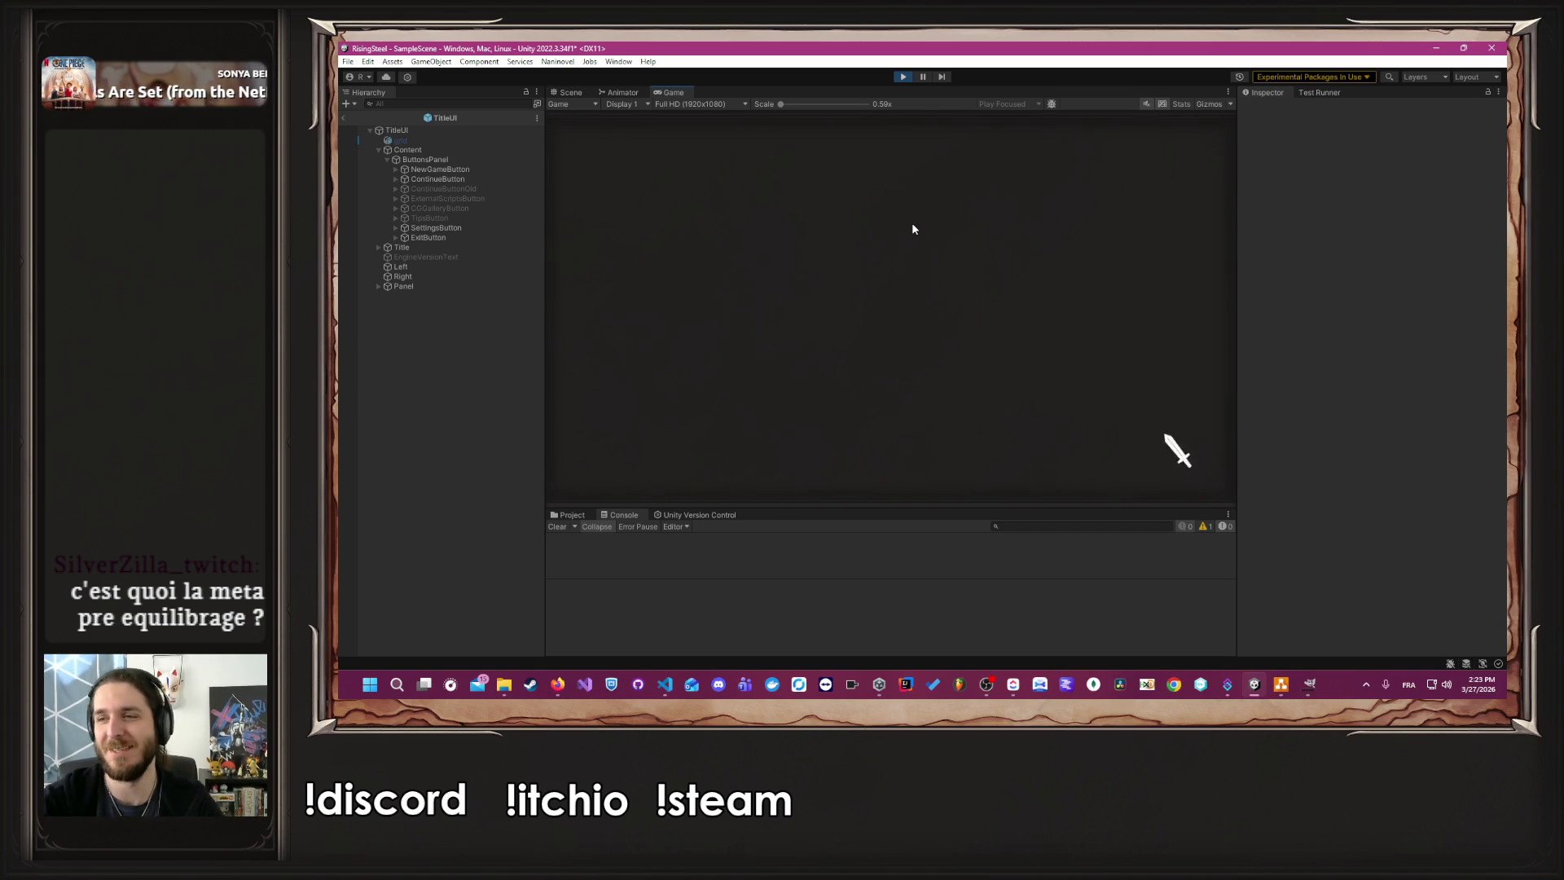
pyautogui.click(969, 321)
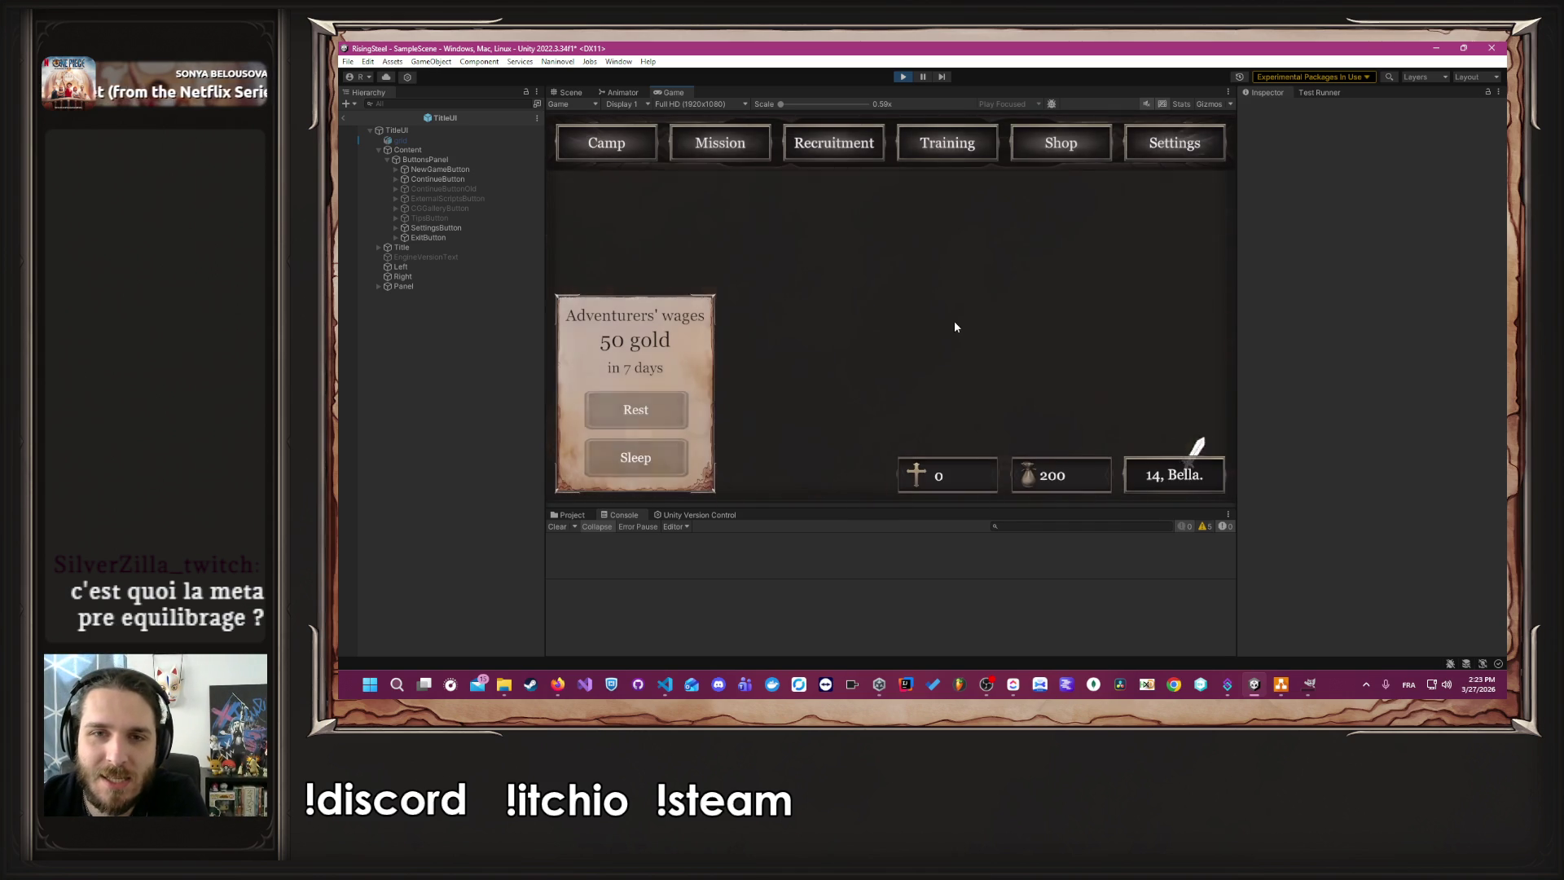
# Buy three Strength points for the hero in Training, bringing Strength to 5.
pyautogui.click(960, 147)
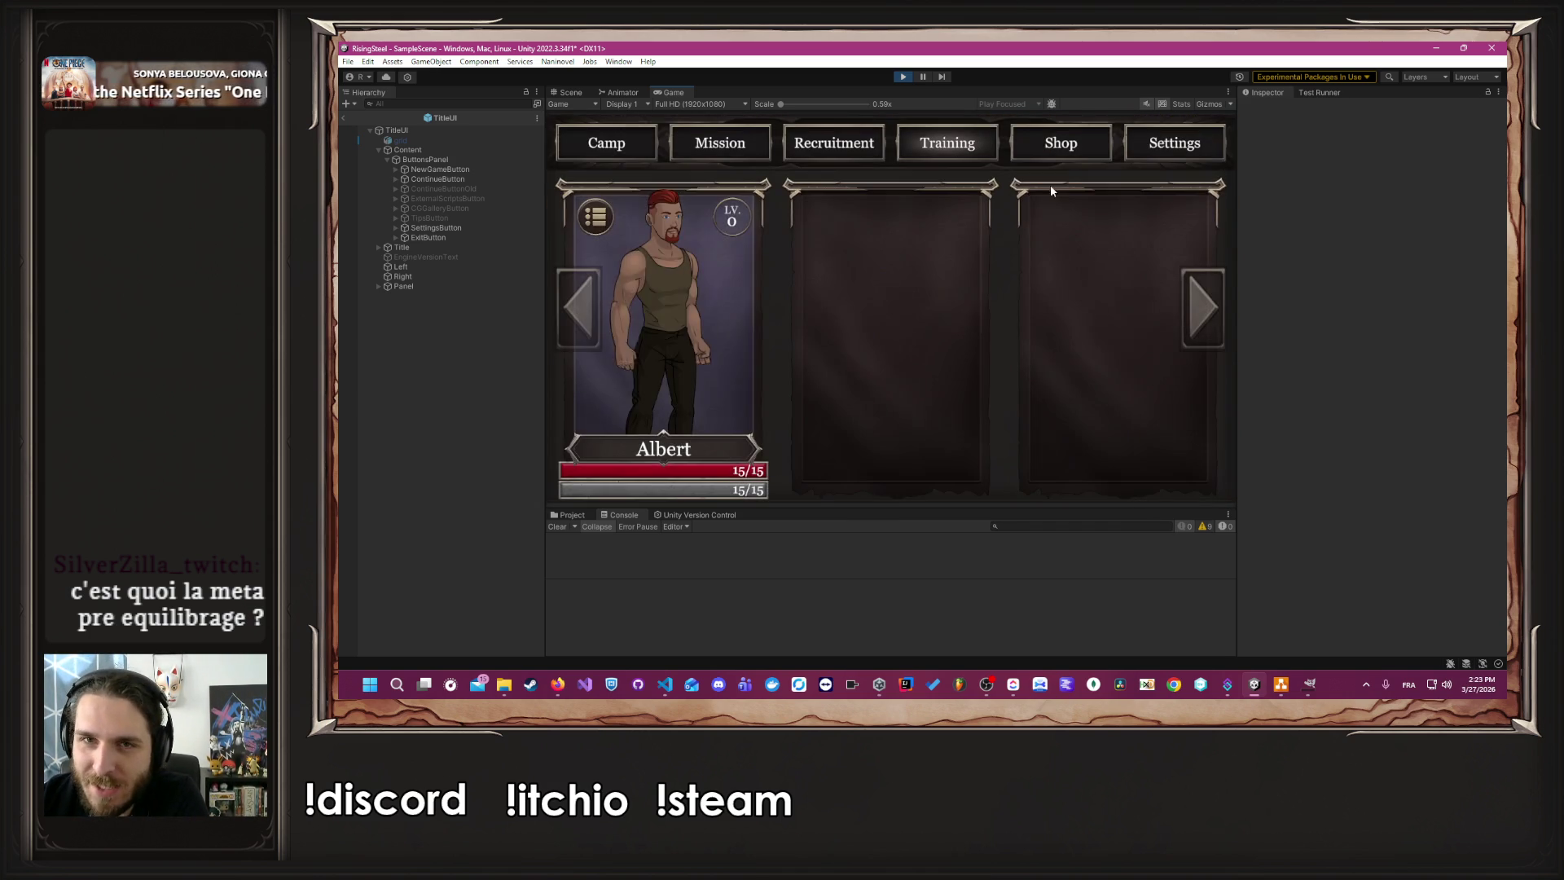
pyautogui.click(717, 417)
pyautogui.click(951, 284)
pyautogui.click(952, 284)
pyautogui.click(951, 285)
pyautogui.click(952, 284)
pyautogui.click(951, 285)
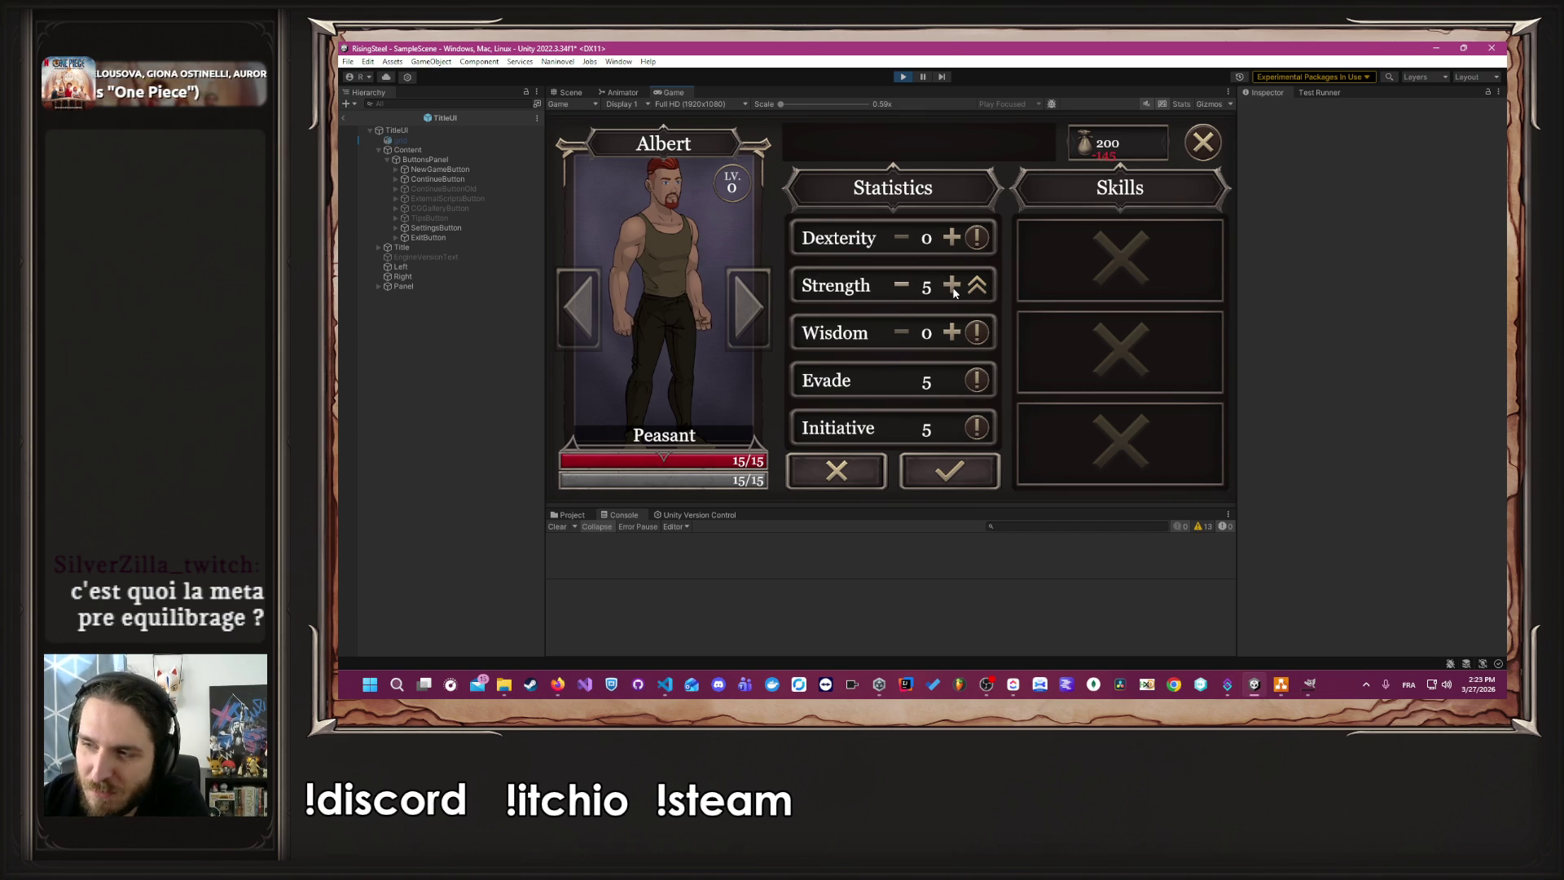
pyautogui.click(951, 471)
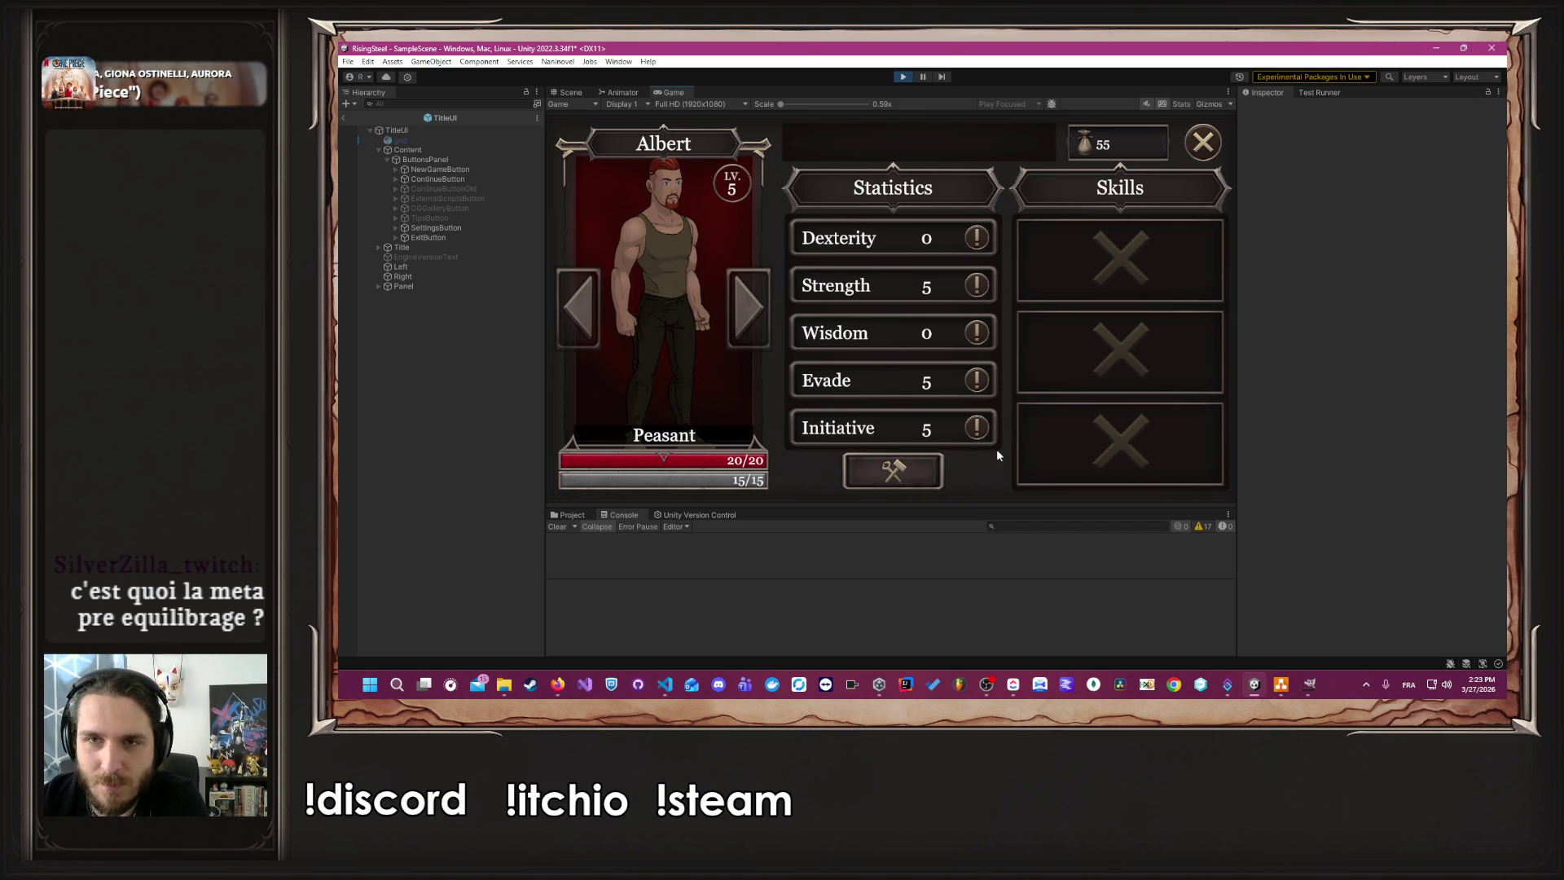
pyautogui.click(1203, 152)
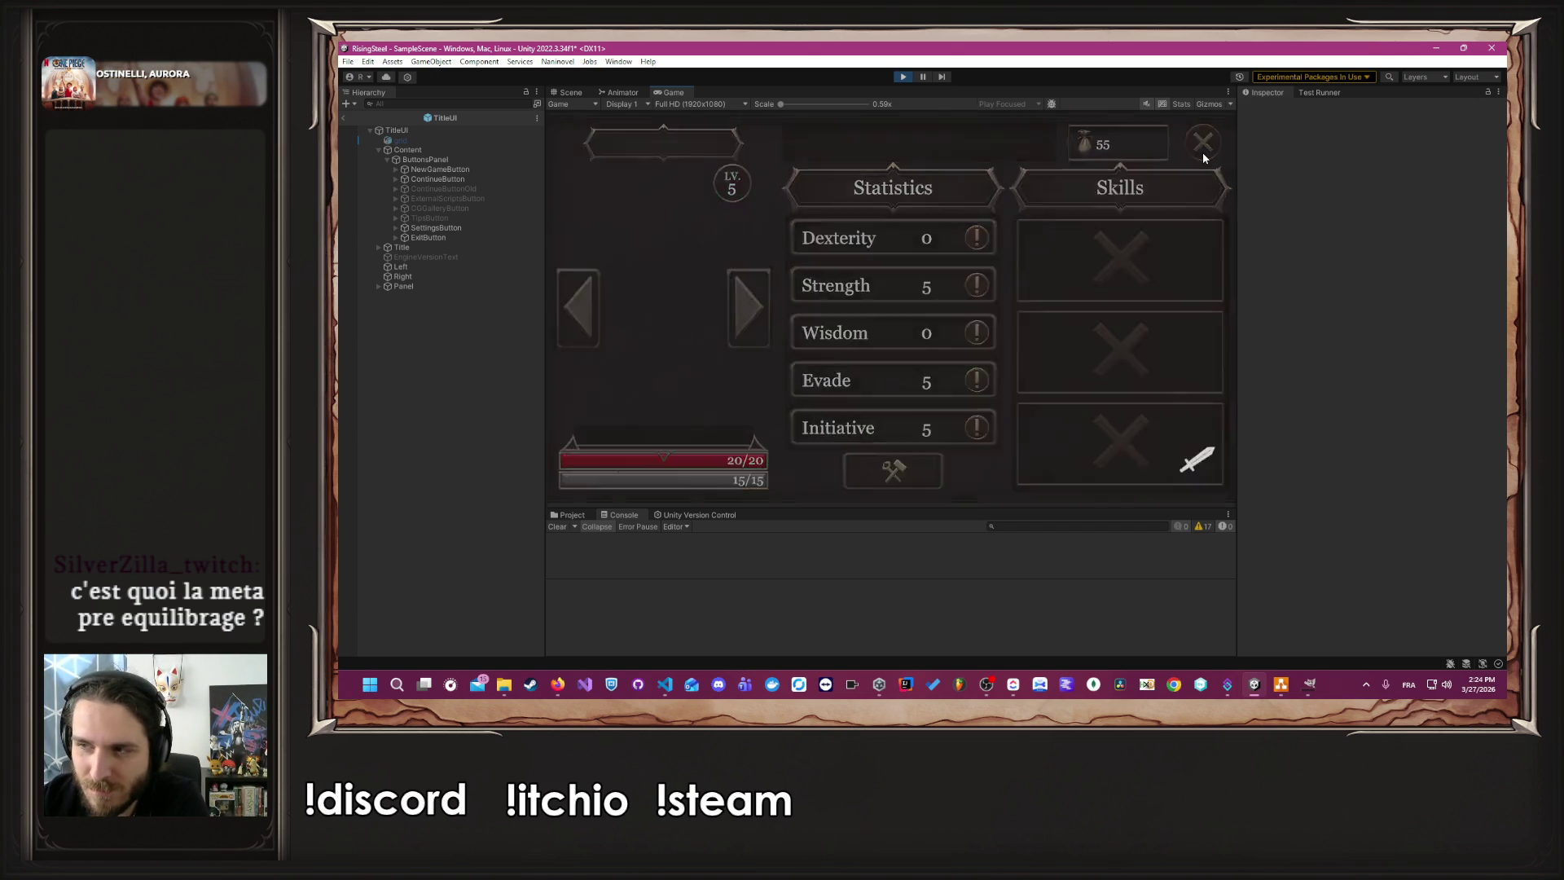
# Pick and confirm the Arena mission from the mission list.
pyautogui.click(1055, 145)
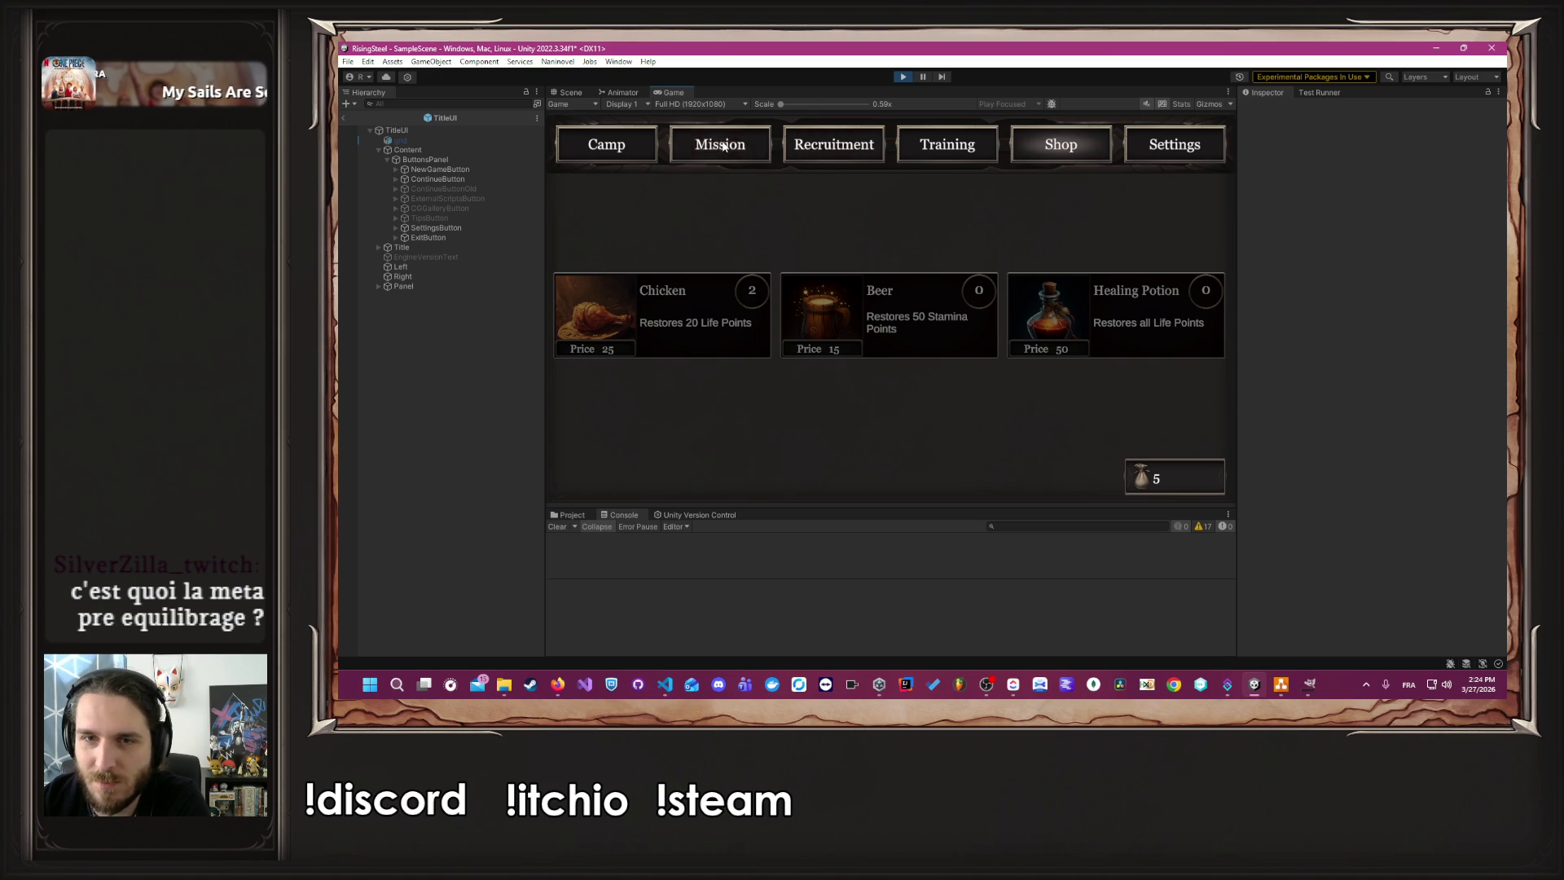
pyautogui.click(722, 145)
pyautogui.click(685, 199)
pyautogui.click(1006, 457)
# Enter the arena and defeat Khalar in the first fight.
pyautogui.click(715, 443)
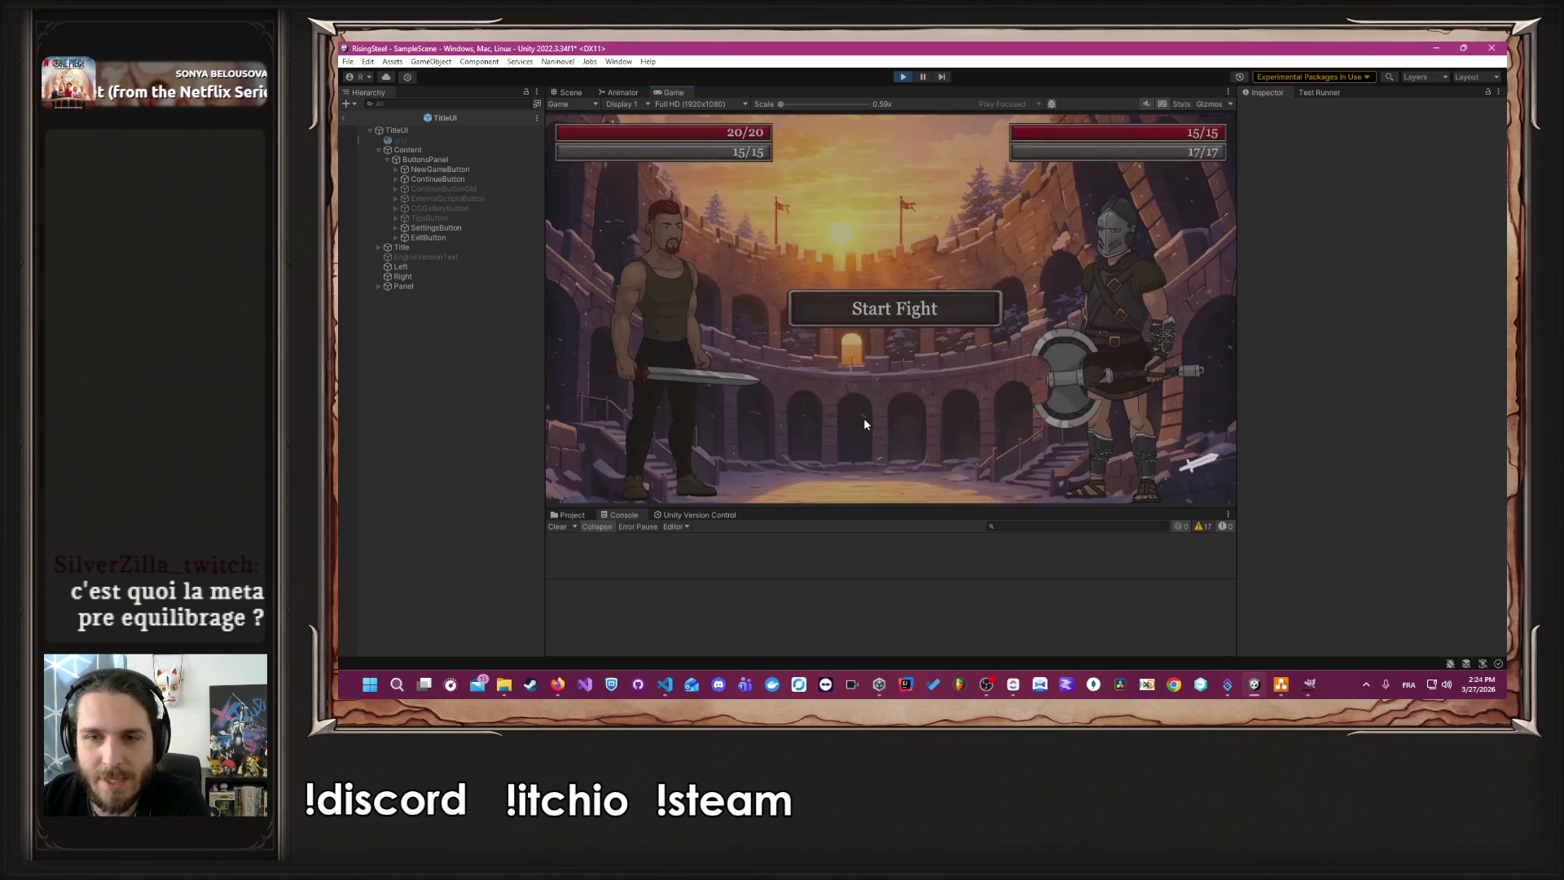
pyautogui.click(849, 313)
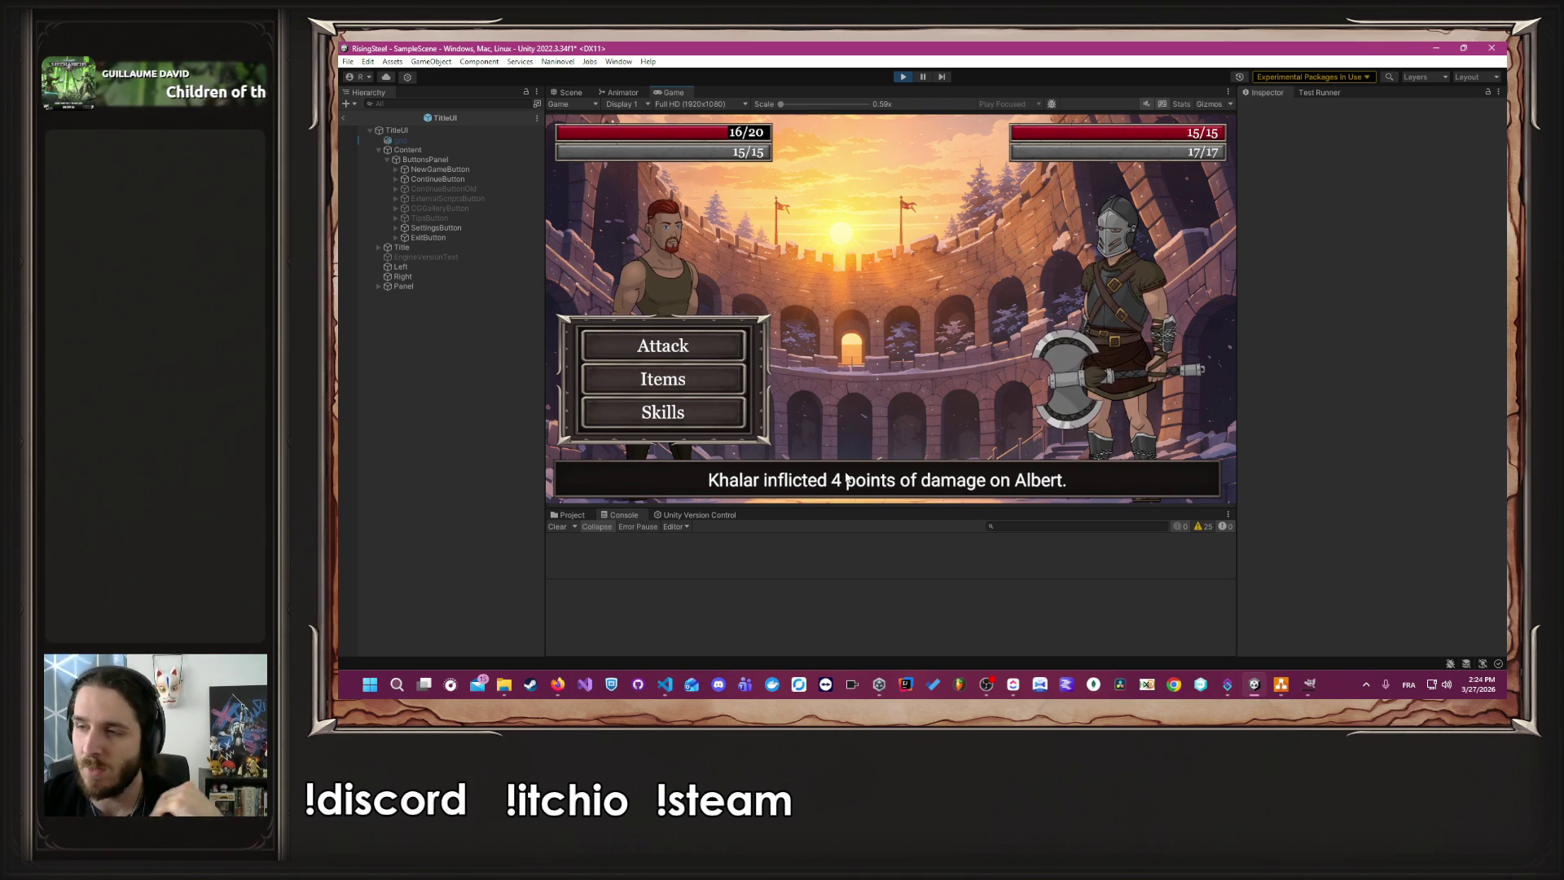
pyautogui.click(721, 346)
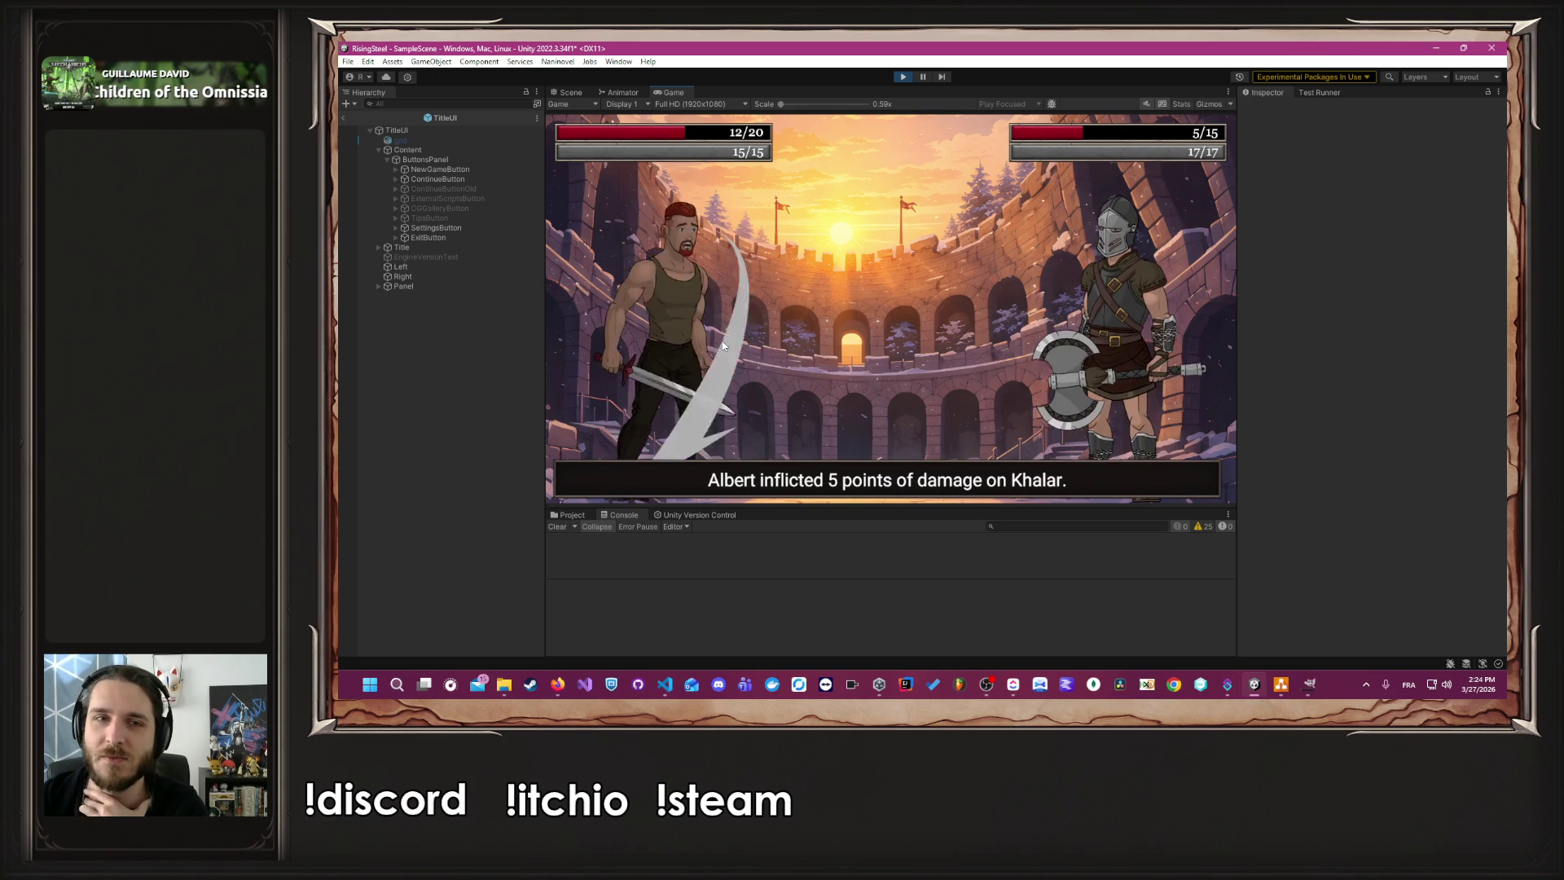
pyautogui.click(721, 345)
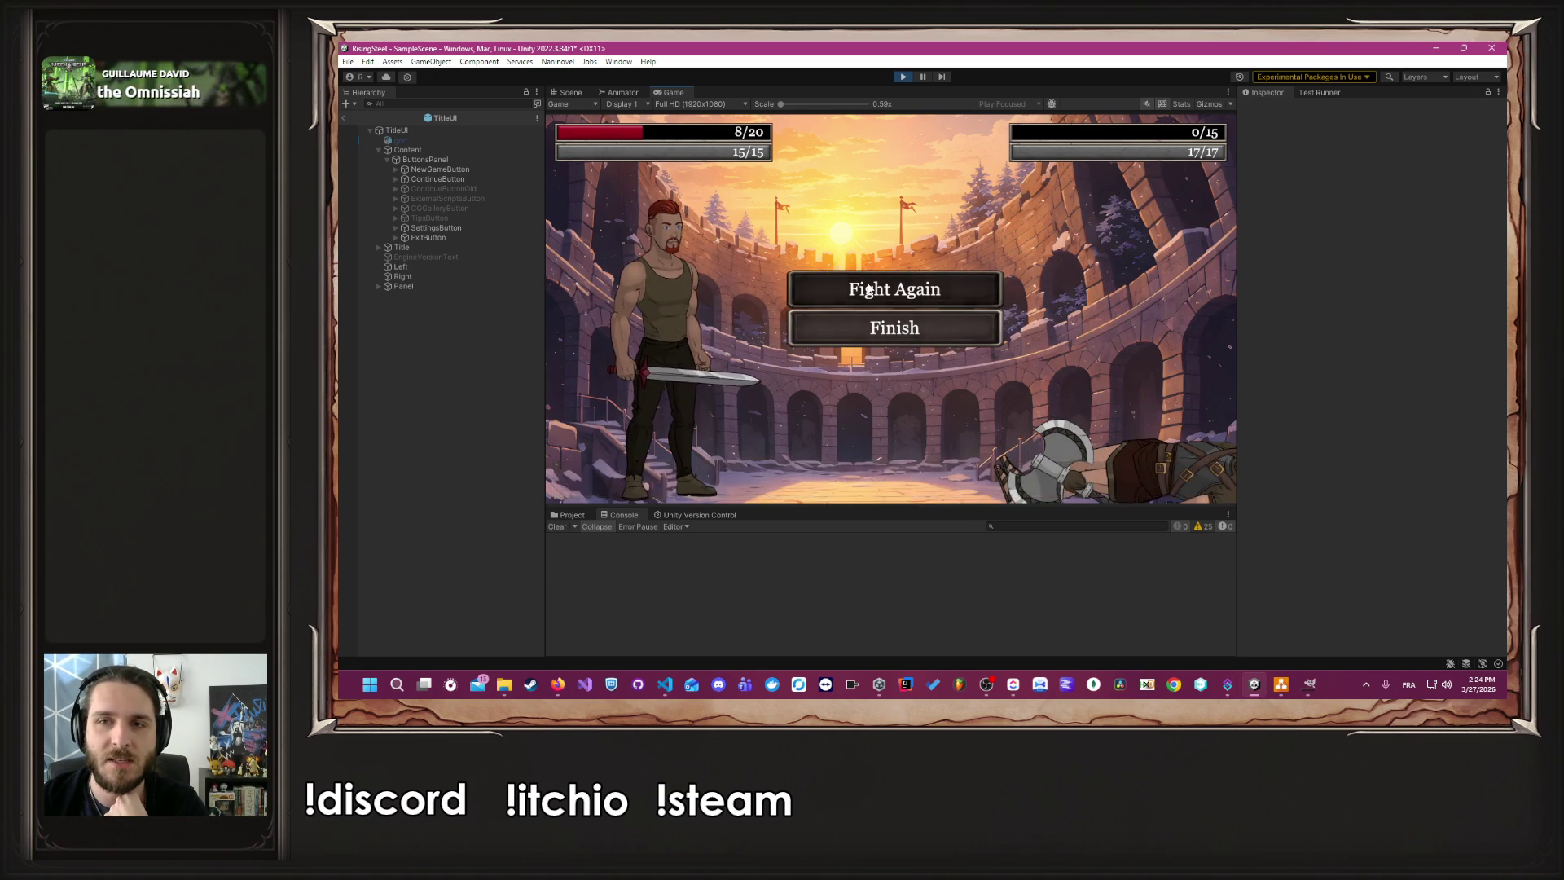
# Fight again, eating a chicken to heal, and defeat Velara.
pyautogui.click(868, 289)
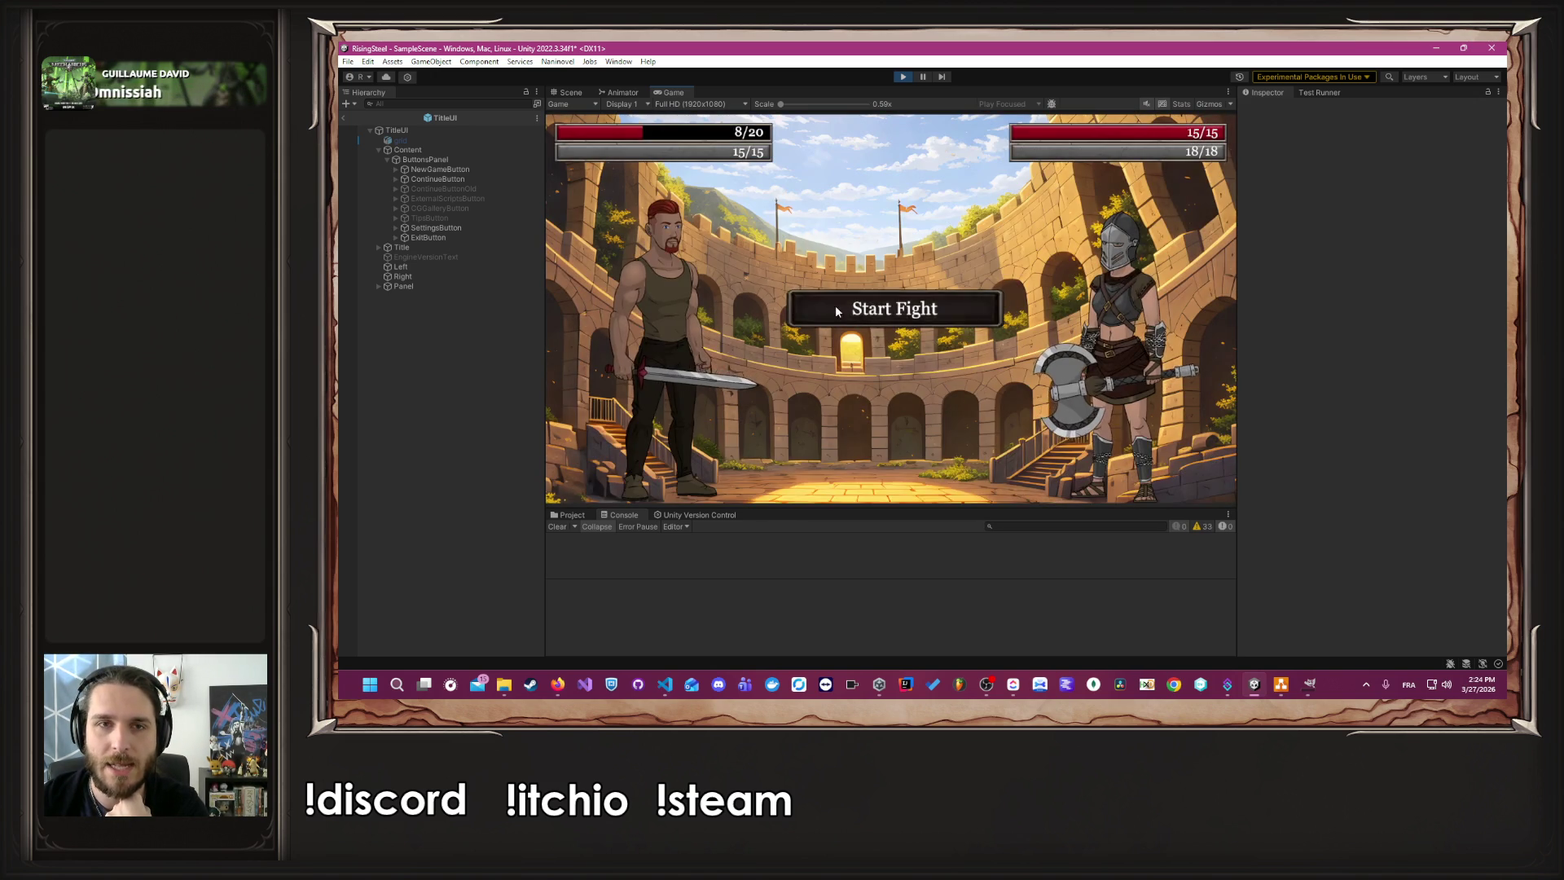
pyautogui.click(833, 306)
pyautogui.click(692, 379)
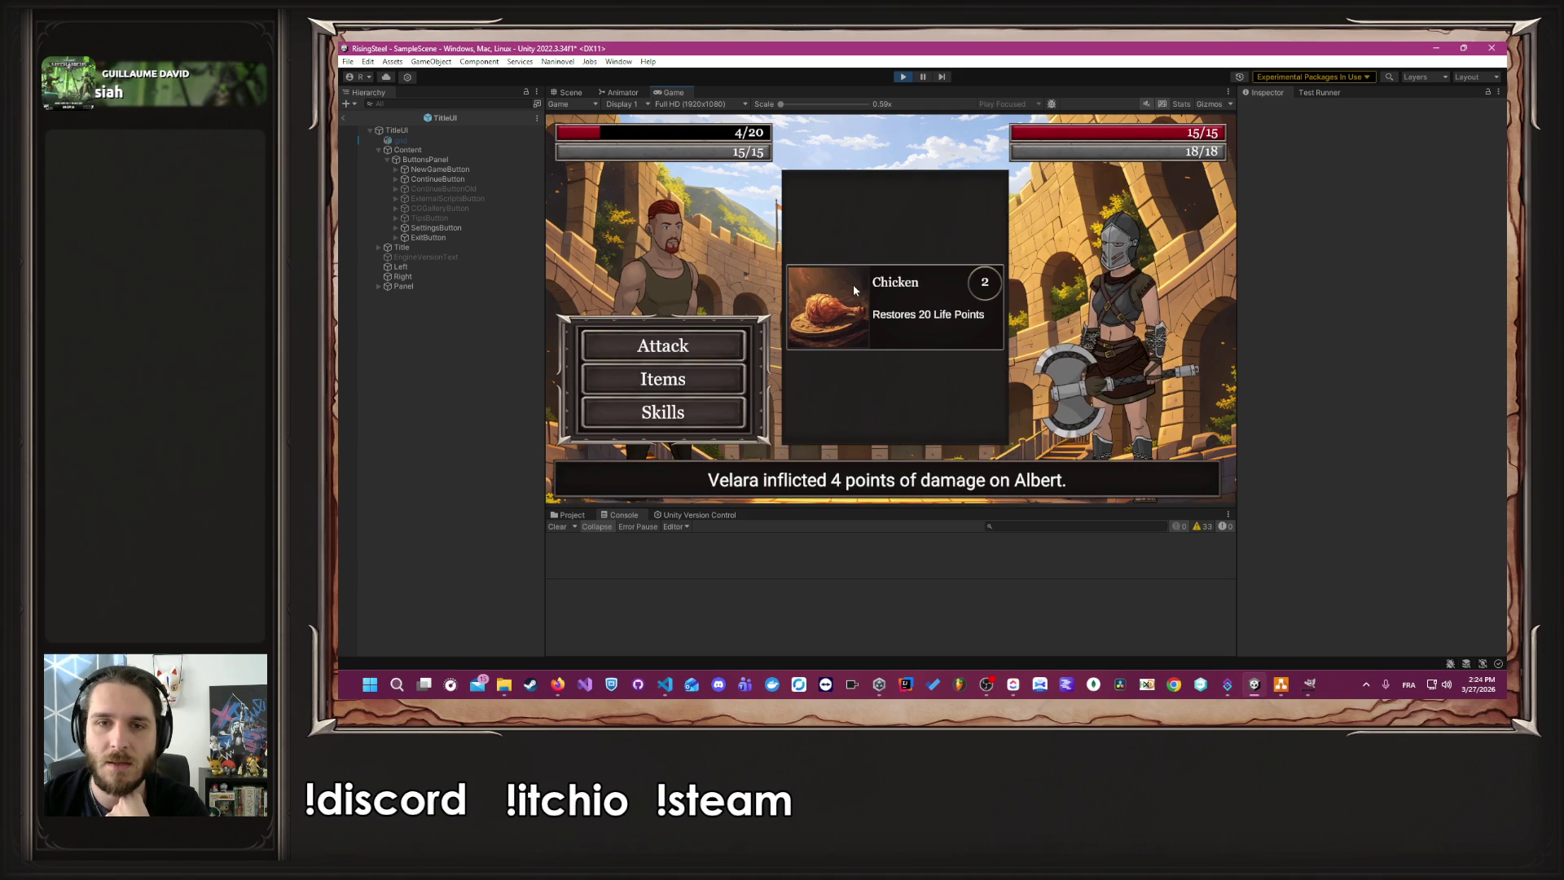
pyautogui.click(852, 285)
pyautogui.click(651, 339)
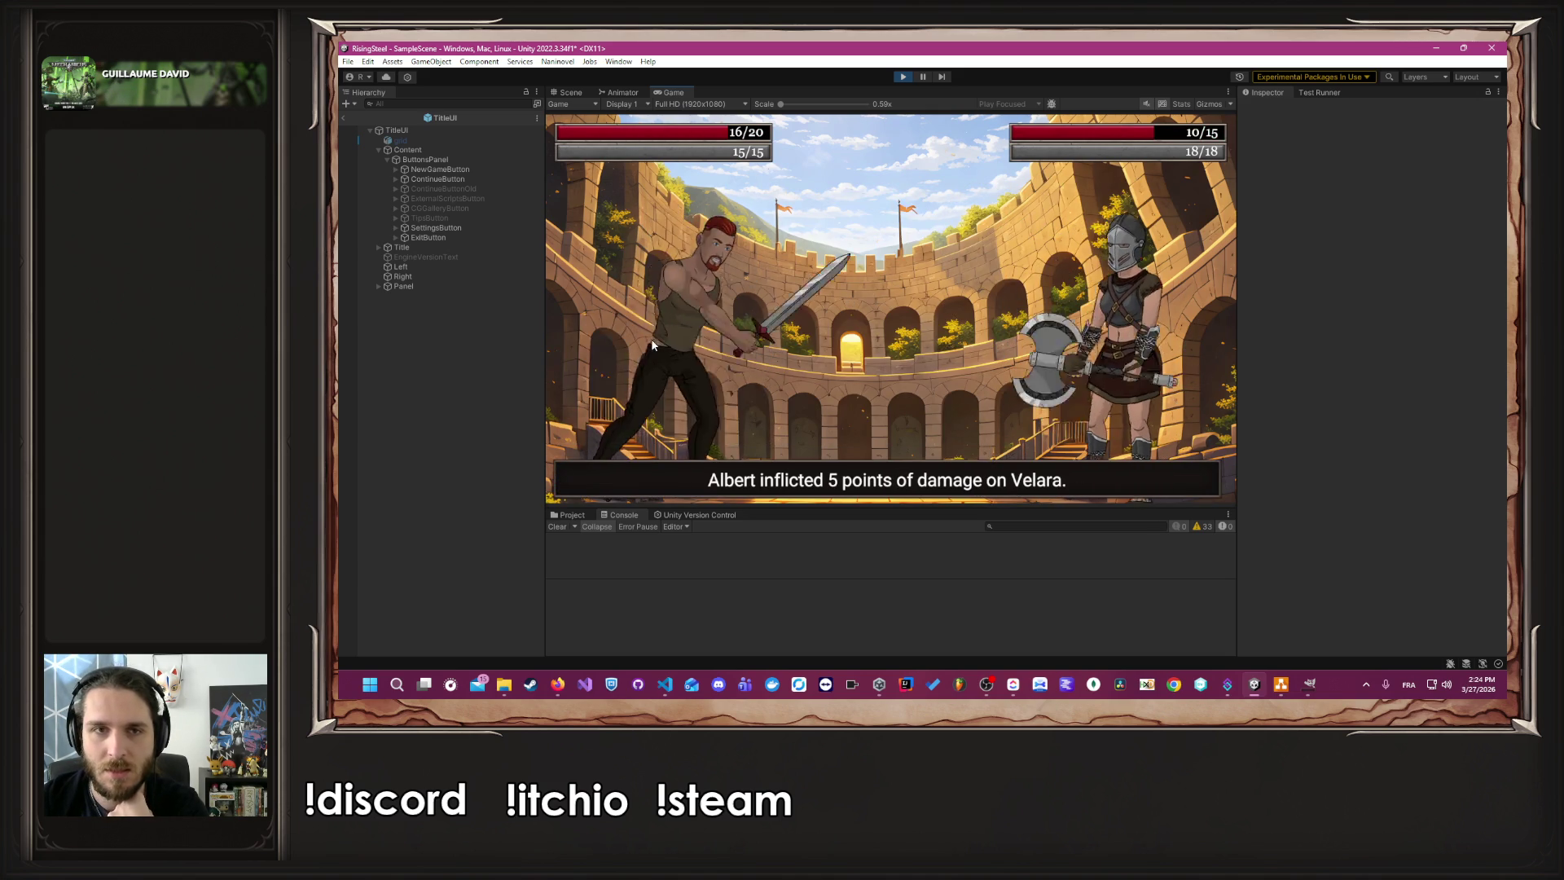
pyautogui.click(652, 346)
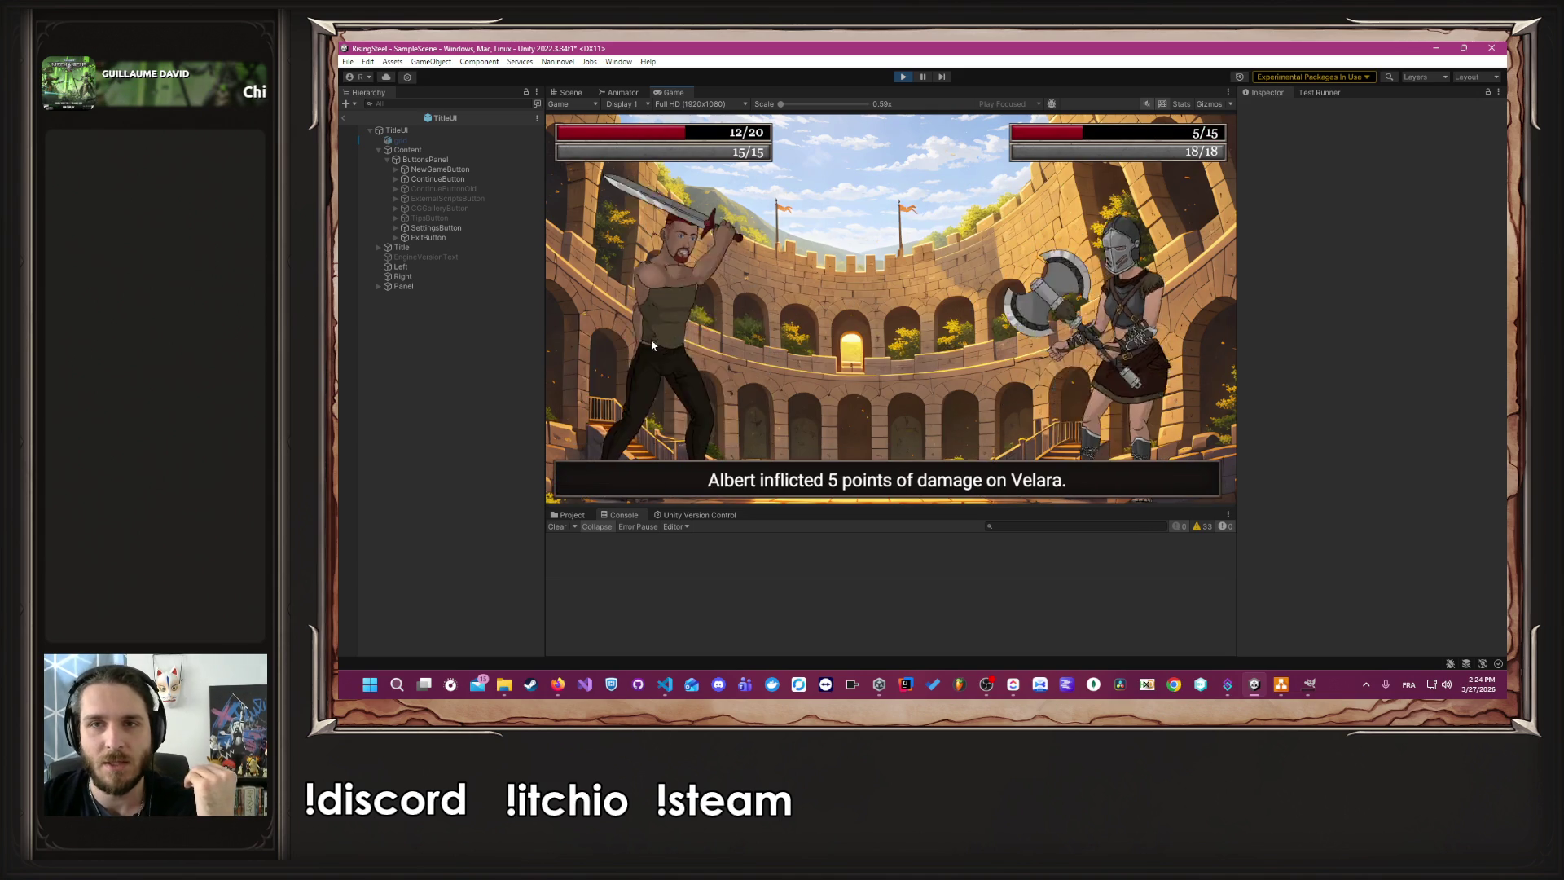
pyautogui.click(647, 335)
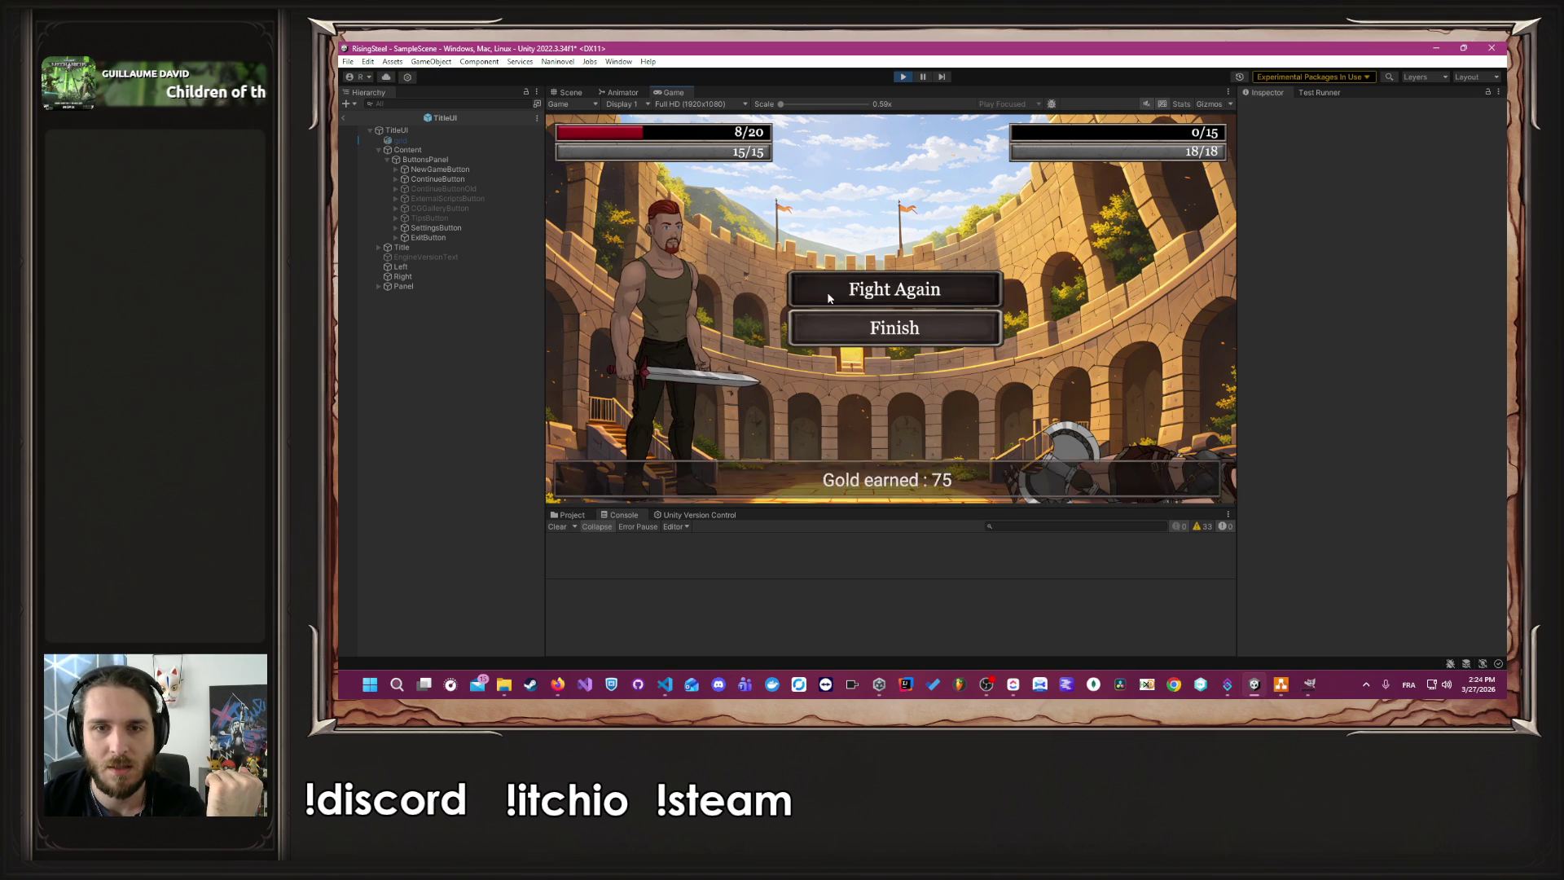
# Defeat Lorcan after eating a chicken, finish the arena for 75 gold, and head to Training.
pyautogui.click(858, 290)
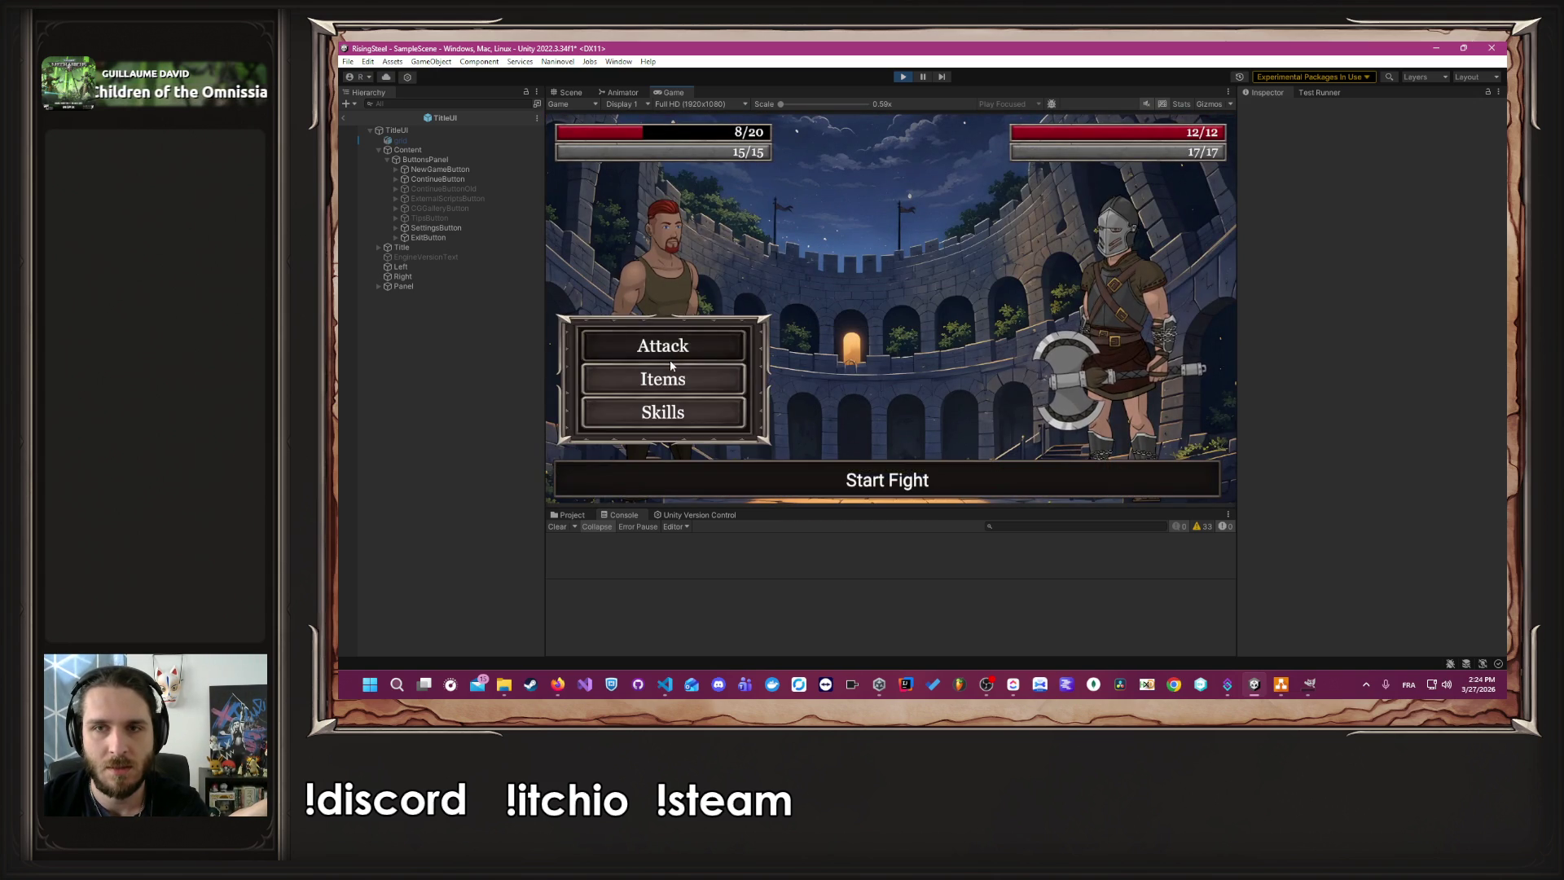
pyautogui.click(669, 358)
pyautogui.click(691, 379)
pyautogui.click(934, 292)
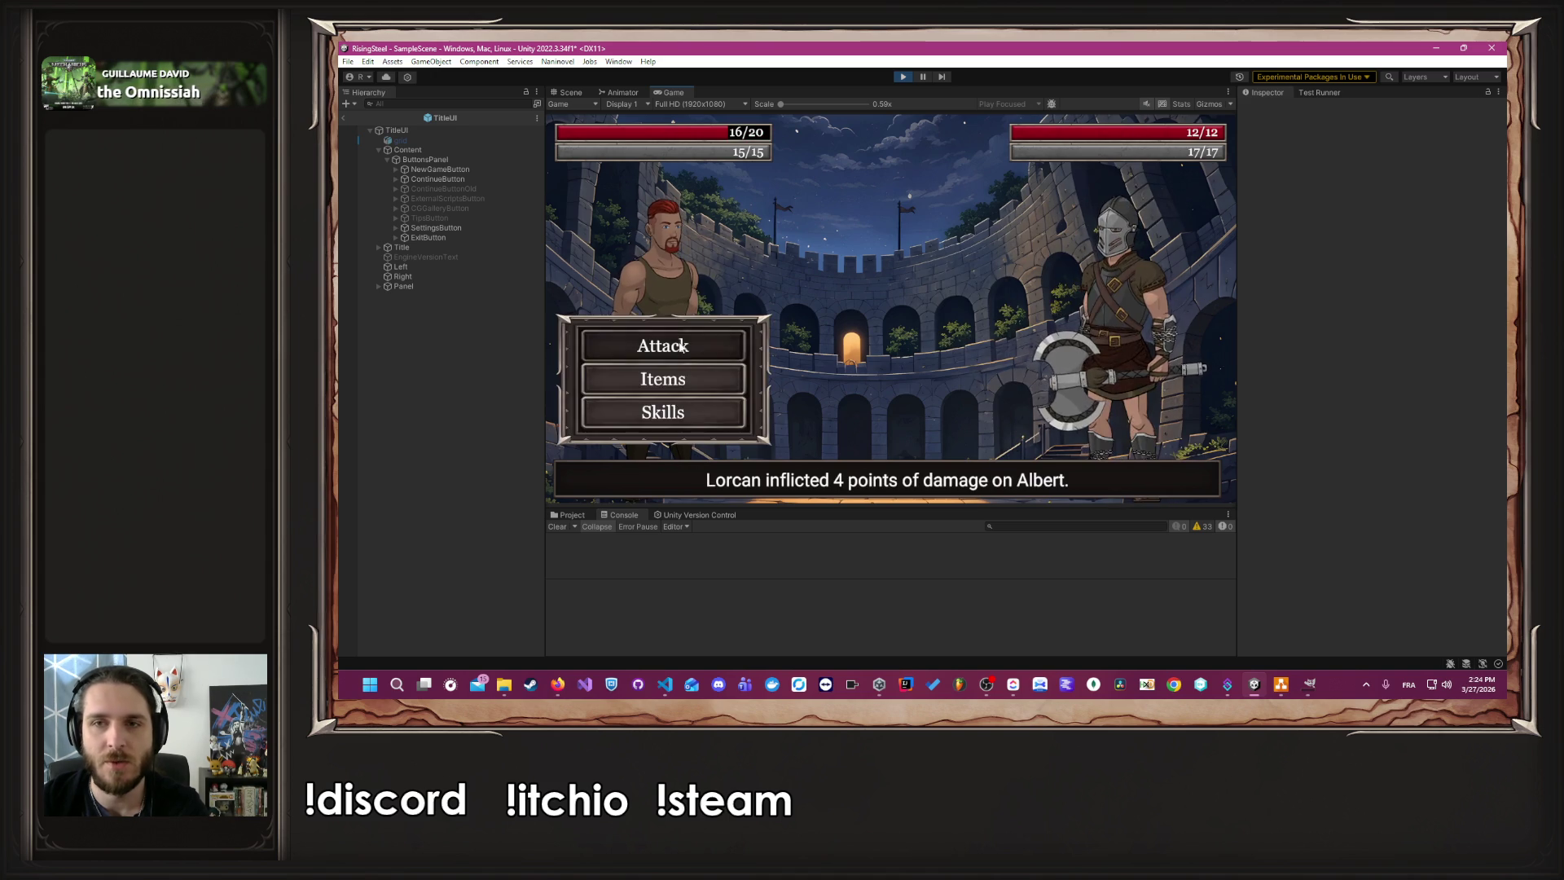
pyautogui.click(681, 348)
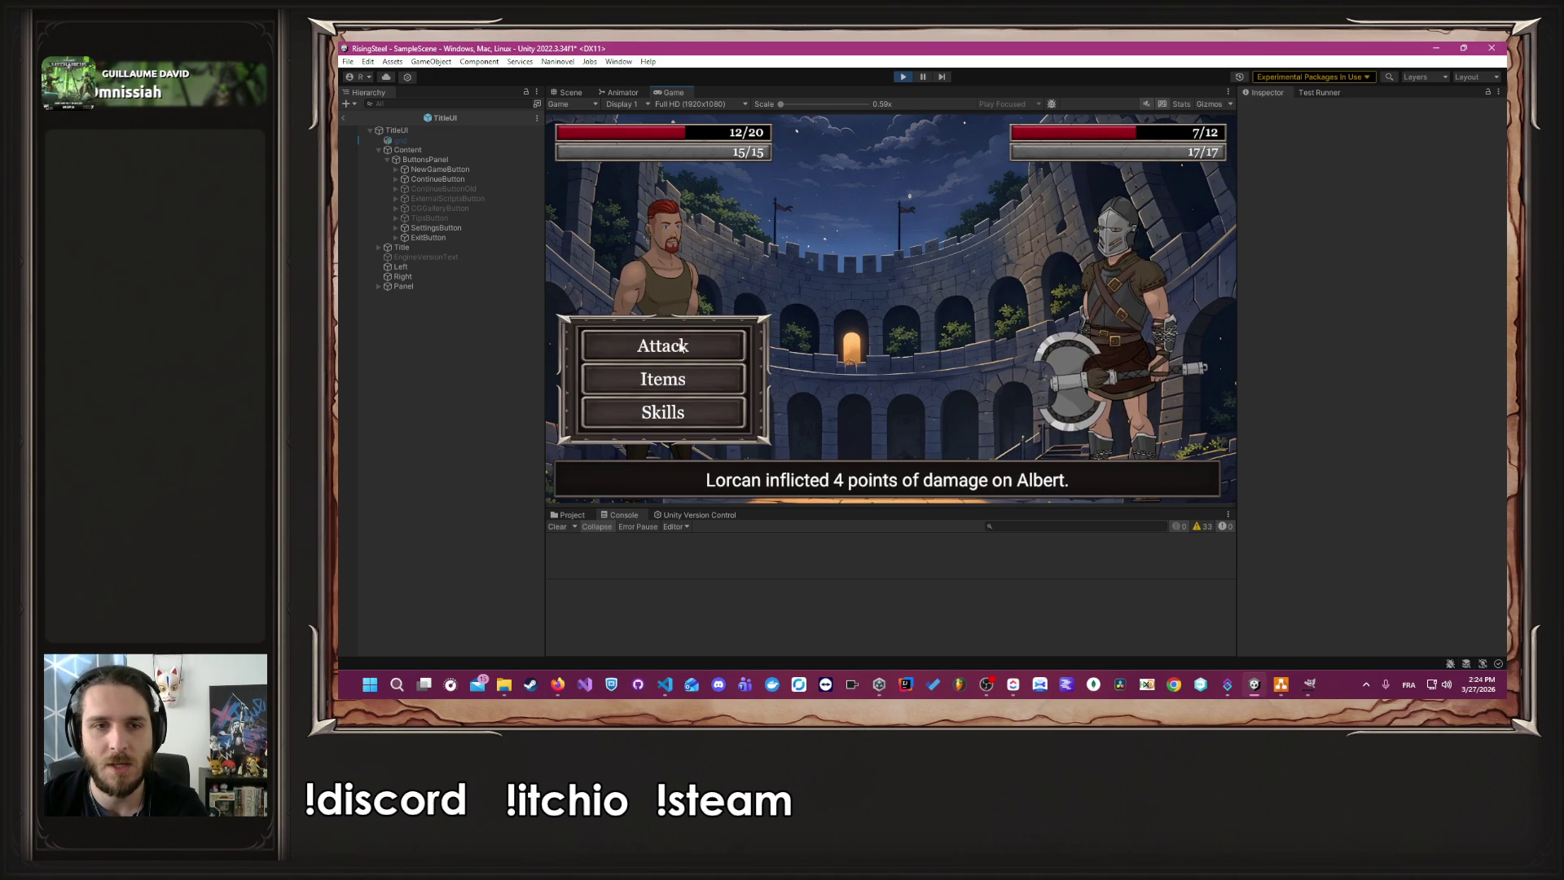
pyautogui.click(680, 345)
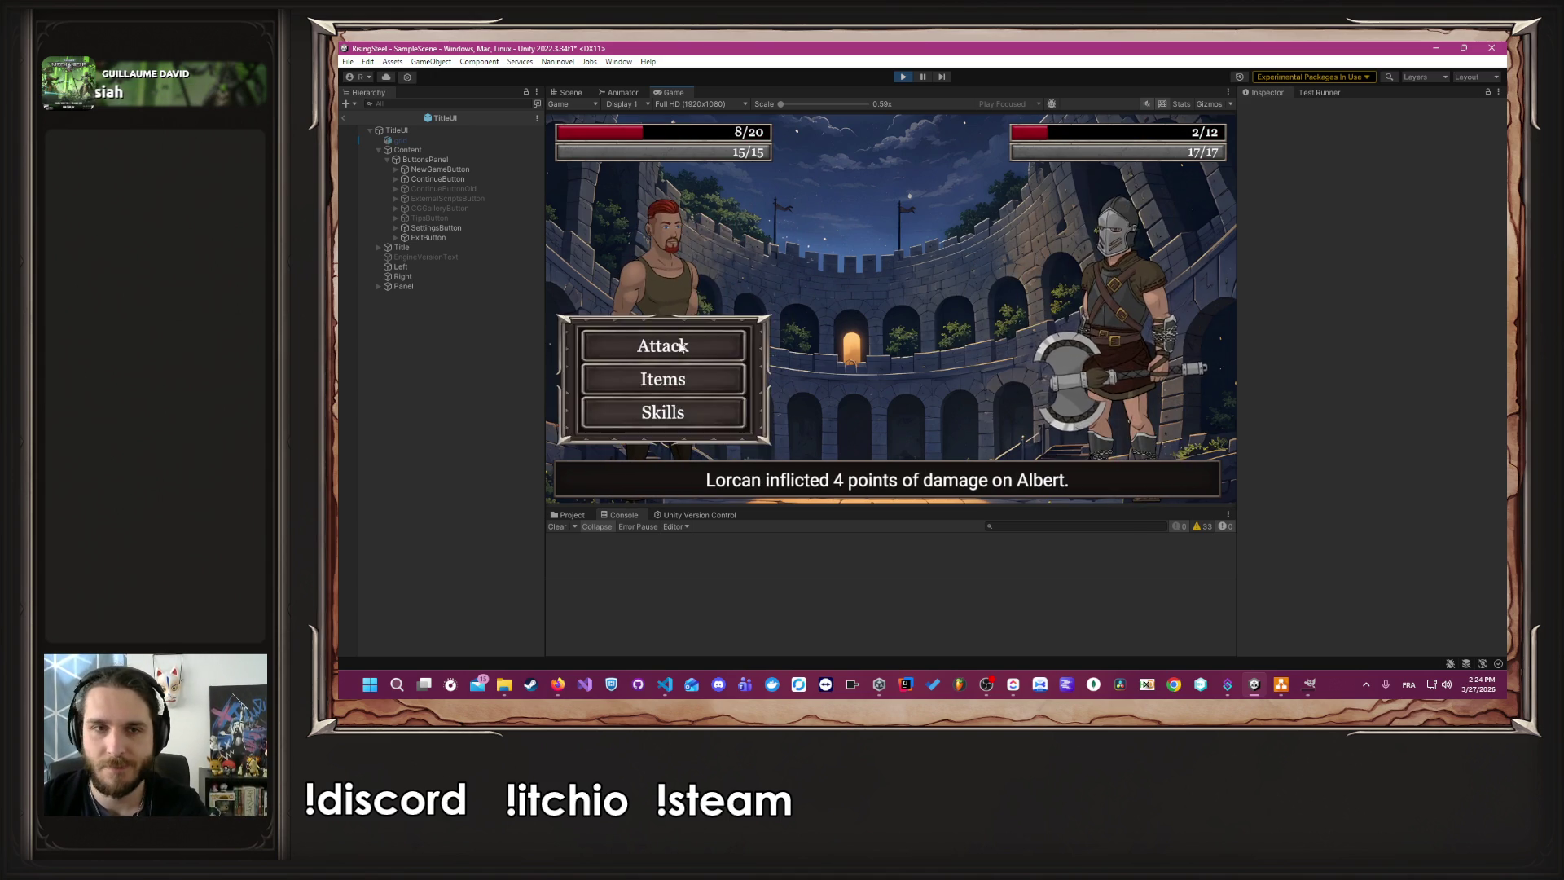
pyautogui.click(680, 345)
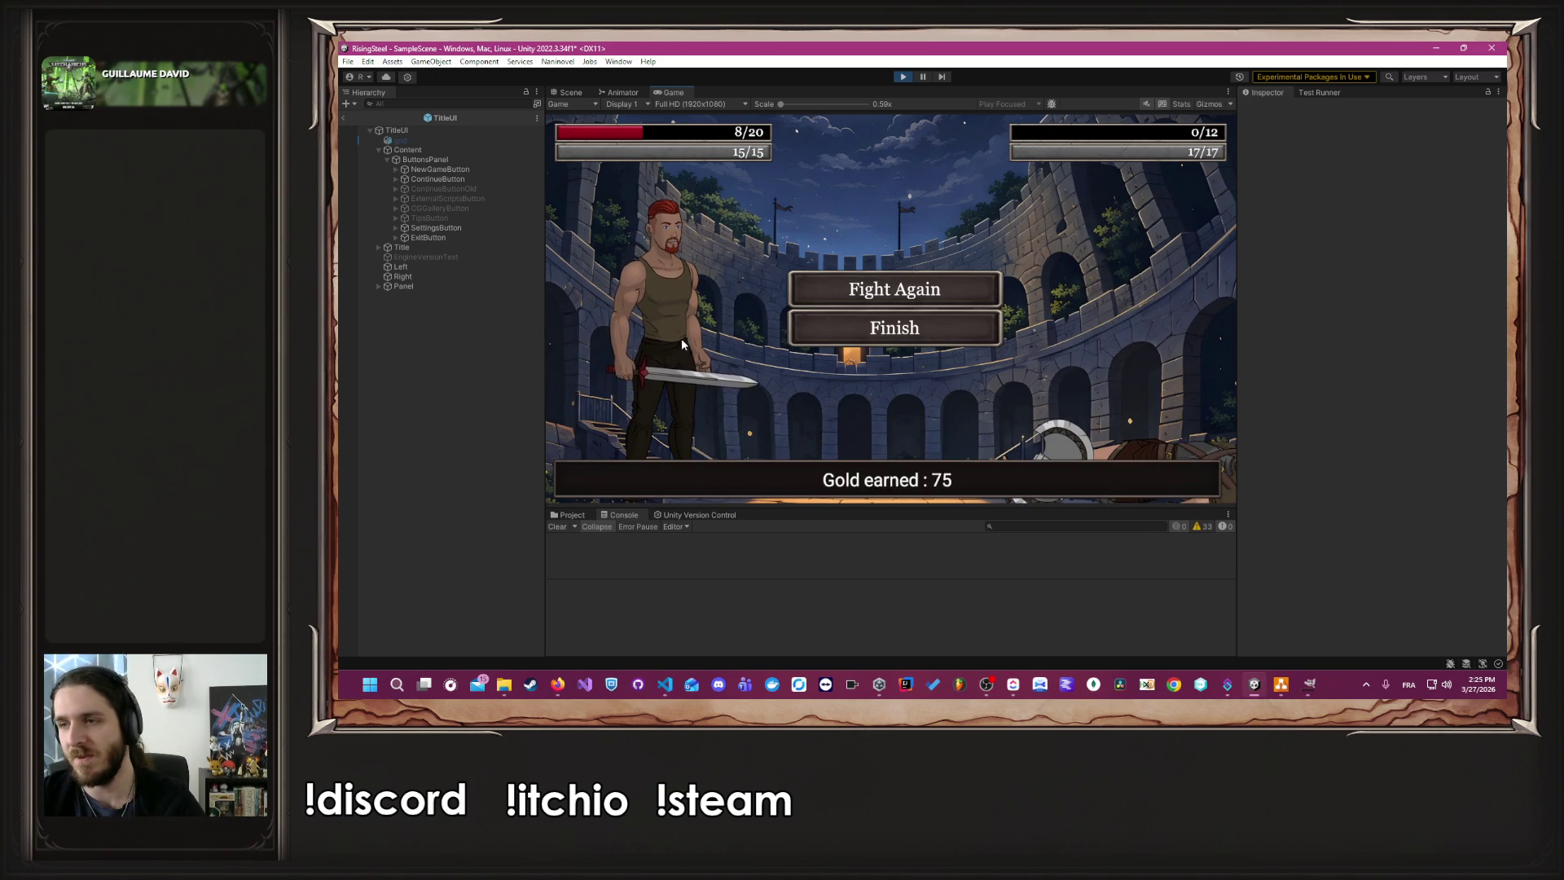
pyautogui.click(847, 335)
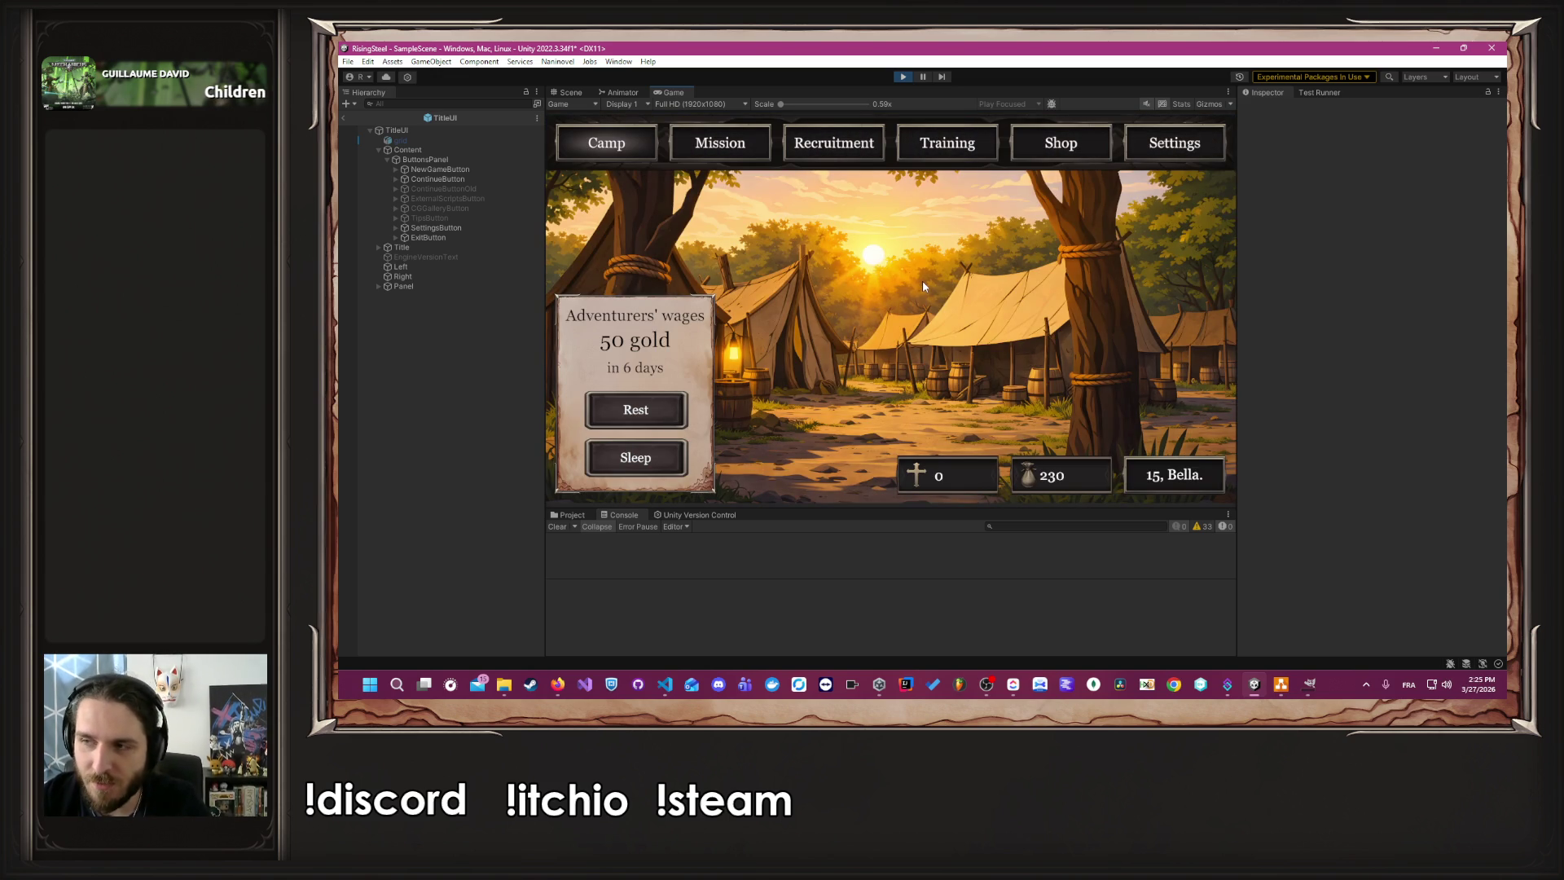
pyautogui.click(969, 158)
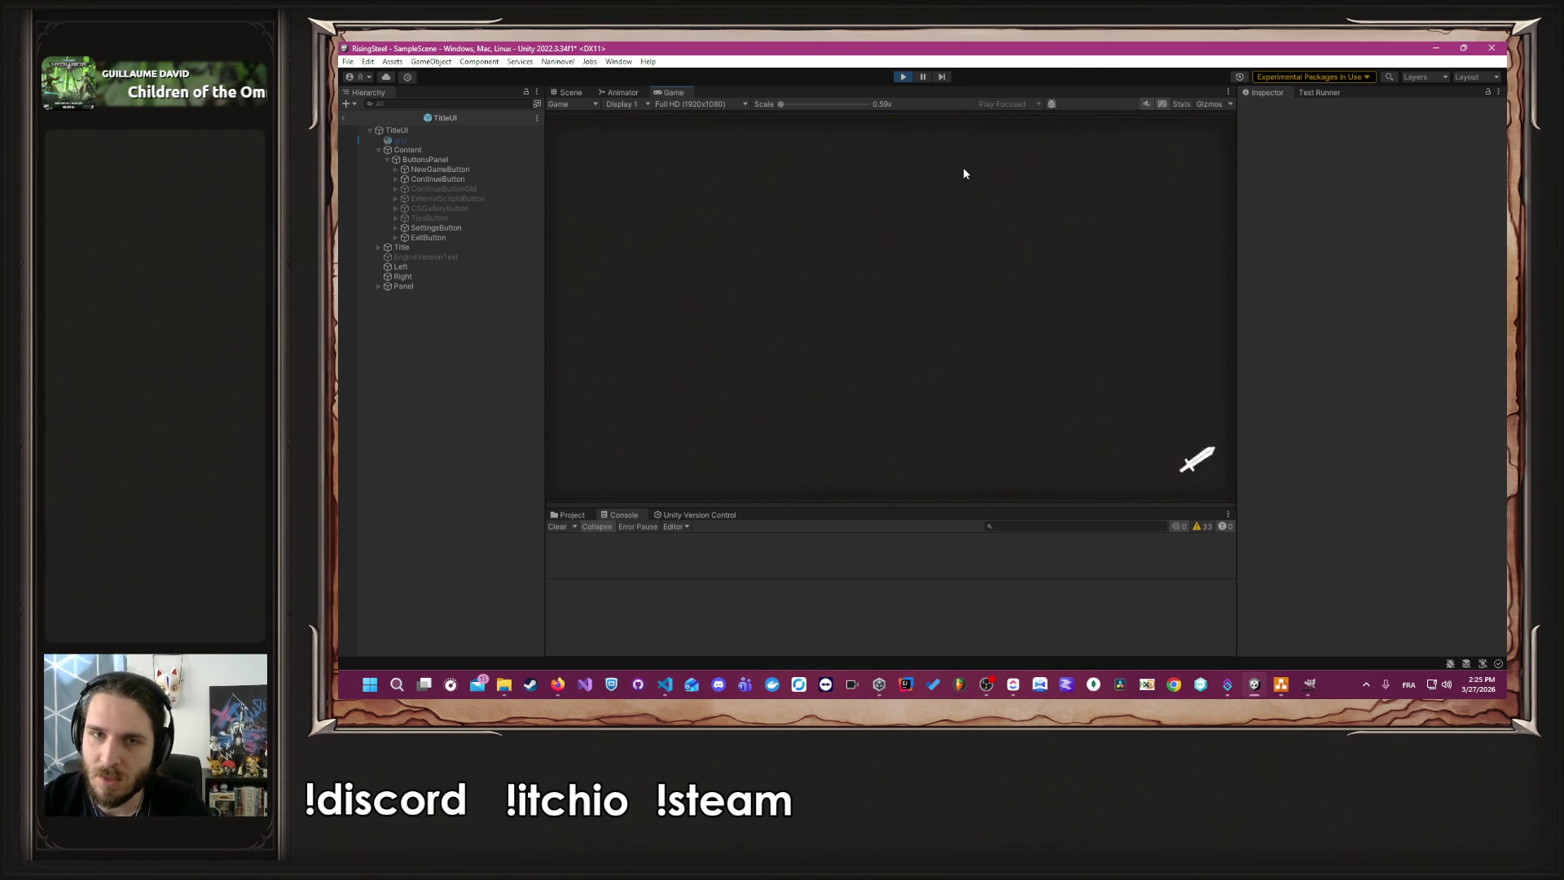
# Open Albert's card to view his level 5 Peasant stats: 8/20 health, Strength 5.
pyautogui.click(710, 295)
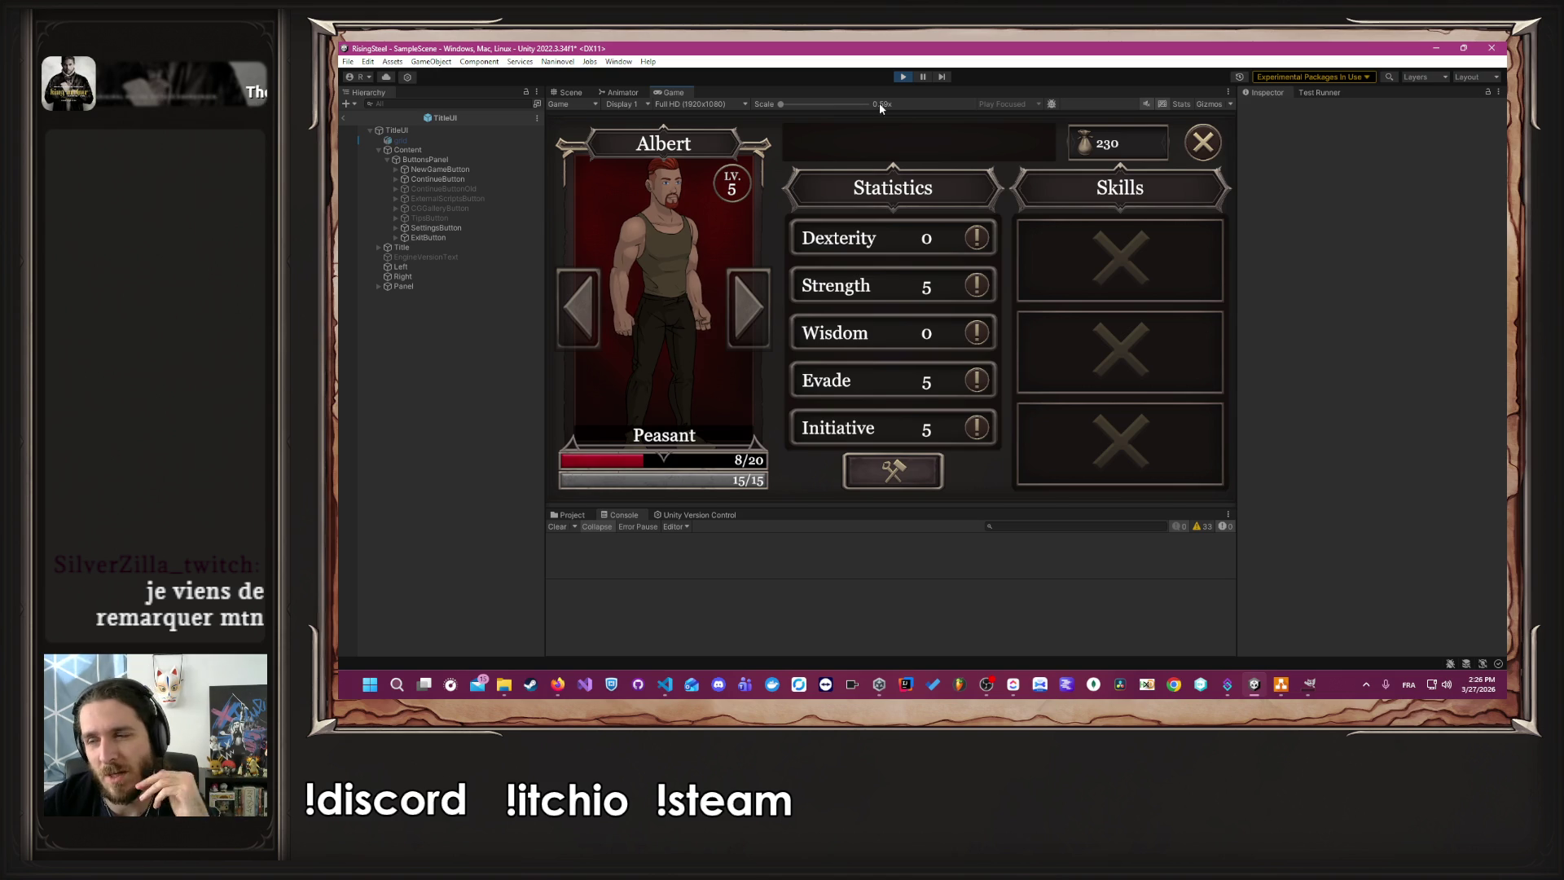
# Restart play mode and begin a new game named 'Al' with the male portrait.
pyautogui.click(903, 78)
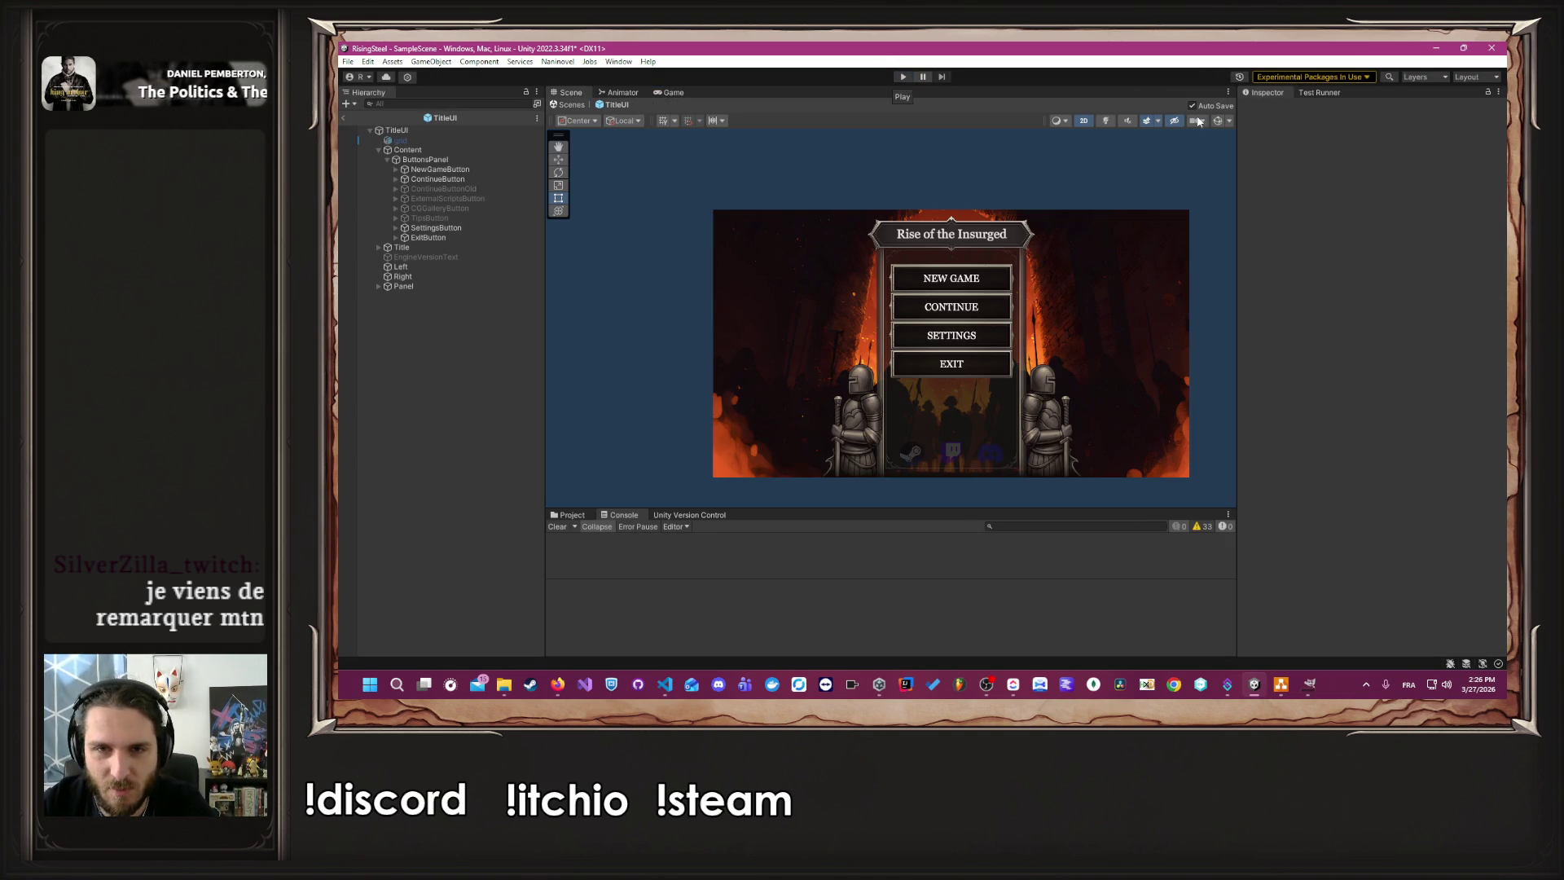
pyautogui.click(899, 78)
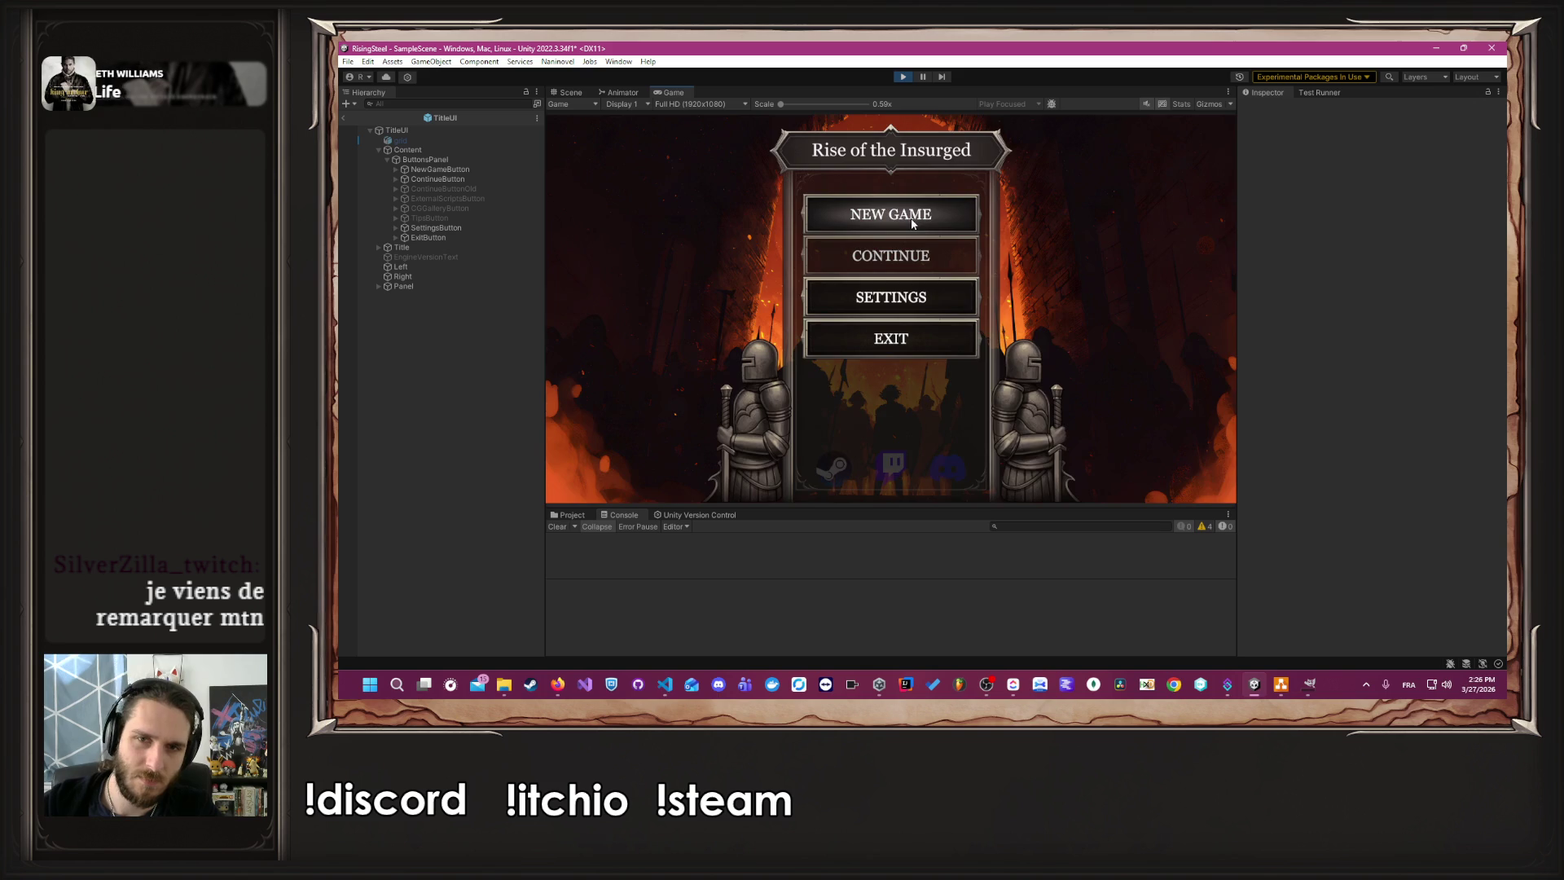
pyautogui.click(911, 220)
pyautogui.write('Alber')
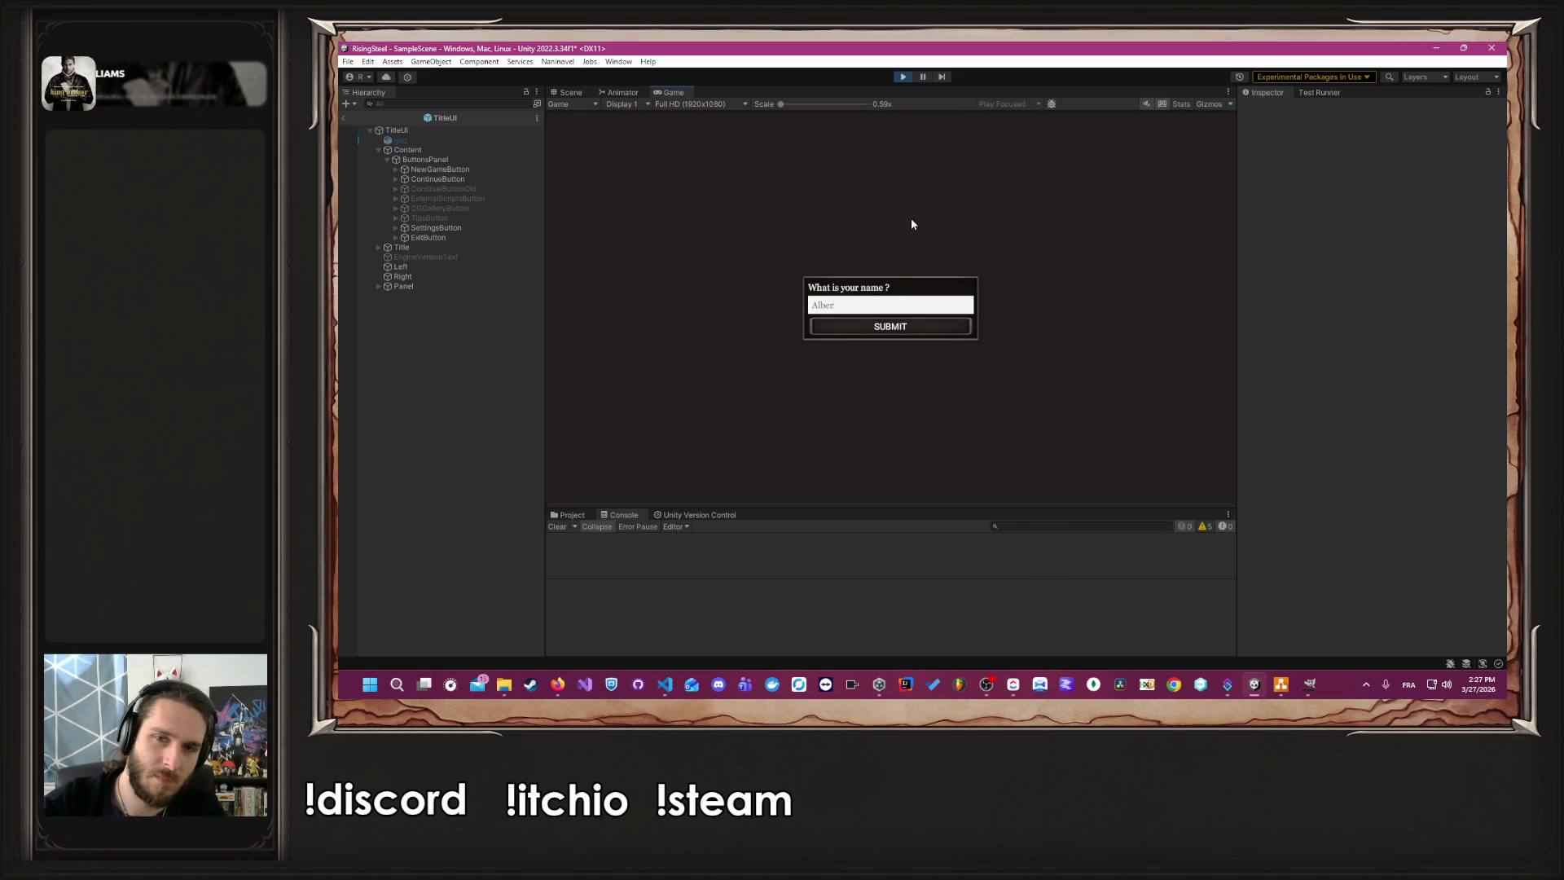
pyautogui.press('Return')
pyautogui.click(1061, 288)
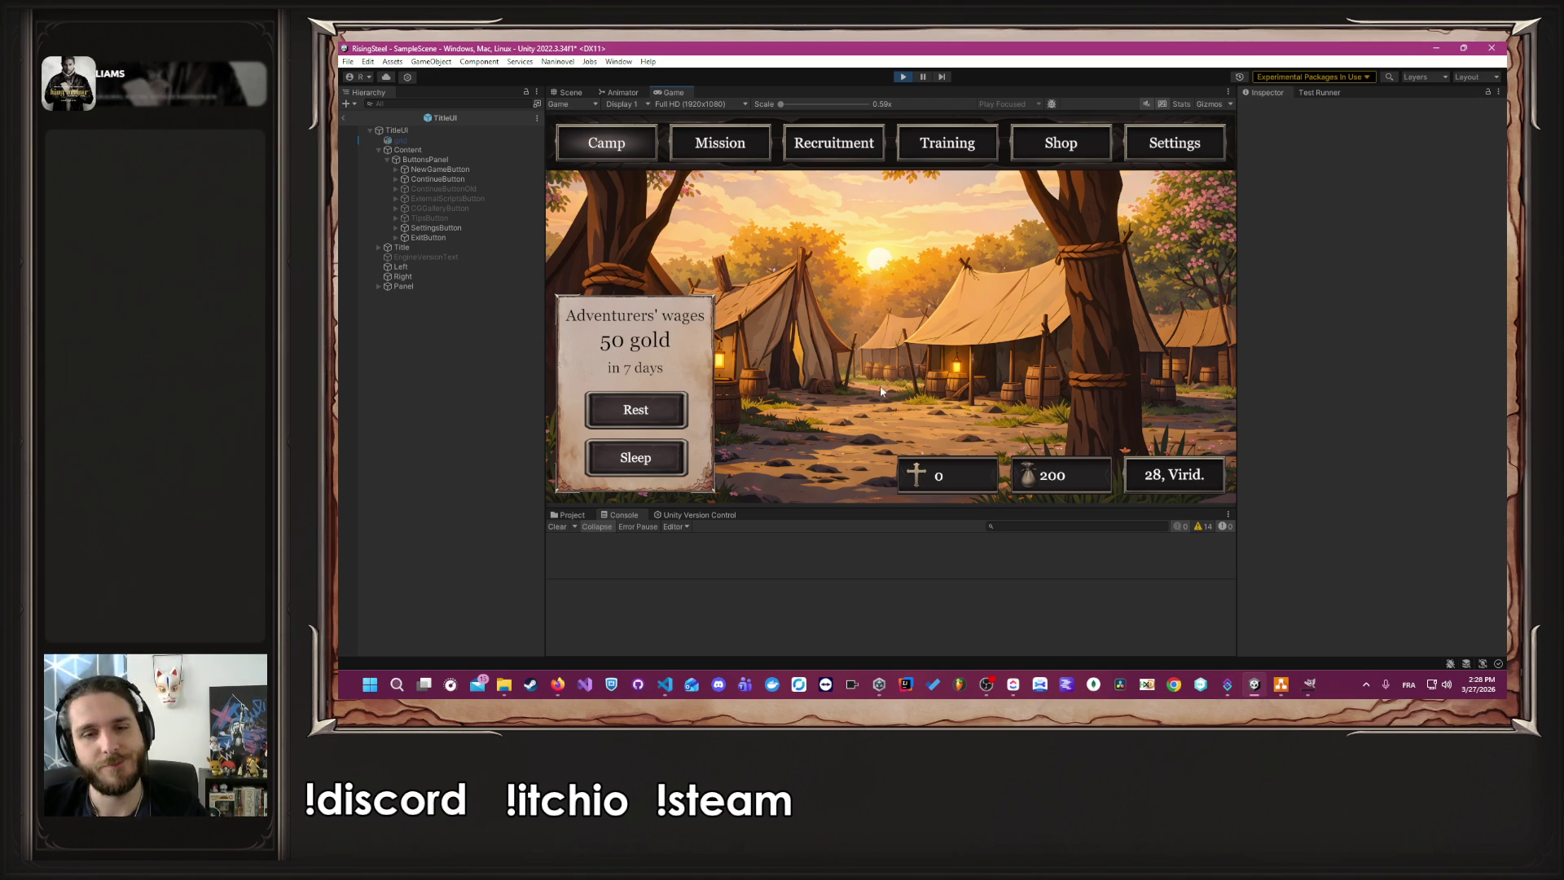
# Save the game from the in-game Settings menu and clear the Console.
pyautogui.click(1134, 153)
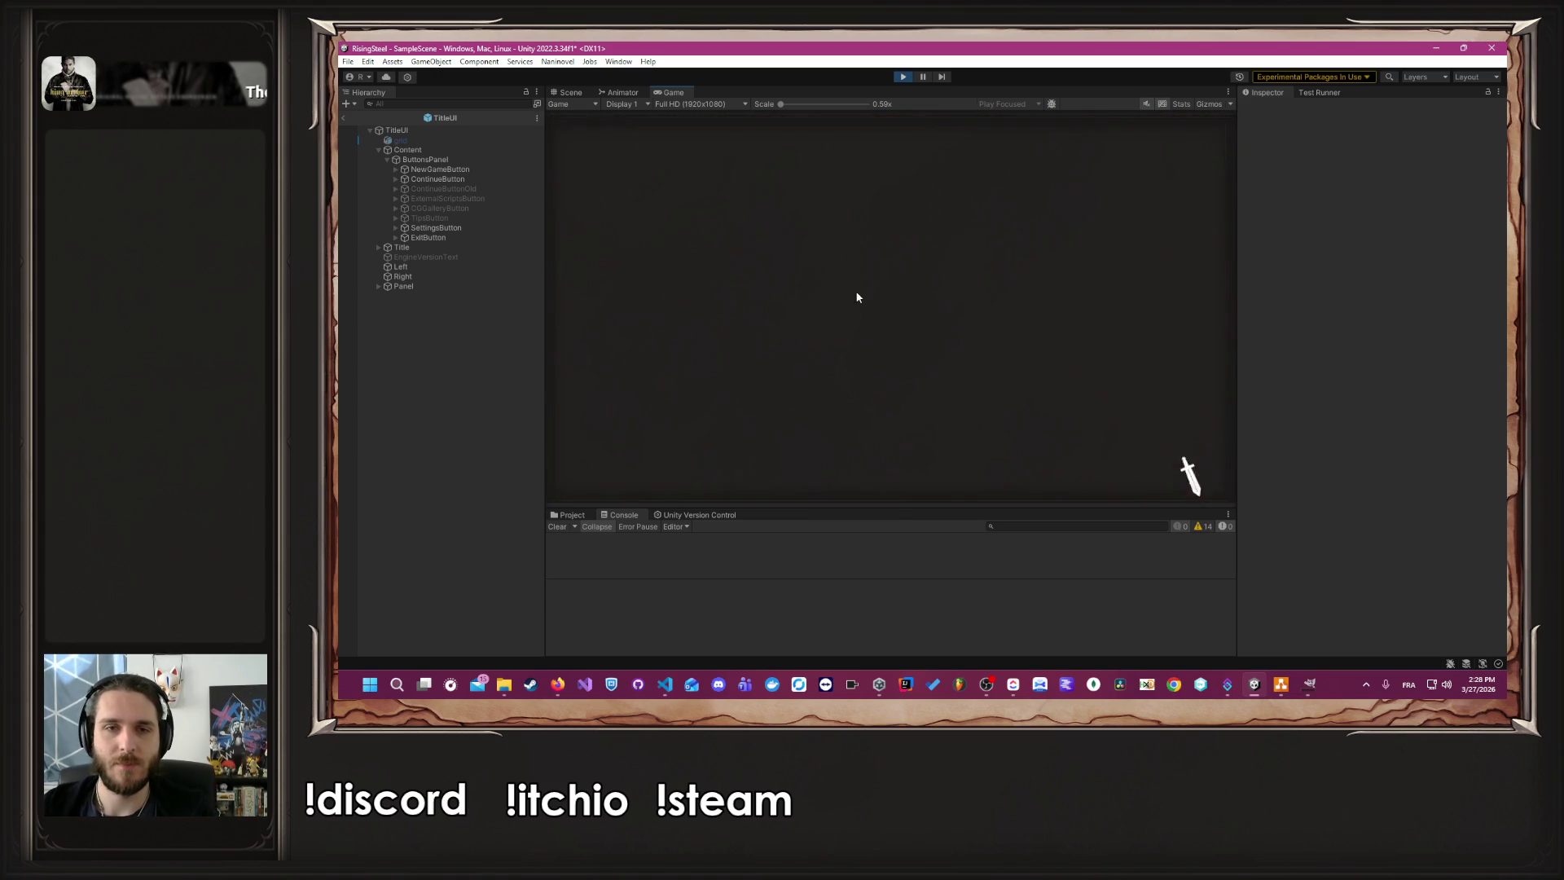
pyautogui.click(872, 243)
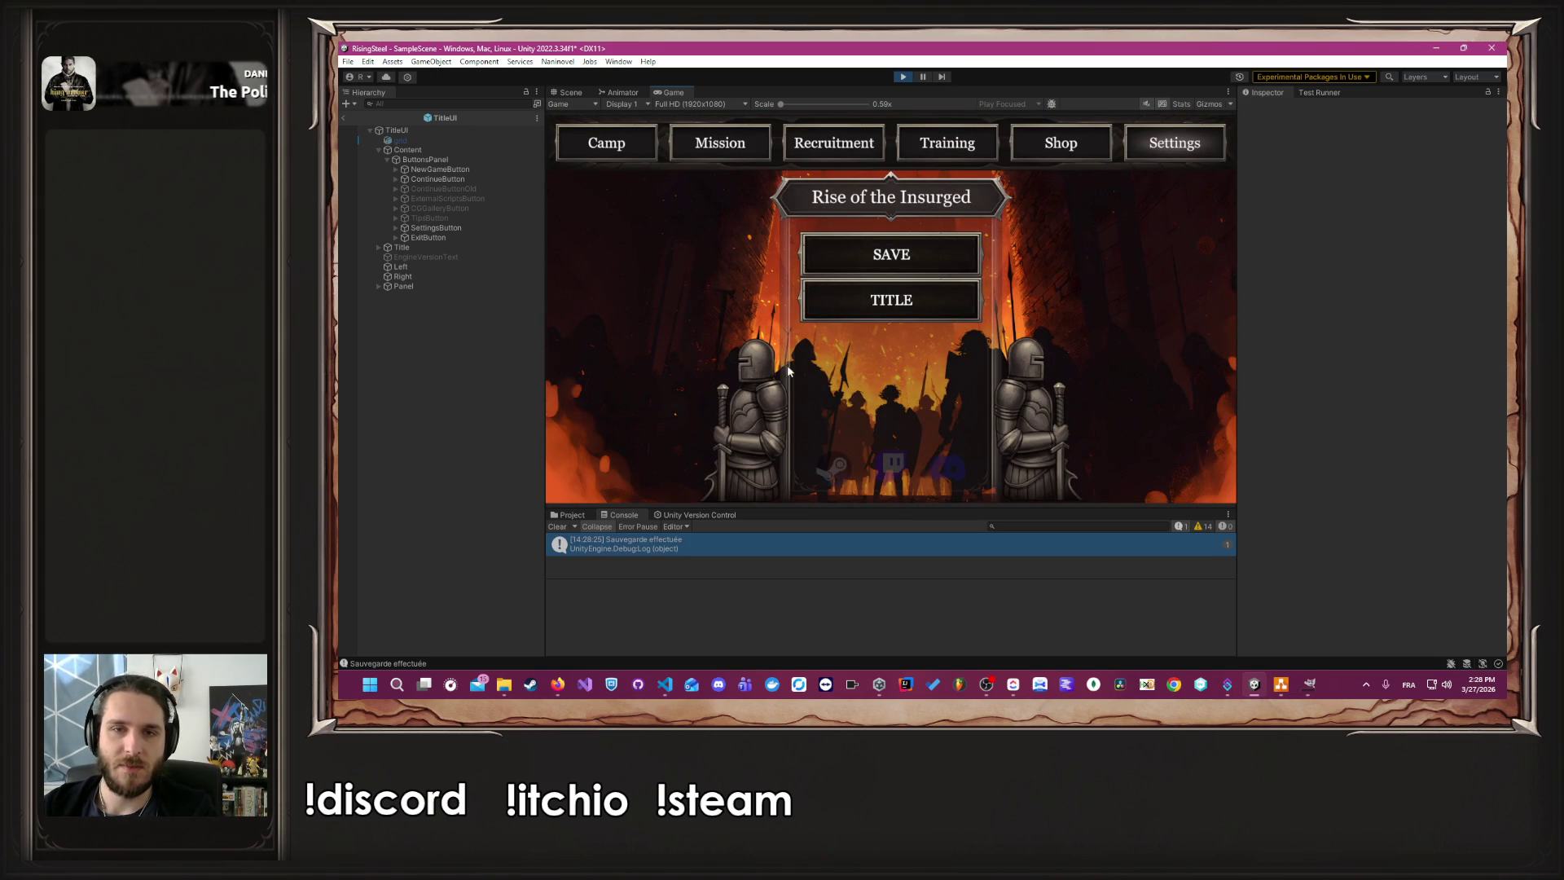
pyautogui.click(557, 527)
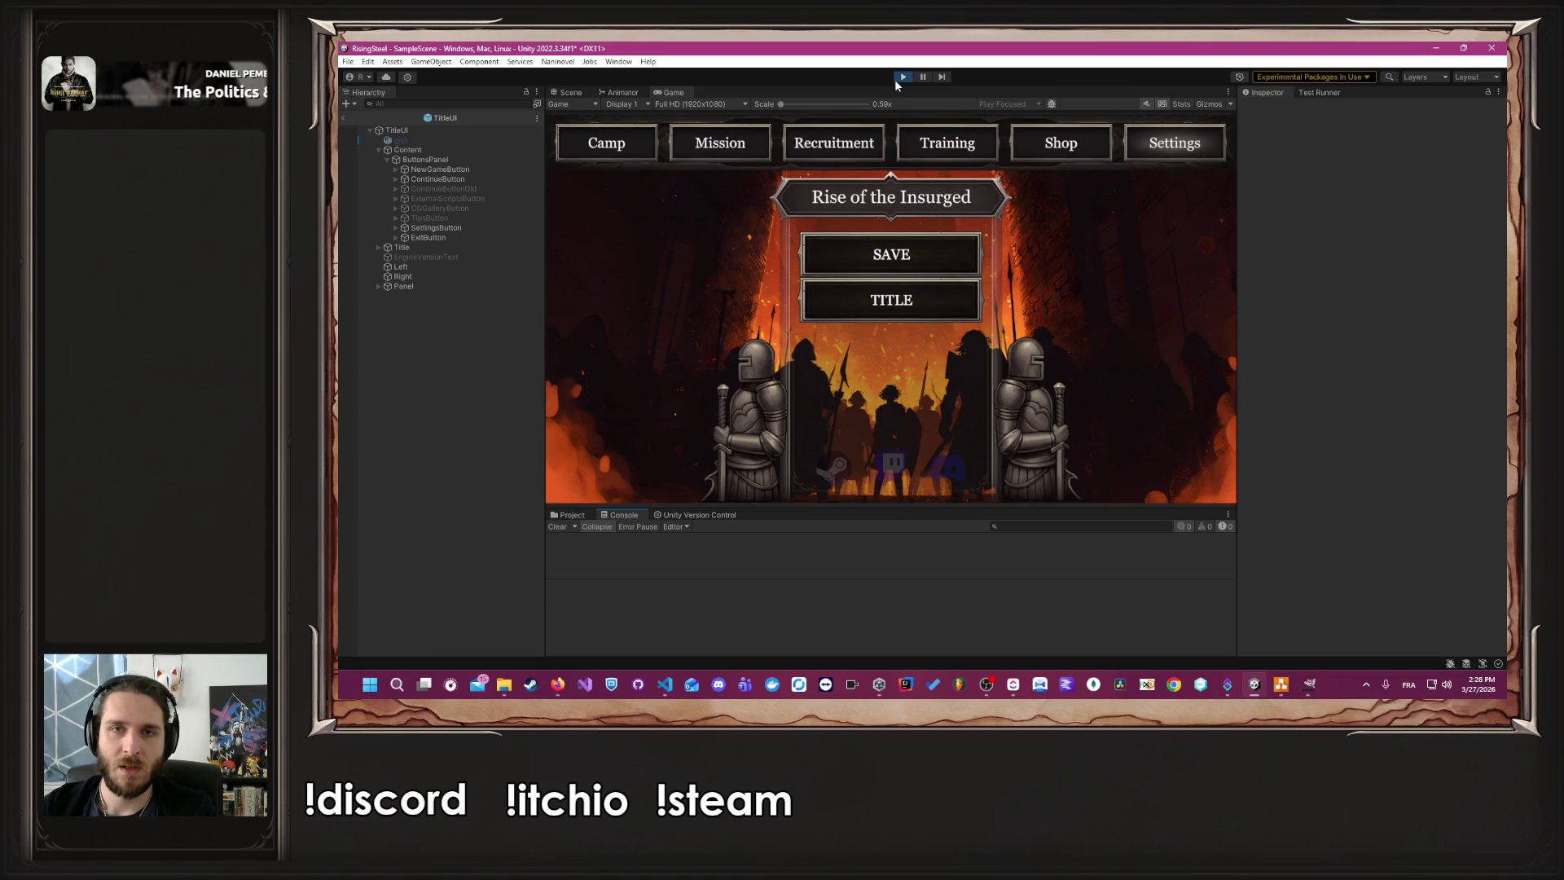
# Quit to the title menu, confirming Yes, then CONTINUE the saved game at 200 gold.
pyautogui.click(912, 298)
pyautogui.click(830, 325)
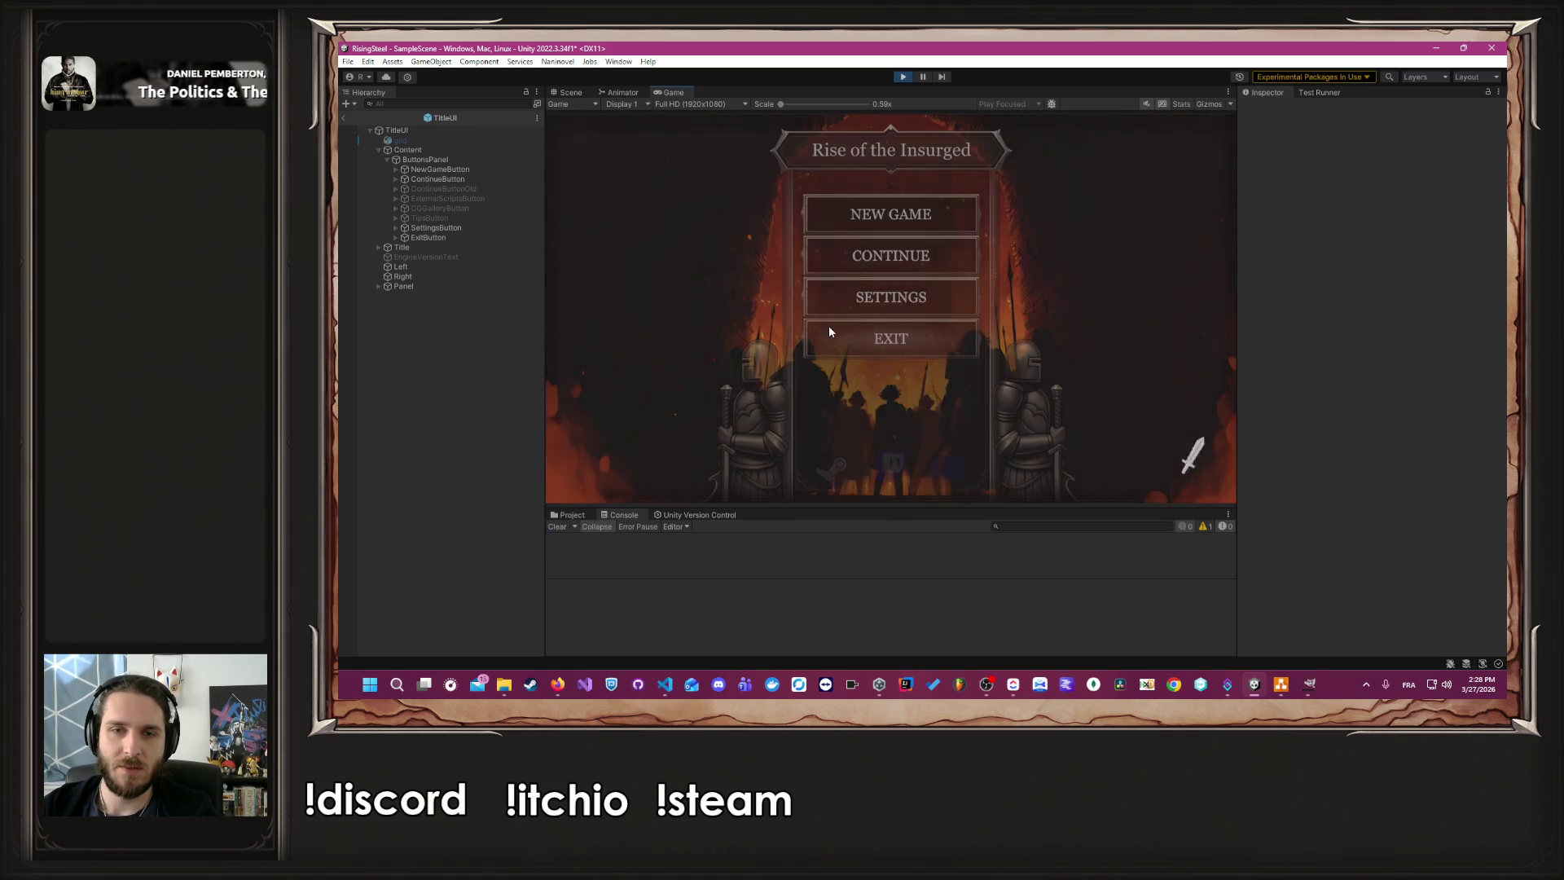
pyautogui.click(917, 258)
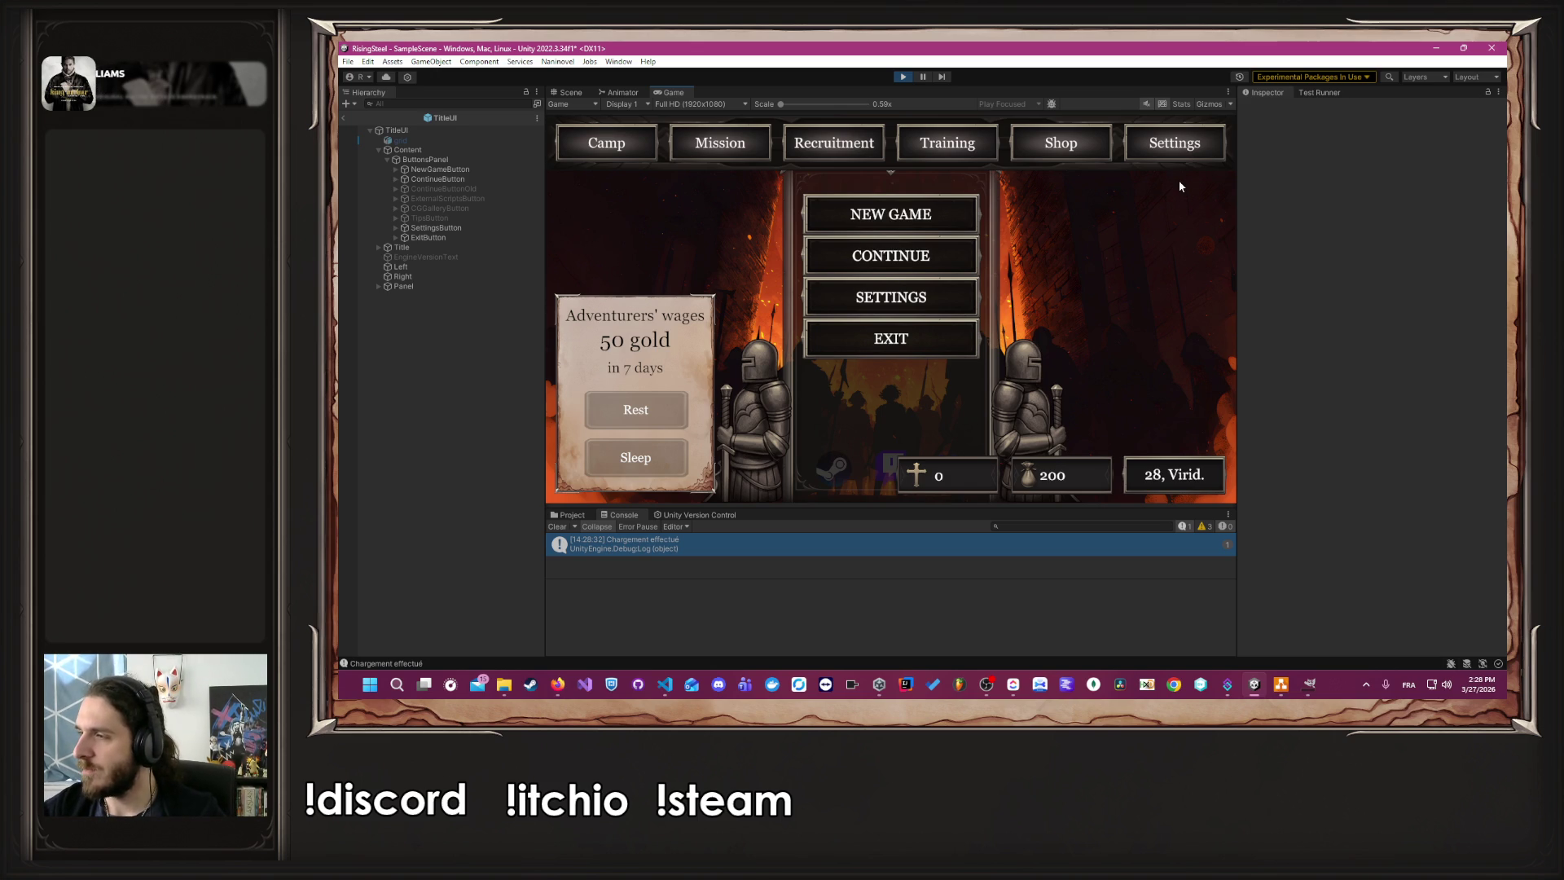
# Leave TitleUI prefab mode and expand DontDestroyOnLoad > Naninovel<Runtime> > UI in the Hierarchy.
pyautogui.click(343, 119)
pyautogui.click(362, 154)
pyautogui.click(364, 166)
pyautogui.click(371, 164)
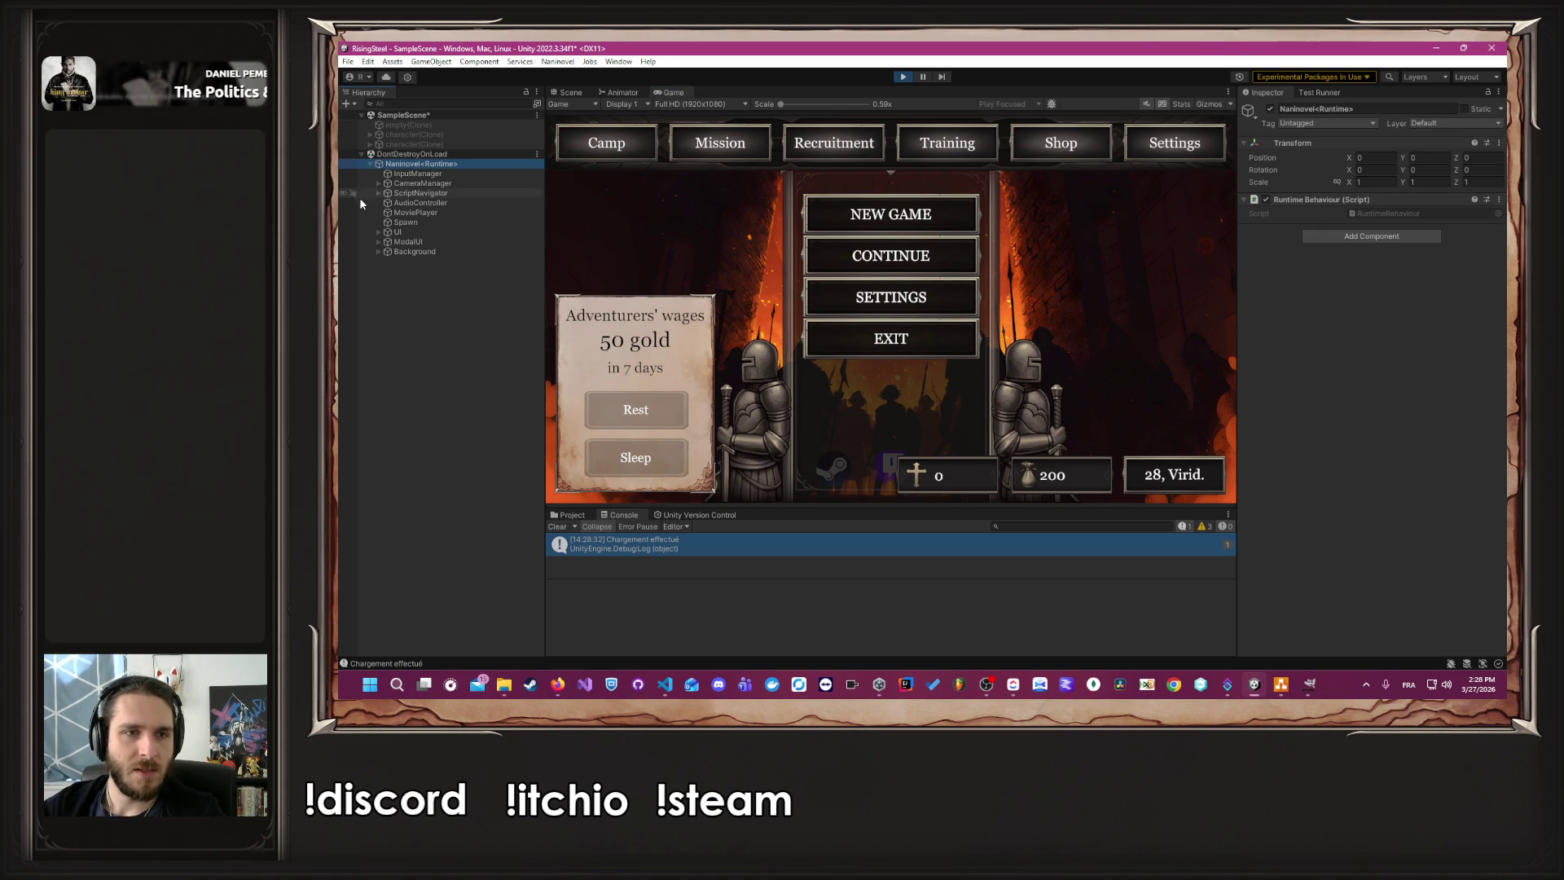
pyautogui.click(379, 233)
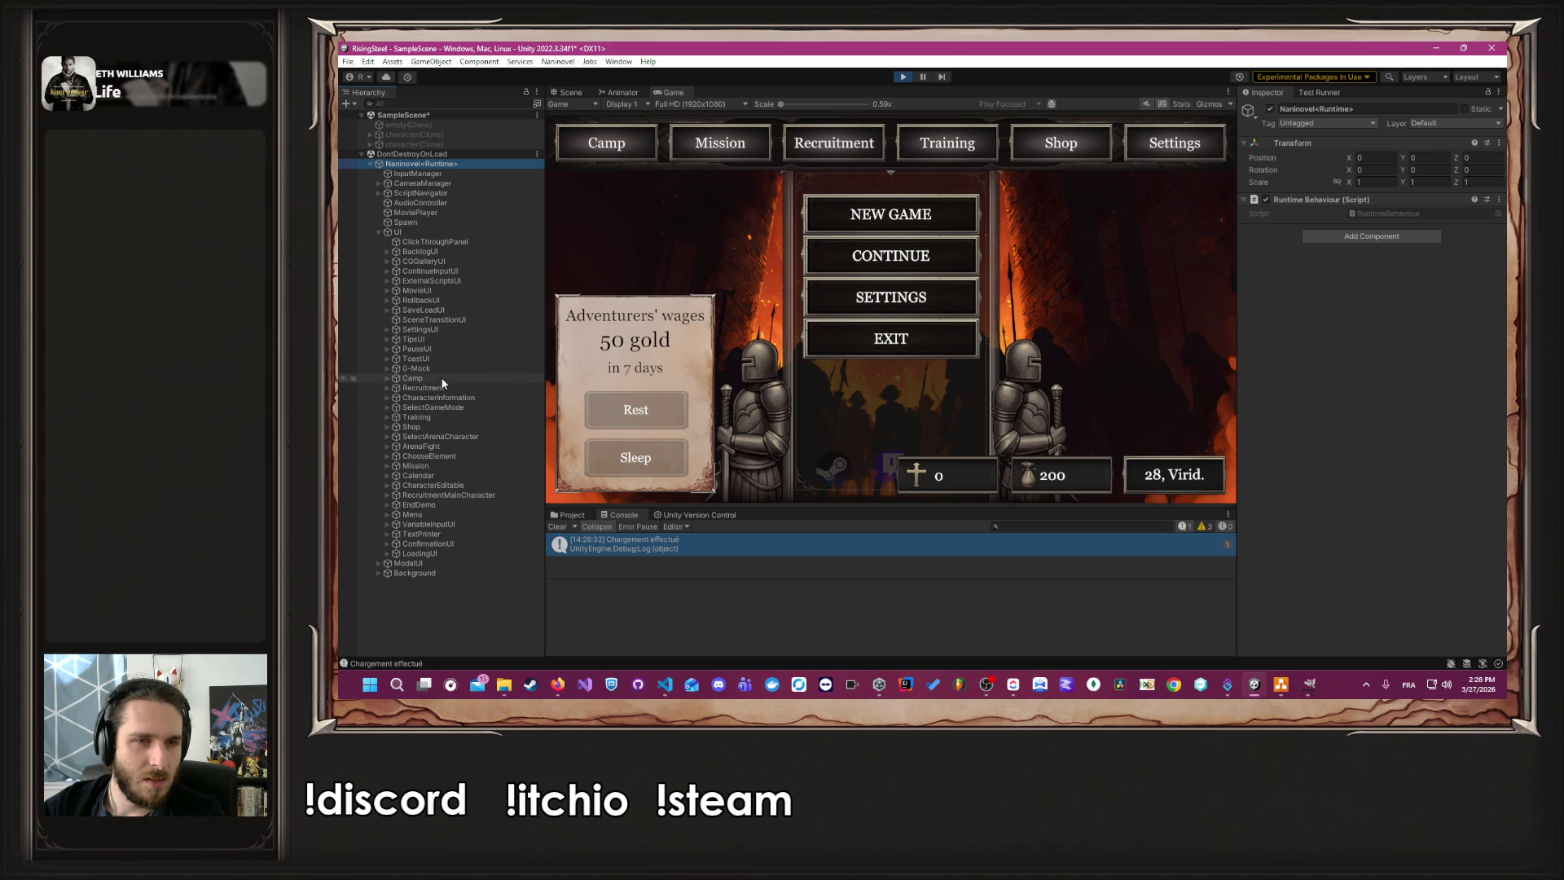
# Toggle the UI children ClickThroughPanel through LoadingUI, then the UI object, off and back on.
pyautogui.click(450, 553)
pyautogui.keyDown('shift'); pyautogui.click(457, 243); pyautogui.keyUp('shift')
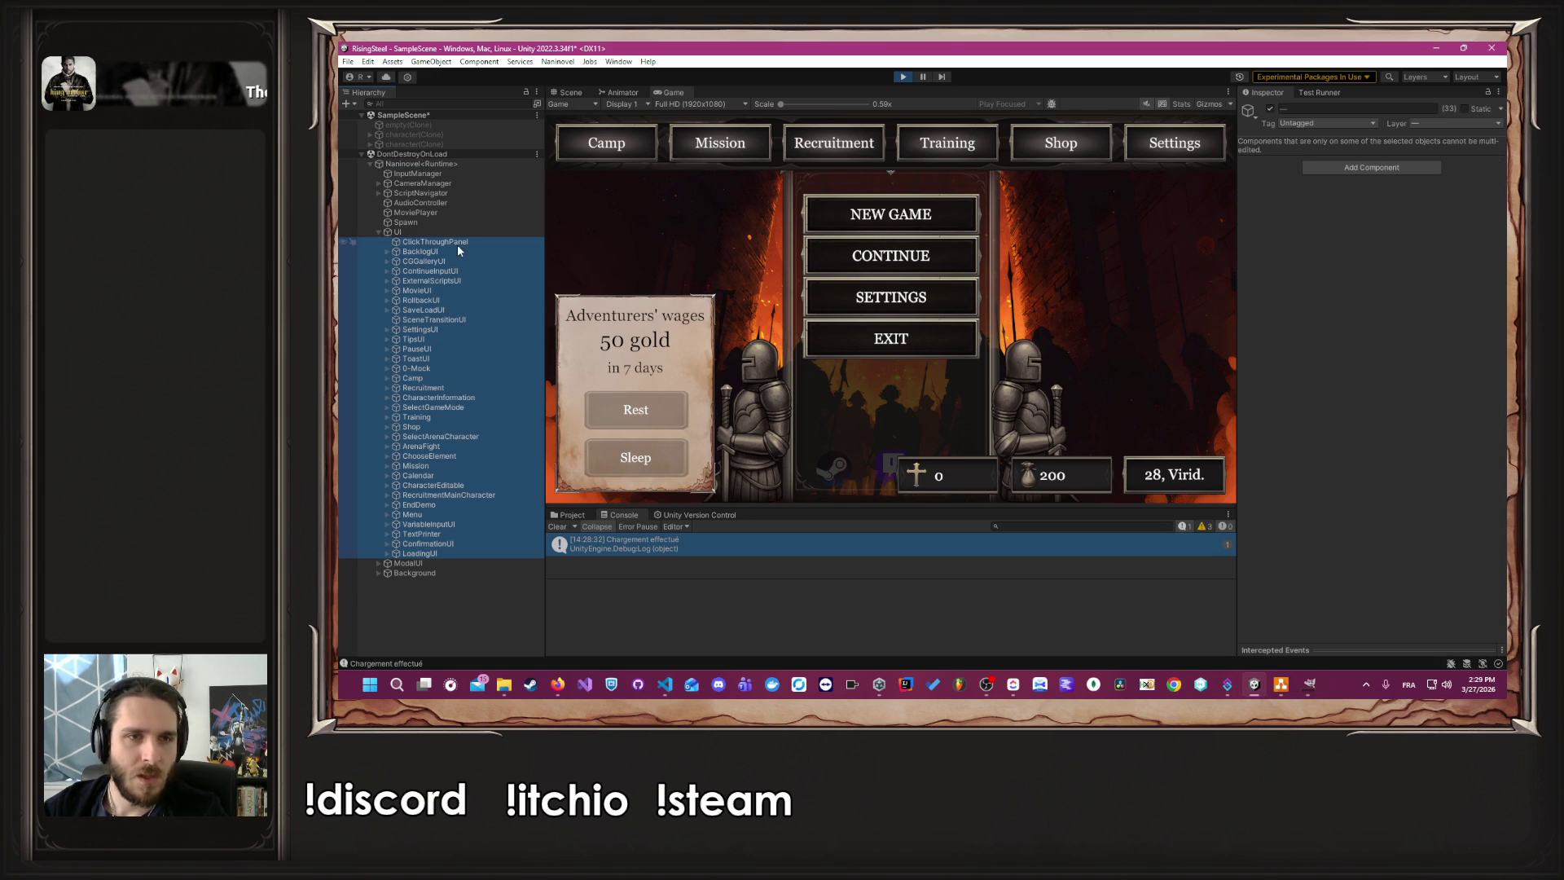
pyautogui.click(1270, 109)
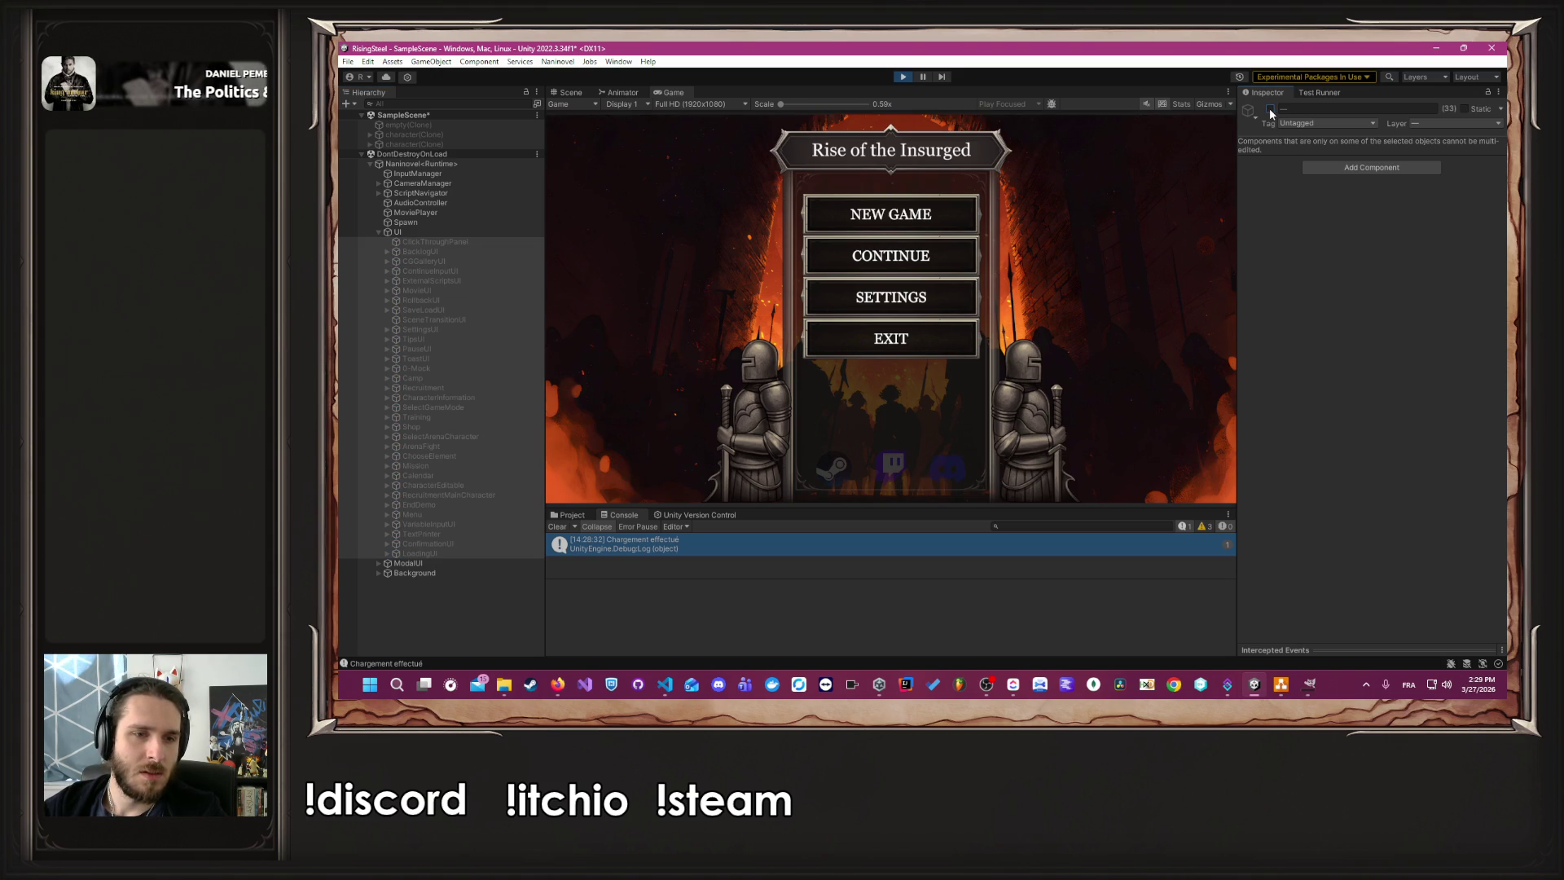
pyautogui.click(1270, 109)
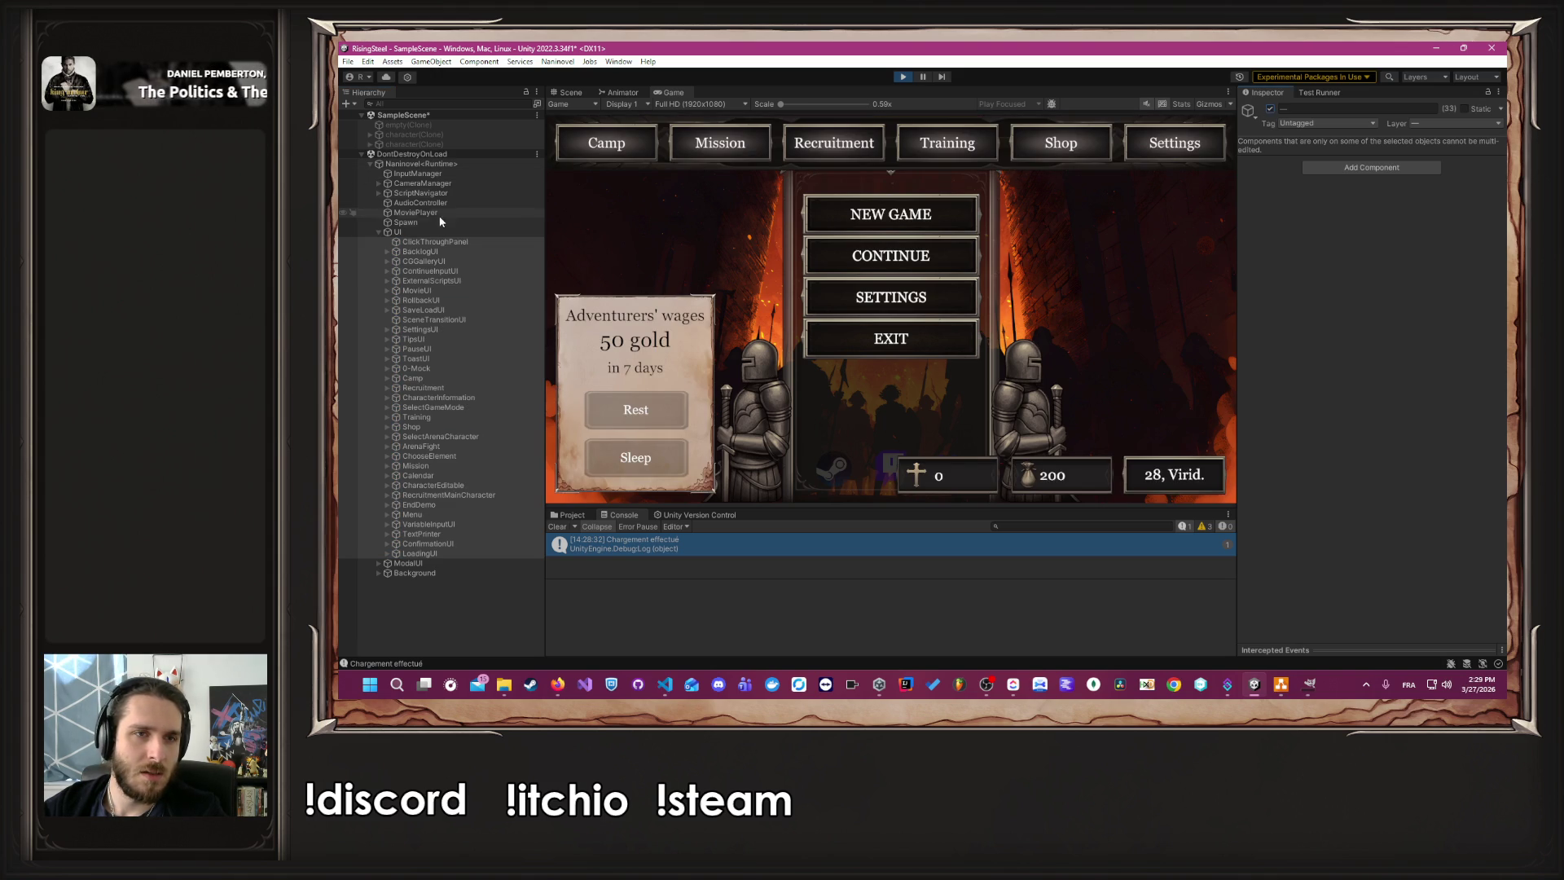
pyautogui.click(432, 232)
pyautogui.click(1270, 109)
pyautogui.click(1270, 109)
pyautogui.click(405, 222)
pyautogui.click(1014, 156)
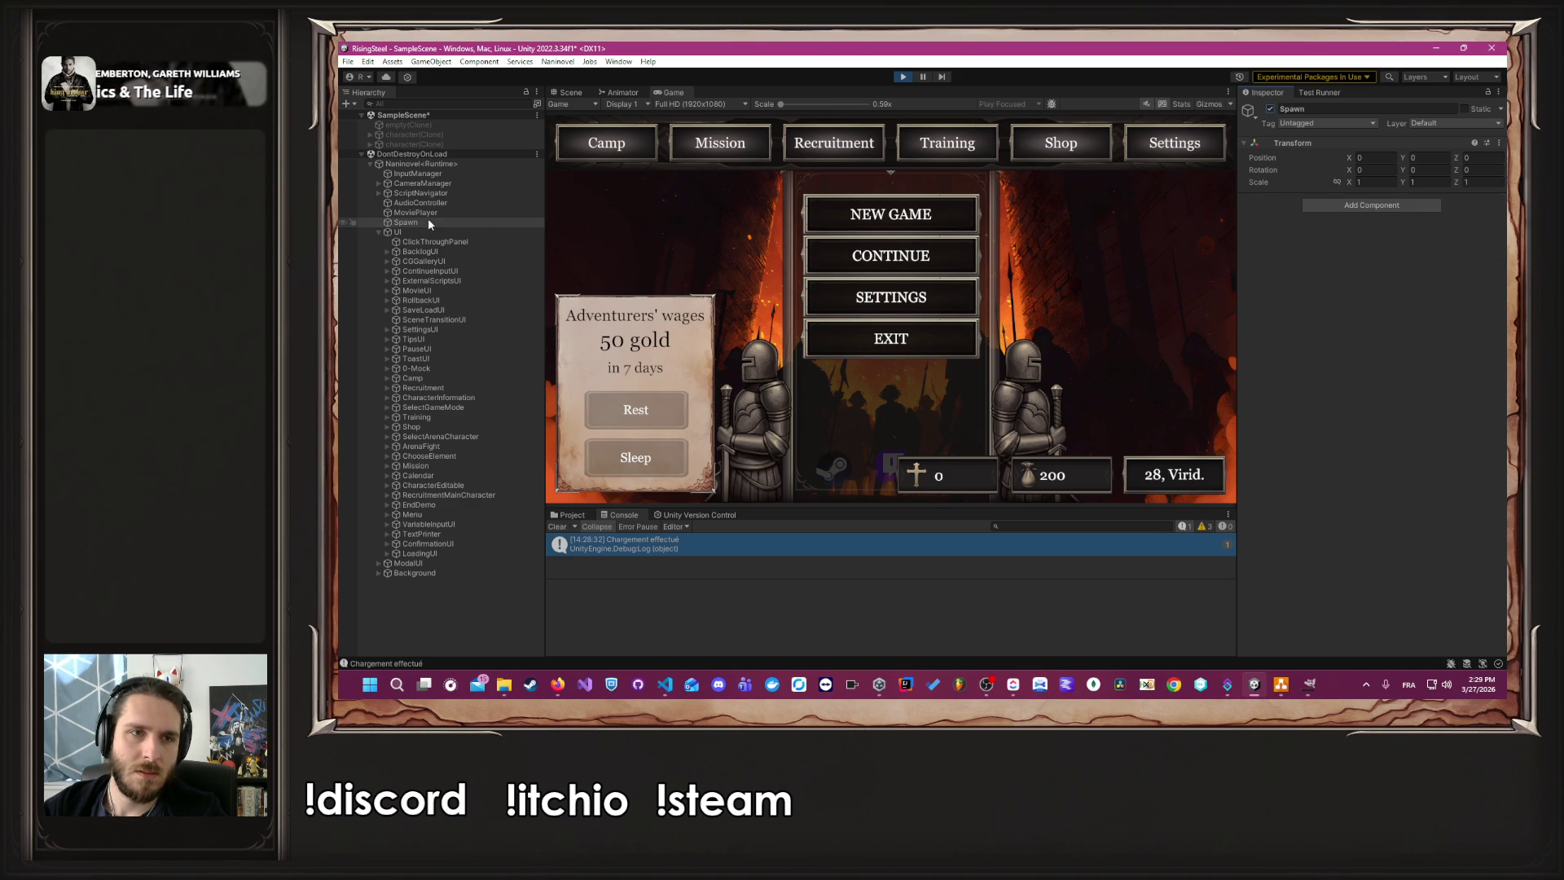
# Toggle Naninovel<Runtime> and the 42 objects InputManager to Background off and on, then stop play.
pyautogui.click(358, 165)
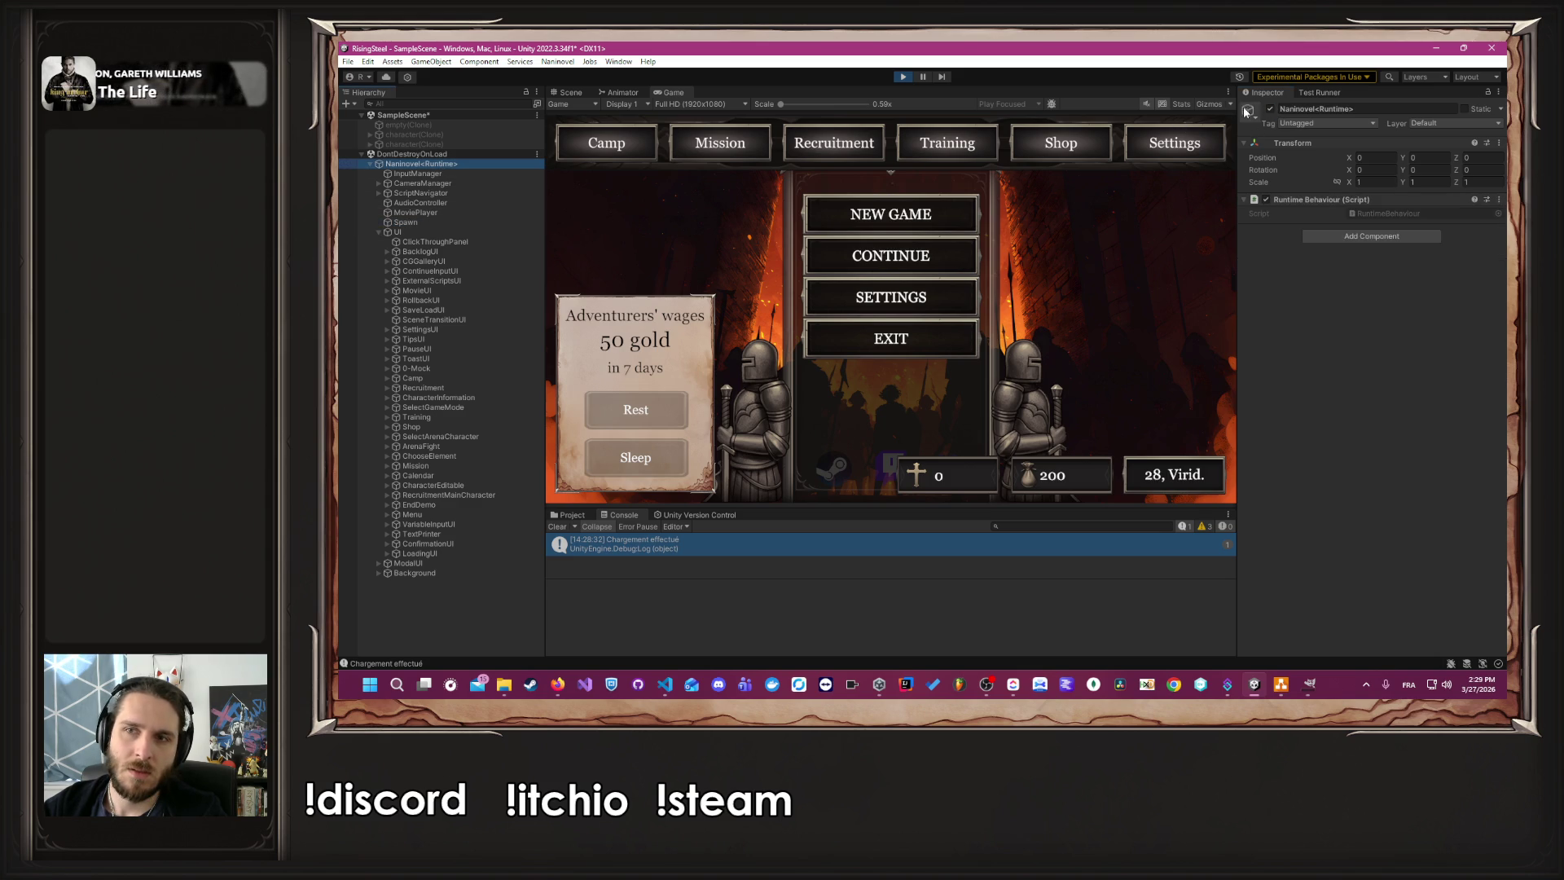
pyautogui.click(1270, 109)
pyautogui.click(1270, 109)
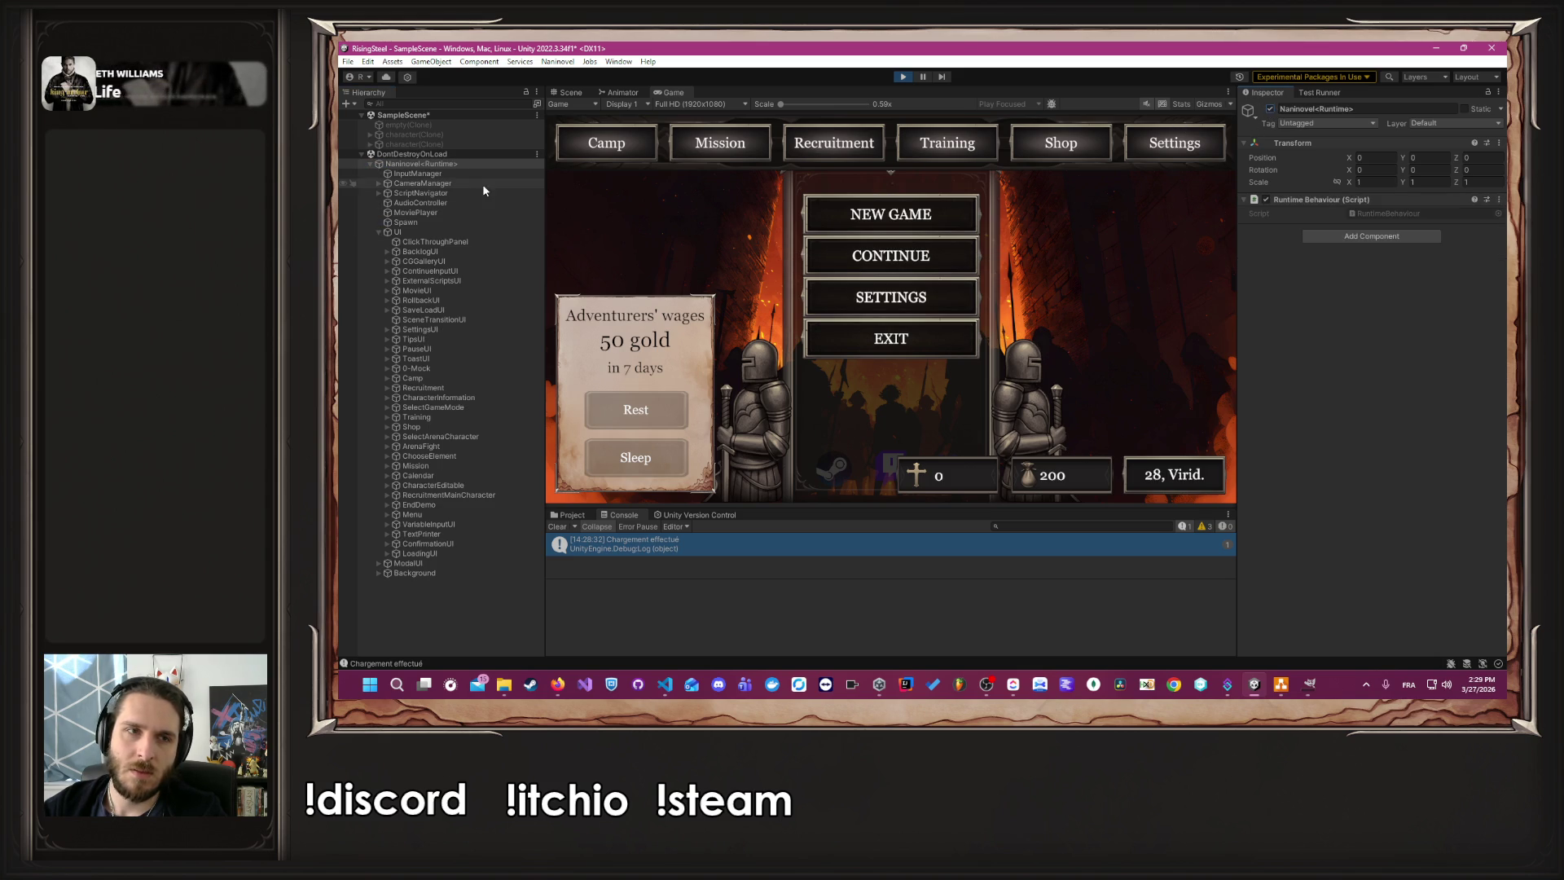
pyautogui.click(464, 174)
pyautogui.keyDown('shift'); pyautogui.click(434, 572); pyautogui.keyUp('shift')
pyautogui.click(1270, 109)
pyautogui.click(1270, 110)
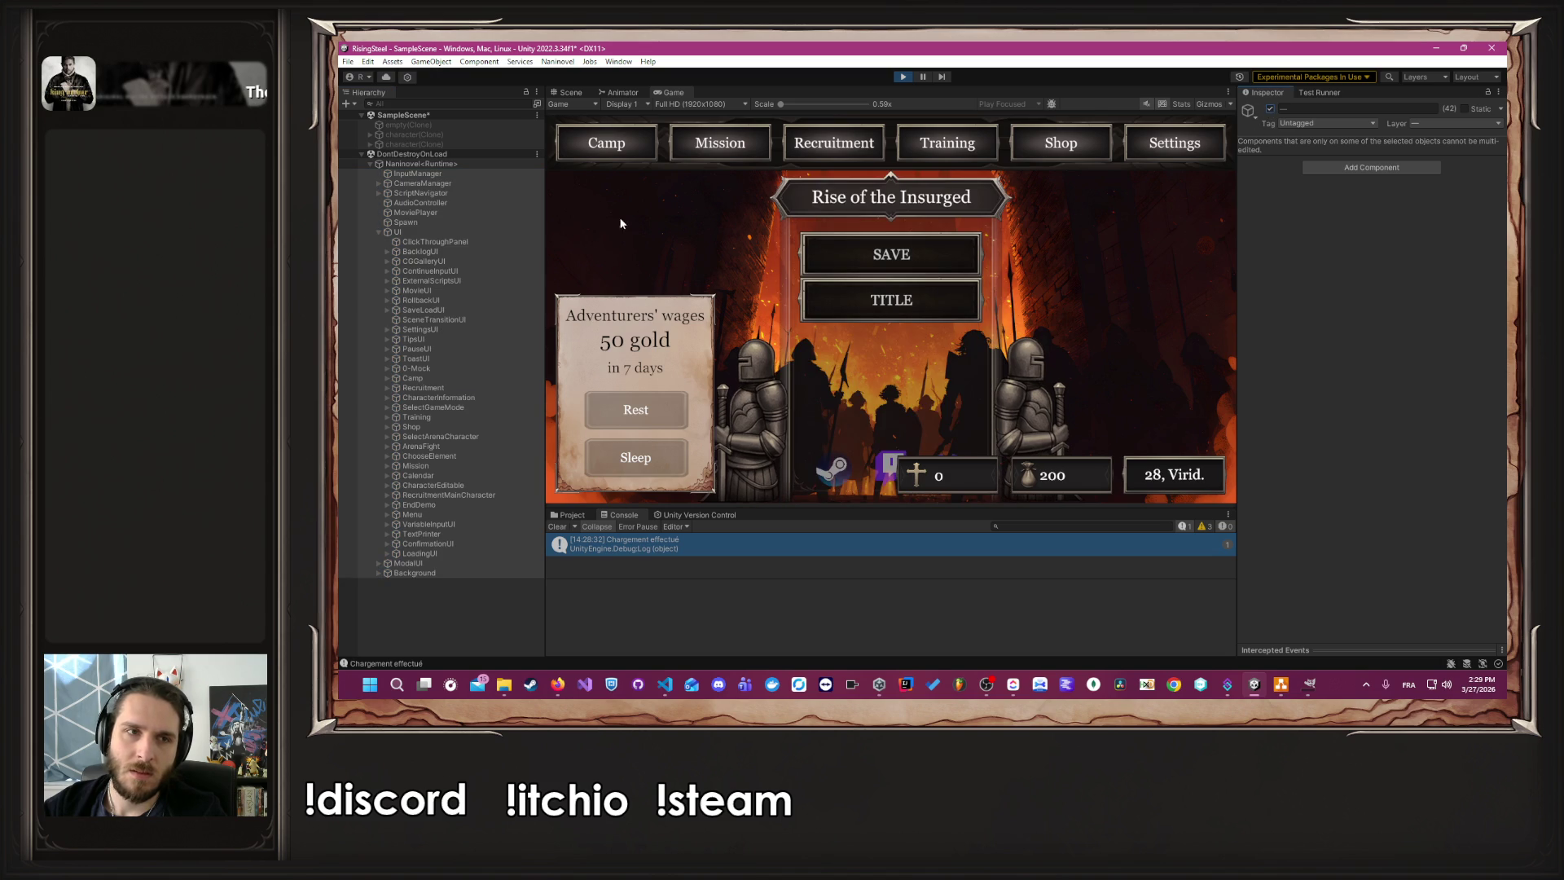
pyautogui.click(1270, 110)
pyautogui.click(1271, 110)
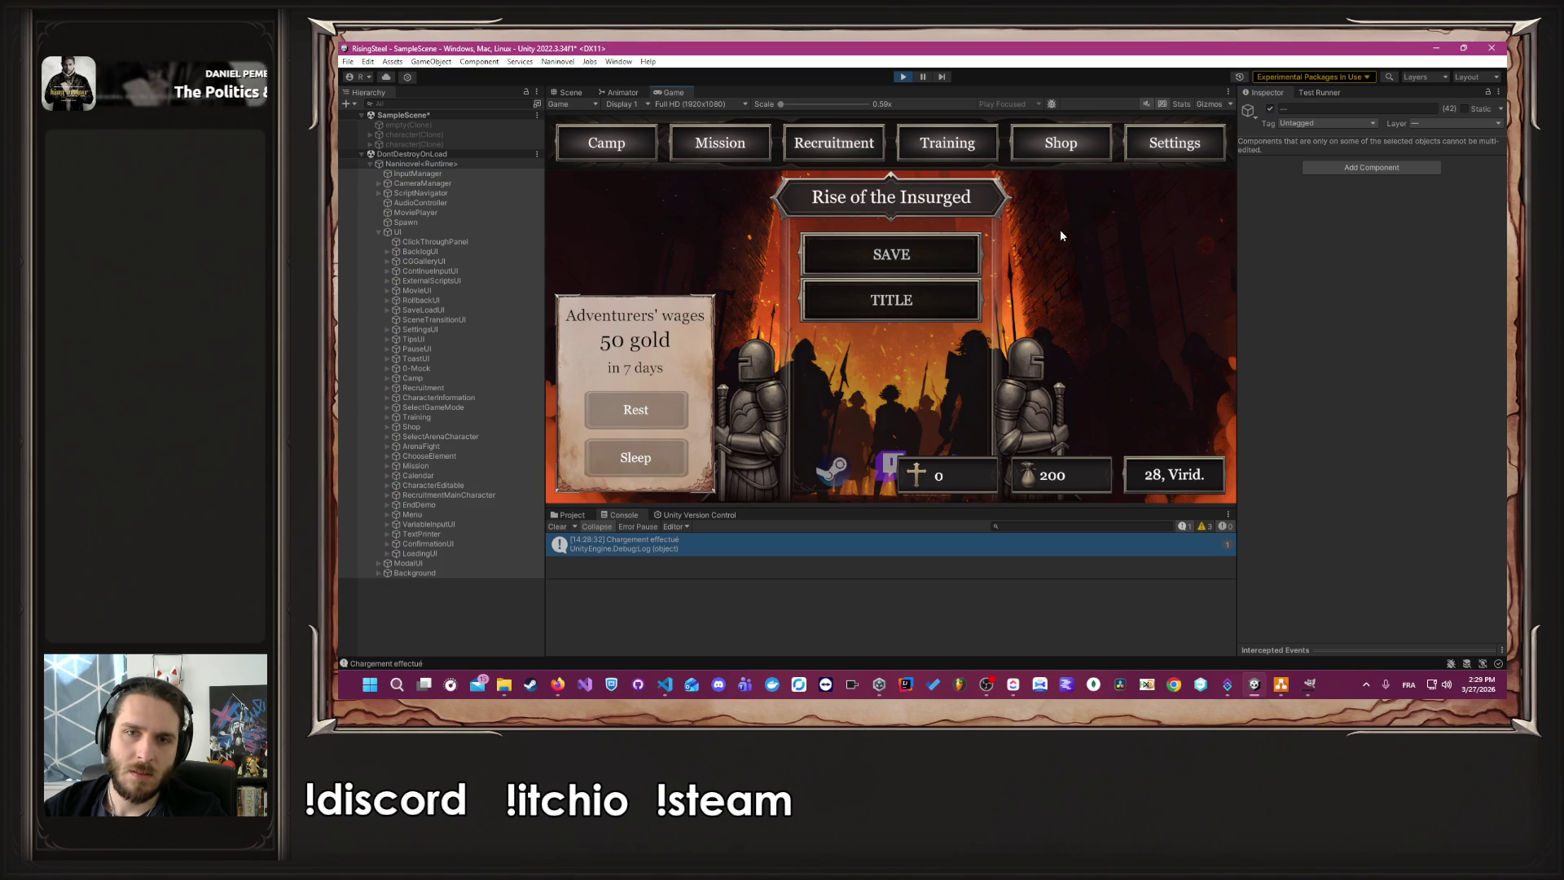
pyautogui.click(904, 77)
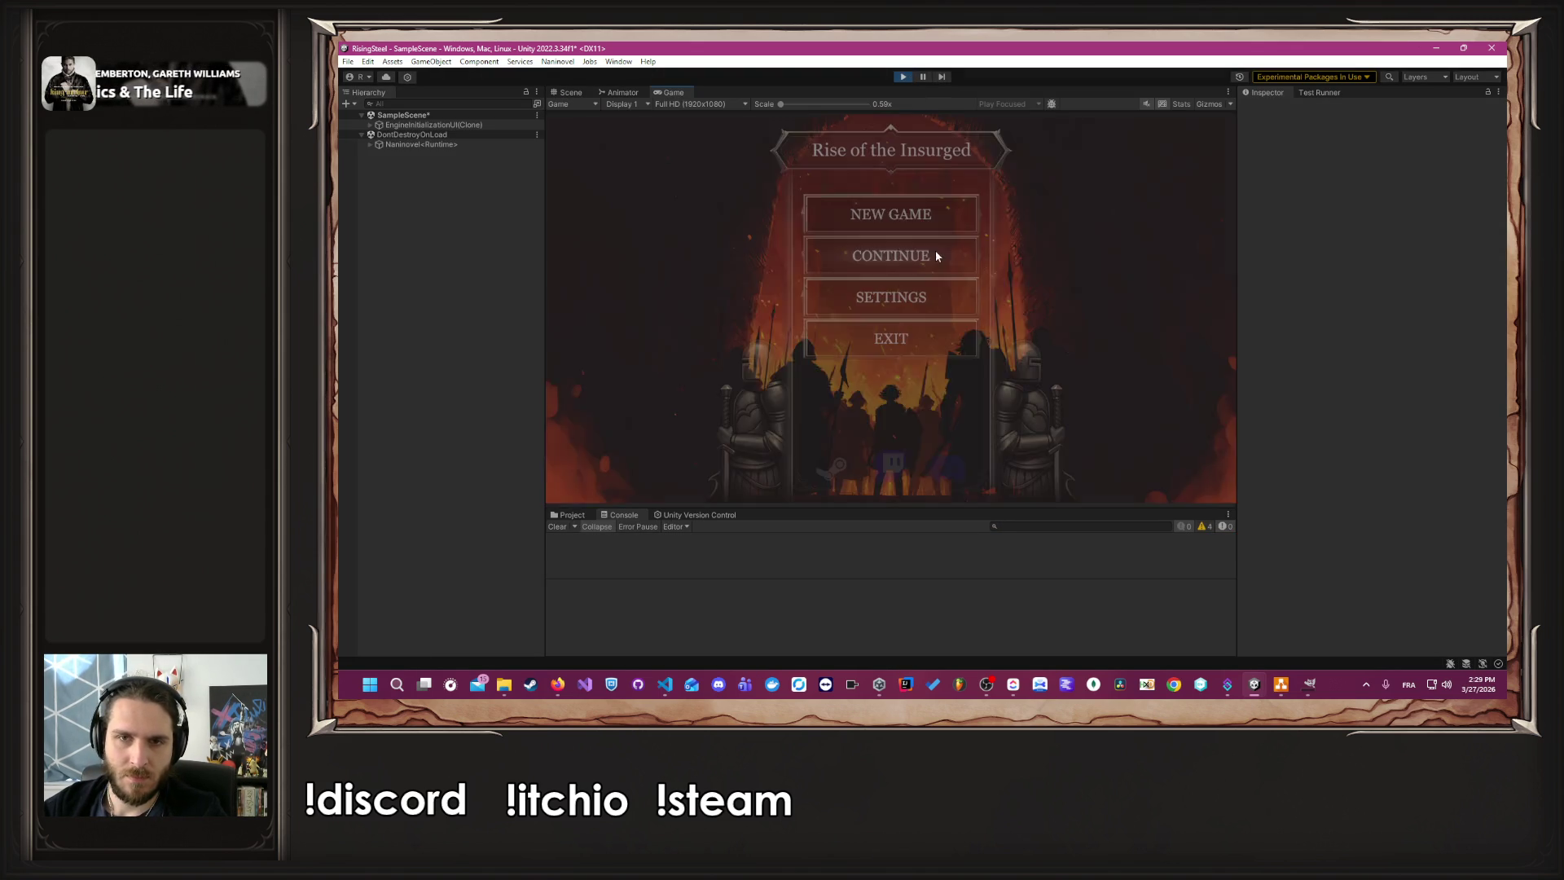
# Continue the saved game so the camp reloads with 200 gold on 28 Virid.
pyautogui.click(884, 253)
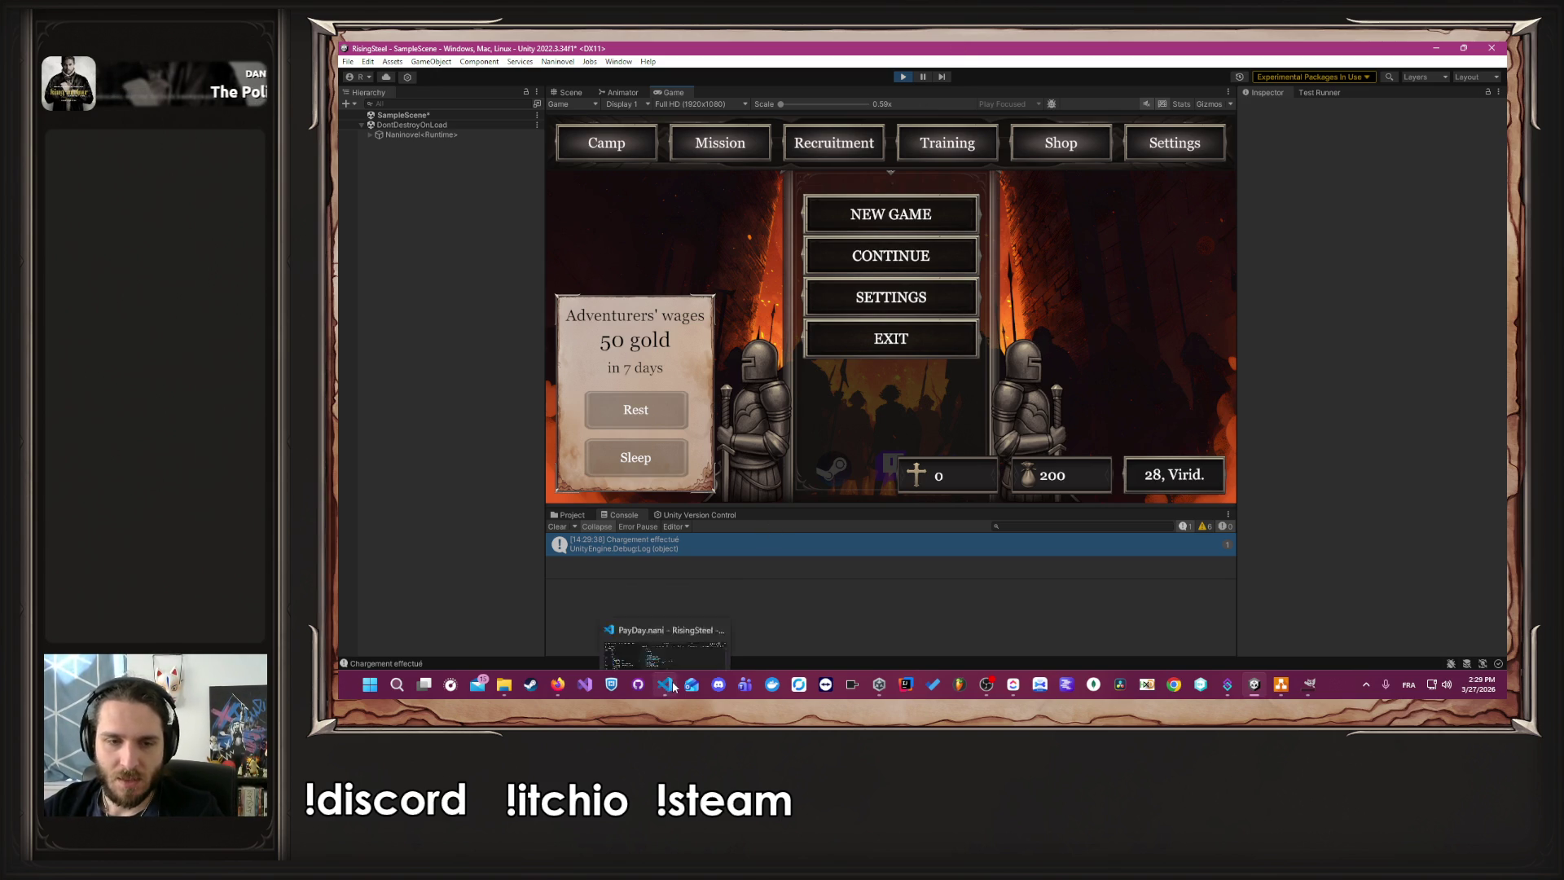
pyautogui.click(560, 684)
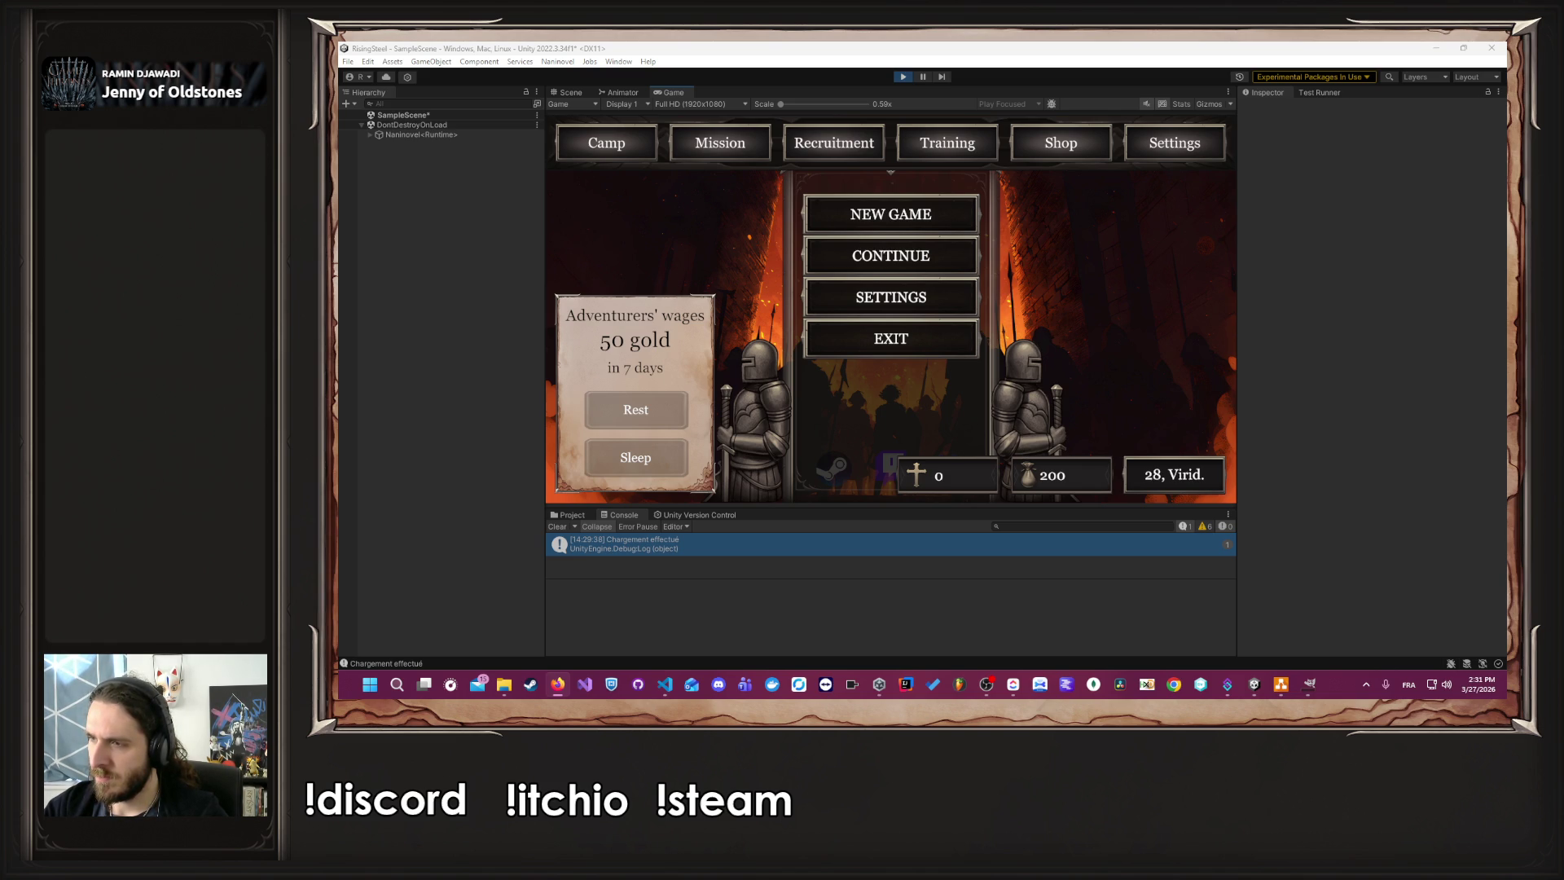
# Stop play mode, enlarge the Project panel and open the core 05-pages LoadingUI prefab.
pyautogui.click(904, 77)
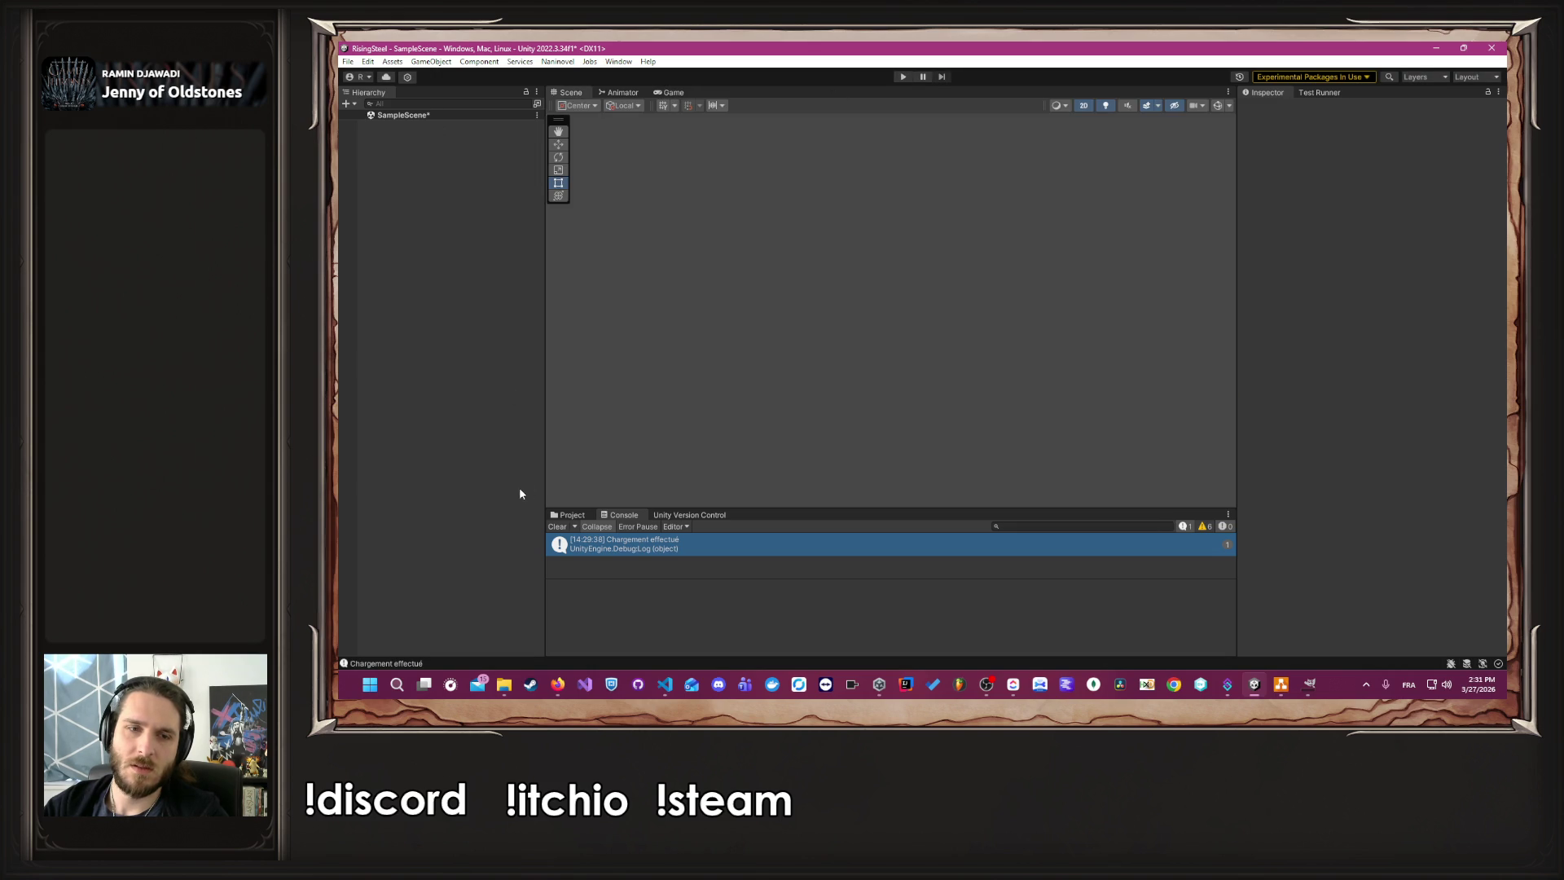
pyautogui.click(567, 515)
pyautogui.moveTo(882, 510); pyautogui.dragTo(865, 345)
pyautogui.scroll(-2, 636, 521)
pyautogui.click(634, 583)
pyautogui.click(821, 432)
pyautogui.doubleClick(821, 432)
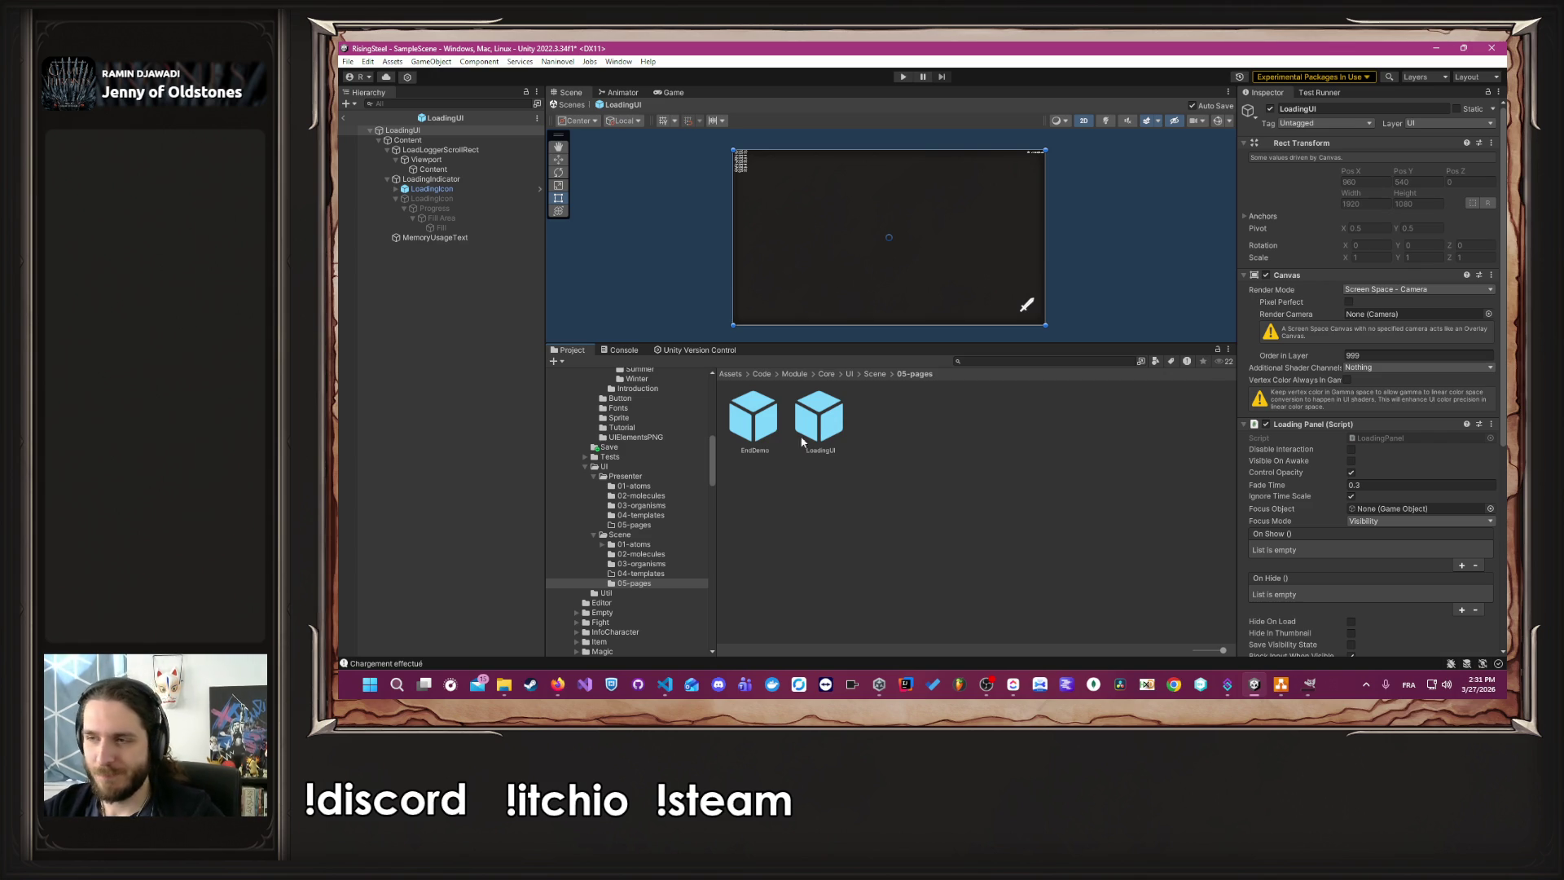
# Open the Menu prefab from the Menu module's 05-pages folder for editing.
pyautogui.scroll(-5, 639, 521)
pyautogui.click(635, 635)
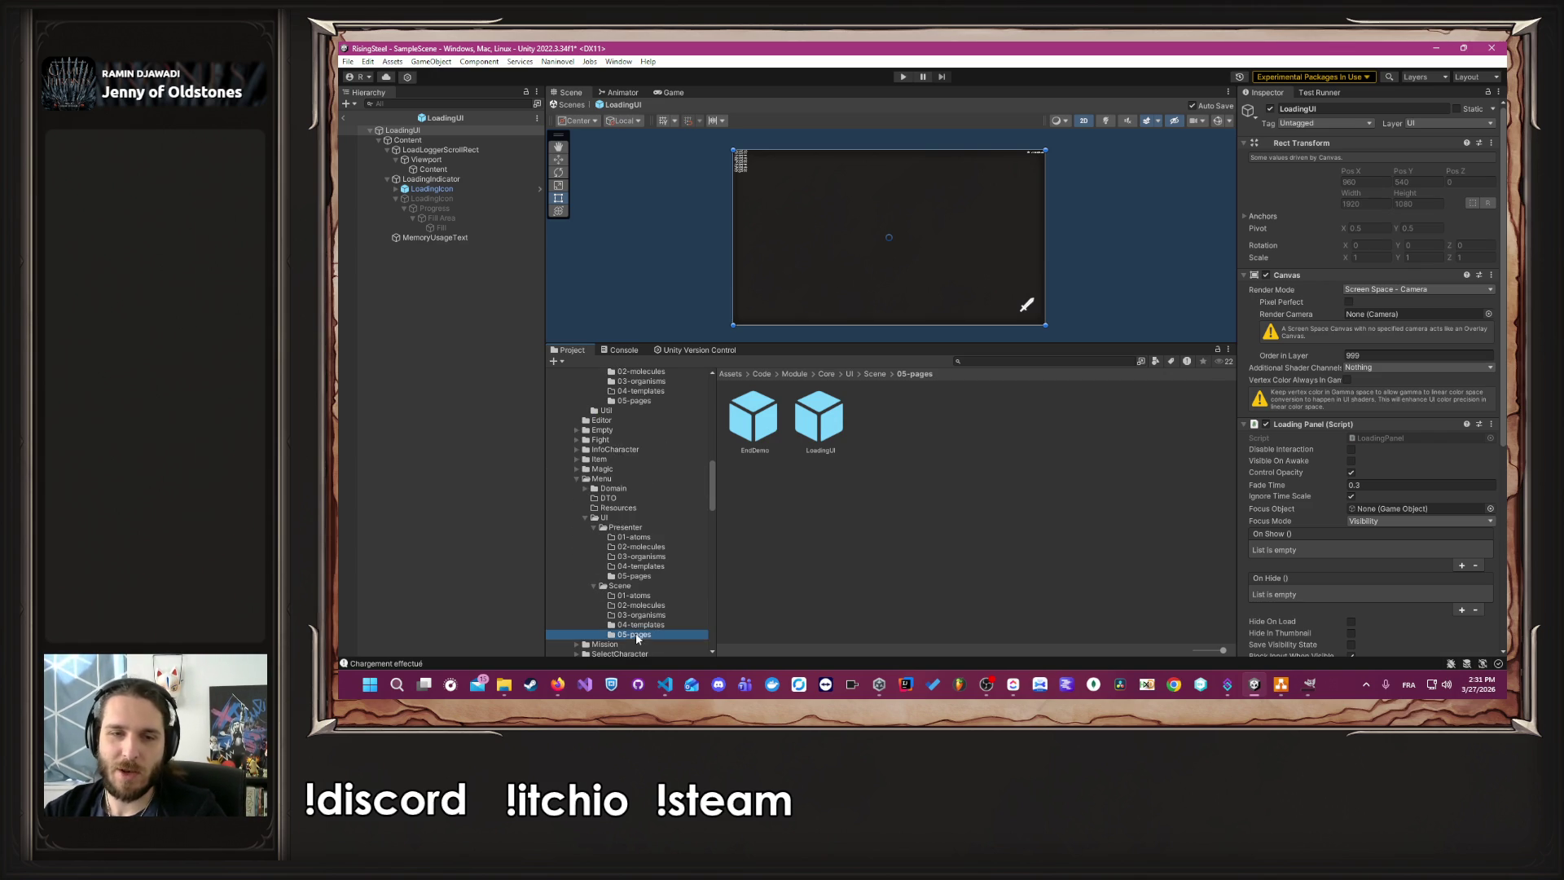
pyautogui.doubleClick(749, 434)
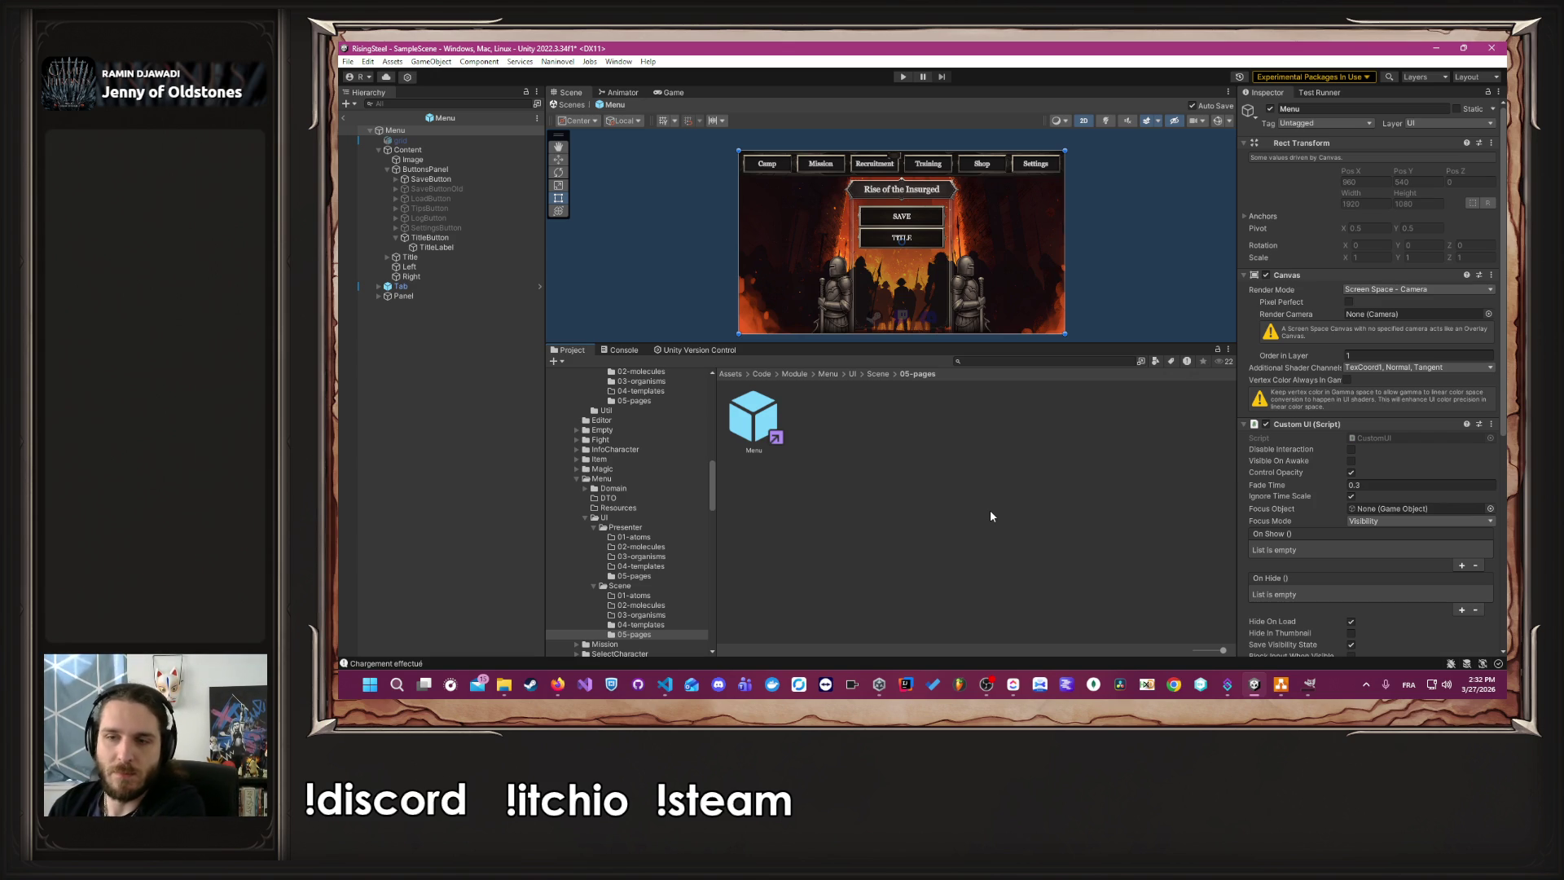
pyautogui.click(557, 61)
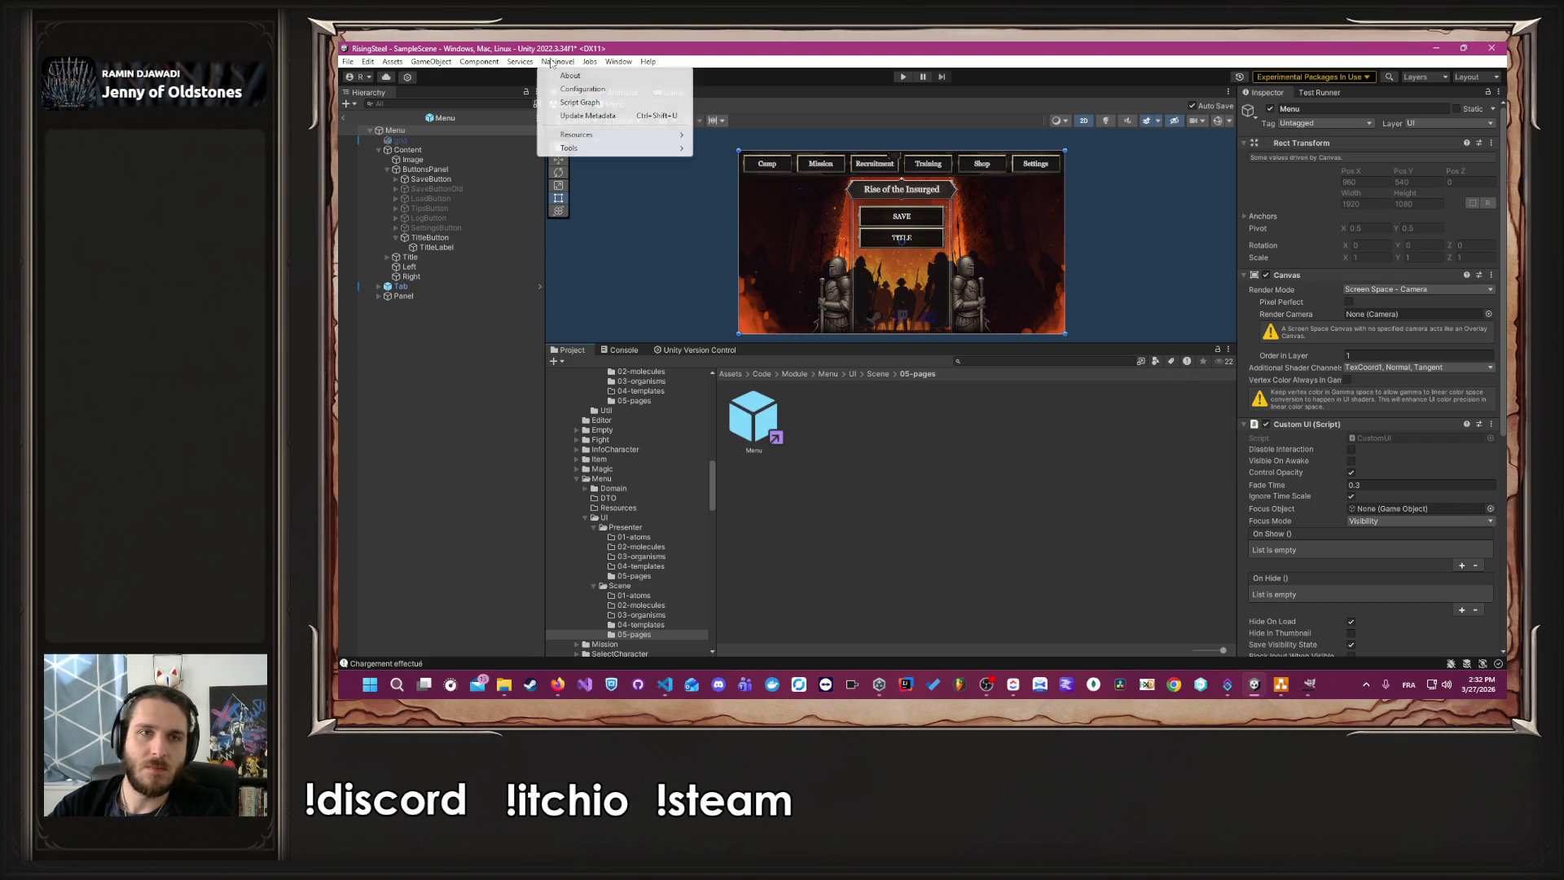
# Open the TitleUI prefab from Naninovel's UI resources settings.
pyautogui.moveTo(619, 134)
pyautogui.click(725, 241)
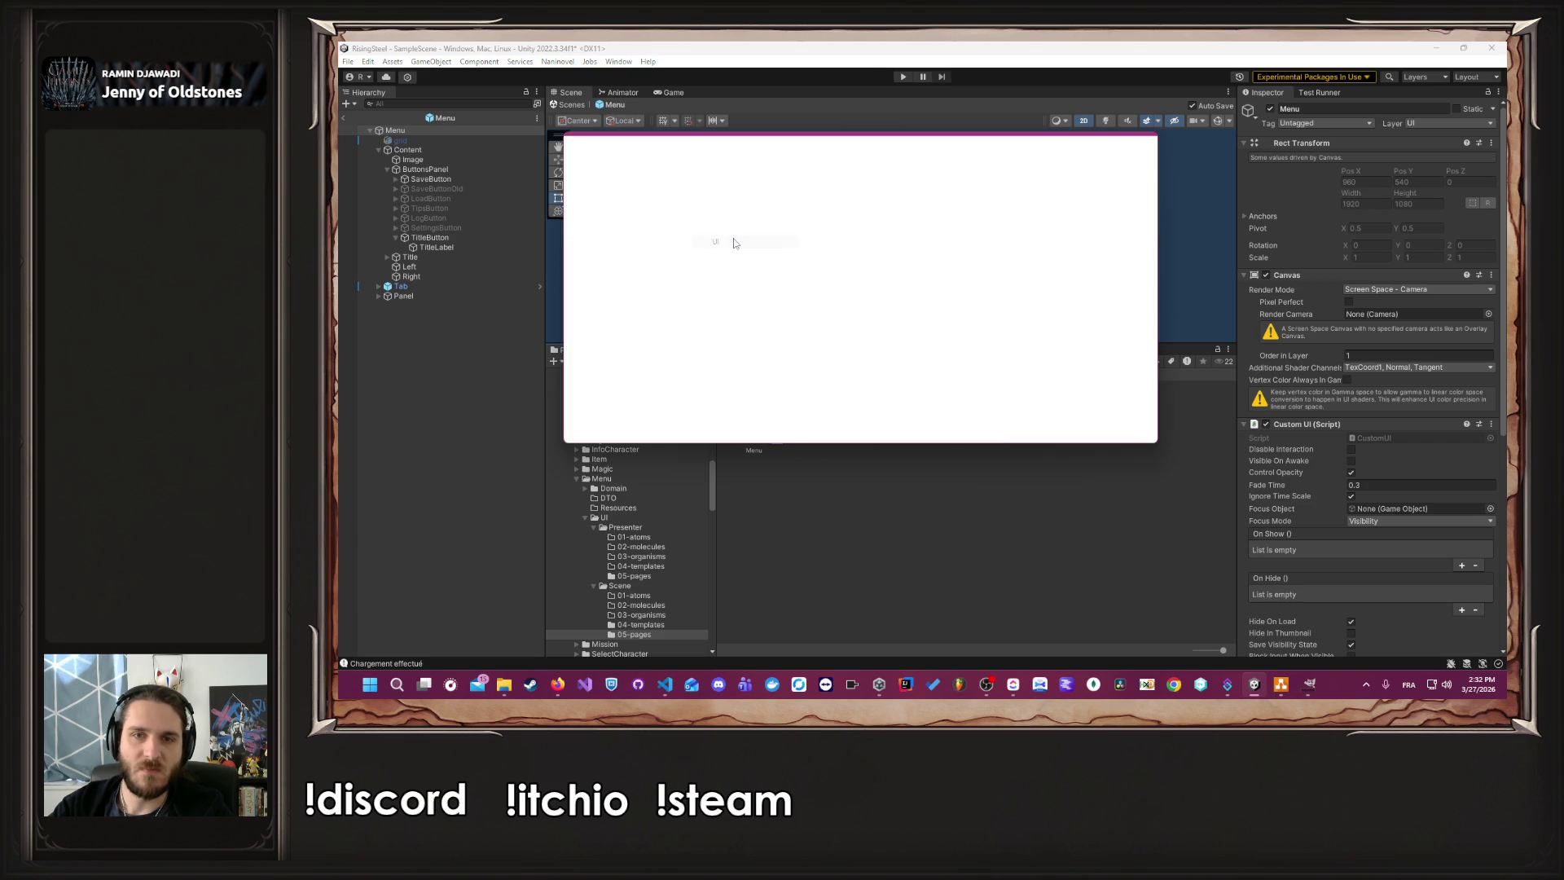
pyautogui.scroll(-5, 971, 324)
pyautogui.scroll(3, 972, 324)
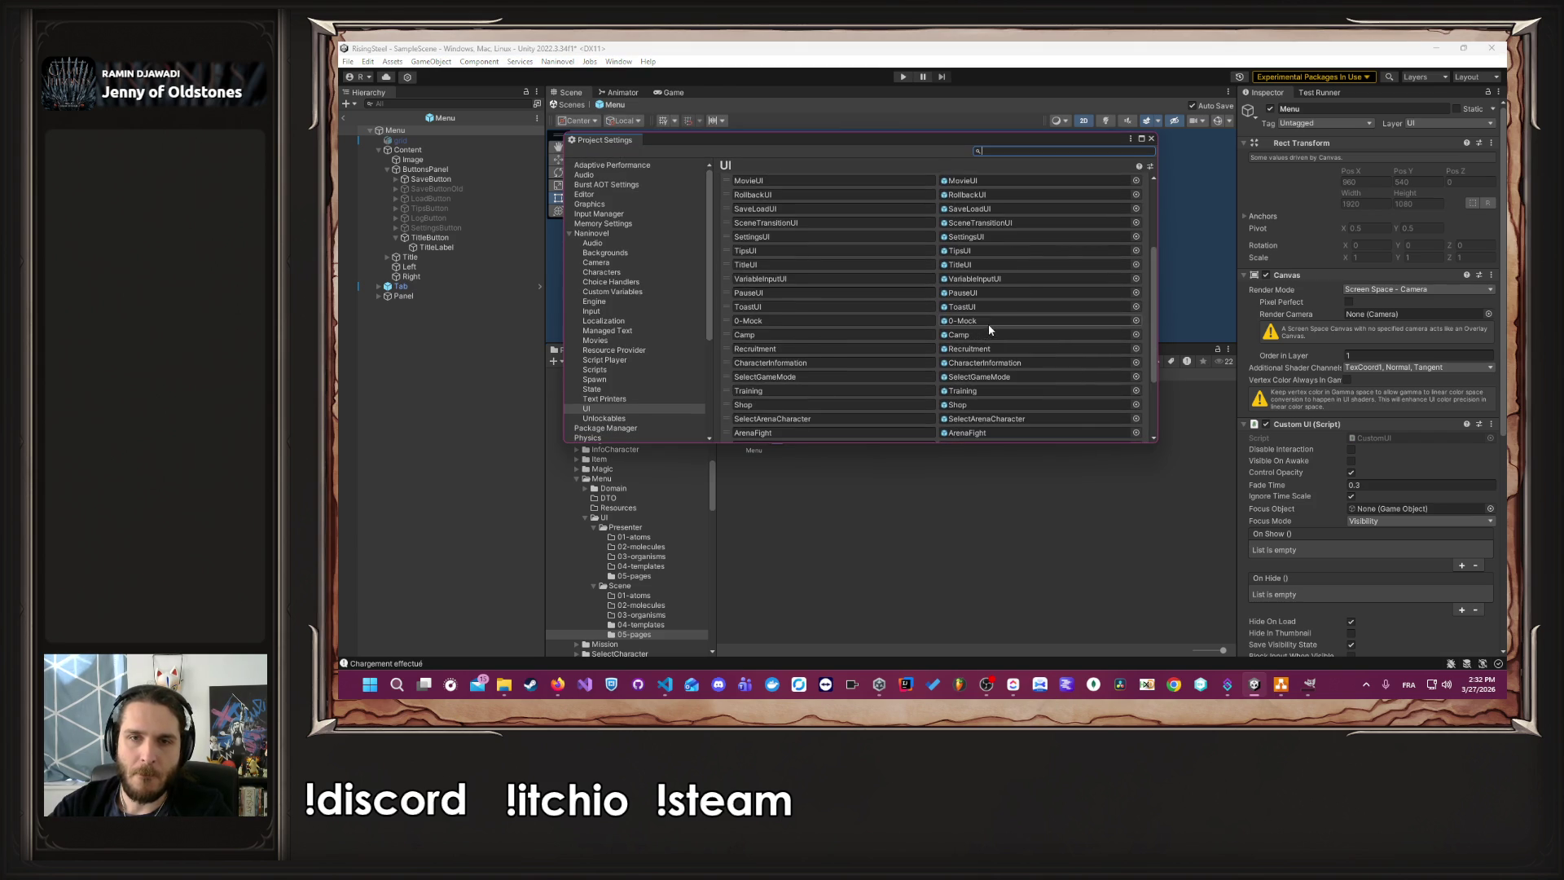
pyautogui.click(969, 263)
pyautogui.doubleClick(1185, 528)
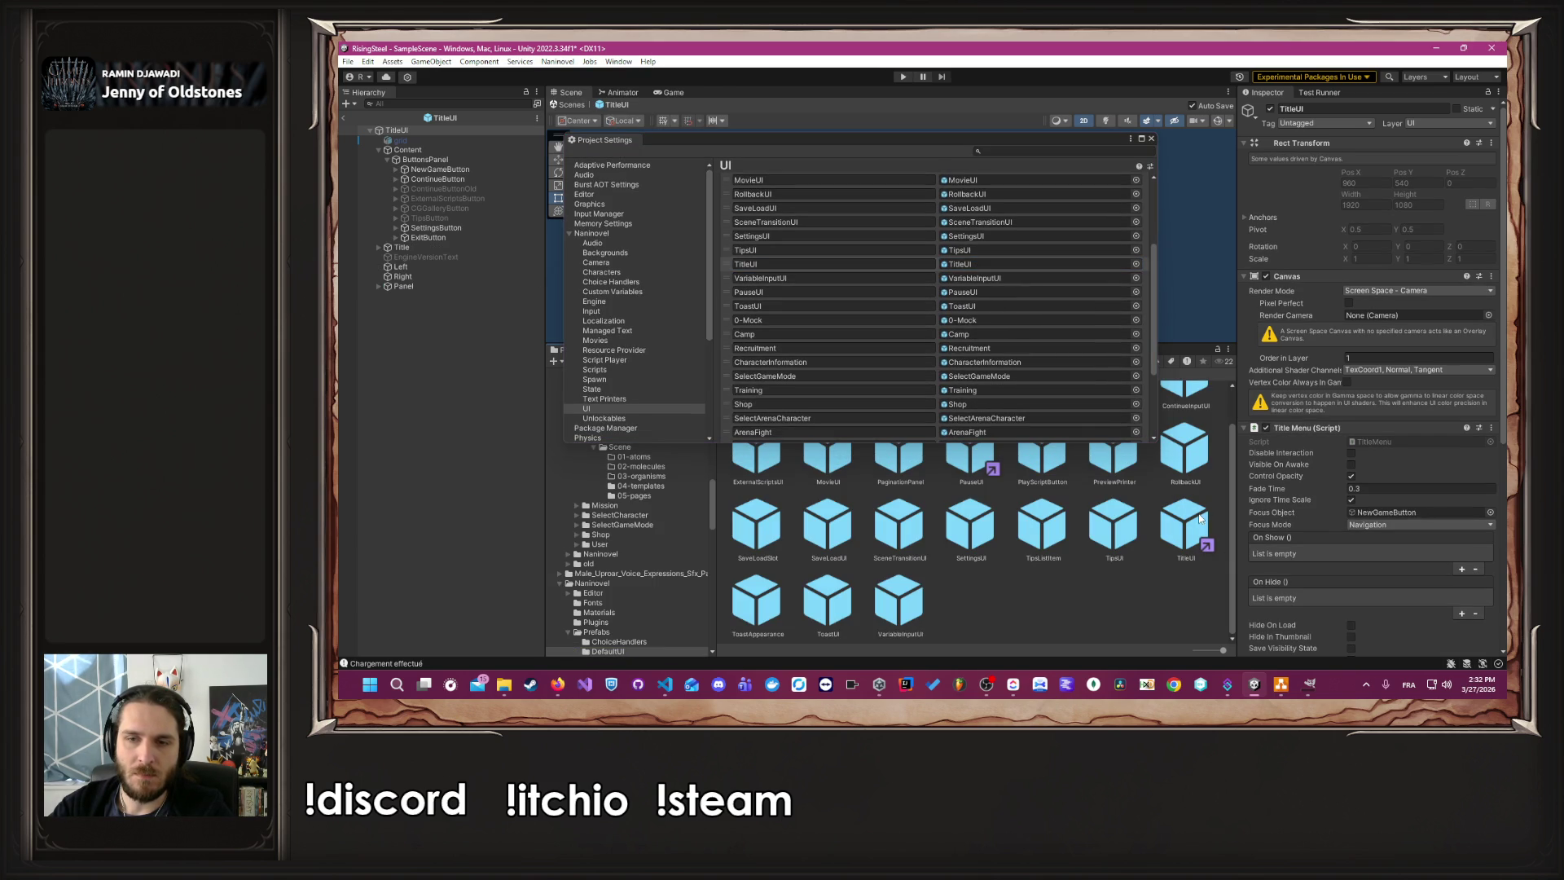
# Select the Continue button and locate its LoadController script in the Save folder.
pyautogui.click(1152, 138)
pyautogui.moveTo(1088, 341); pyautogui.dragTo(1089, 489)
pyautogui.moveTo(1066, 347); pyautogui.dragTo(1059, 346)
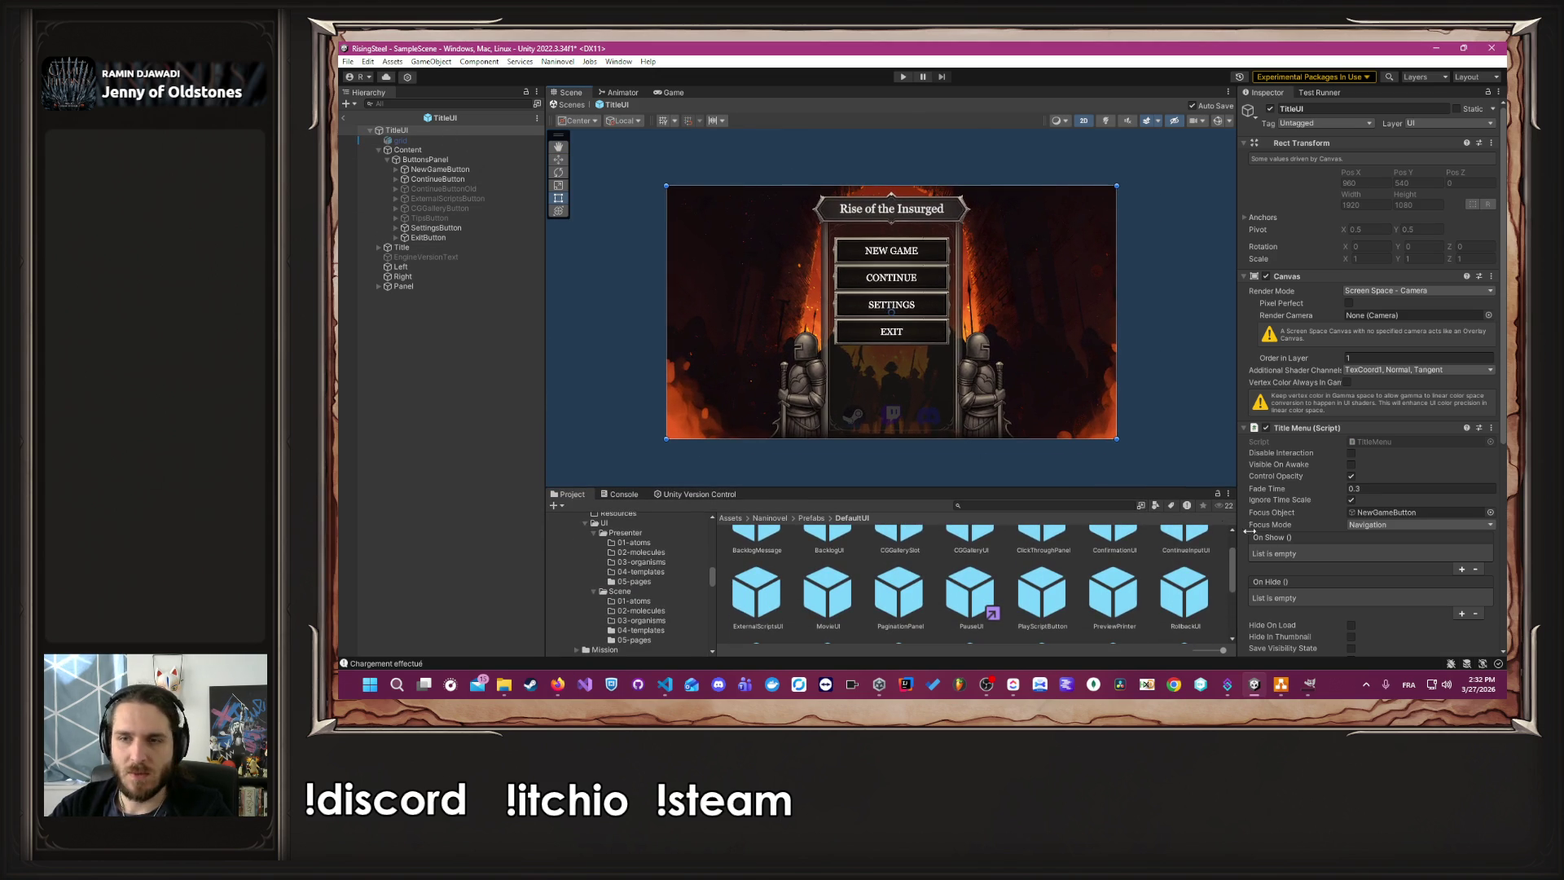
pyautogui.scroll(-5, 1317, 463)
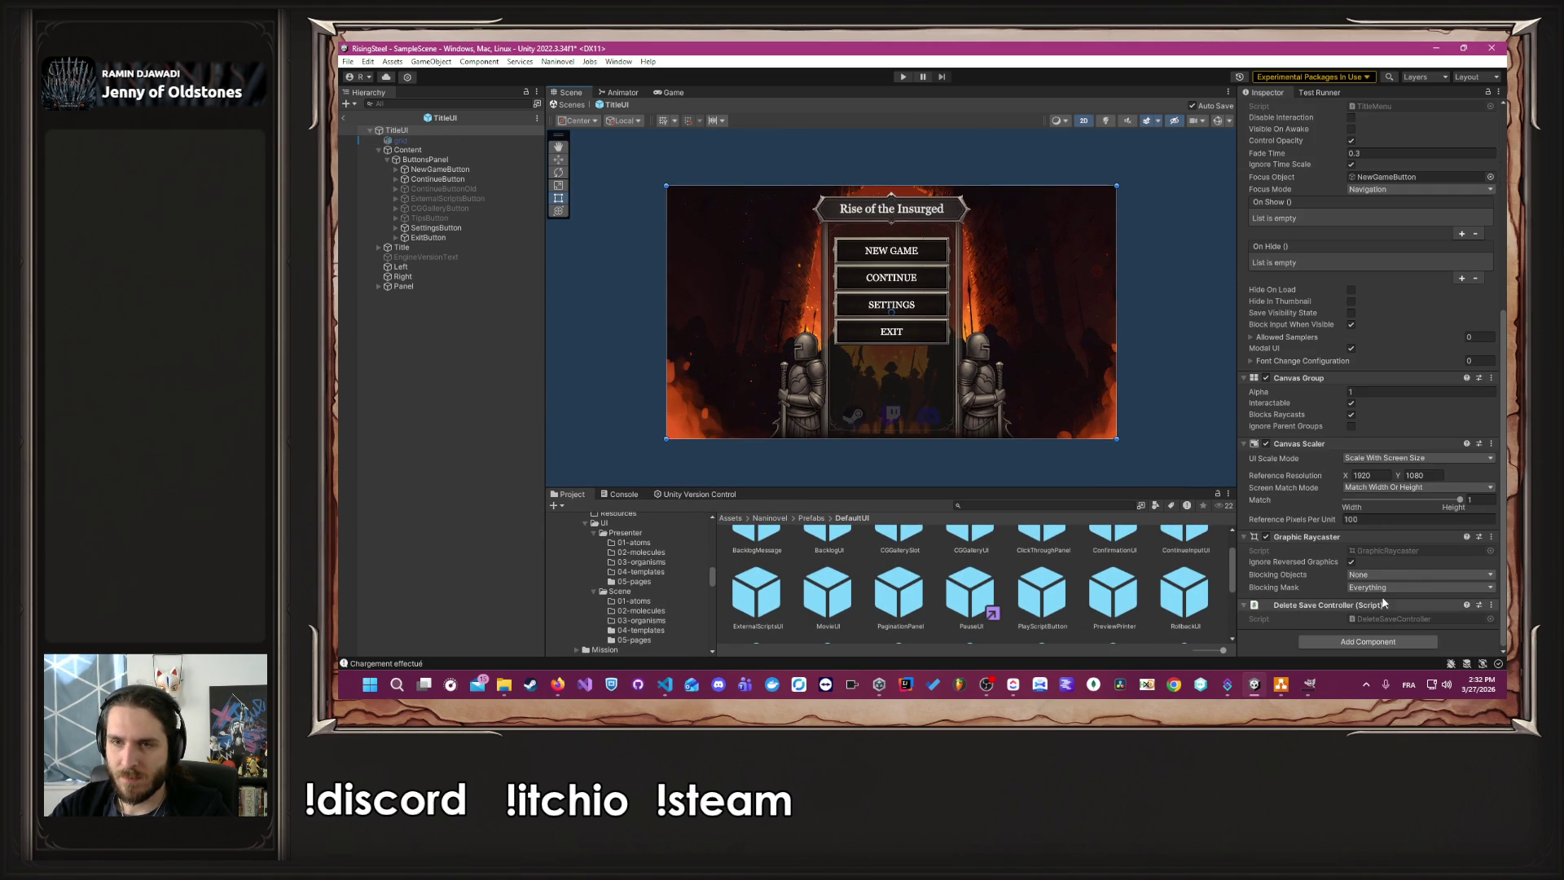
pyautogui.scroll(3, 1352, 562)
pyautogui.click(440, 178)
pyautogui.click(1414, 564)
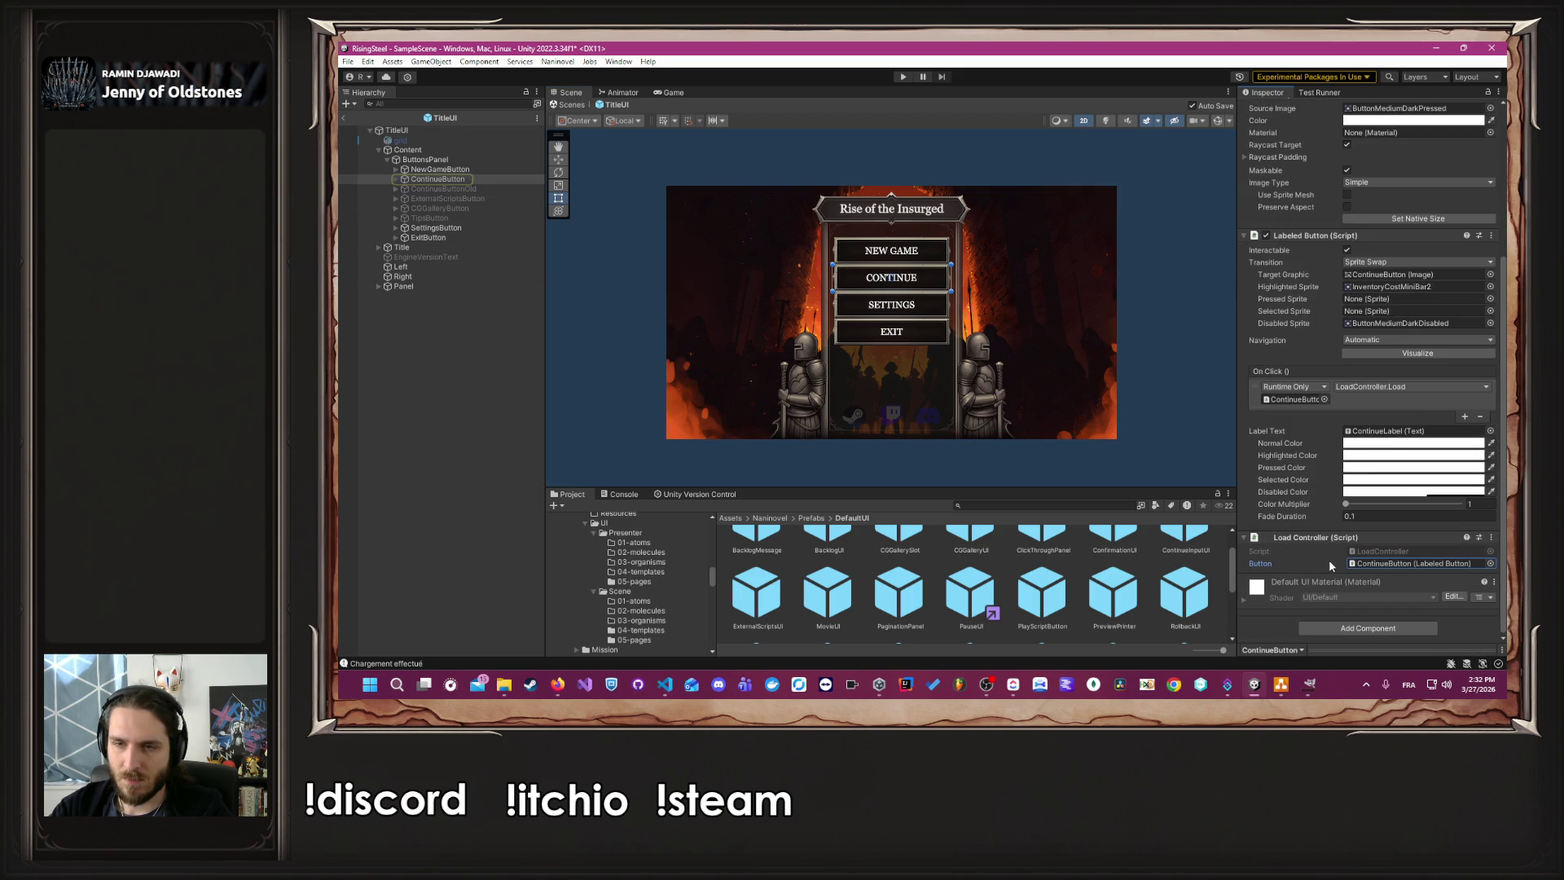
pyautogui.click(1389, 552)
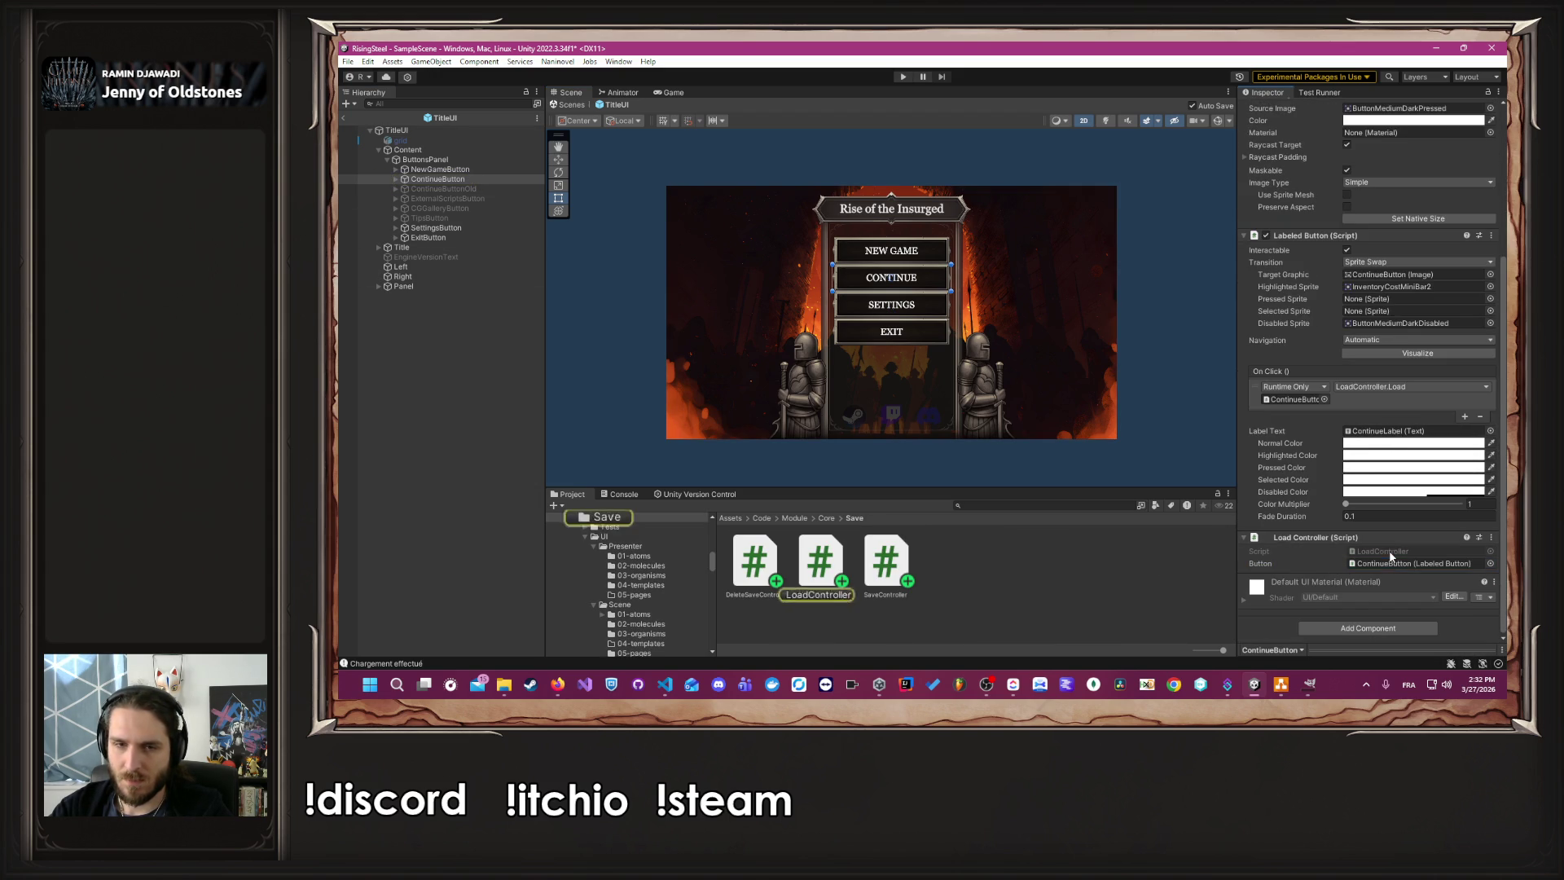
pyautogui.click(805, 573)
# Open LoadController.cs, add a public GameObject Title field, and save.
pyautogui.doubleClick(804, 573)
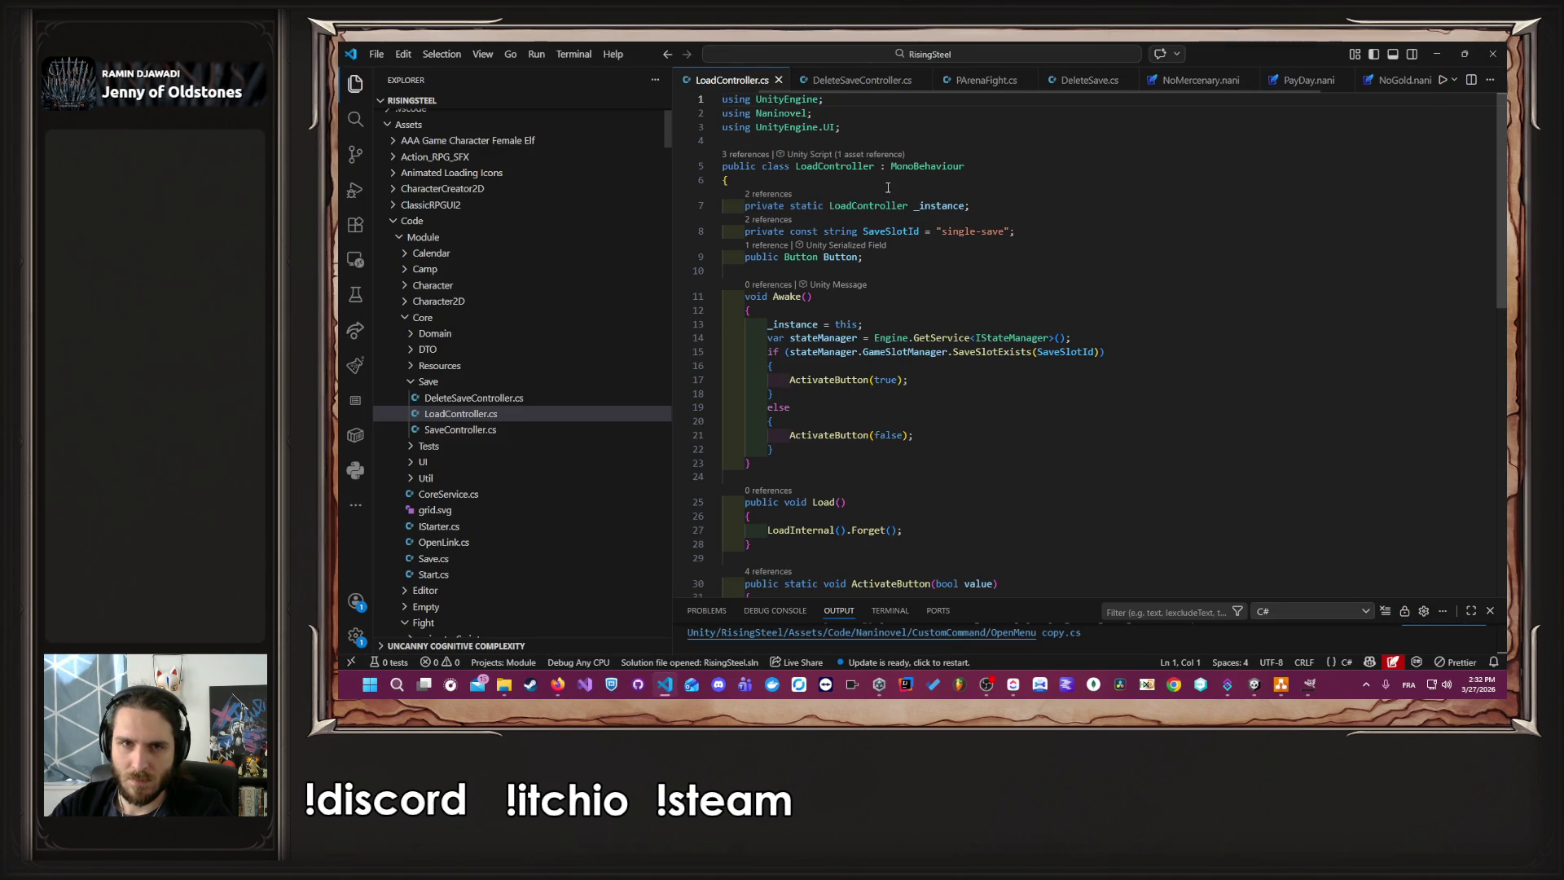
pyautogui.press('Return')
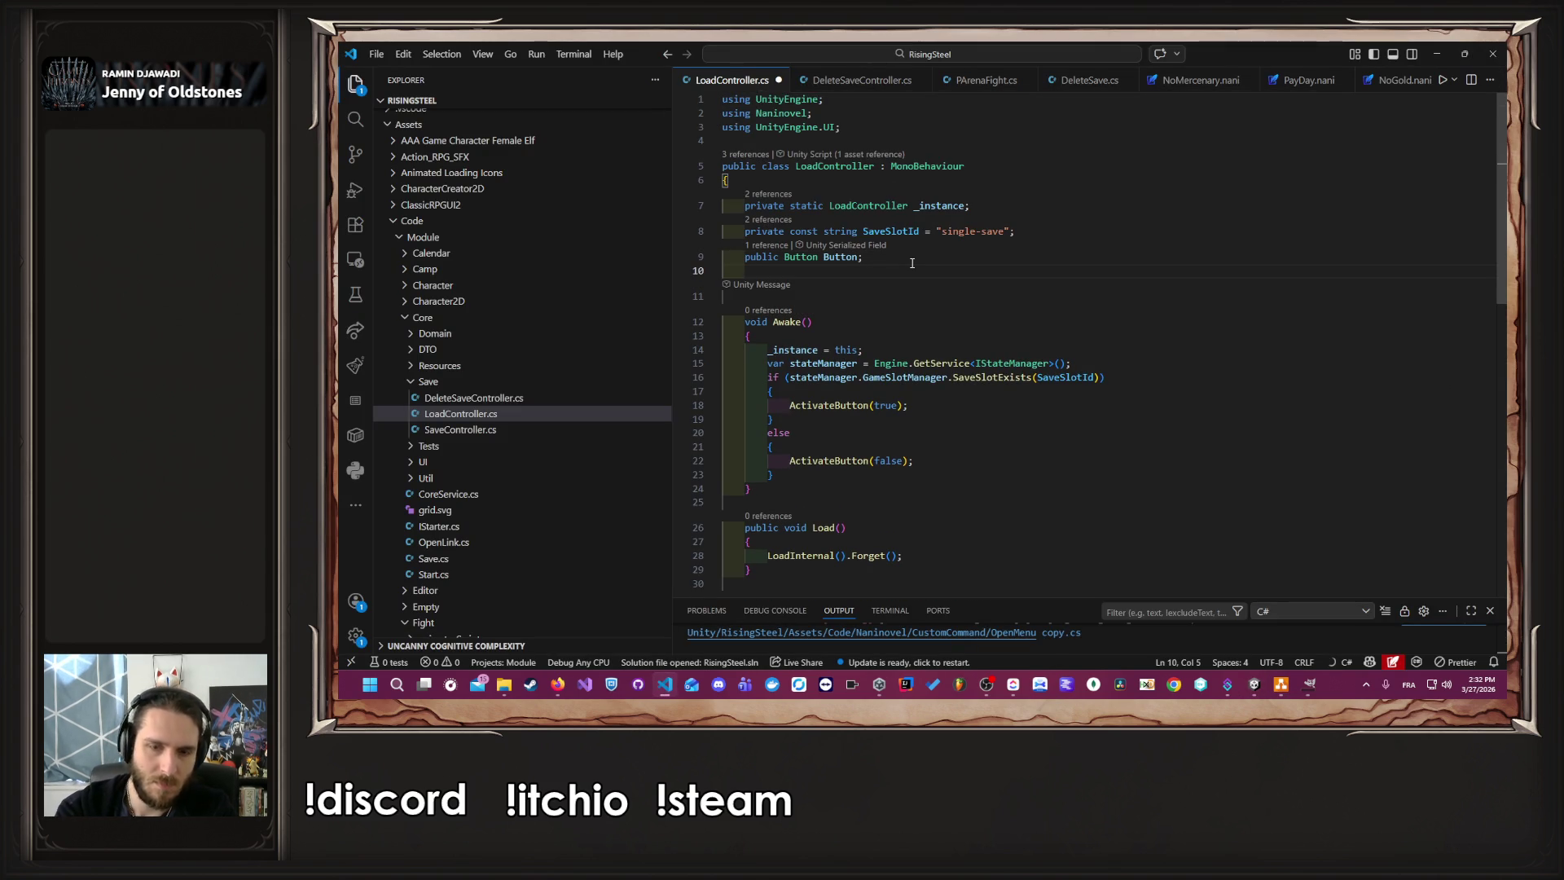
pyautogui.write('public ')
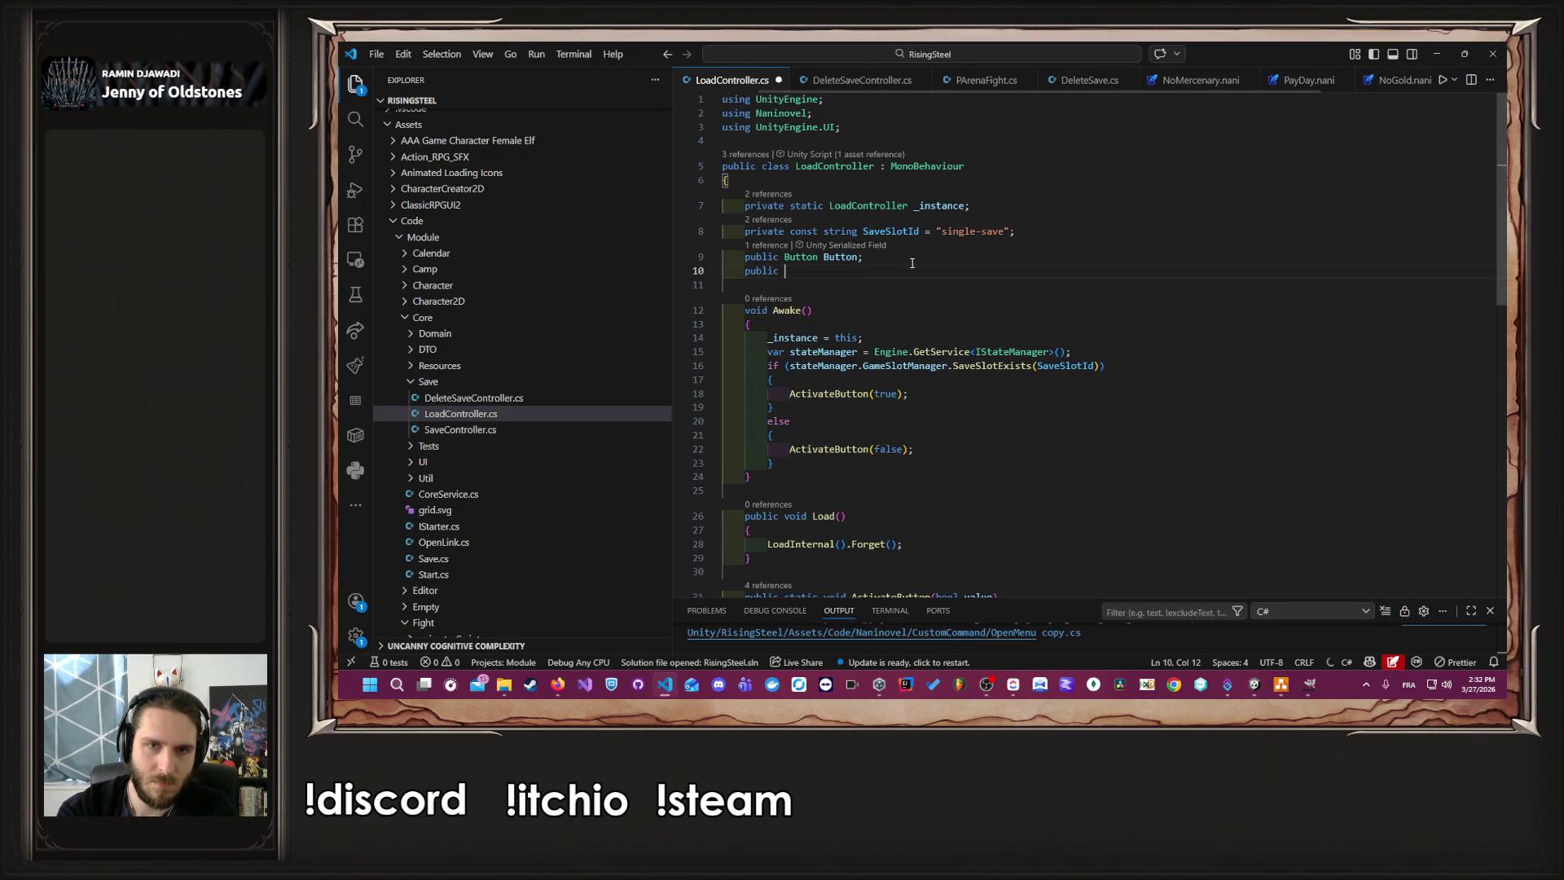
pyautogui.write('GameObject')
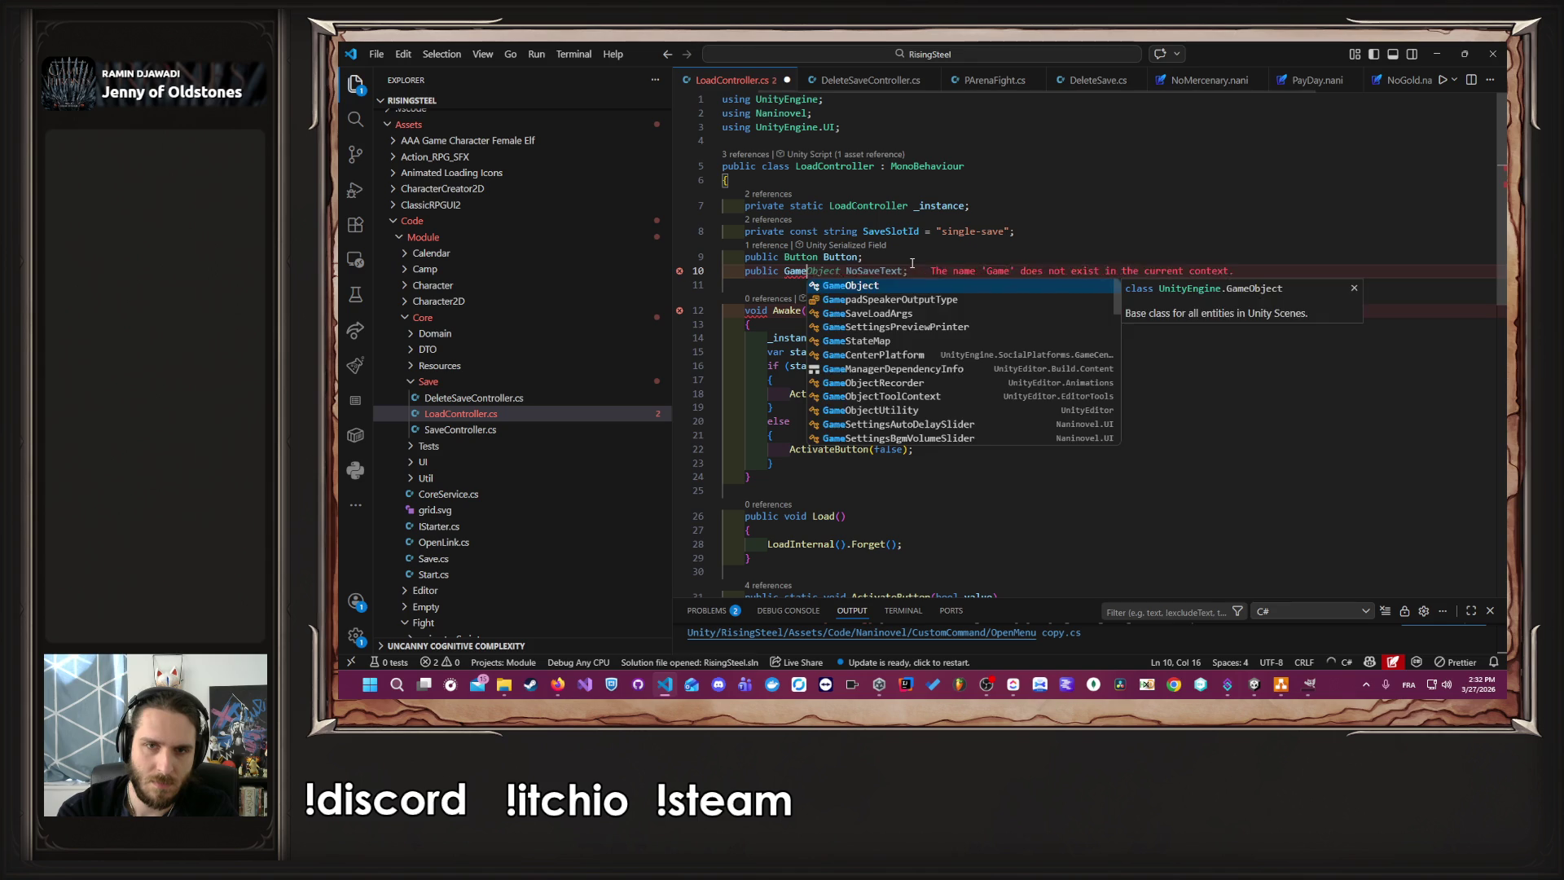
pyautogui.press('Escape')
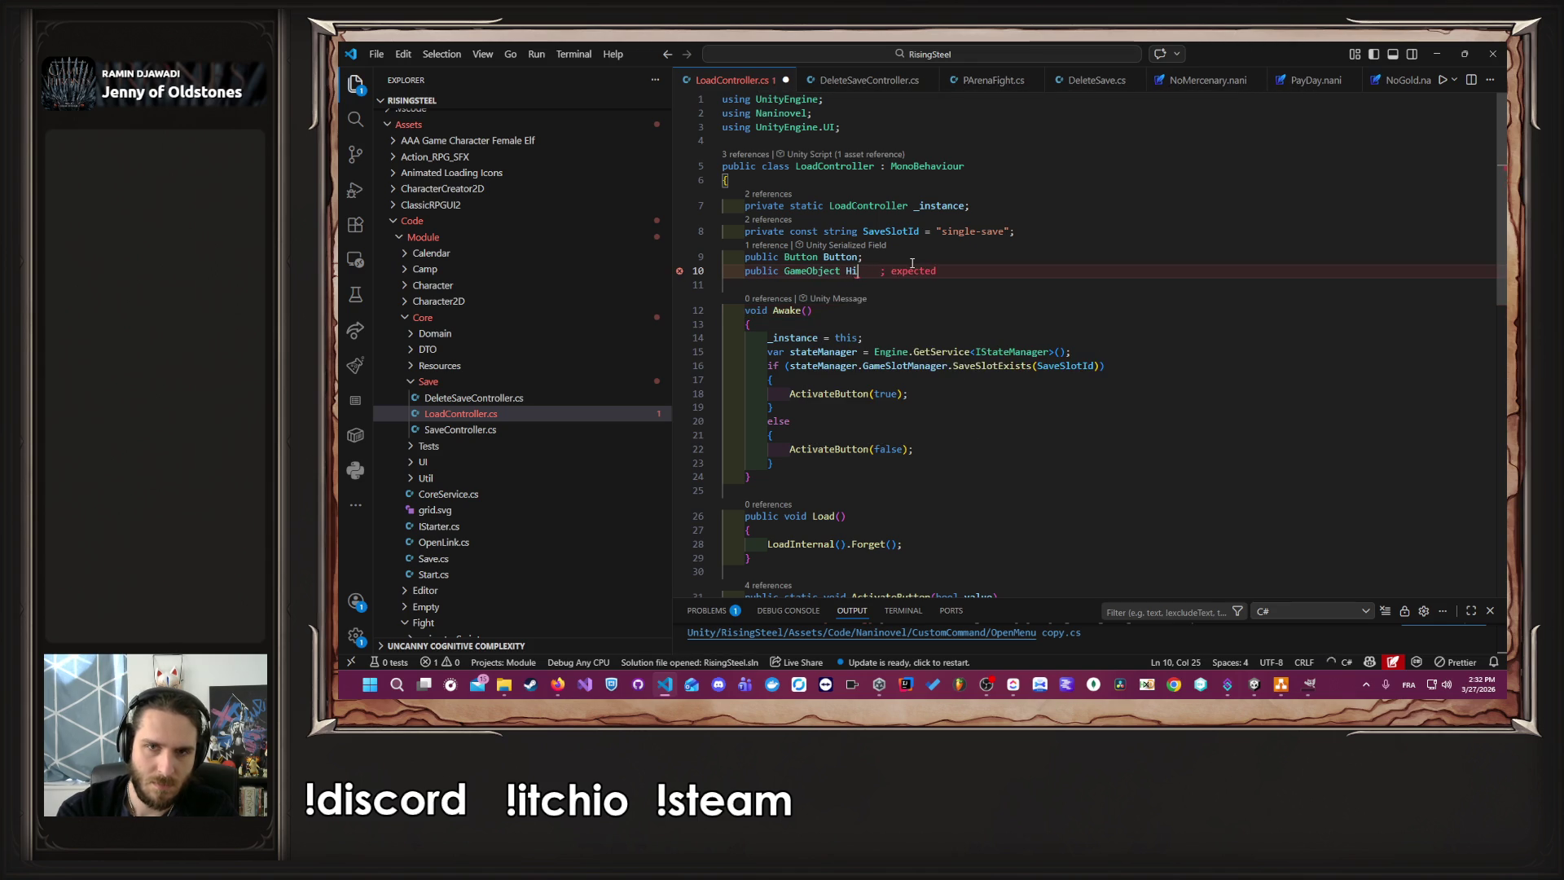
pyautogui.write('Title;')
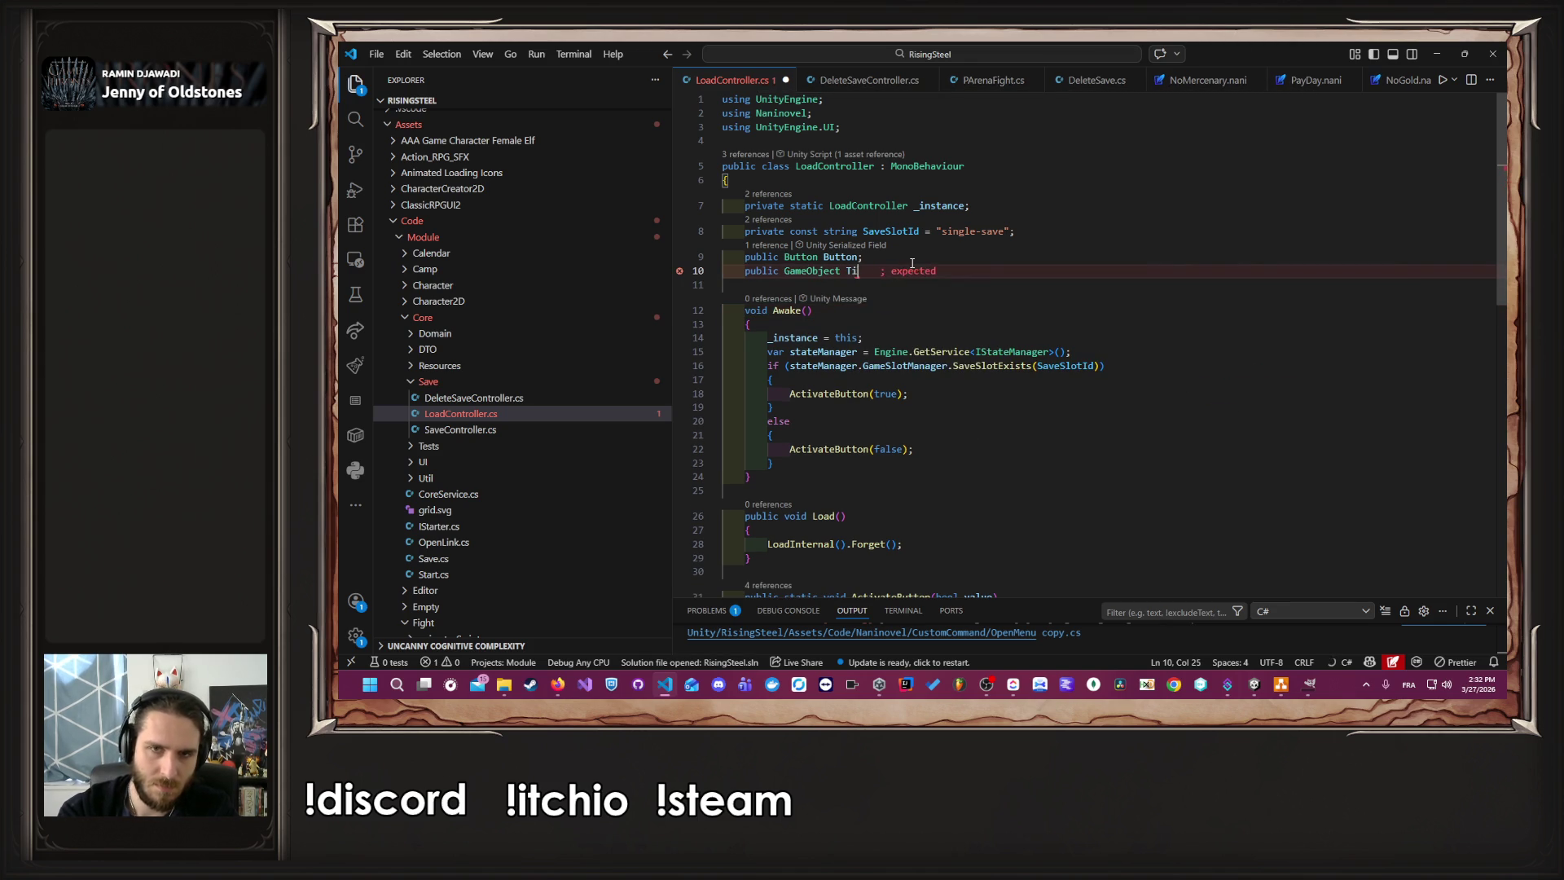
pyautogui.hotkey('ctrl', 's')
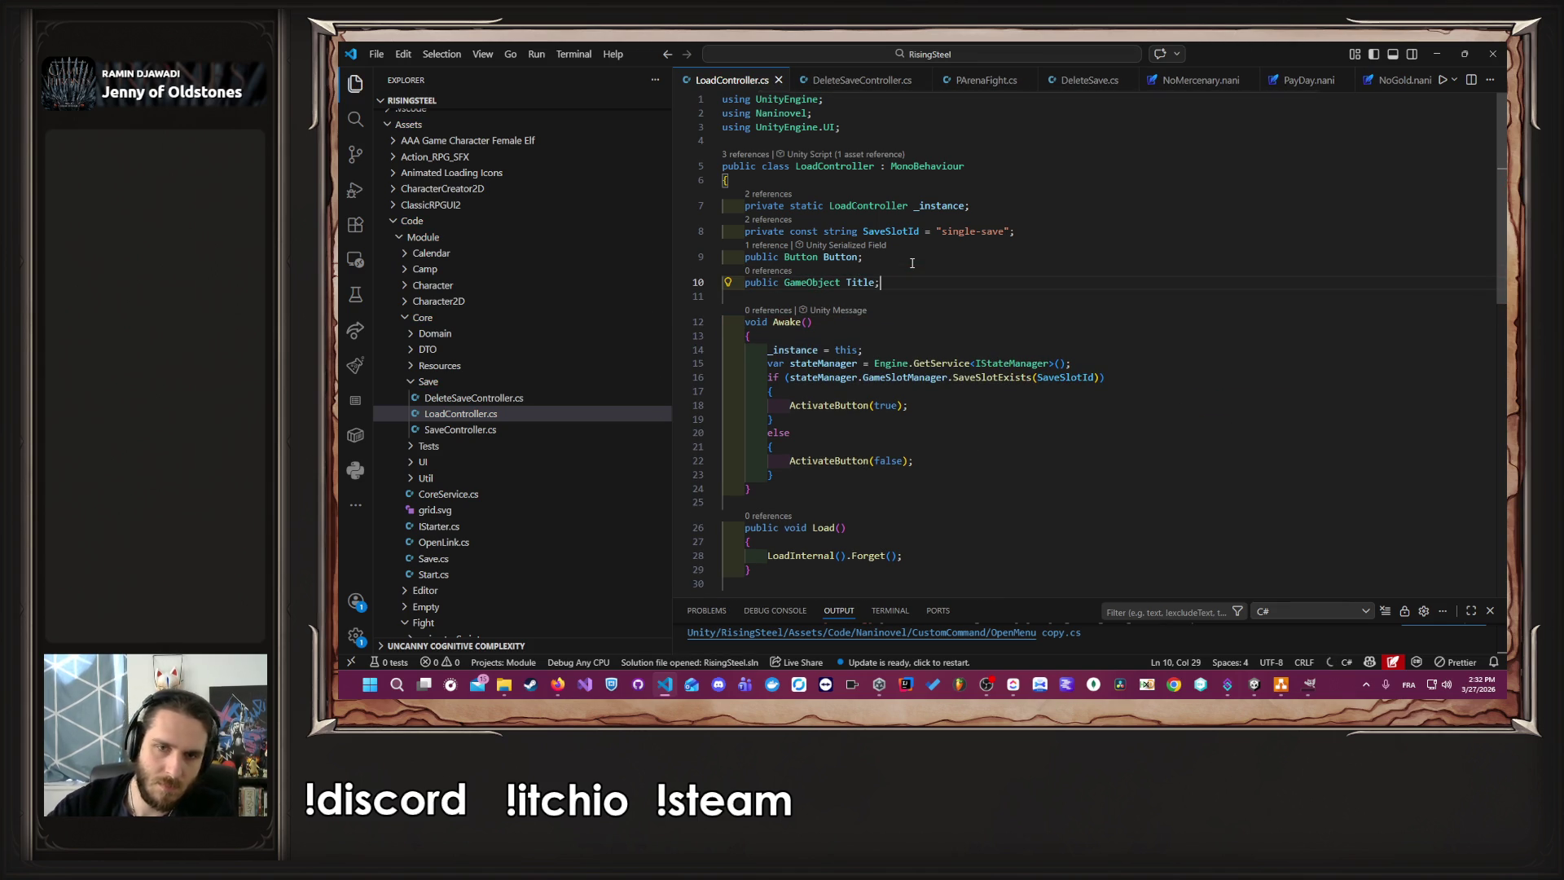
# Add a Title.SetActive(false) line to the Load method.
pyautogui.scroll(-3, 885, 263)
pyautogui.click(860, 159)
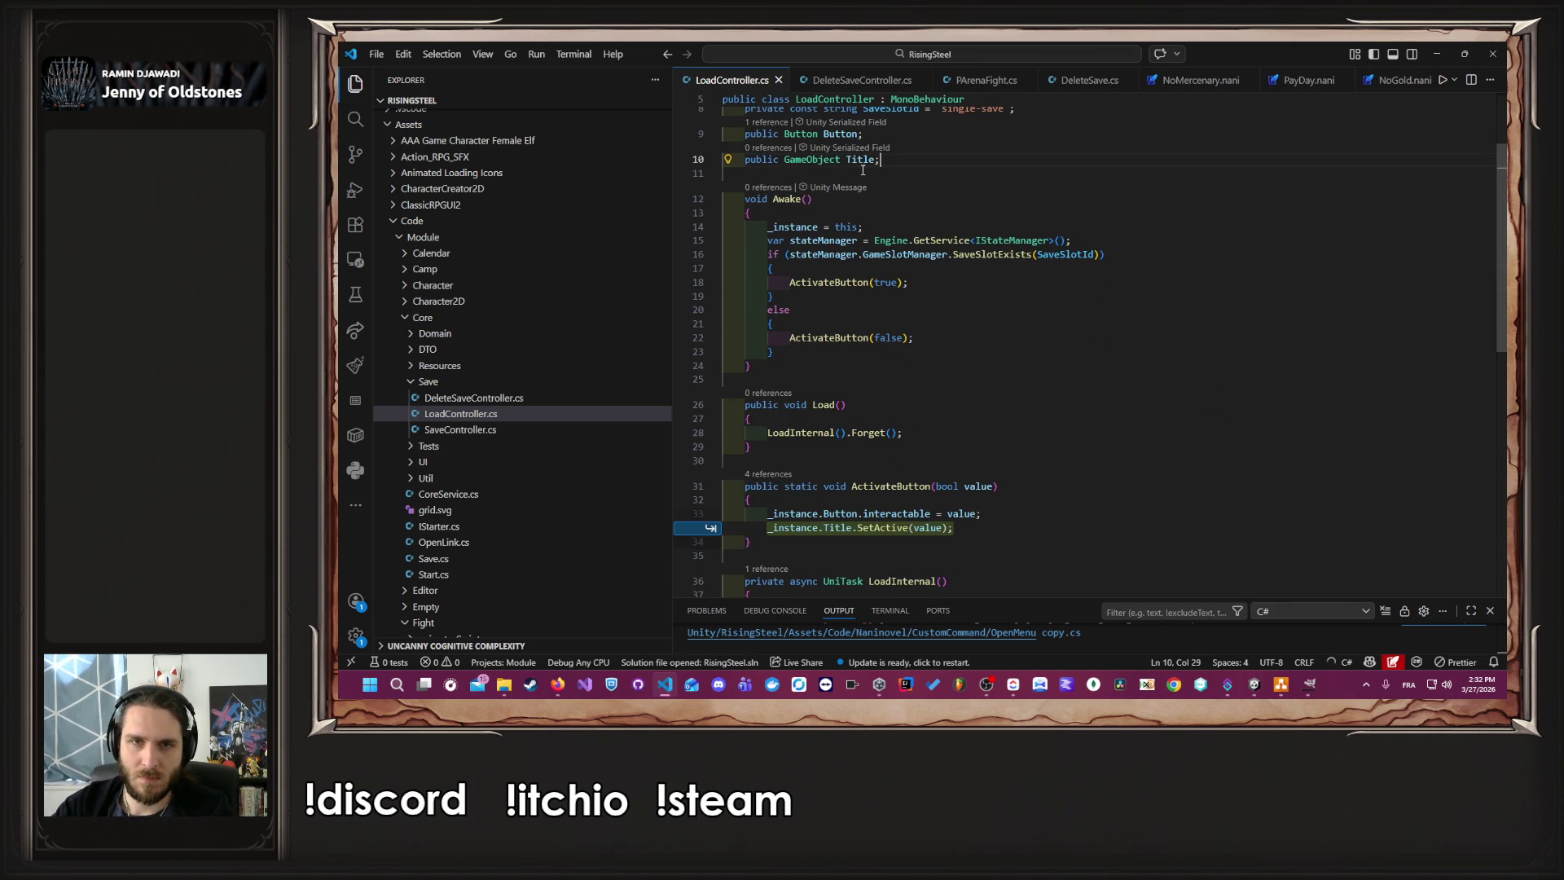
pyautogui.doubleClick(860, 159)
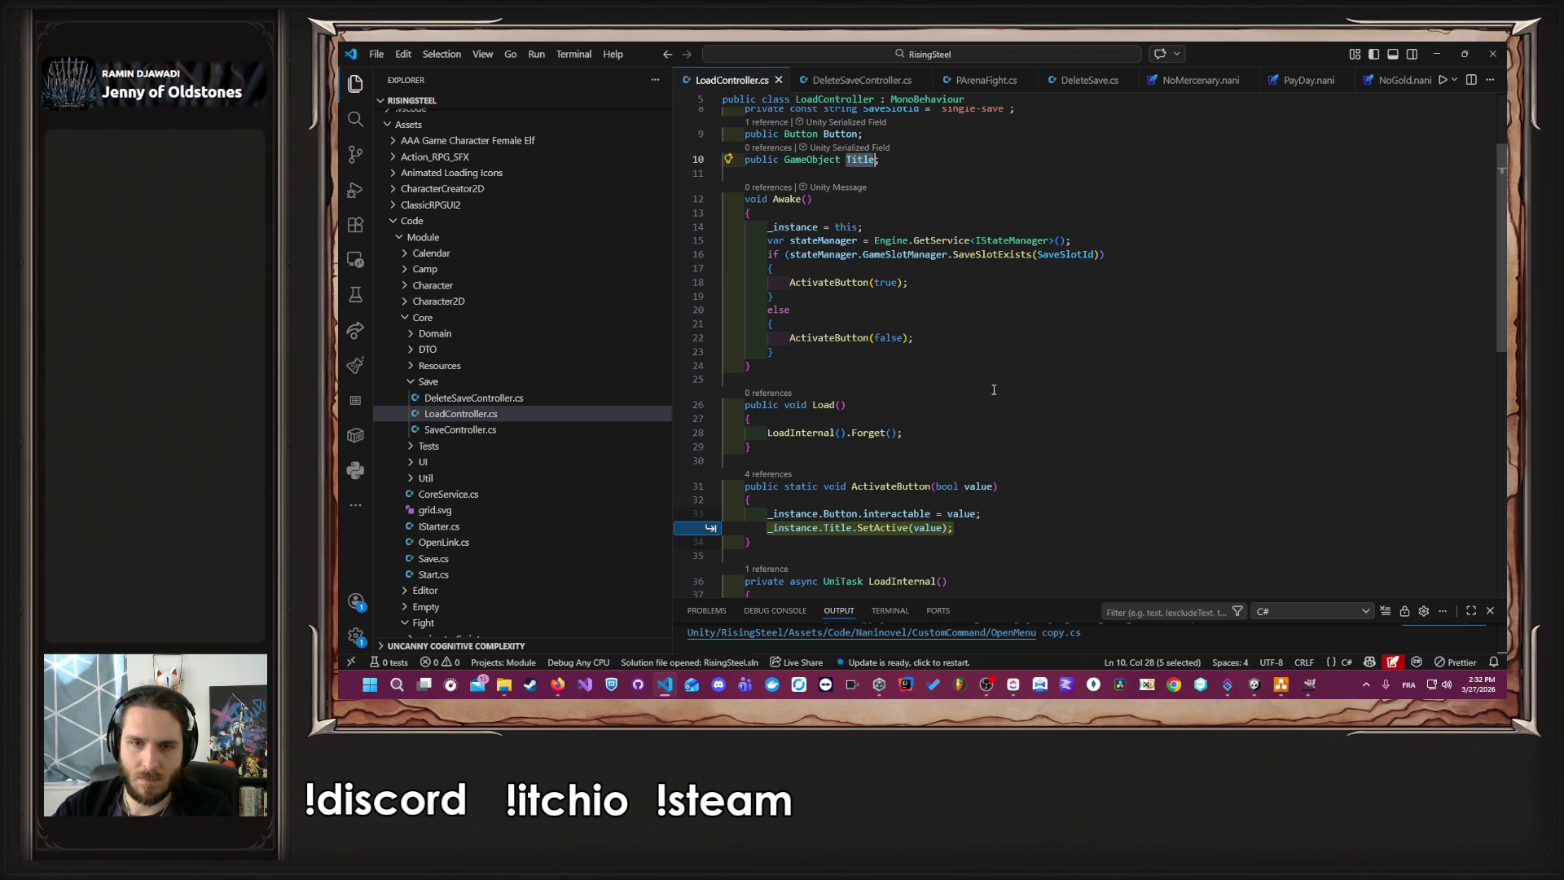
pyautogui.click(936, 430)
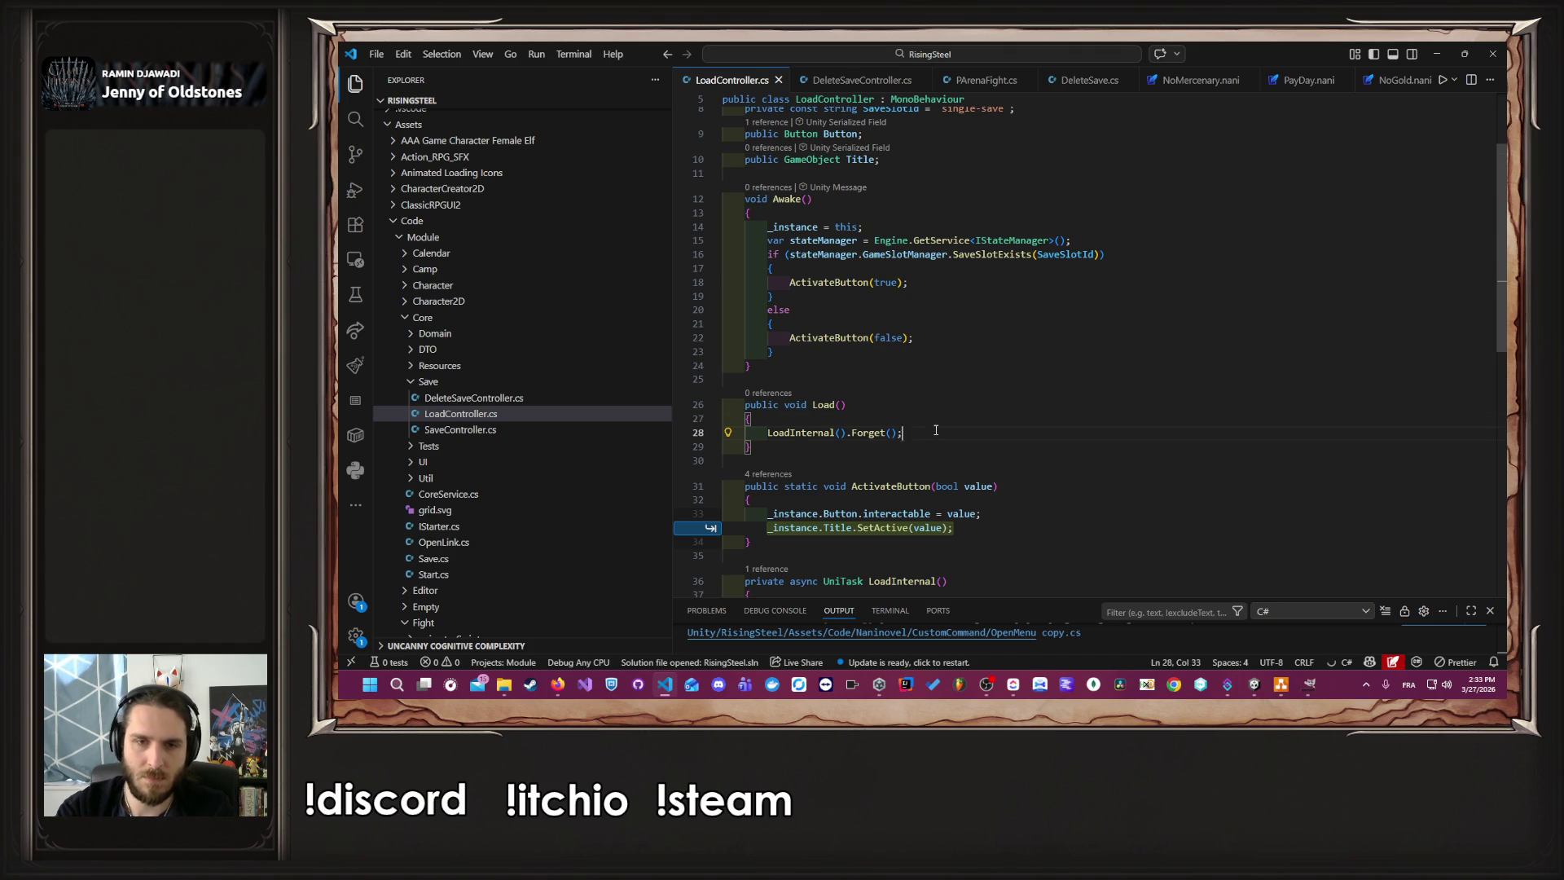
pyautogui.press('Tab')
pyautogui.press('Tab')
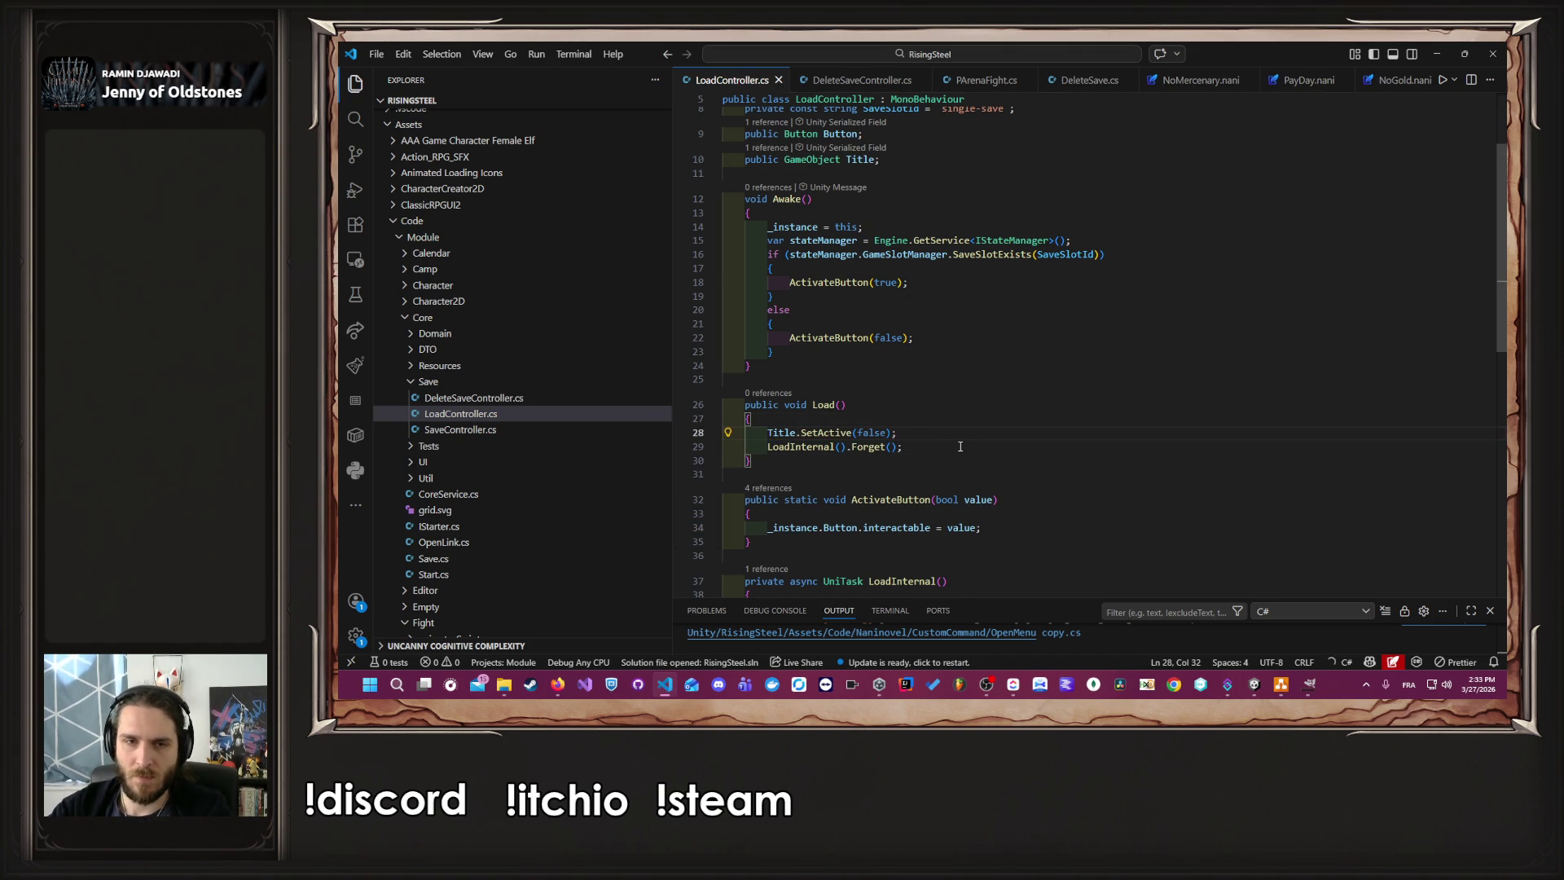
pyautogui.press('alt')
pyautogui.scroll(-6, 960, 447)
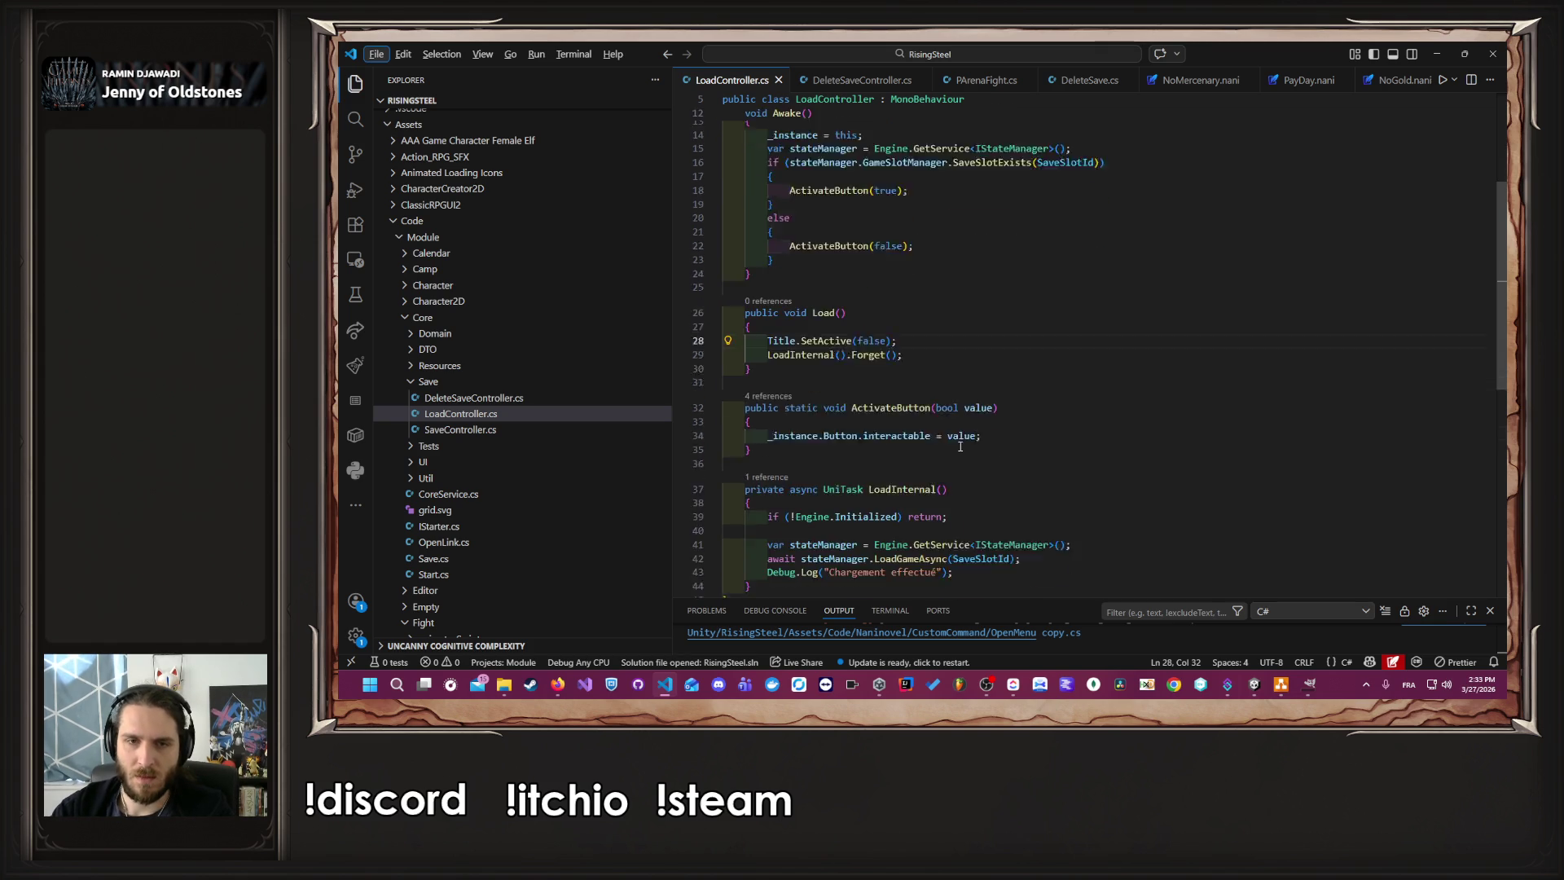
pyautogui.scroll(5, 960, 446)
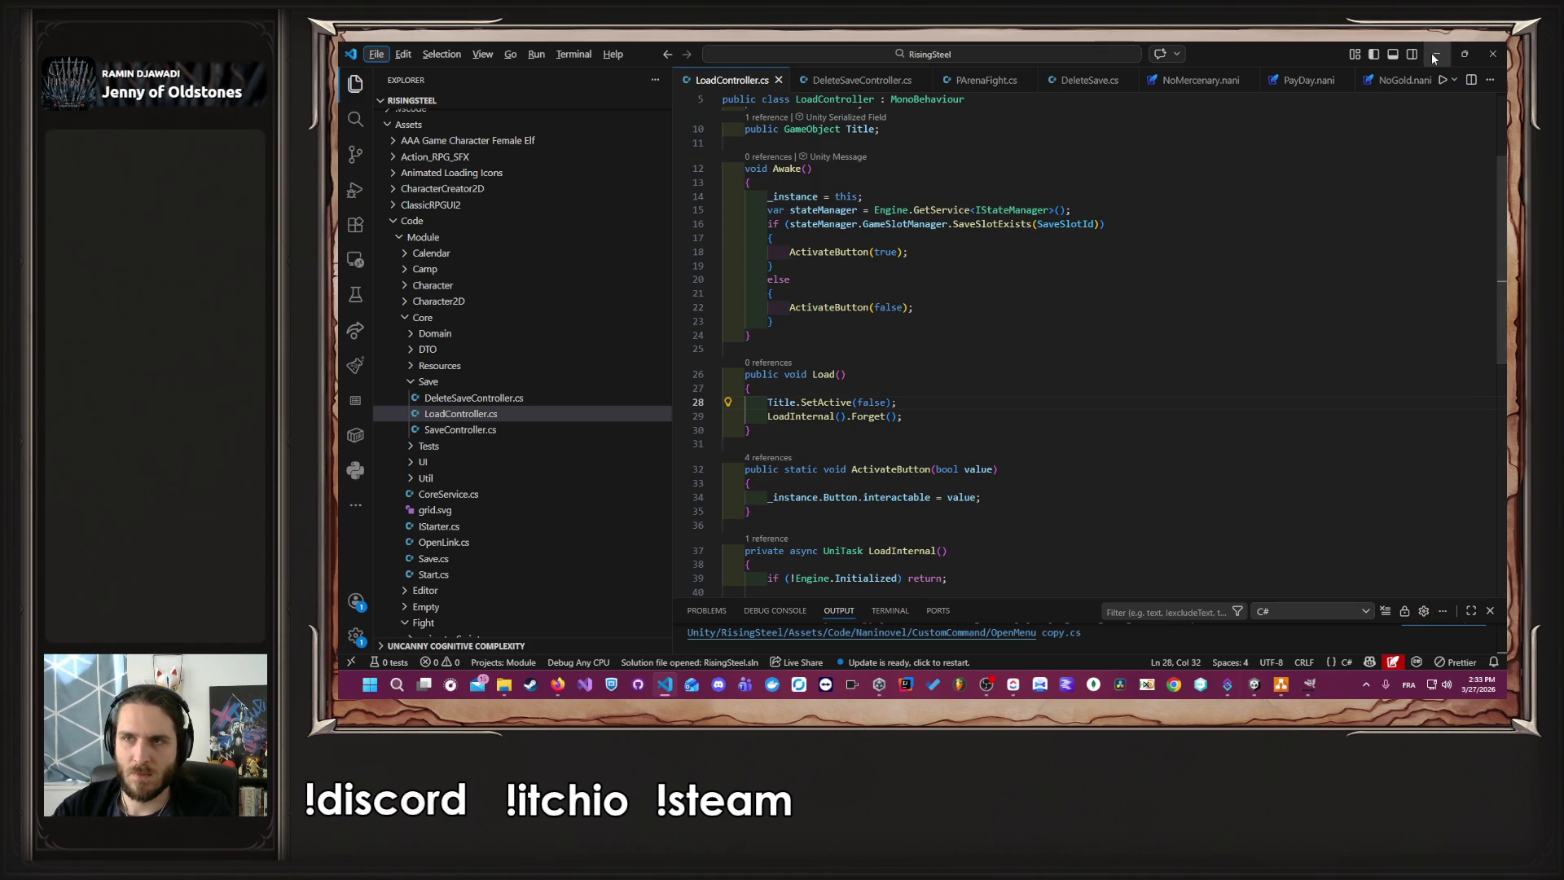
pyautogui.press('Return')
pyautogui.press('Escape')
# Start a StartCampModule.Instance line below Title.SetActive, deleting an unwanted Initialize call.
pyautogui.press('Return')
pyautogui.write('StartCampModule.Instance.Initialize(')
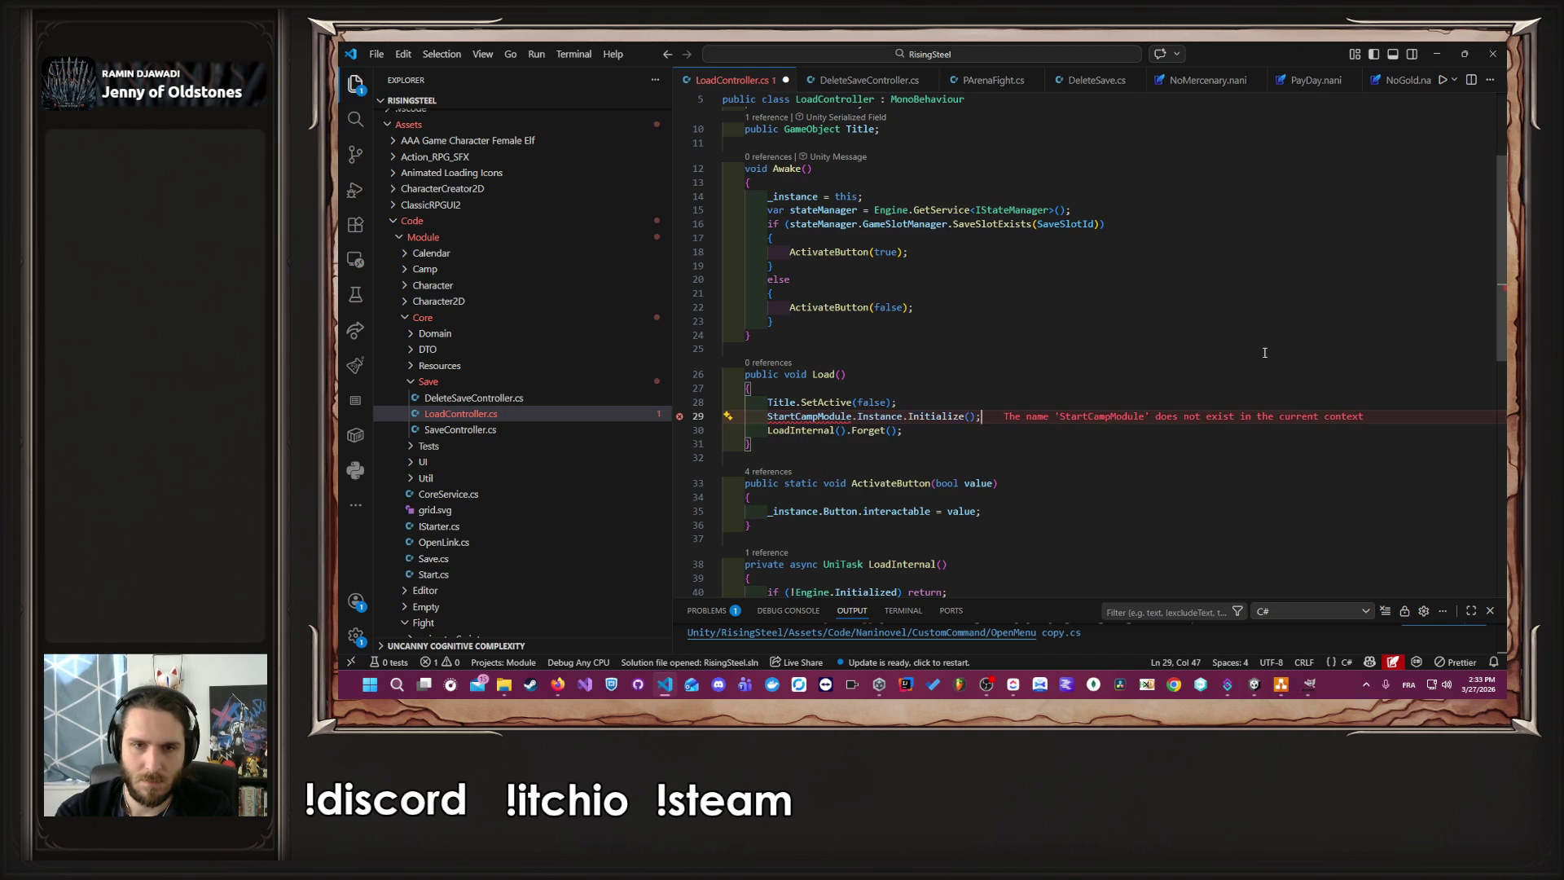
pyautogui.write('.')
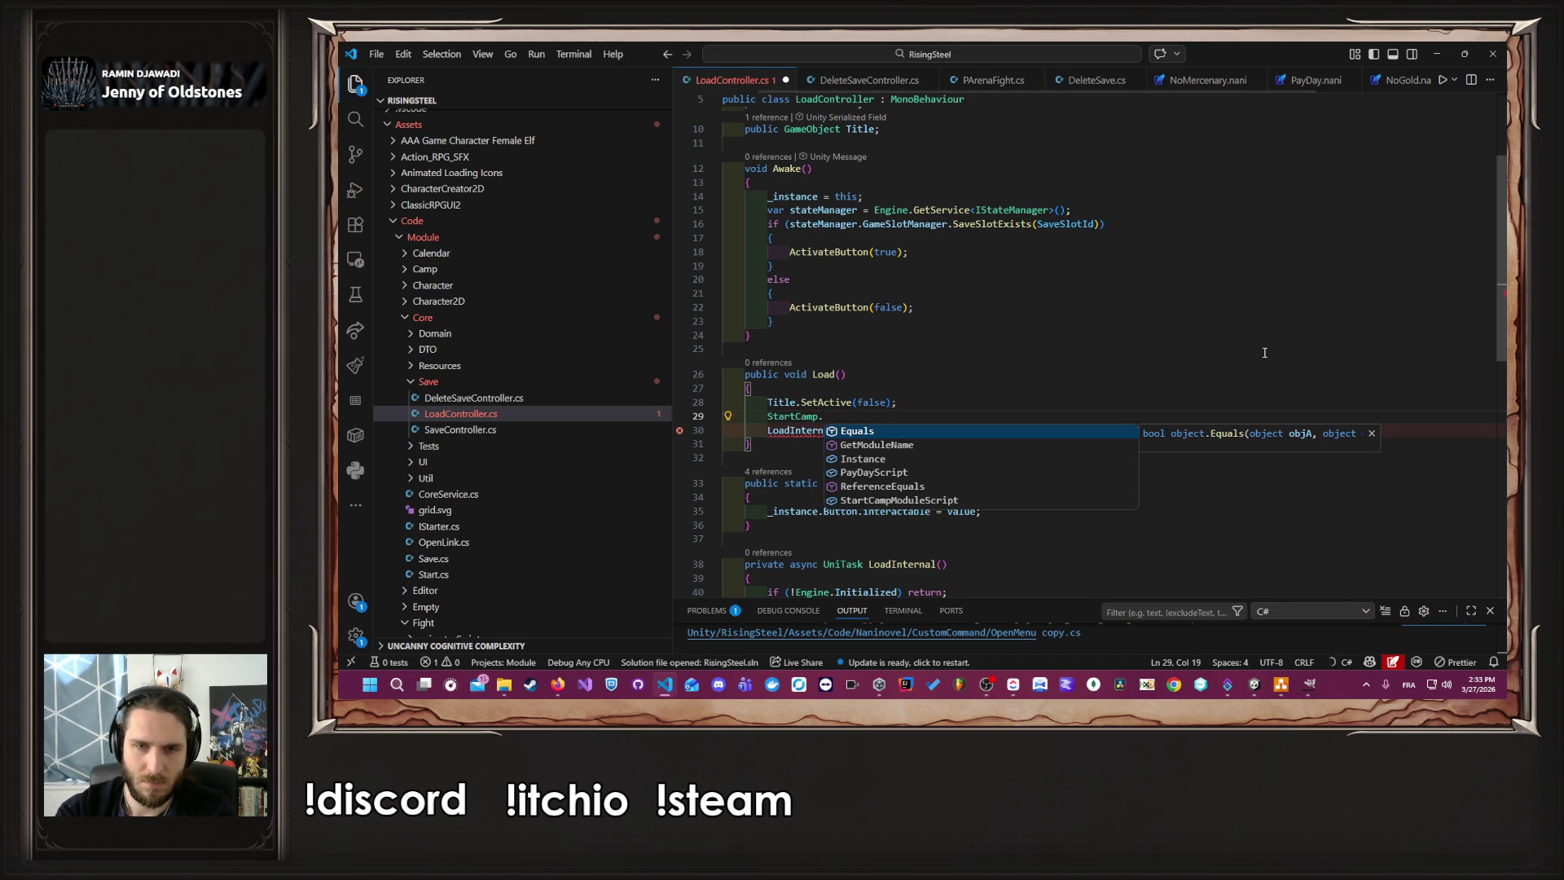
pyautogui.press('Down')
pyautogui.press('Down')
pyautogui.press('Down')
pyautogui.press('Up')
pyautogui.press('Tab')
pyautogui.hotkey('ctrl', 'shift', 'Left')
pyautogui.hotkey('ctrl', 'shift', 'Left')
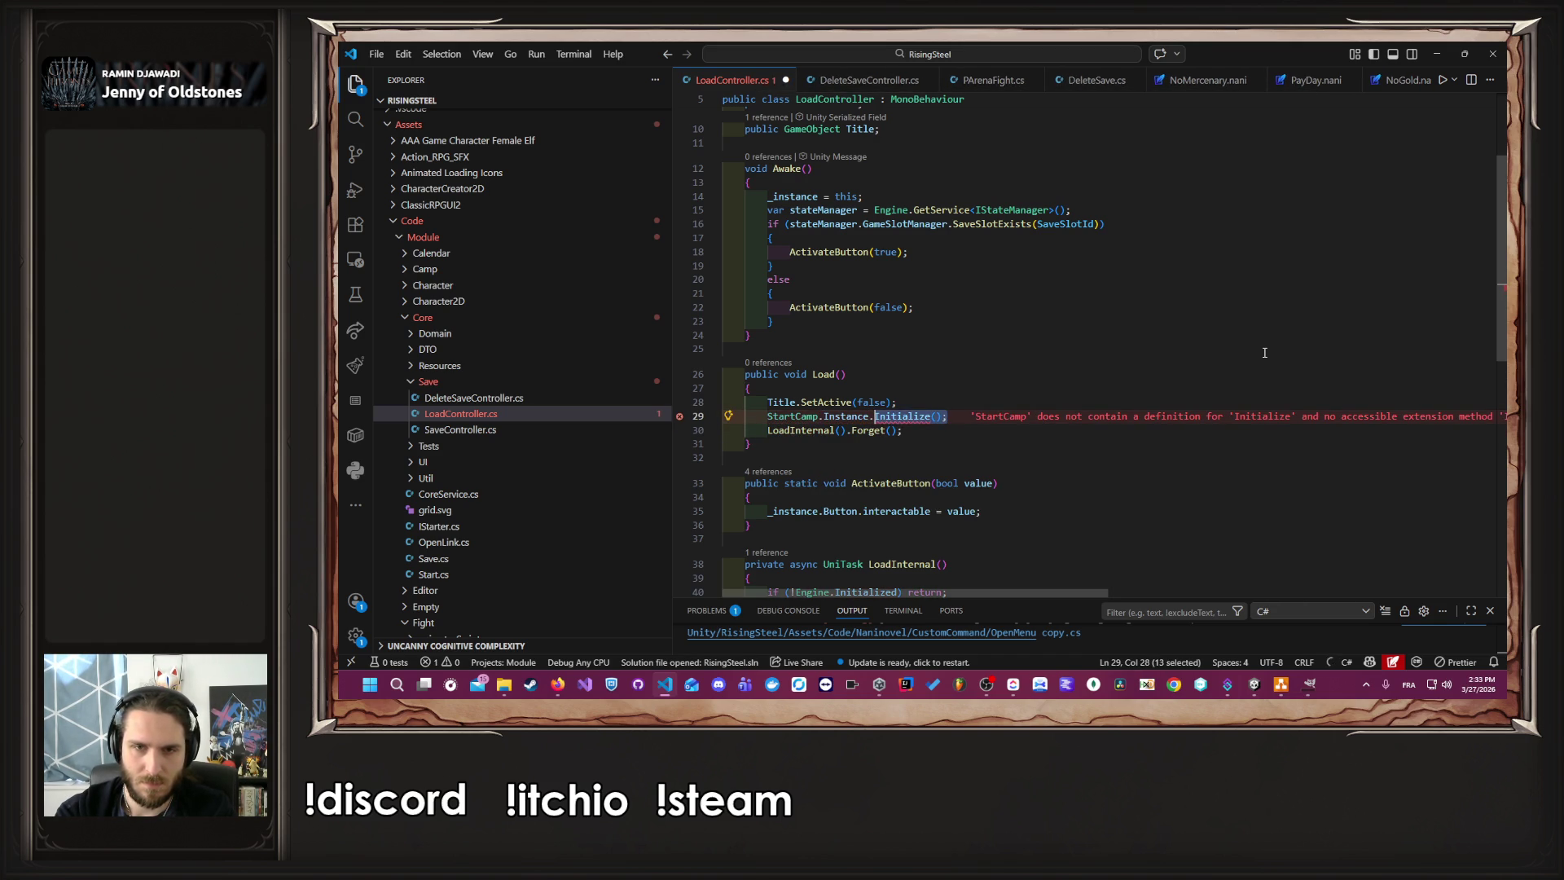
pyautogui.press('BackSpace')
# Retype the class name from suggestions so line 29 reads StartCampModule.Instance.
pyautogui.hotkey('ctrl', 'space')
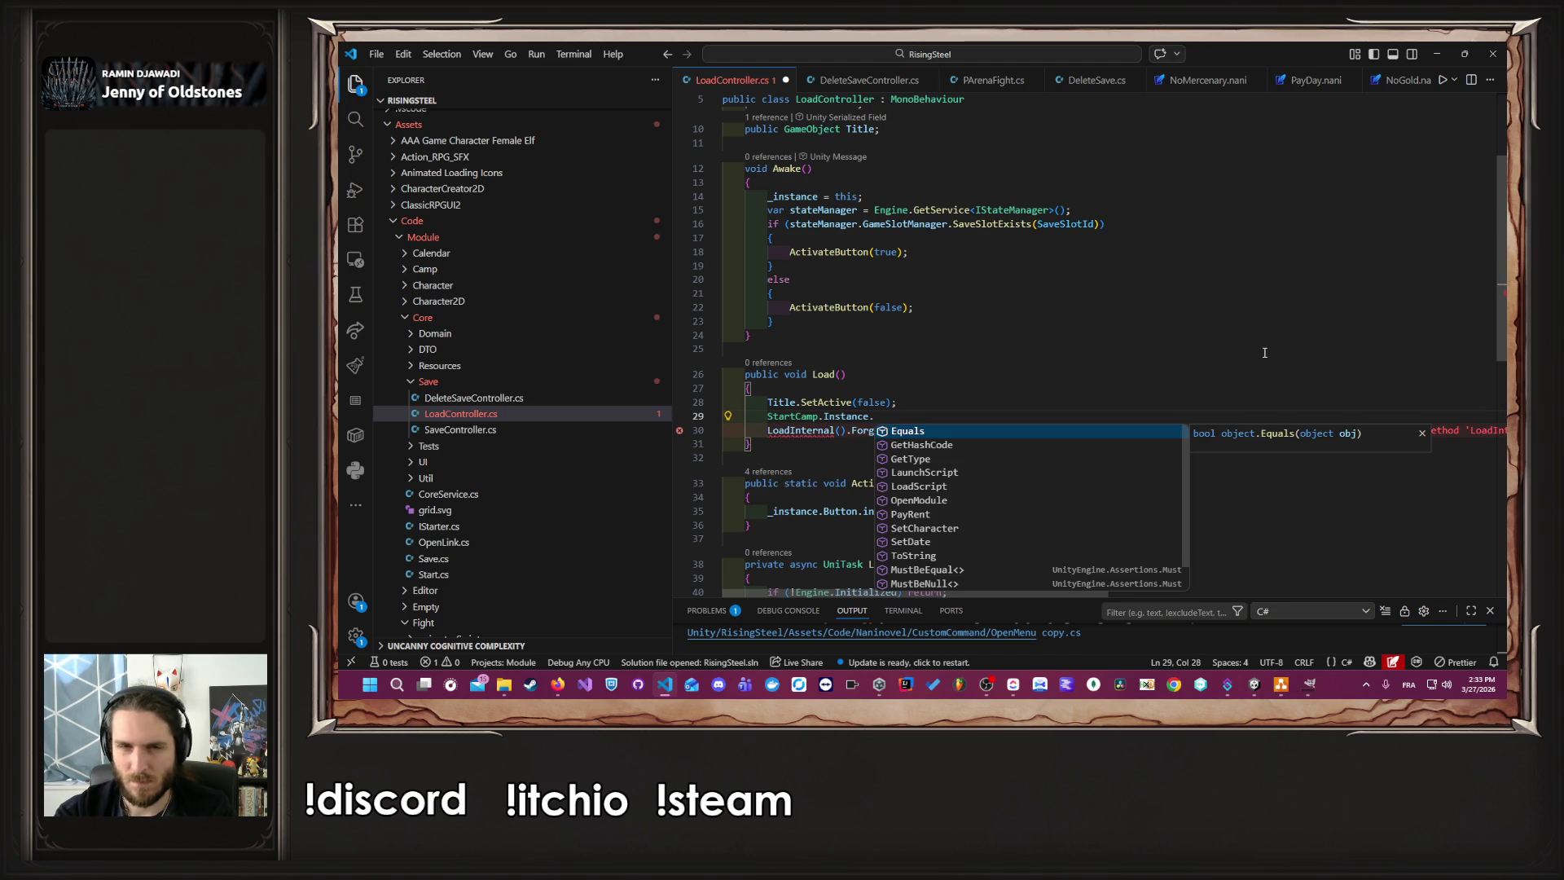
pyautogui.hotkey('ctrl', 'BackSpace')
pyautogui.hotkey('ctrl', 'BackSpace')
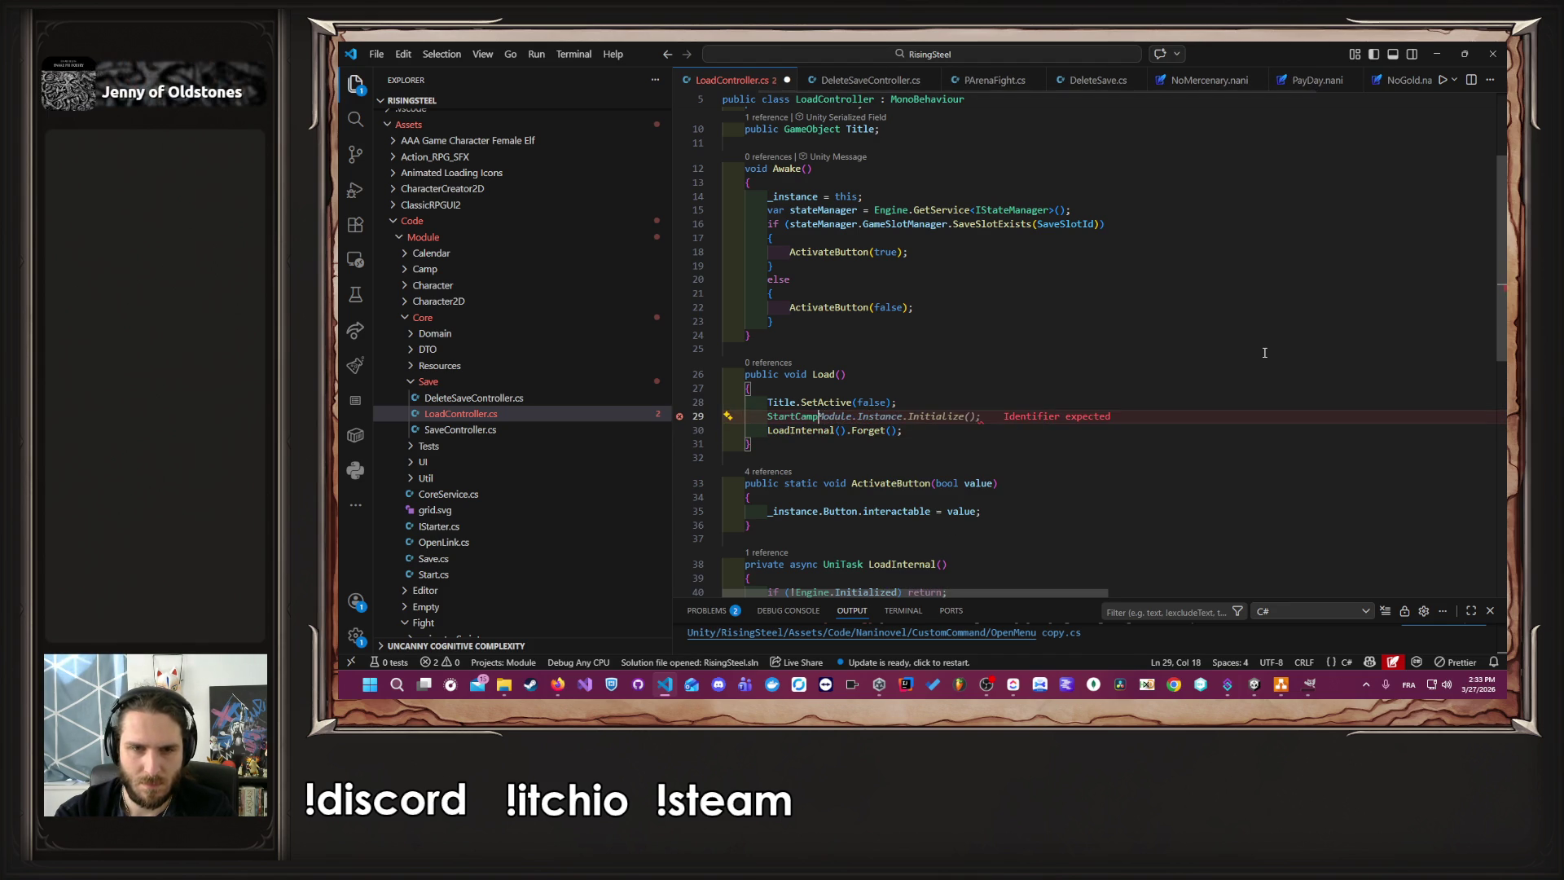
pyautogui.hotkey('ctrl', 'space')
pyautogui.press('BackSpace')
pyautogui.press('BackSpace')
pyautogui.press('BackSpace')
pyautogui.write('artCa')
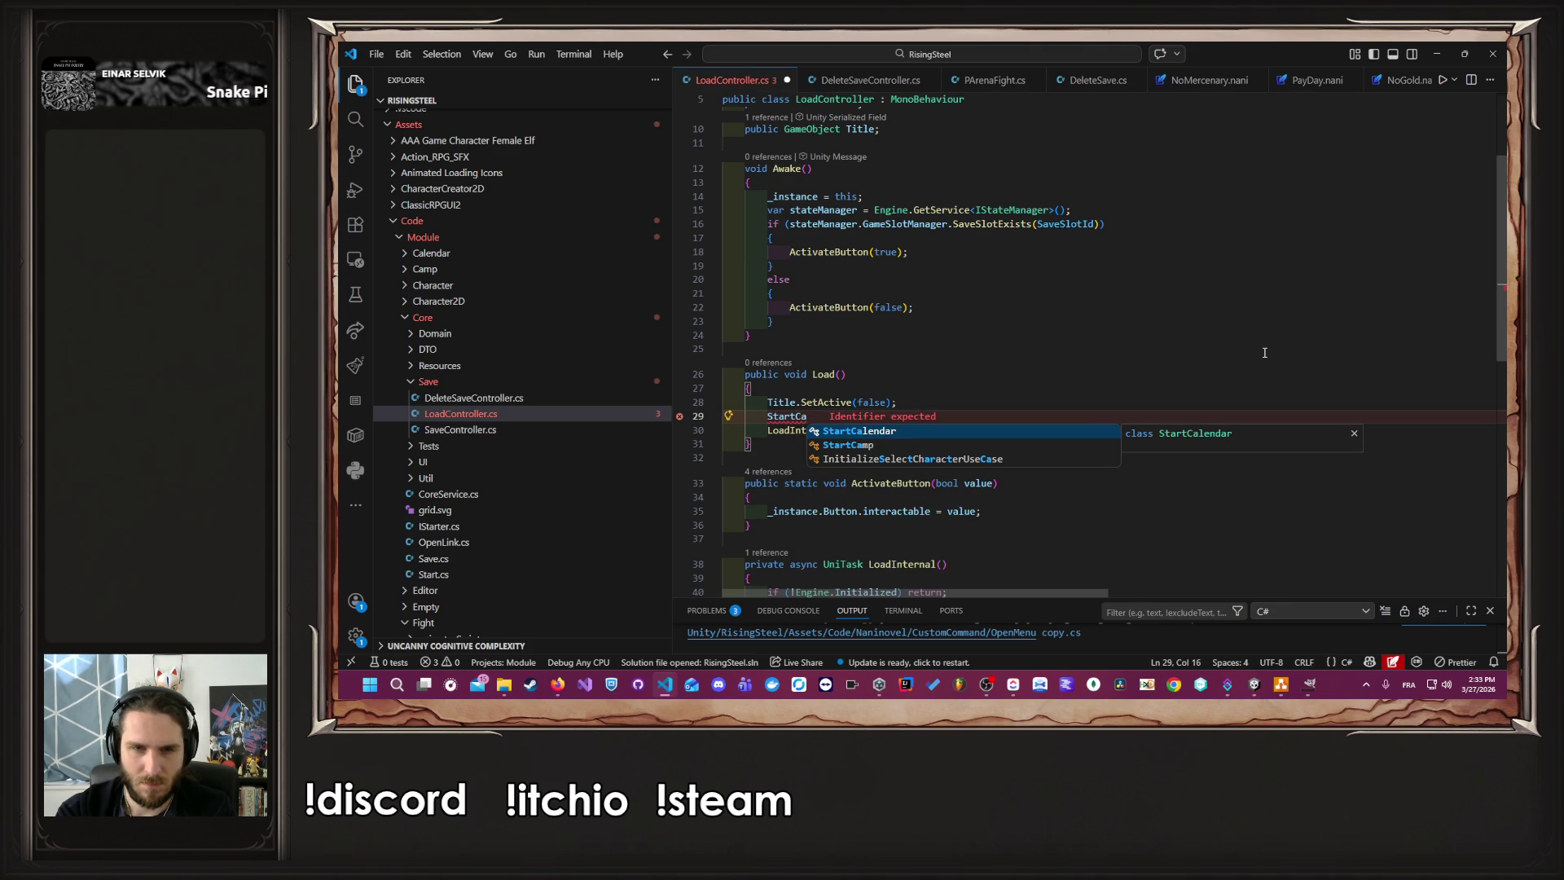
pyautogui.press('Down')
pyautogui.press('Tab')
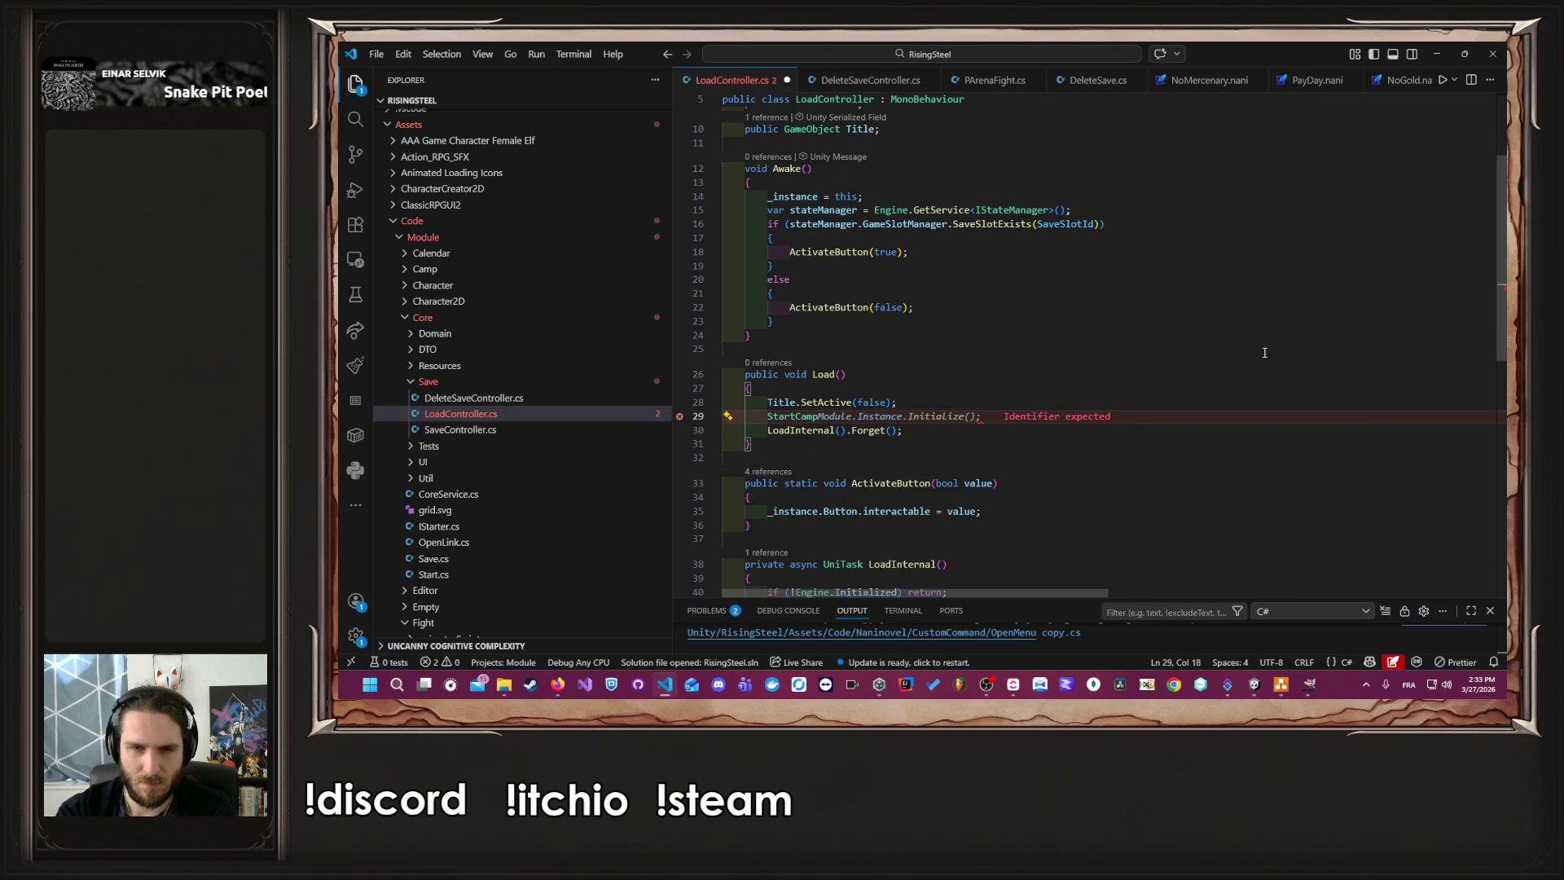
pyautogui.press('Escape')
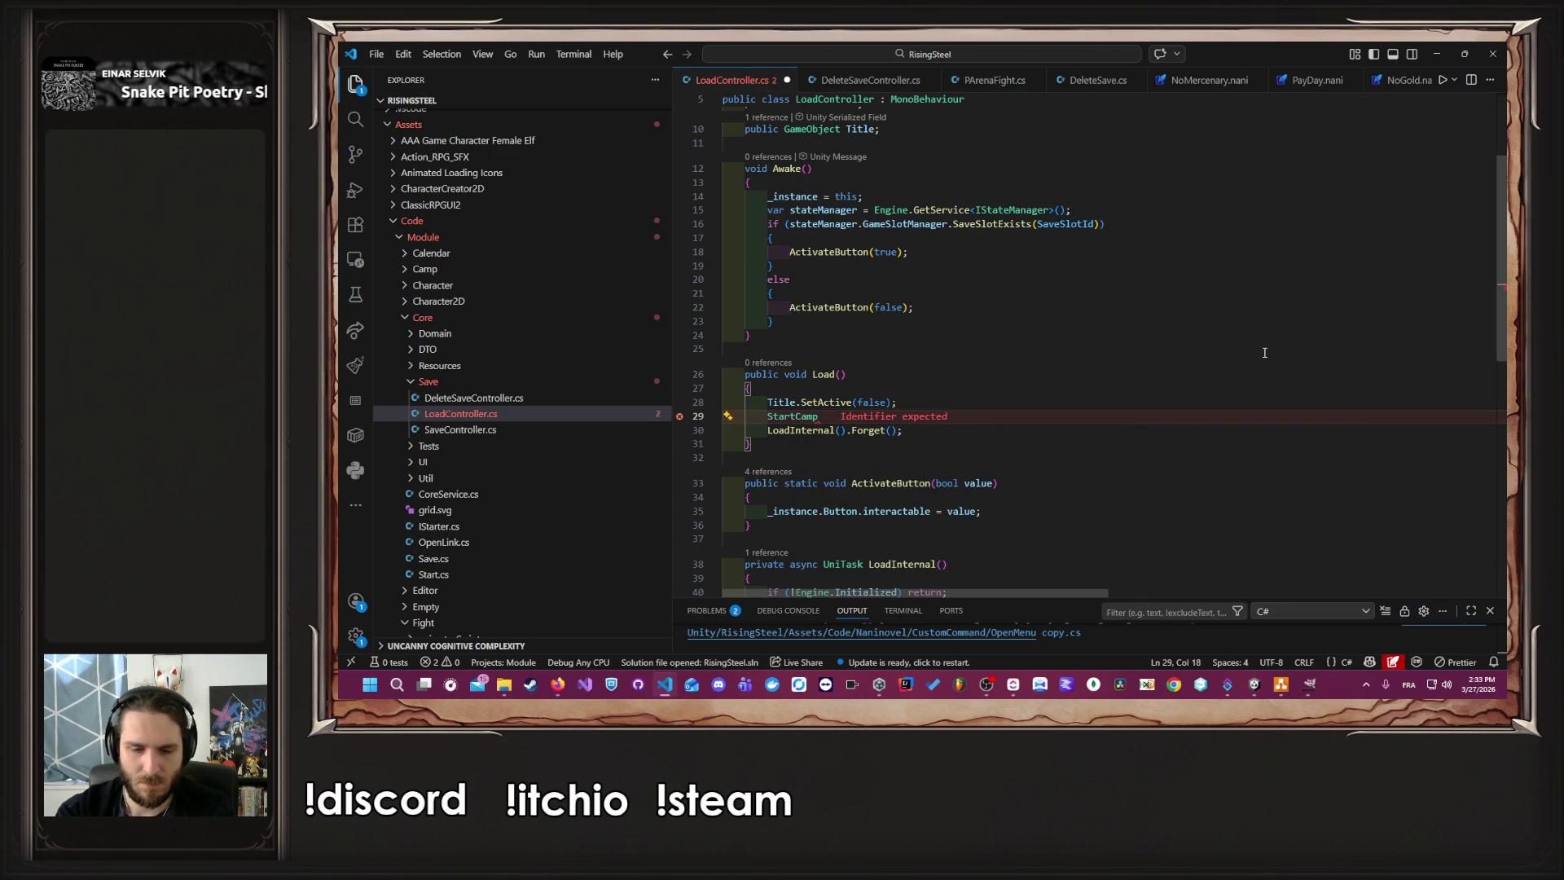
pyautogui.write('.')
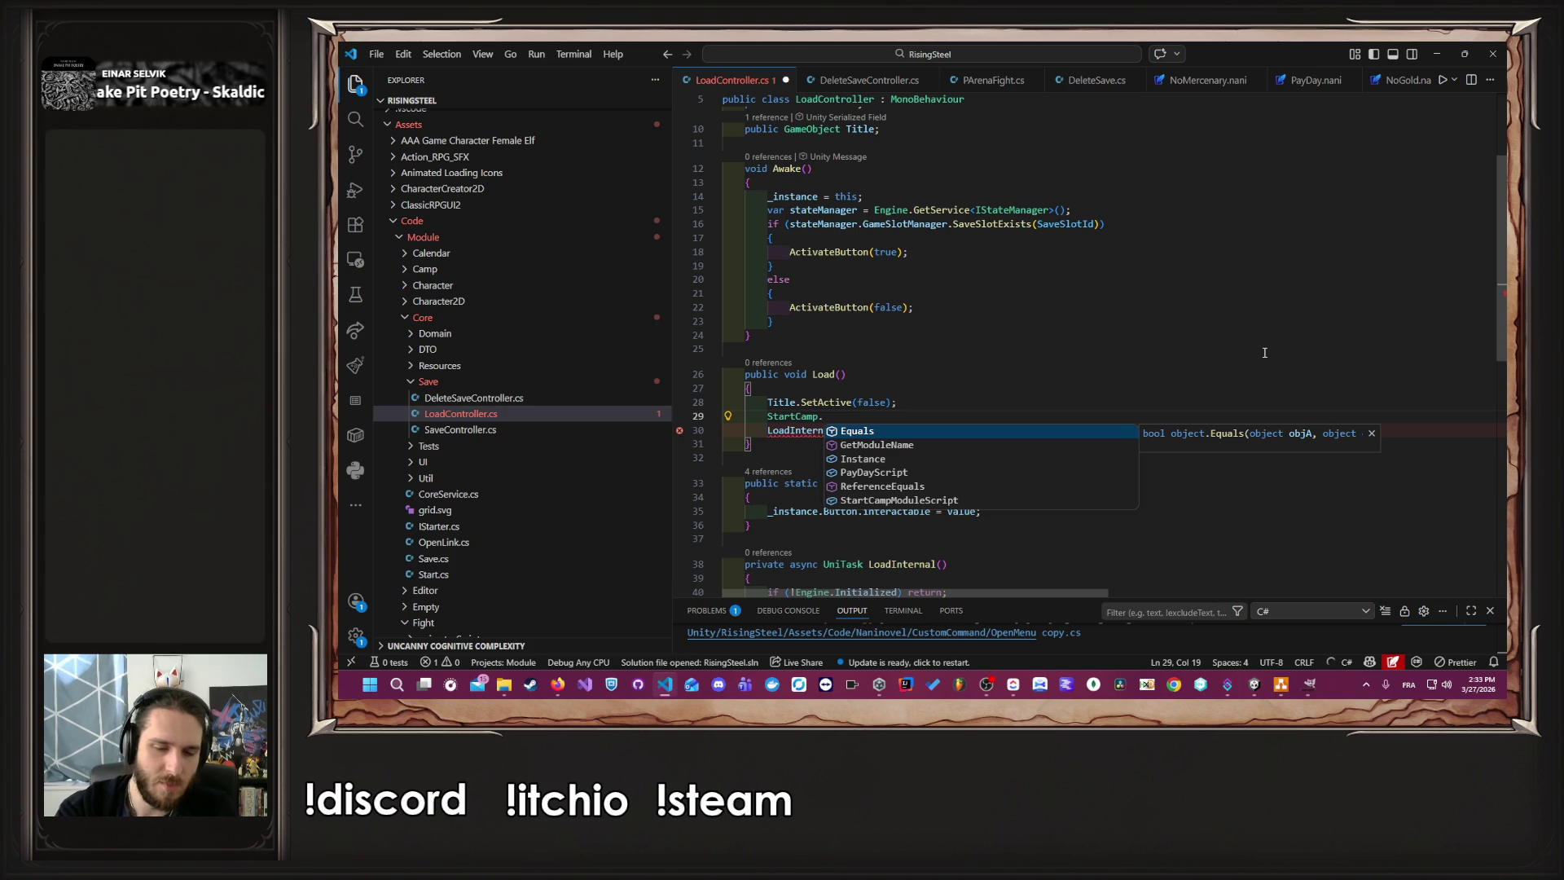
pyautogui.write('In')
pyautogui.press('Tab')
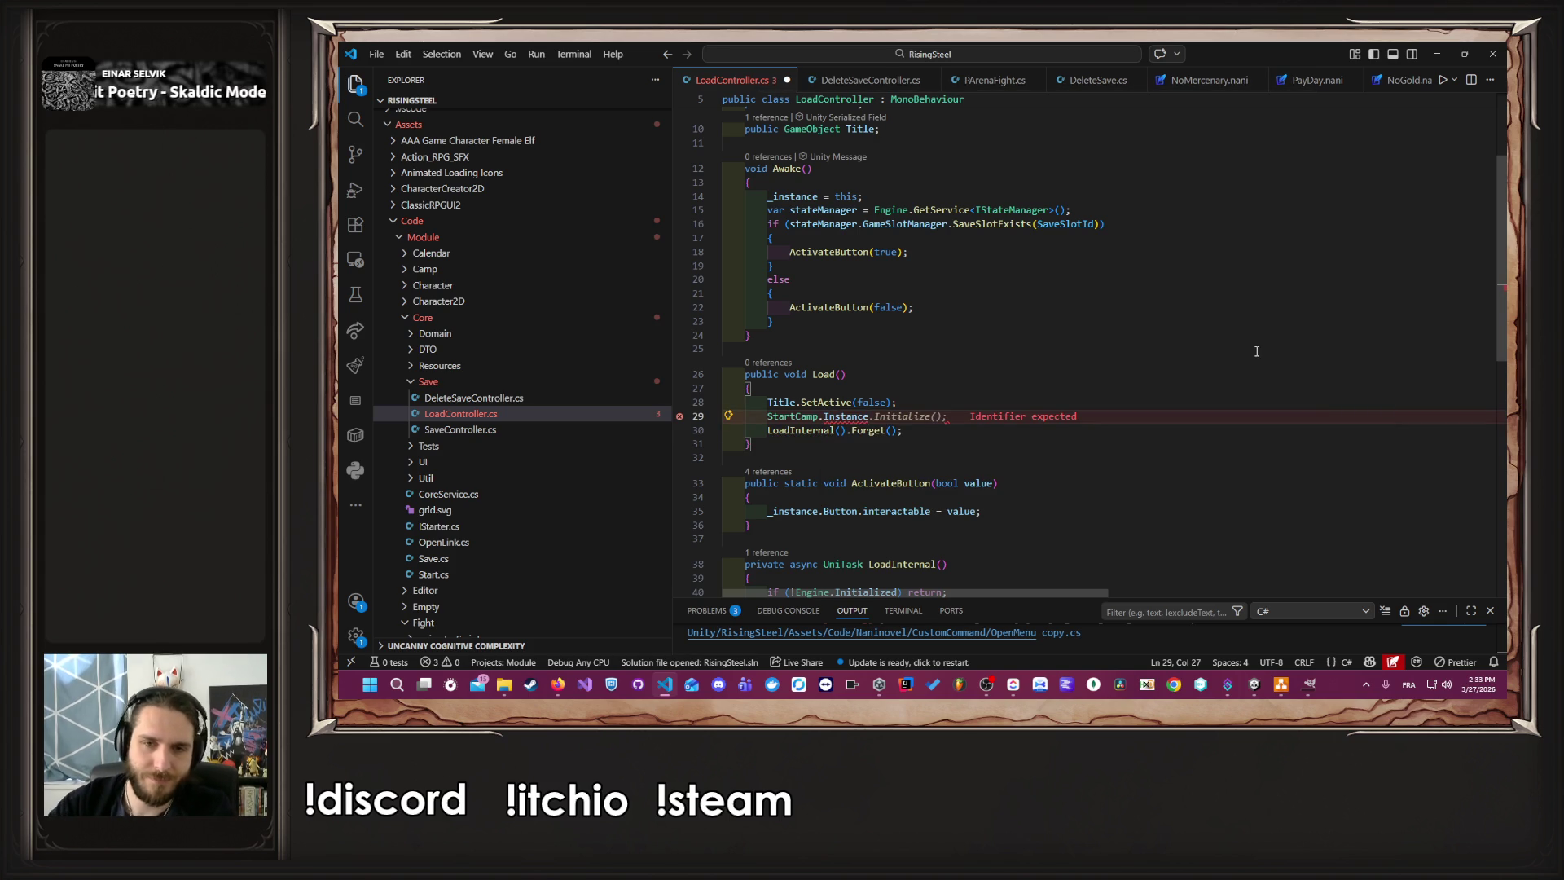
# Inspect StartCampModule's Instance definition, then complete StartCampModule.Instance.OpenModule(); and save.
pyautogui.keyDown('ctrl'); pyautogui.click(847, 417); pyautogui.keyUp('ctrl')
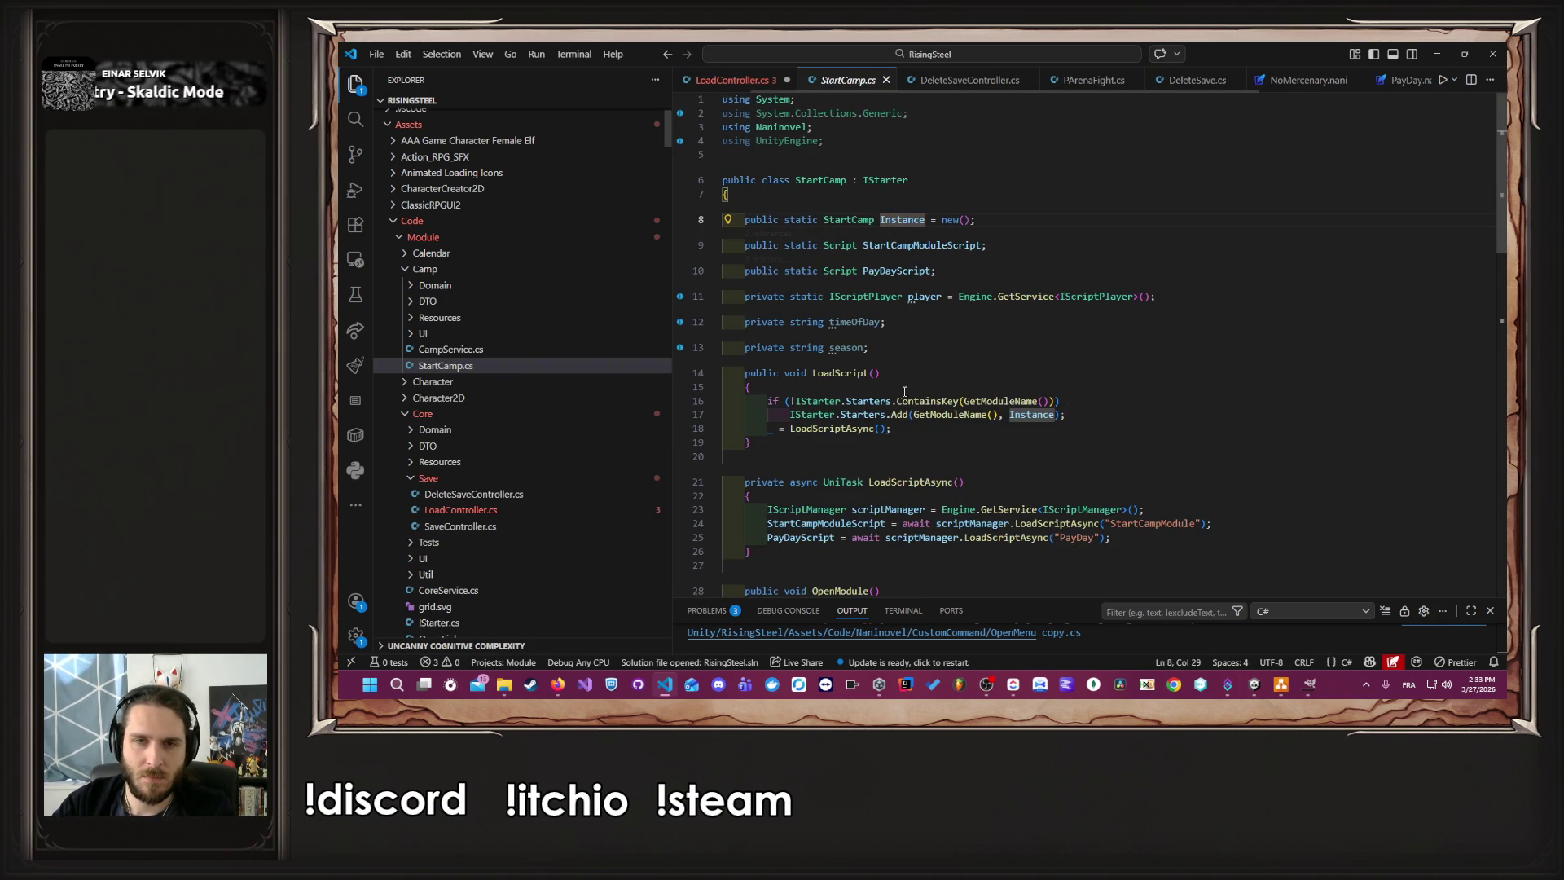
pyautogui.scroll(-3, 1176, 312)
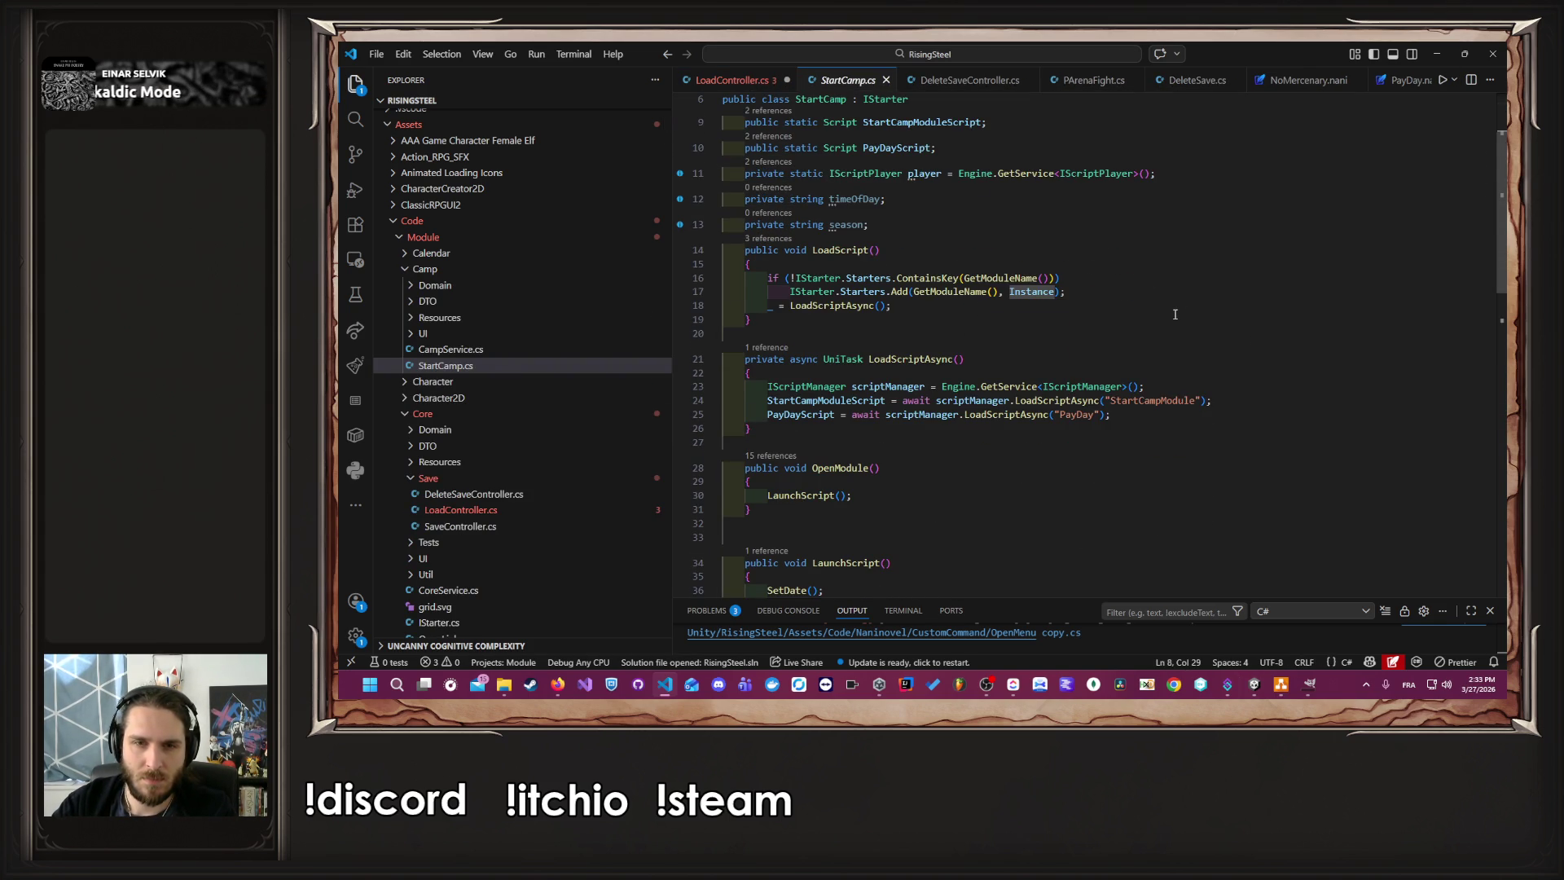
pyautogui.scroll(-2, 1175, 313)
pyautogui.moveTo(812, 376); pyautogui.dragTo(903, 376)
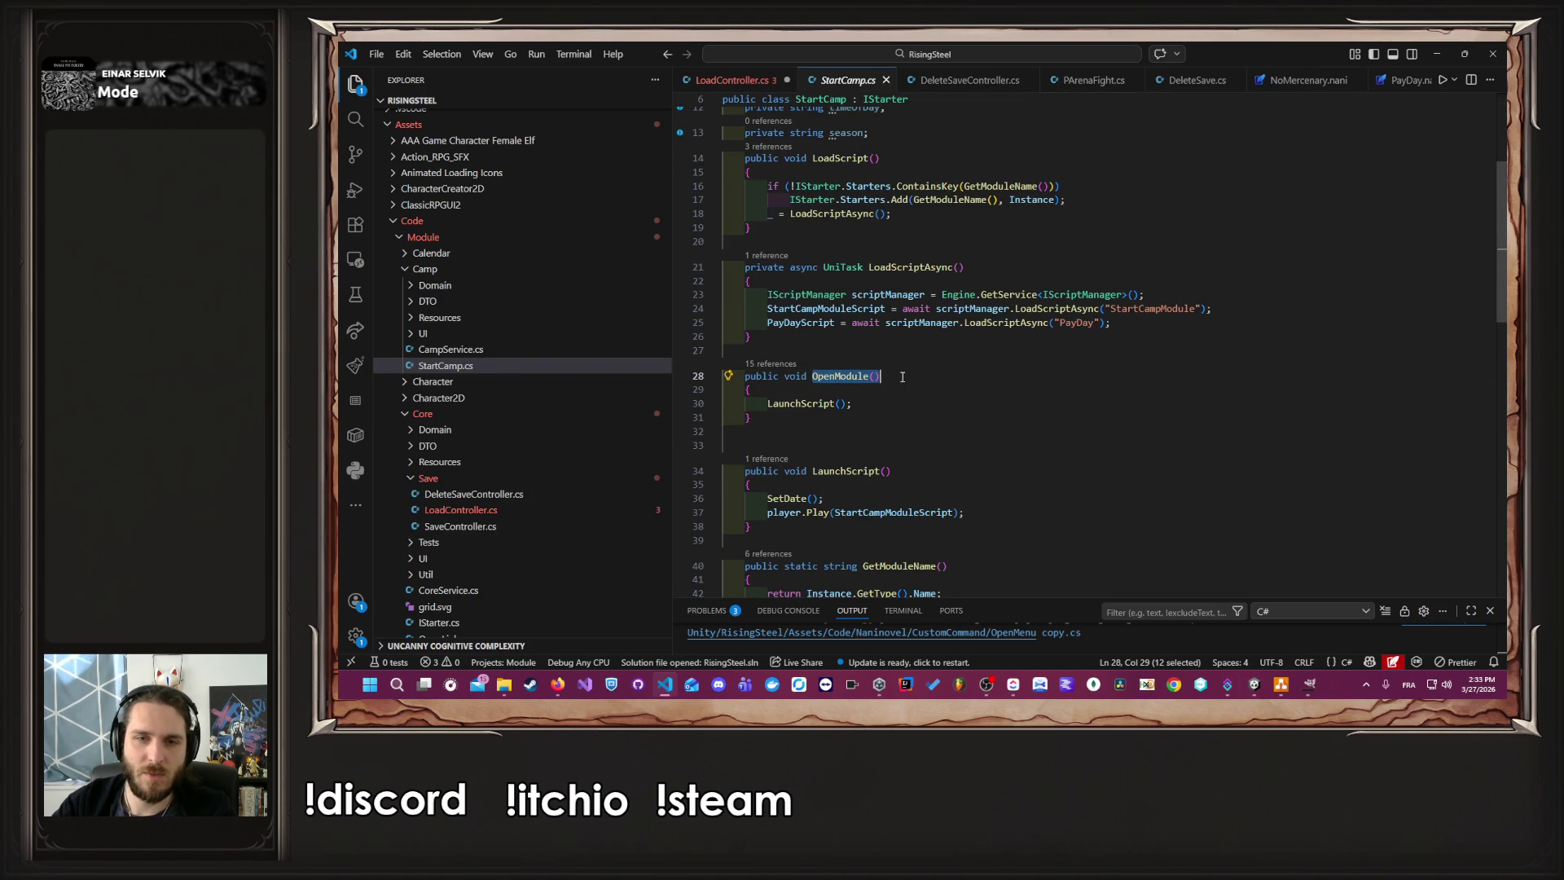
pyautogui.hotkey('alt', 'Left')
pyautogui.hotkey('alt', 'Left')
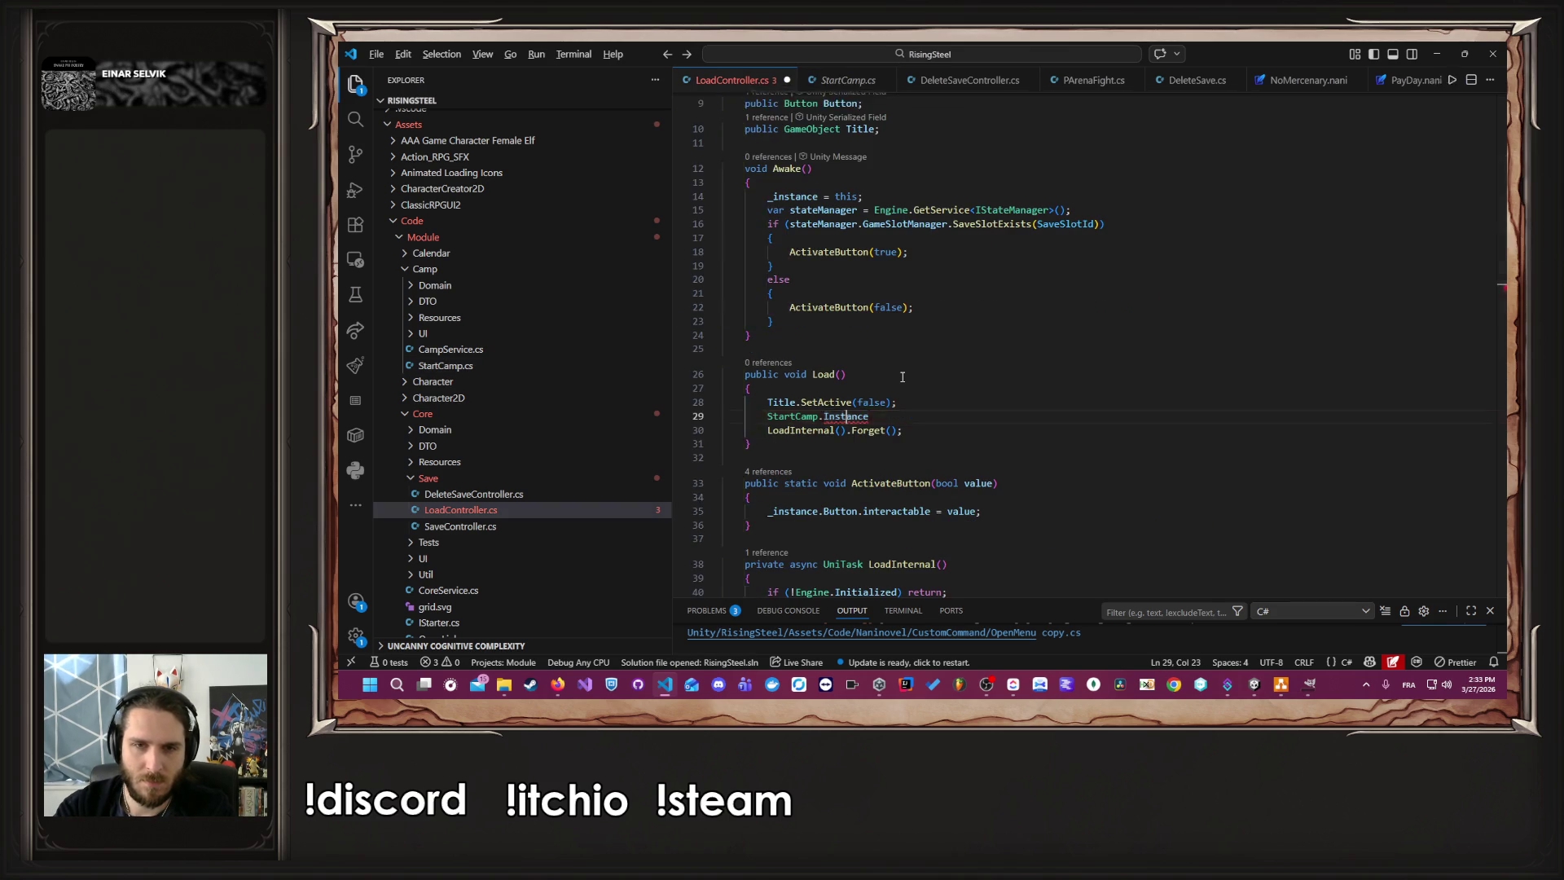
pyautogui.write('.')
pyautogui.write('OpenModule()')
pyautogui.write(';')
pyautogui.hotkey('ctrl', 's')
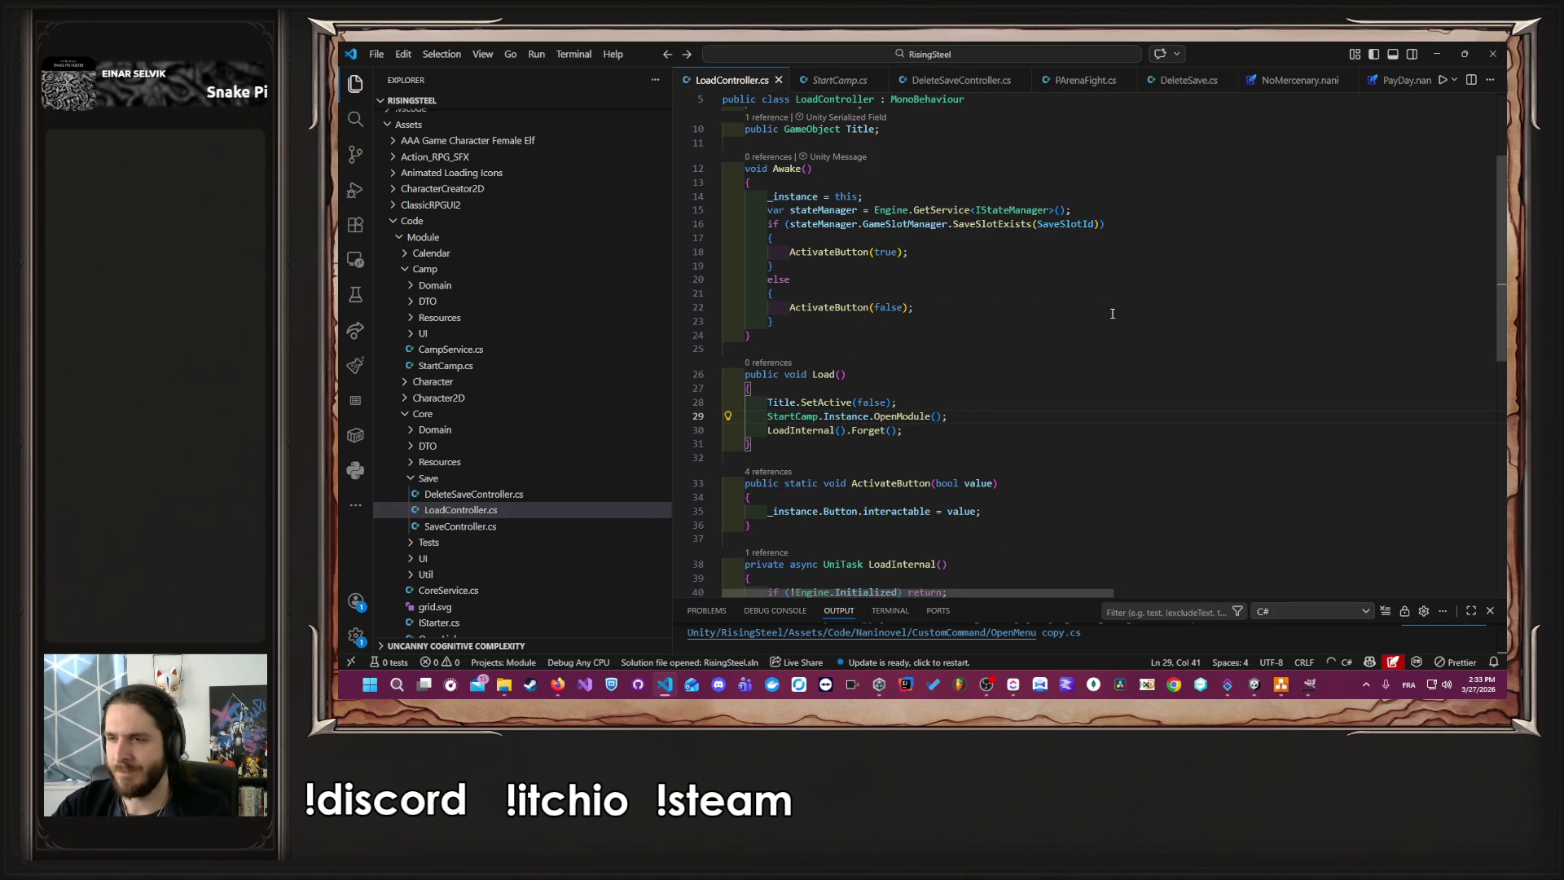
pyautogui.click(1437, 54)
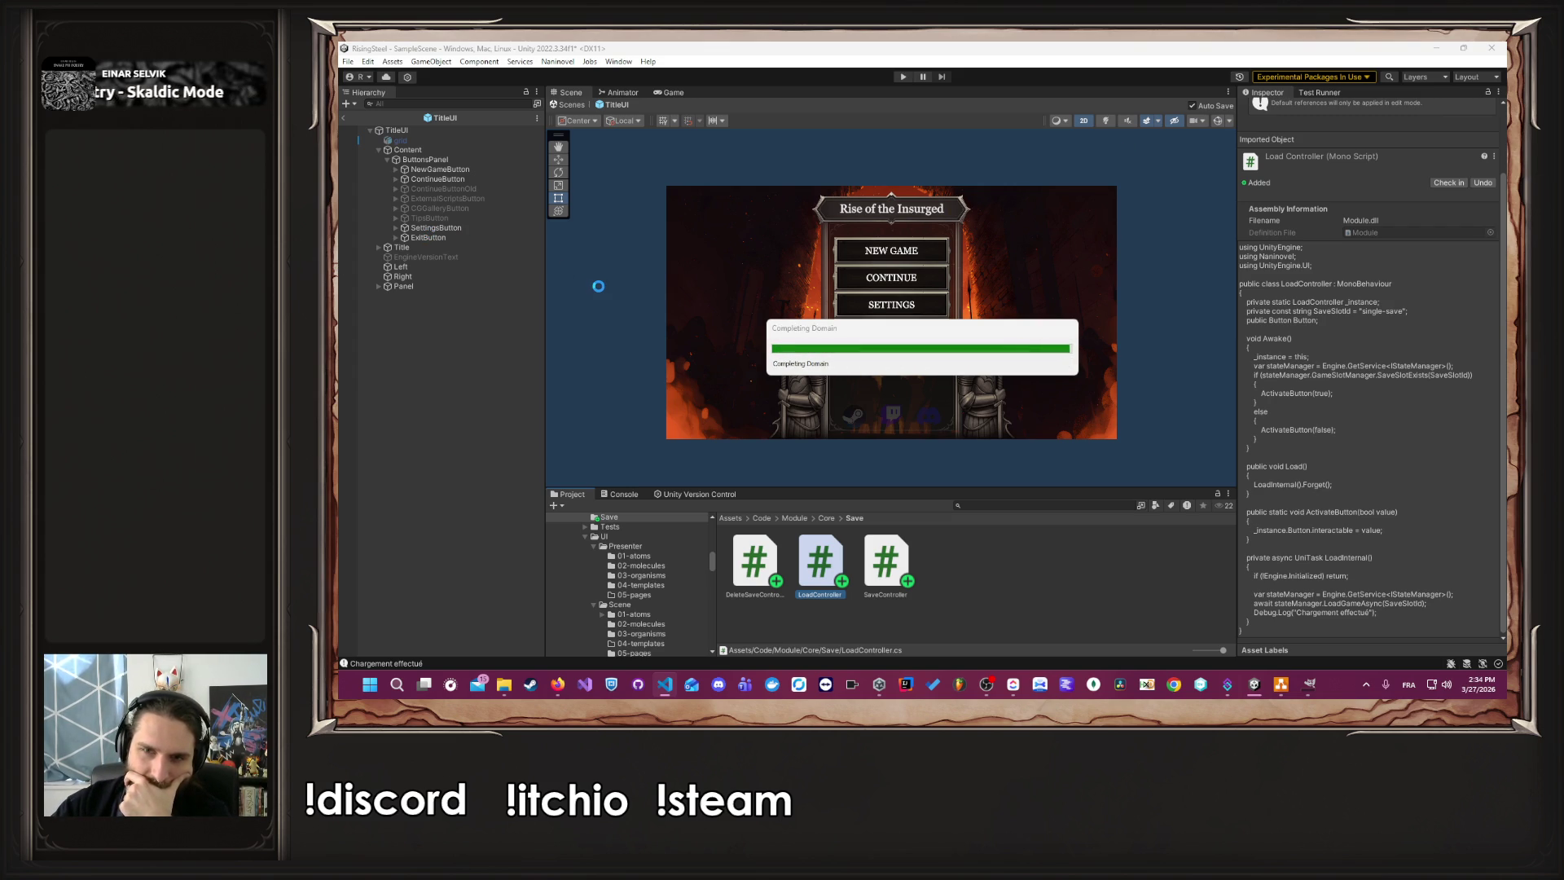
# Run the game, Continue from the title, and check the console's unassigned Title error.
pyautogui.click(903, 76)
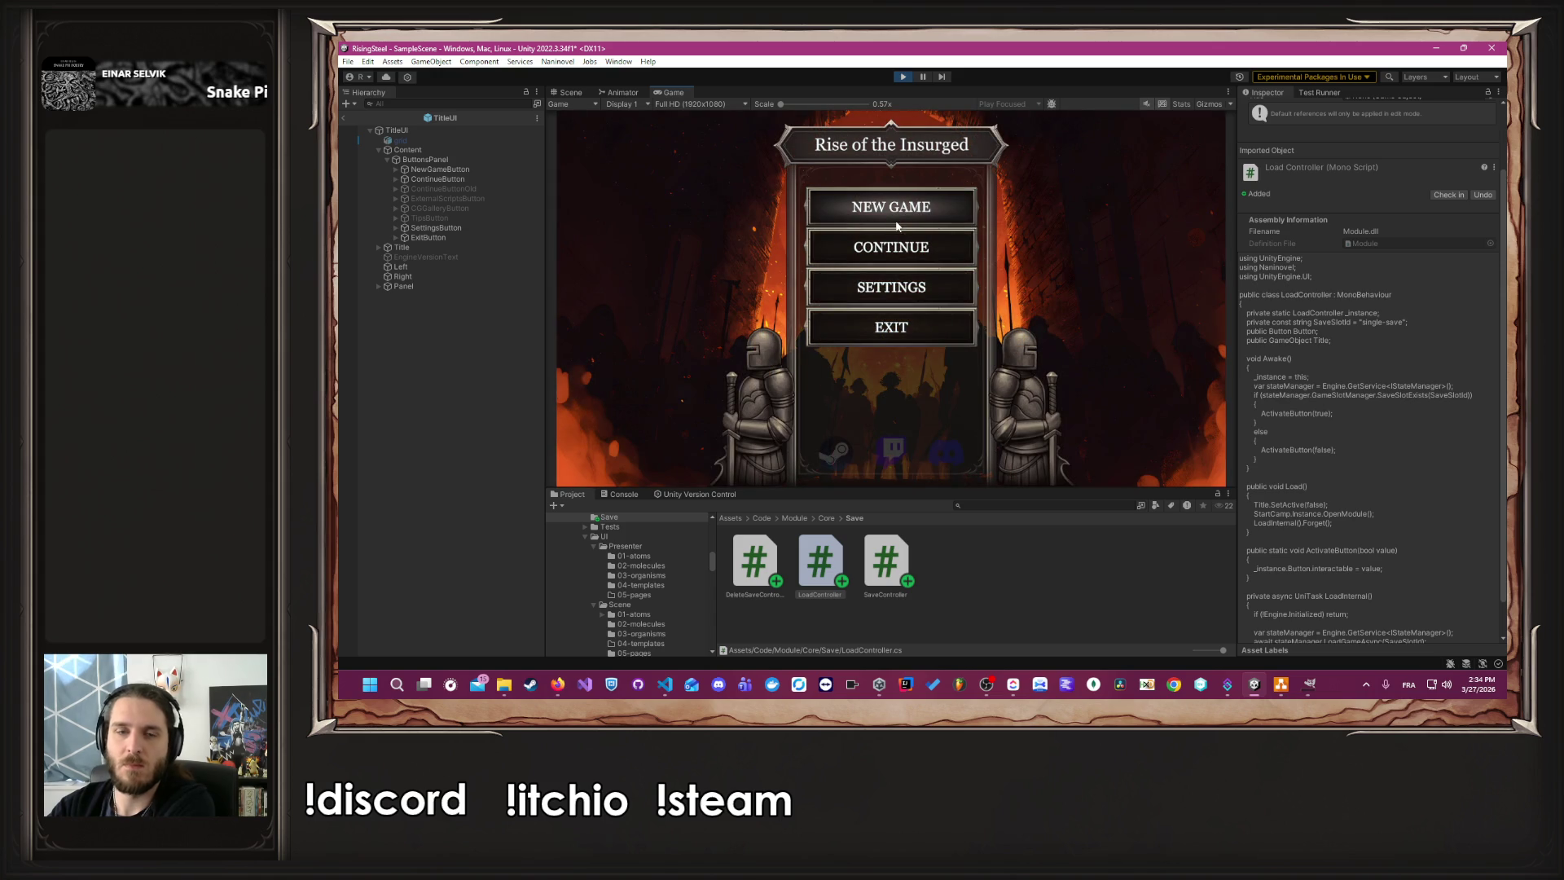
pyautogui.click(903, 254)
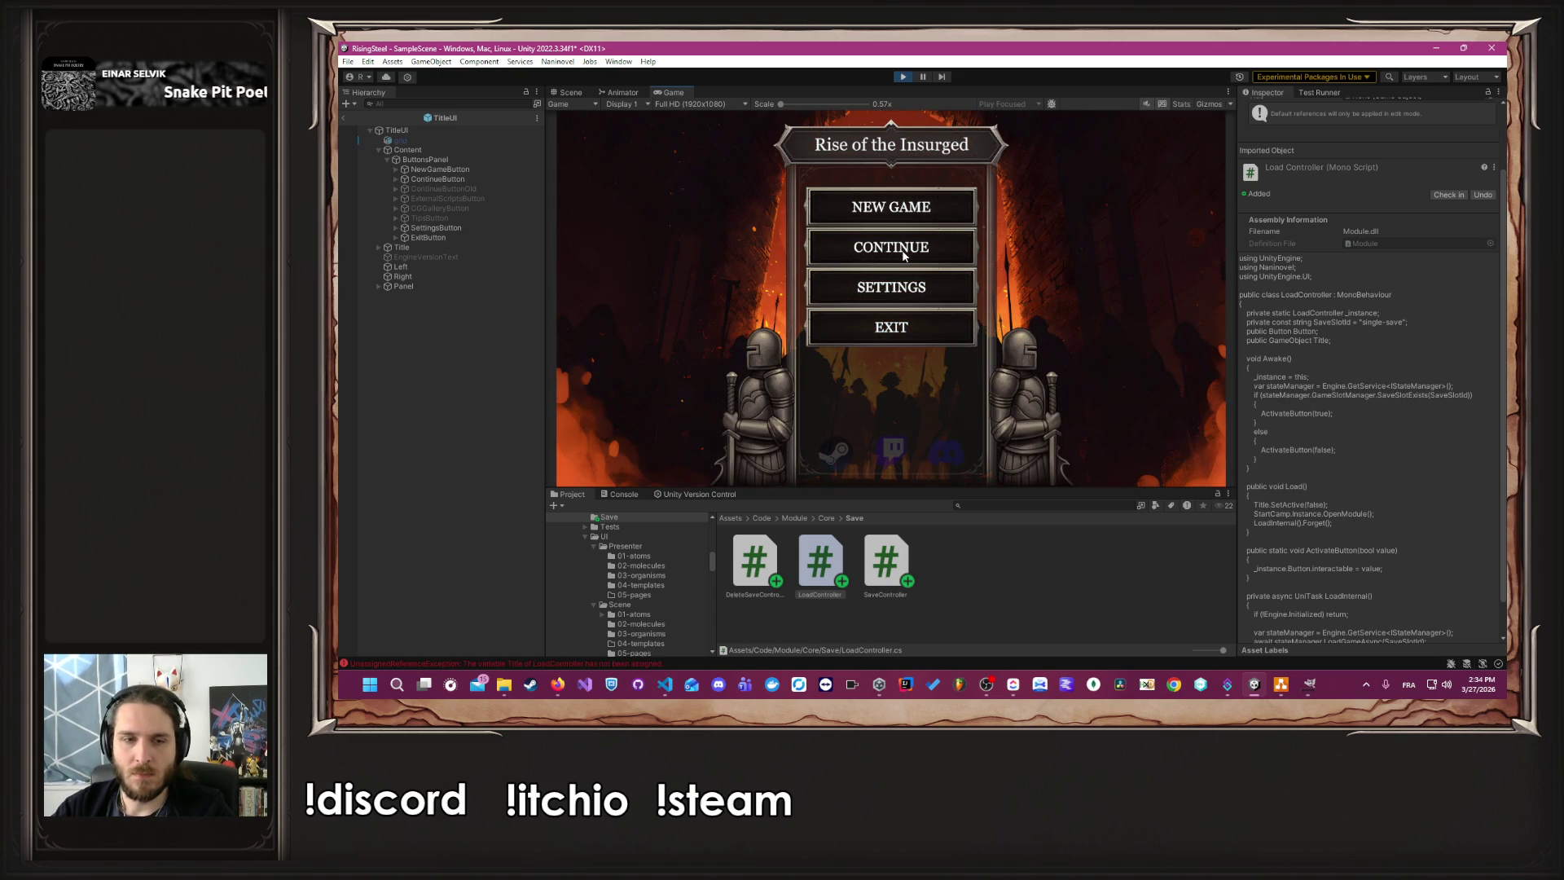
pyautogui.click(529, 664)
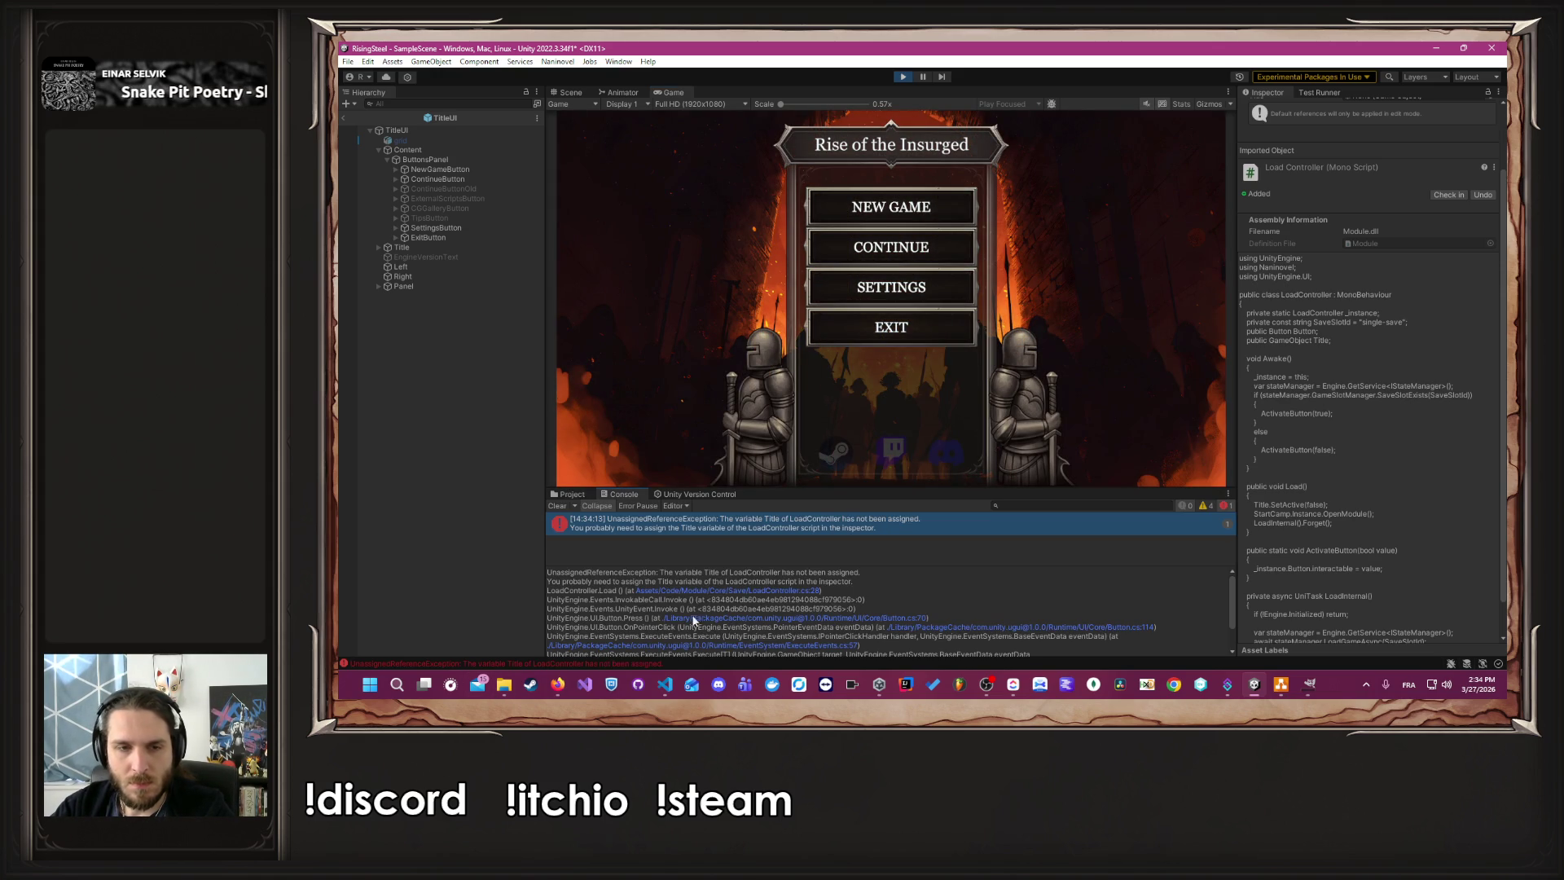
pyautogui.hotkey('ctrl', 'p')
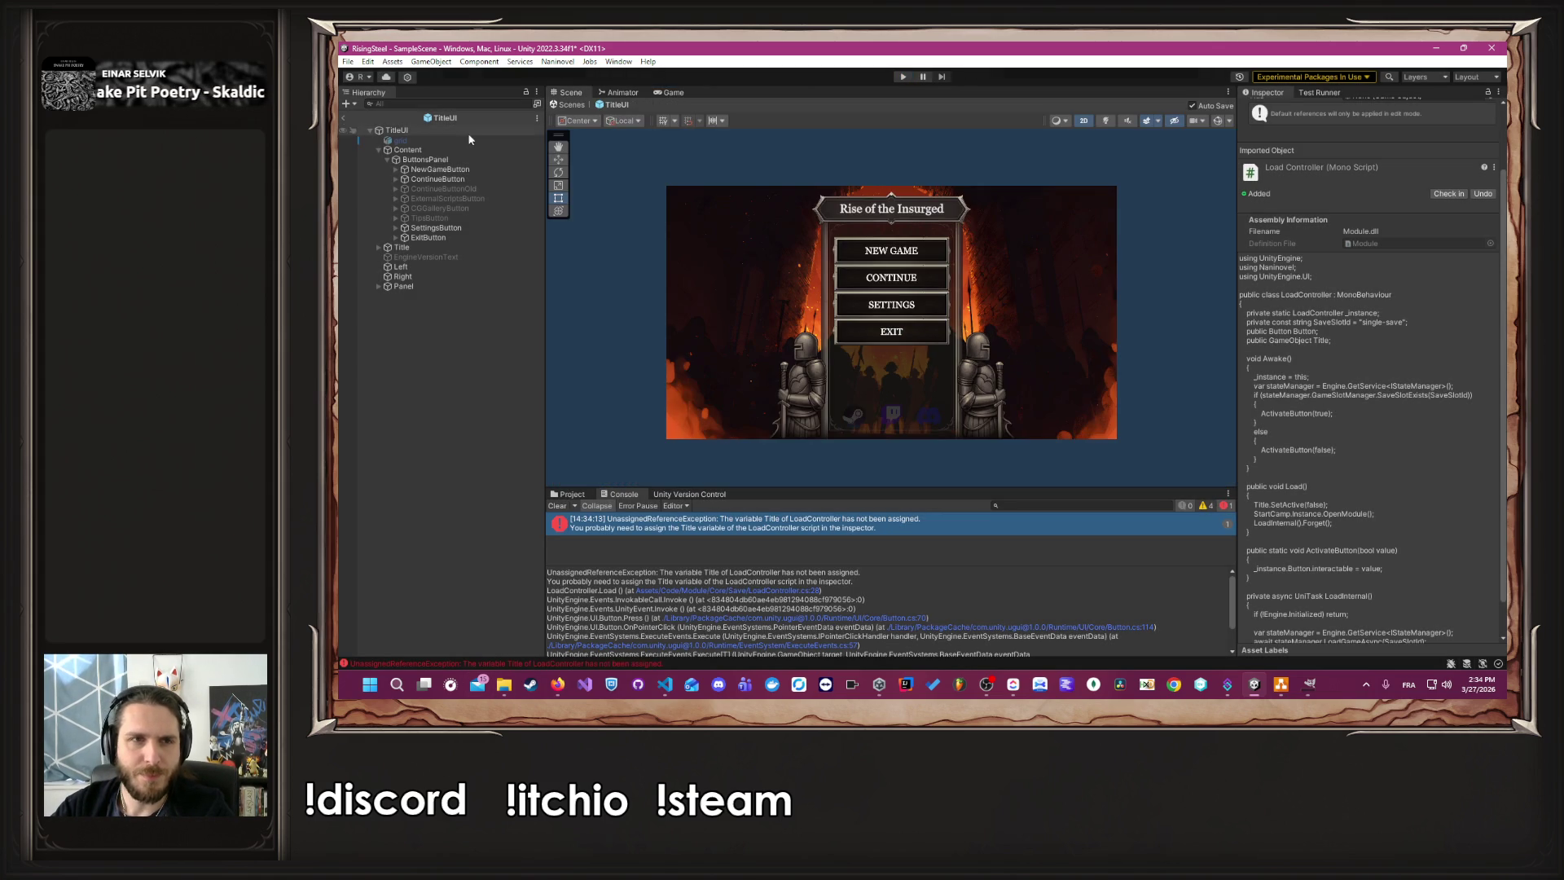
# Assign TitleUI to ContinueButton's Load Controller Title field and rerun the game.
pyautogui.click(437, 178)
pyautogui.scroll(-3, 1376, 328)
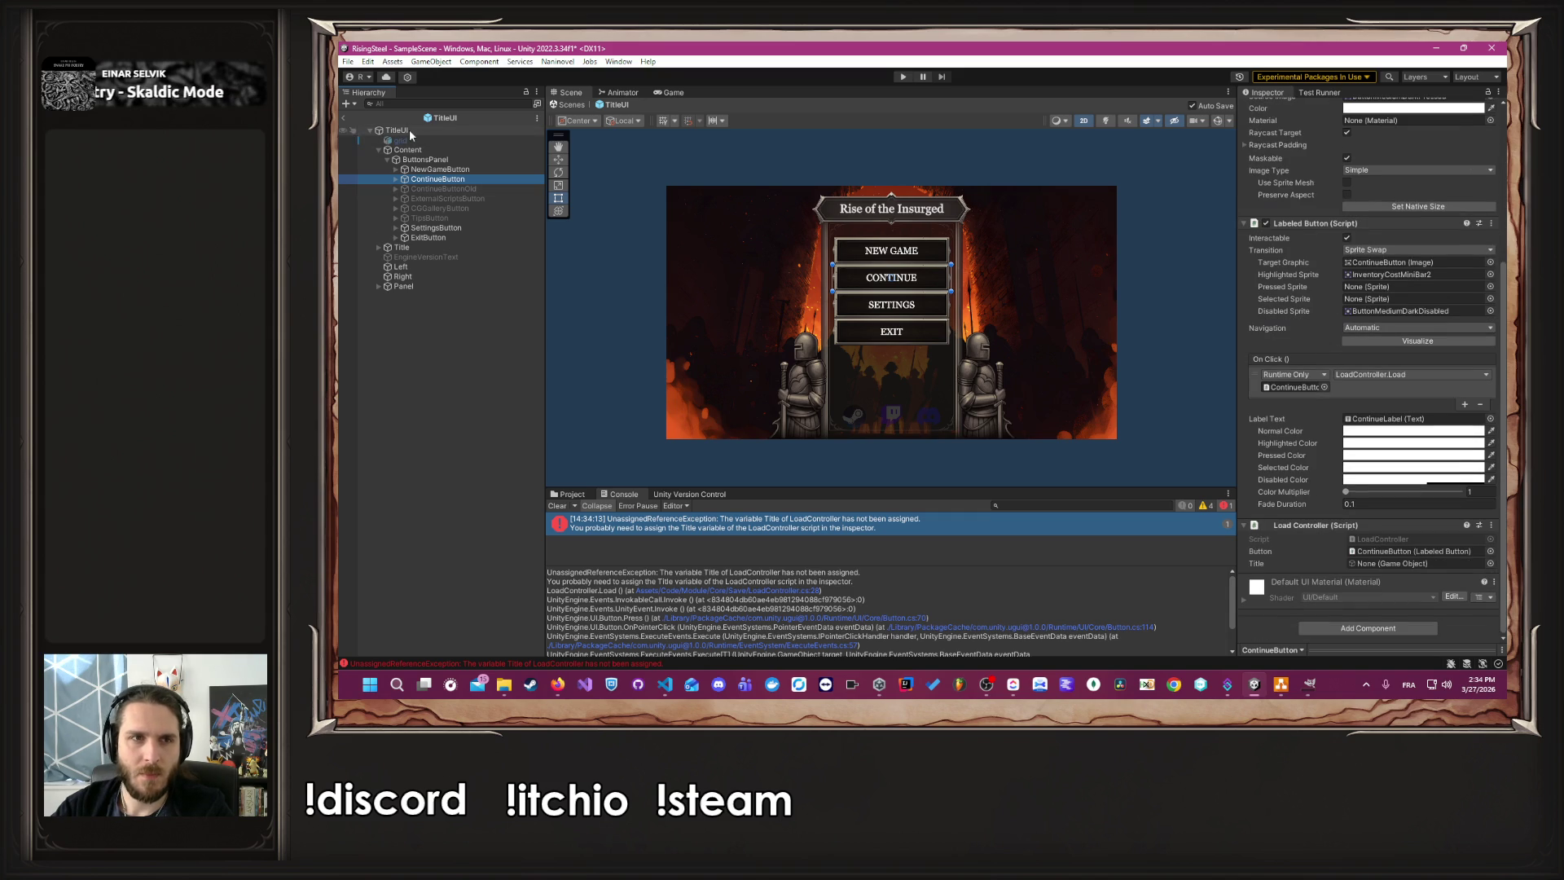
pyautogui.click(1424, 565)
pyautogui.moveTo(1424, 567); pyautogui.dragTo(1425, 568)
pyautogui.click(903, 76)
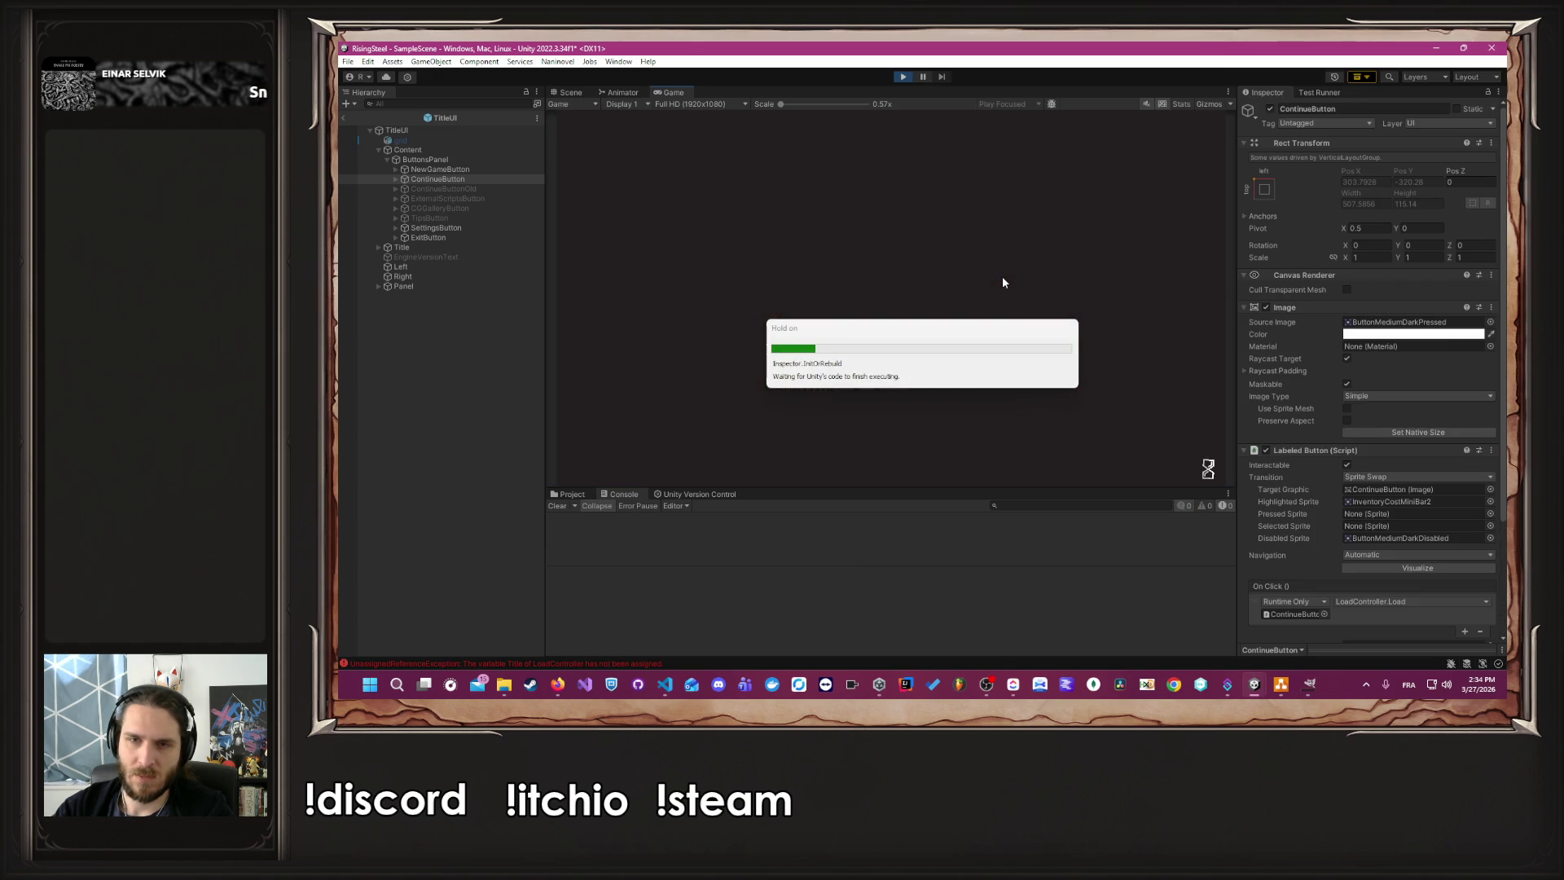
pyautogui.click(902, 78)
pyautogui.hotkey('alt', 'Tab')
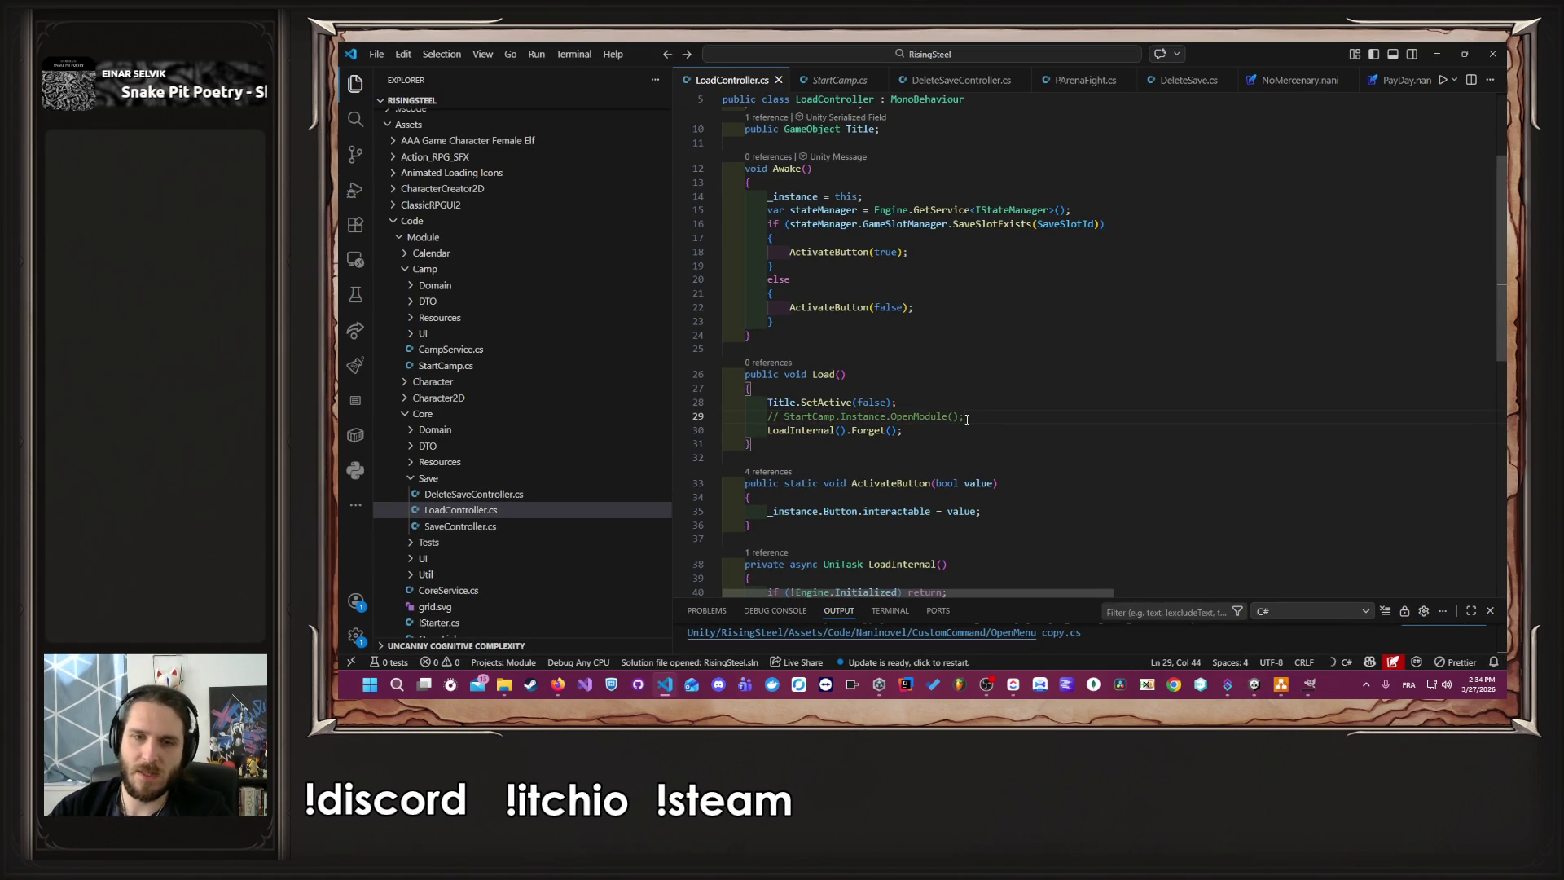
# Back in Unity, play and start a New Game, entering a character name.
pyautogui.hotkey('alt', 'Tab')
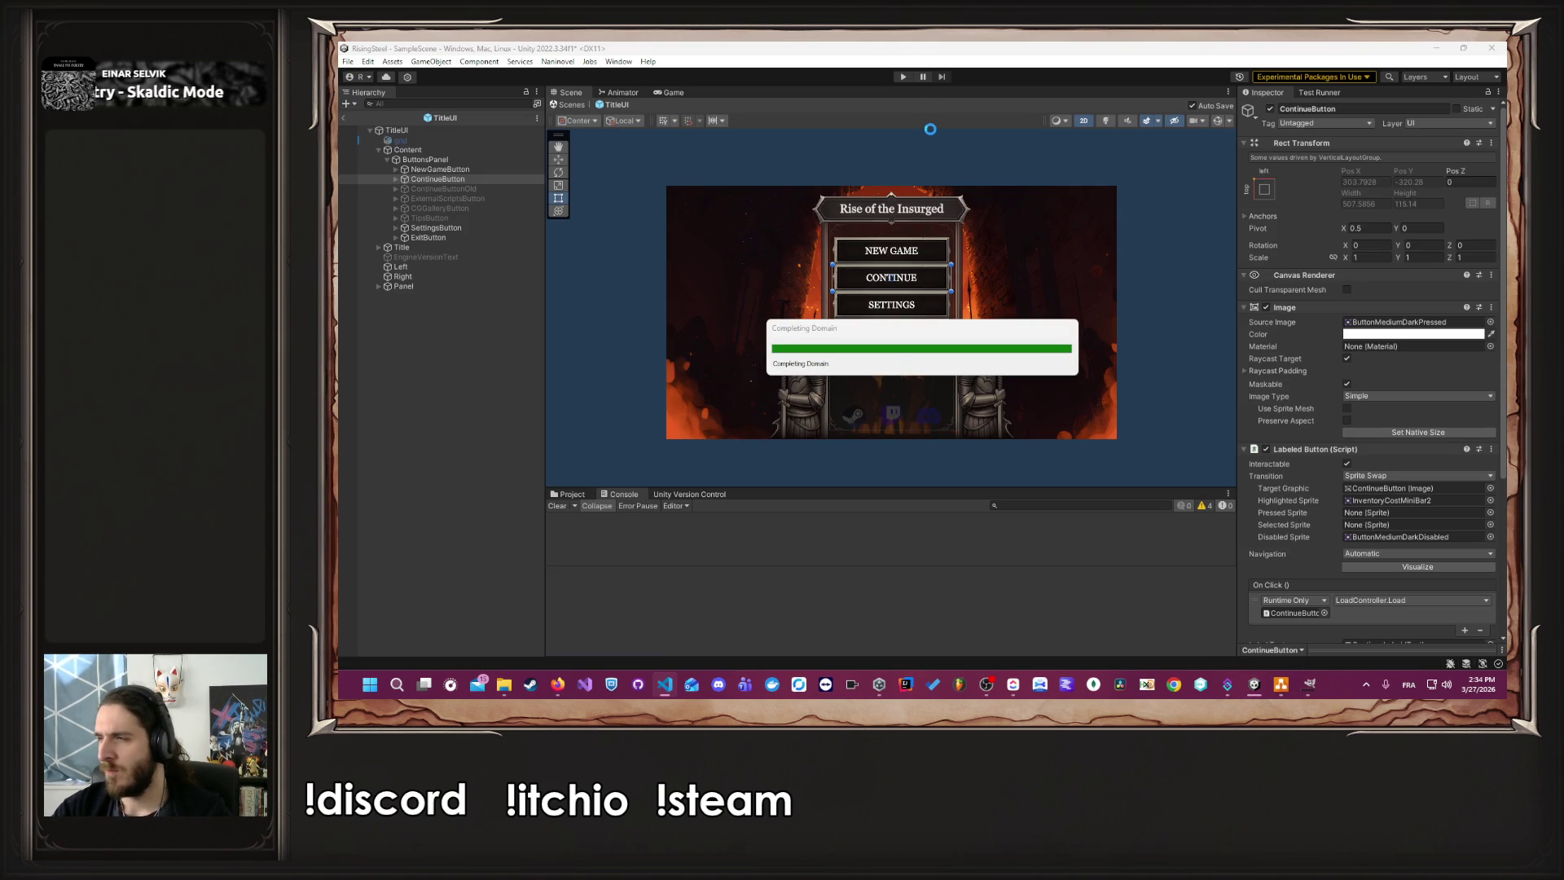
pyautogui.click(905, 77)
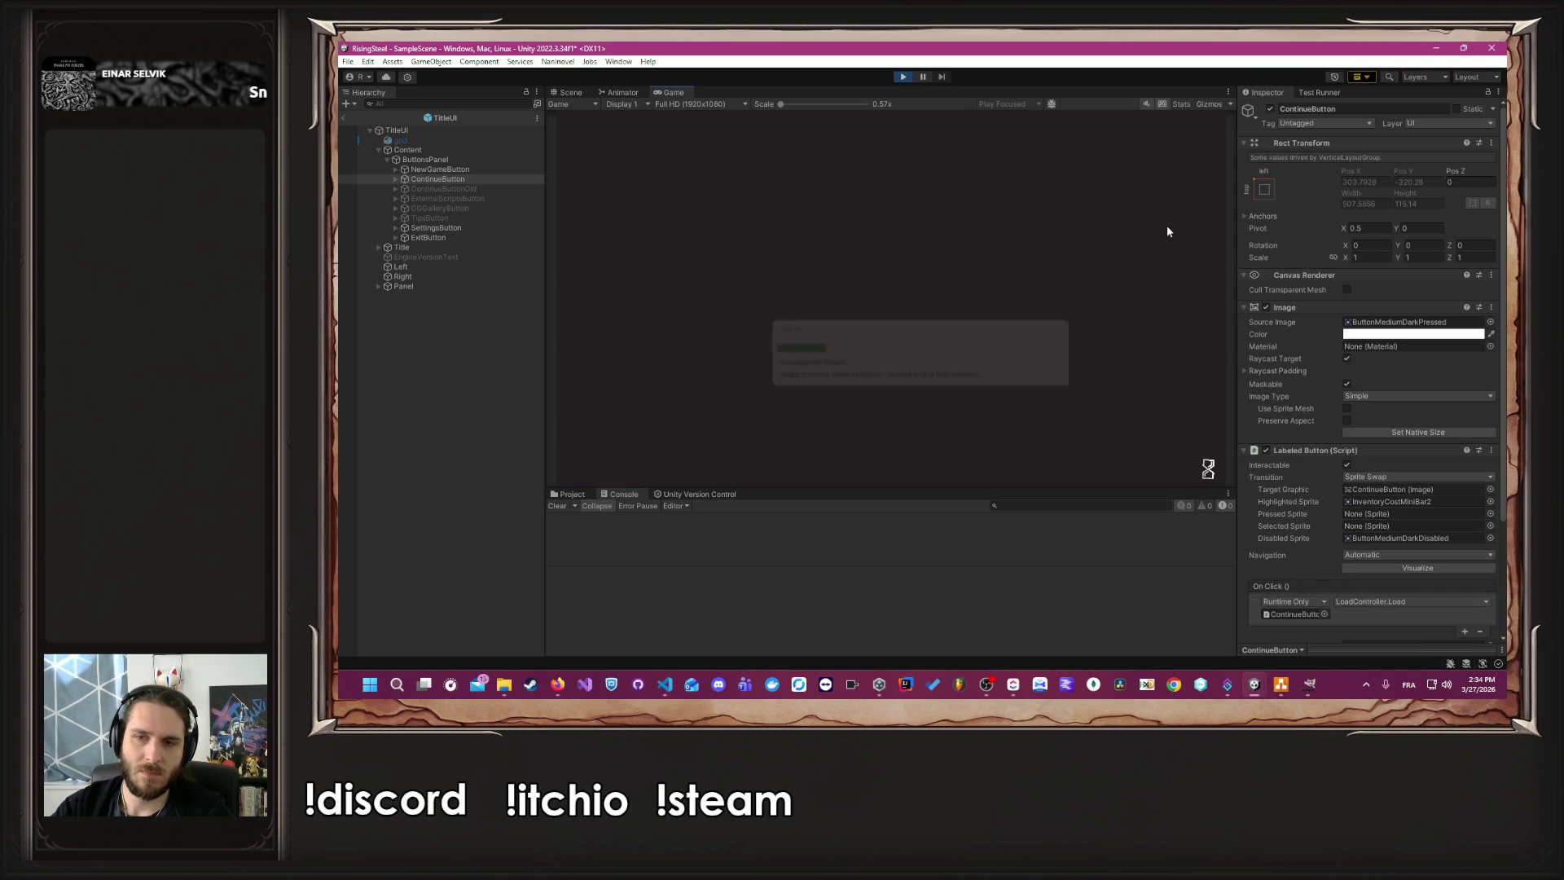
pyautogui.click(935, 207)
pyautogui.write('Albert')
pyautogui.press('Return')
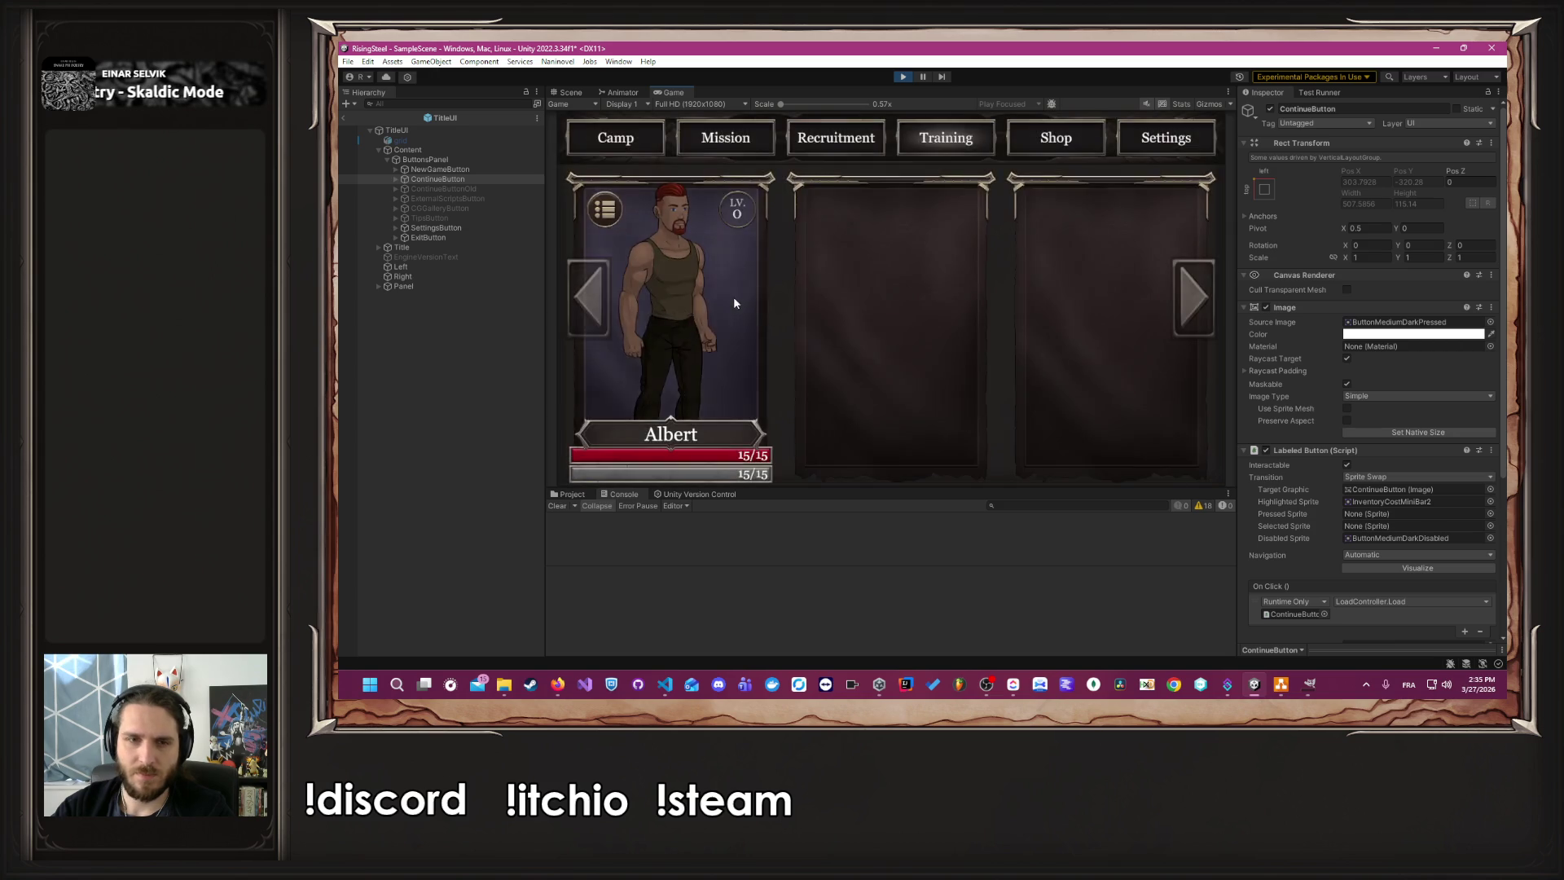
# Raise Strength, save, return to the title and Continue the saved game.
pyautogui.click(950, 275)
pyautogui.click(949, 276)
pyautogui.click(950, 276)
pyautogui.click(949, 275)
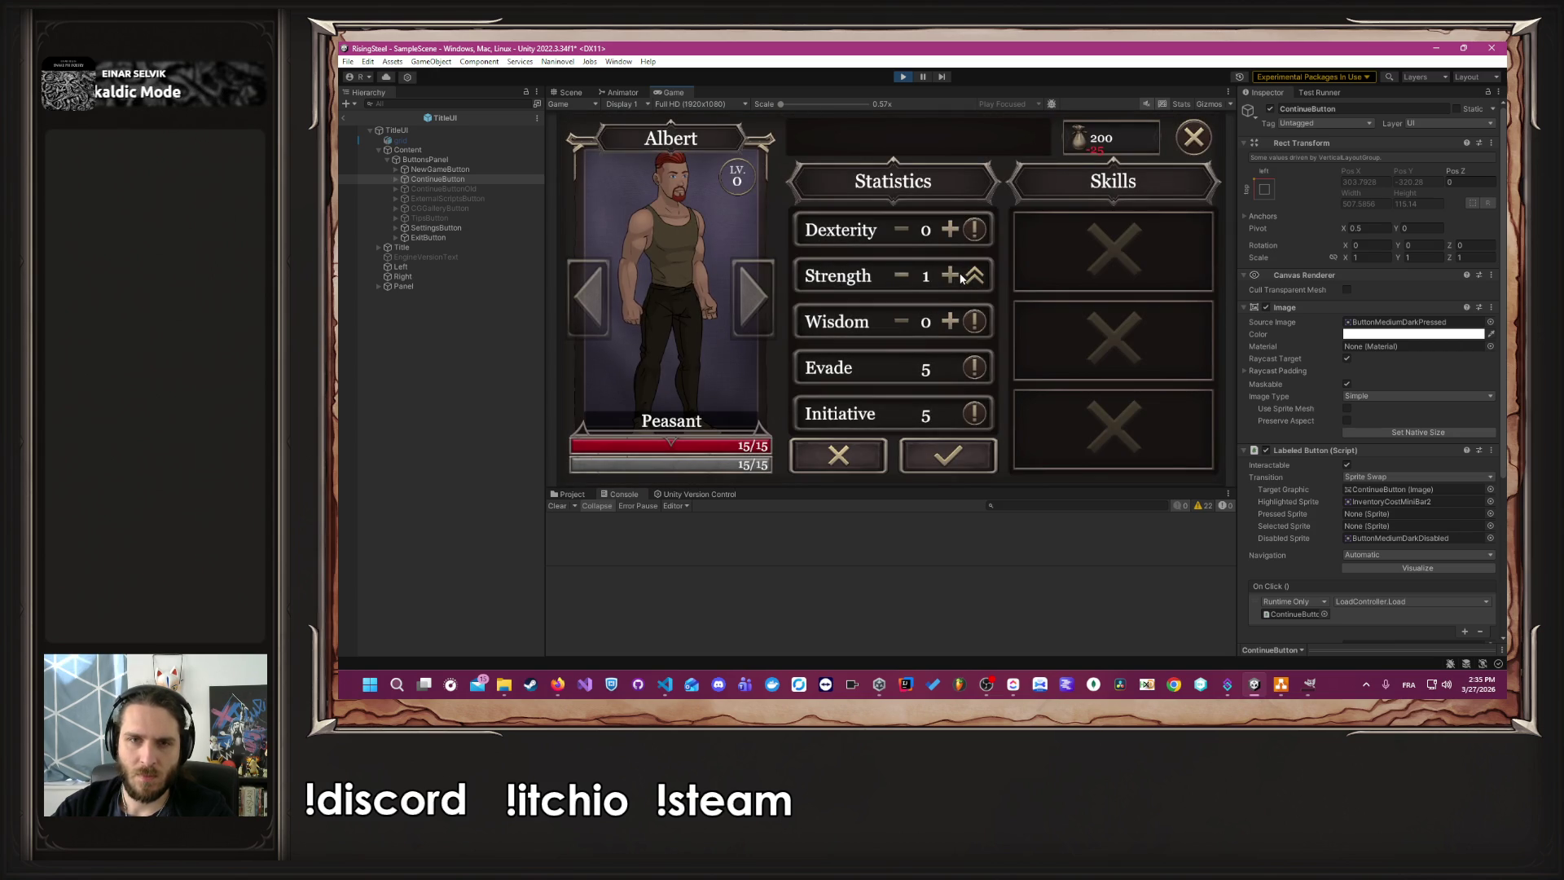
pyautogui.click(947, 455)
pyautogui.click(1187, 150)
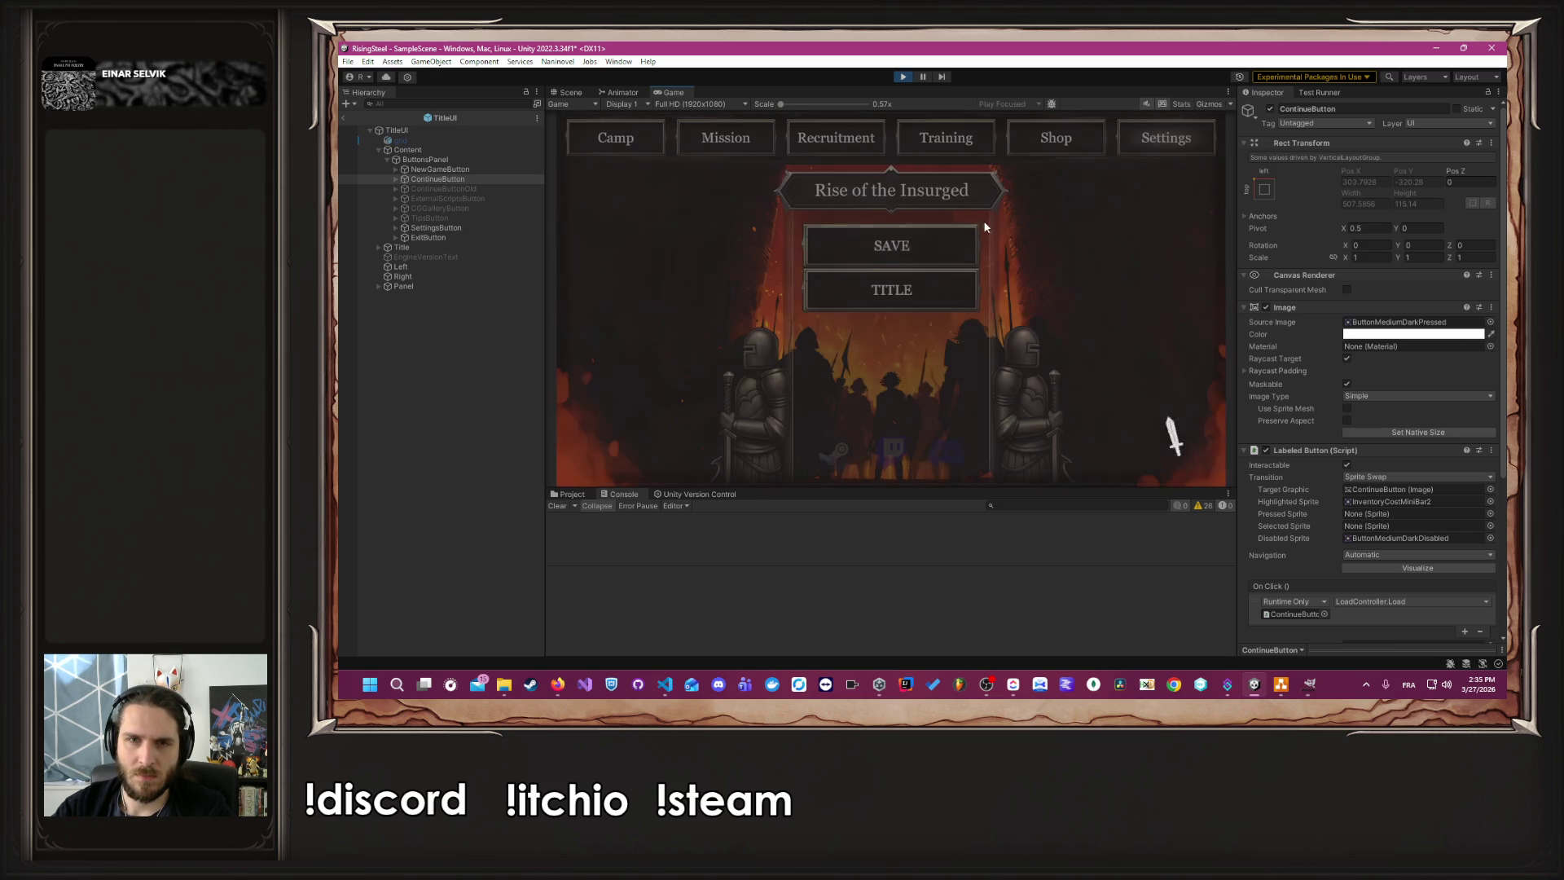
pyautogui.click(855, 245)
pyautogui.click(888, 292)
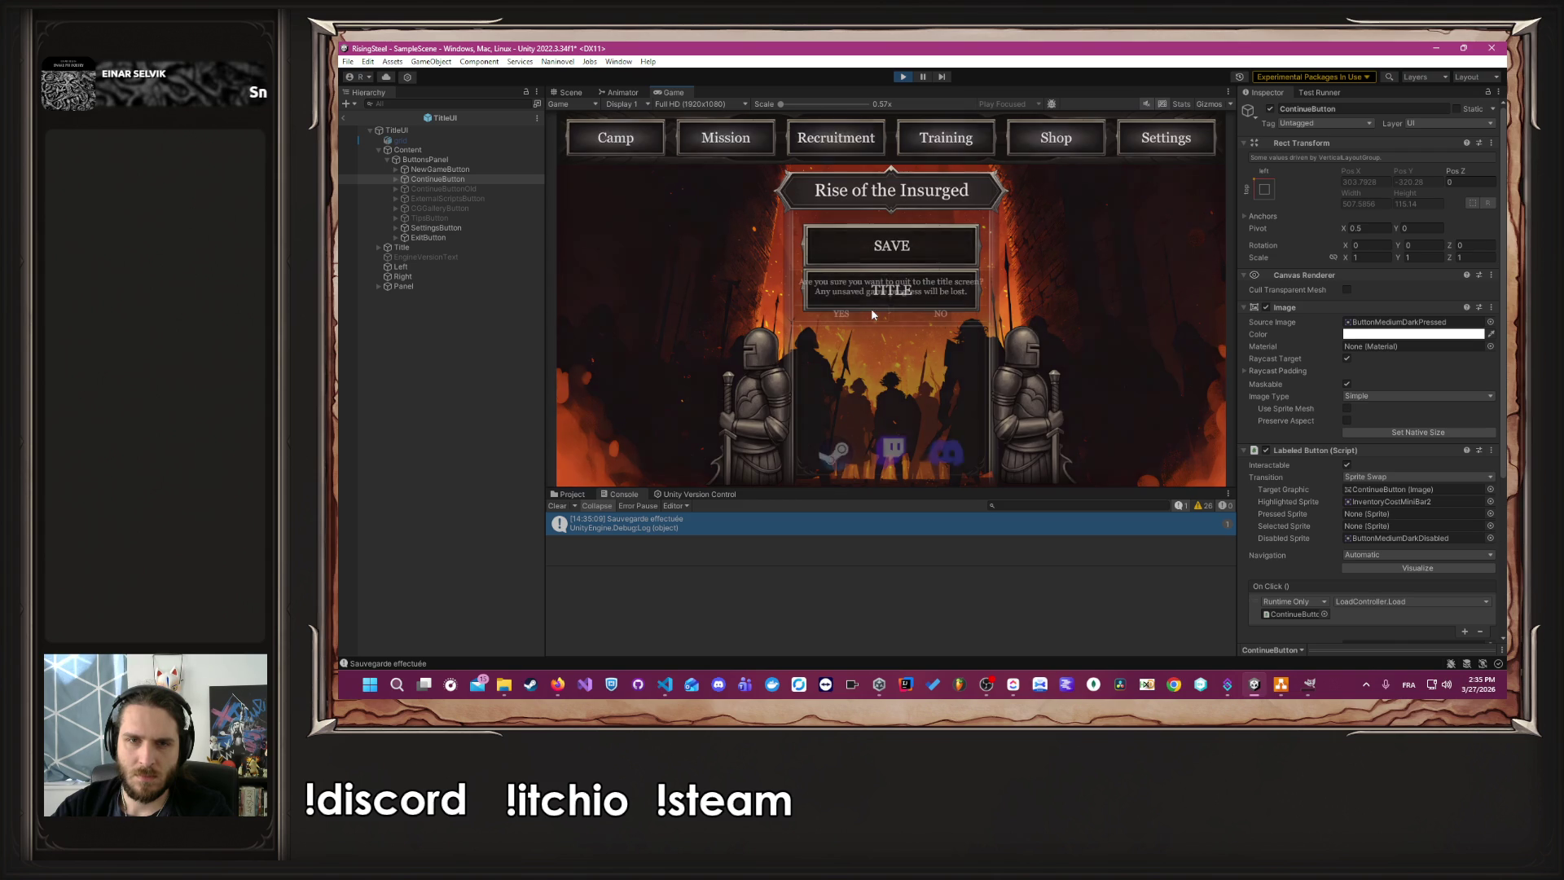
pyautogui.click(852, 309)
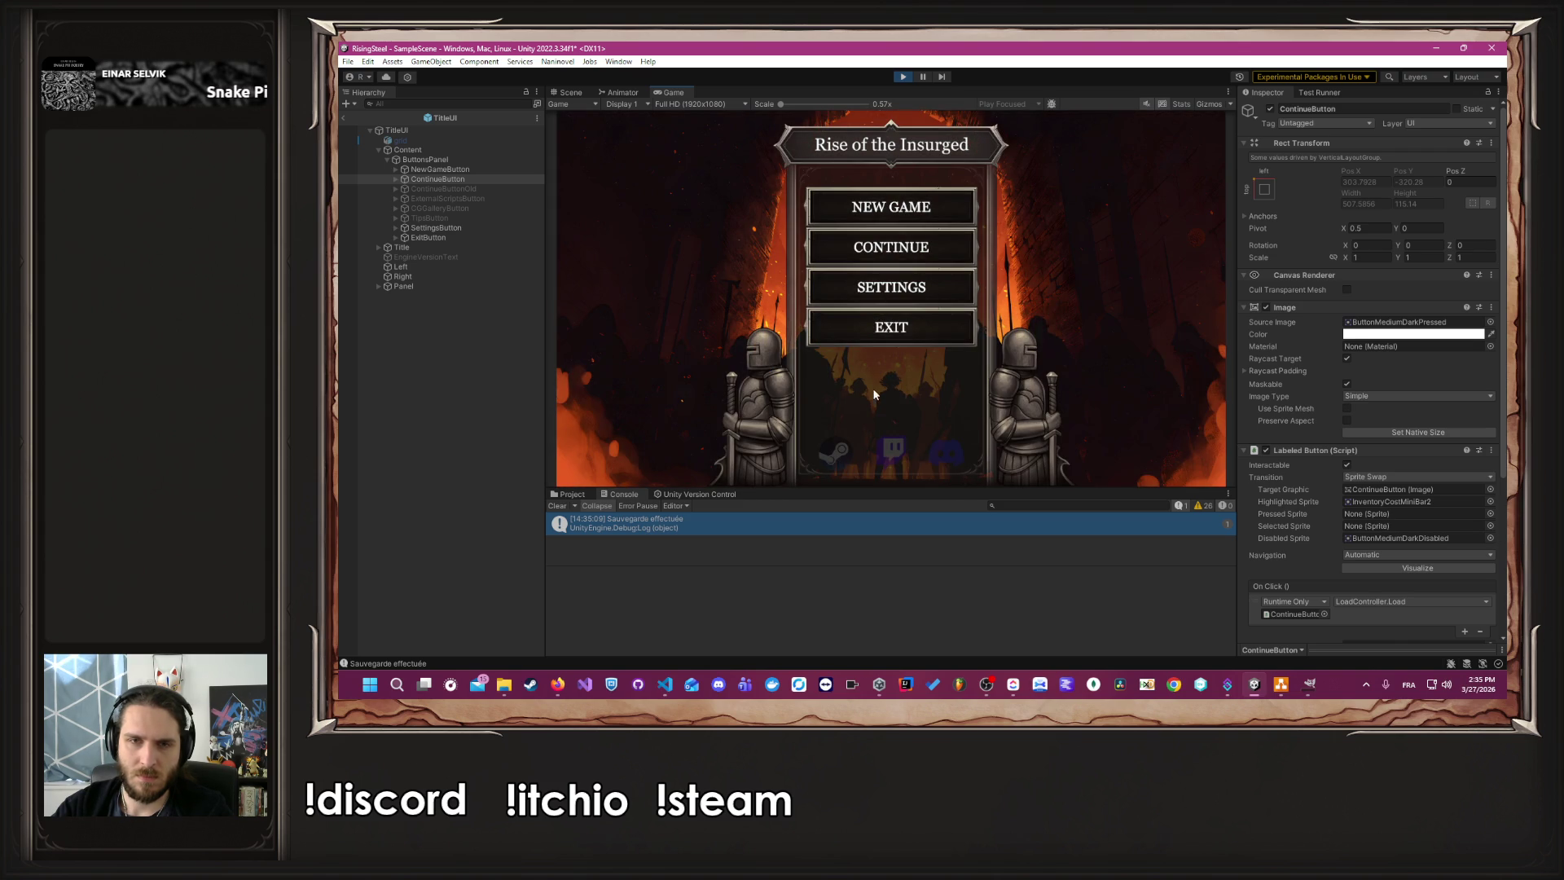
pyautogui.click(920, 253)
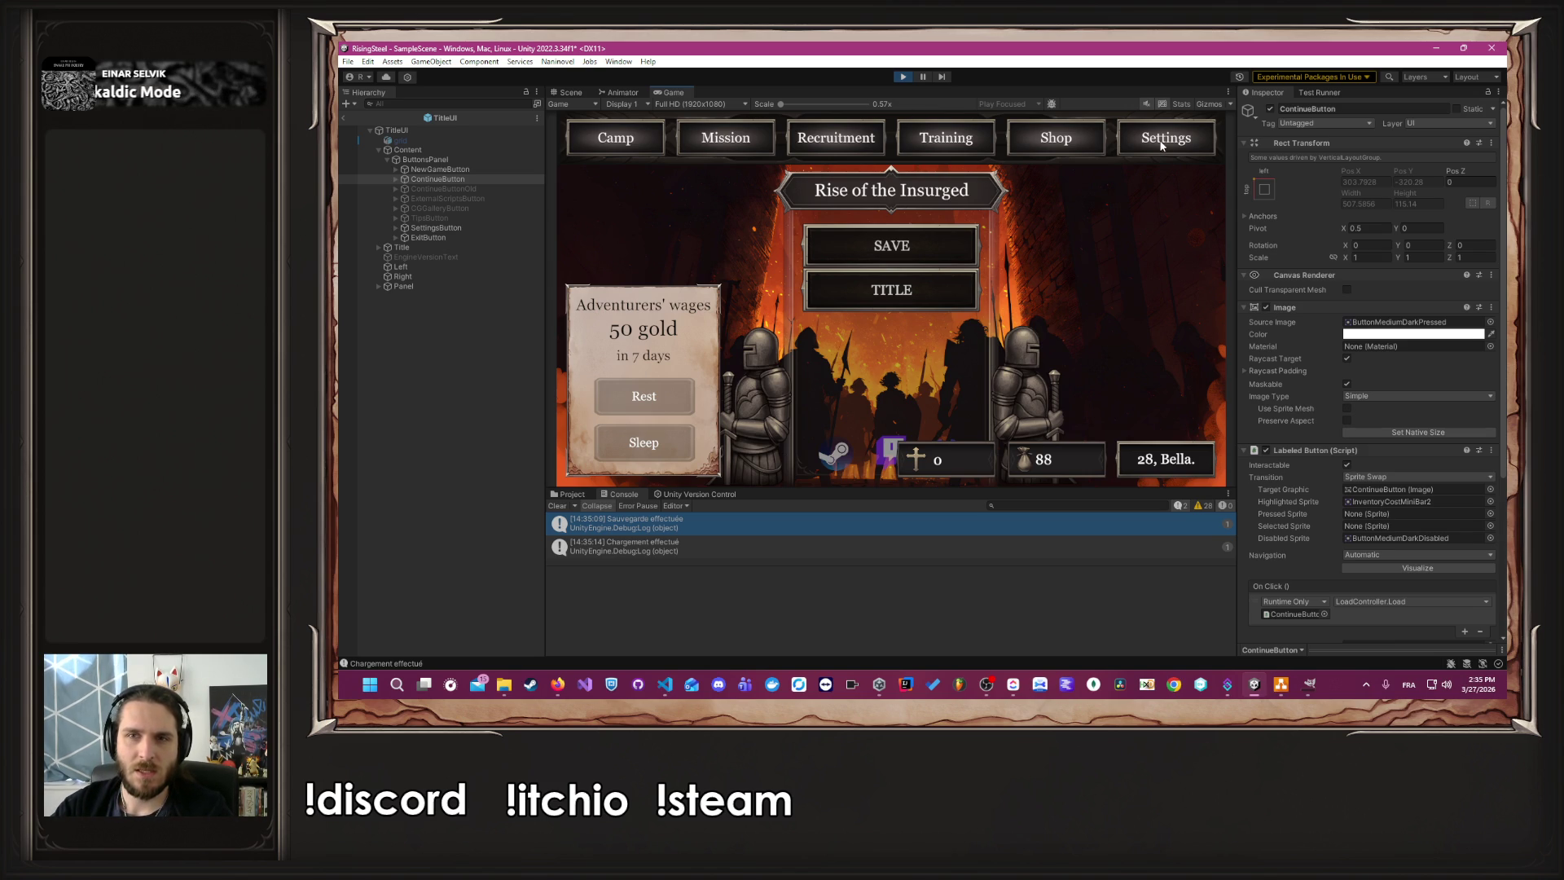
pyautogui.click(901, 77)
# Uncomment the OpenModule call on line 29, replay, and open the Date.cs NullReferenceException line.
pyautogui.hotkey('alt', 'Tab')
pyautogui.hotkey('ctrl', '/')
pyautogui.hotkey('alt', 'Tab')
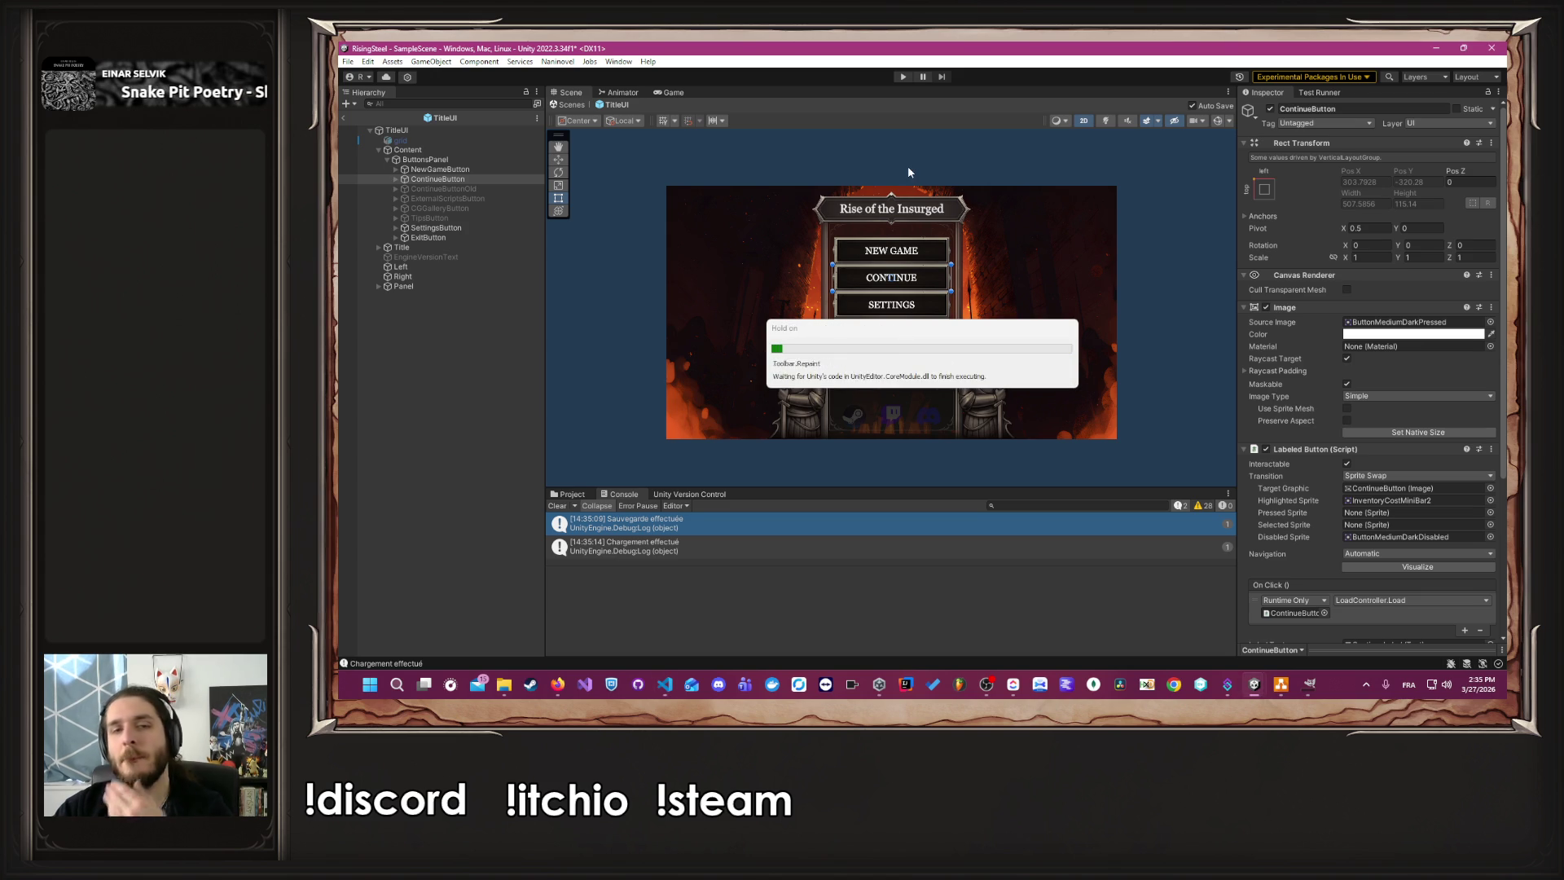
pyautogui.click(901, 77)
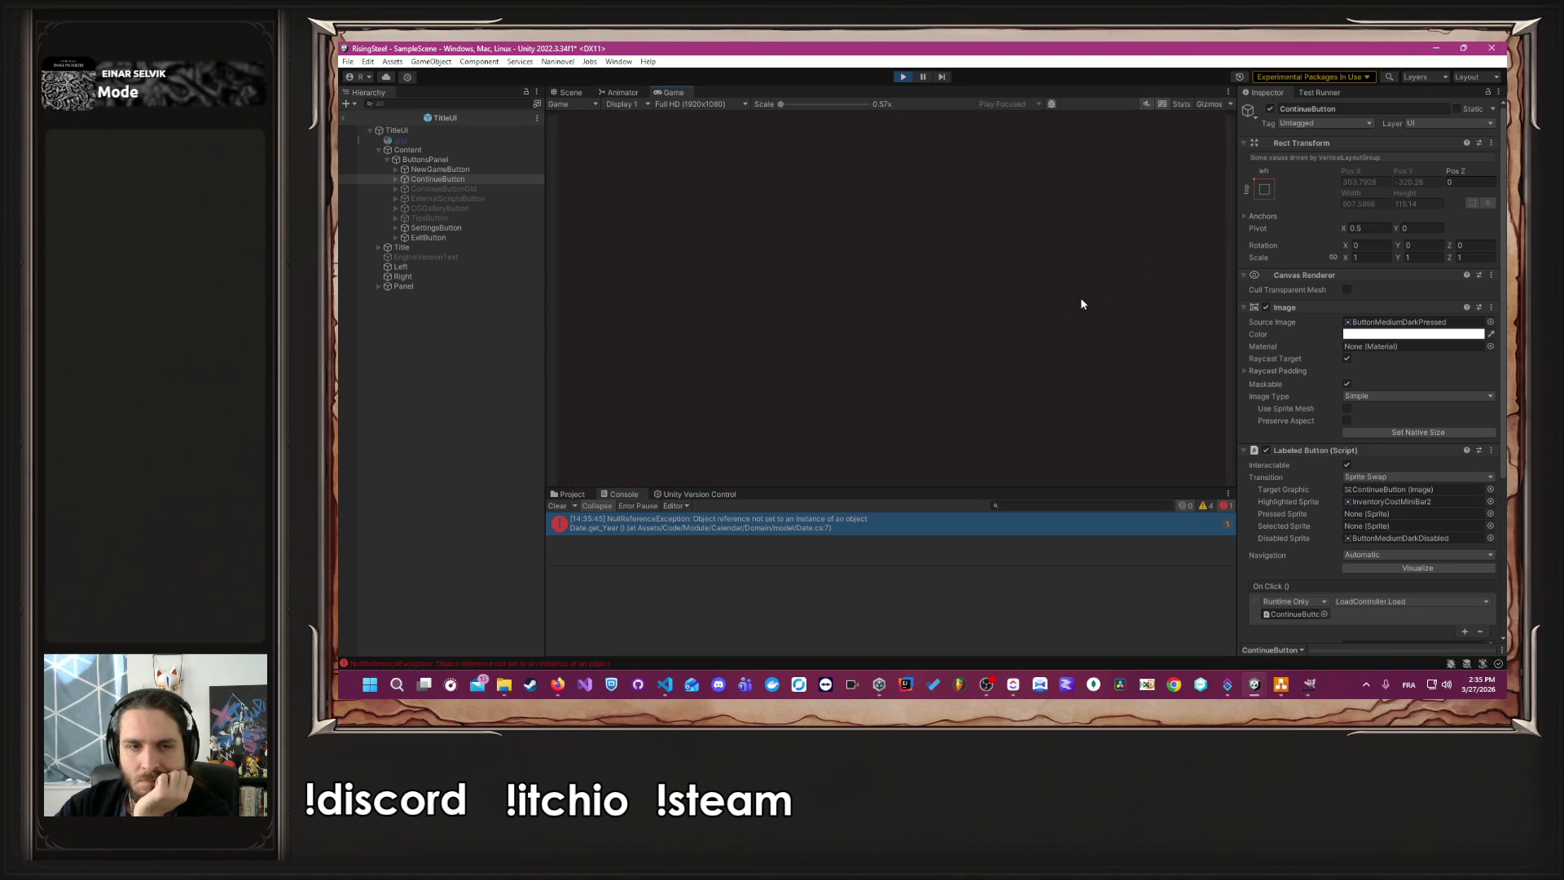
pyautogui.click(841, 524)
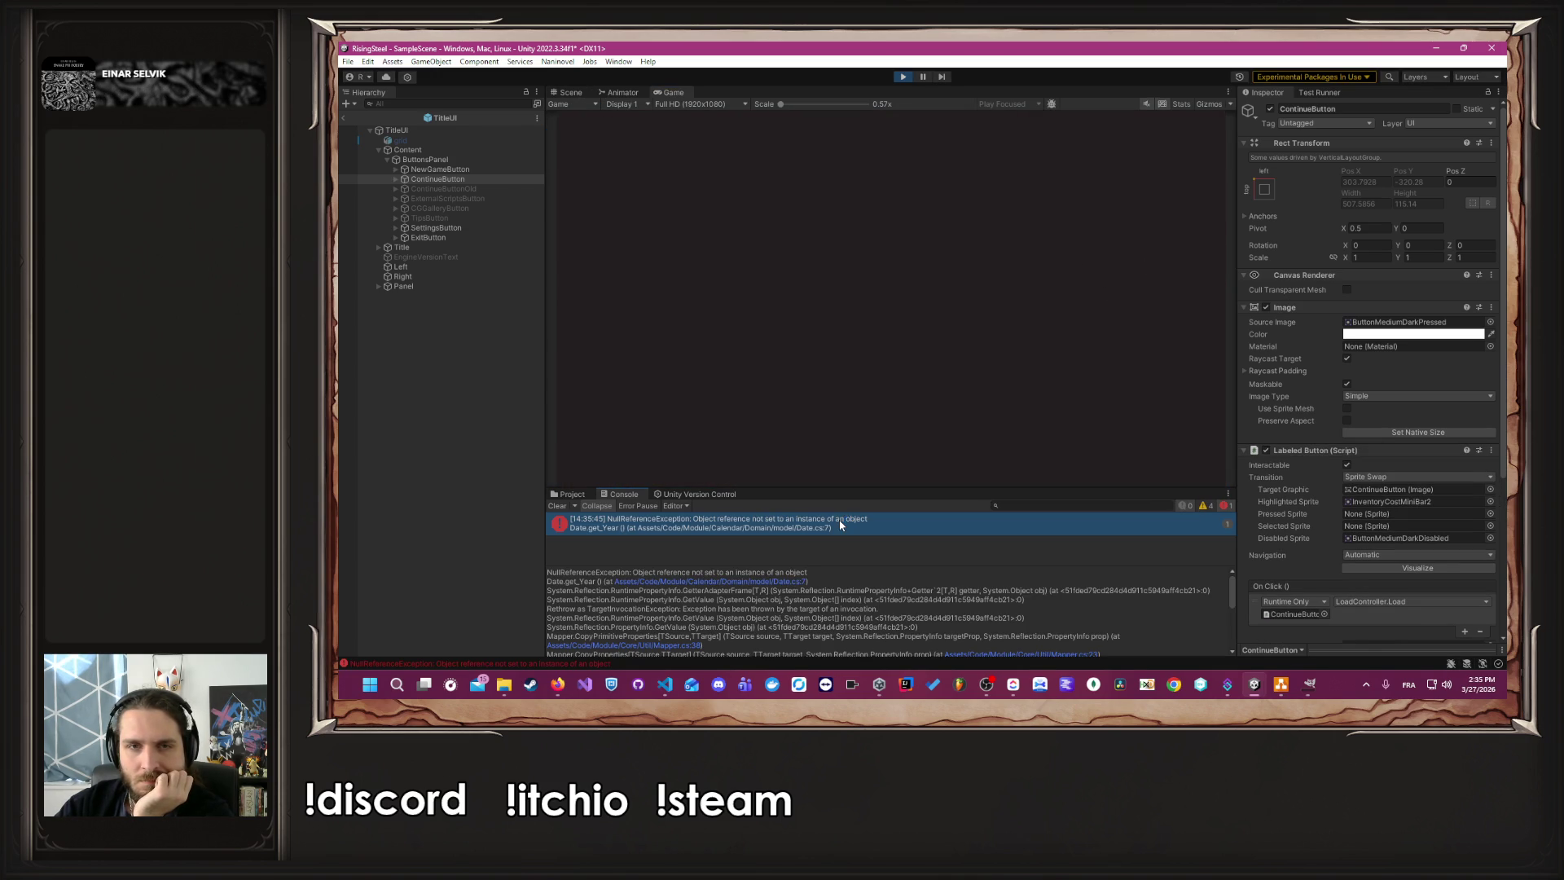
pyautogui.doubleClick(841, 524)
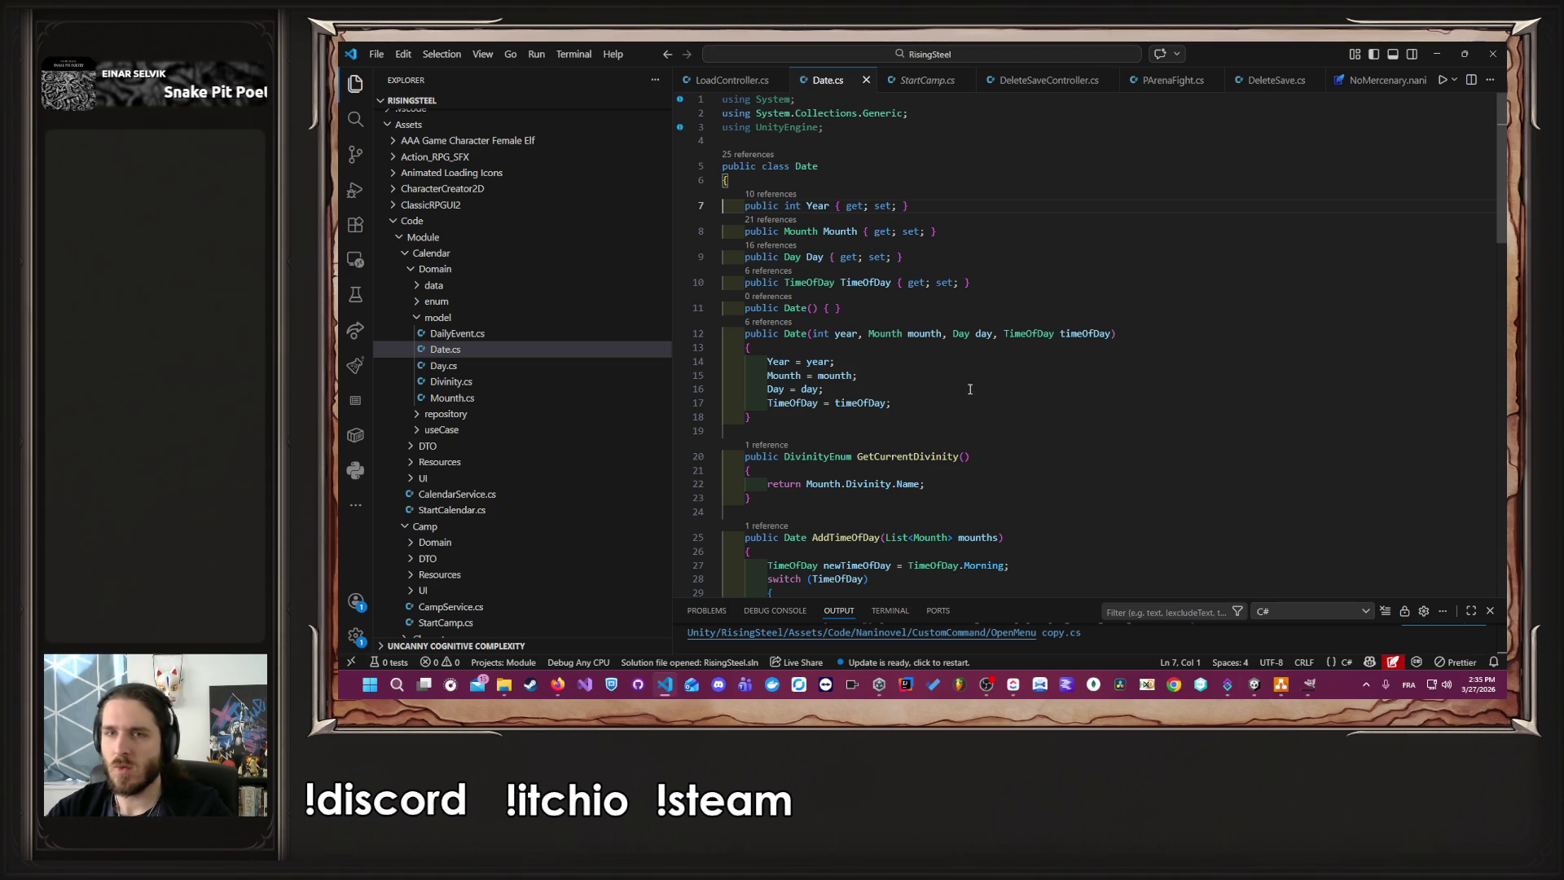
# Follow OpenModule from LoadController.cs through LaunchScript to StartCamp.cs's SetDate definition.
pyautogui.scroll(-5, 636, 463)
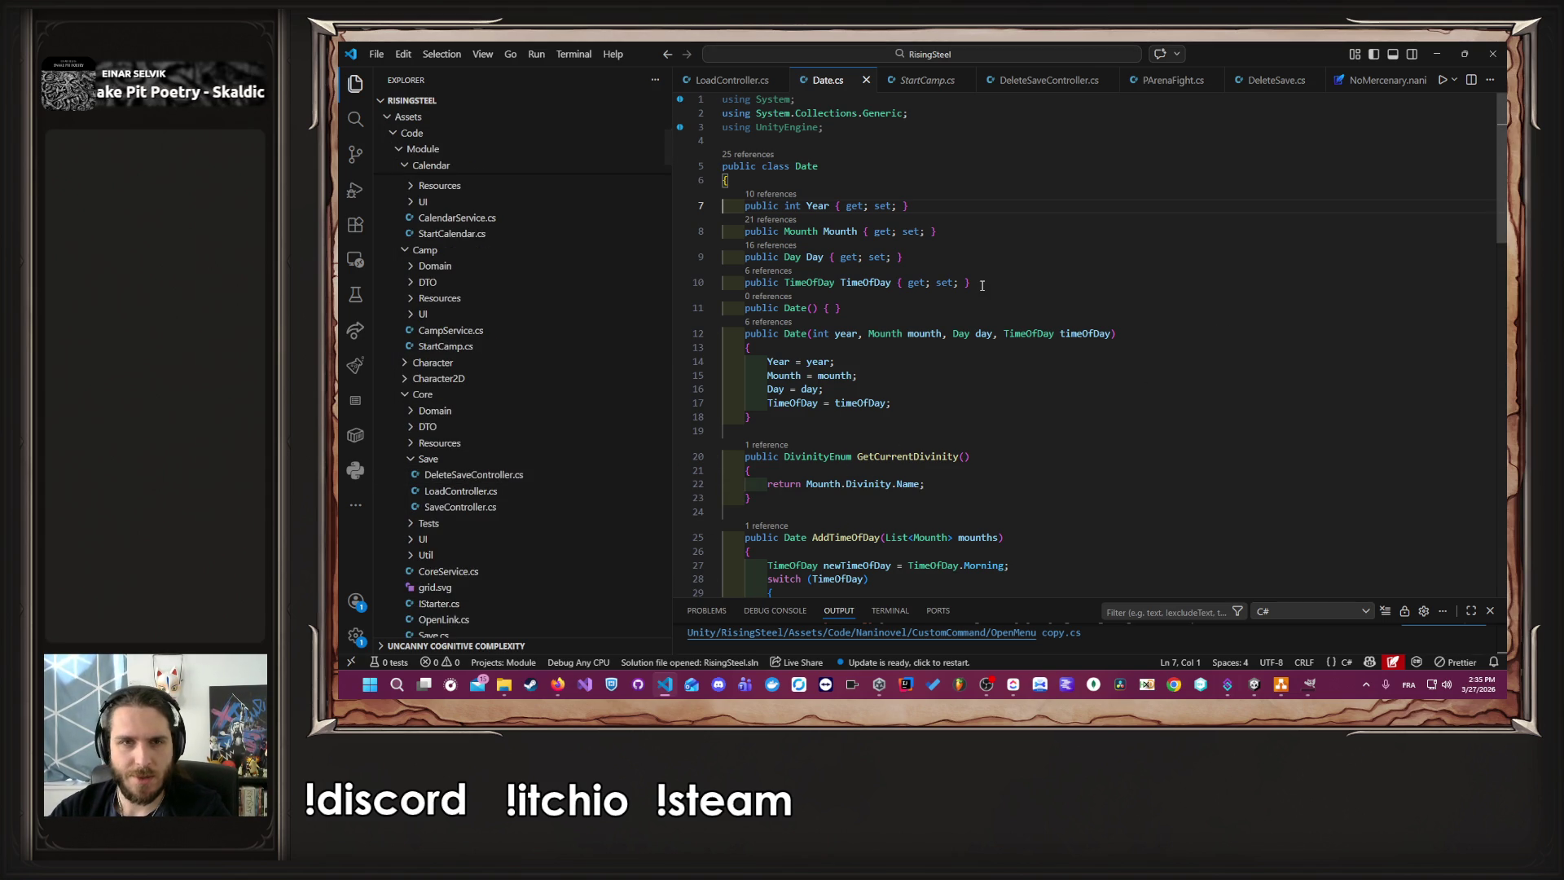
pyautogui.hotkey('ctrl', 'Tab')
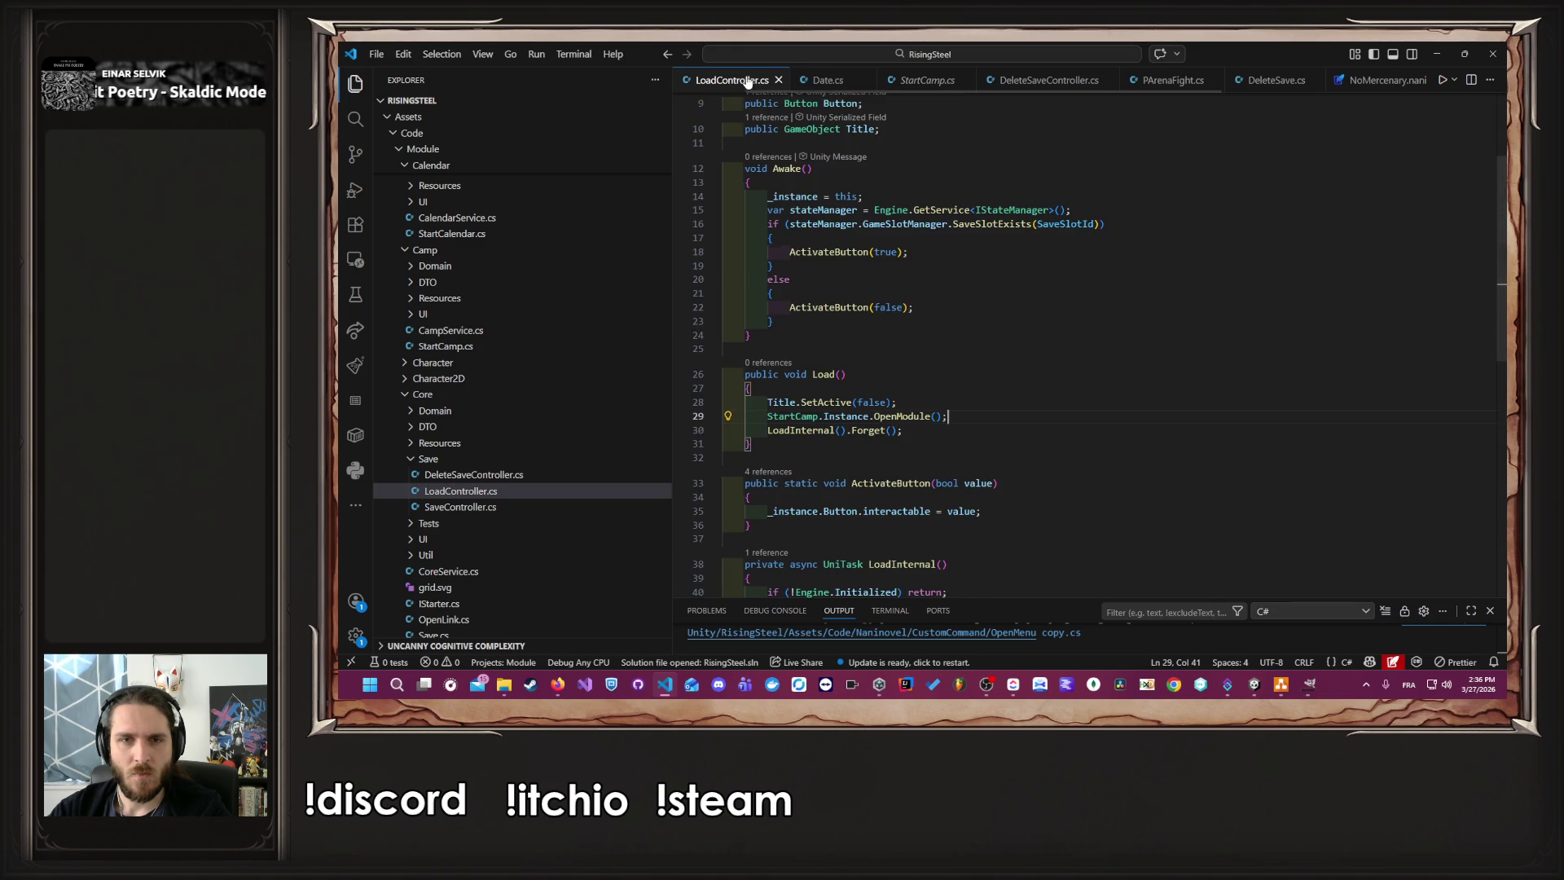
pyautogui.click(896, 416)
pyautogui.press('F12')
pyautogui.press('Down')
pyautogui.press('Down')
pyautogui.press('Down')
pyautogui.scroll(-1, 980, 380)
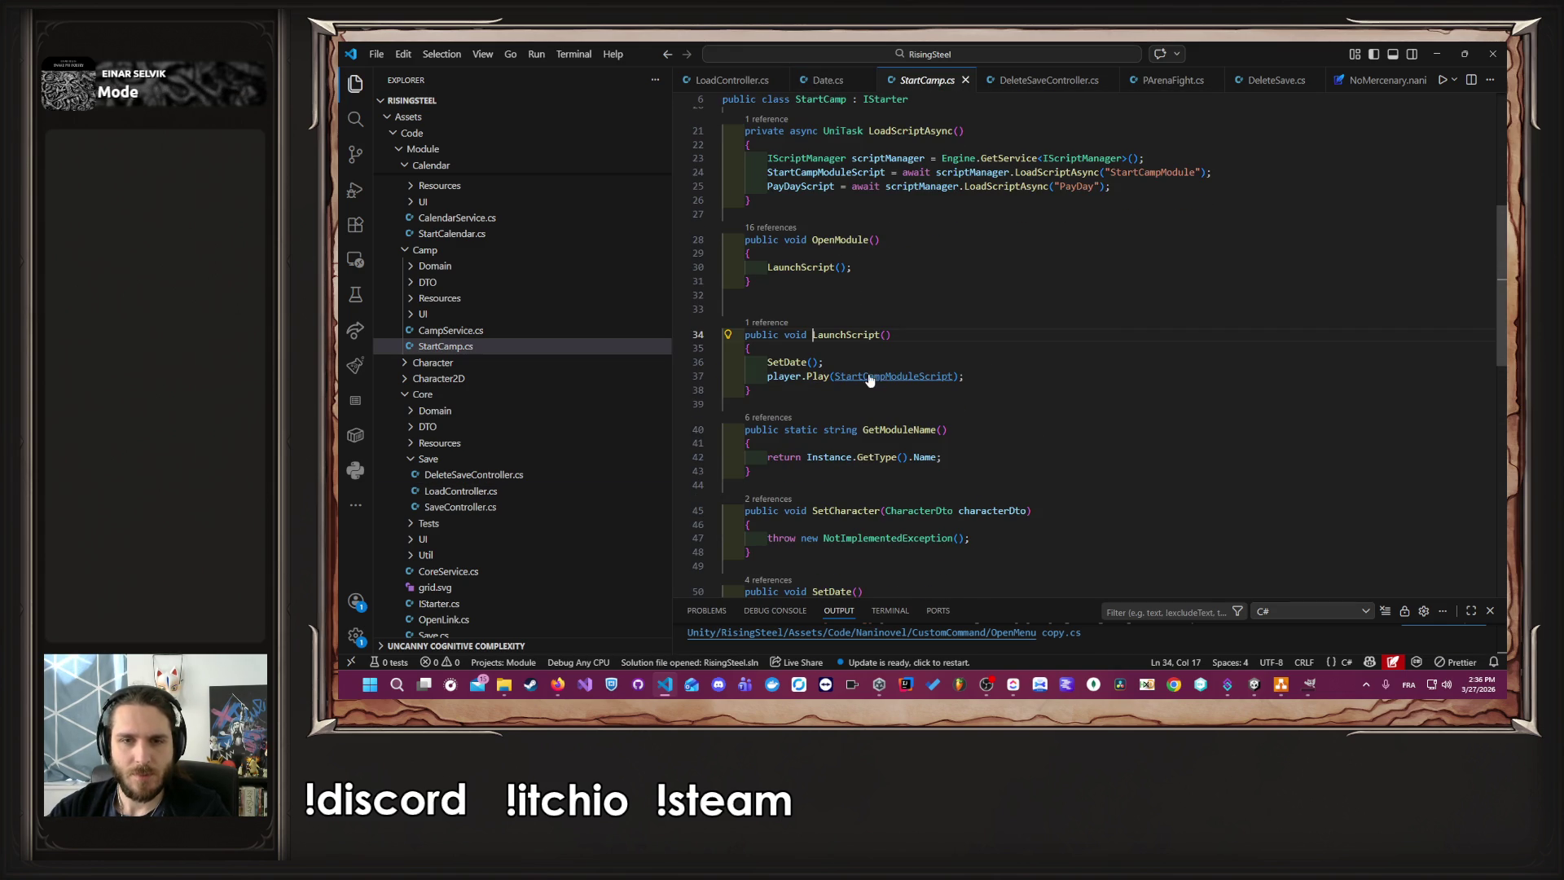
pyautogui.click(769, 368)
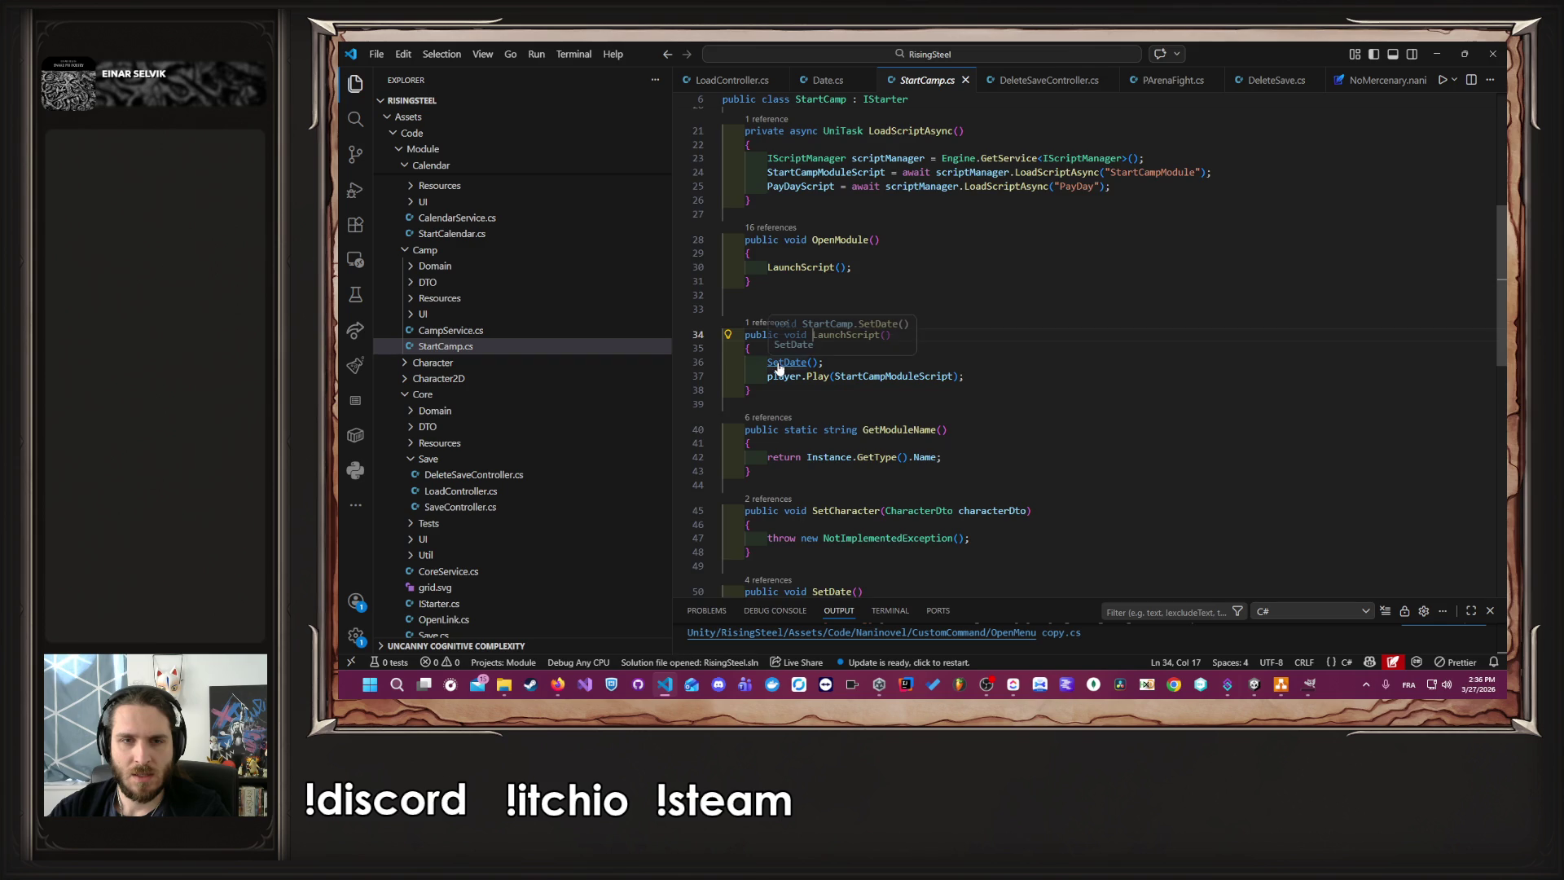
pyautogui.press('F12')
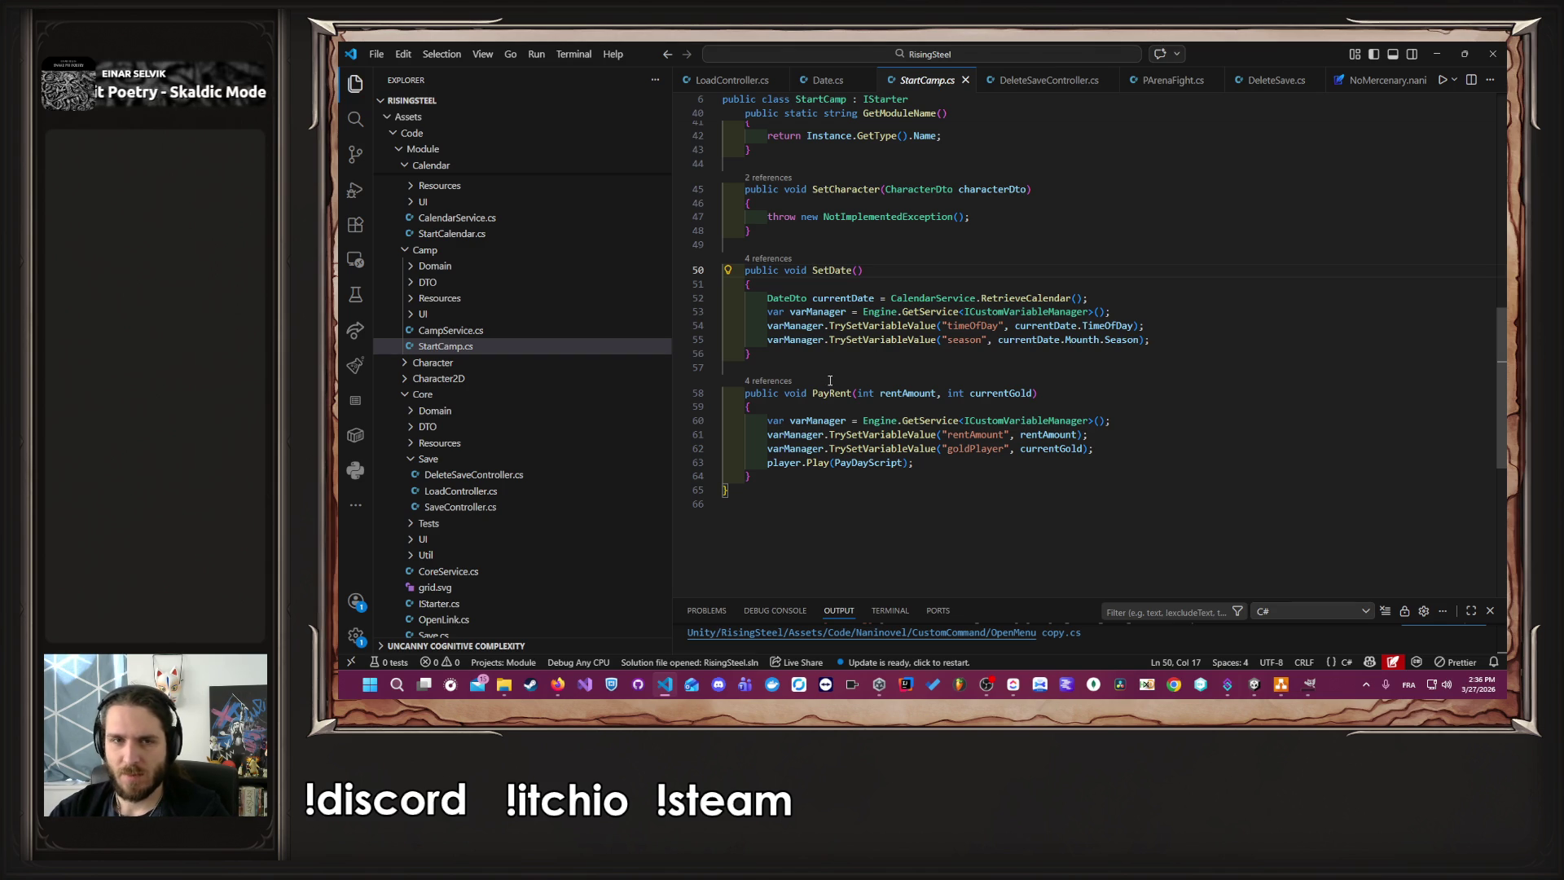
pyautogui.keyDown('ctrl'); pyautogui.click(1106, 328); pyautogui.keyUp('ctrl')
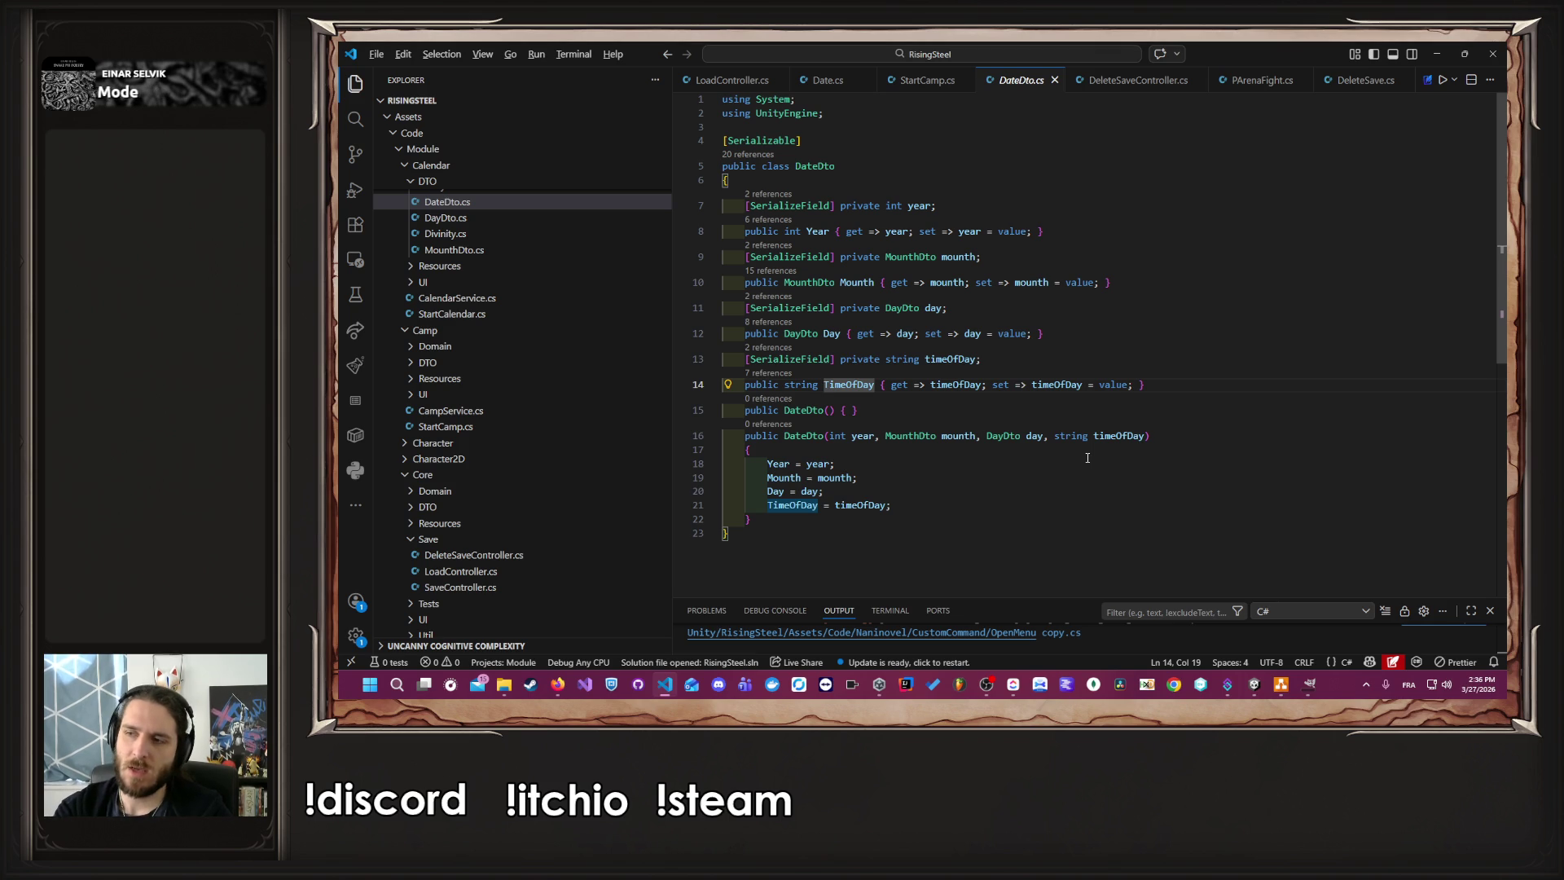
pyautogui.hotkey('alt', 'Left')
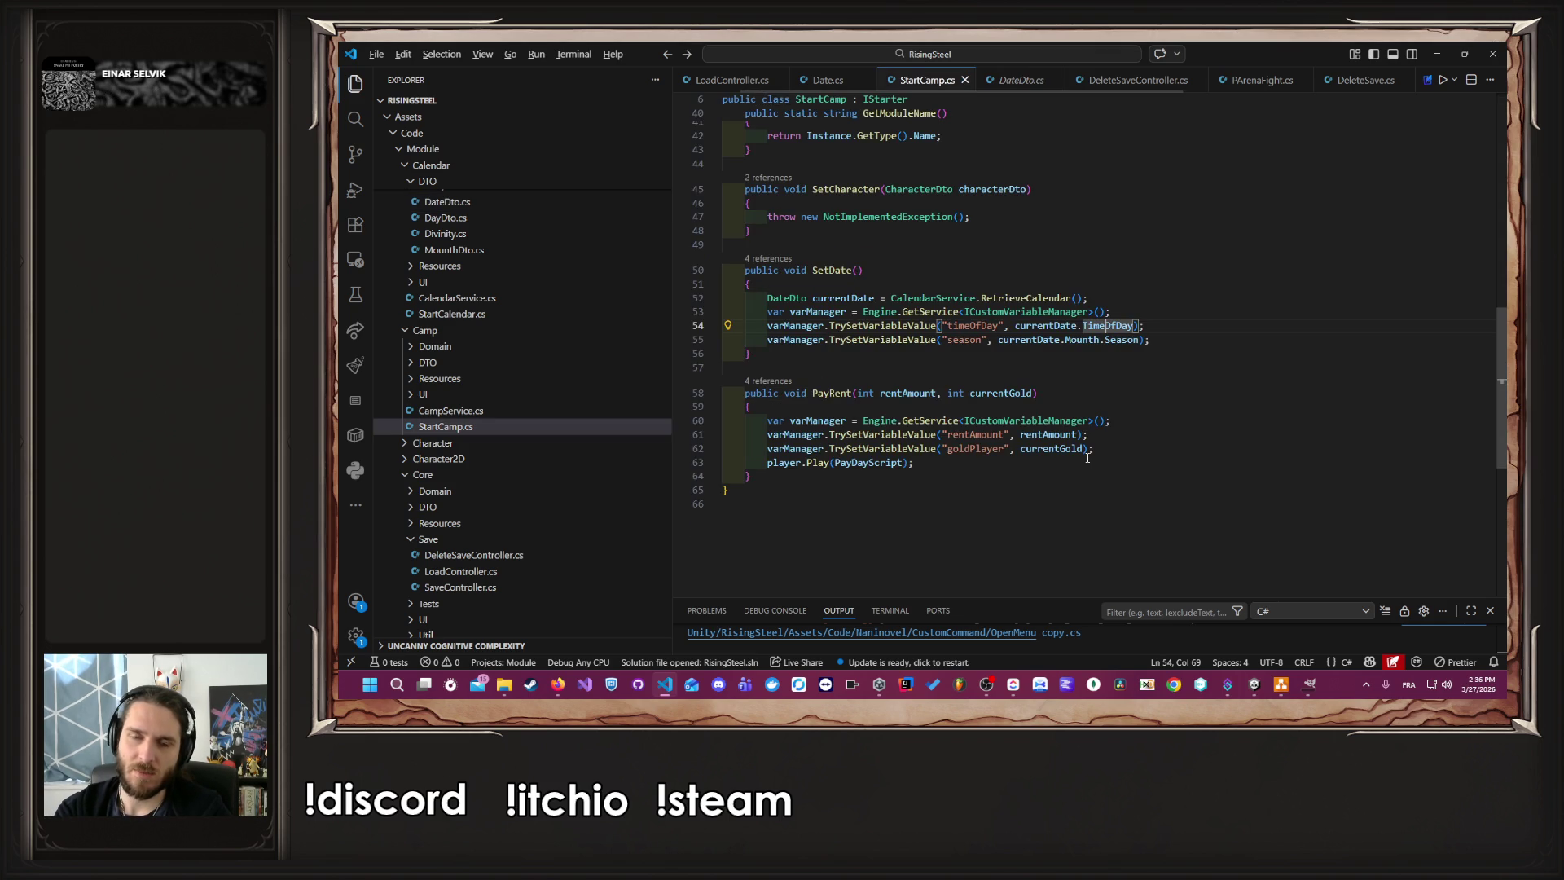
pyautogui.press('Up')
pyautogui.press('Home')
pyautogui.press('Home')
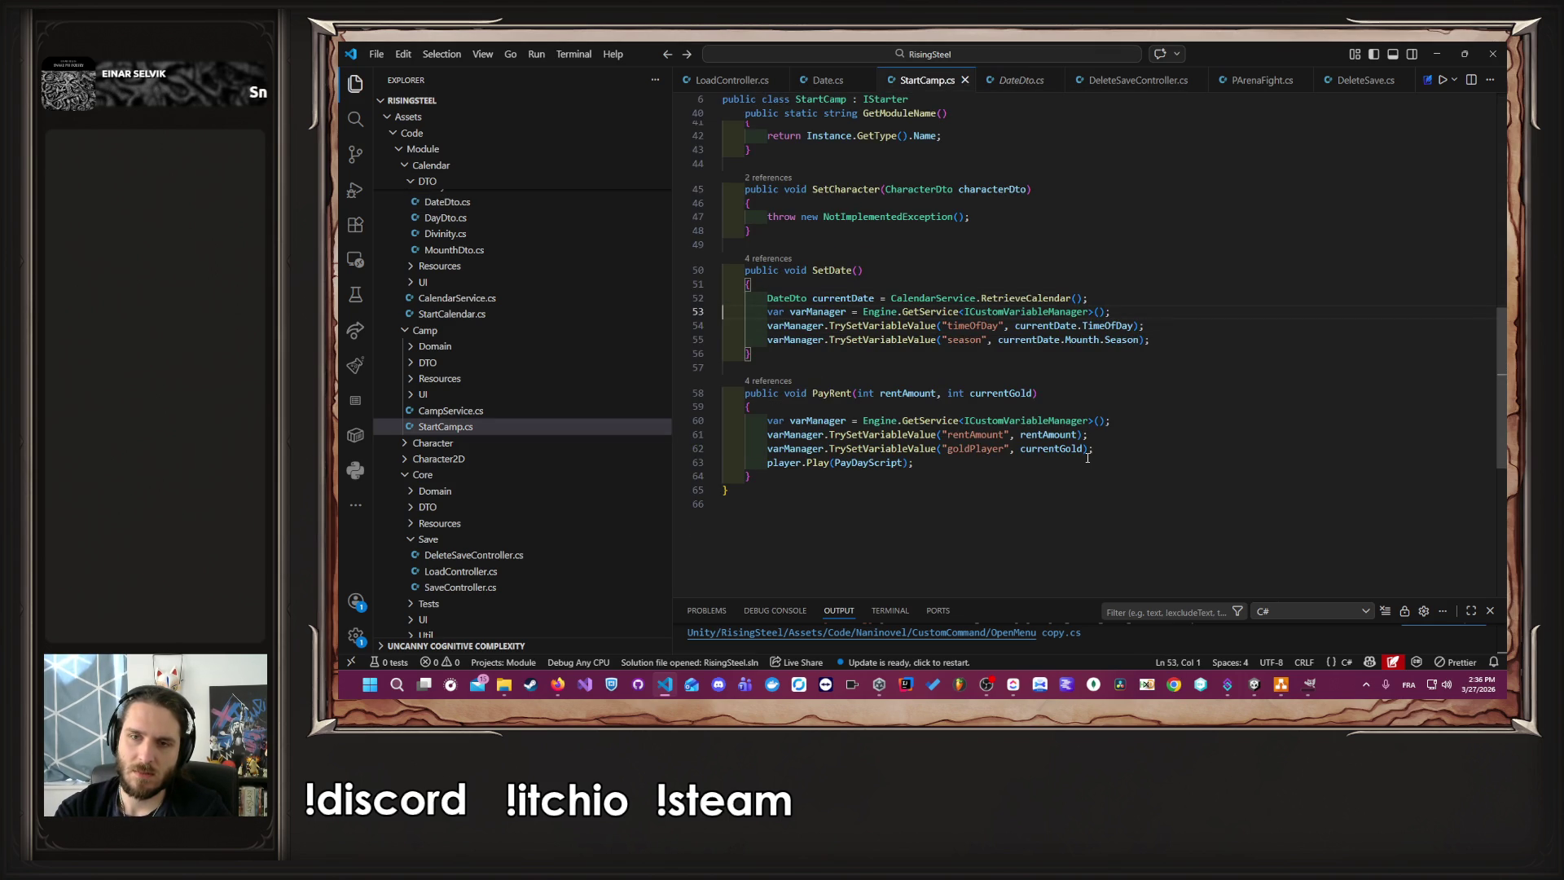
pyautogui.press('Up')
pyautogui.press('Up')
pyautogui.press('End')
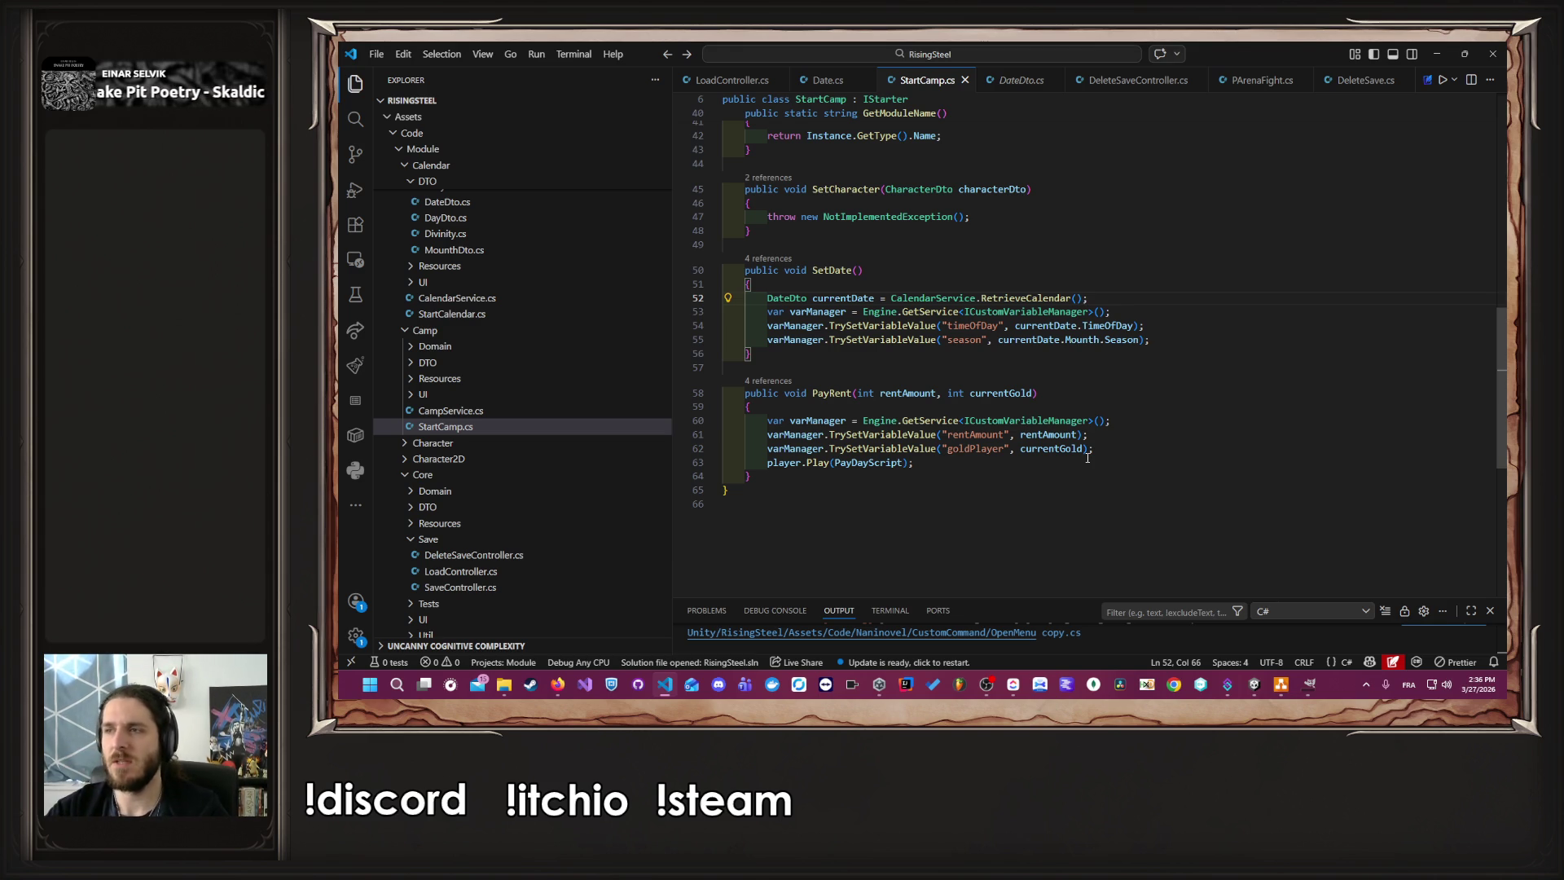
pyautogui.hotkey('alt', 'Tab')
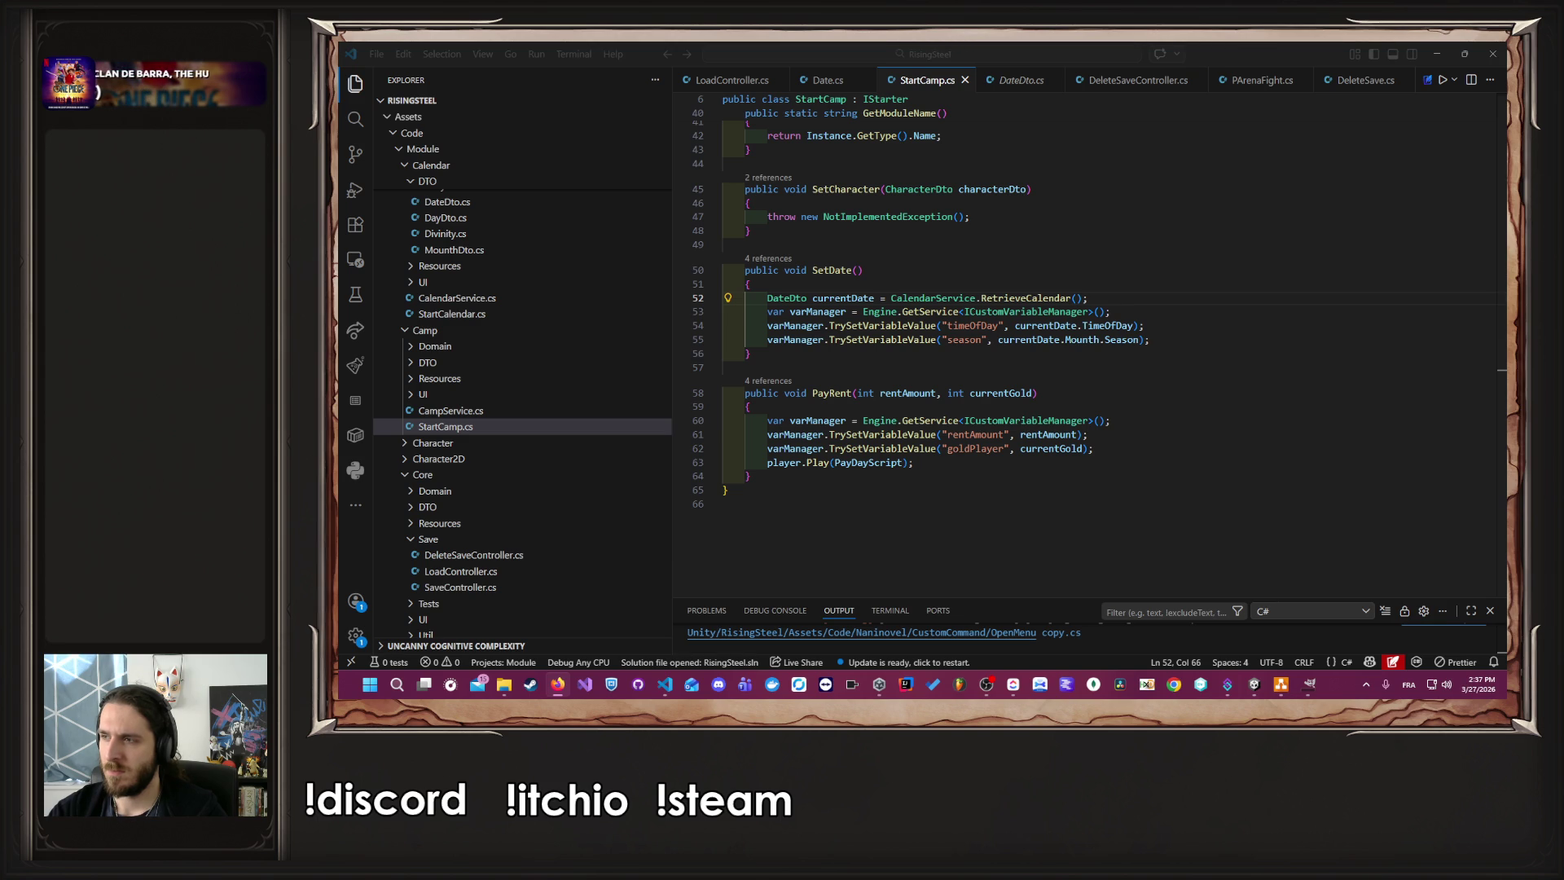
pyautogui.hotkey('alt', 'Tab')
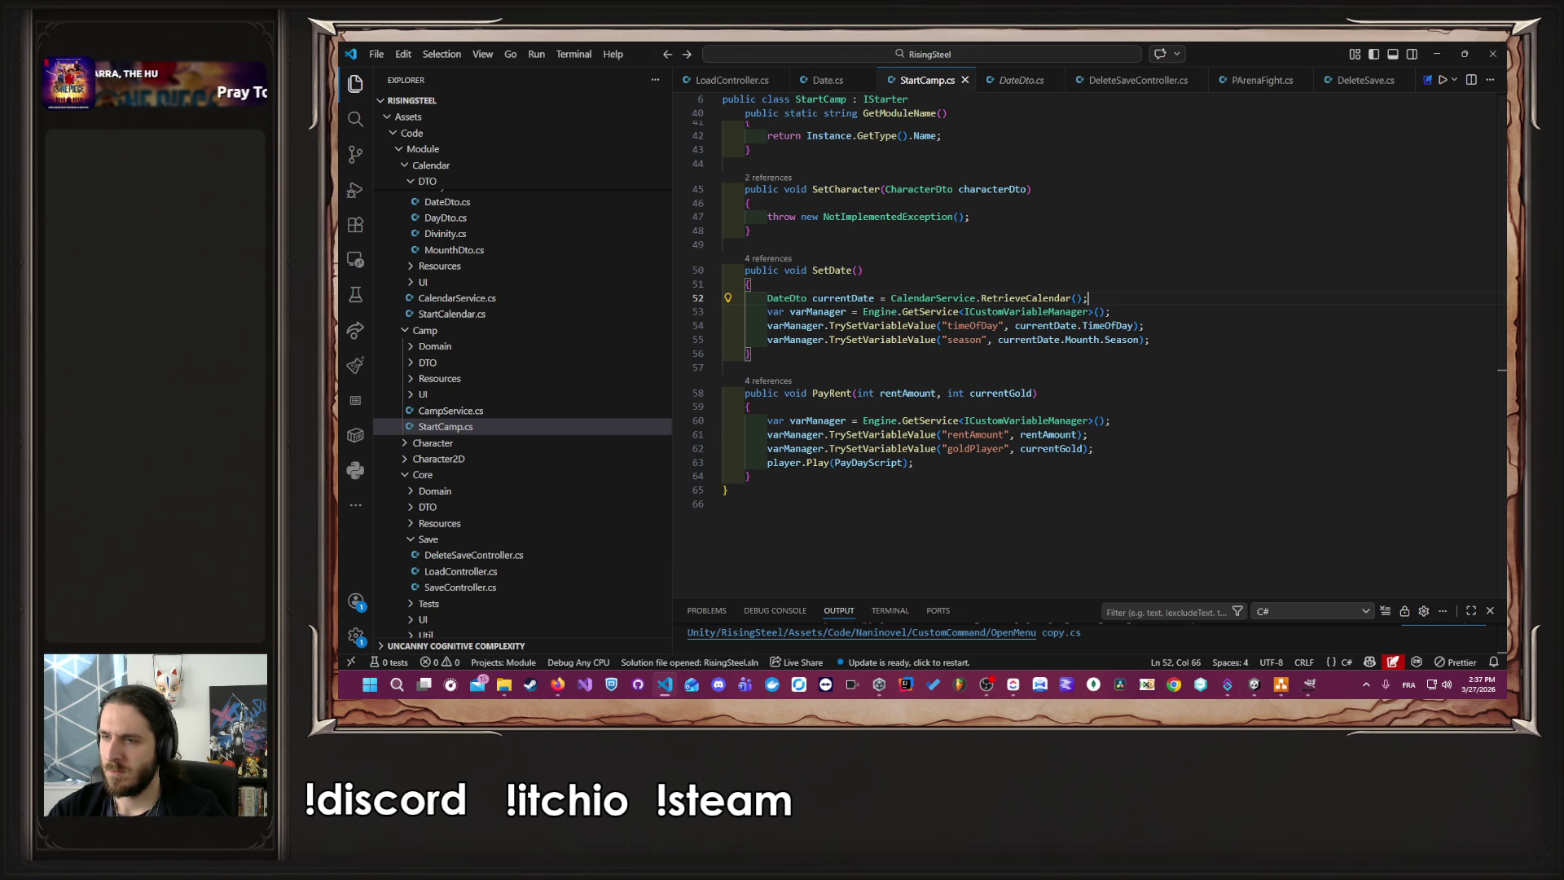
pyautogui.click(1282, 386)
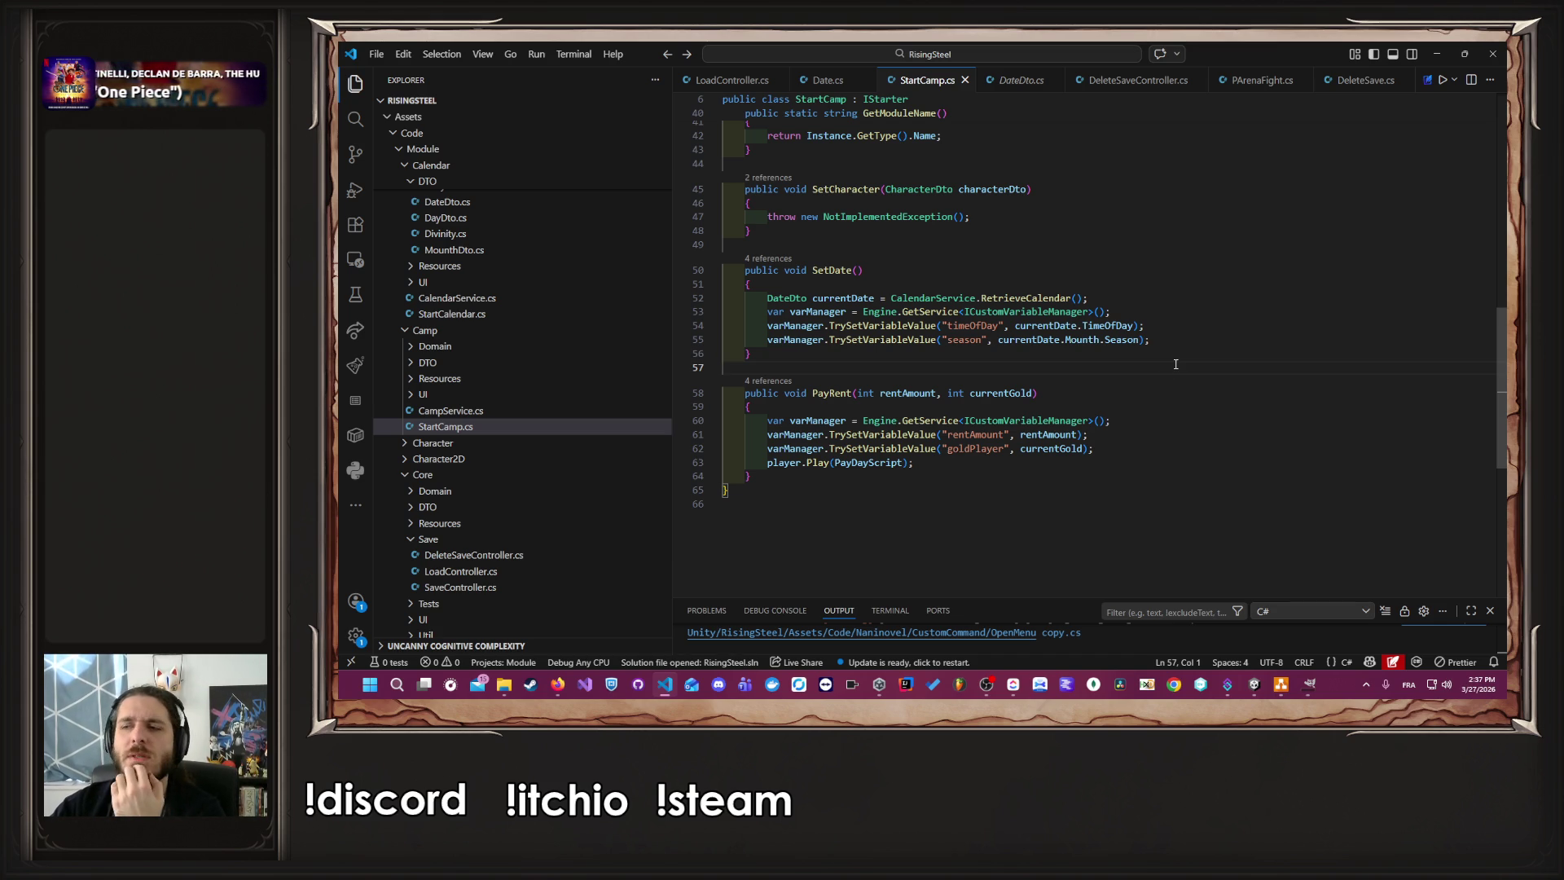
pyautogui.scroll(10, 1131, 379)
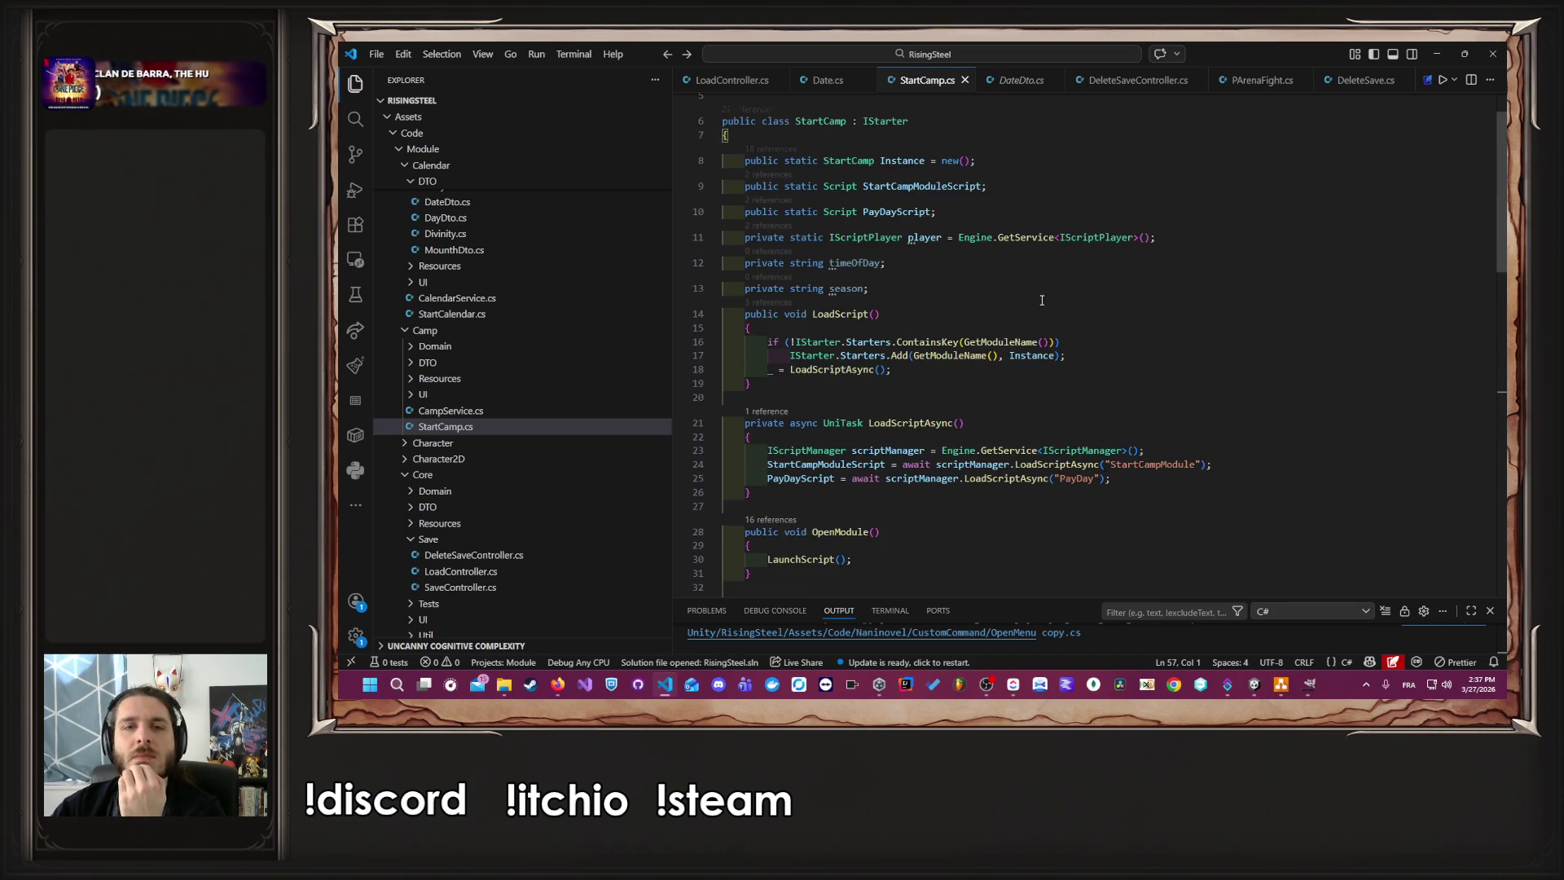
pyautogui.scroll(-10, 1042, 299)
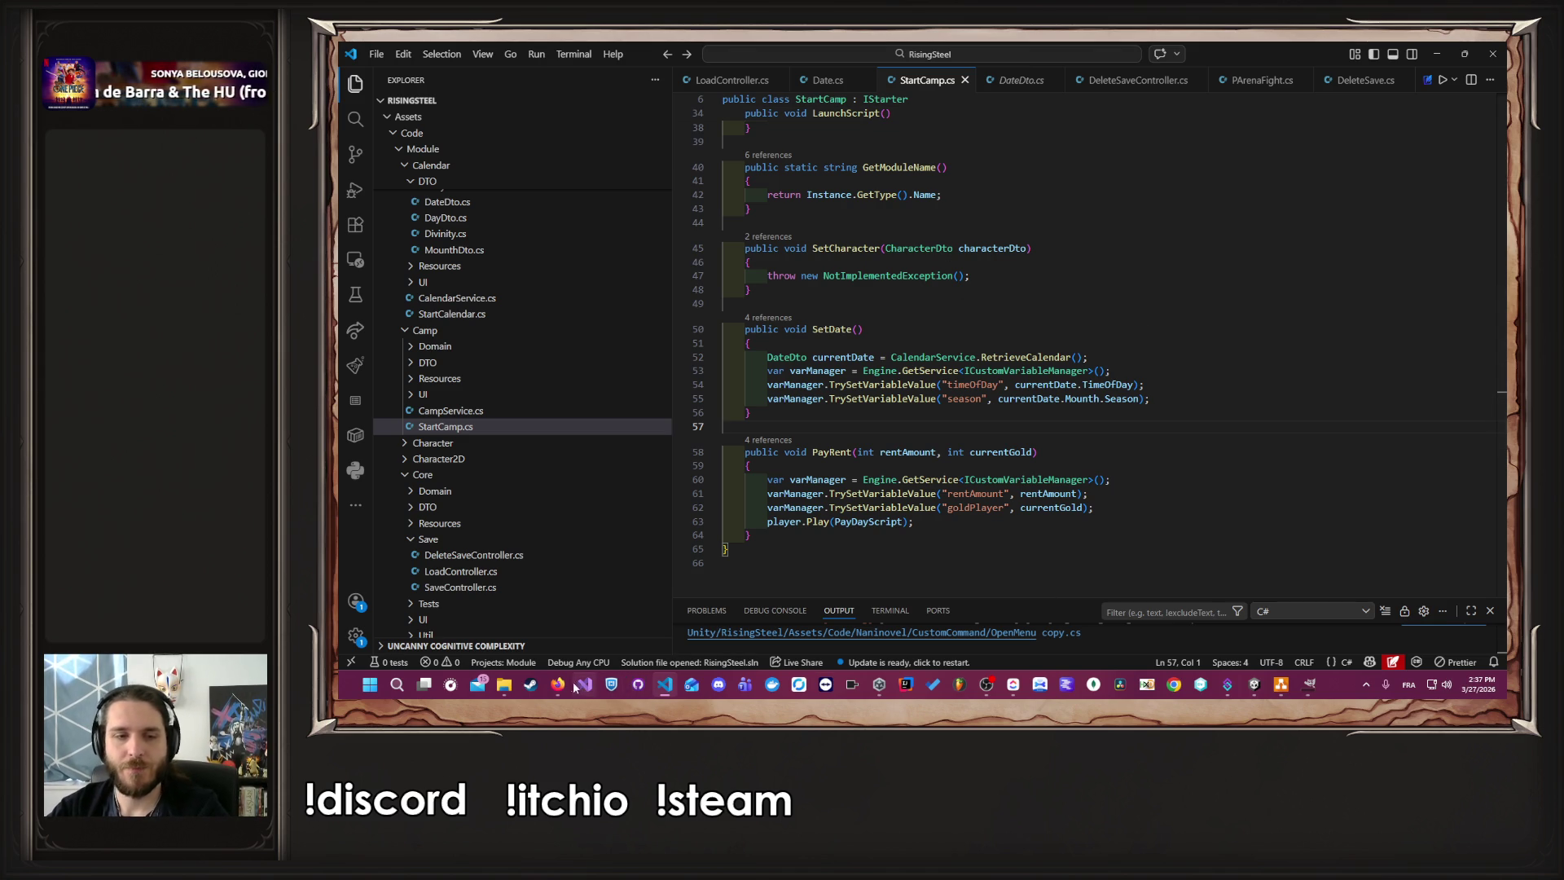
# Quit GIMP discarding the unsaved image and return to Unity.
pyautogui.rightClick(1317, 685)
pyautogui.click(1323, 658)
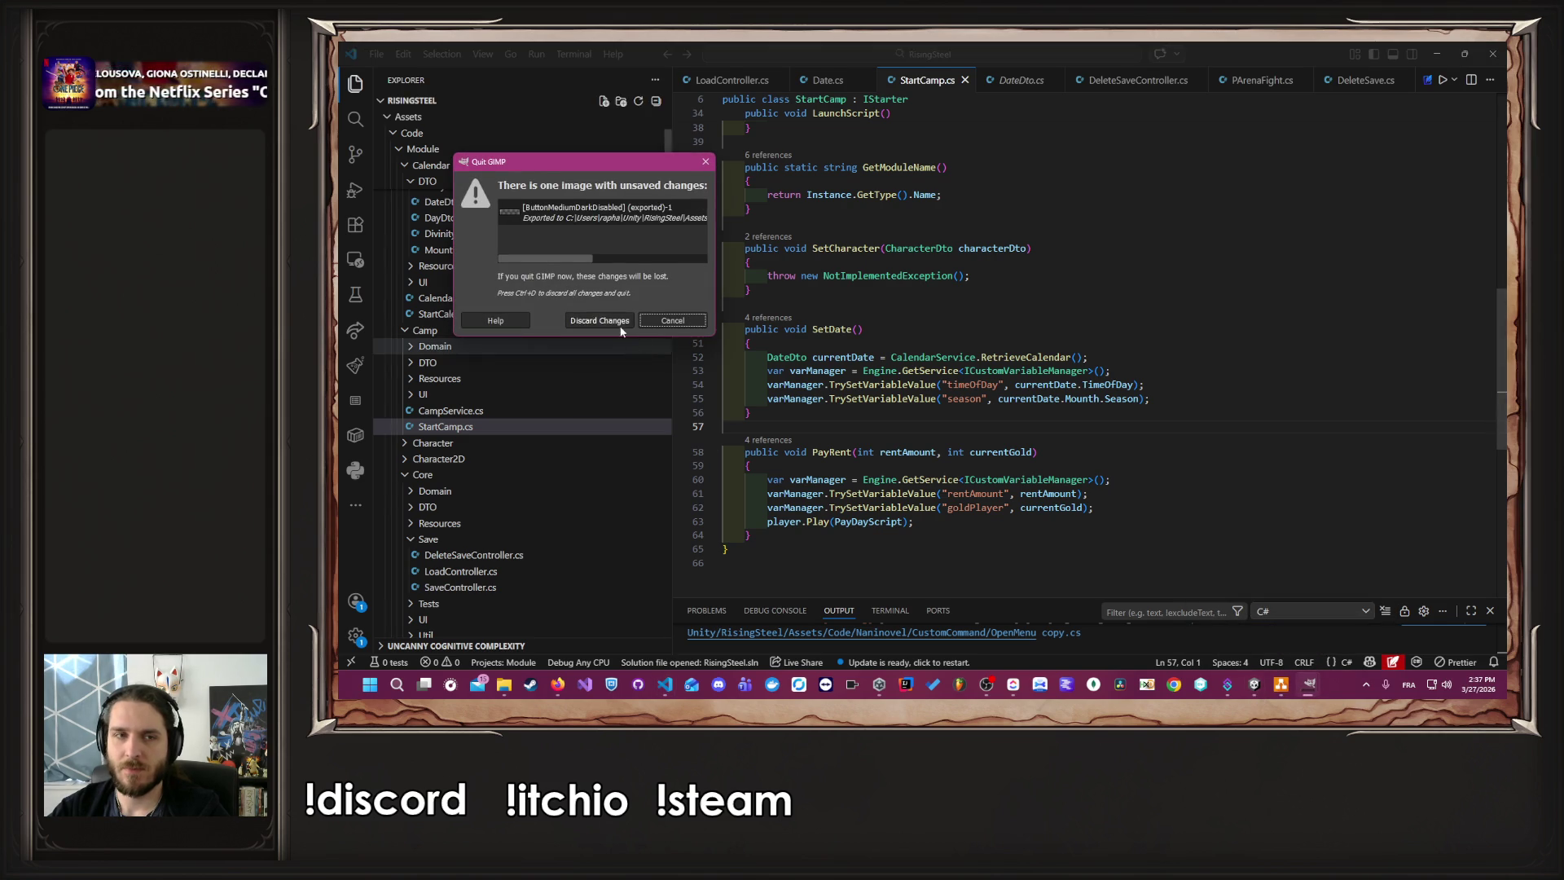
pyautogui.click(624, 324)
pyautogui.hotkey('alt', 'Tab')
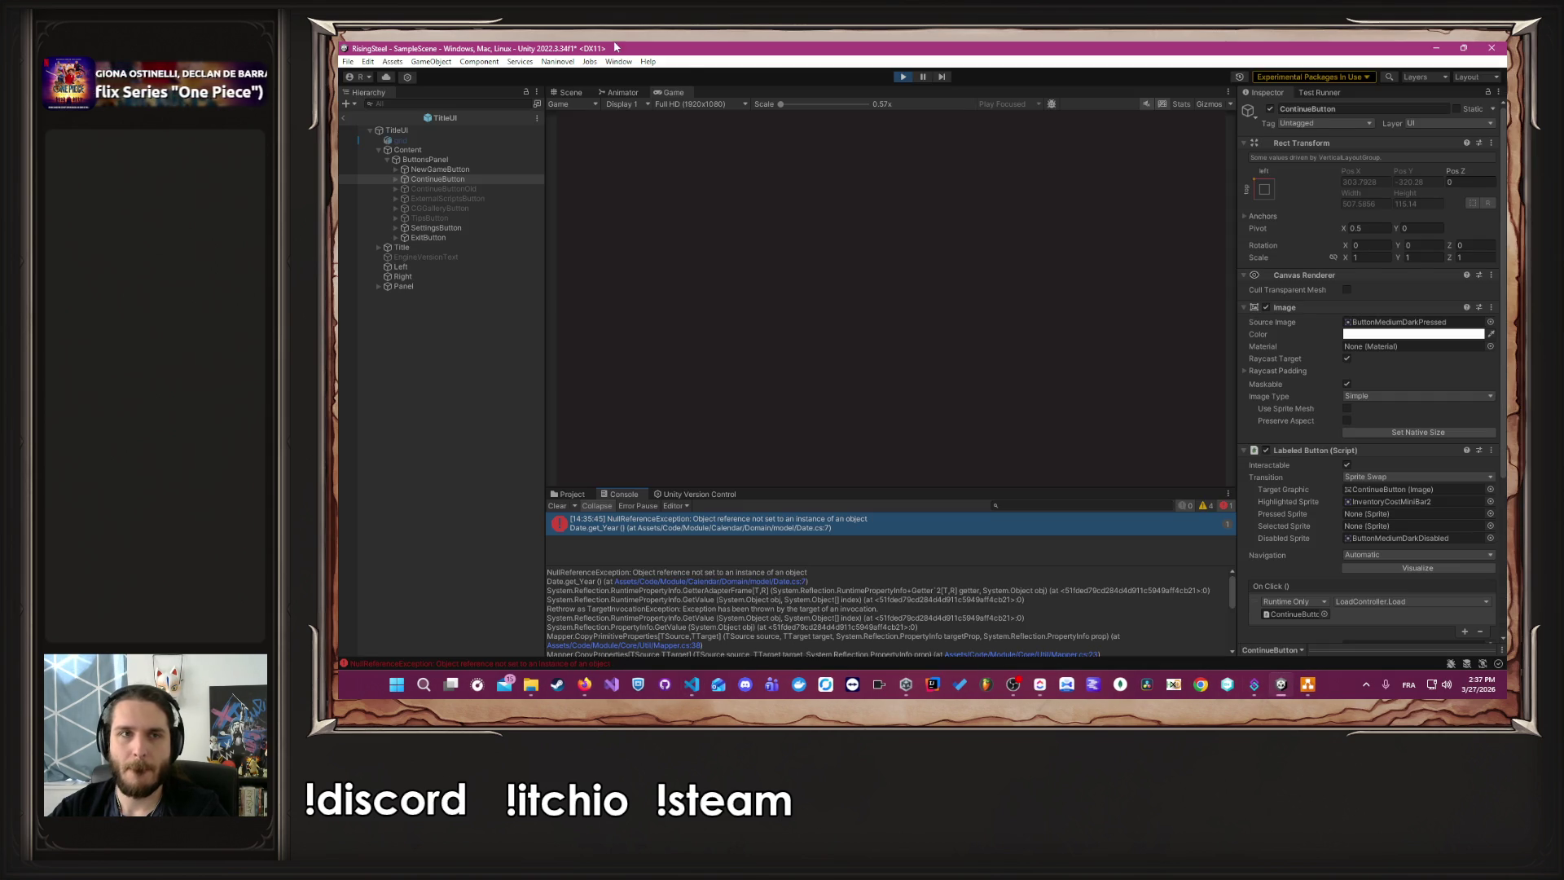
# Open Naninovel's Custom Variables settings and inspect the season variable's default value.
pyautogui.click(558, 62)
pyautogui.moveTo(602, 136)
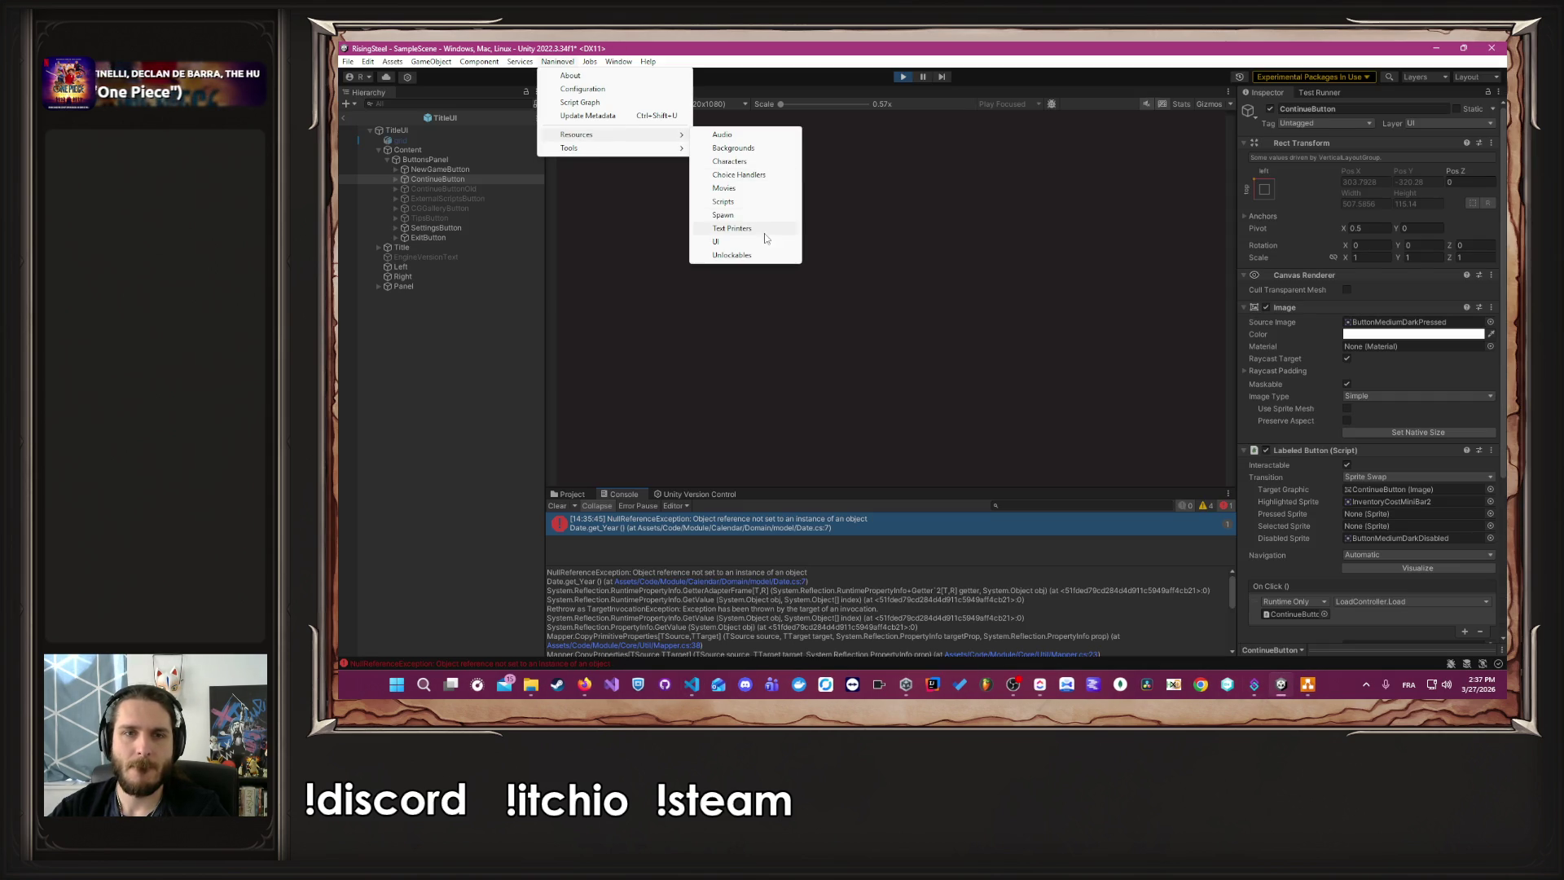
pyautogui.click(738, 175)
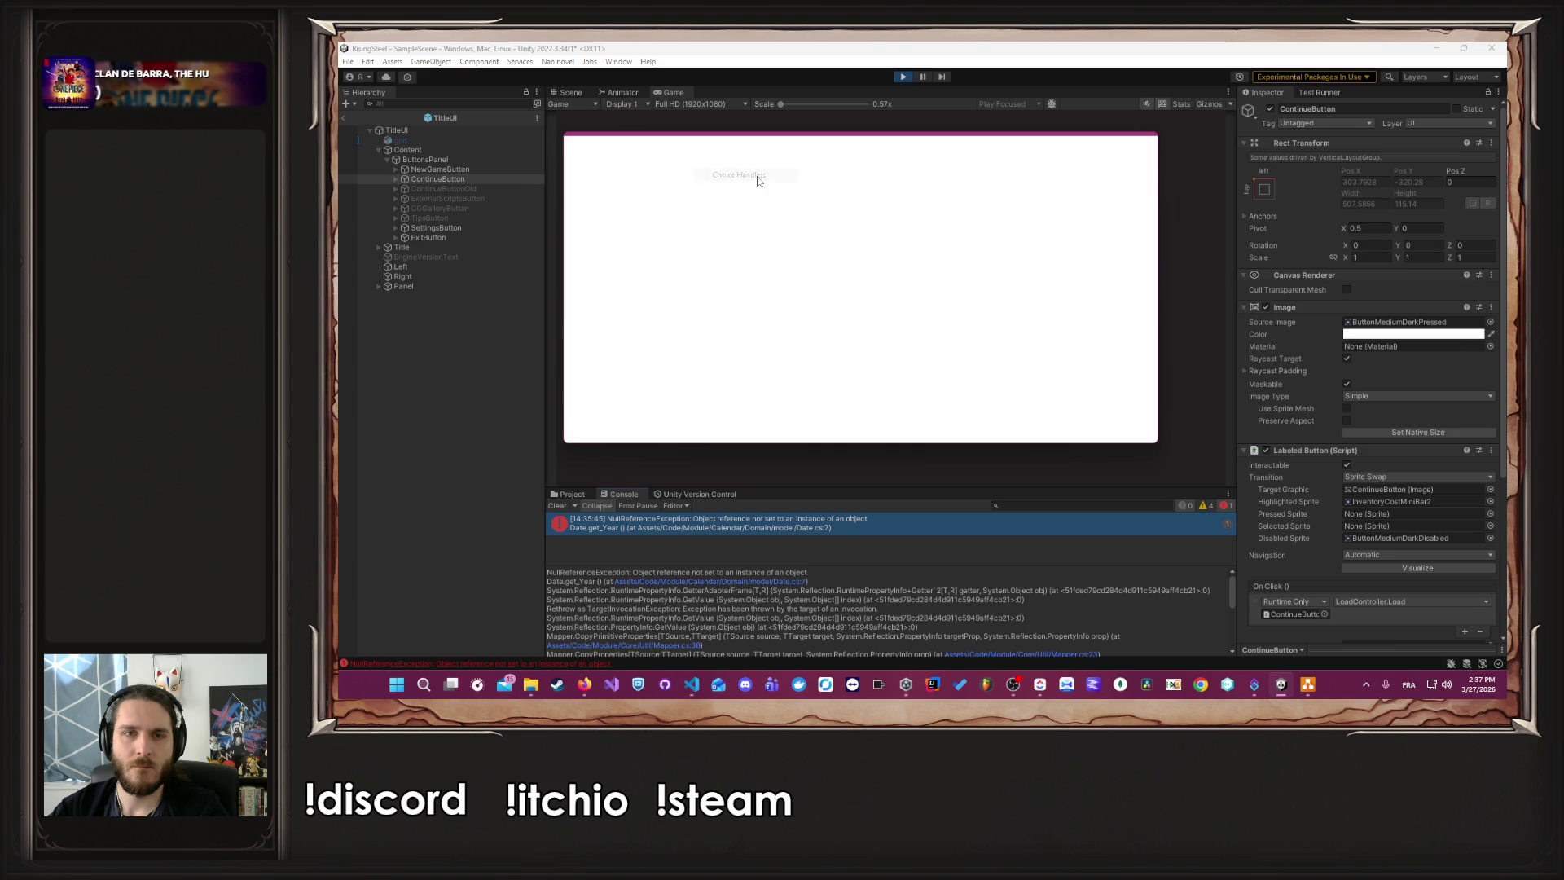
pyautogui.click(613, 292)
pyautogui.scroll(-5, 822, 253)
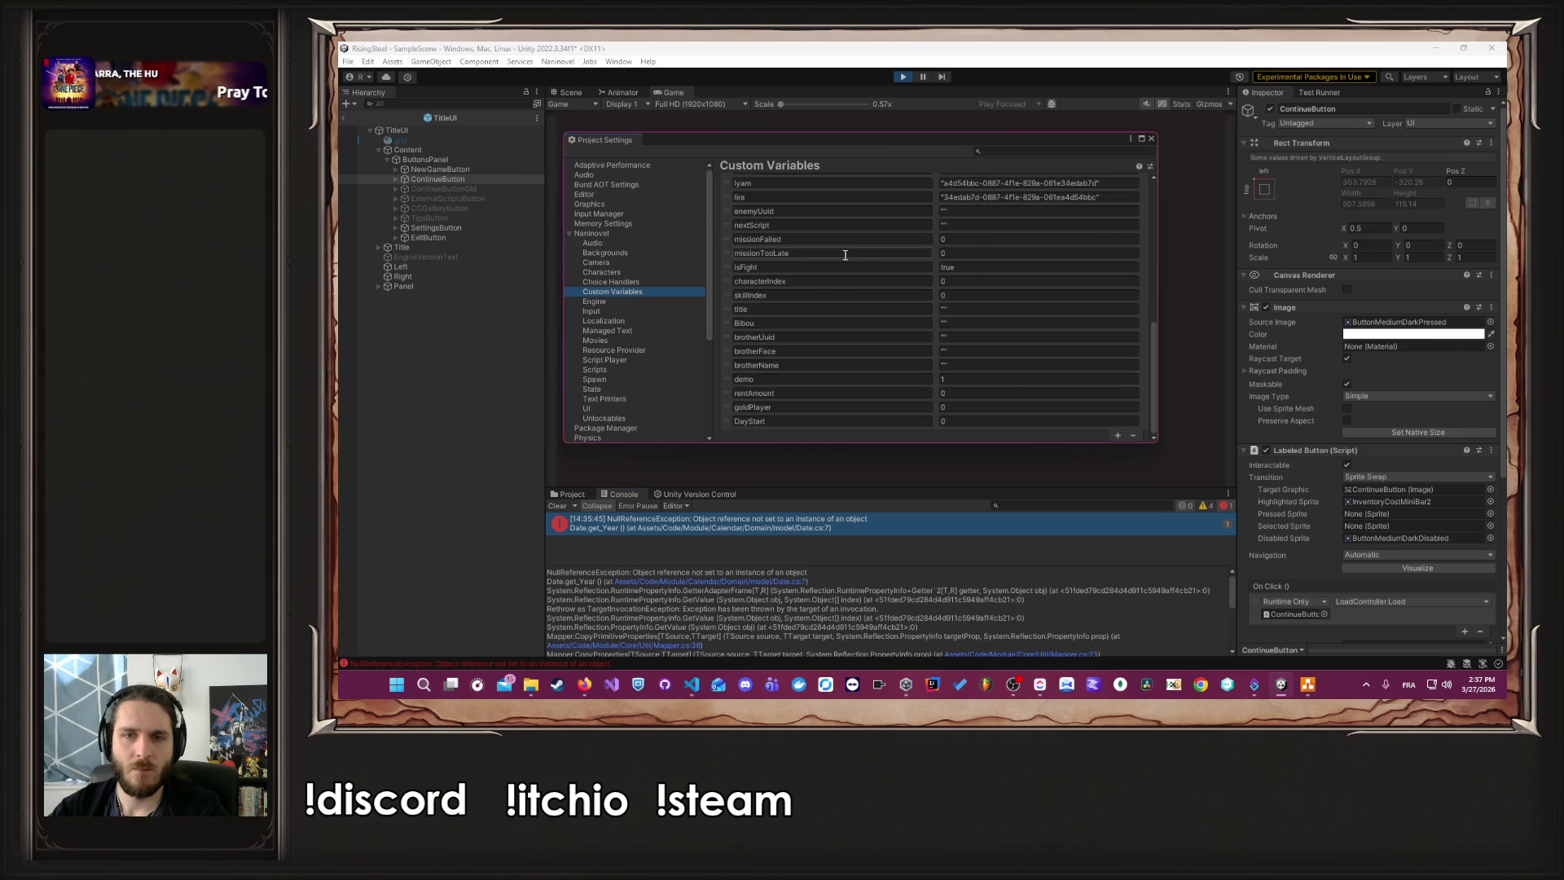
pyautogui.scroll(5, 902, 330)
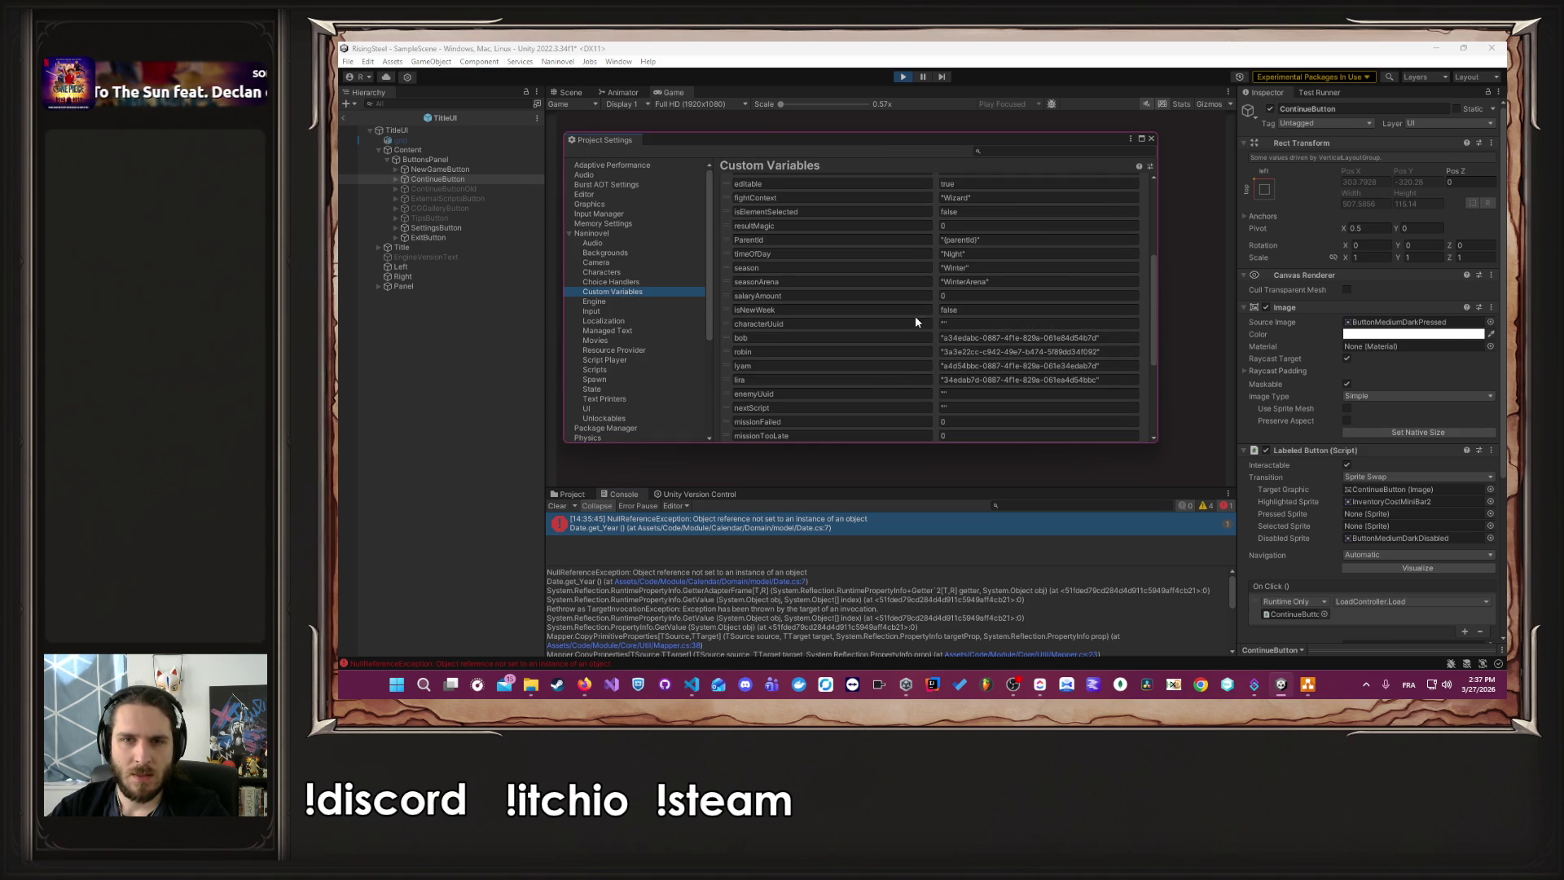
pyautogui.click(953, 268)
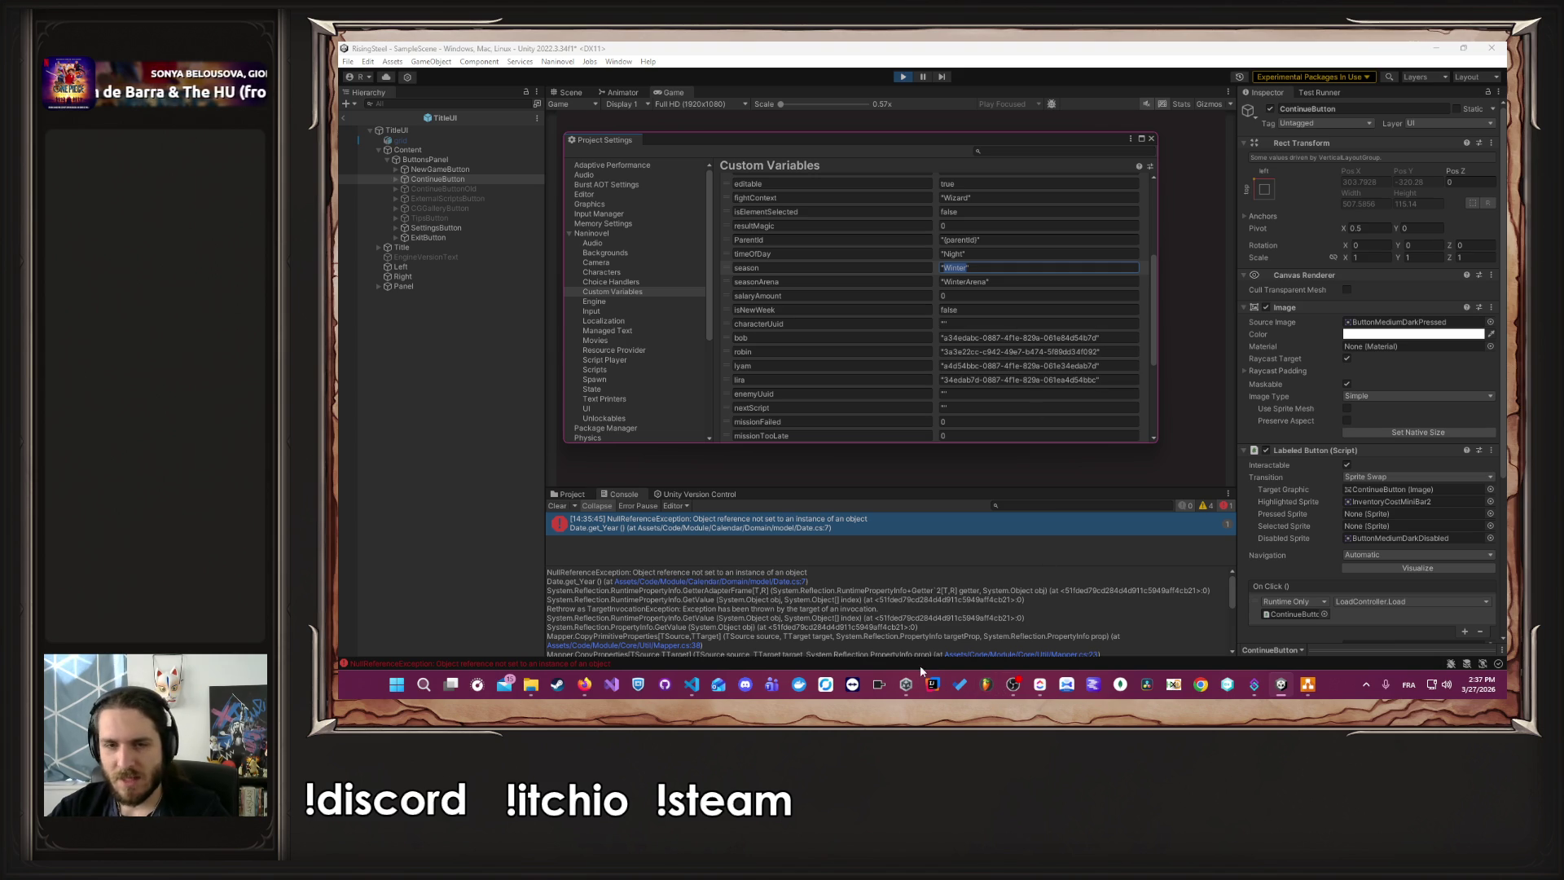
pyautogui.click(691, 684)
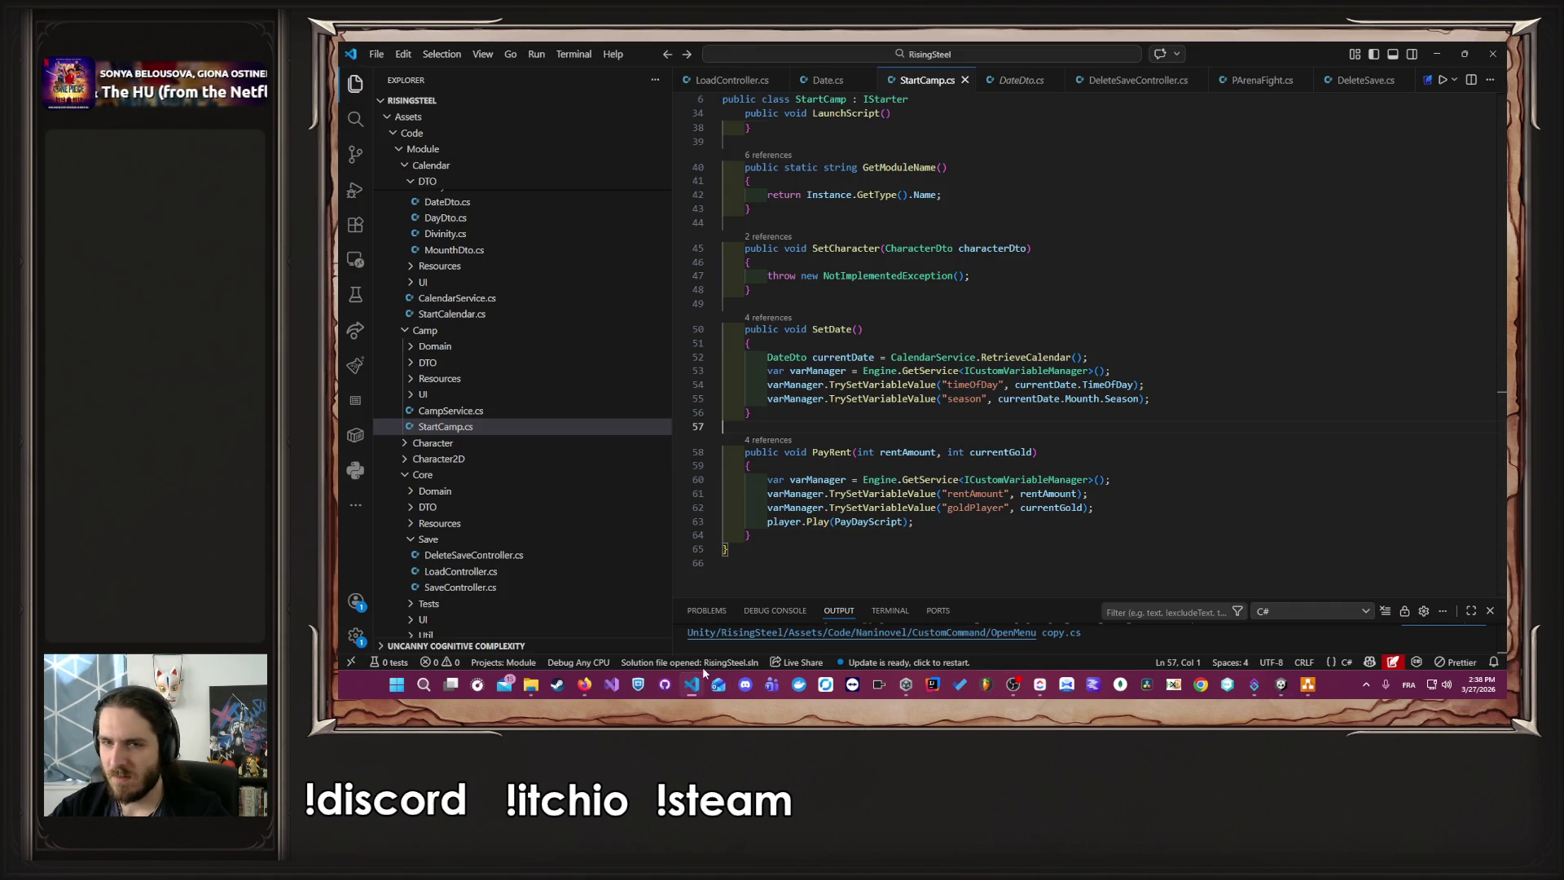
# Duplicate the timeOfDay and season TrySetVariableValue lines in SetDate and comment out the originals.
pyautogui.click(1173, 398)
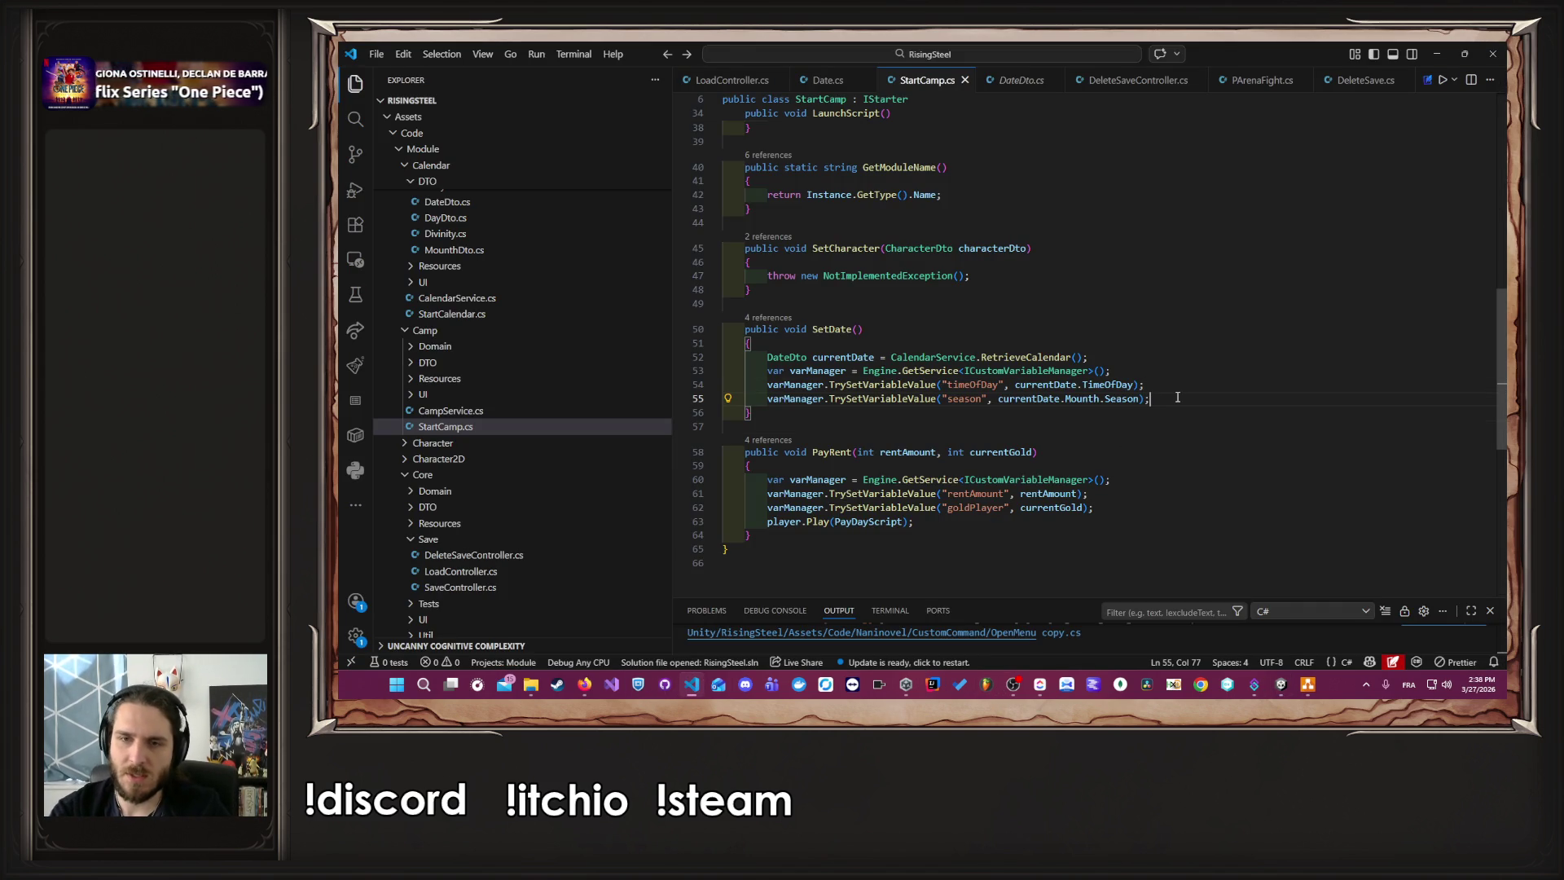
pyautogui.press('Return')
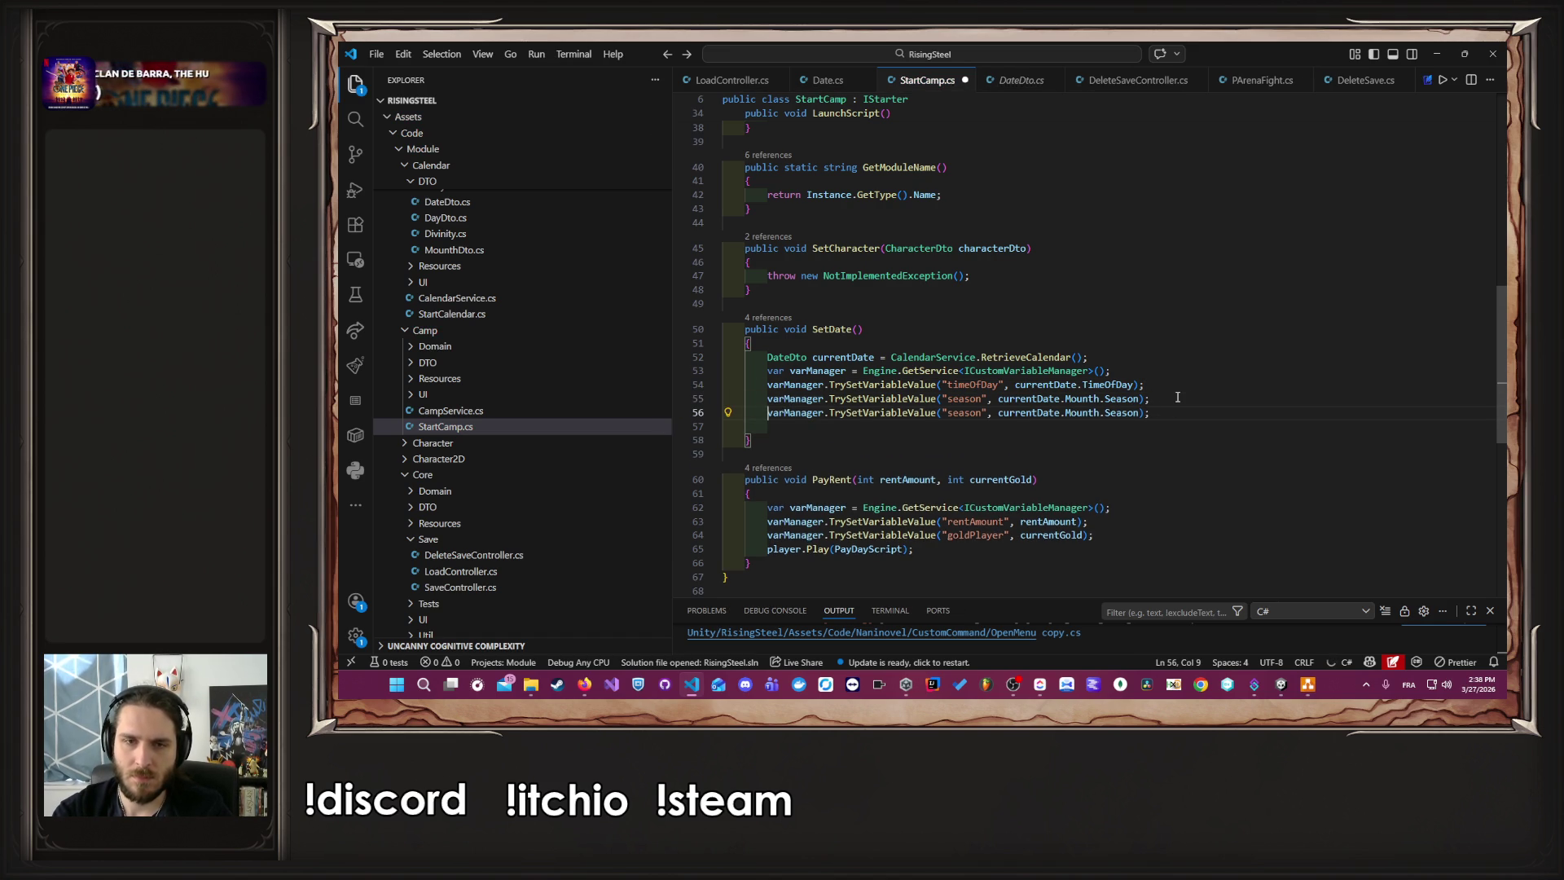
pyautogui.press('Tab')
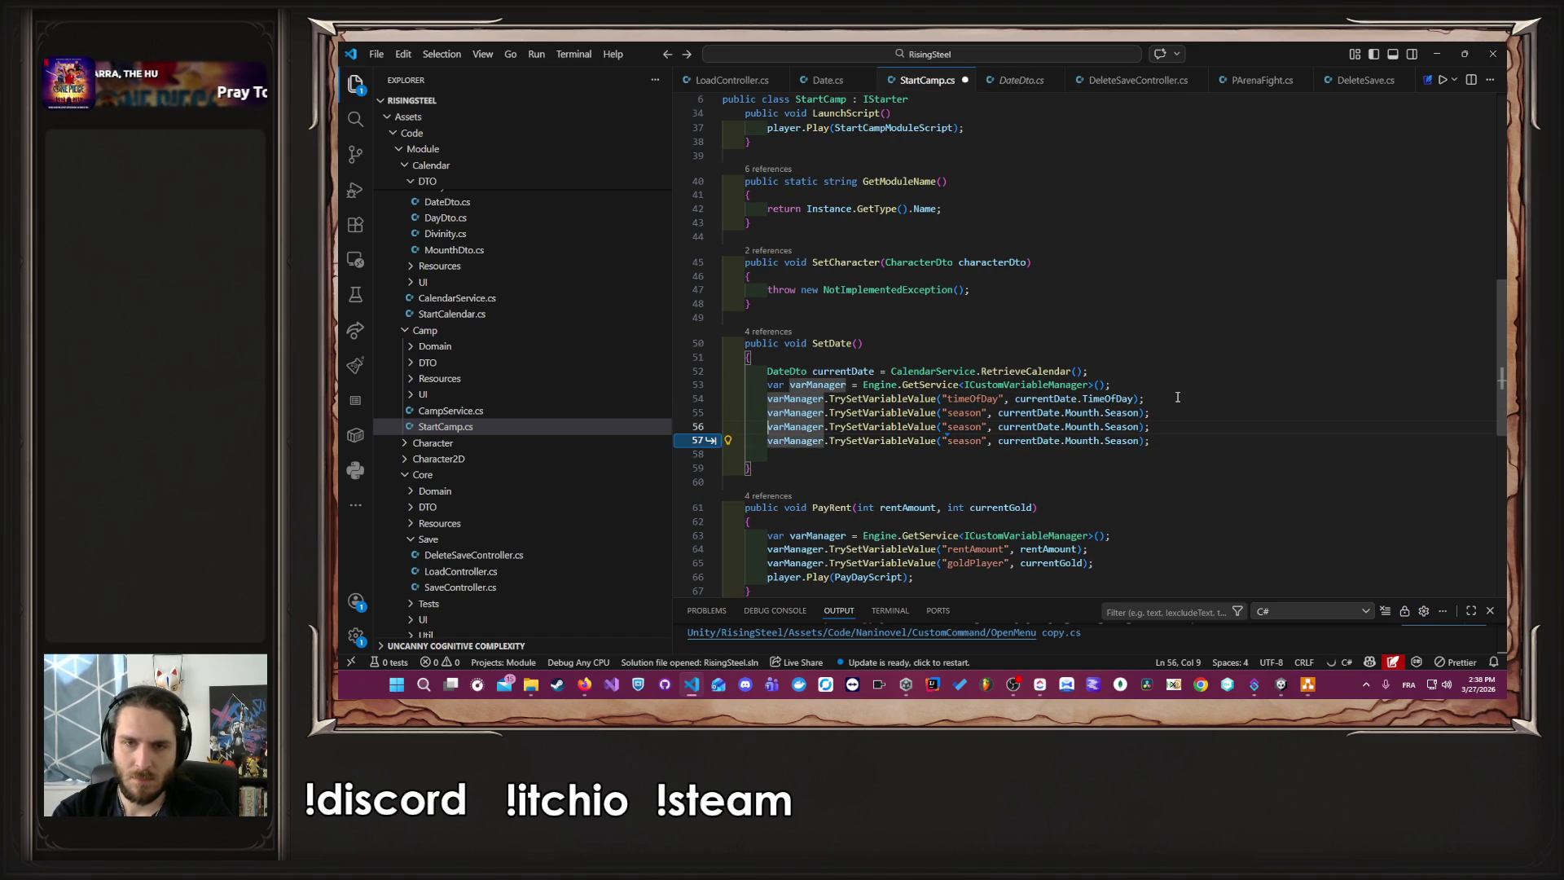
pyautogui.press('Down')
pyautogui.hotkey('ctrl', 'Right')
pyautogui.hotkey('ctrl', 'Right')
pyautogui.hotkey('ctrl', 'Right')
pyautogui.hotkey('ctrl', 'd')
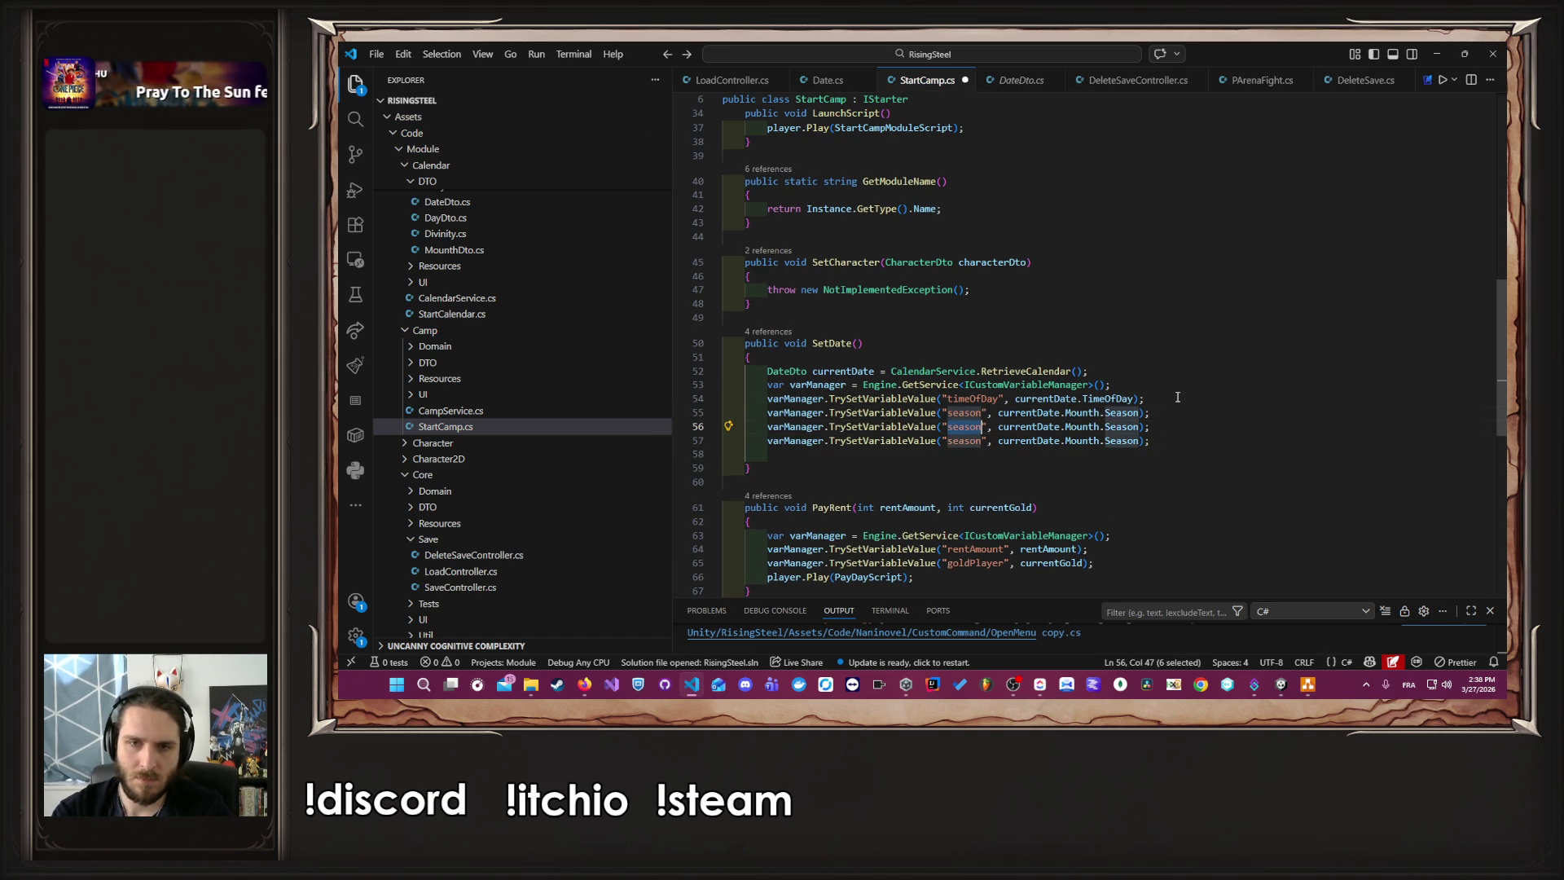
pyautogui.press('Left')
pyautogui.press('Up')
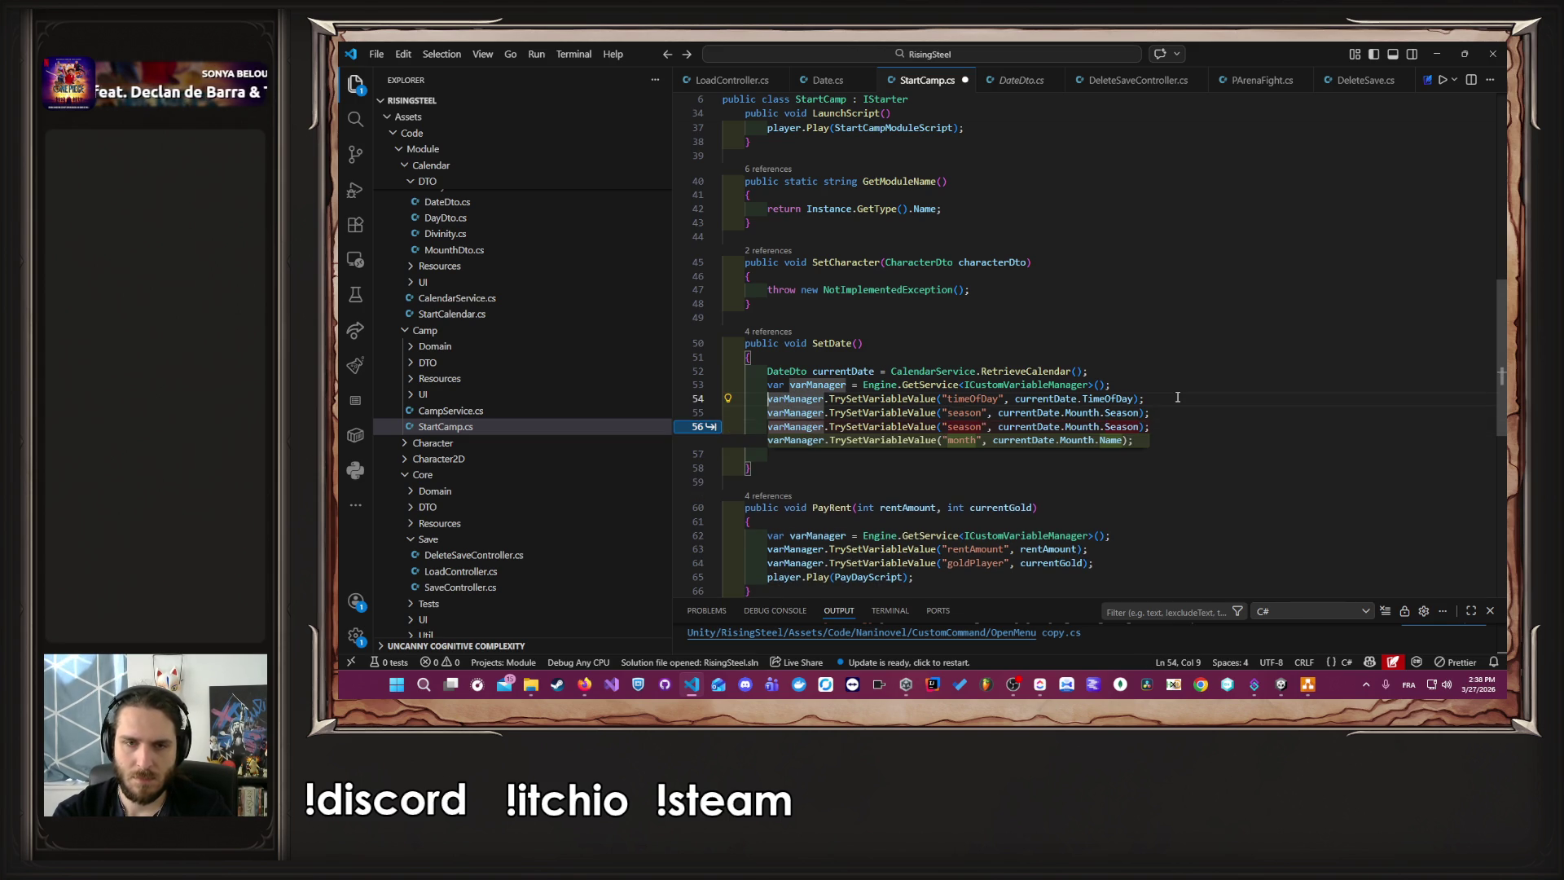
pyautogui.press('Tab')
pyautogui.hotkey('shift', 'Down')
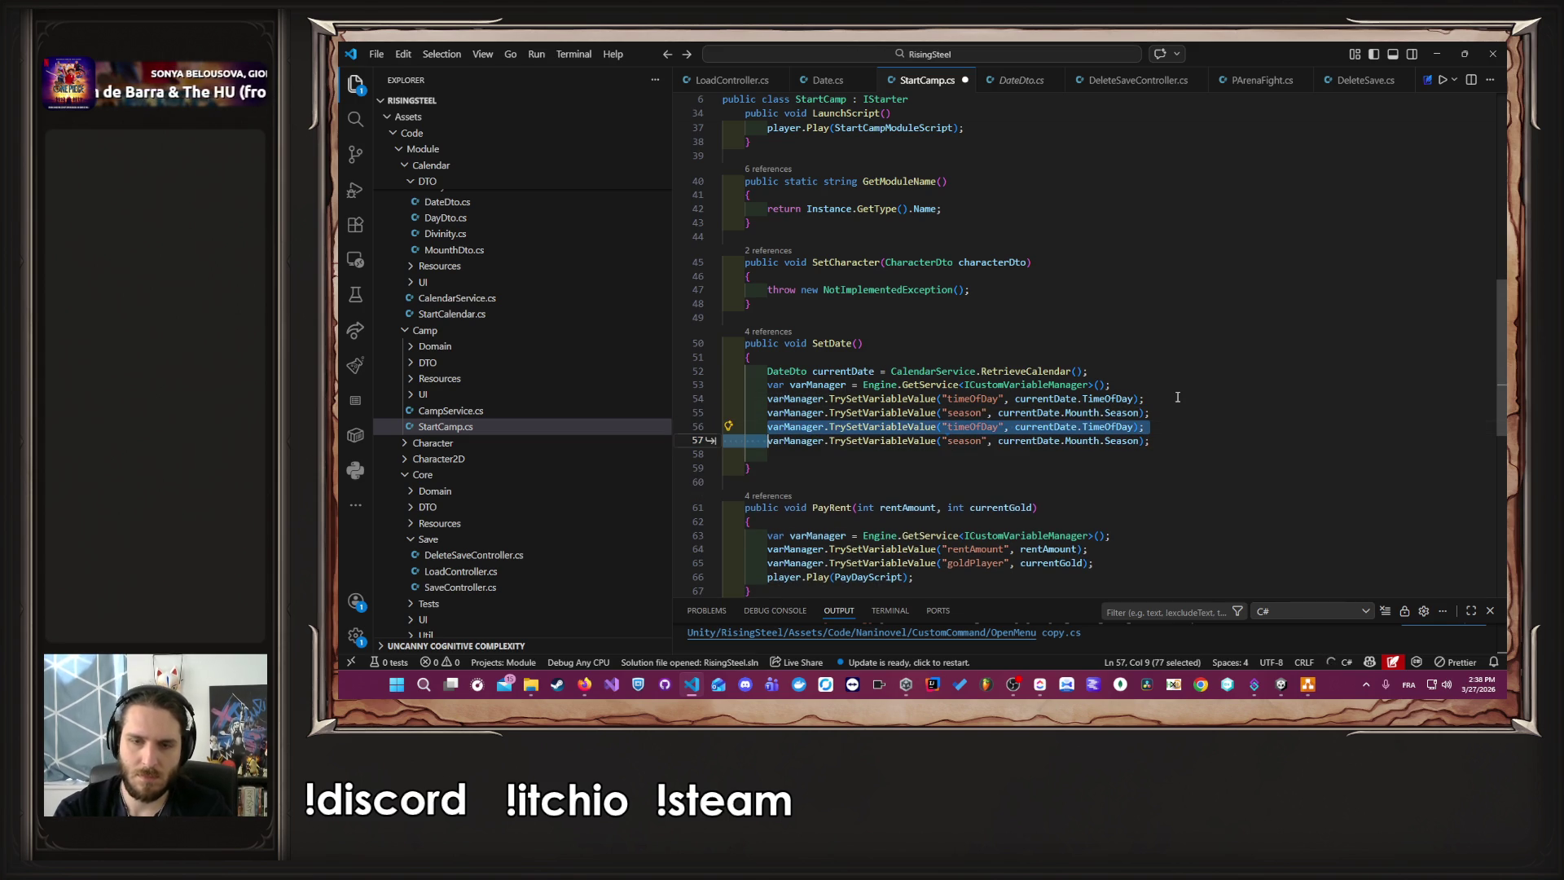
pyautogui.hotkey('ctrl', '/')
pyautogui.press('Up')
pyautogui.press('Up')
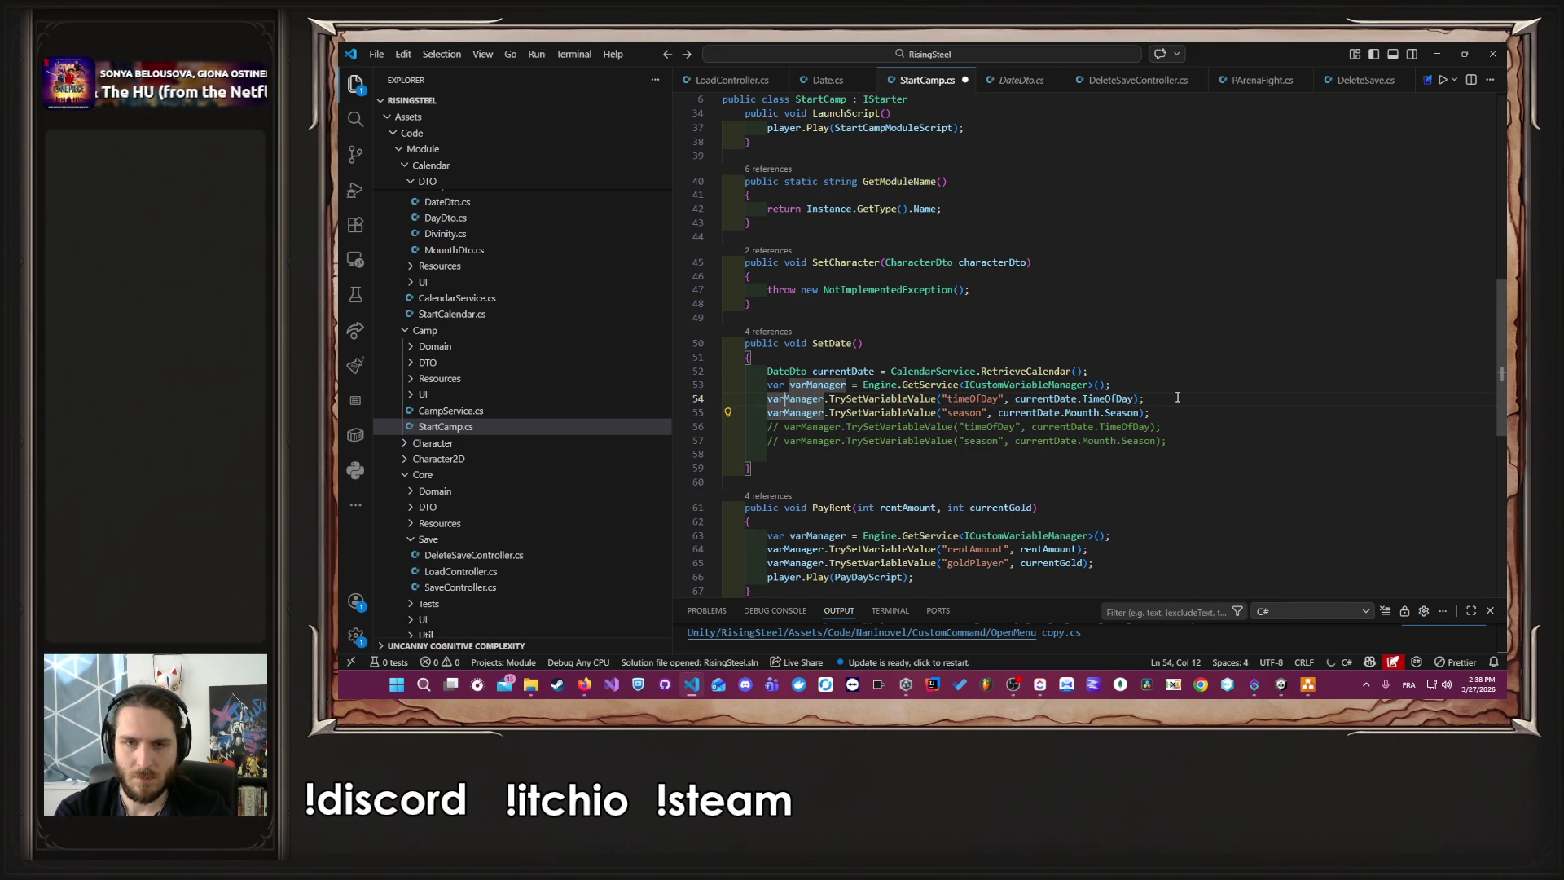
# Replace the season value currentDate.Mounth.Season with "Winter".
pyautogui.hotkey('ctrl', 'Right')
pyautogui.hotkey('ctrl', 'Right')
pyautogui.hotkey('ctrl', 'Right')
pyautogui.press('Down')
pyautogui.hotkey('ctrl', 'shift', 'Right')
pyautogui.hotkey('ctrl', 'shift', 'Right')
pyautogui.hotkey('ctrl', 'shift', 'Right')
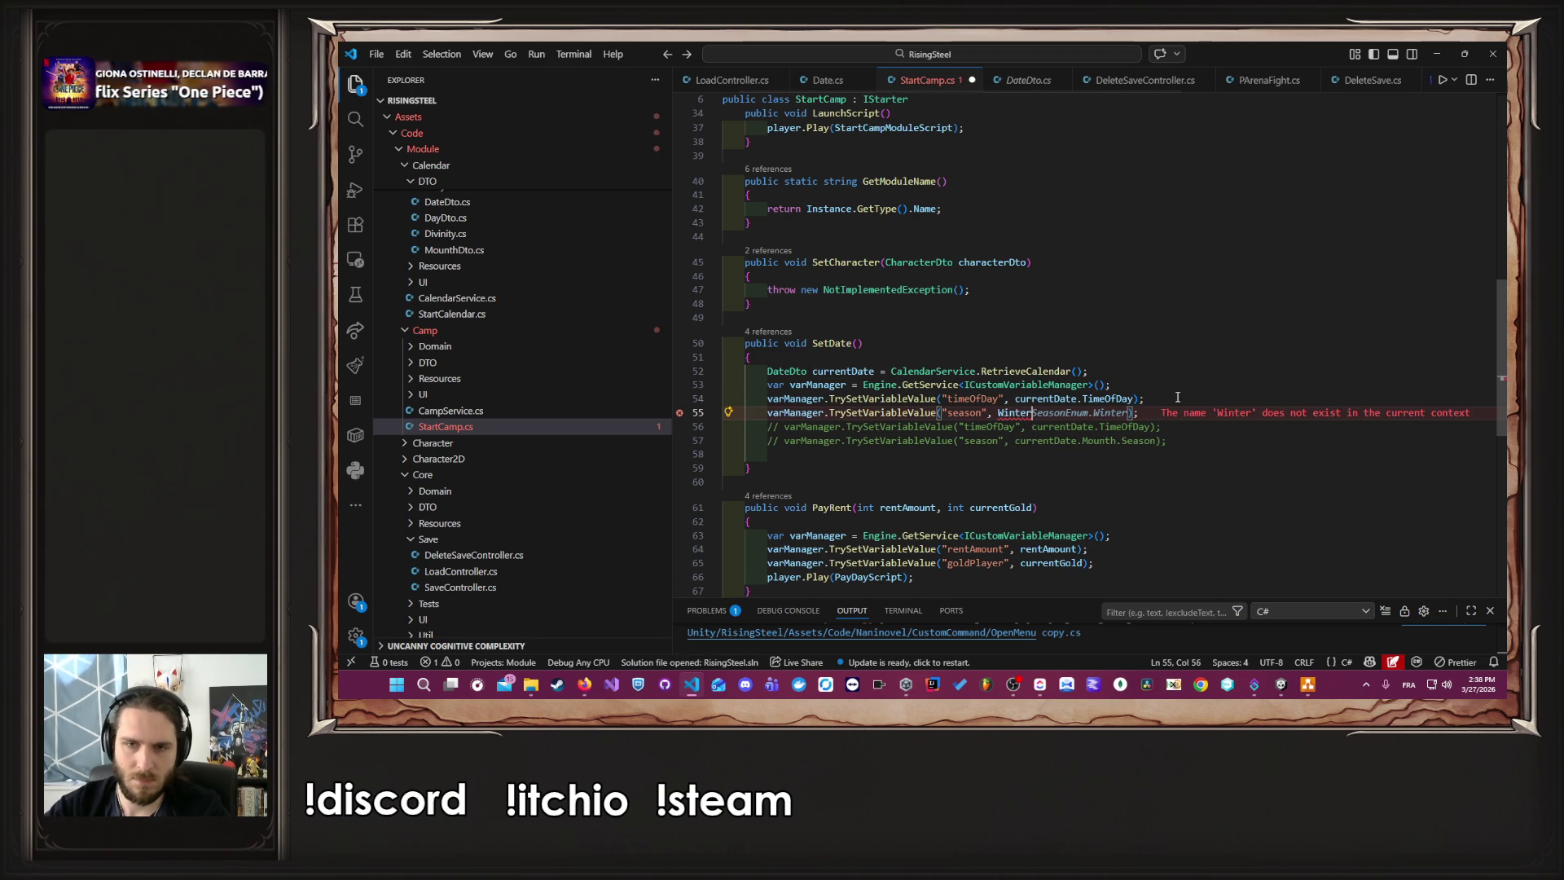
pyautogui.press('BackSpace')
pyautogui.write('"Winter')
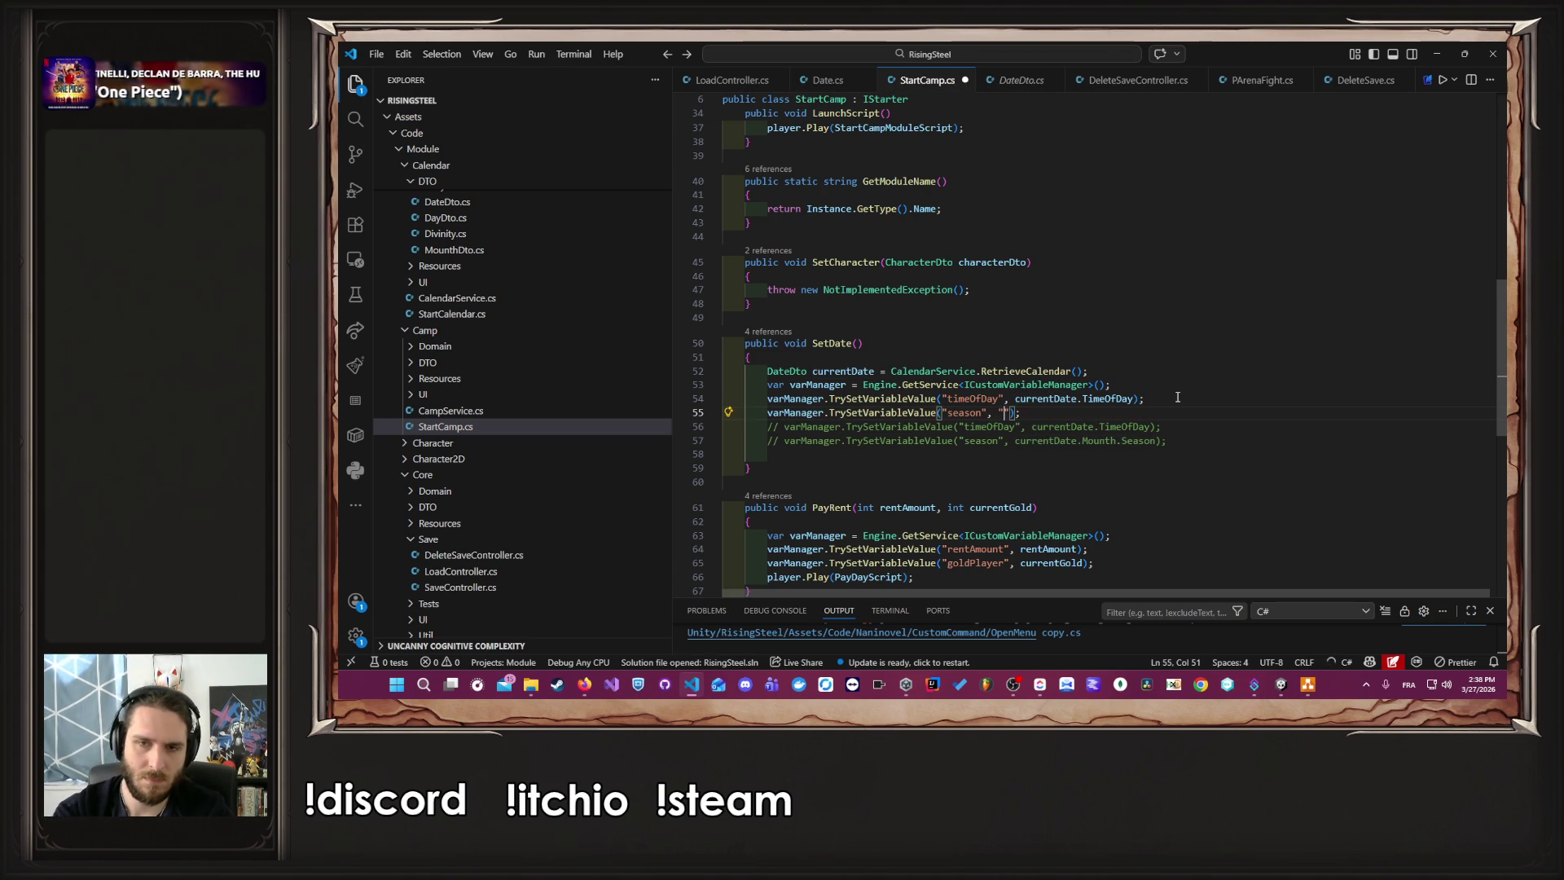
# Check the timeOfDay variable's default in Unity, then set timeOfDay's value to "Night".
pyautogui.hotkey('alt', 'Tab')
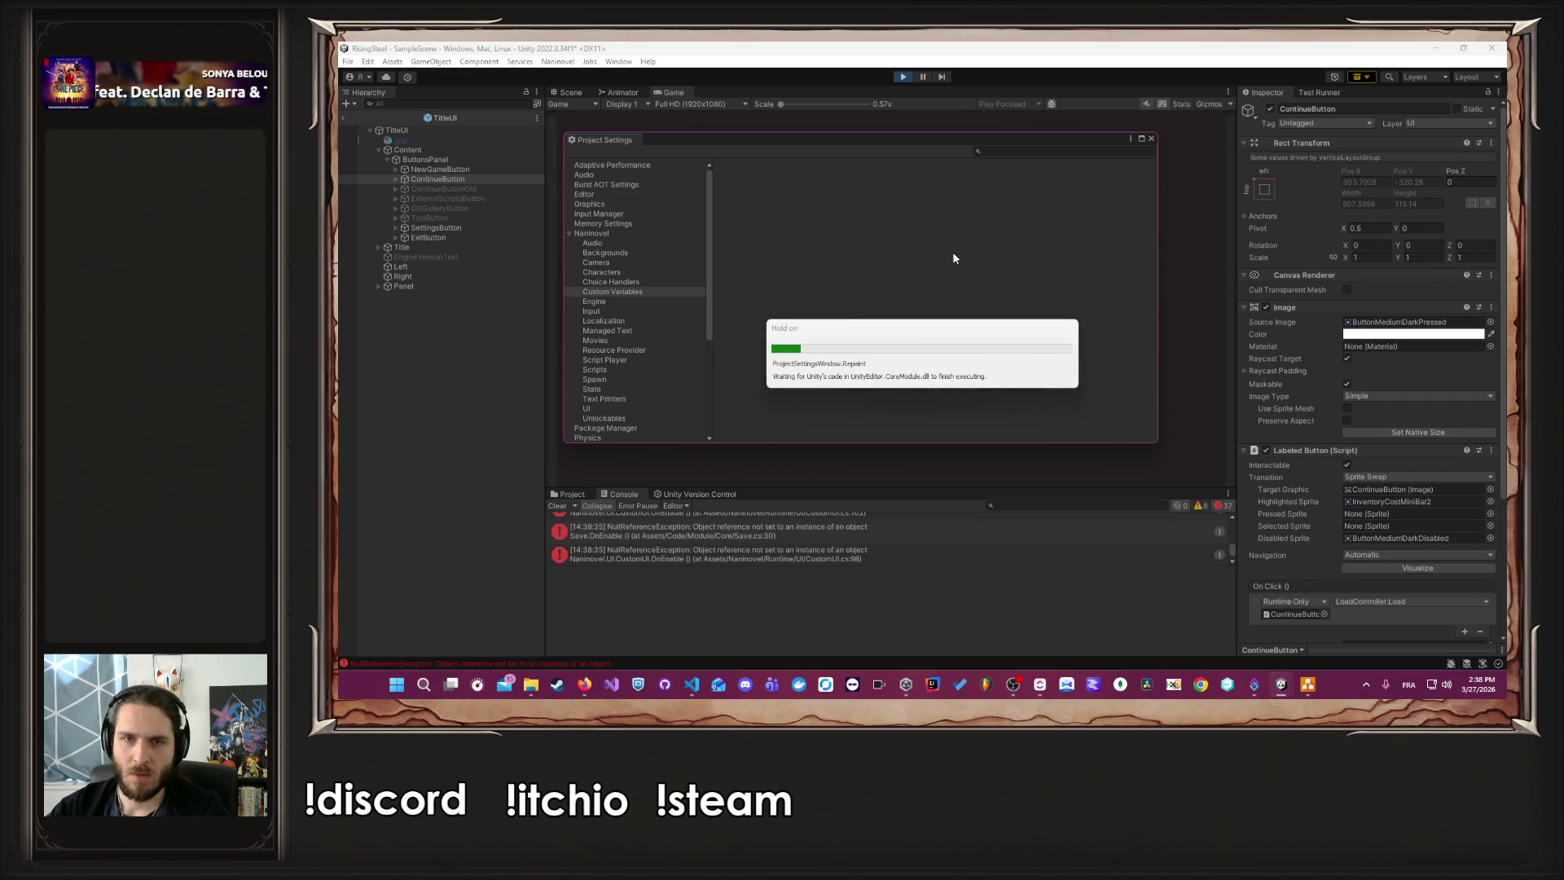
pyautogui.click(954, 254)
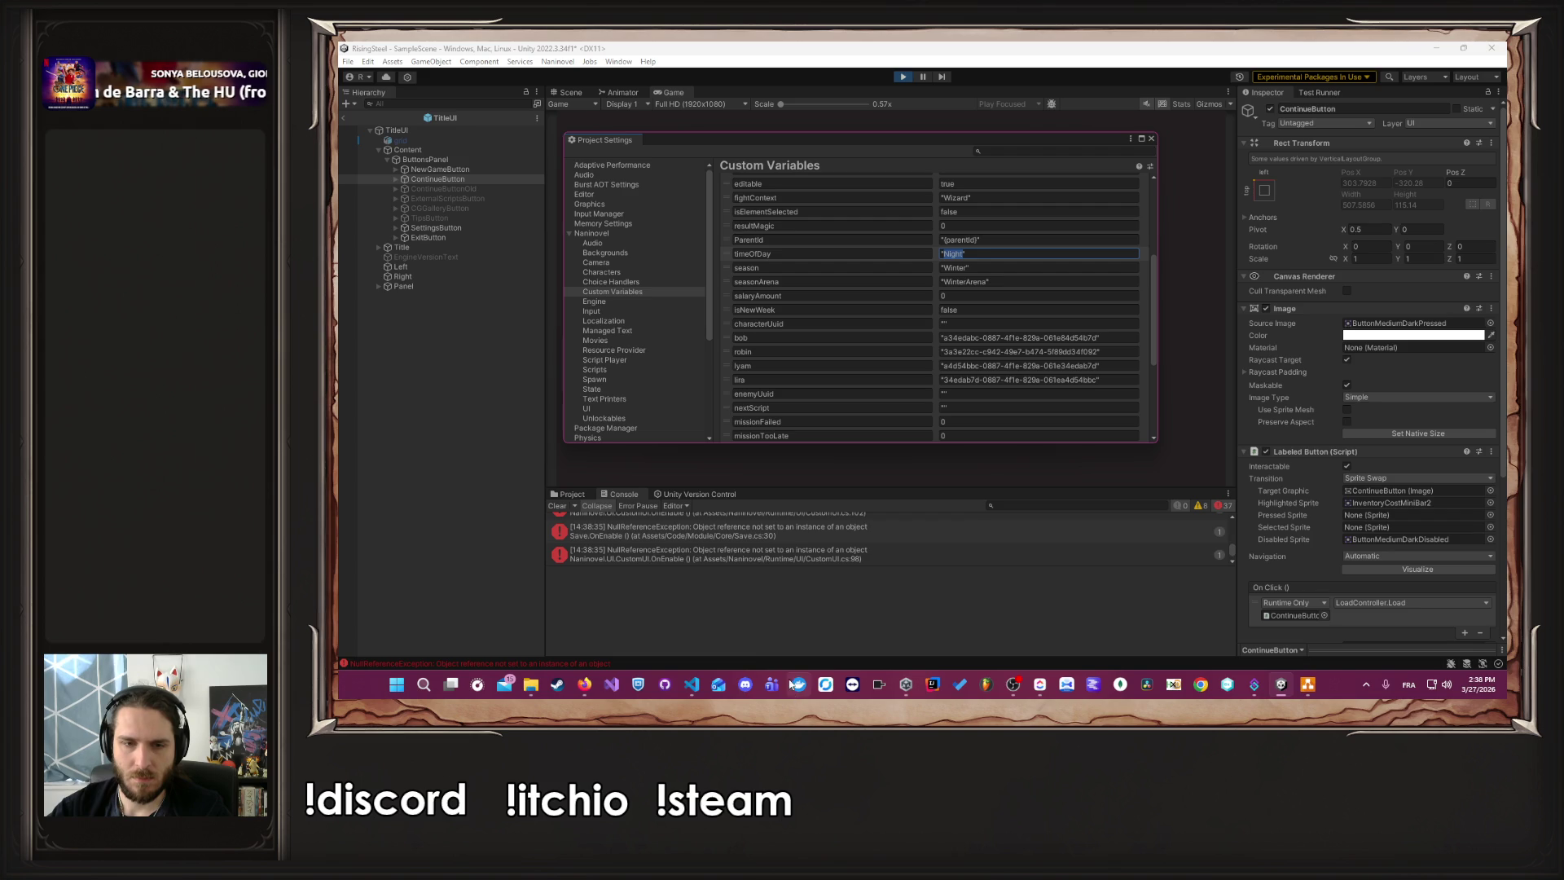
pyautogui.click(692, 684)
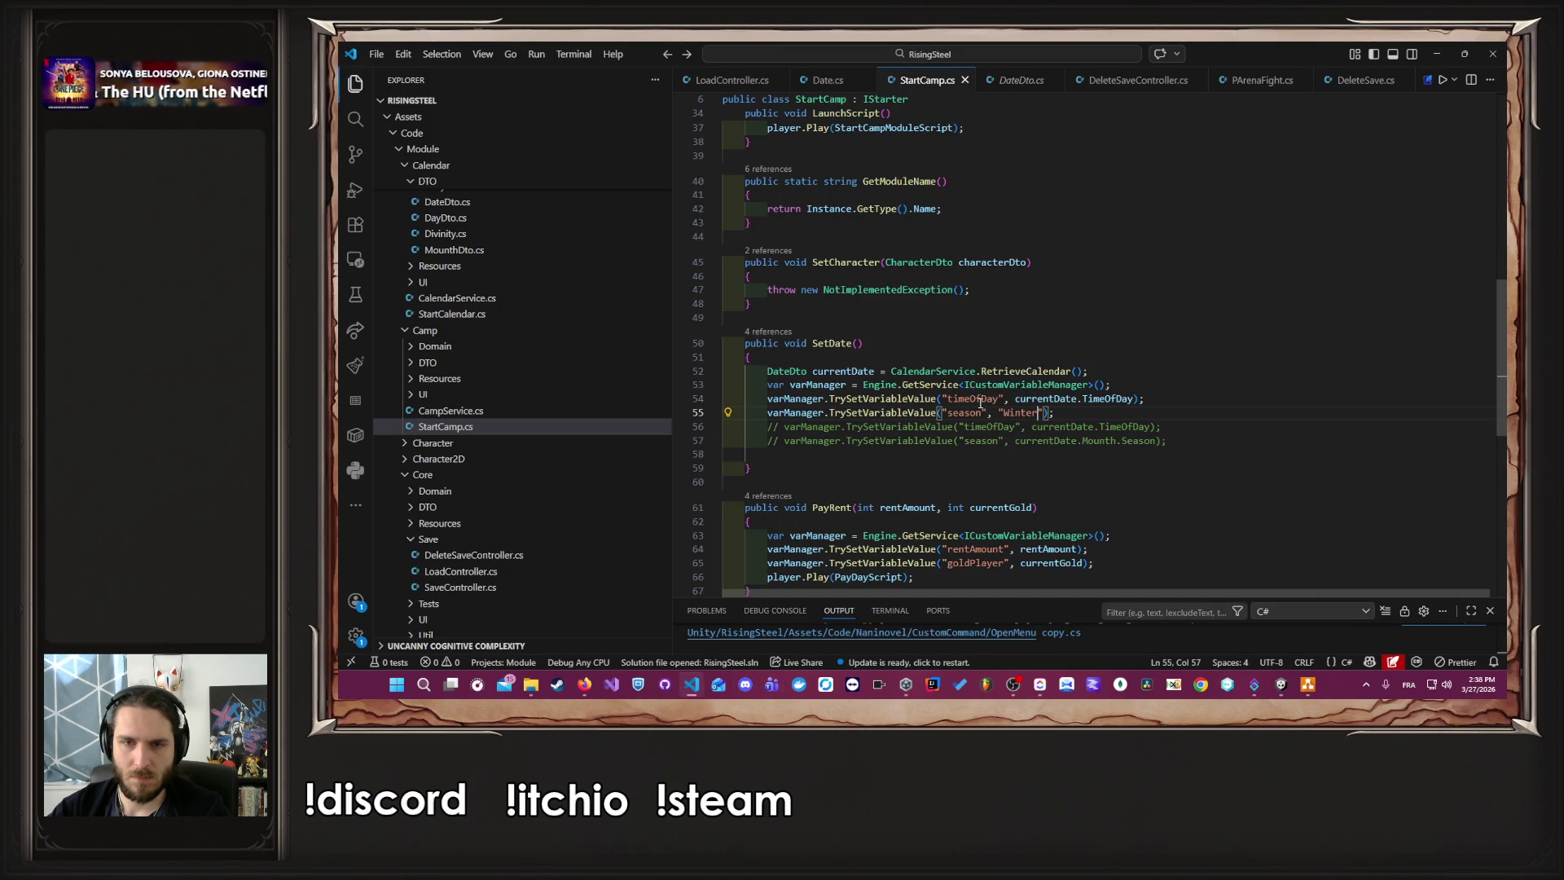
pyautogui.click(1039, 398)
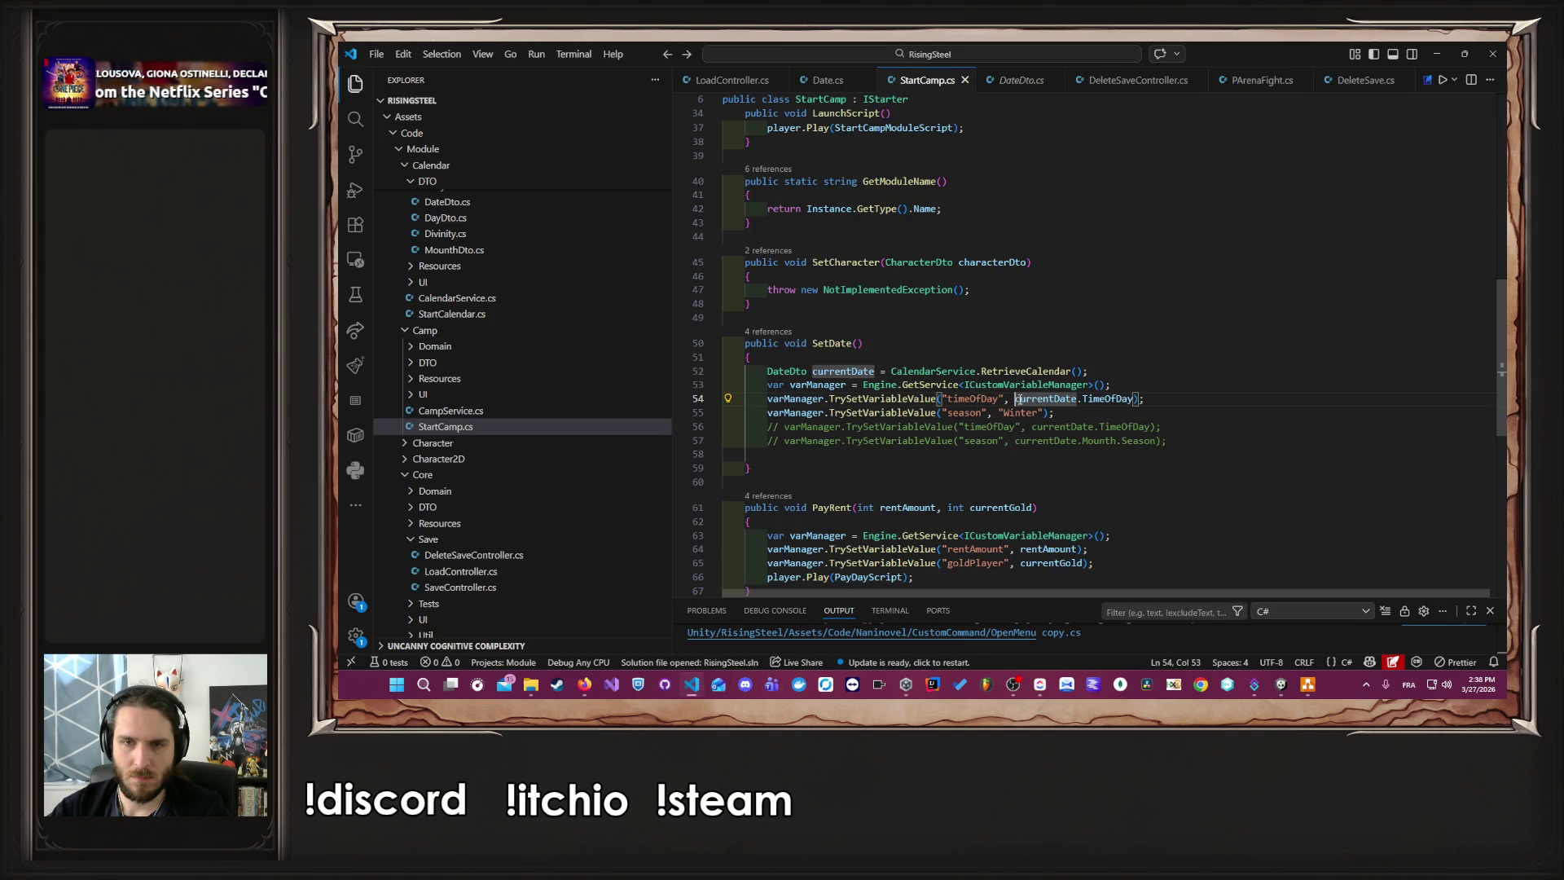
pyautogui.moveTo(1015, 399); pyautogui.dragTo(1131, 399)
pyautogui.write('"Night"')
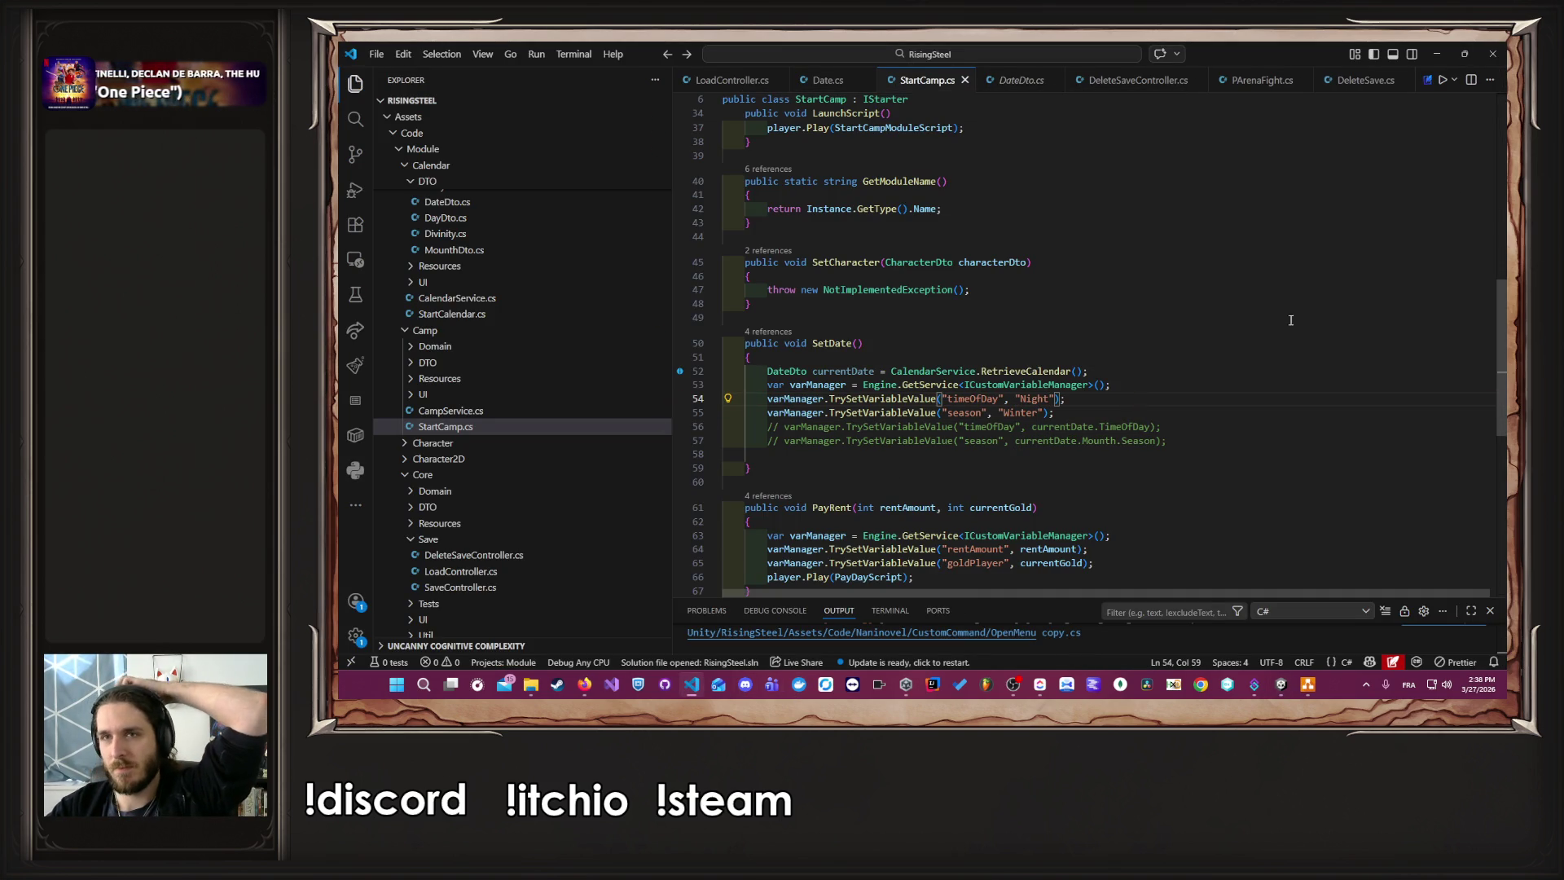
pyautogui.click(1438, 53)
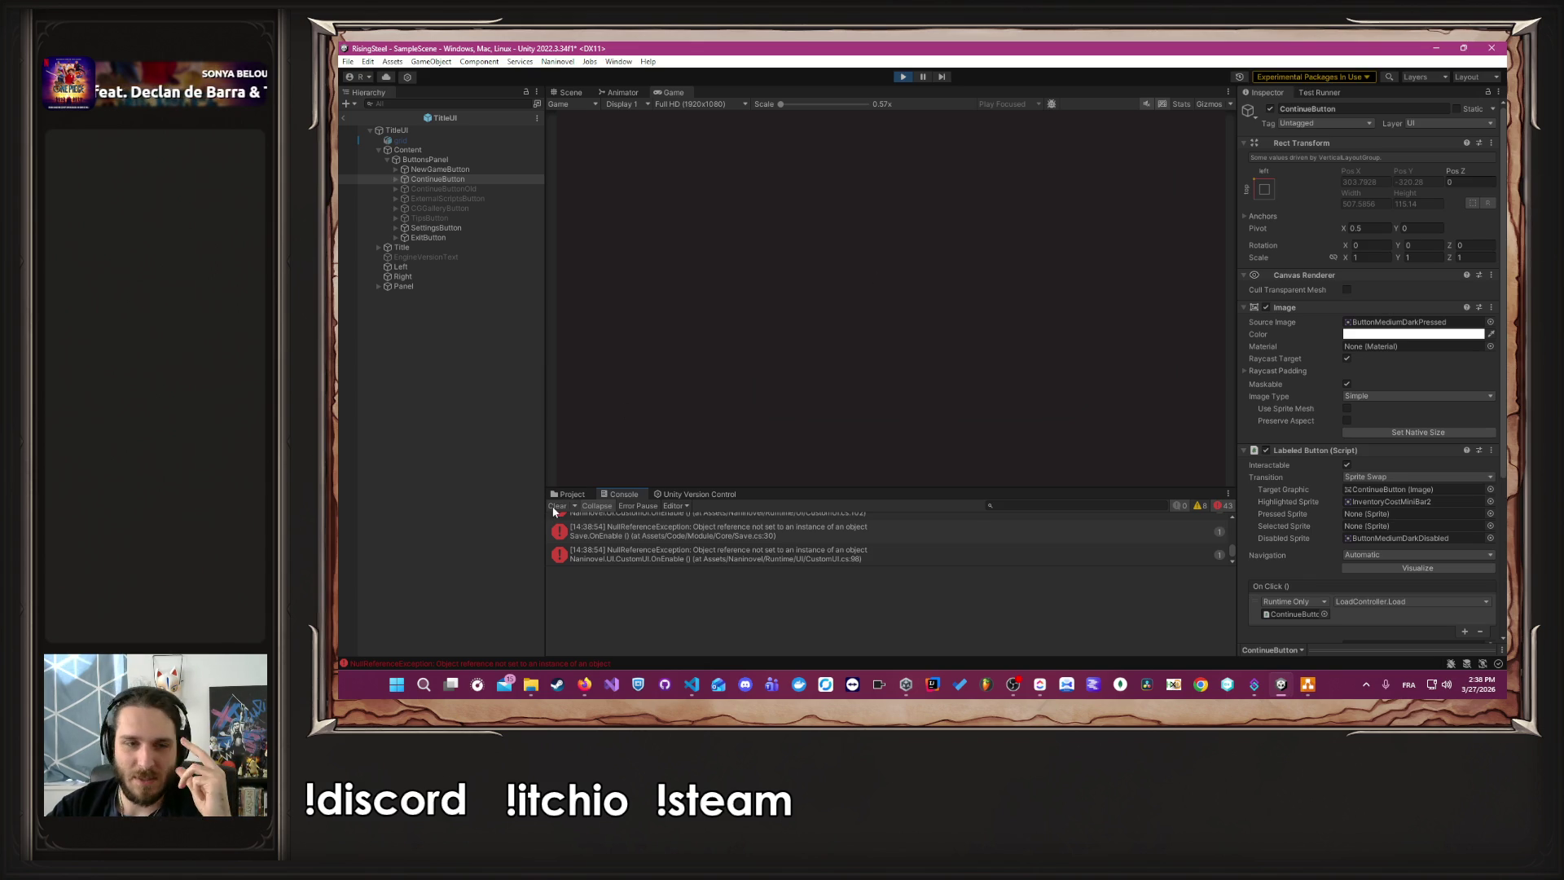
# Clear the Console, restart Play mode, press CONTINUE, and open the NullReferenceException's source script.
pyautogui.click(555, 506)
pyautogui.click(905, 76)
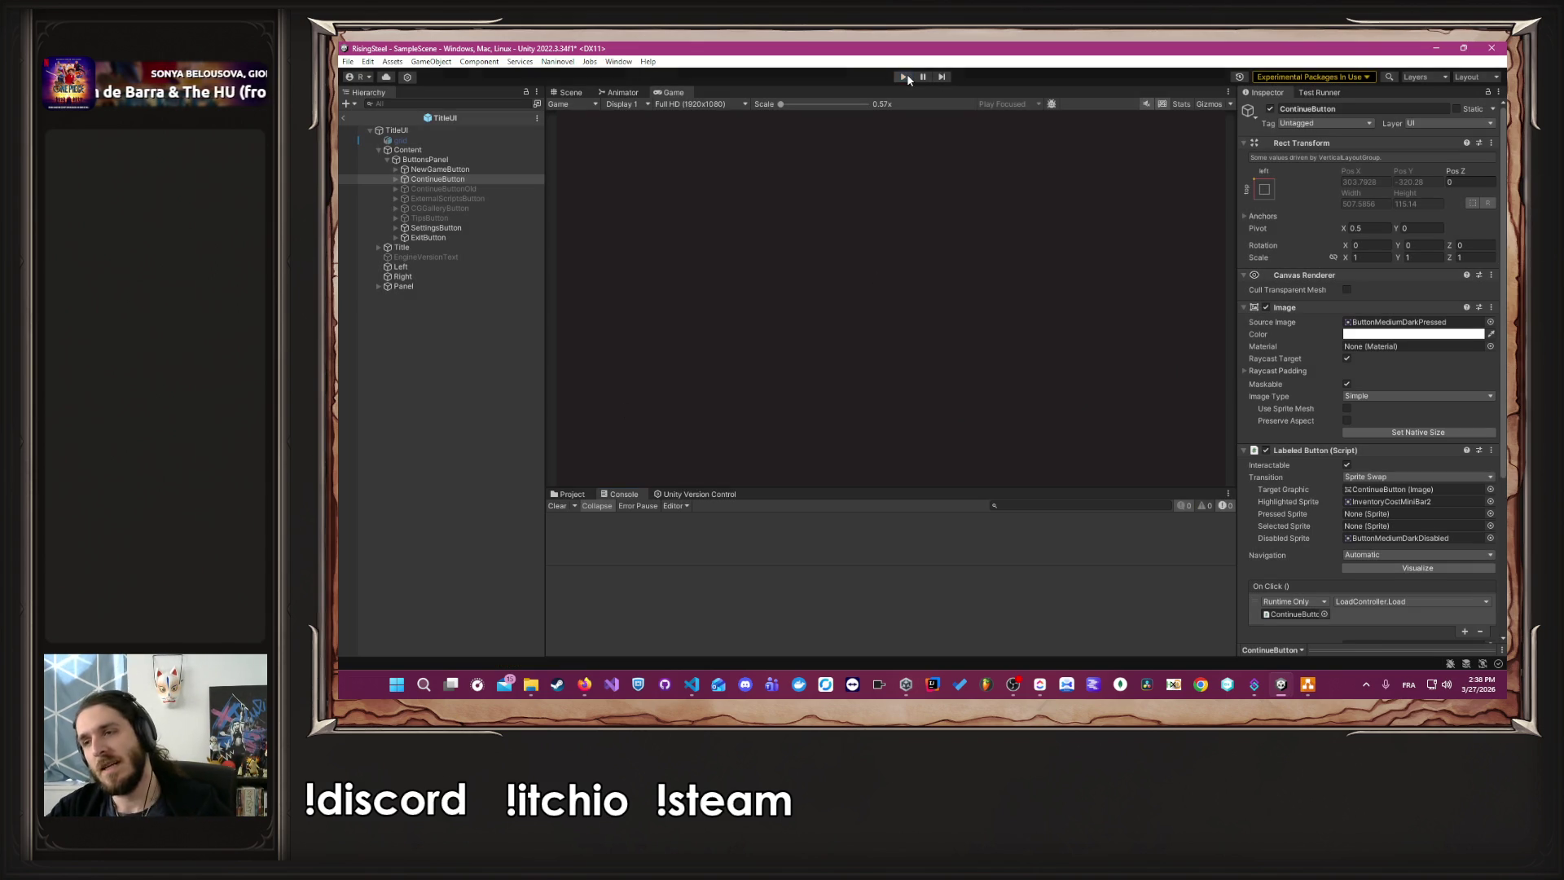
pyautogui.click(904, 76)
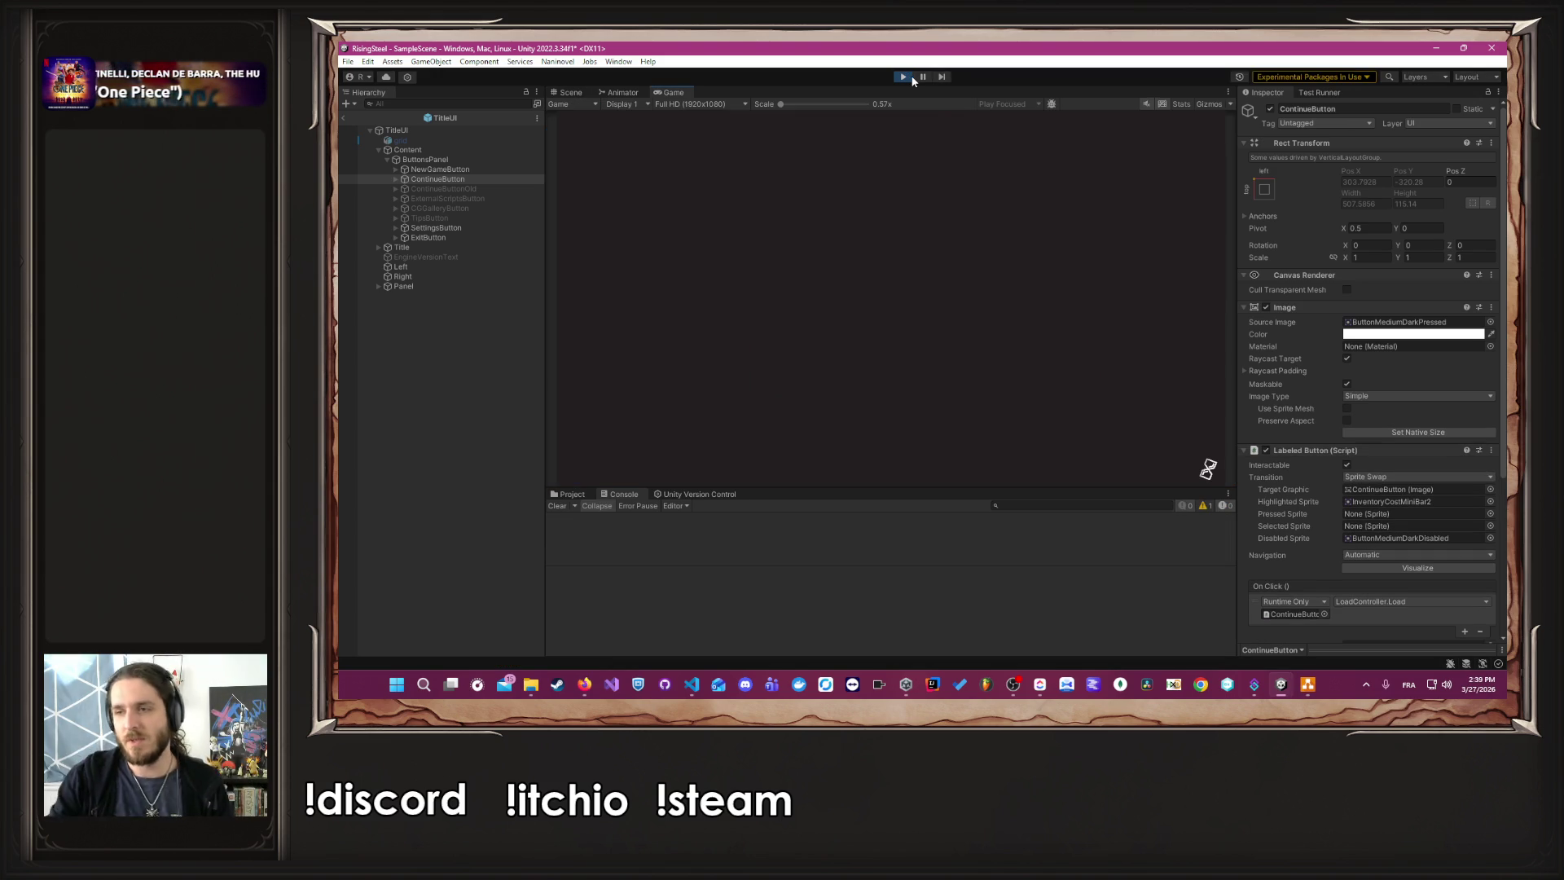
pyautogui.click(855, 245)
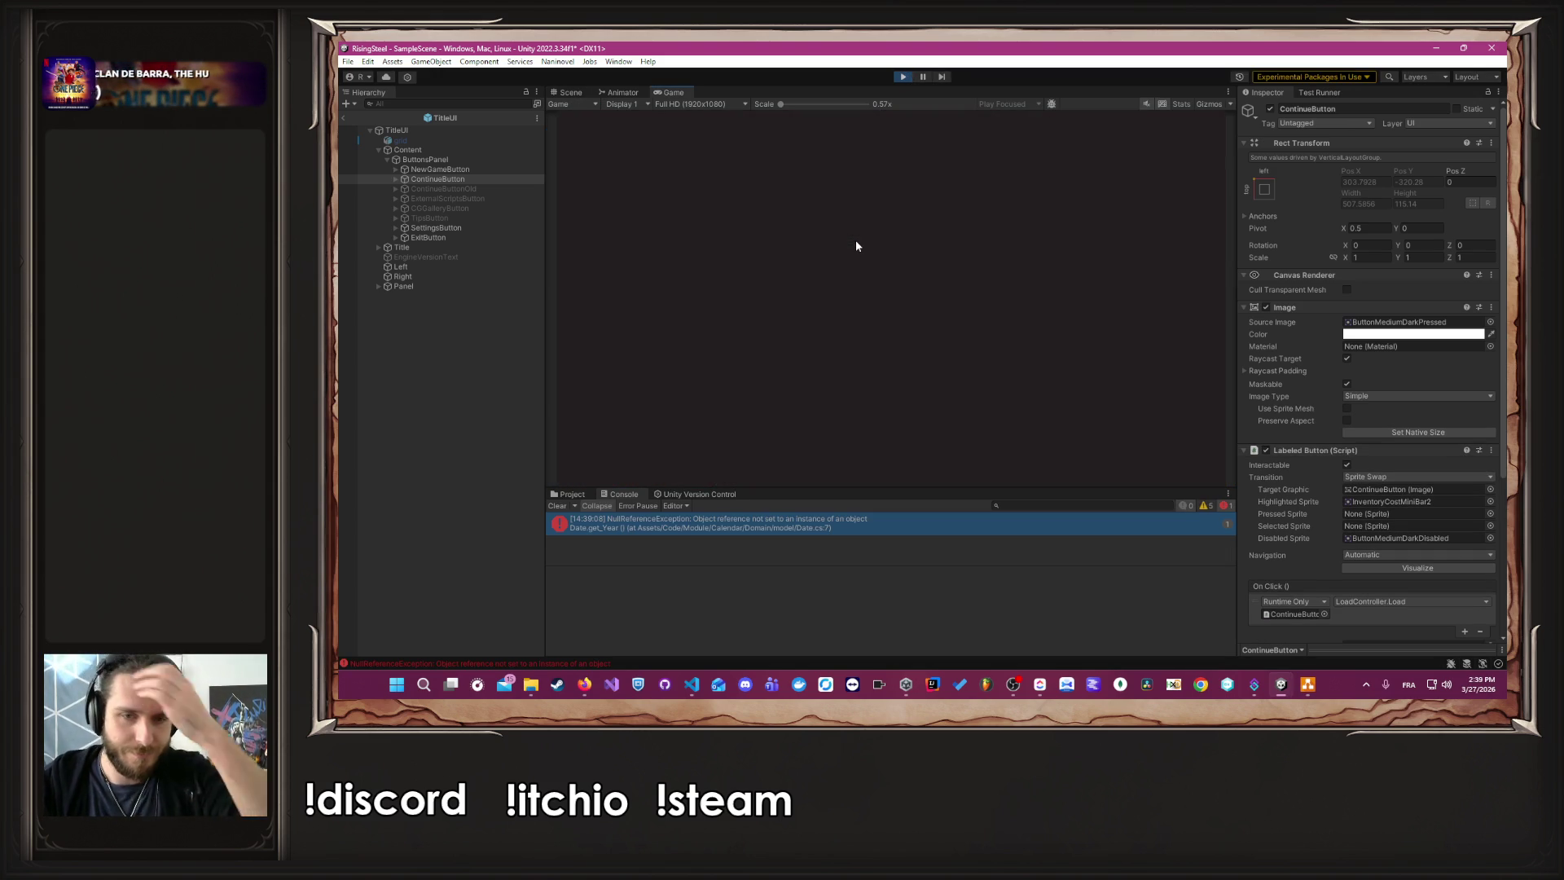
pyautogui.click(733, 529)
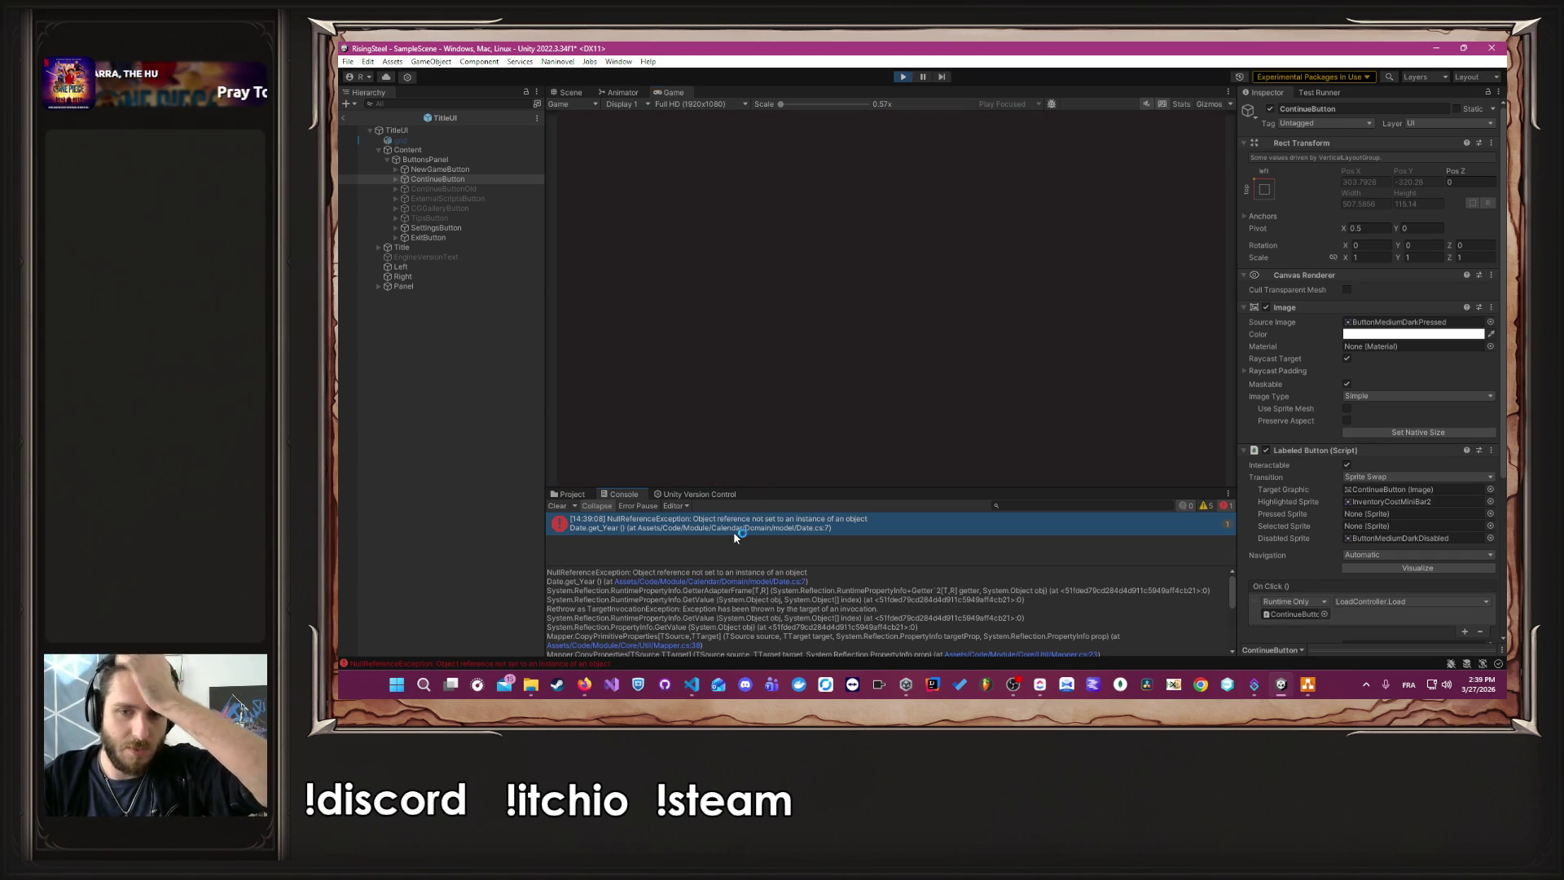
pyautogui.doubleClick(733, 531)
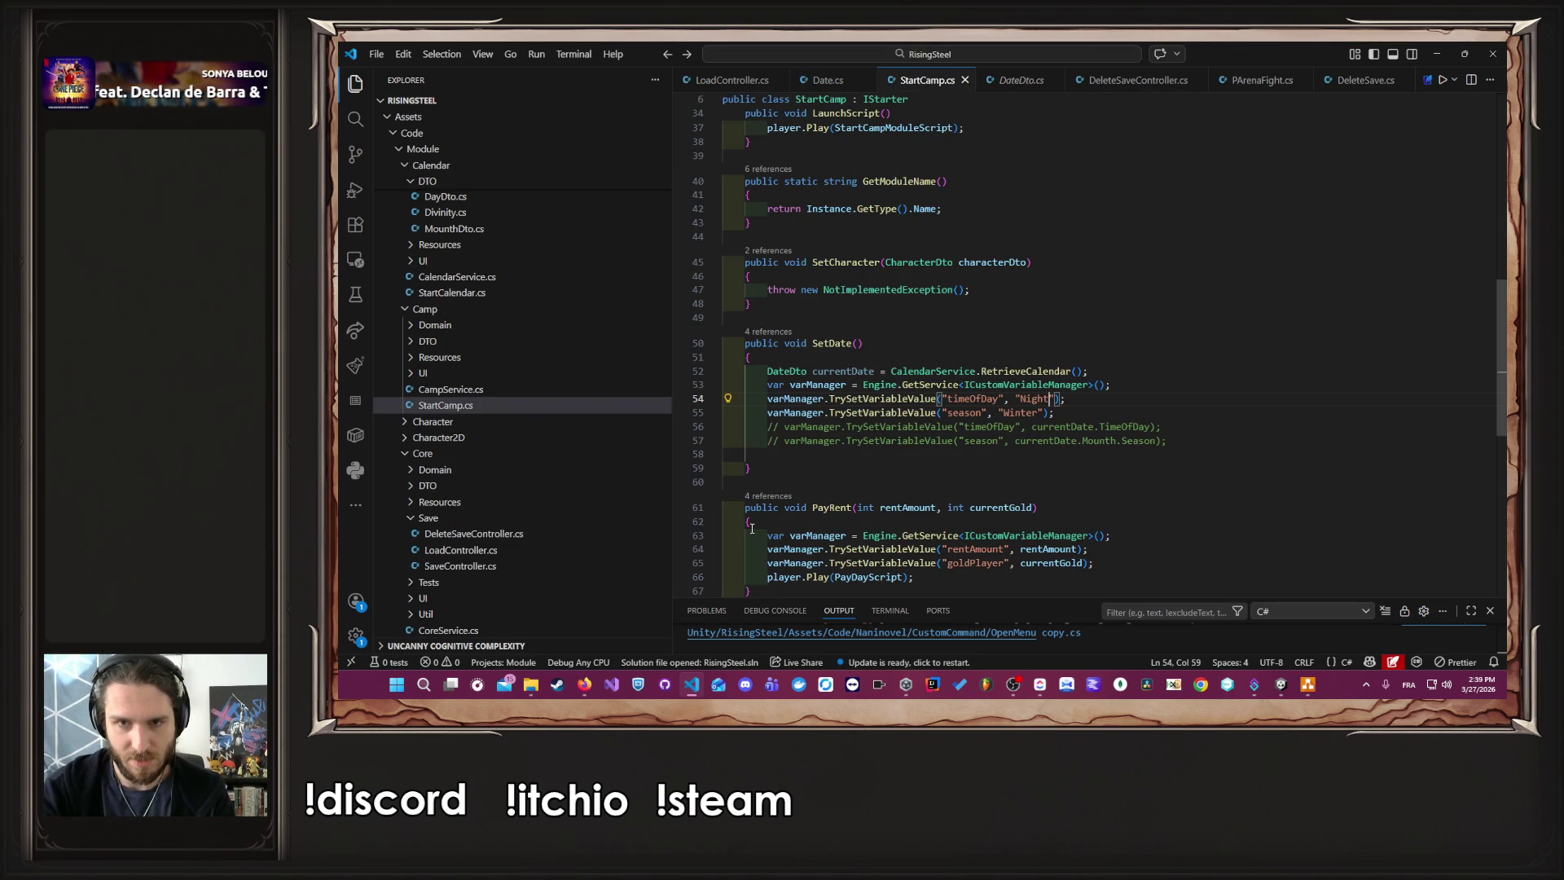
# Comment out line 52's CalendarService.RetrieveCalendar() call in StartCamp.cs and return to Unity.
pyautogui.press('Up')
pyautogui.press('Up')
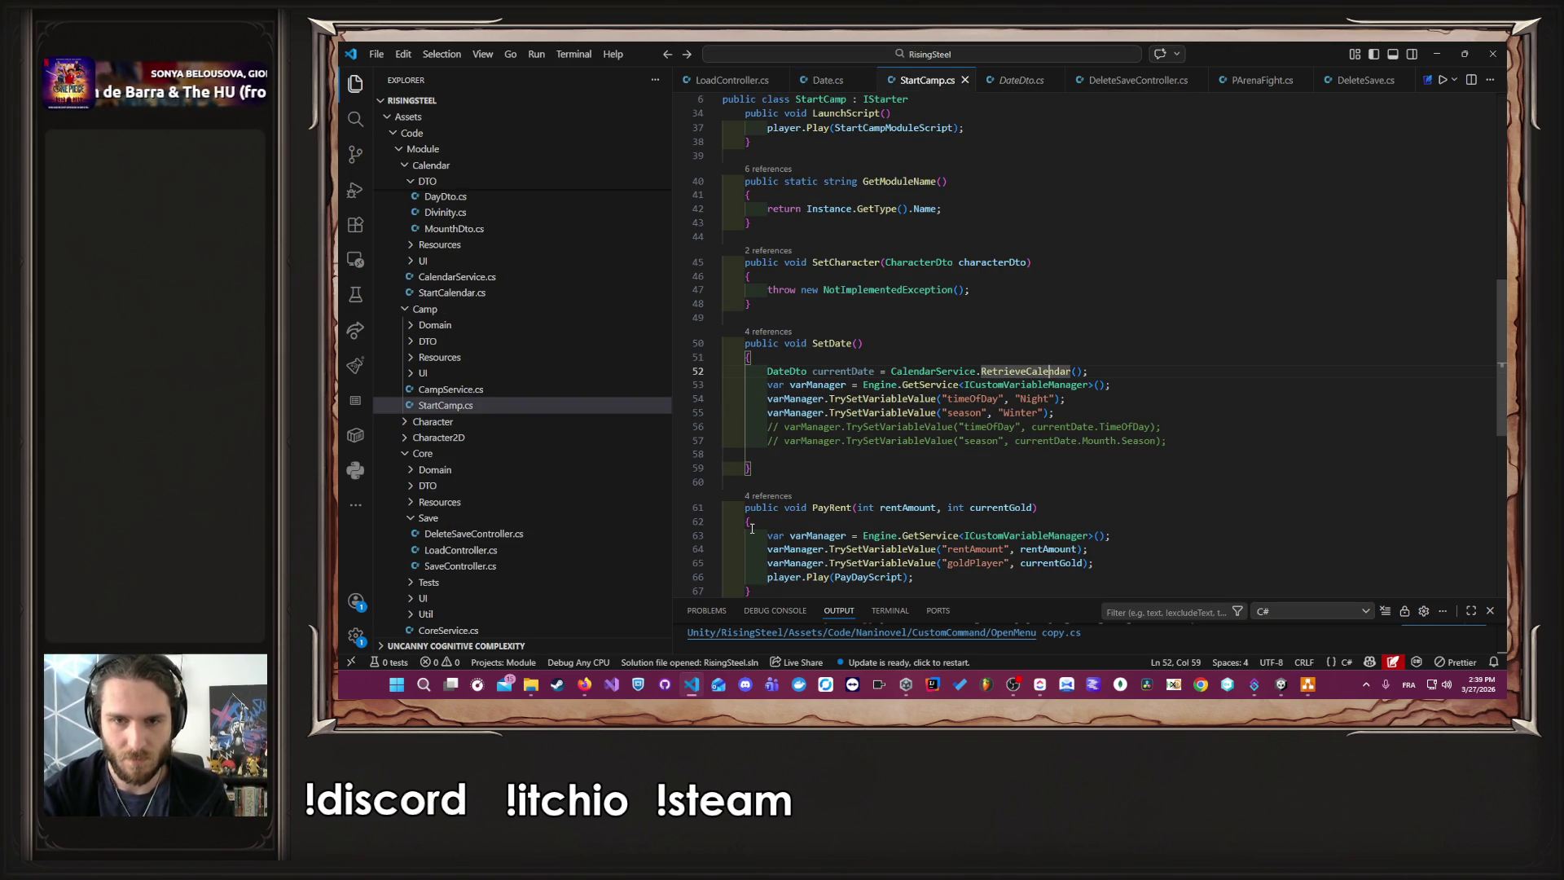
pyautogui.hotkey('ctrl', '/')
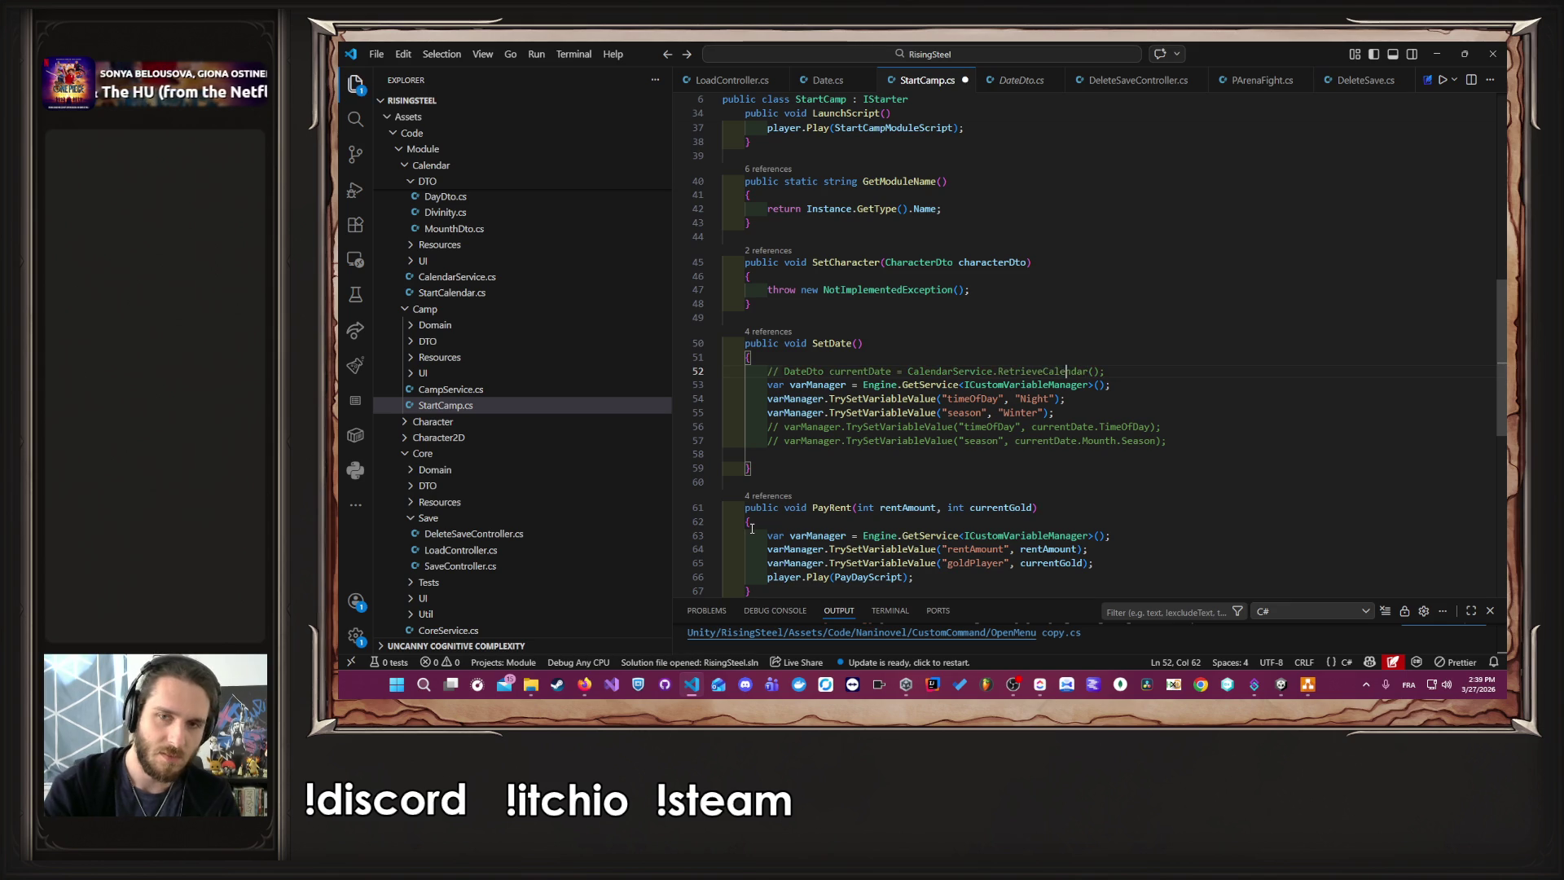
pyautogui.click(1436, 53)
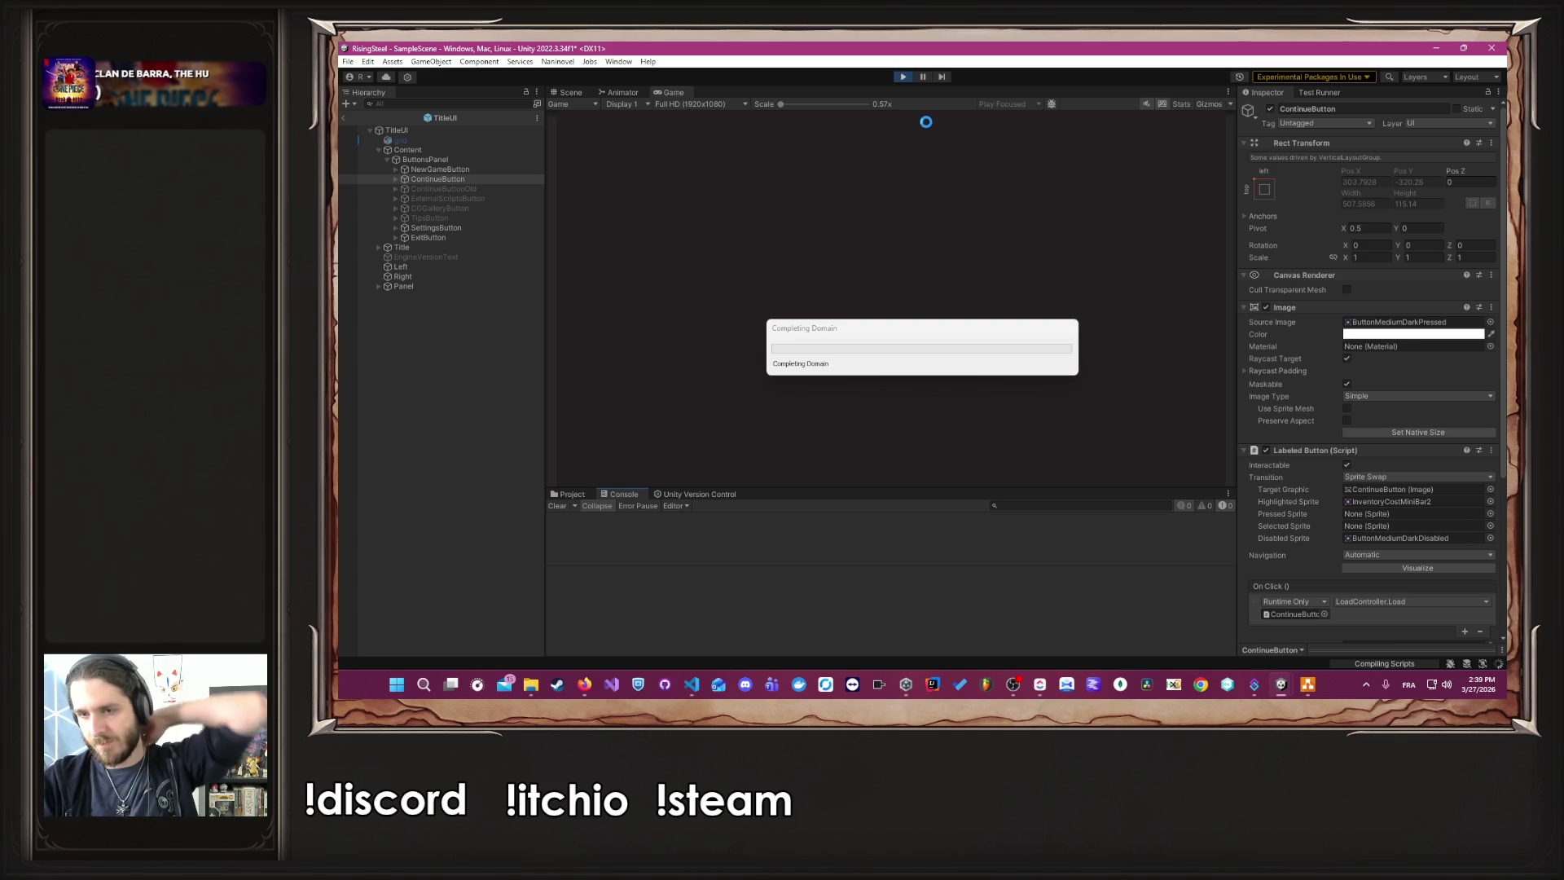
# Restart Play mode, begin a NEW GAME, go back to TITLE, and reload it with CONTINUE.
pyautogui.click(905, 78)
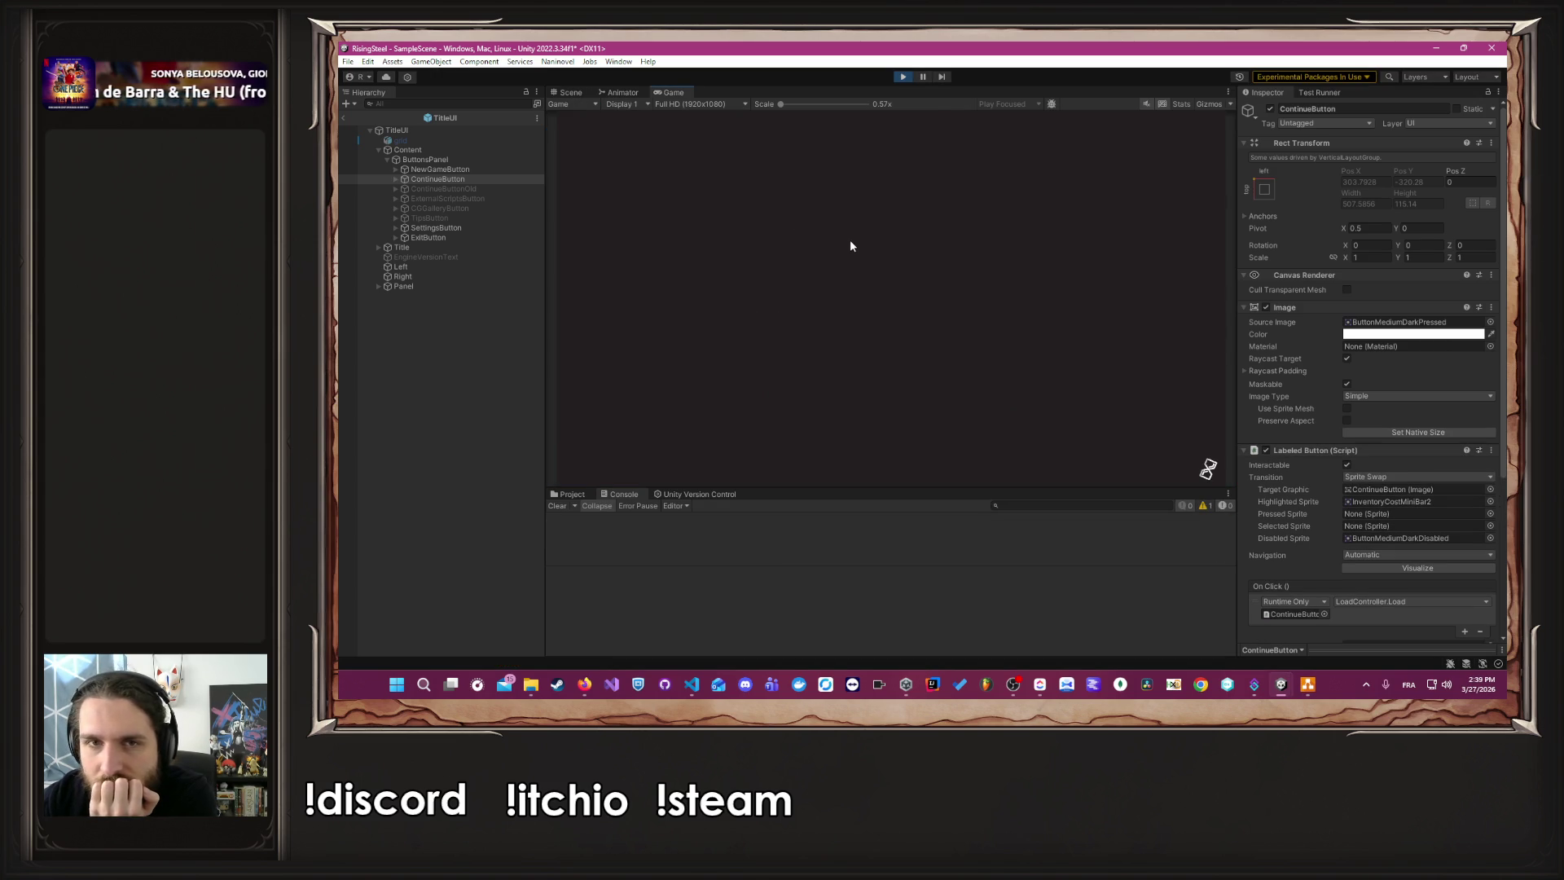
pyautogui.click(899, 213)
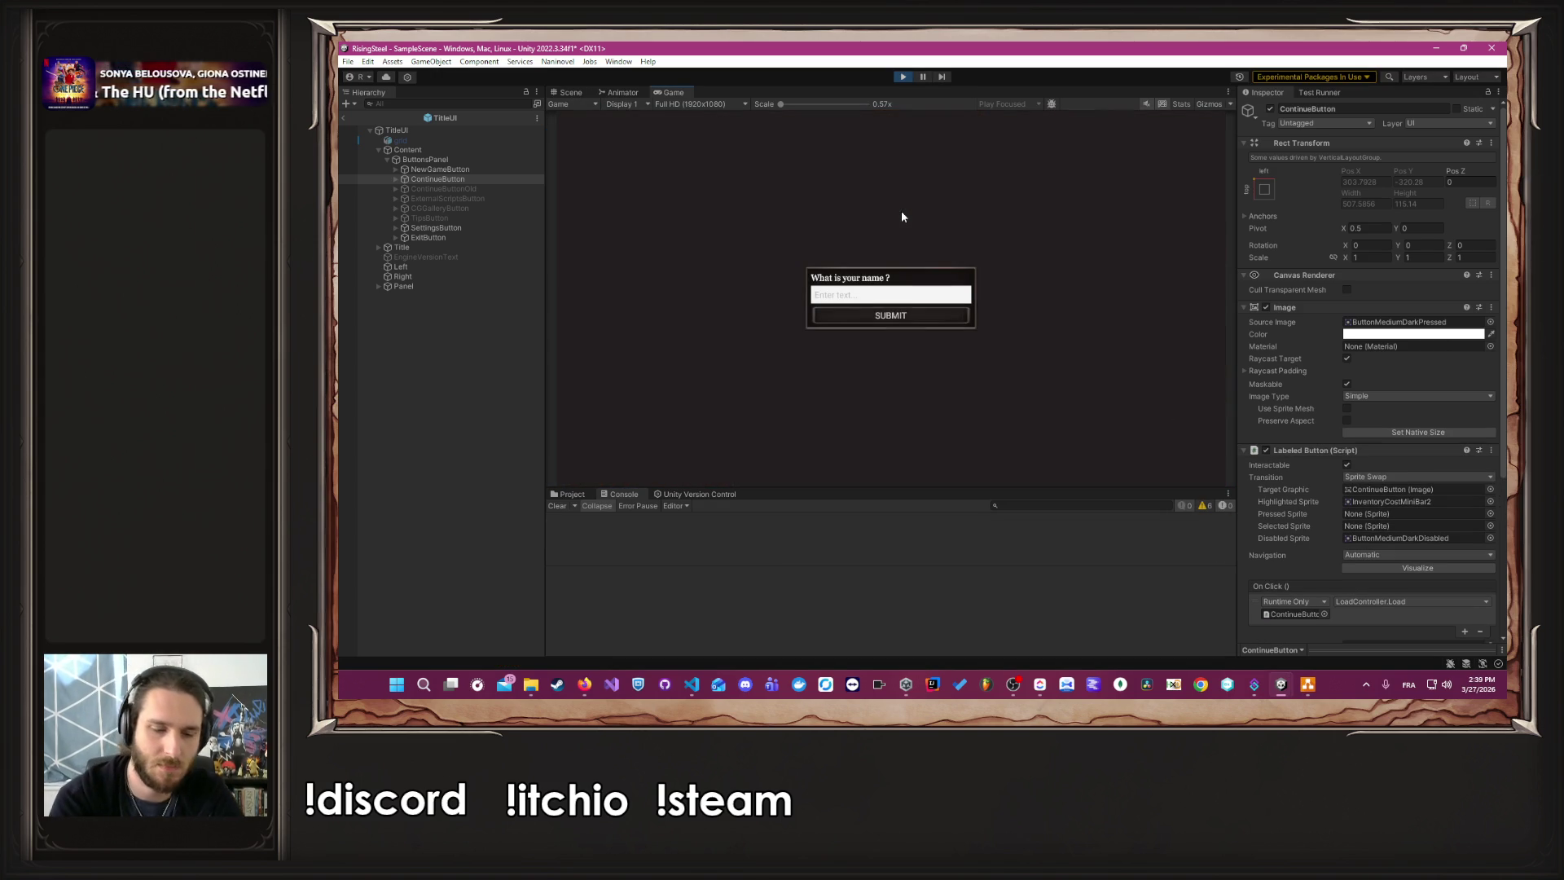
pyautogui.press('Return')
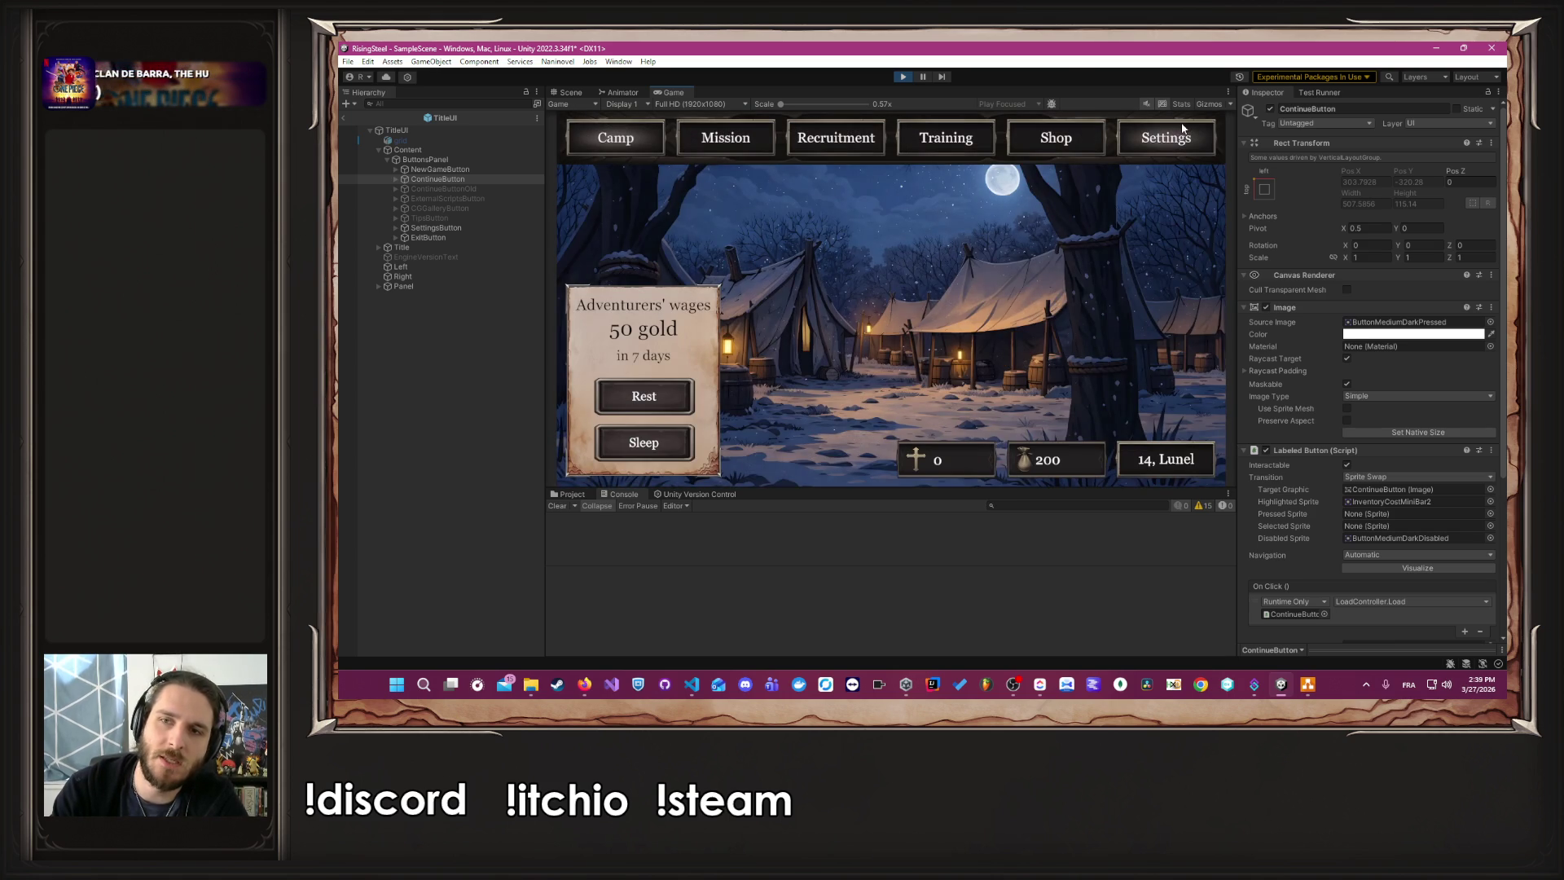
pyautogui.click(904, 293)
pyautogui.click(841, 311)
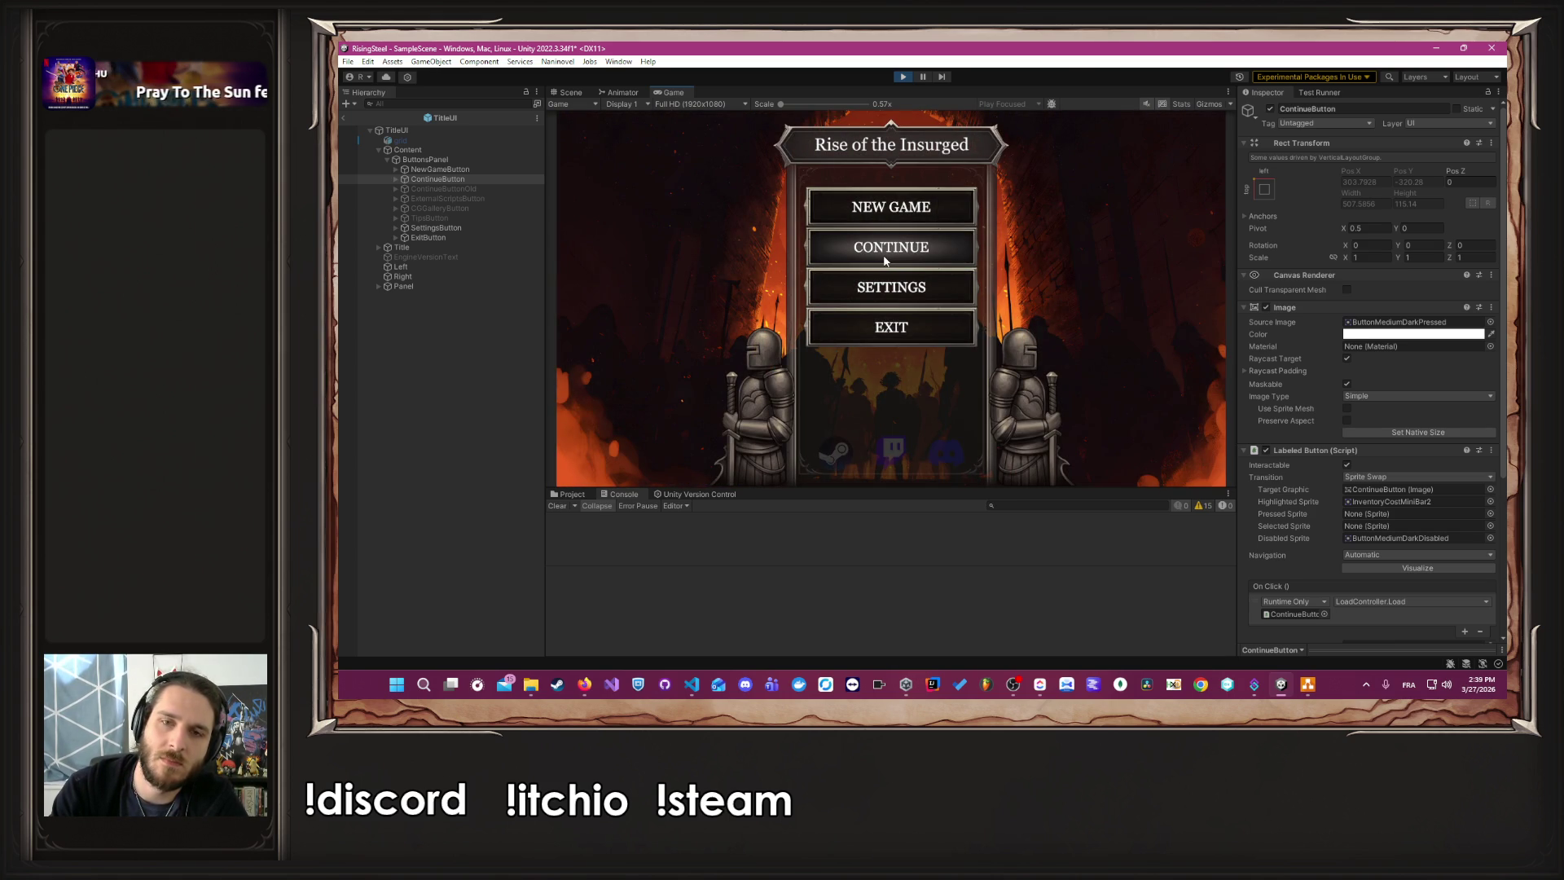
pyautogui.click(884, 259)
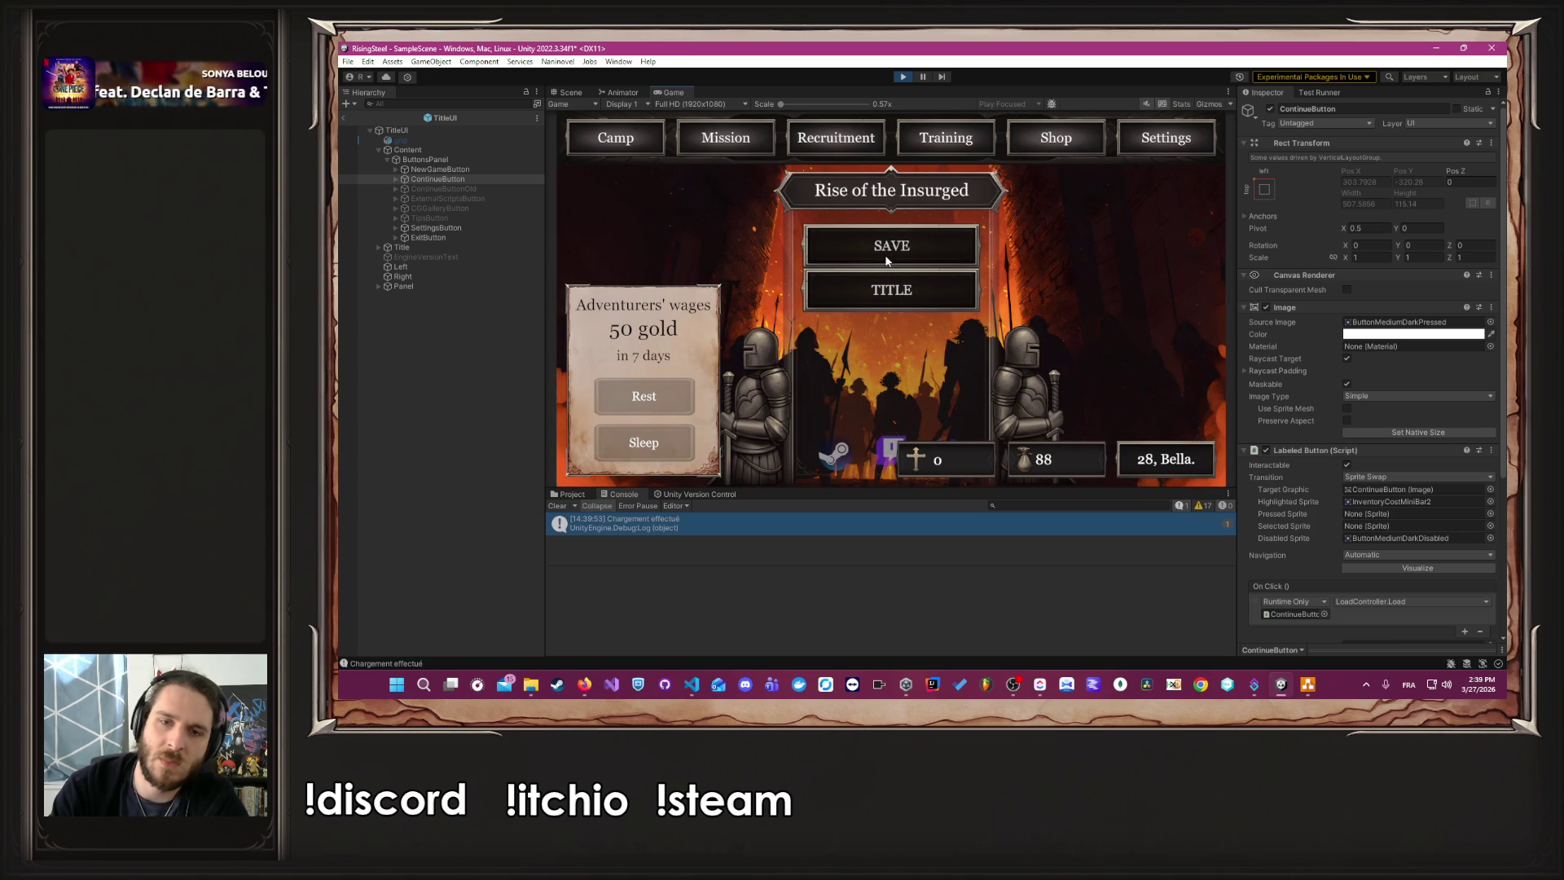
pyautogui.hotkey('alt', 'Tab')
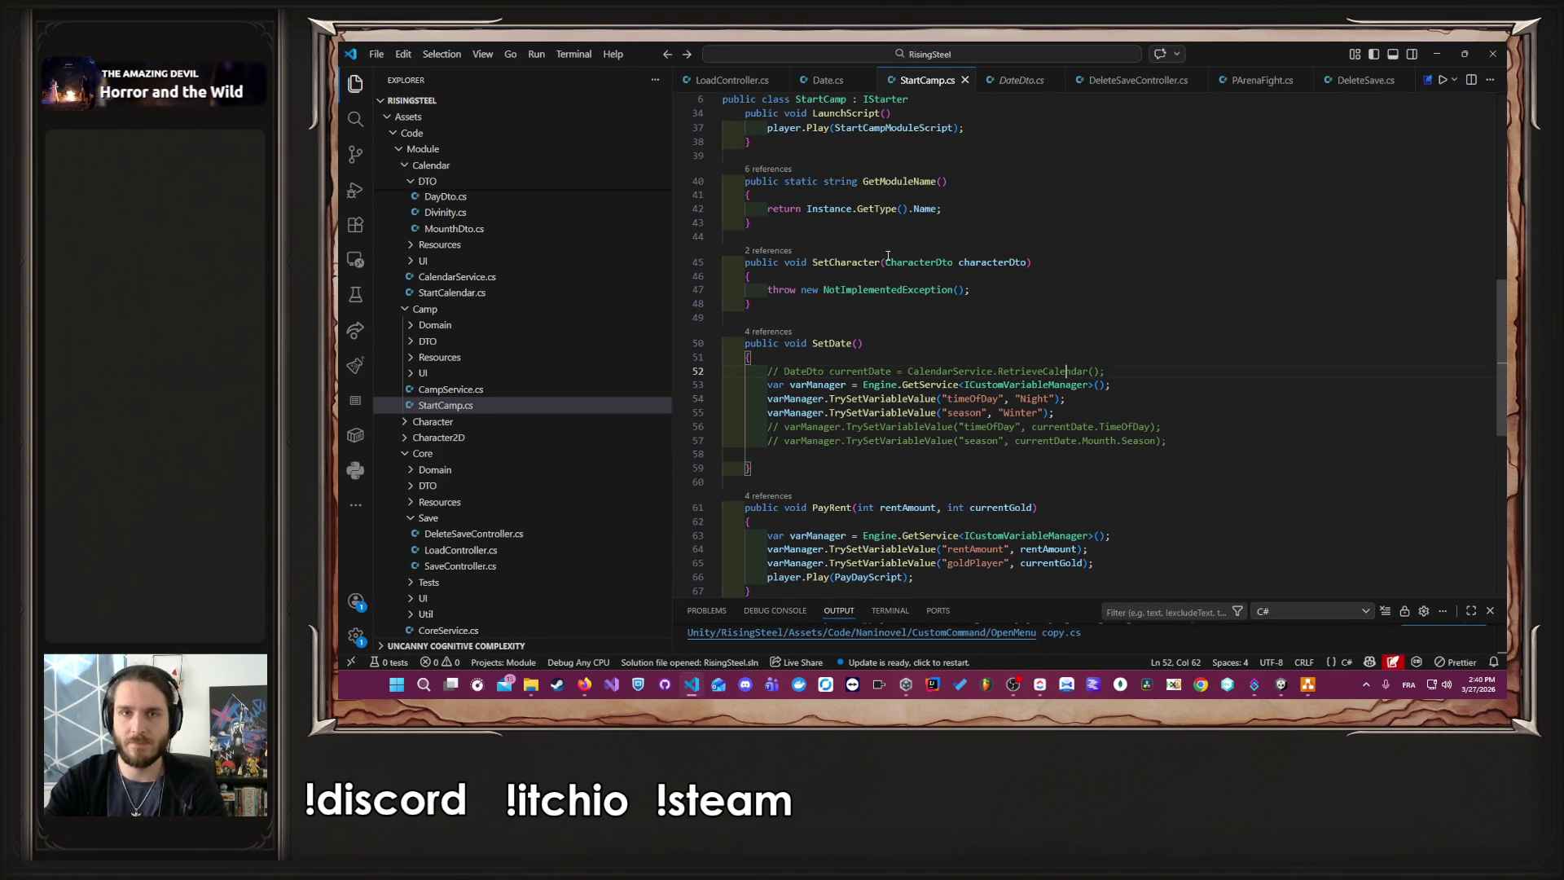
# Read LoadController.cs's Load method around Title.SetActive(false), then stop the game in Unity.
pyautogui.scroll(-5, 995, 79)
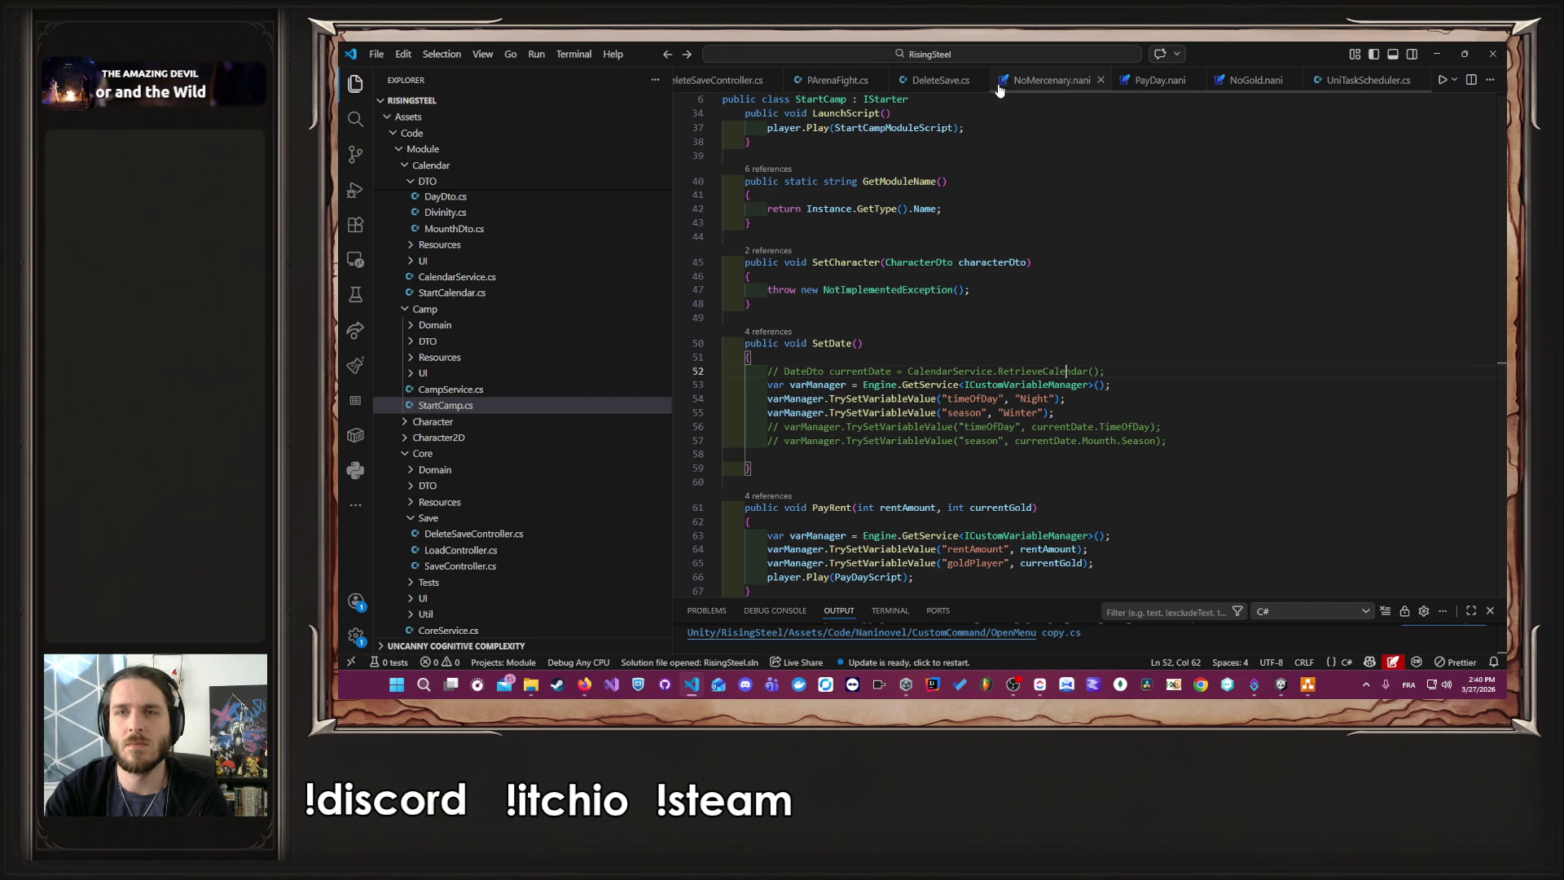
pyautogui.scroll(5, 874, 79)
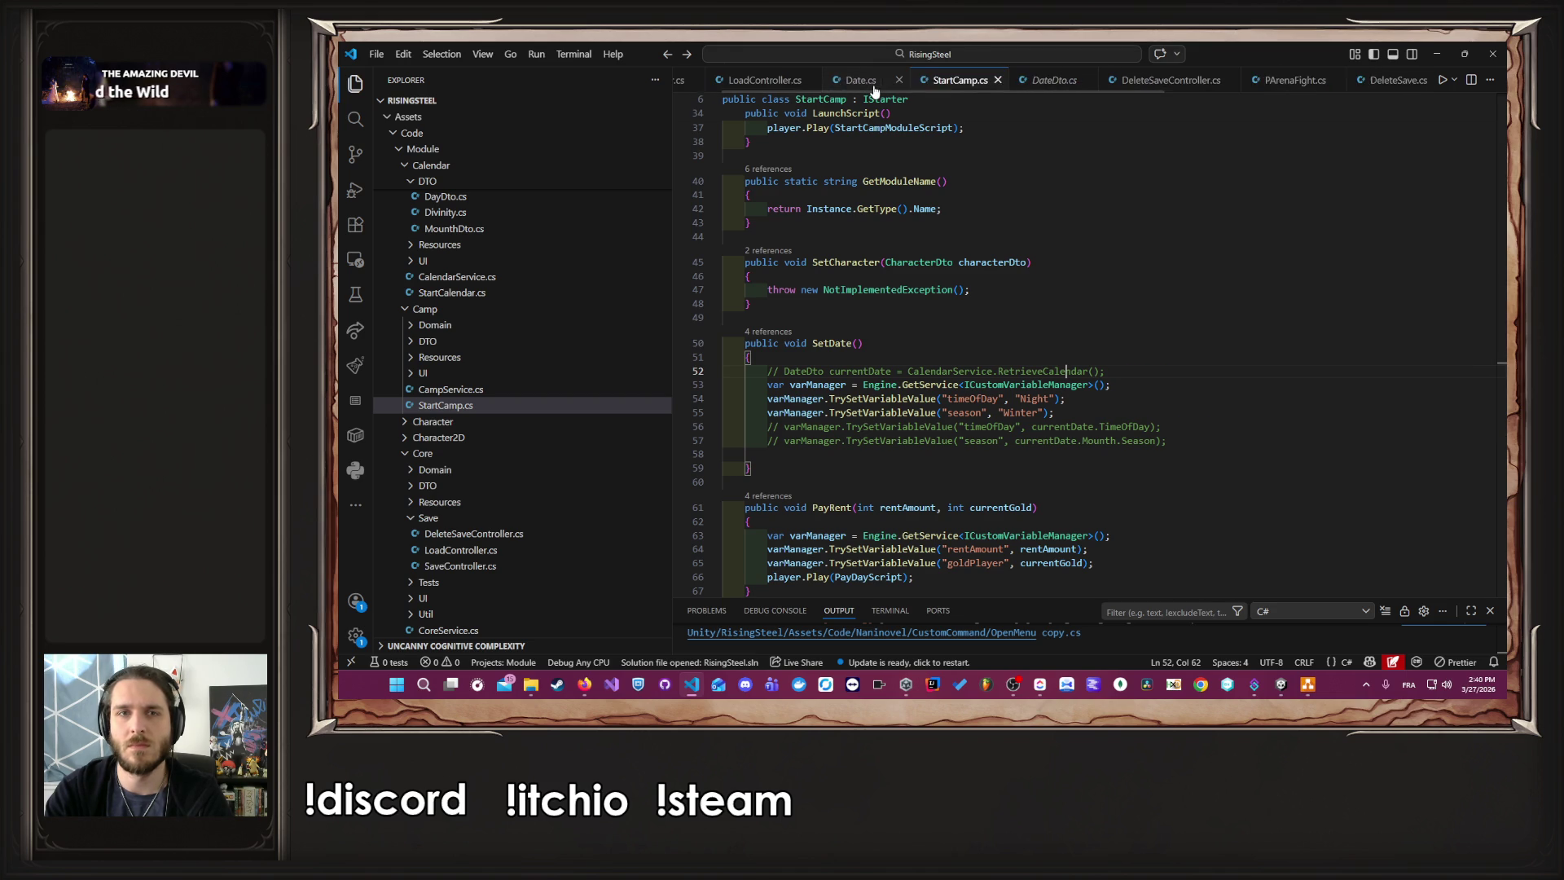
pyautogui.click(869, 86)
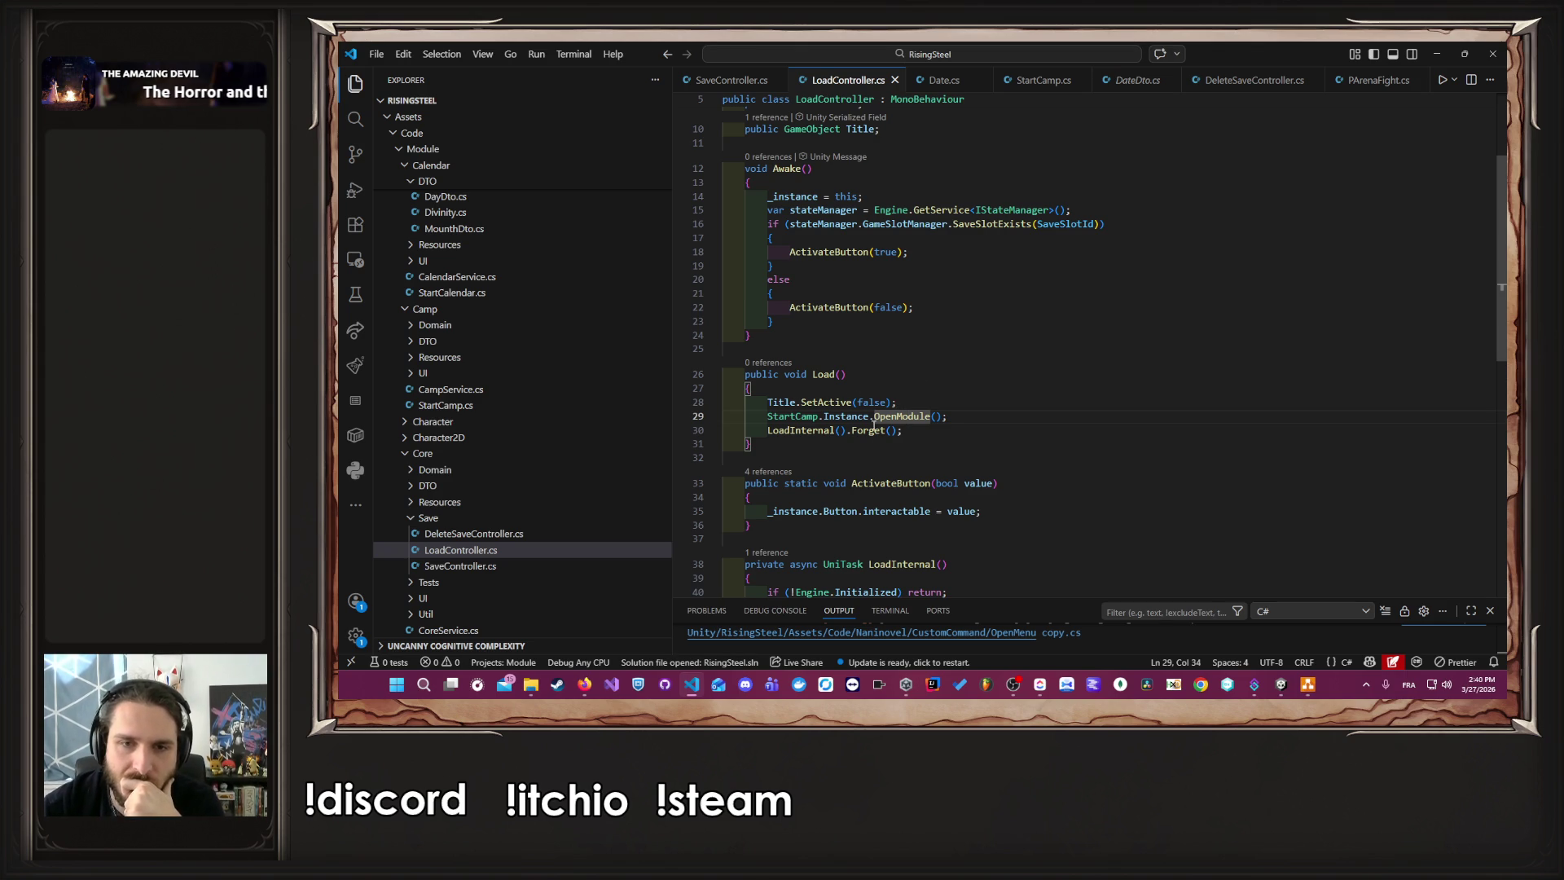
pyautogui.click(954, 409)
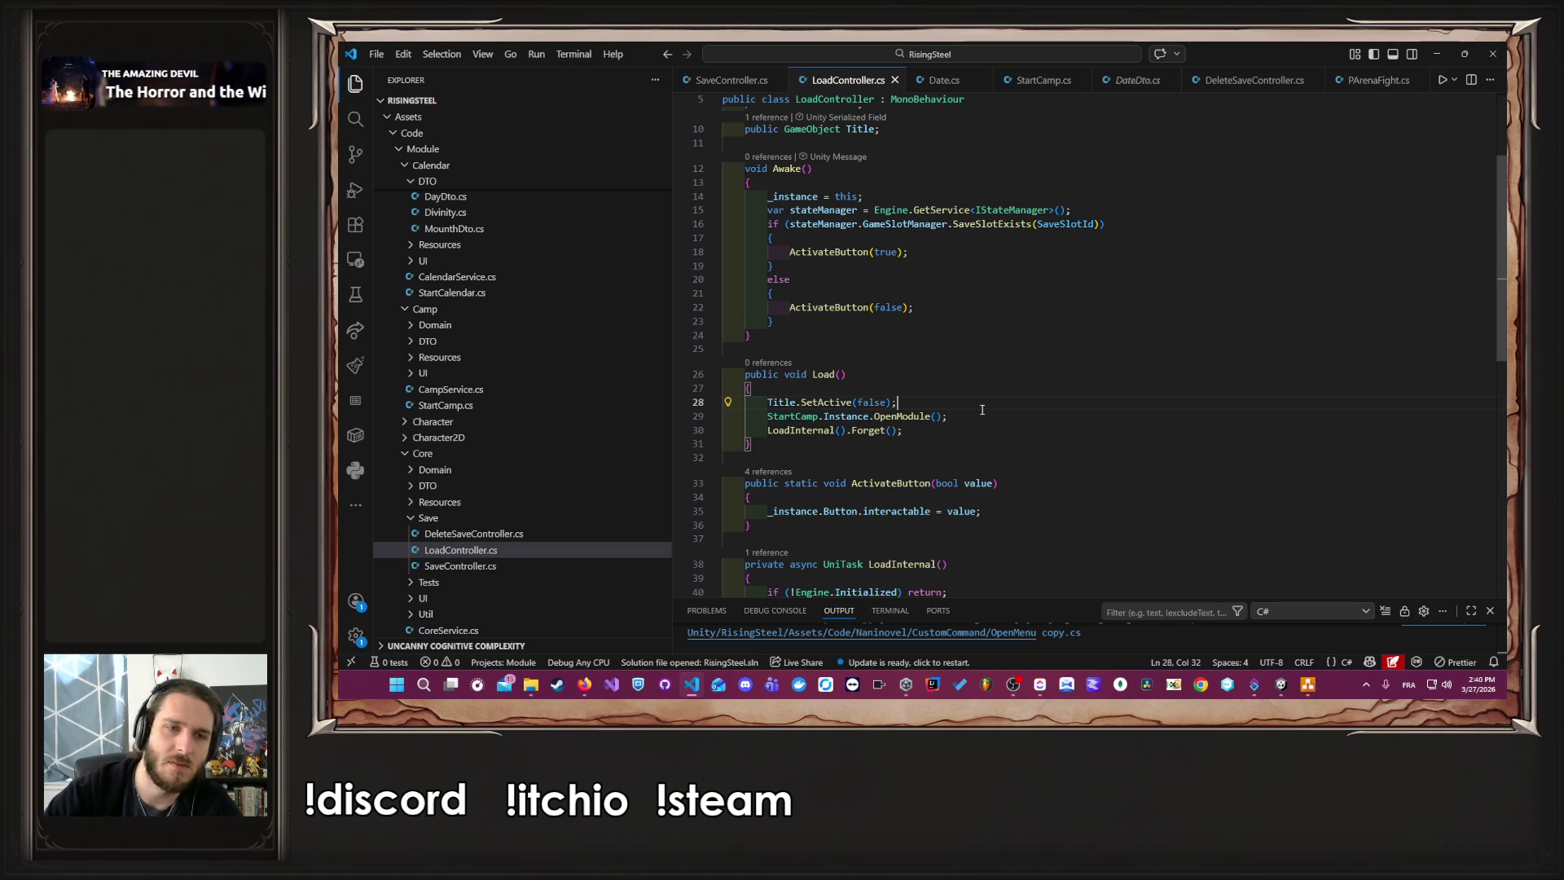
pyautogui.scroll(-5, 488, 261)
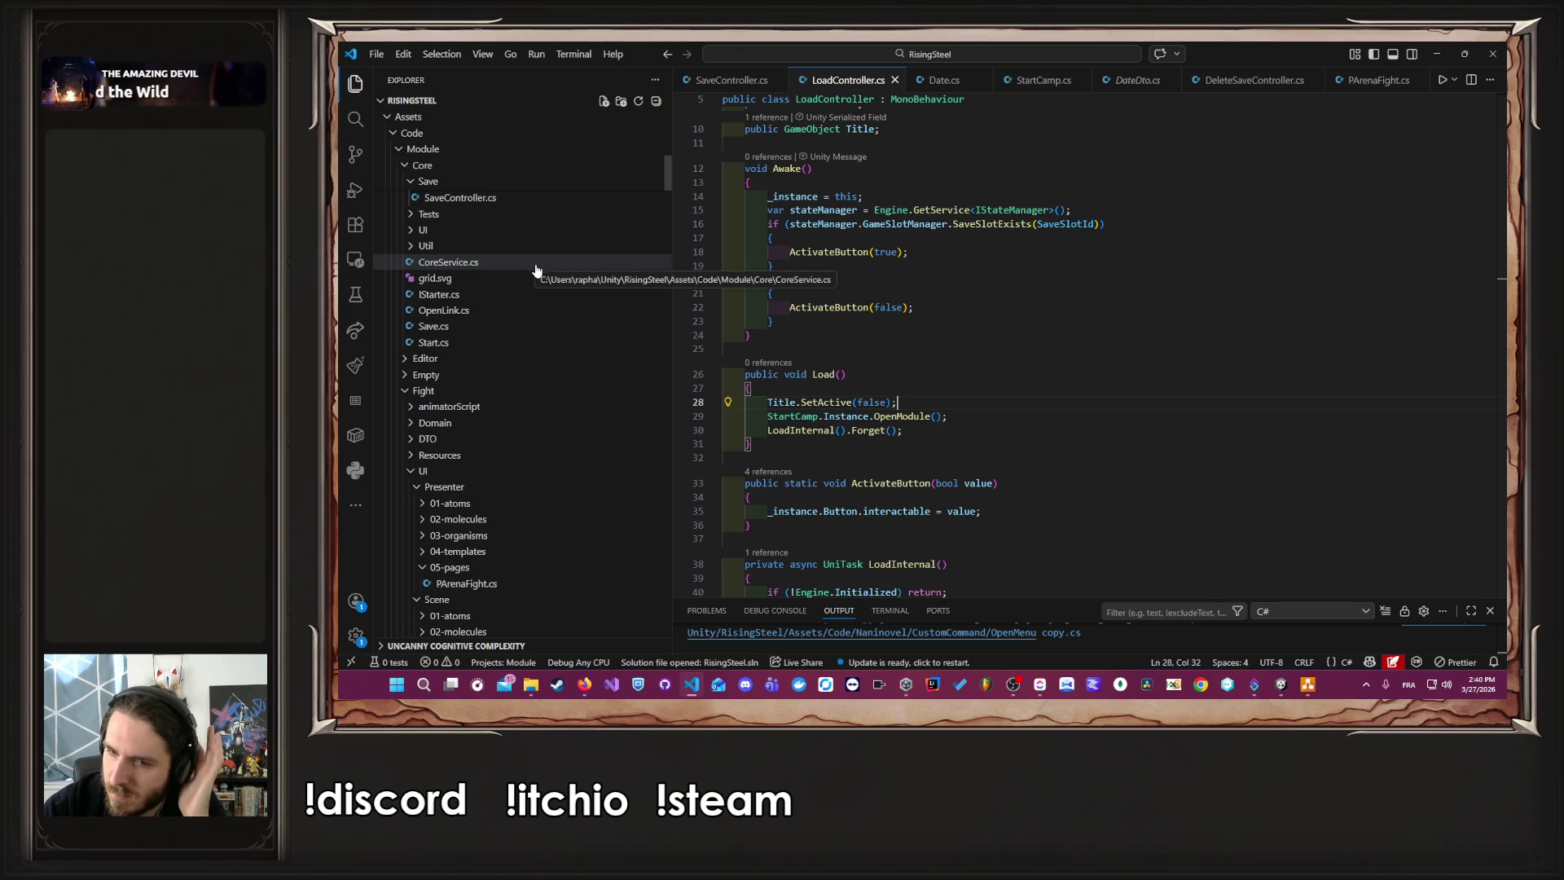
pyautogui.click(1281, 684)
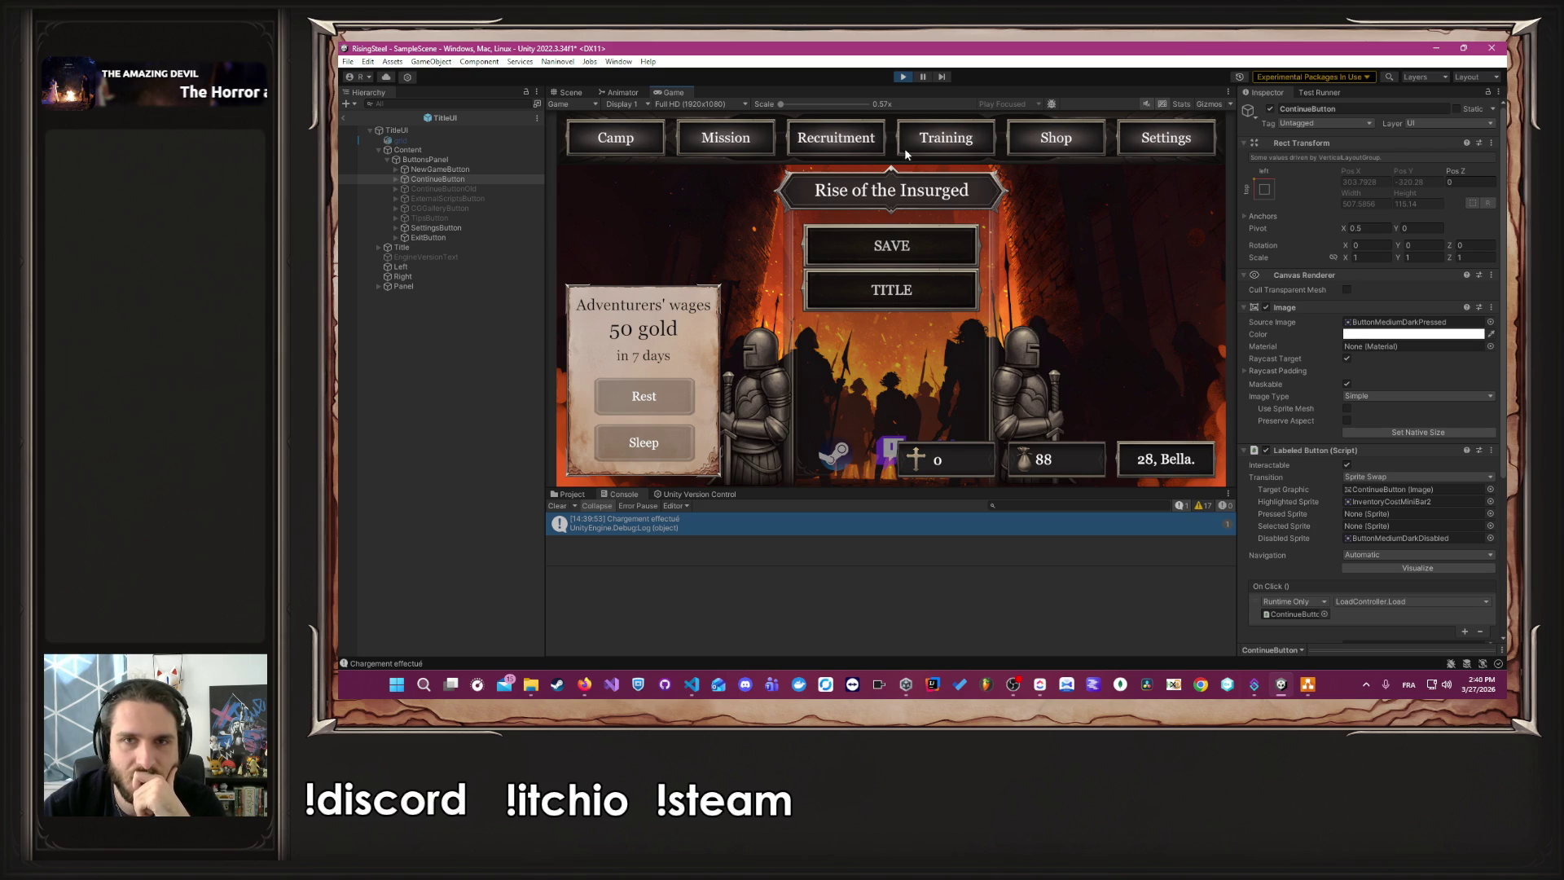
pyautogui.click(903, 78)
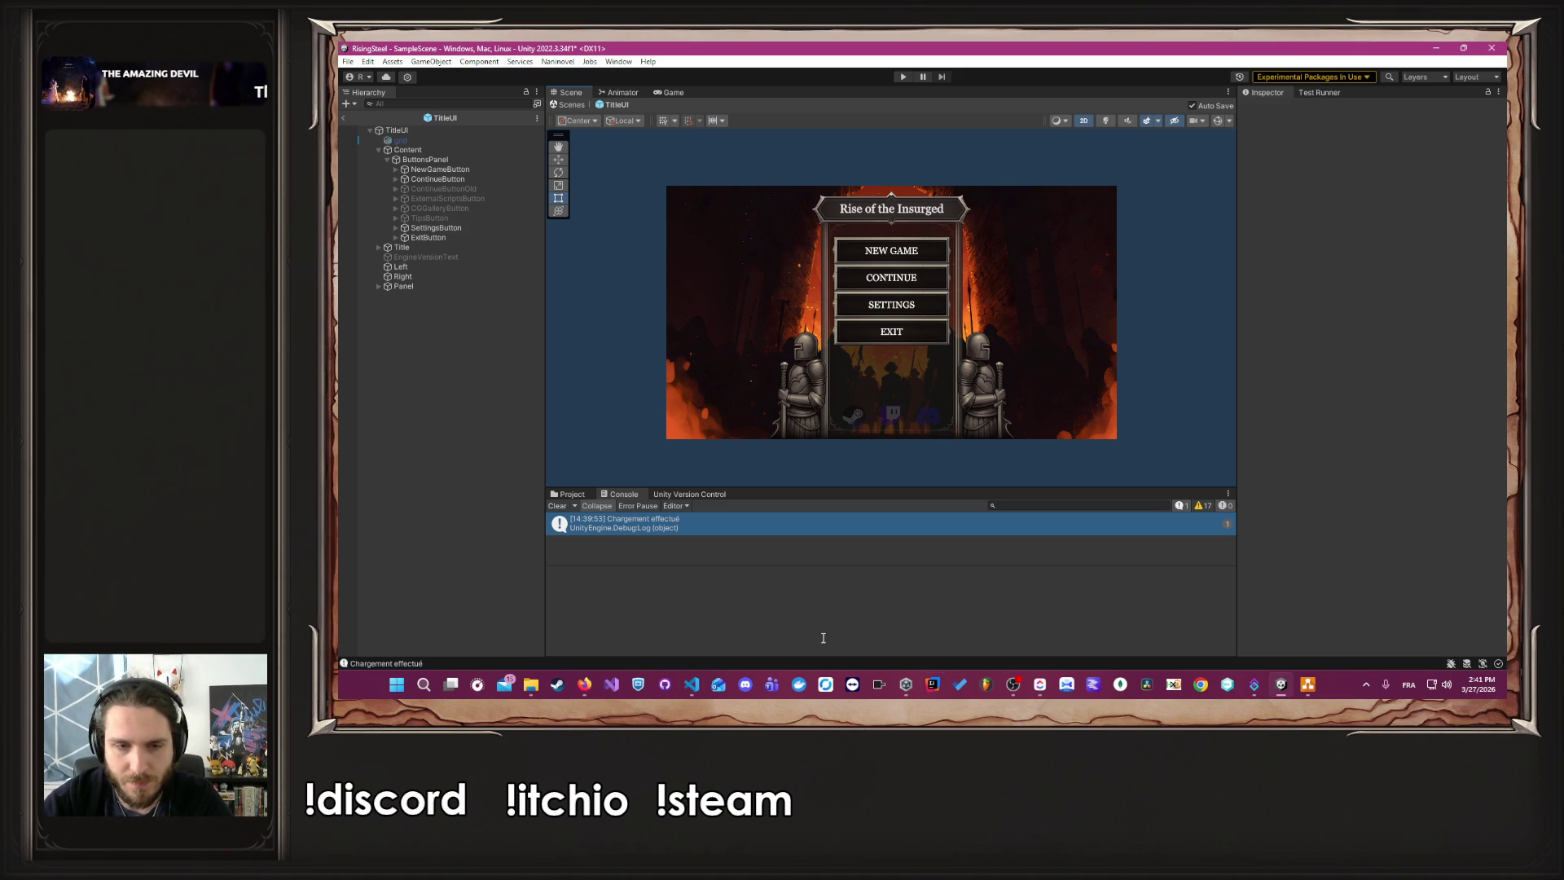
# Clear the Console and browse the Project window to the Scene 05-pages folder.
pyautogui.hotkey('alt', 'Tab')
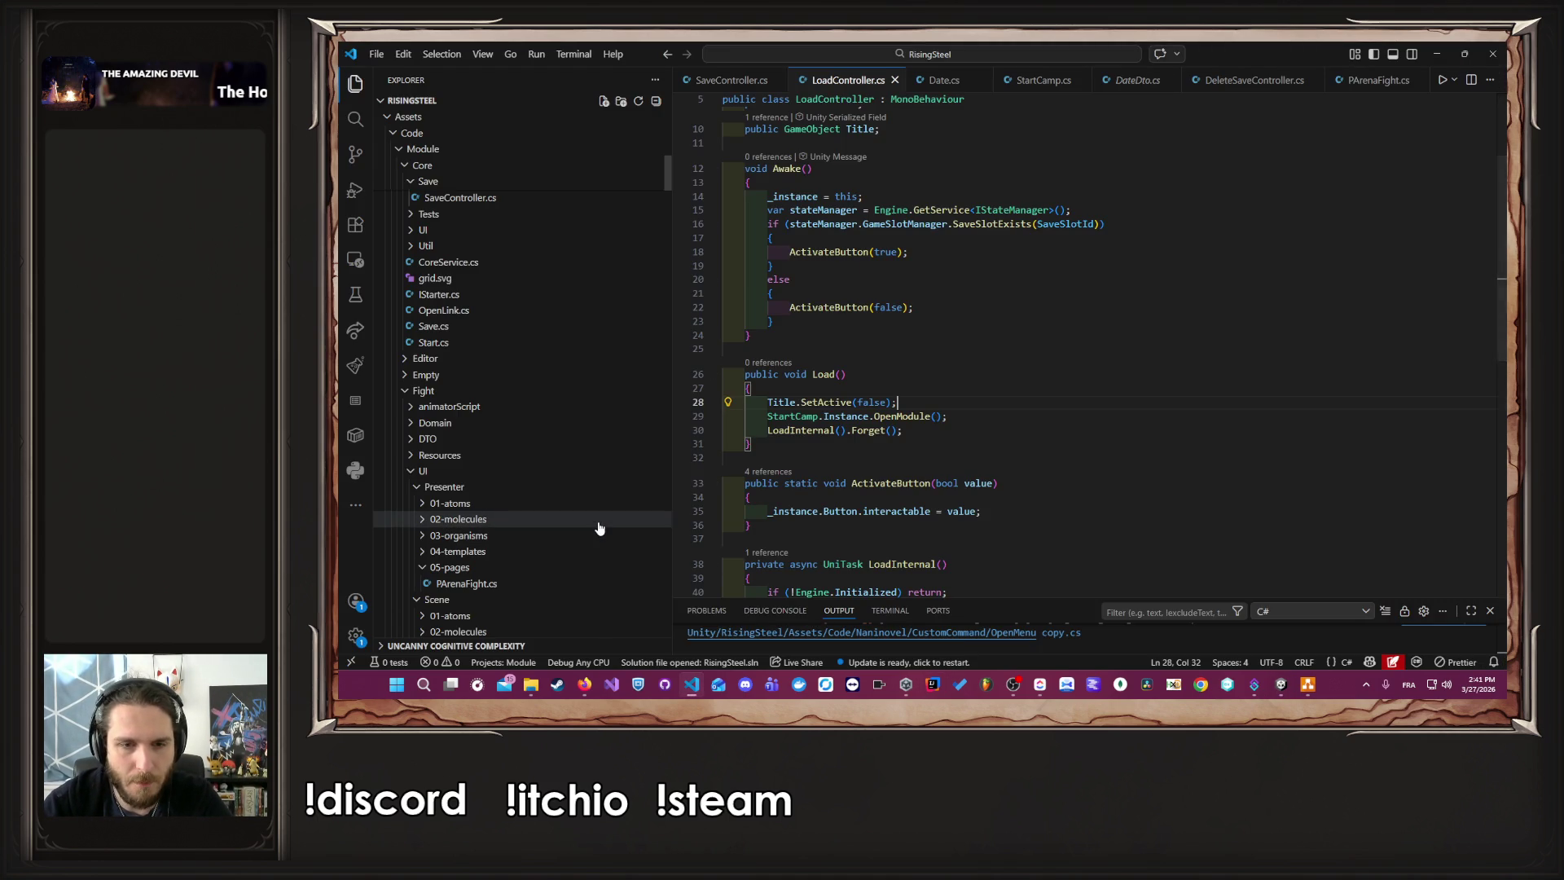
pyautogui.hotkey('alt', 'Tab')
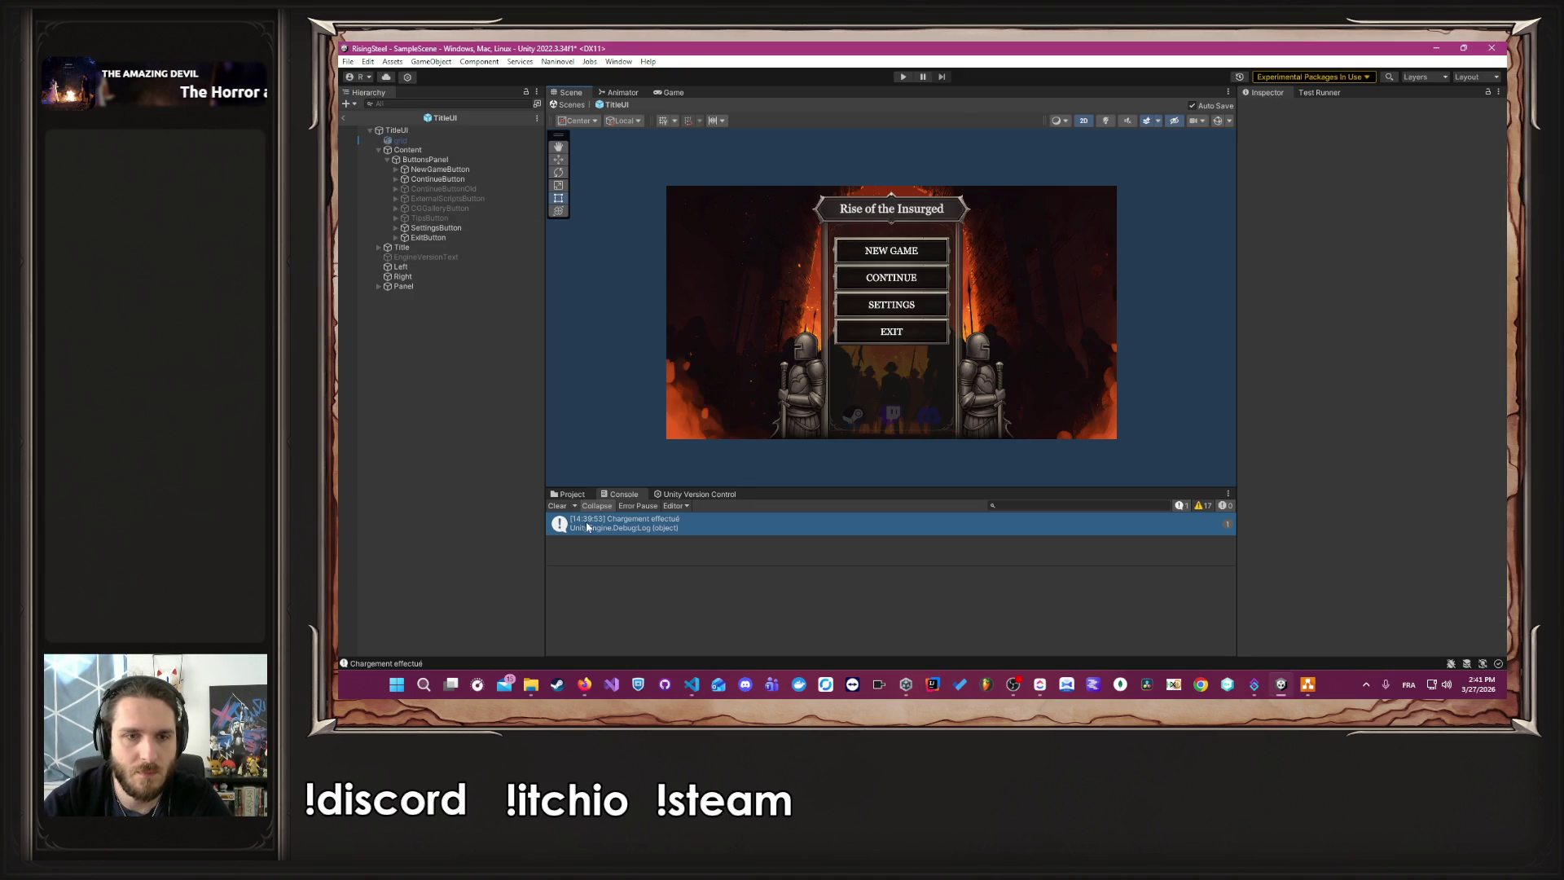
pyautogui.click(558, 505)
pyautogui.click(571, 497)
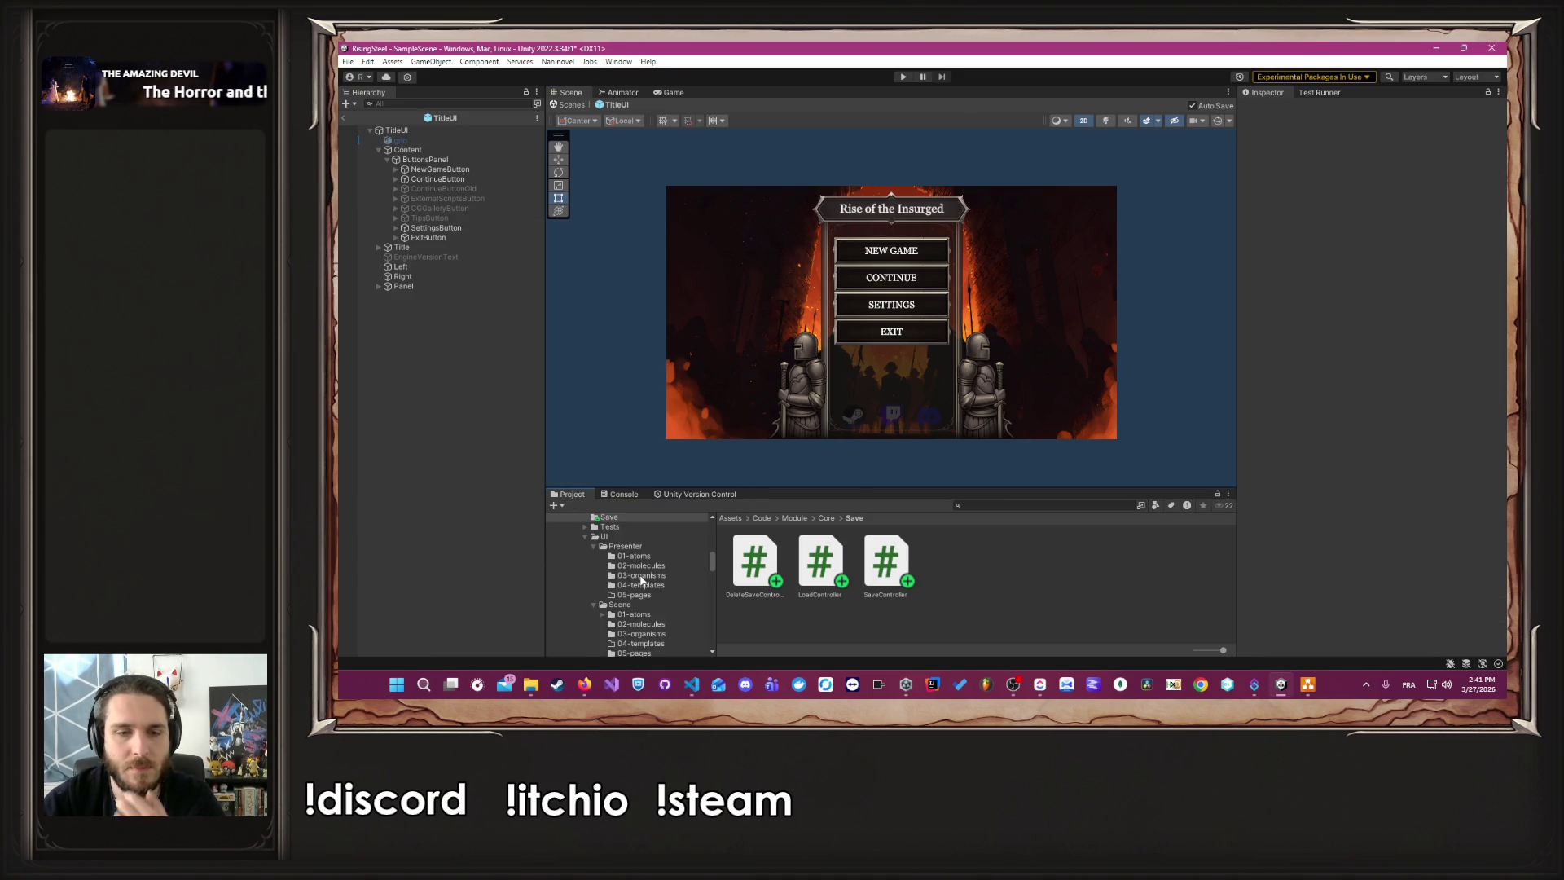
pyautogui.moveTo(637, 488); pyautogui.dragTo(636, 378)
pyautogui.scroll(3, 638, 546)
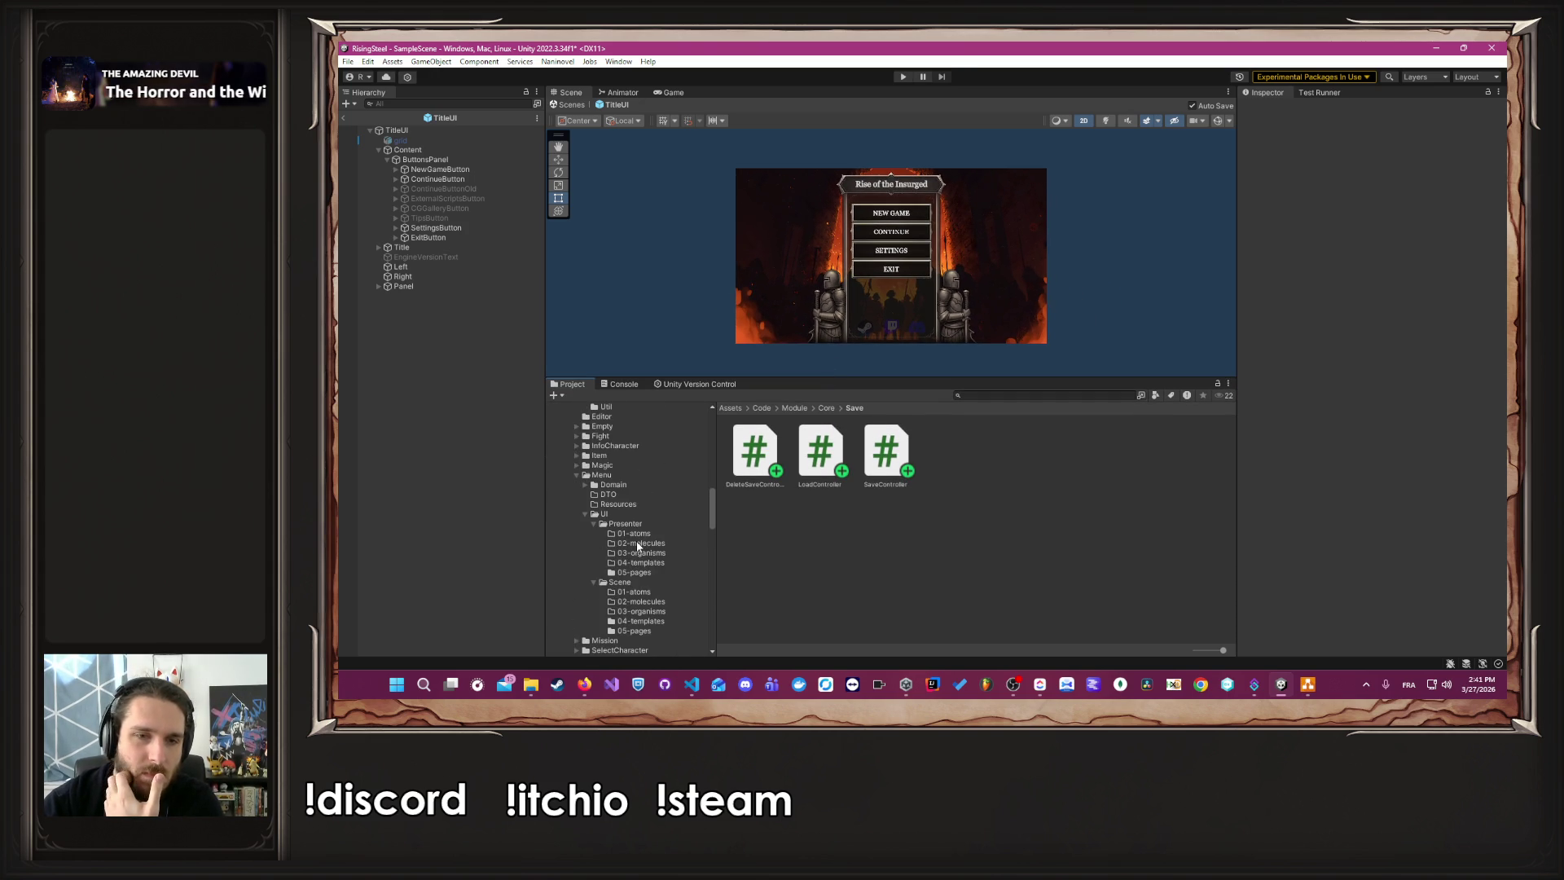
pyautogui.scroll(-3, 637, 543)
pyautogui.click(633, 557)
# Open the Menu prefab, select its Tab object, and open the MTab script in the code editor.
pyautogui.click(774, 444)
pyautogui.doubleClick(774, 444)
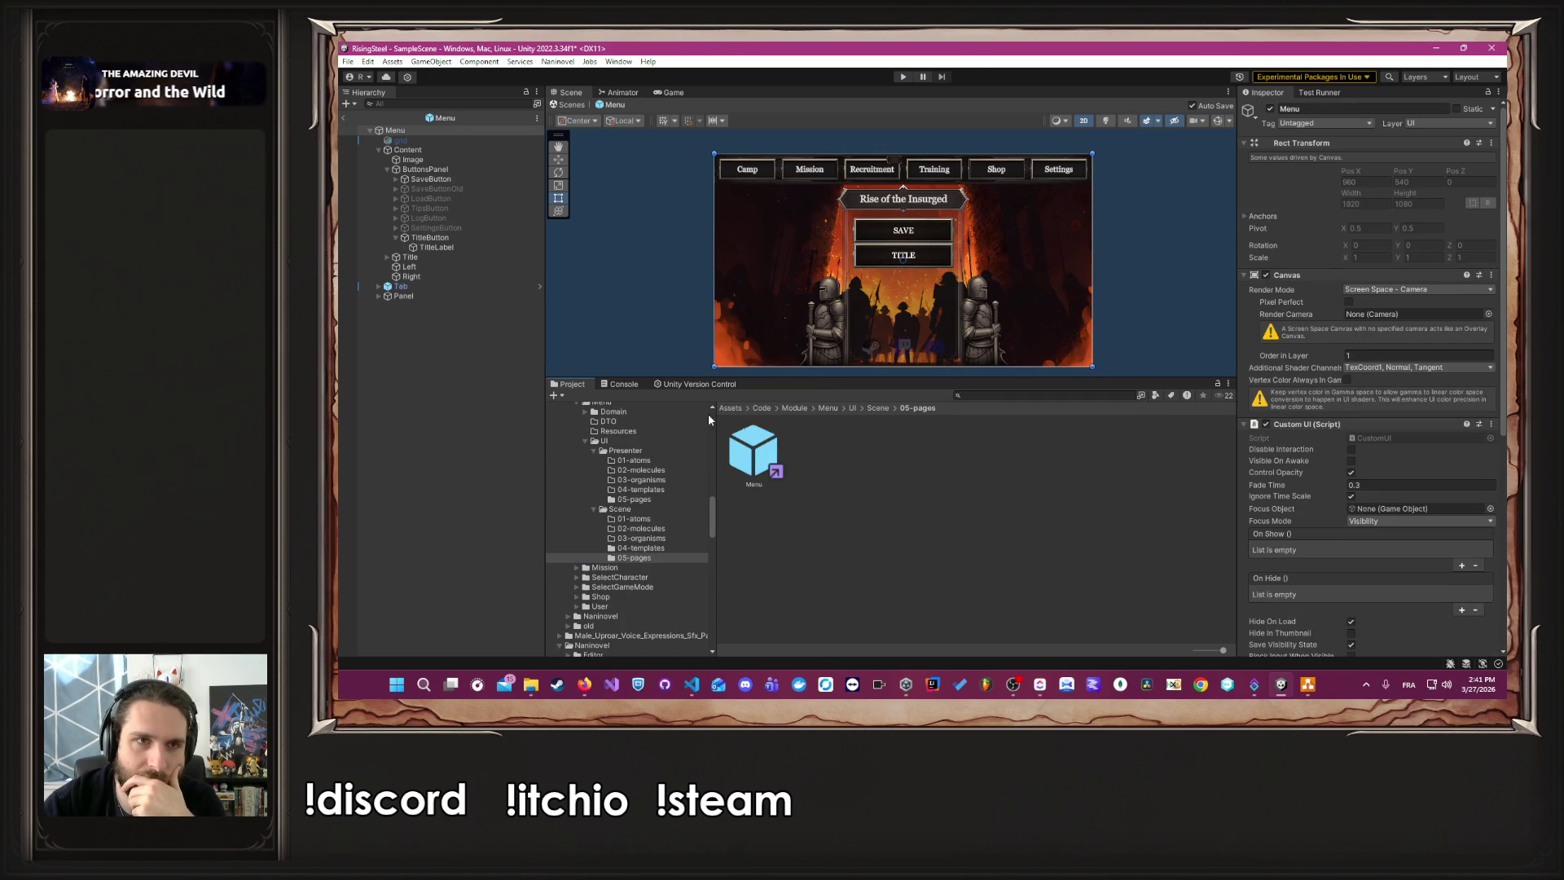
pyautogui.click(415, 286)
pyautogui.click(1381, 308)
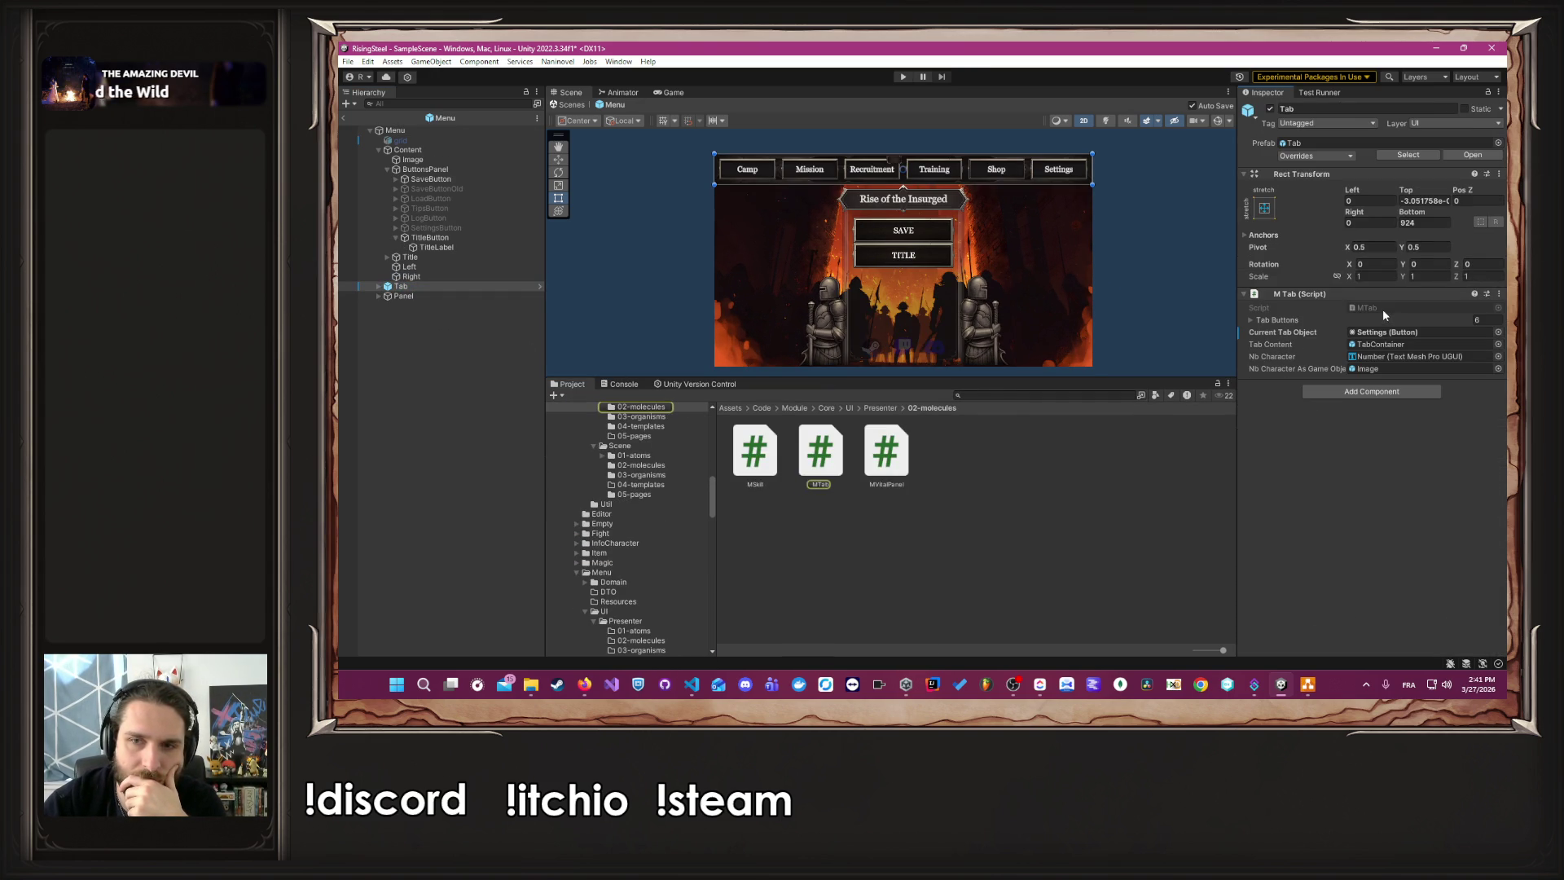
pyautogui.click(802, 441)
pyautogui.doubleClick(801, 440)
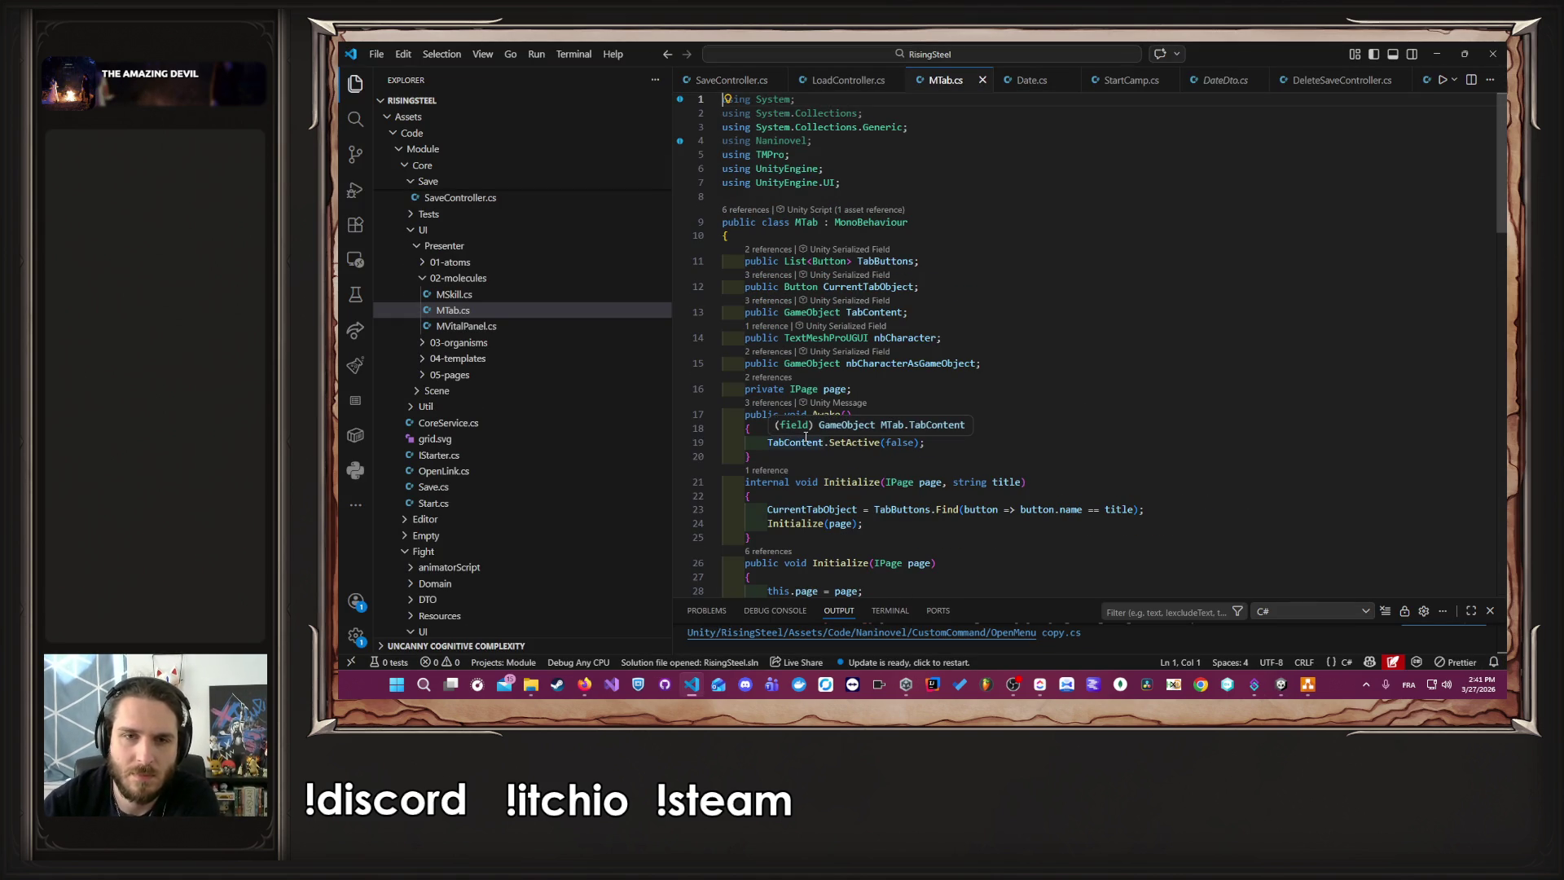
pyautogui.scroll(-8, 949, 339)
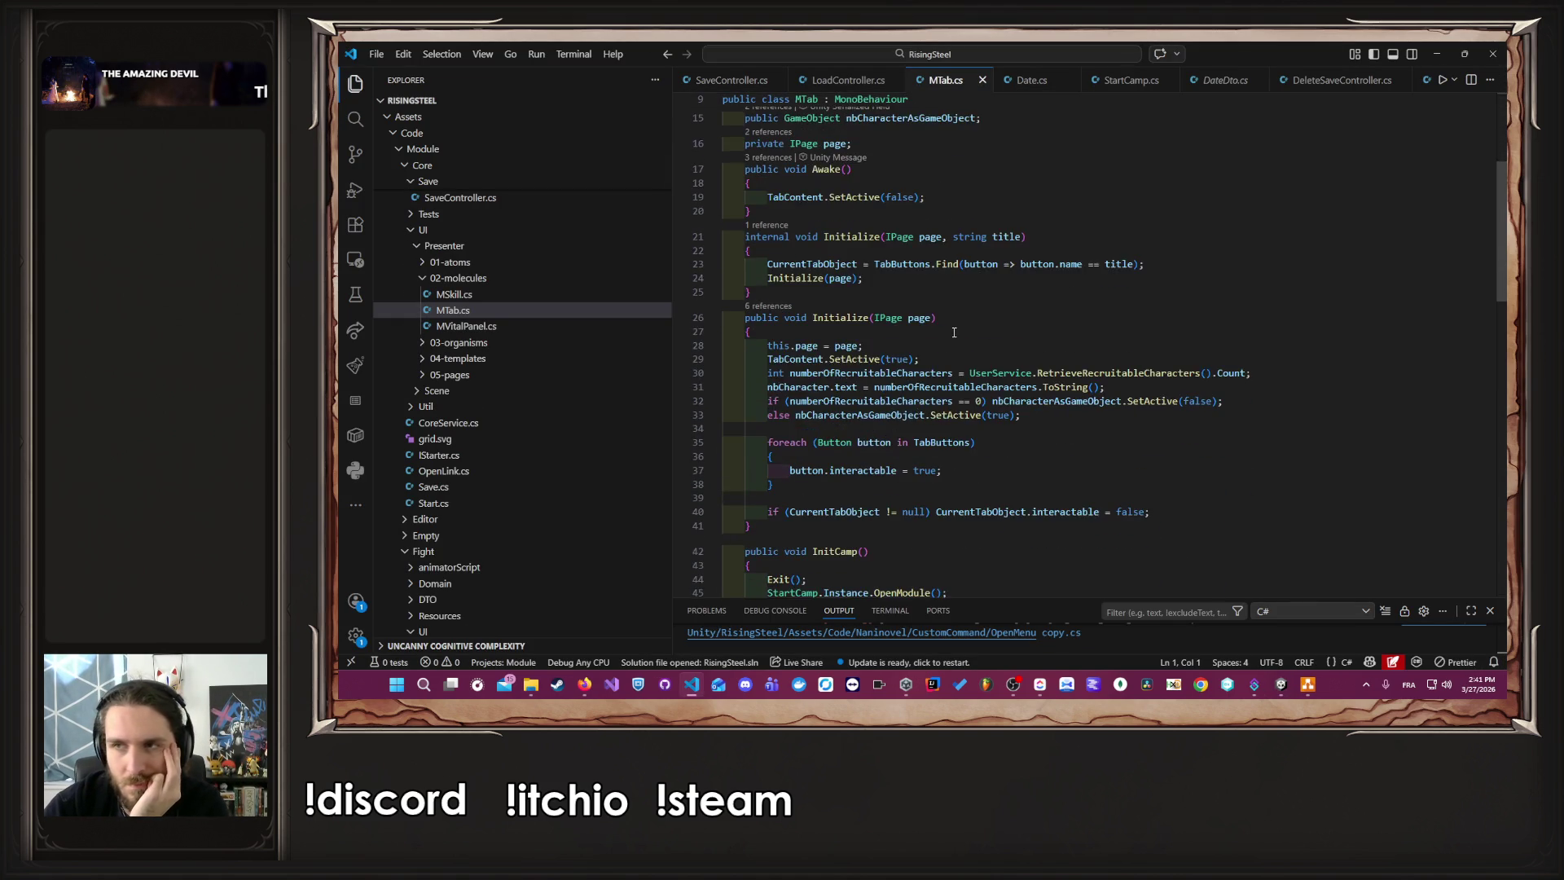
pyautogui.scroll(-7, 954, 346)
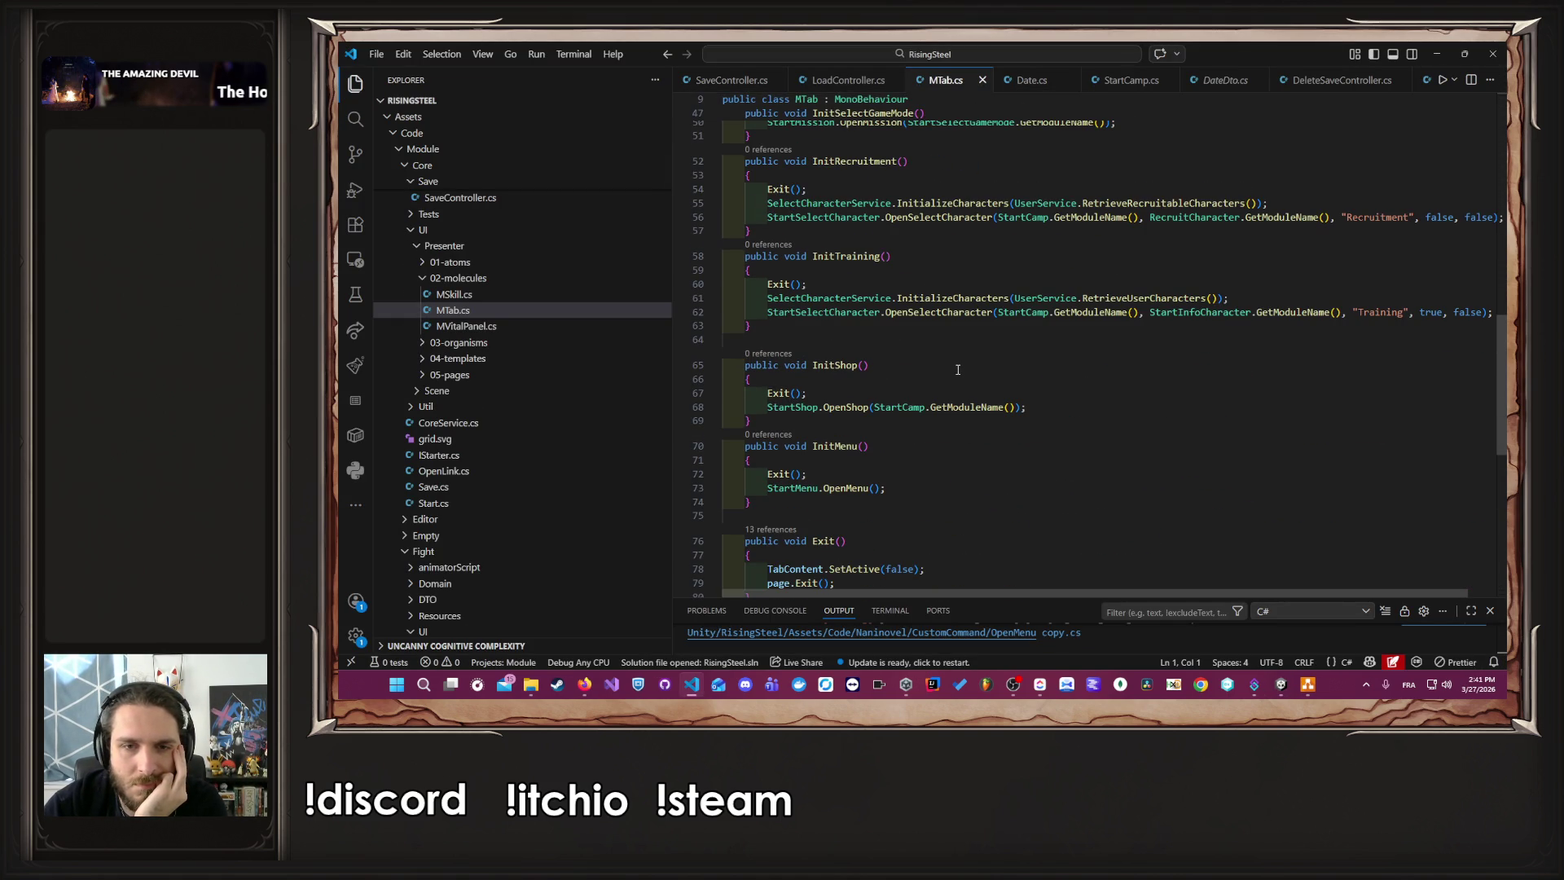
pyautogui.scroll(15, 957, 372)
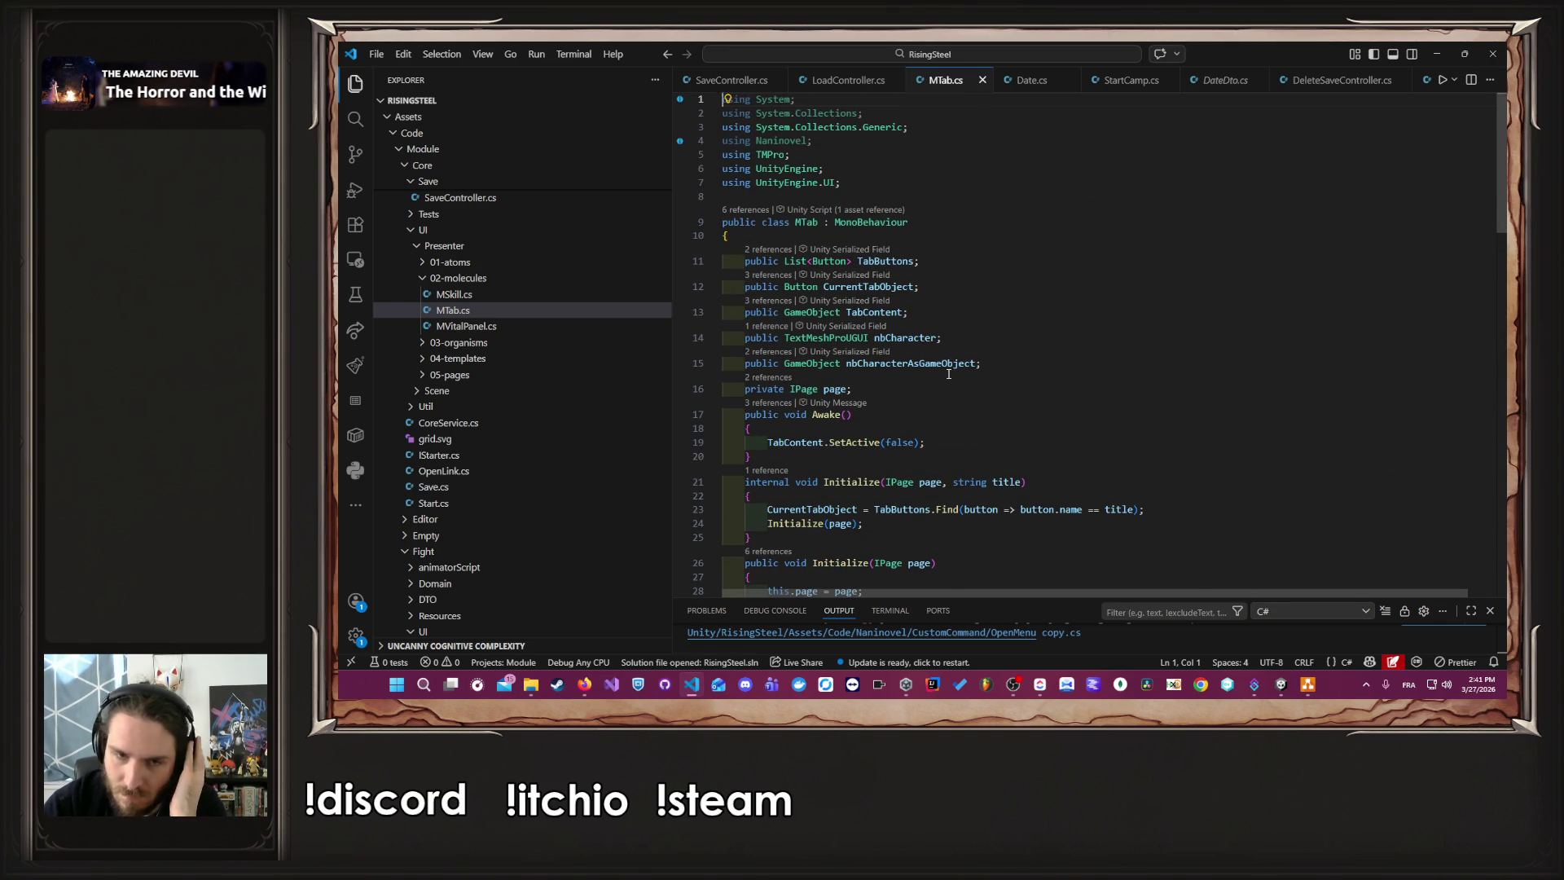
pyautogui.scroll(-10, 949, 374)
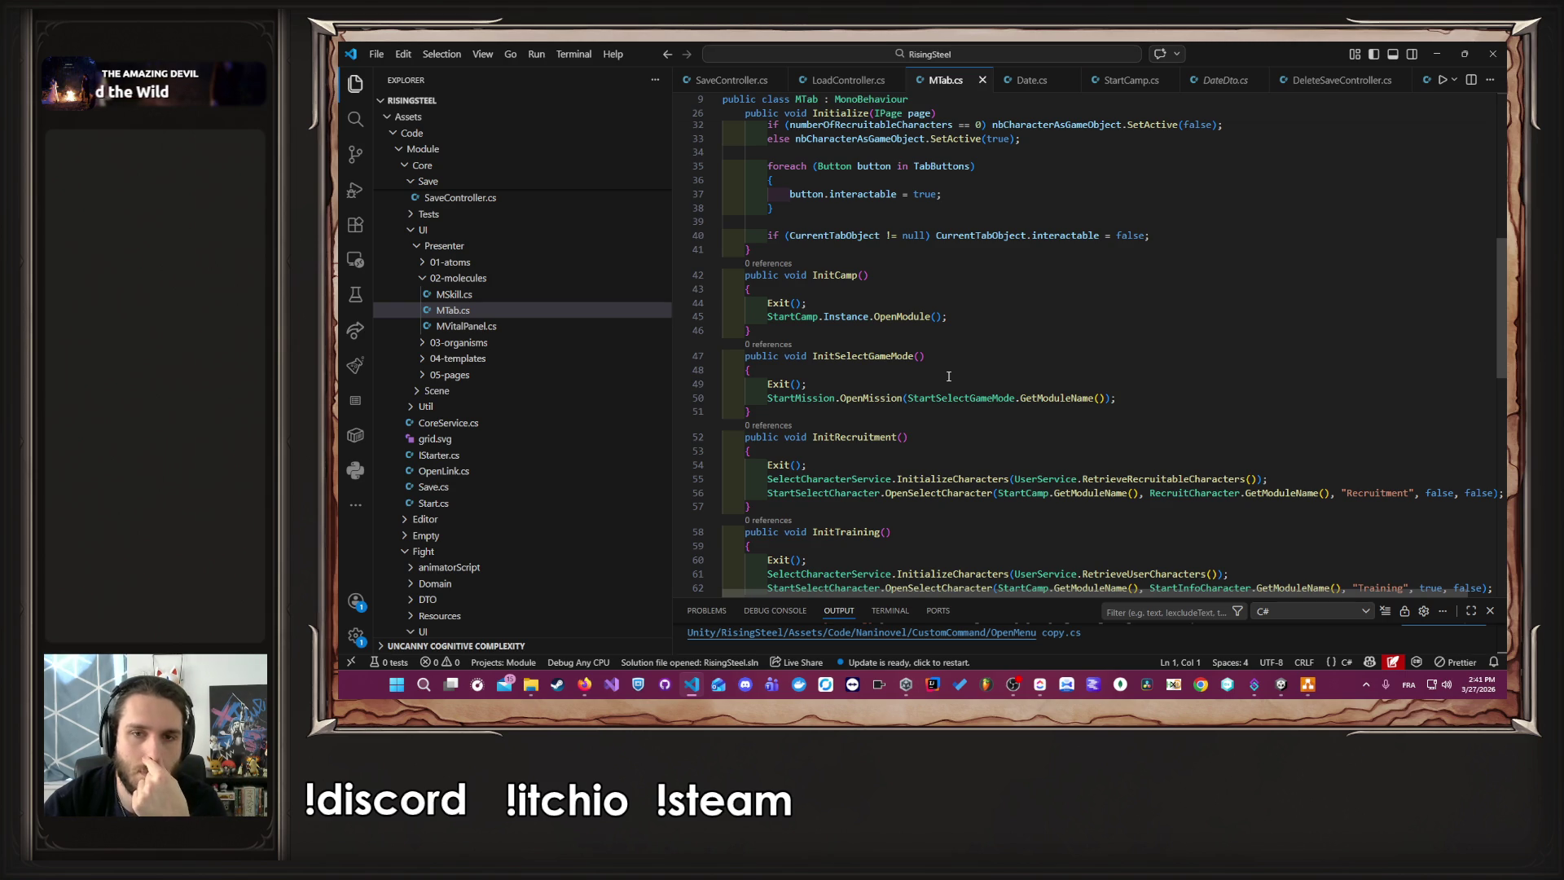
pyautogui.scroll(-7, 949, 377)
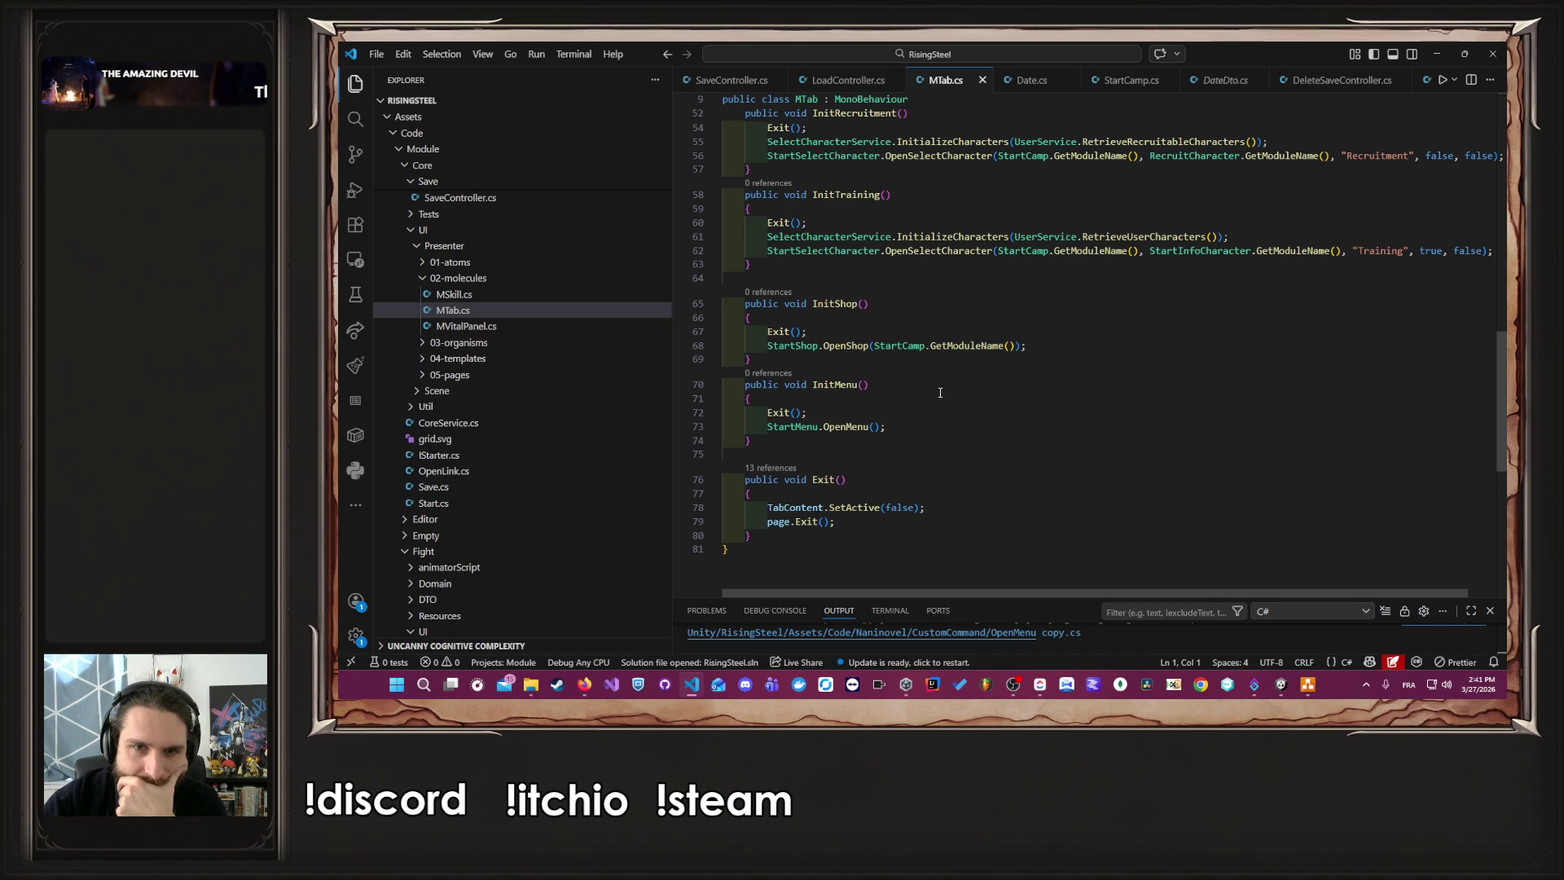
pyautogui.doubleClick(781, 413)
pyautogui.click(784, 417)
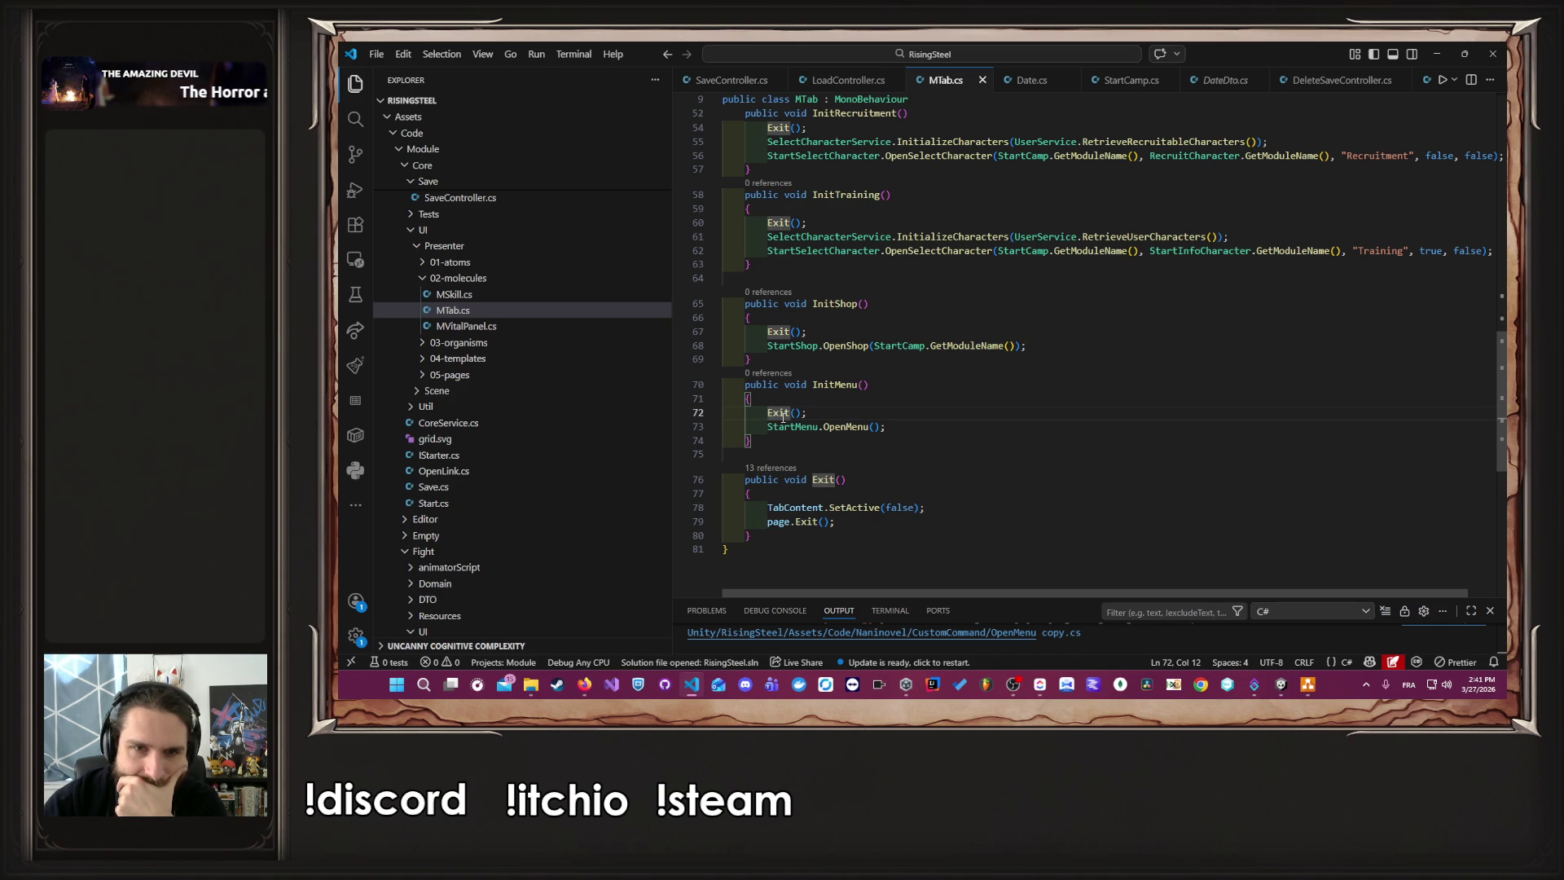
pyautogui.press('Down')
pyautogui.press('Right')
pyautogui.press('Right')
pyautogui.press('Right')
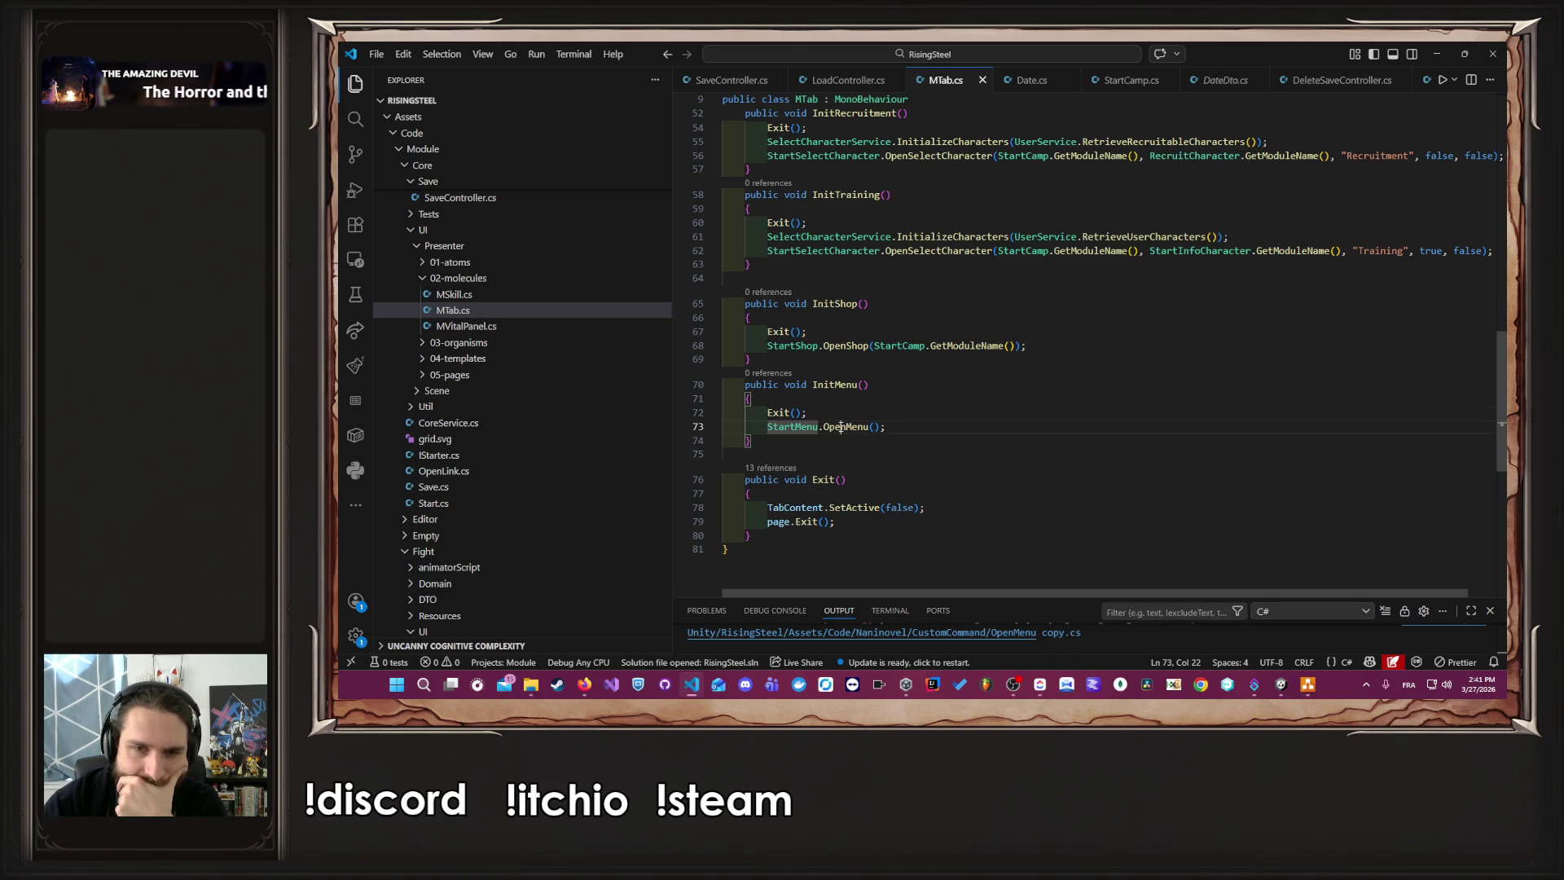
pyautogui.moveTo(893, 426); pyautogui.dragTo(768, 431)
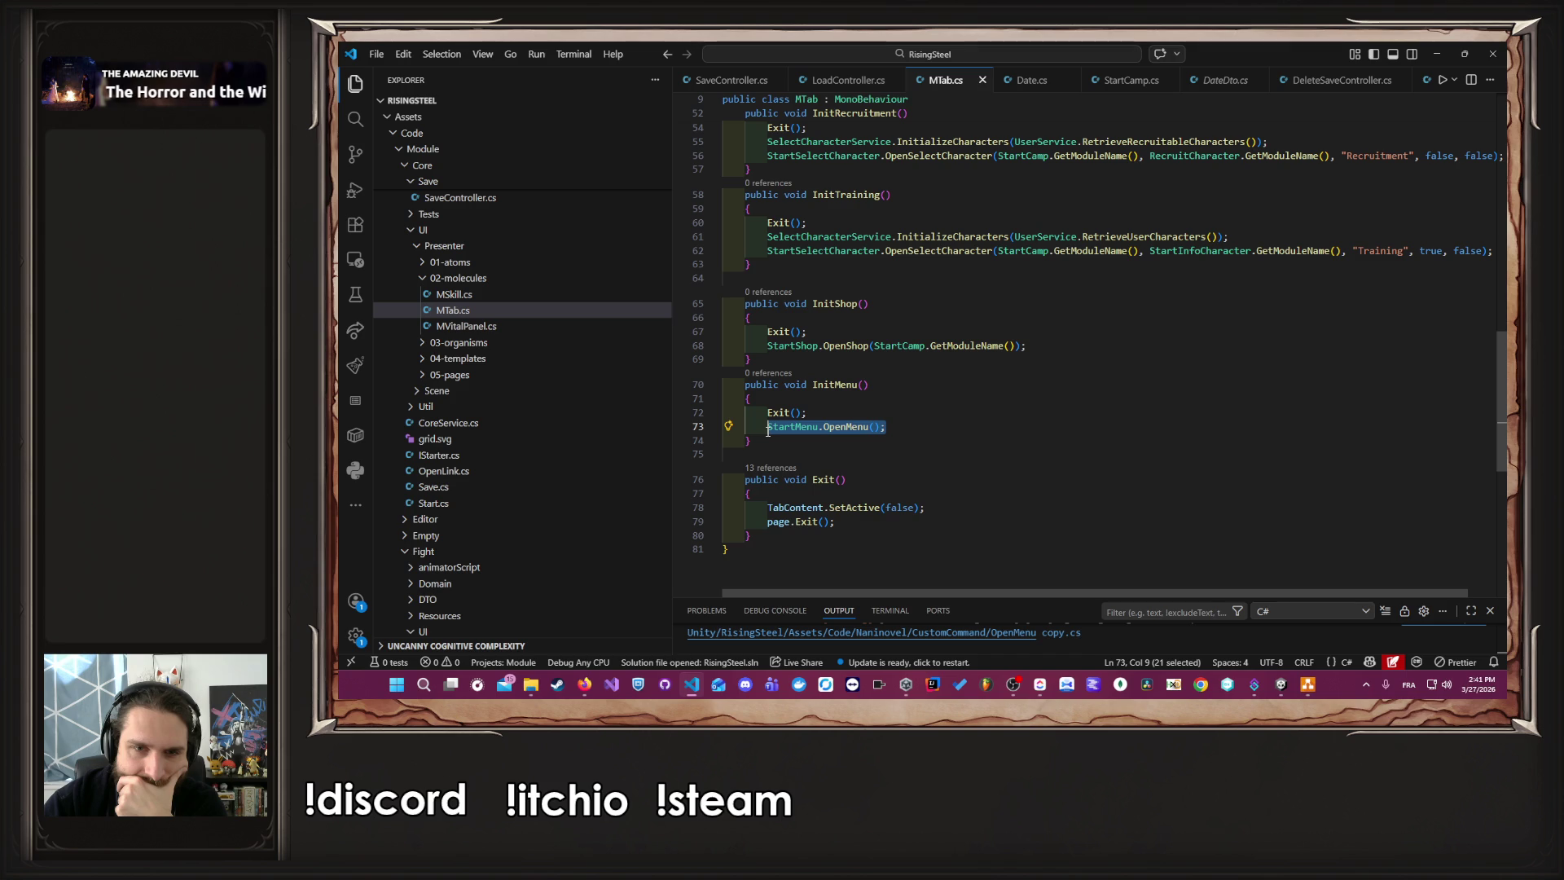
pyautogui.press('Up')
pyautogui.press('Up')
pyautogui.scroll(1, 768, 431)
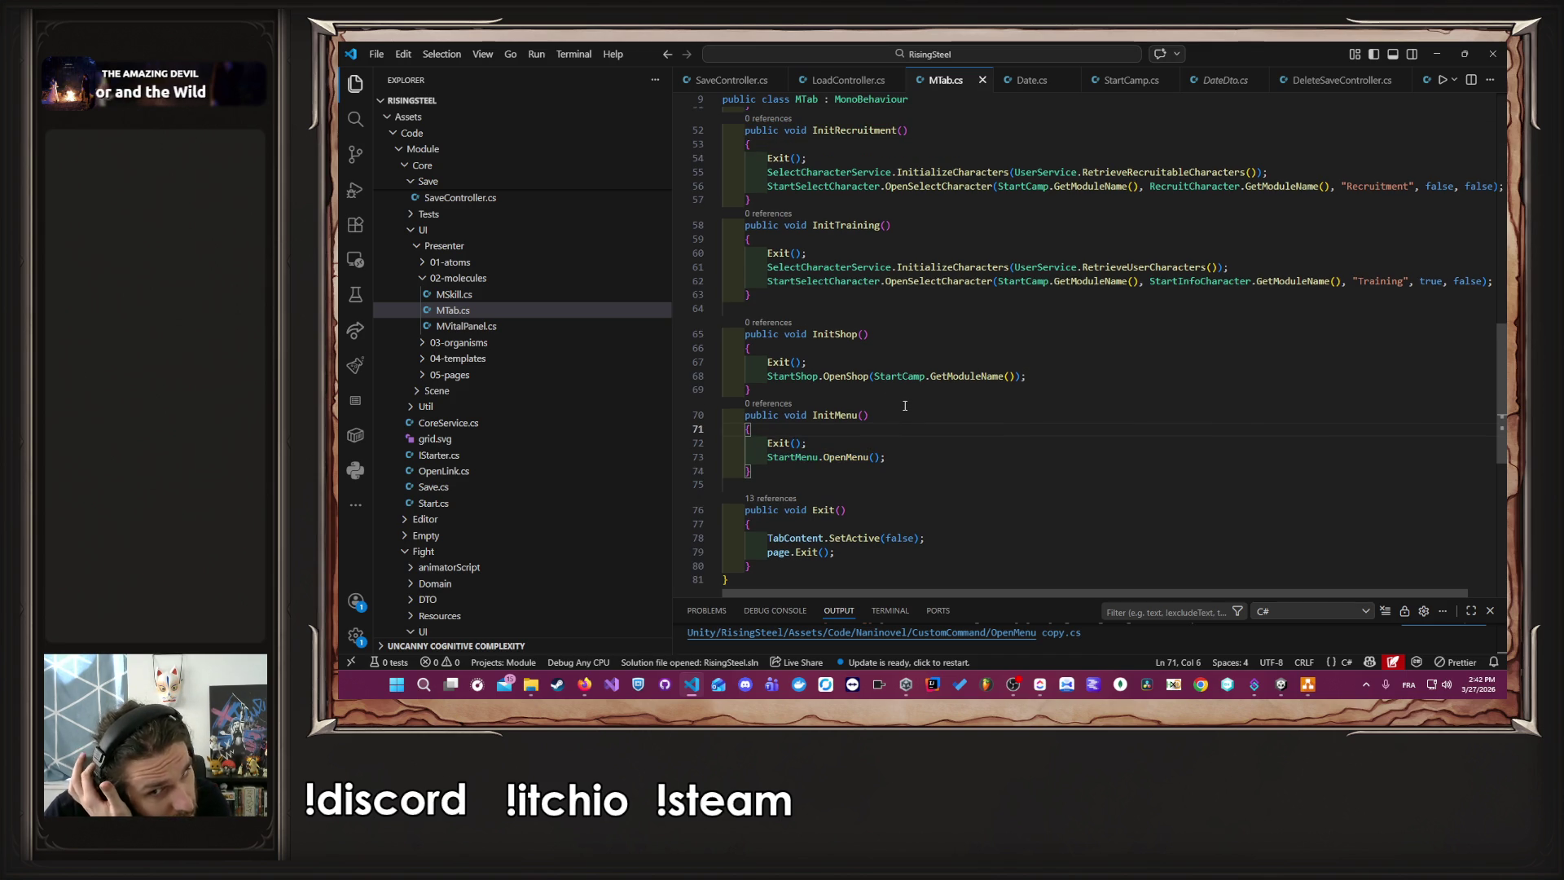
pyautogui.scroll(9, 879, 432)
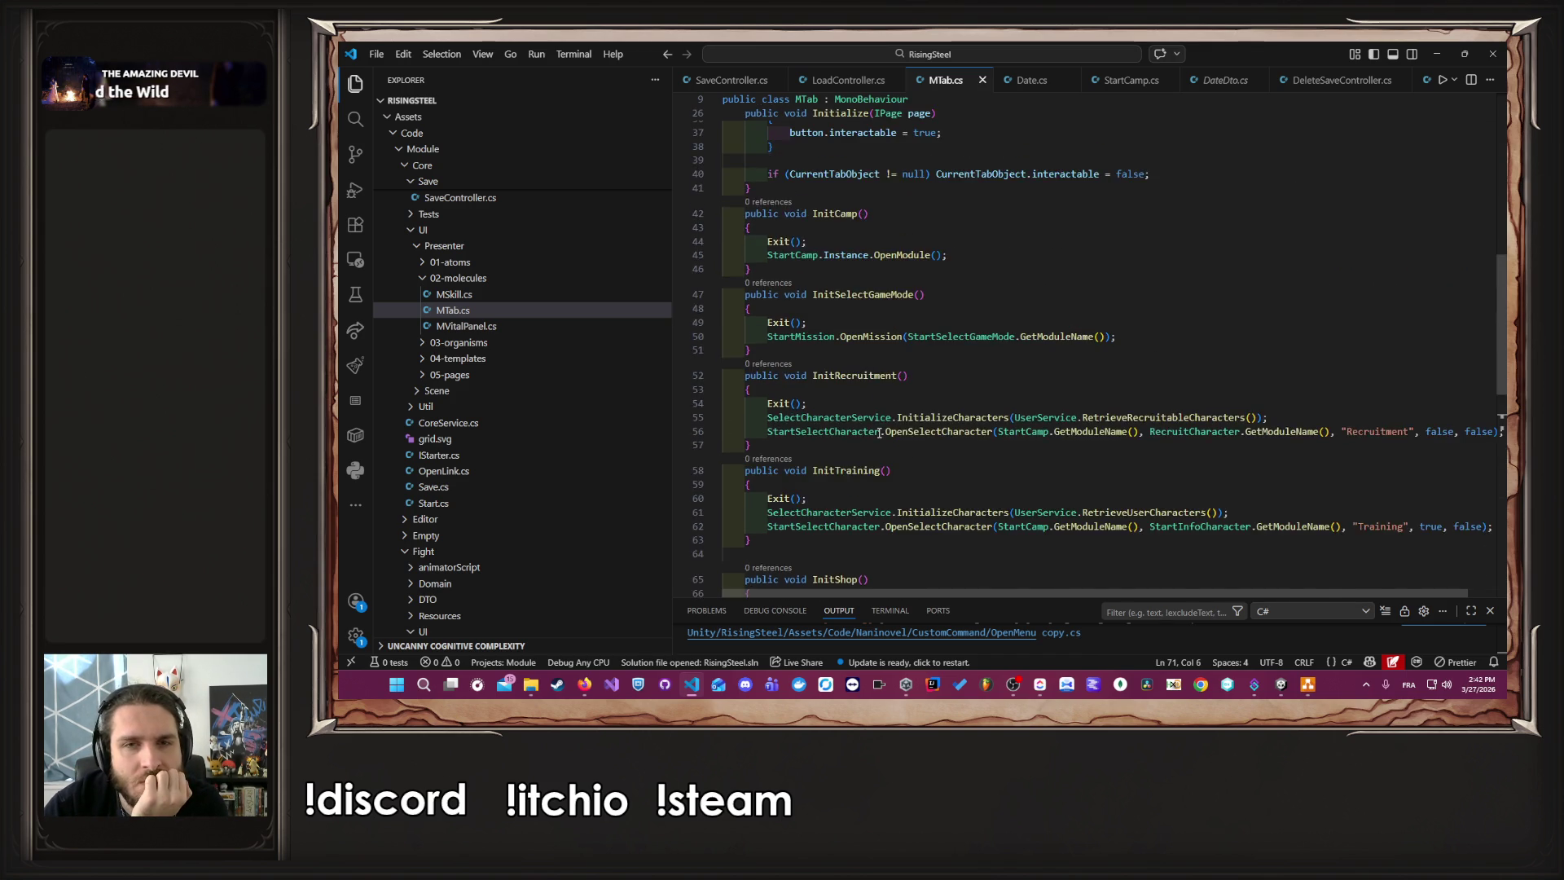
pyautogui.click(902, 400)
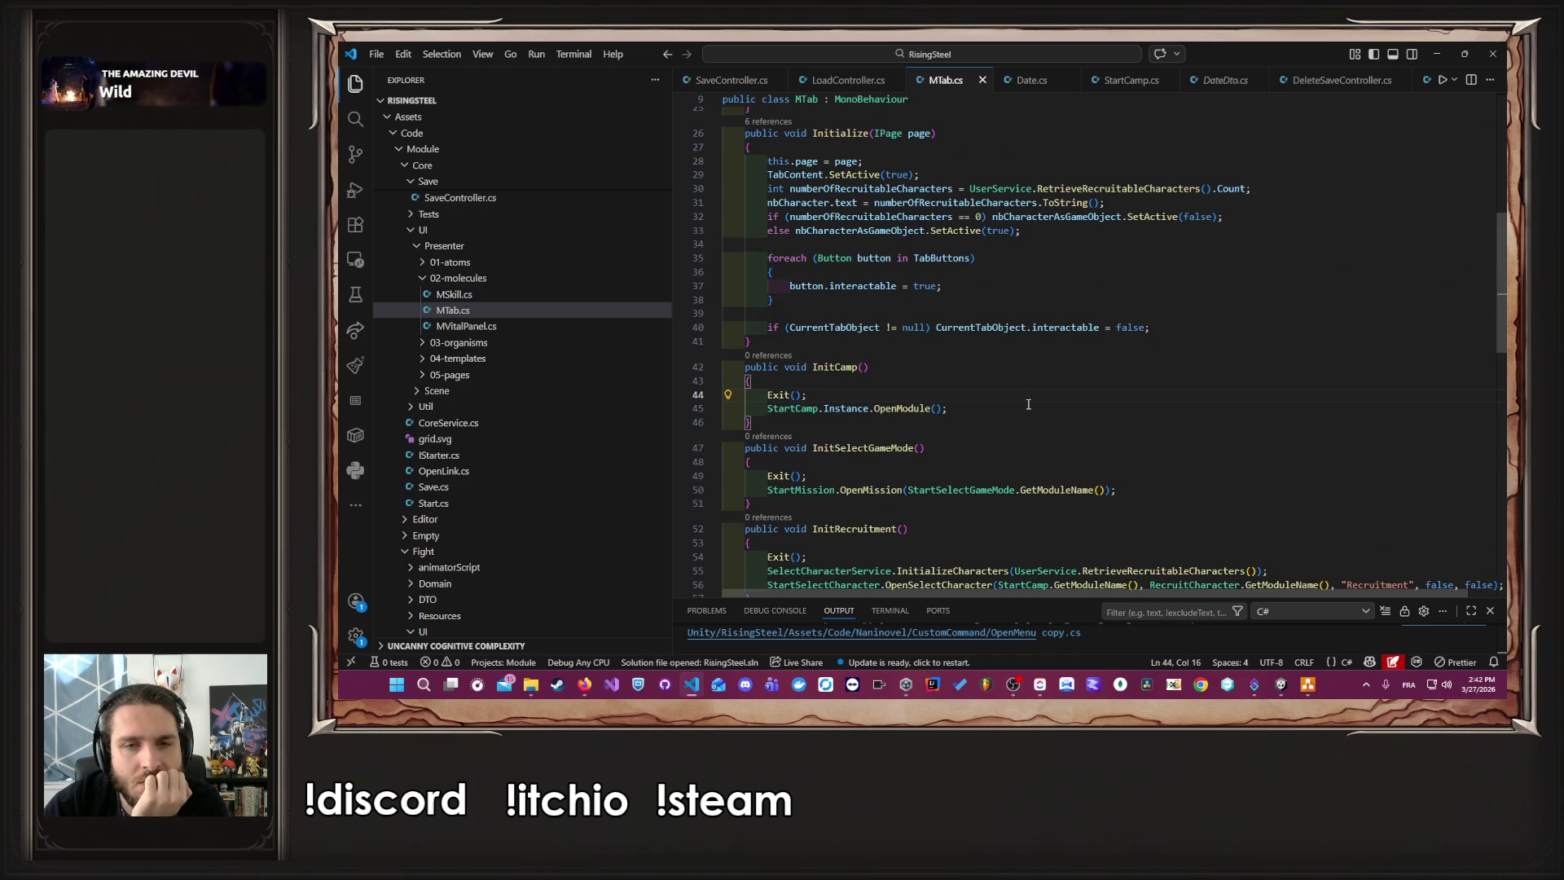
pyautogui.keyDown('ctrl'); pyautogui.click(780, 396); pyautogui.keyUp('ctrl')
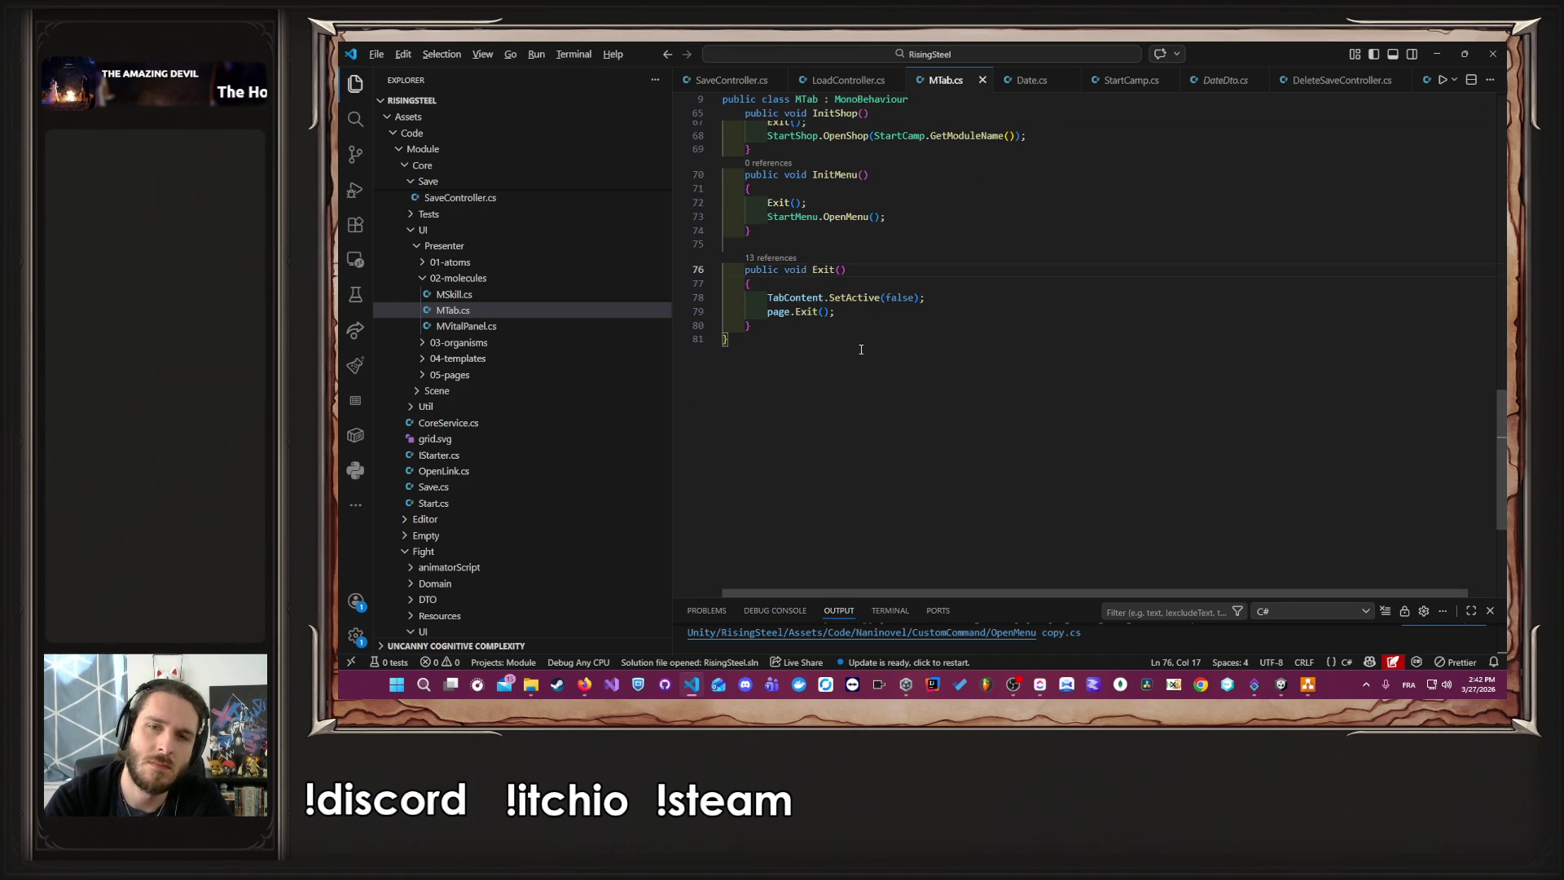
pyautogui.hotkey('alt', 'Left')
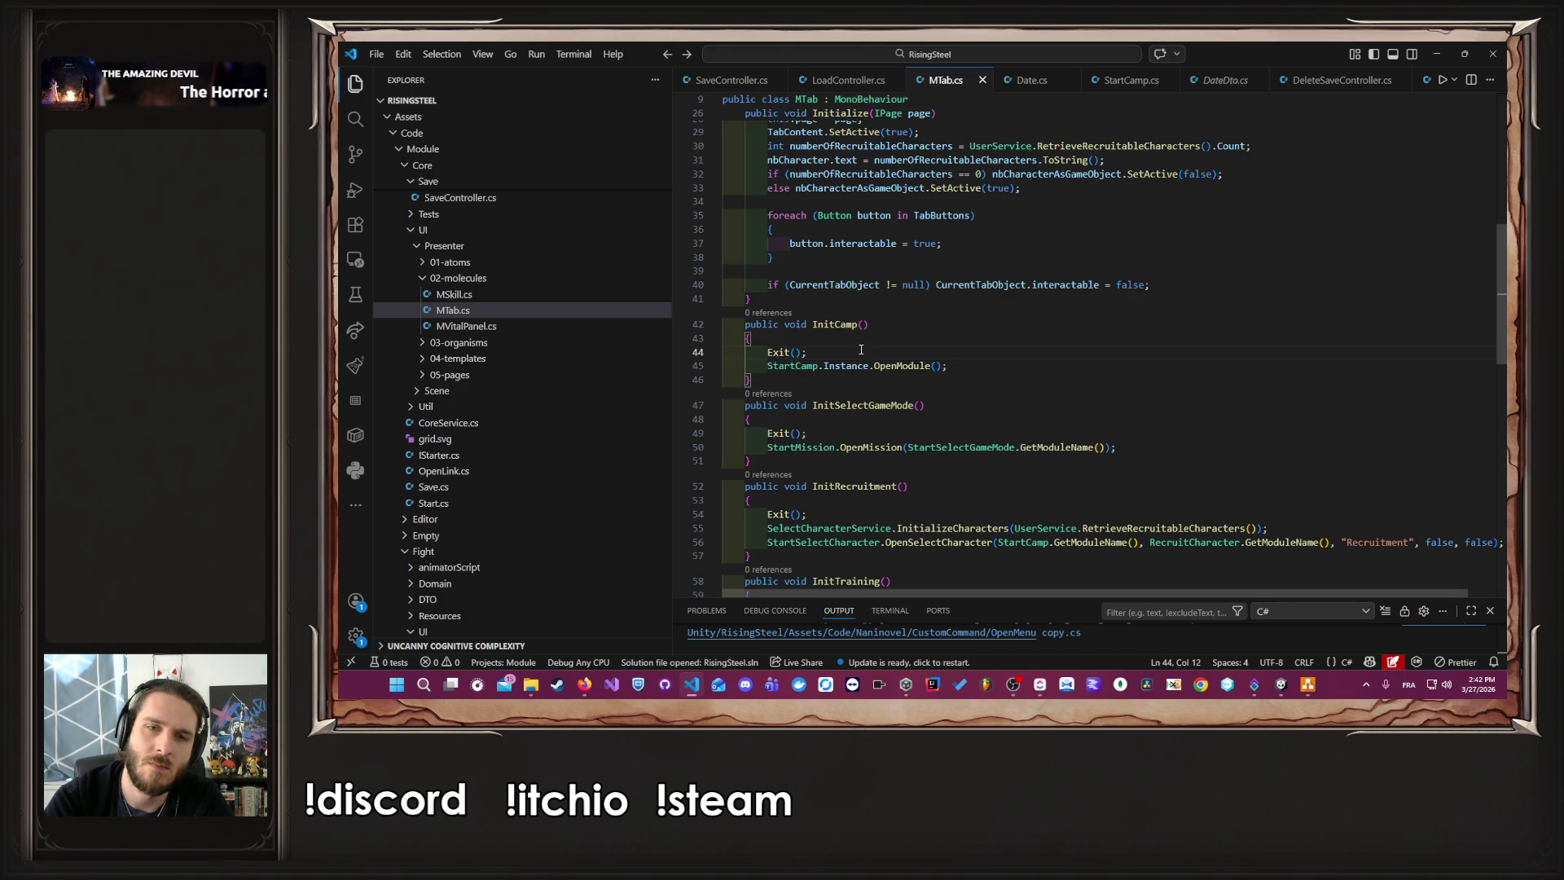
pyautogui.scroll(10, 861, 349)
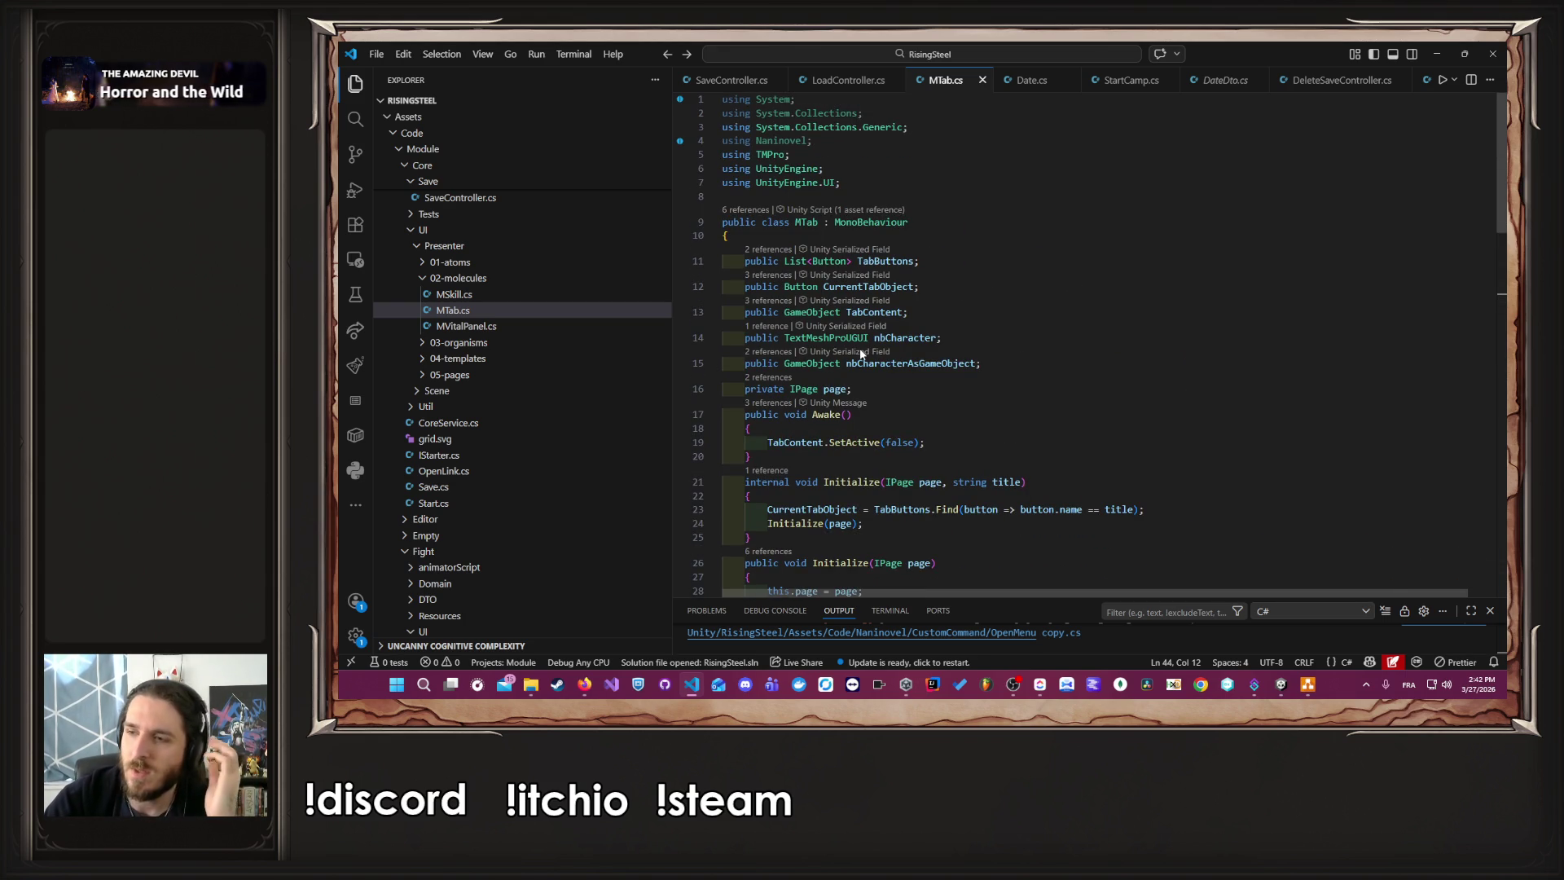
pyautogui.click(760, 240)
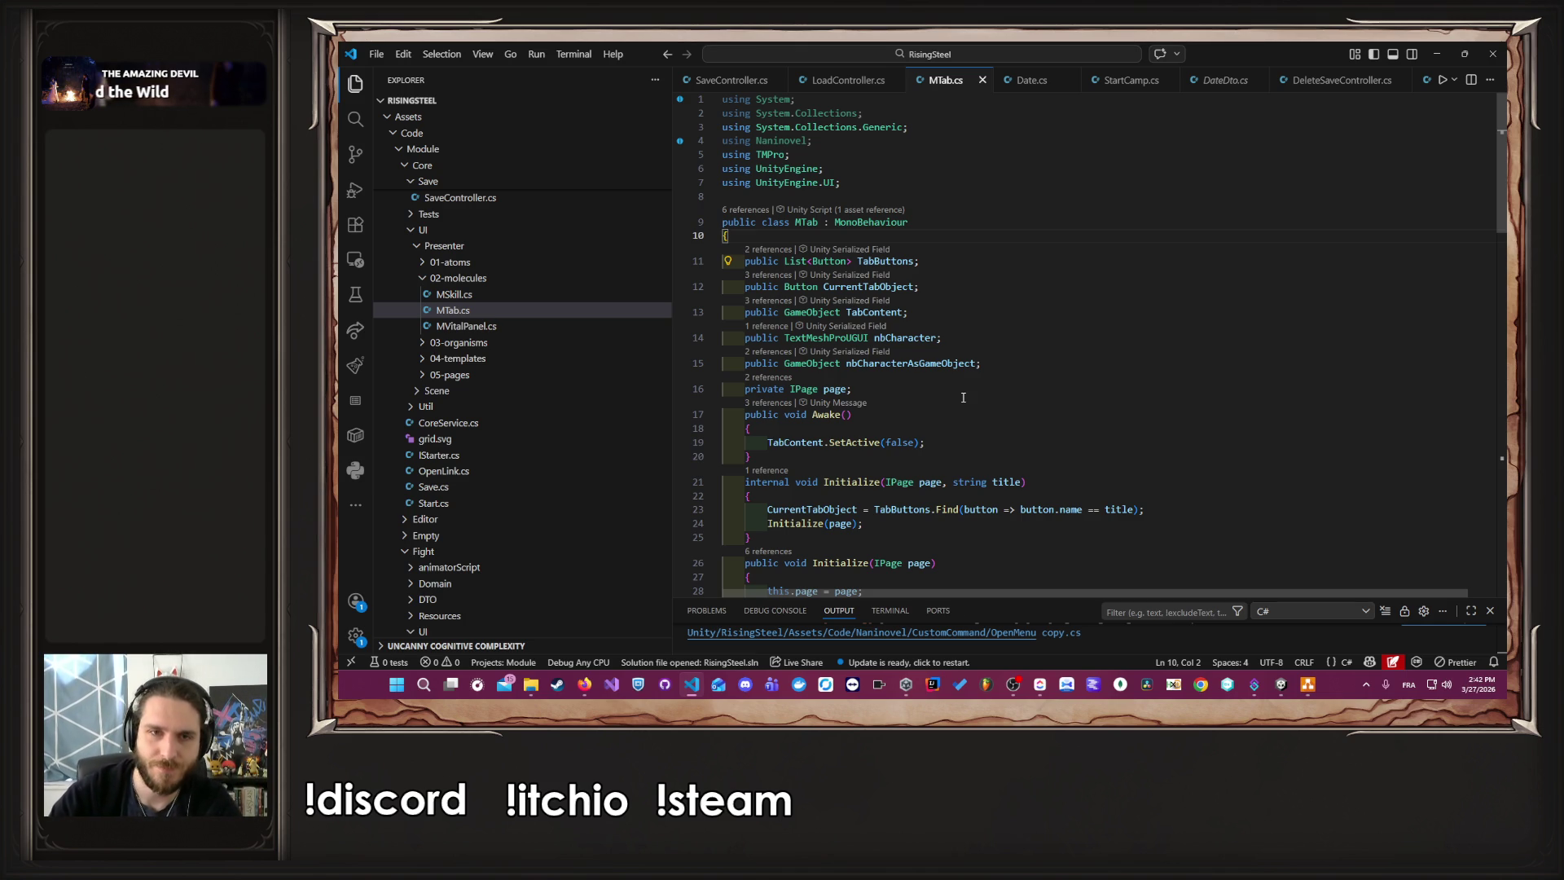
# Declare 'private static MTab _instance;' at the top of the MTab class and save.
pyautogui.press('Return')
pyautogui.write('private ')
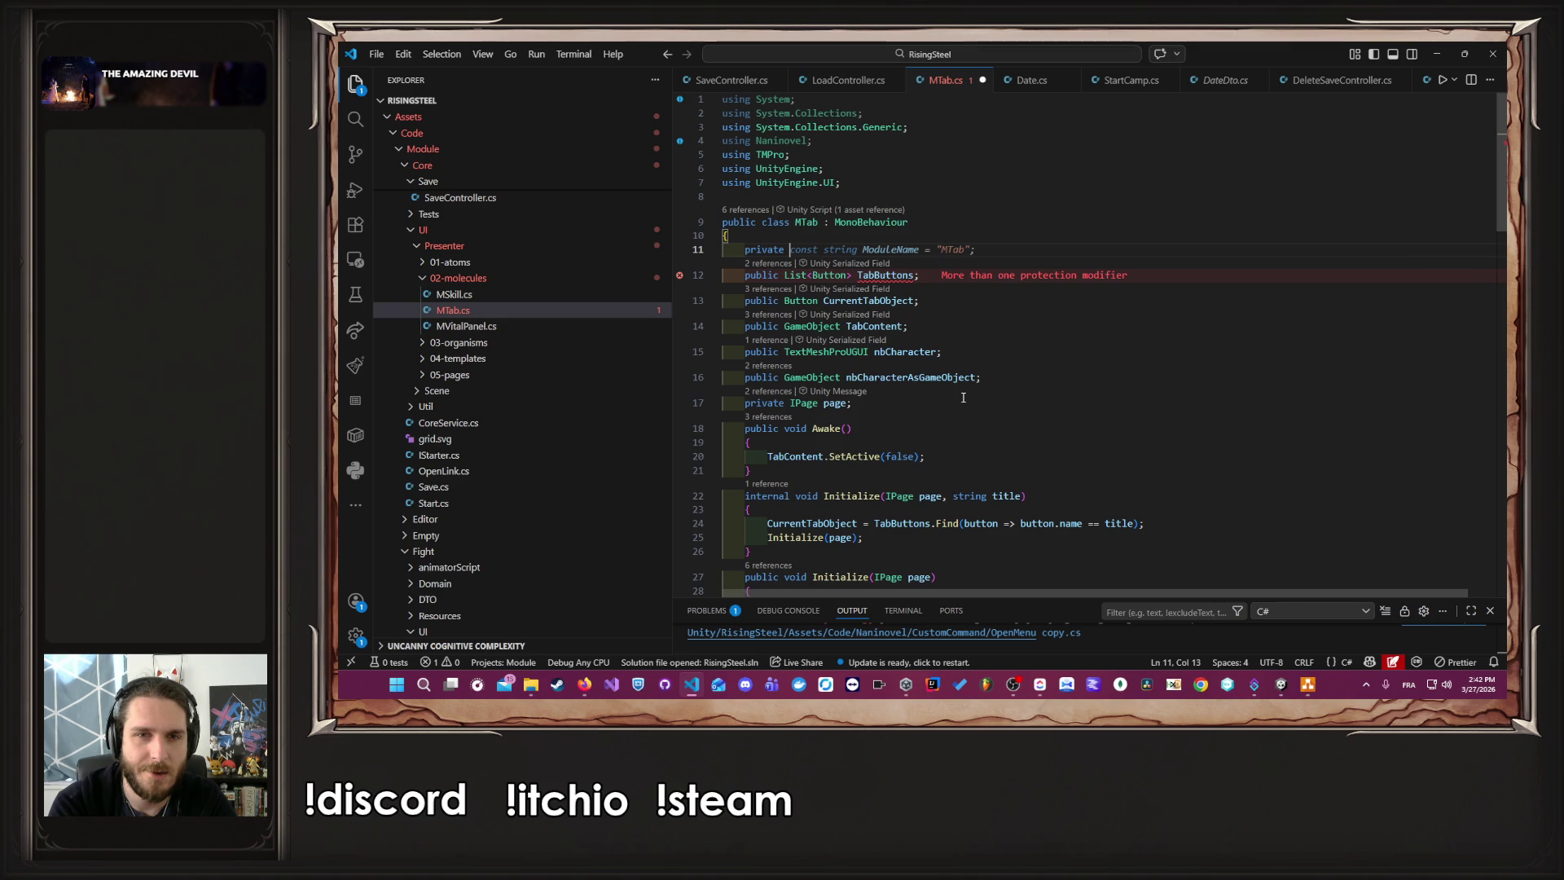
pyautogui.write('MTab')
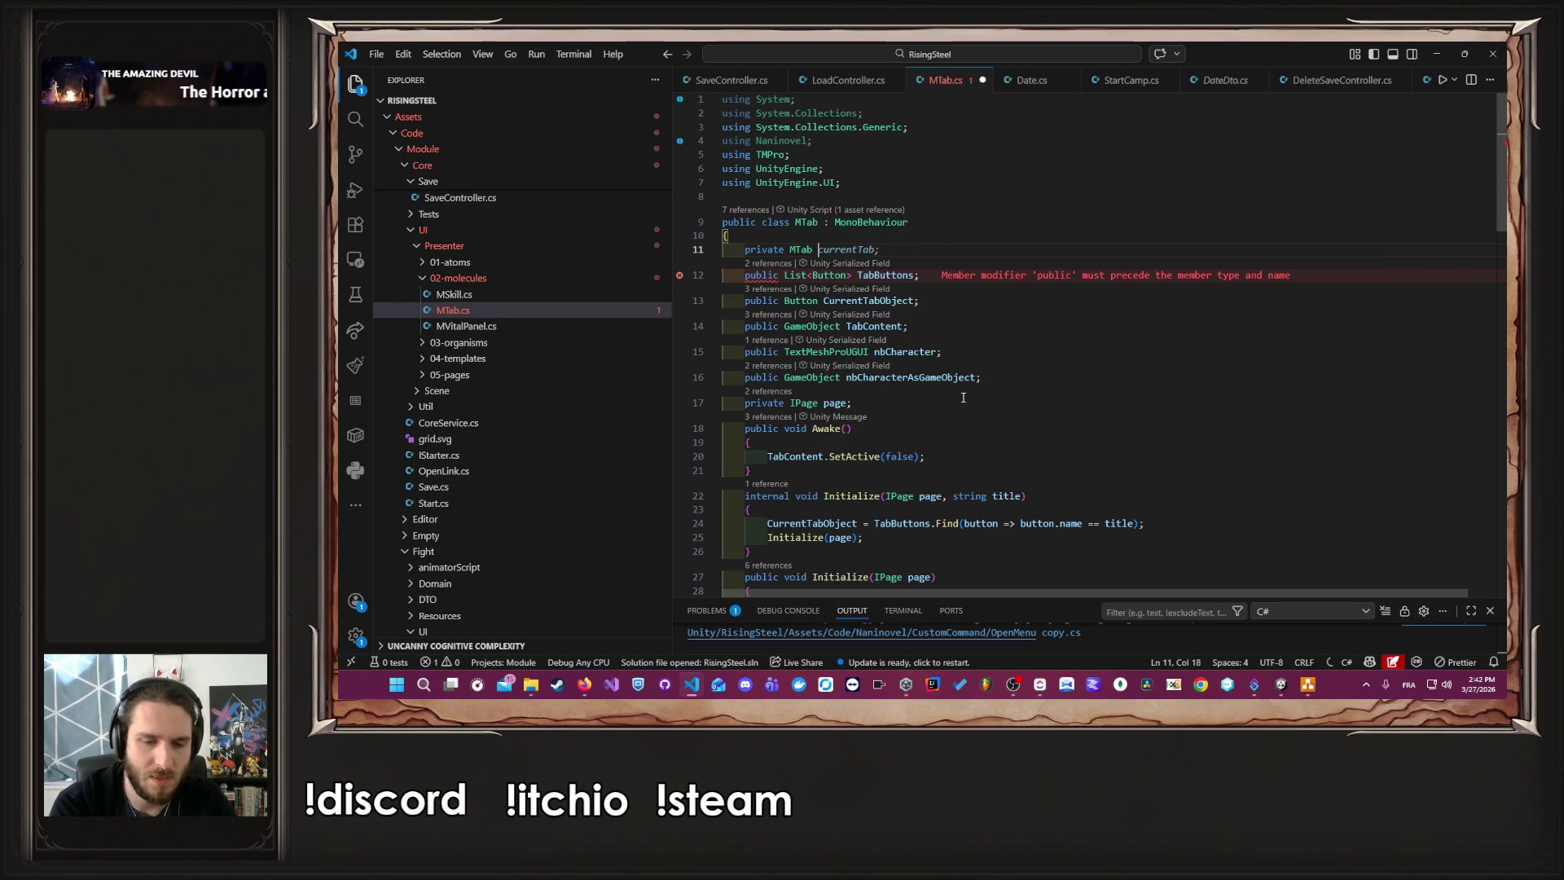
pyautogui.hotkey('ctrl', 'Left')
pyautogui.write('static')
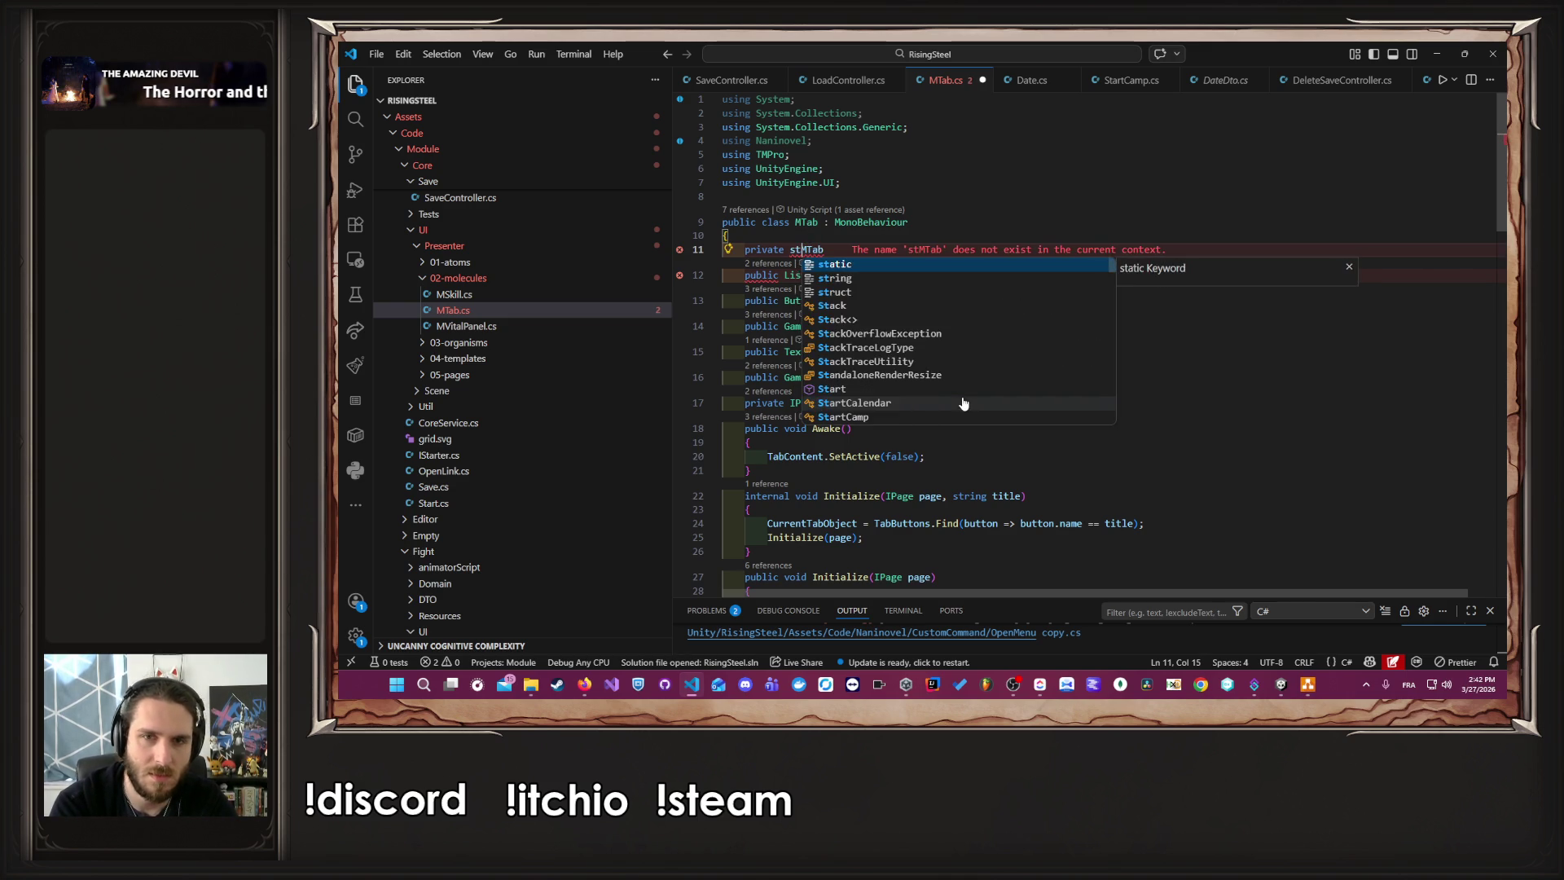
pyautogui.press('End')
pyautogui.write('_')
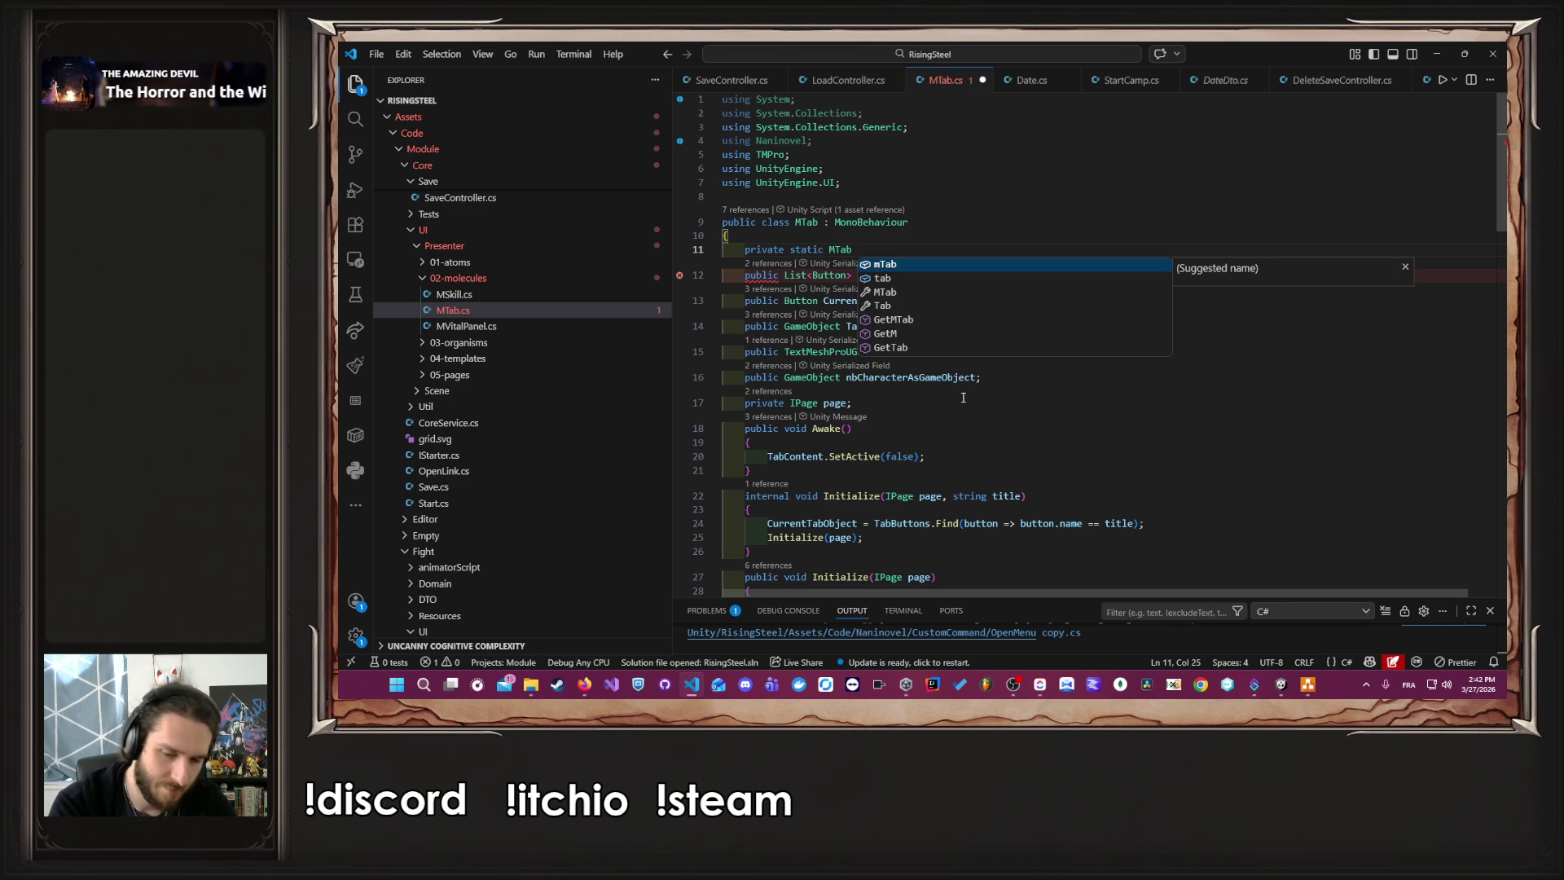
pyautogui.press('Tab')
pyautogui.hotkey('ctrl', 's')
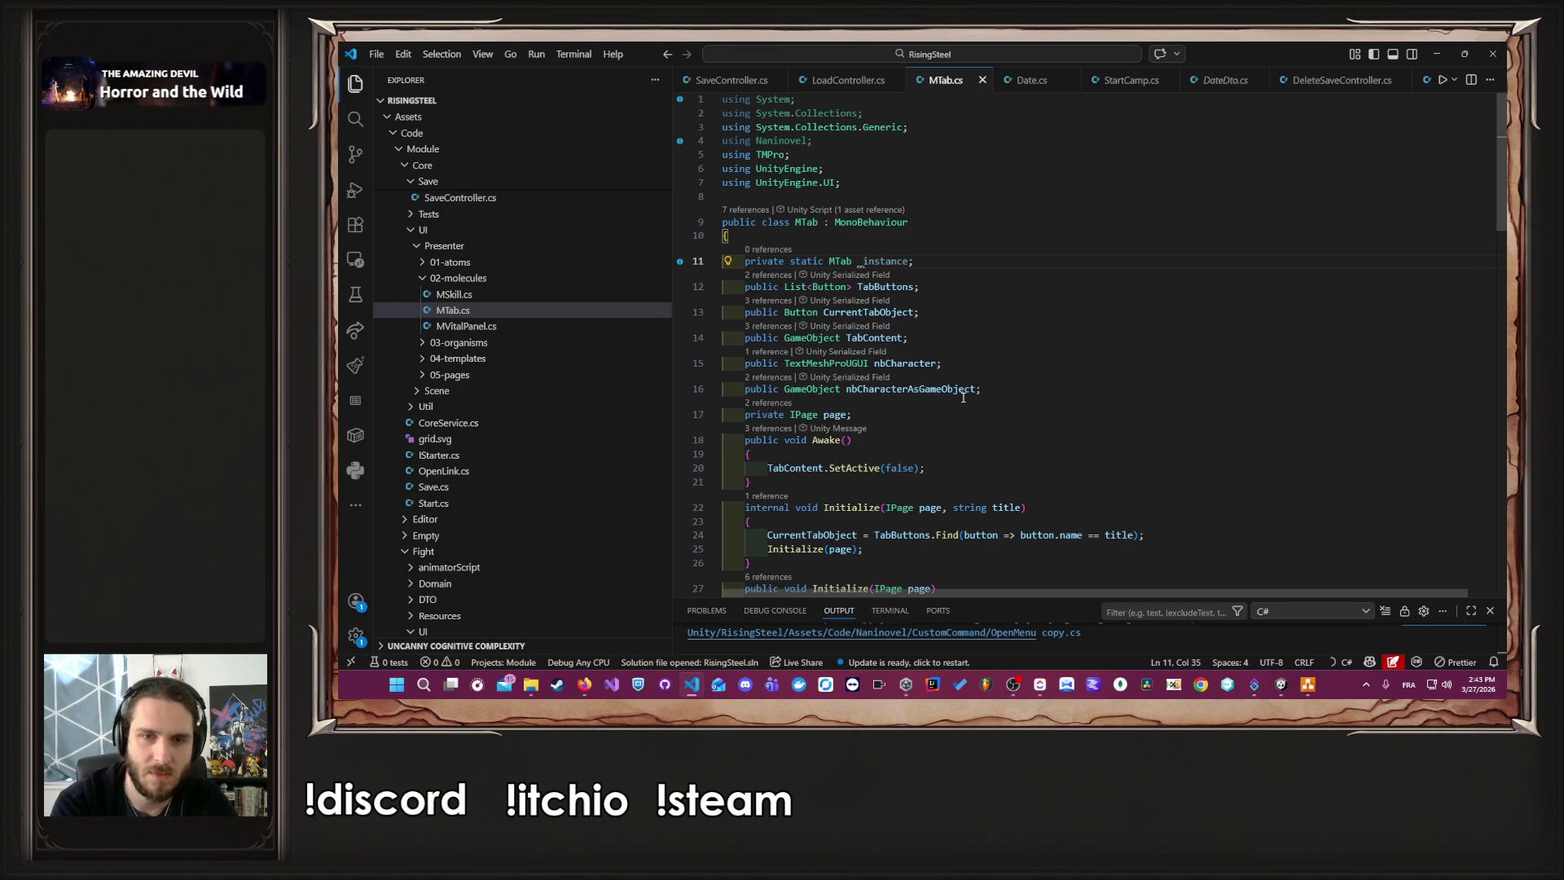
# Add '_instance = this;' at the start of Awake and save MTab.cs.
pyautogui.press('Left')
pyautogui.hotkey('ctrl', 'd')
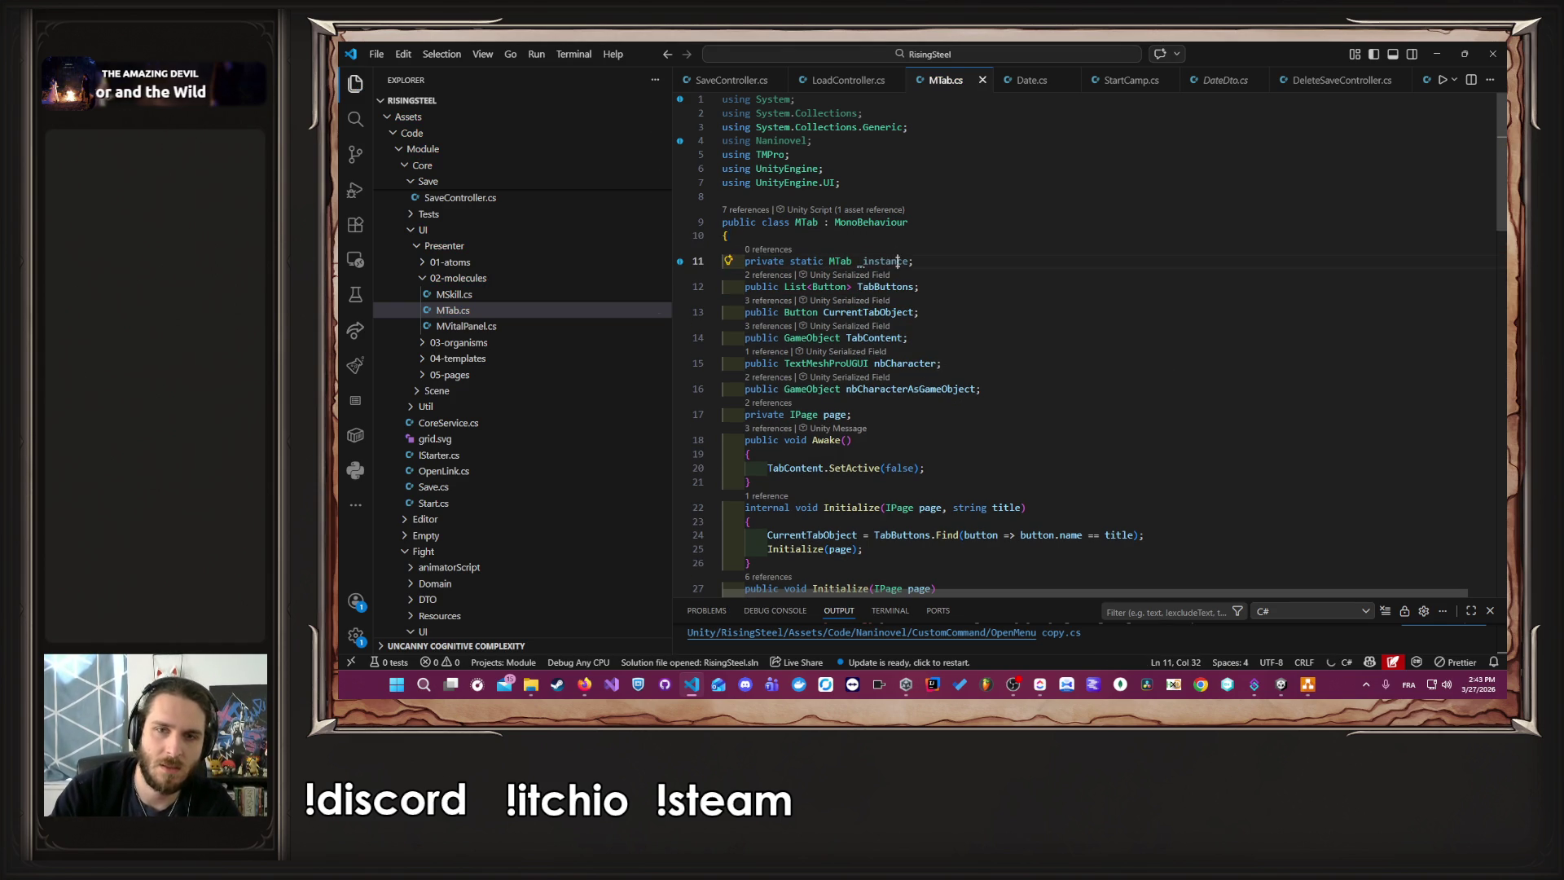
pyautogui.hotkey('ctrl', 'c')
pyautogui.click(843, 452)
pyautogui.press('Return')
pyautogui.hotkey('ctrl', 'v')
pyautogui.write('= this;')
pyautogui.hotkey('ctrl', 's')
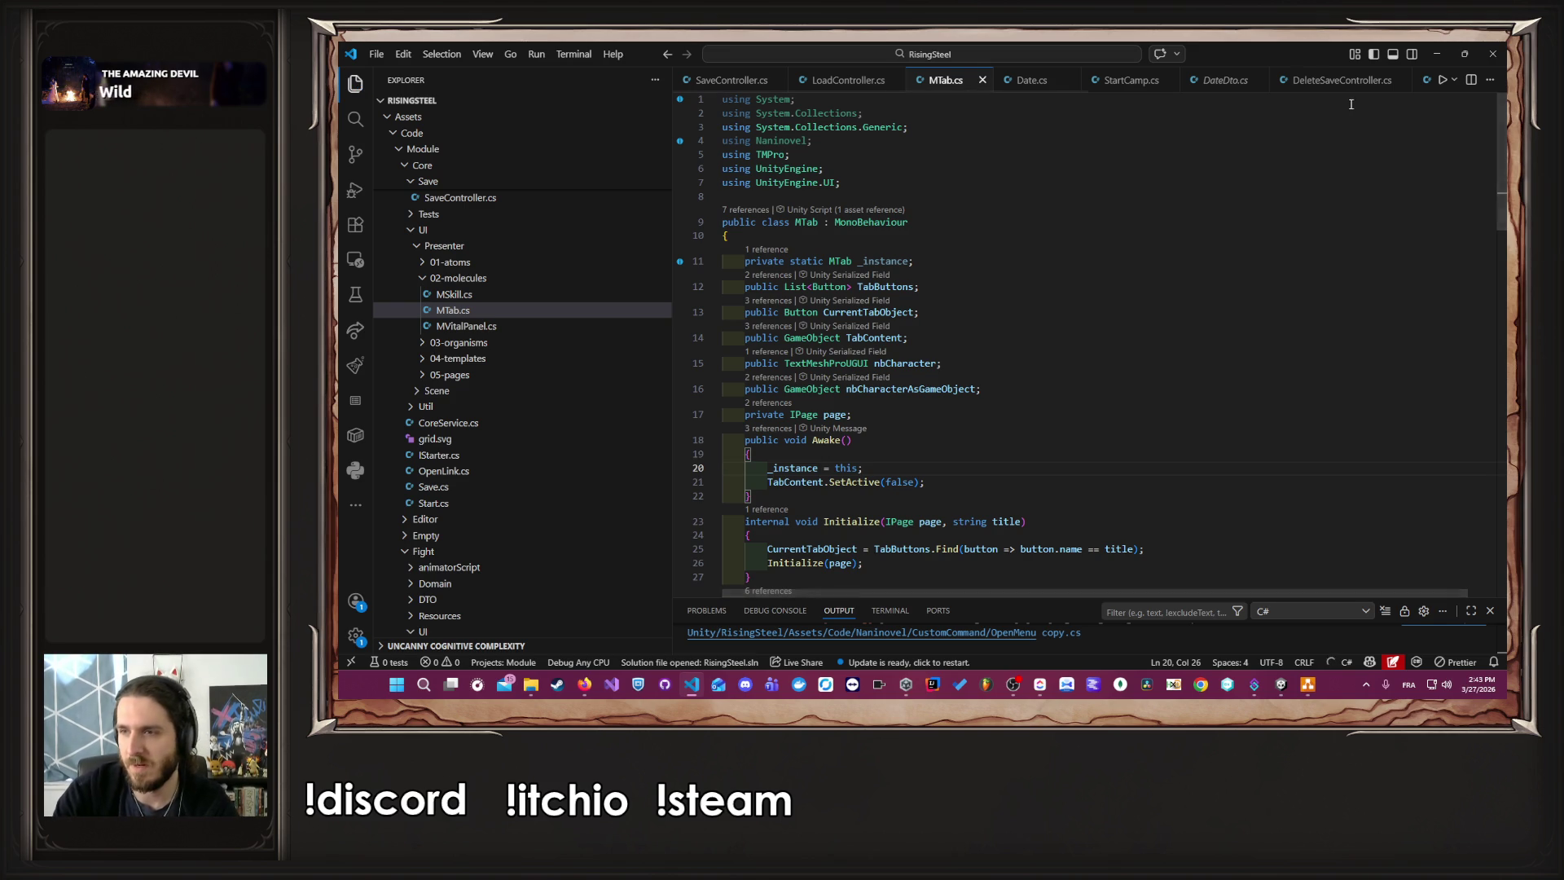
pyautogui.click(1436, 56)
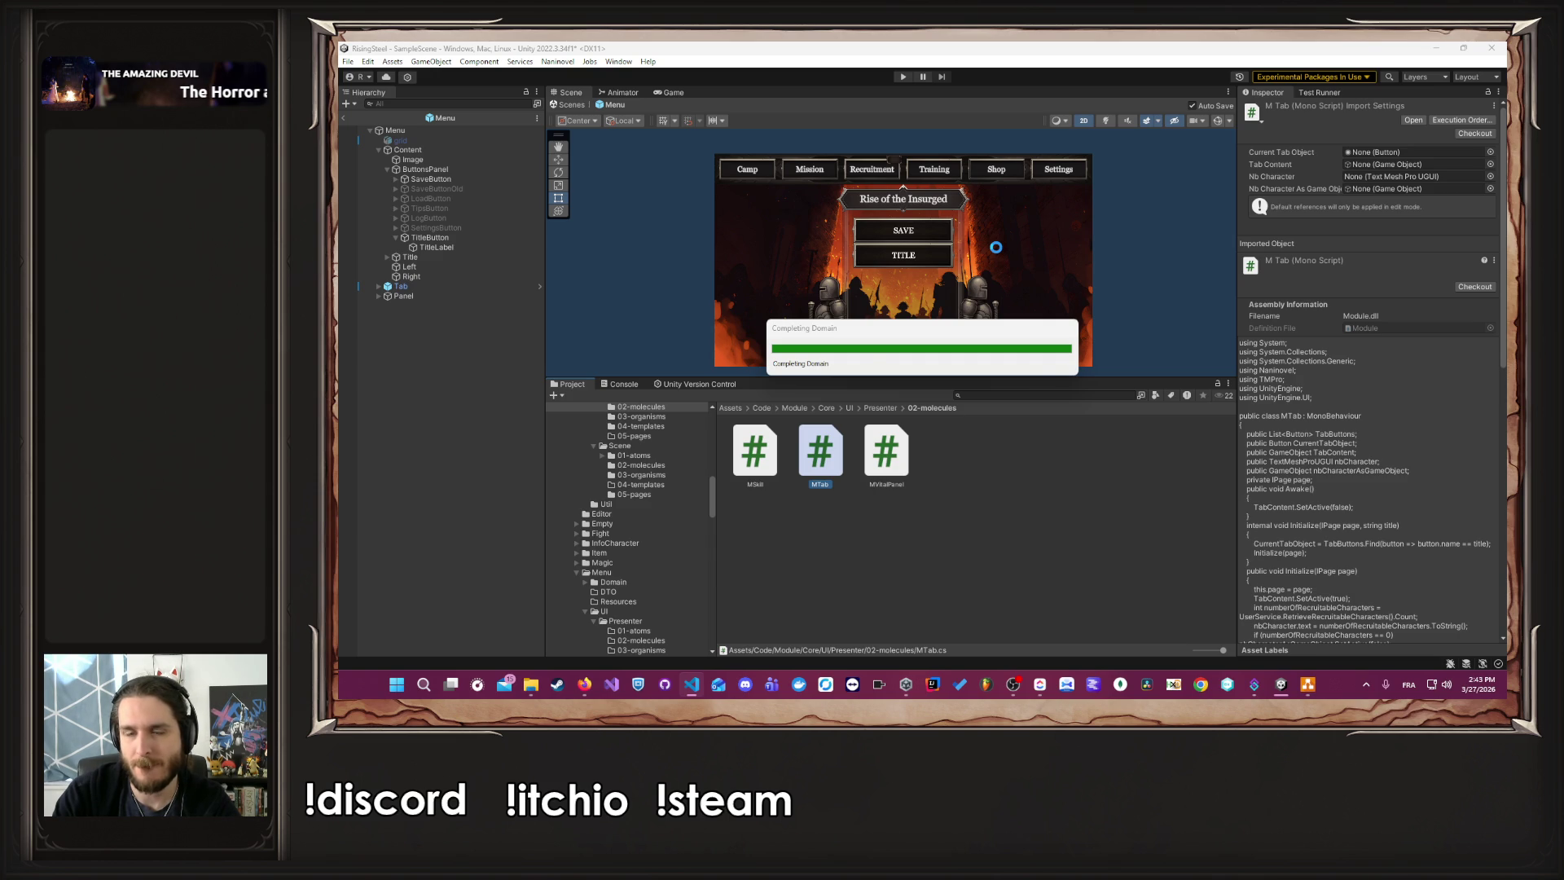
# Locate TitleUI through Naninovel's UI resources and open the prefab for editing.
pyautogui.click(407, 129)
pyautogui.scroll(-10, 1303, 391)
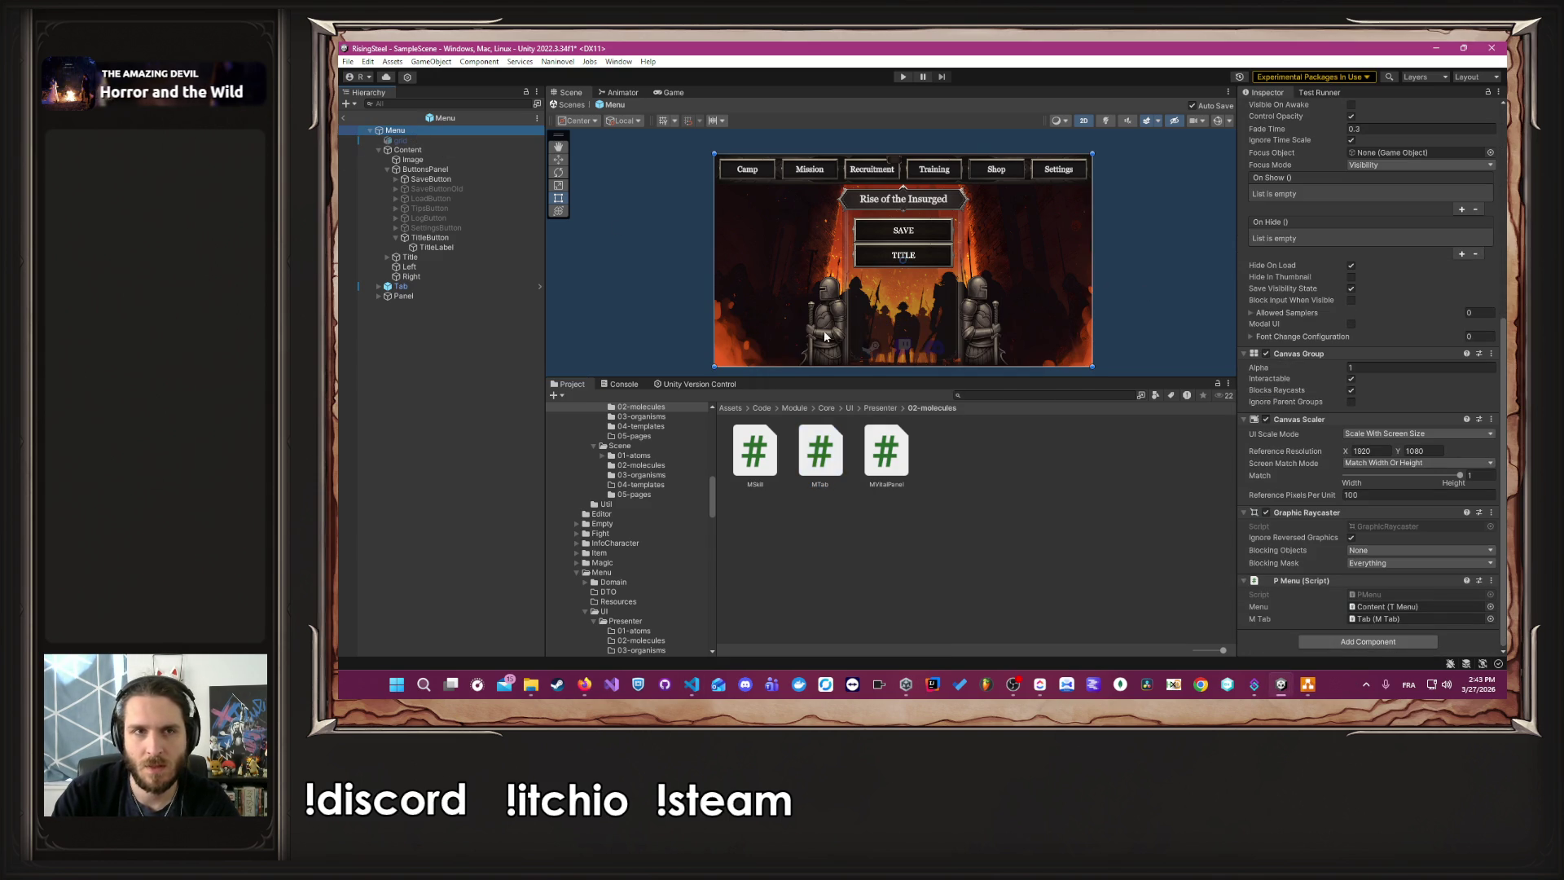
pyautogui.click(558, 61)
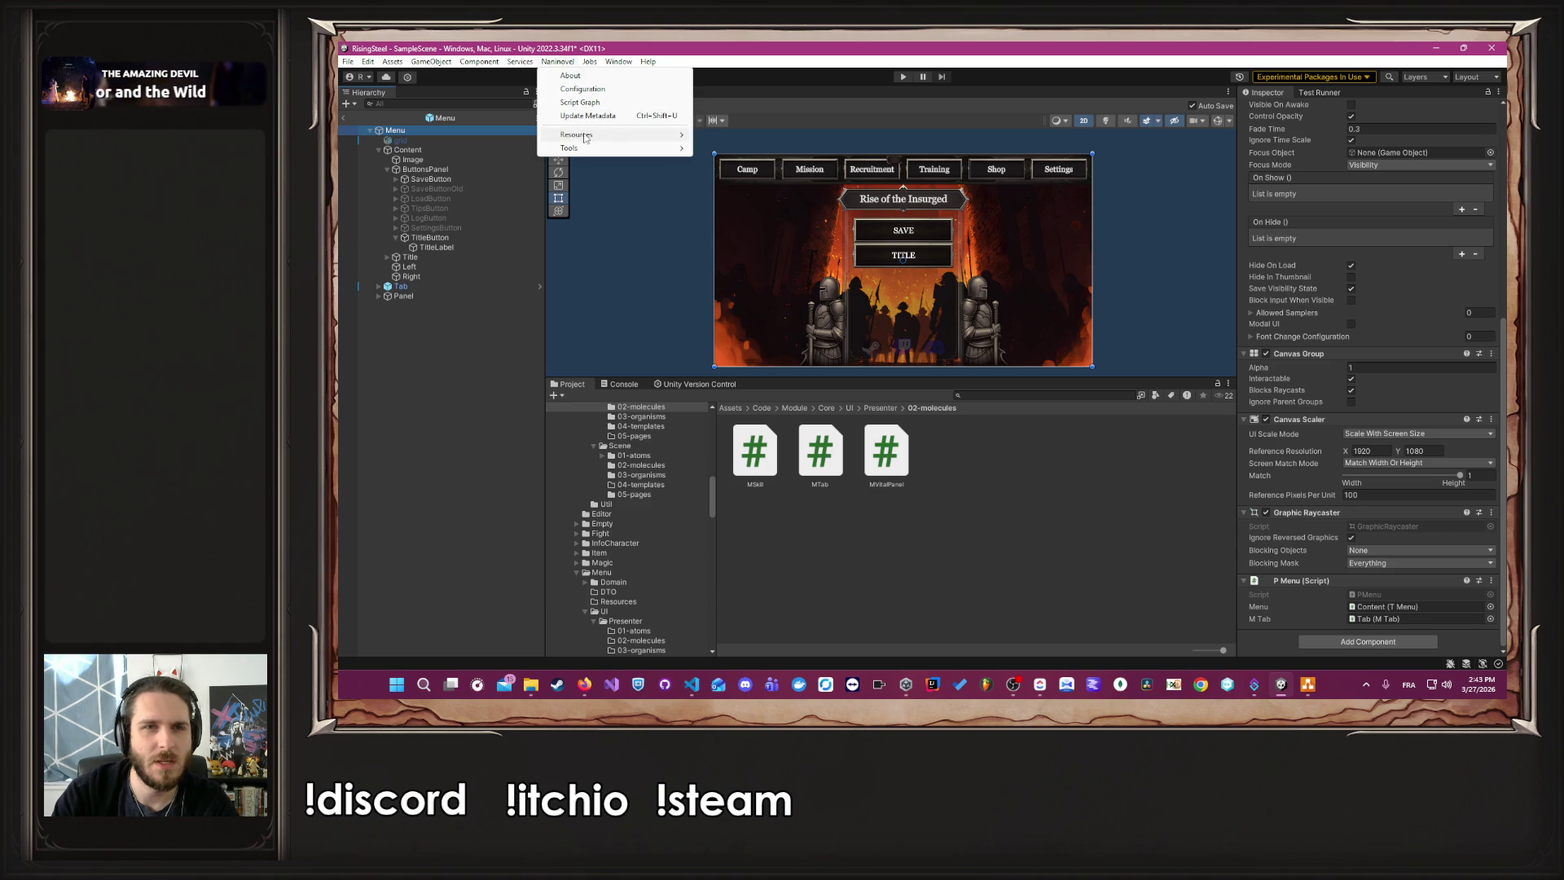
pyautogui.moveTo(583, 136)
pyautogui.click(787, 241)
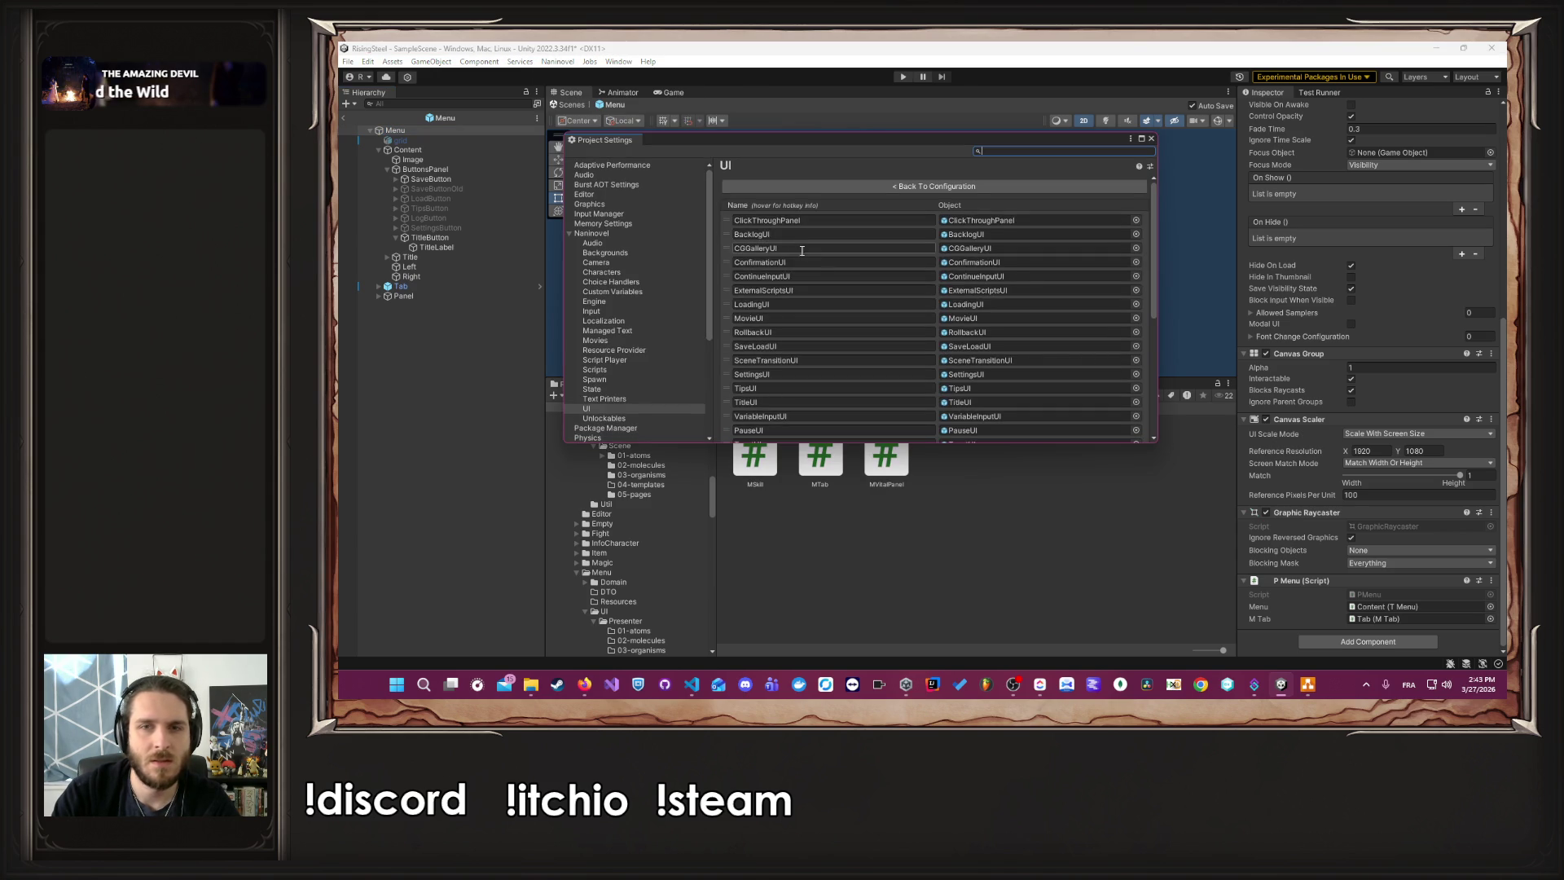
pyautogui.scroll(-3, 960, 337)
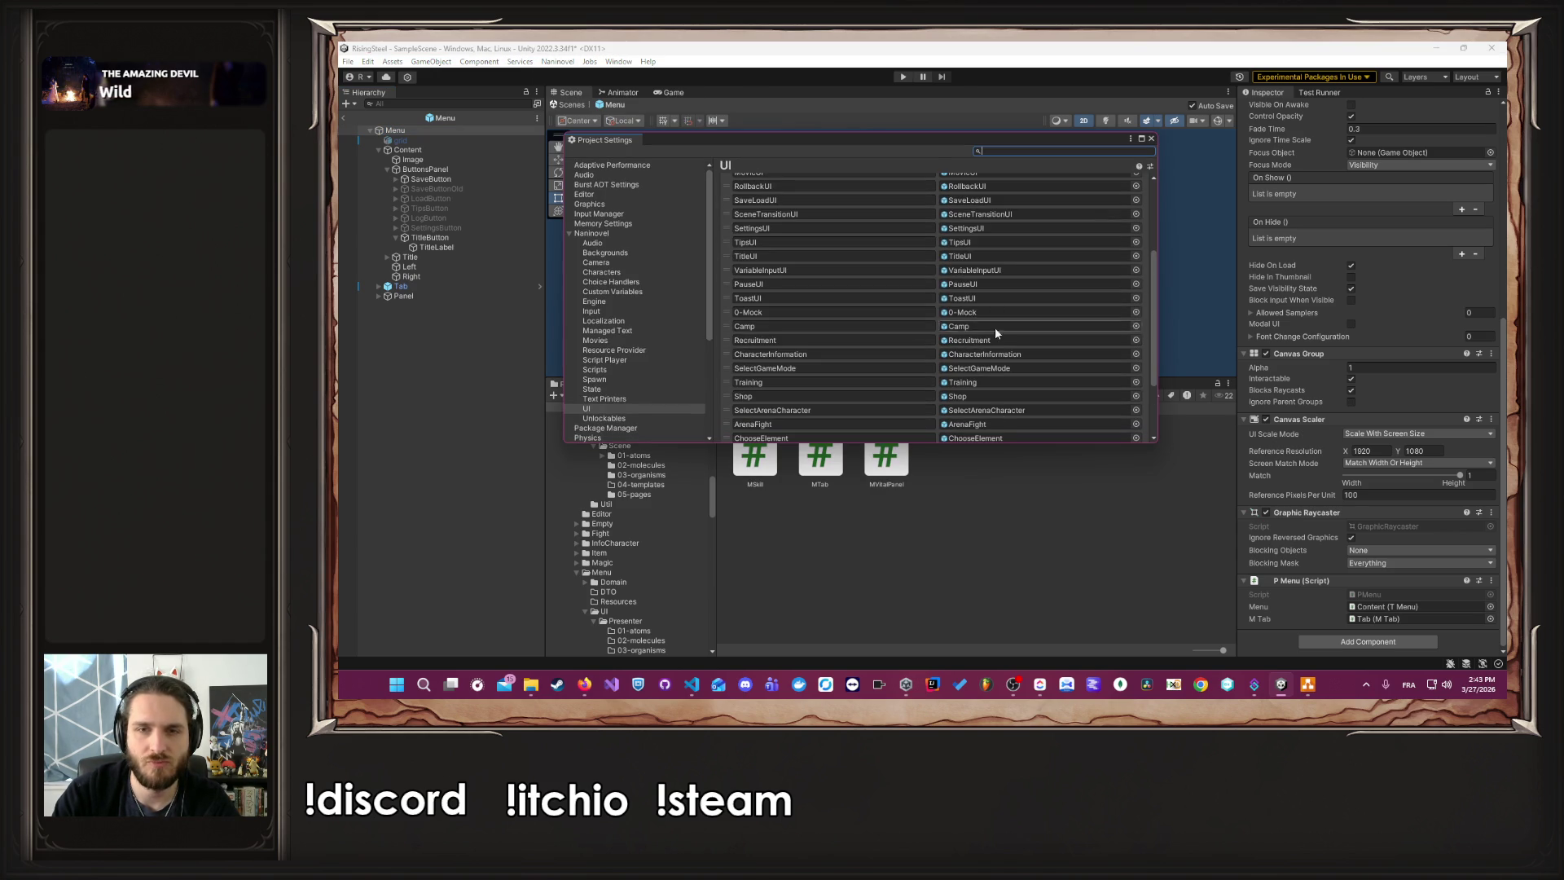
pyautogui.click(990, 254)
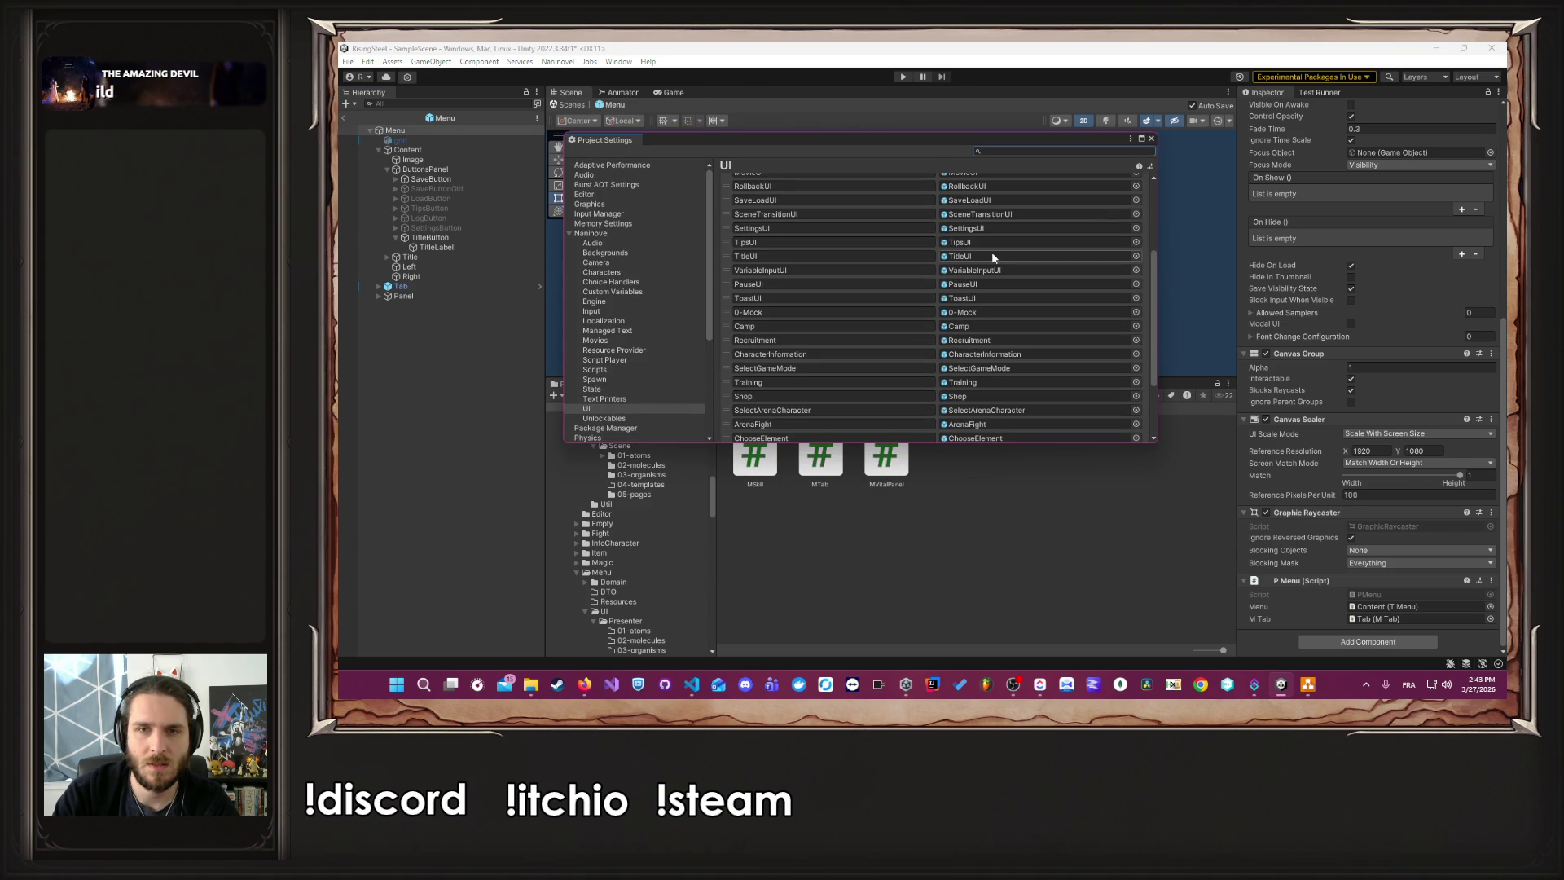
pyautogui.click(1151, 138)
pyautogui.doubleClick(1186, 550)
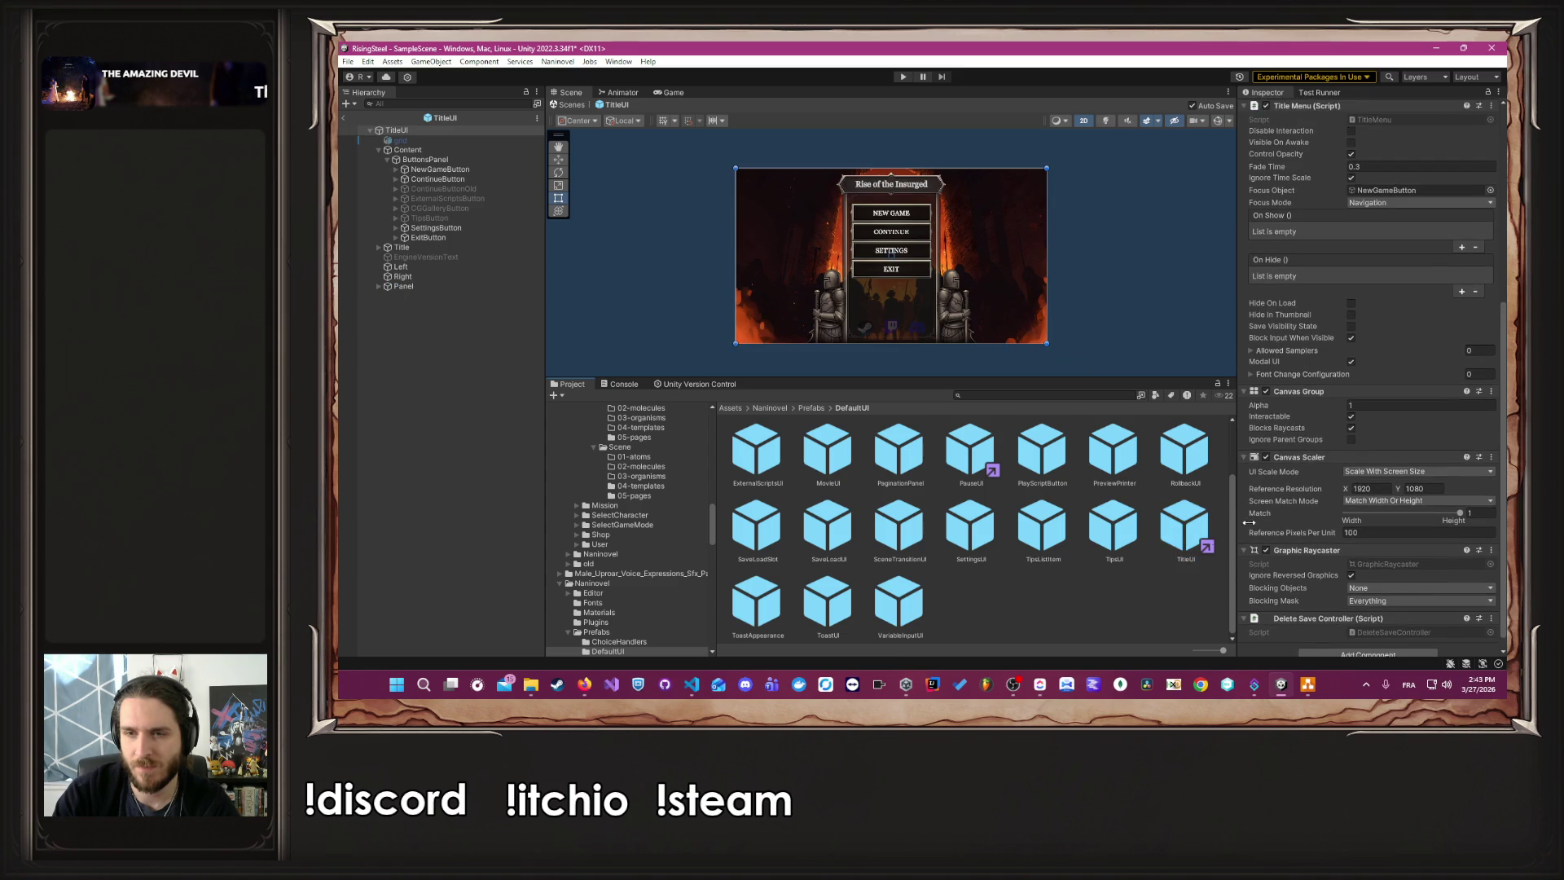
# Add an M Tab script component to the TitleUI root and inspect its Tab Buttons list.
pyautogui.click(1383, 640)
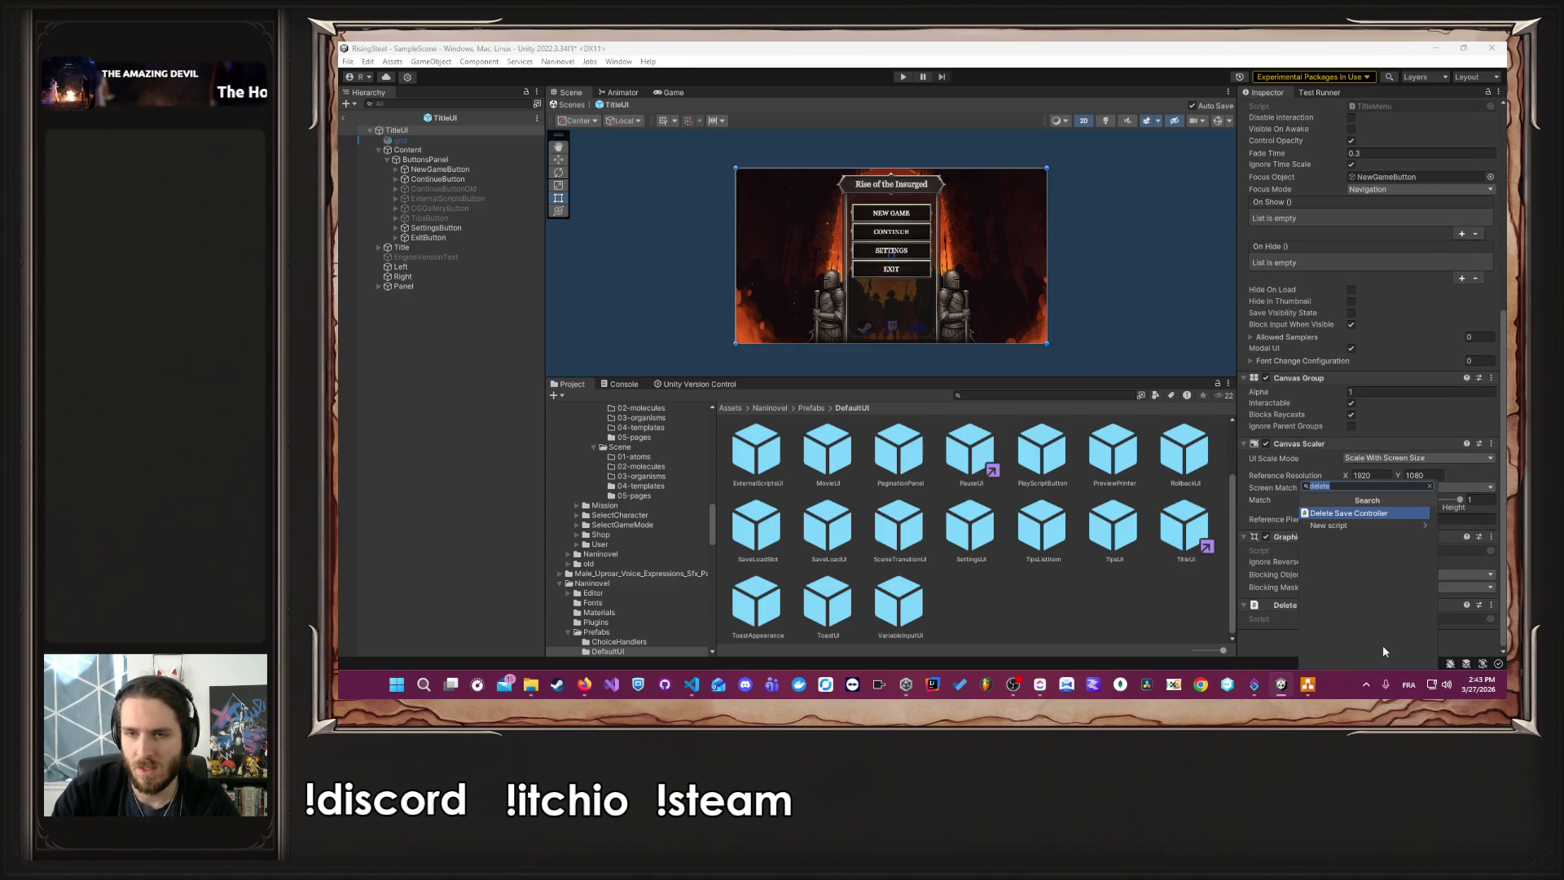
pyautogui.write('mtab')
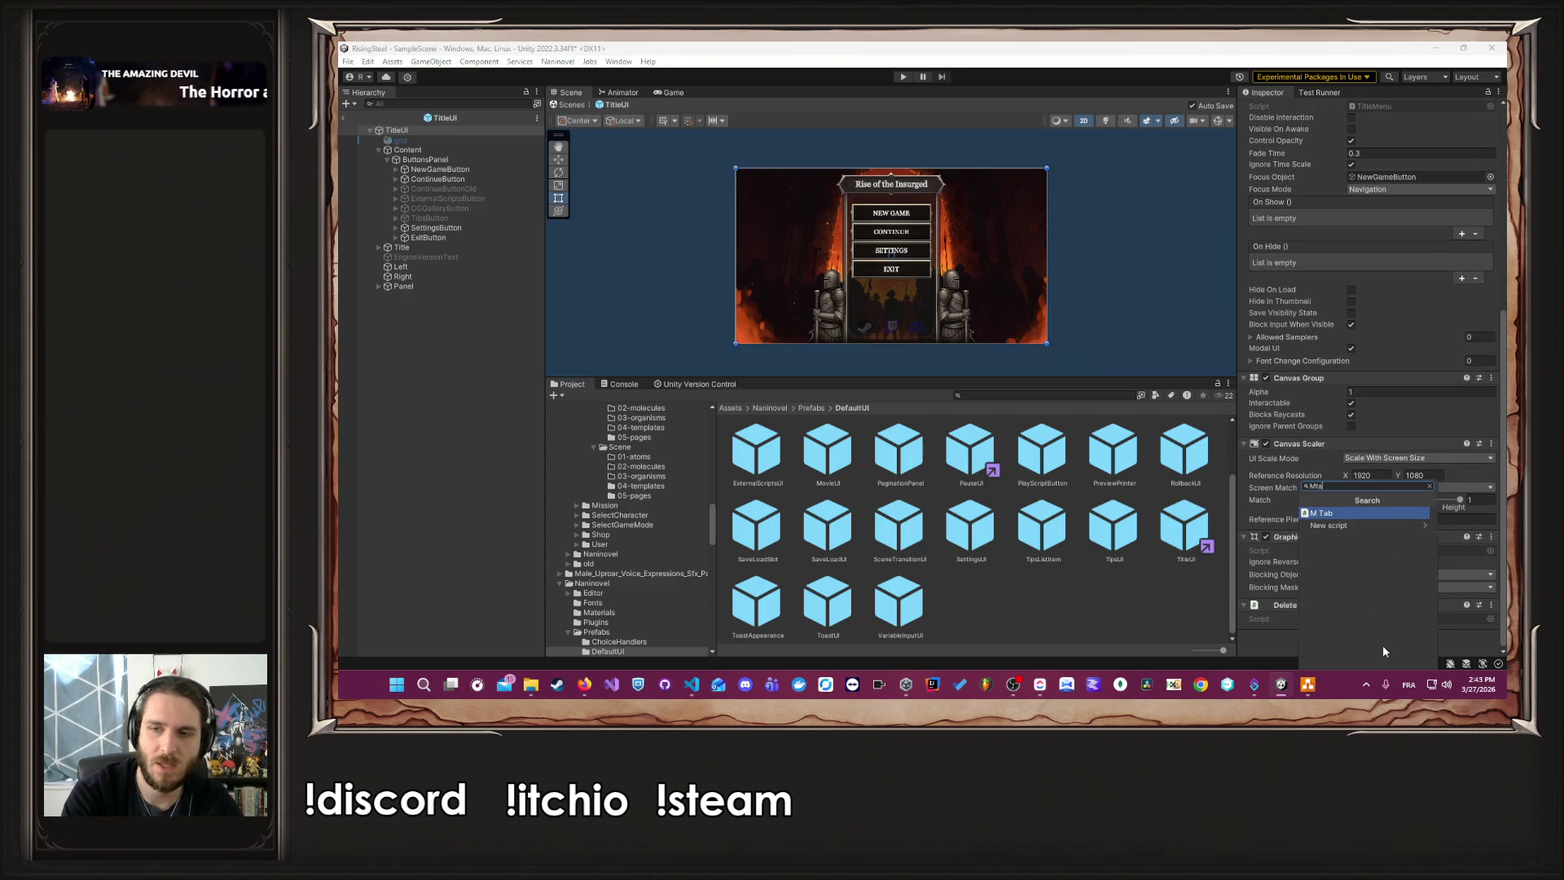
pyautogui.press('Return')
pyautogui.scroll(-3, 1381, 644)
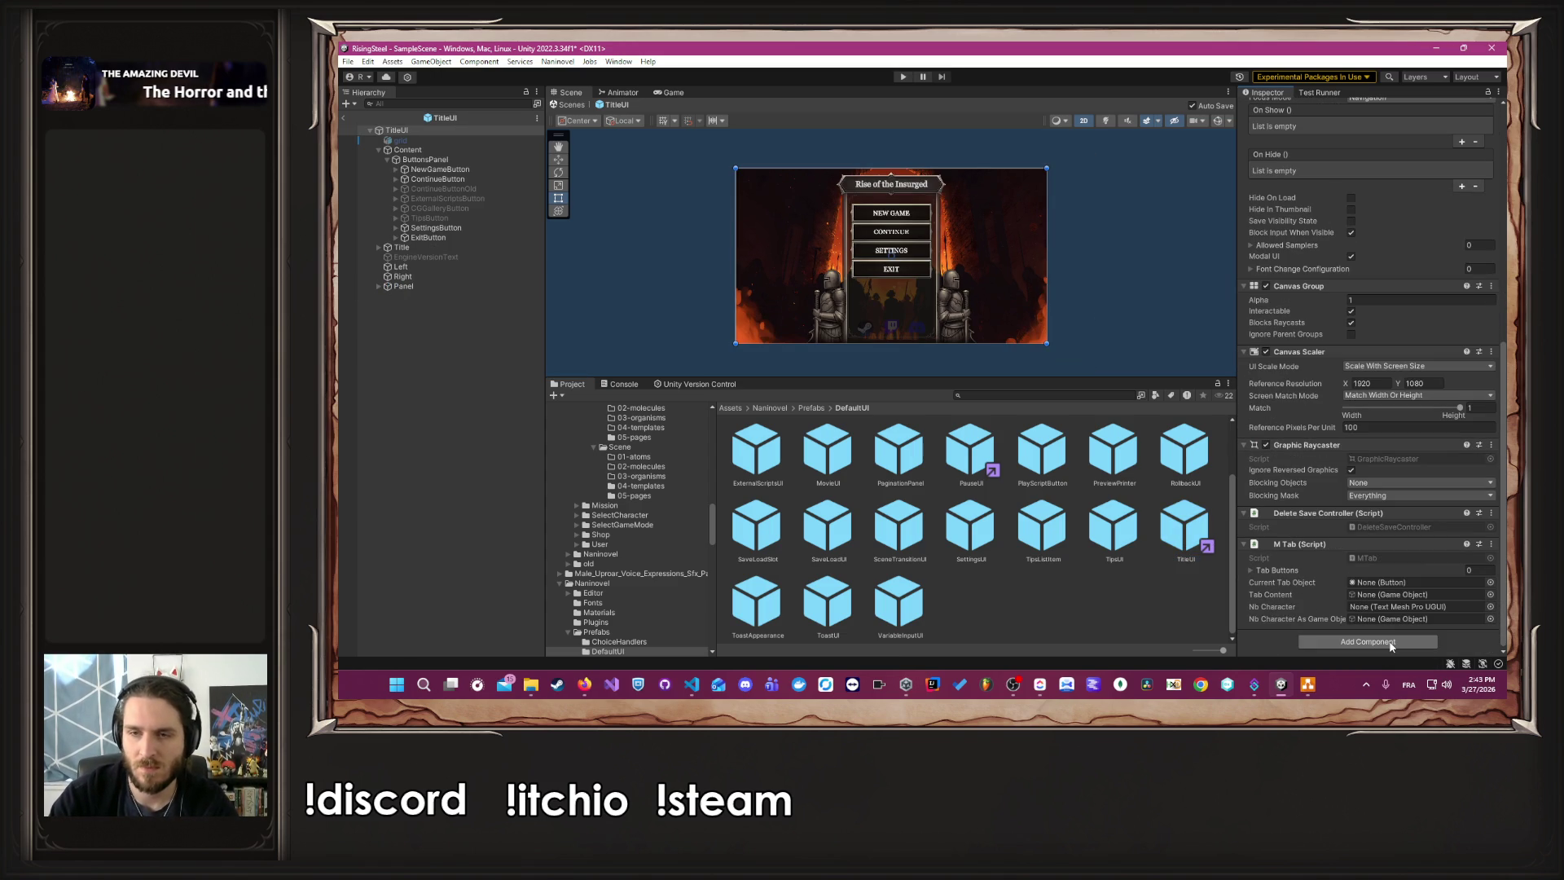
pyautogui.click(1293, 572)
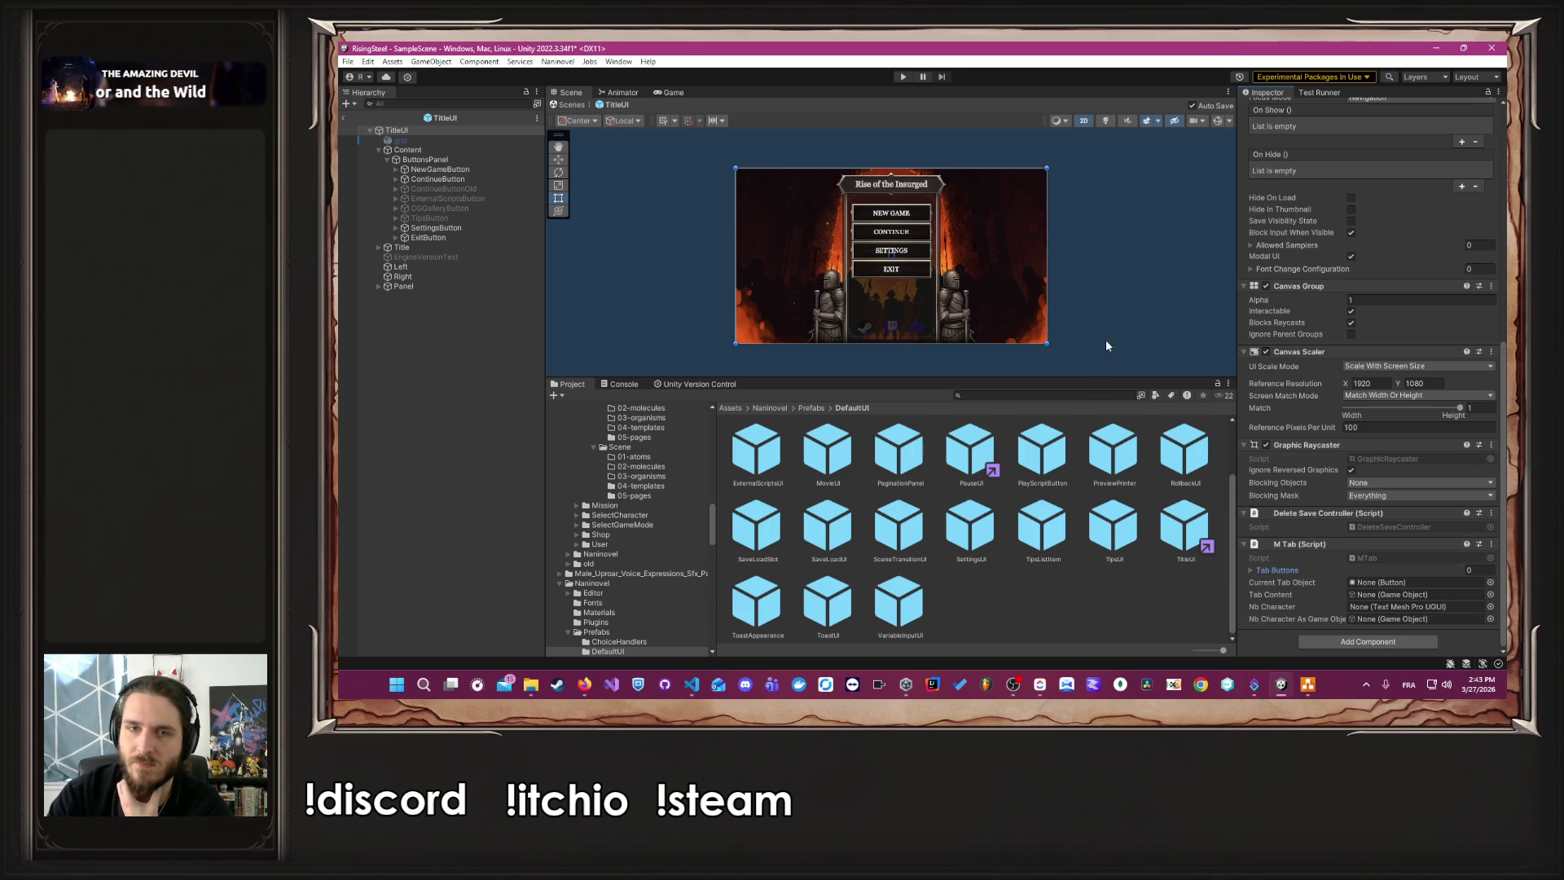
pyautogui.click(1109, 313)
pyautogui.click(692, 684)
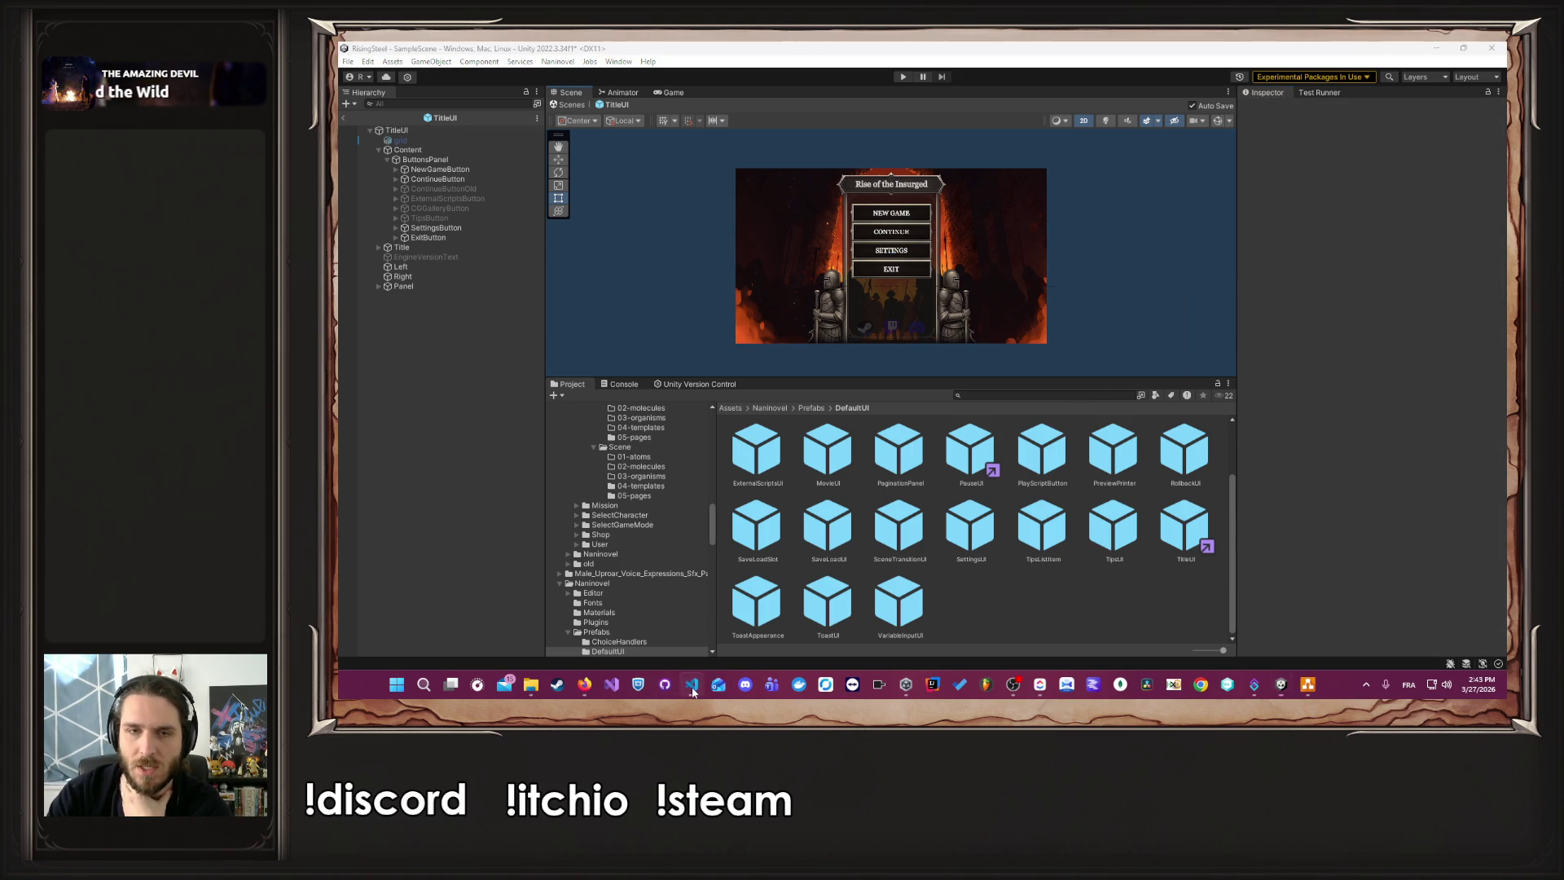
# Change line 21 of MTab's Awake to TabContent?.SetActive(false).
pyautogui.click(803, 484)
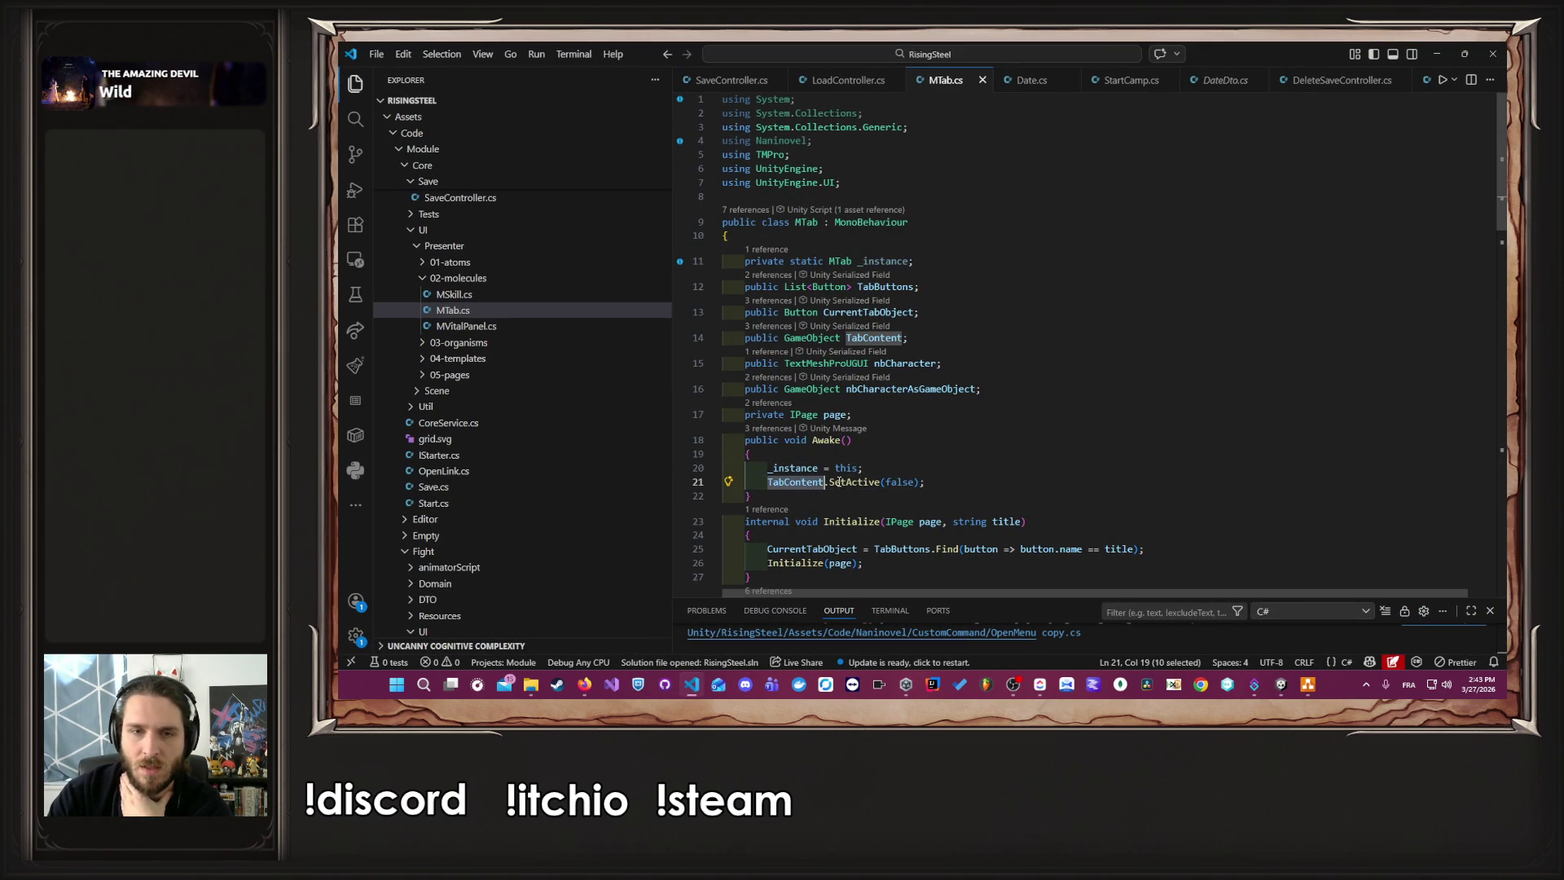
pyautogui.doubleClick(848, 481)
pyautogui.doubleClick(819, 482)
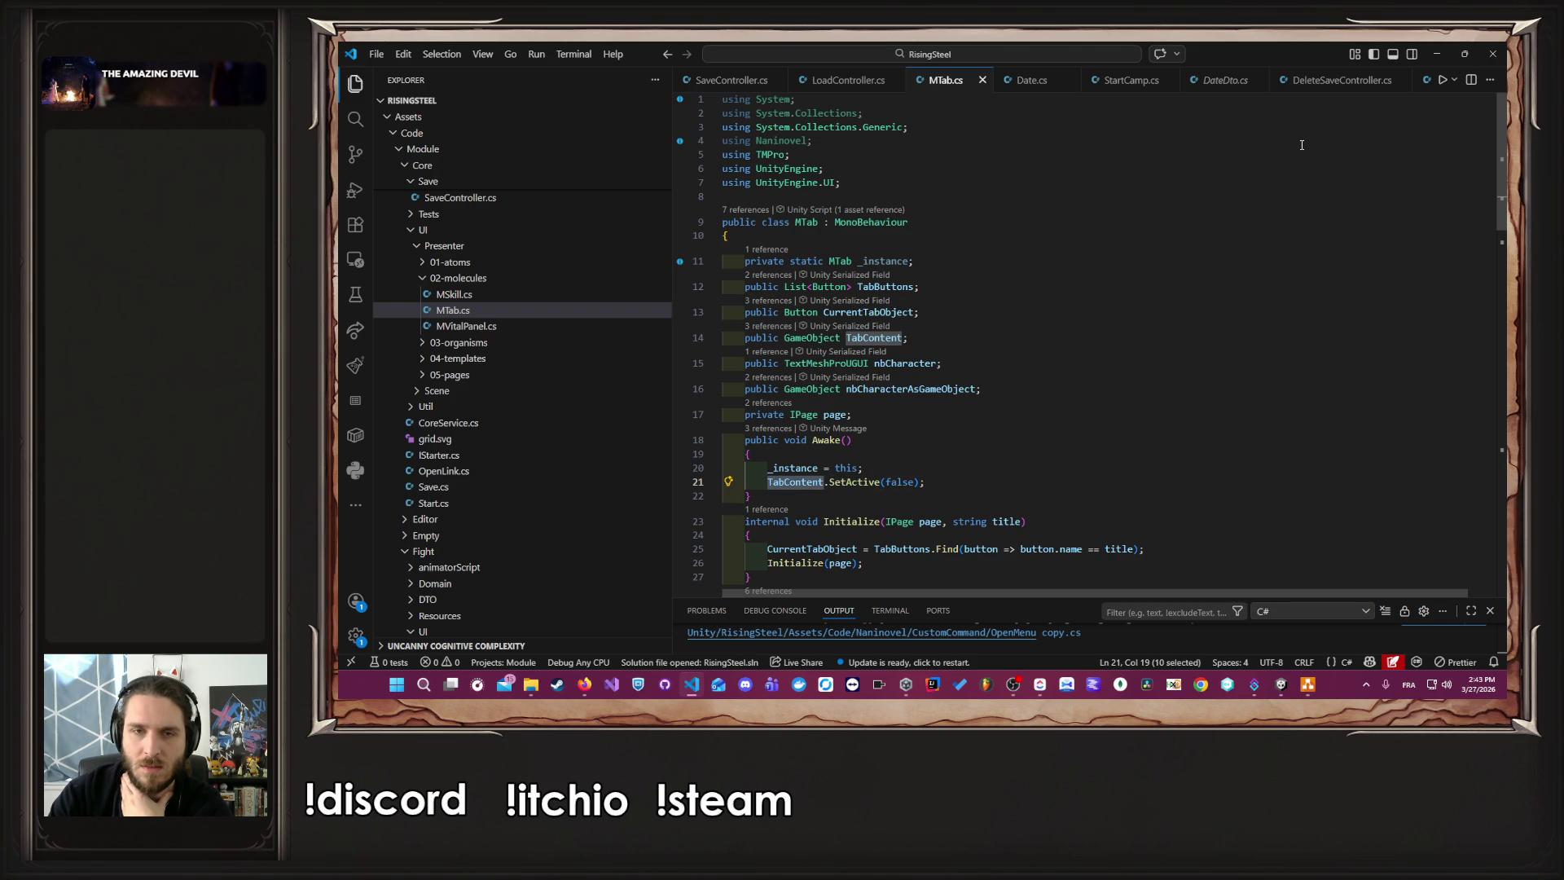
pyautogui.click(1440, 55)
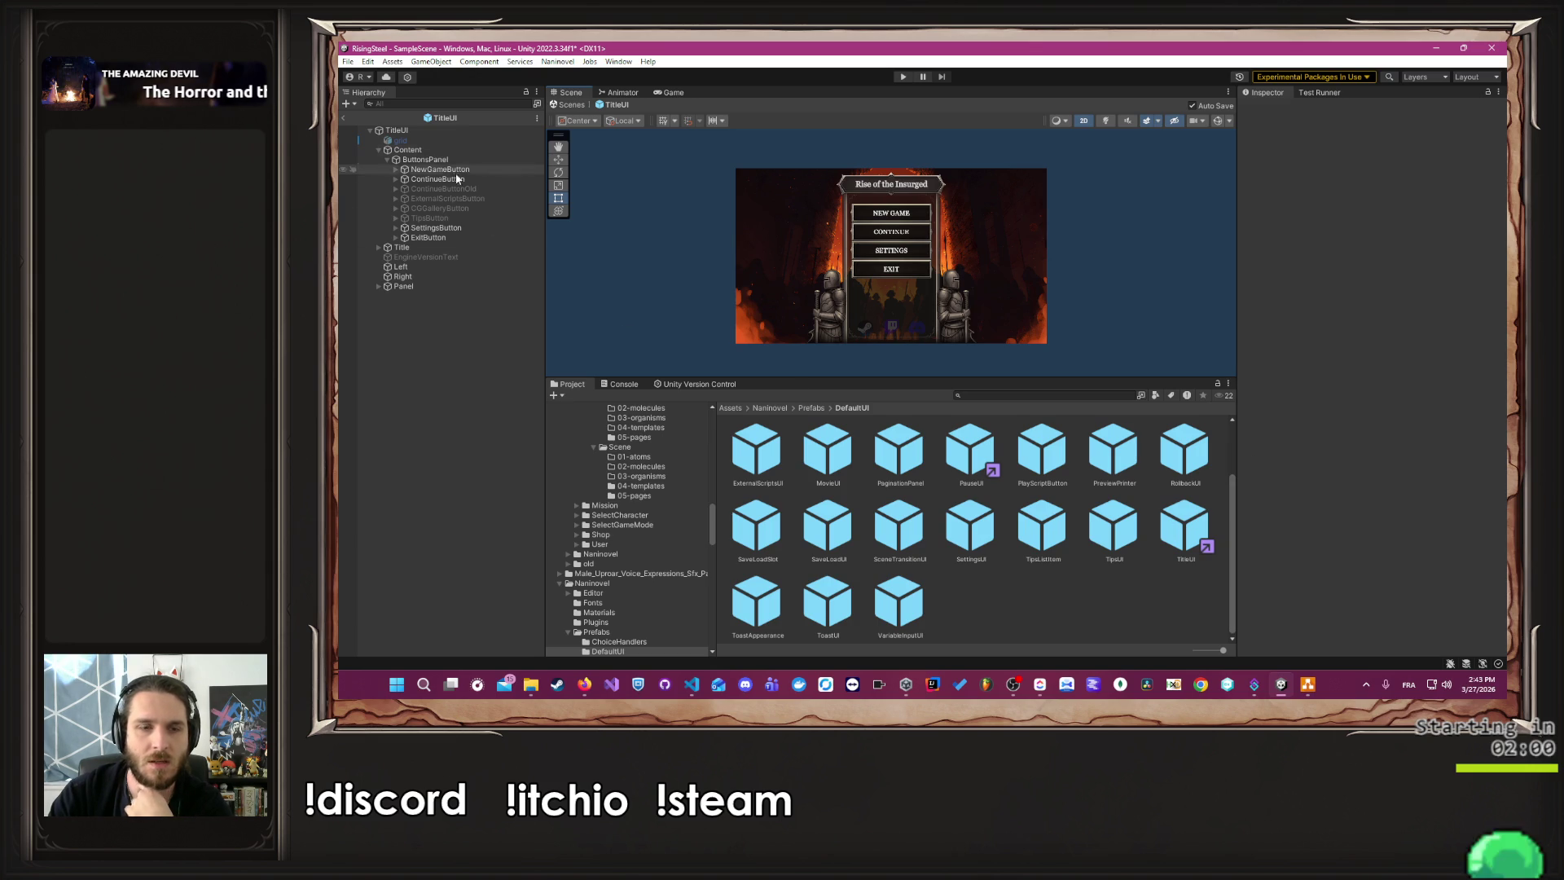
pyautogui.hotkey('alt', 'Tab')
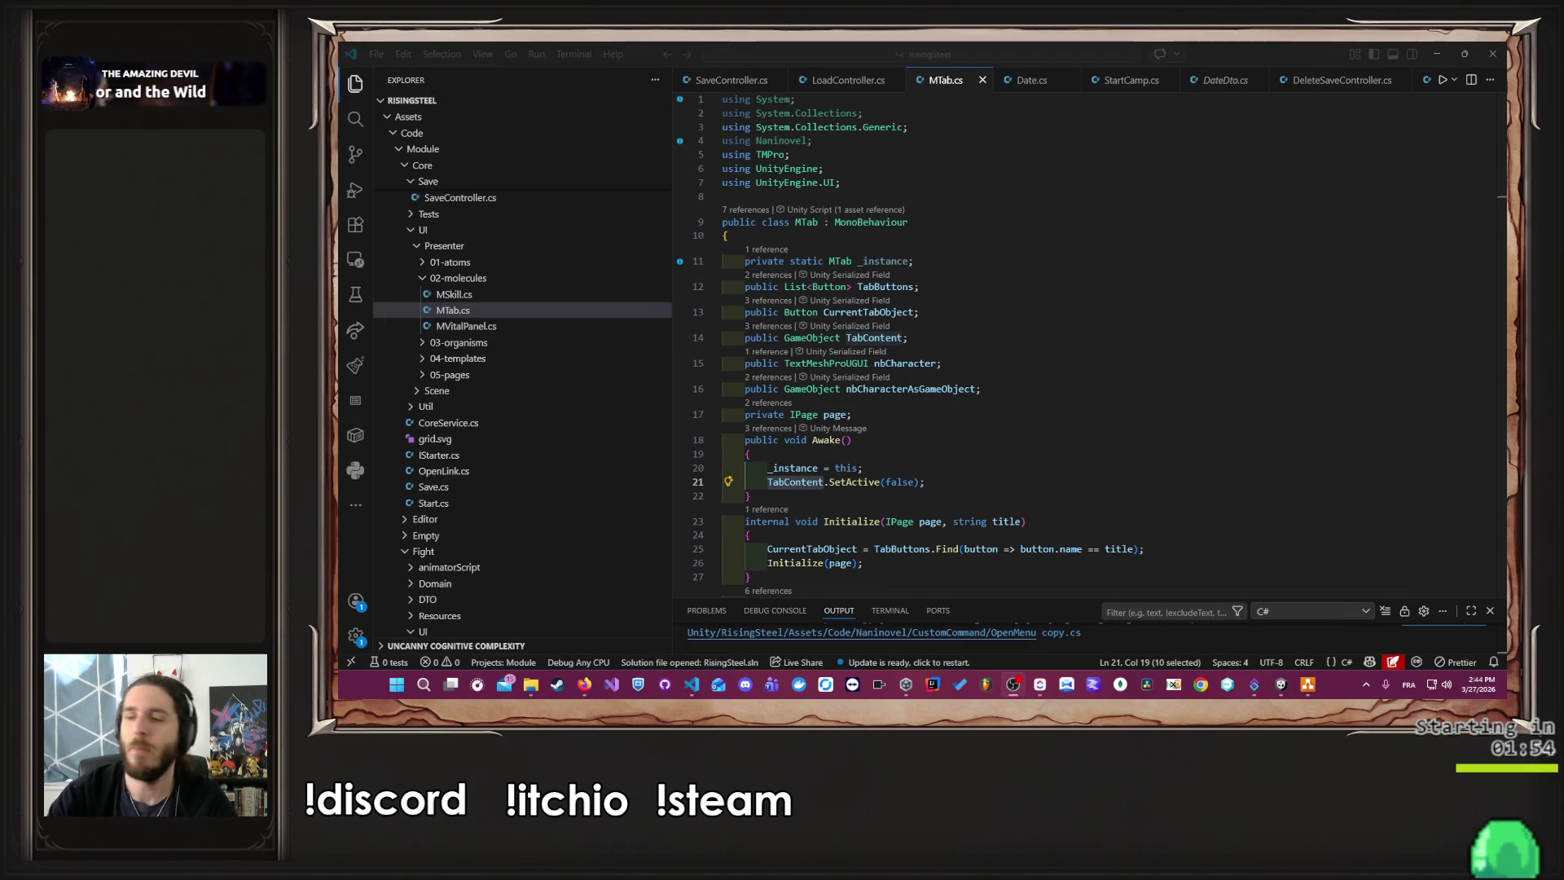
pyautogui.hotkey('alt', 'Tab')
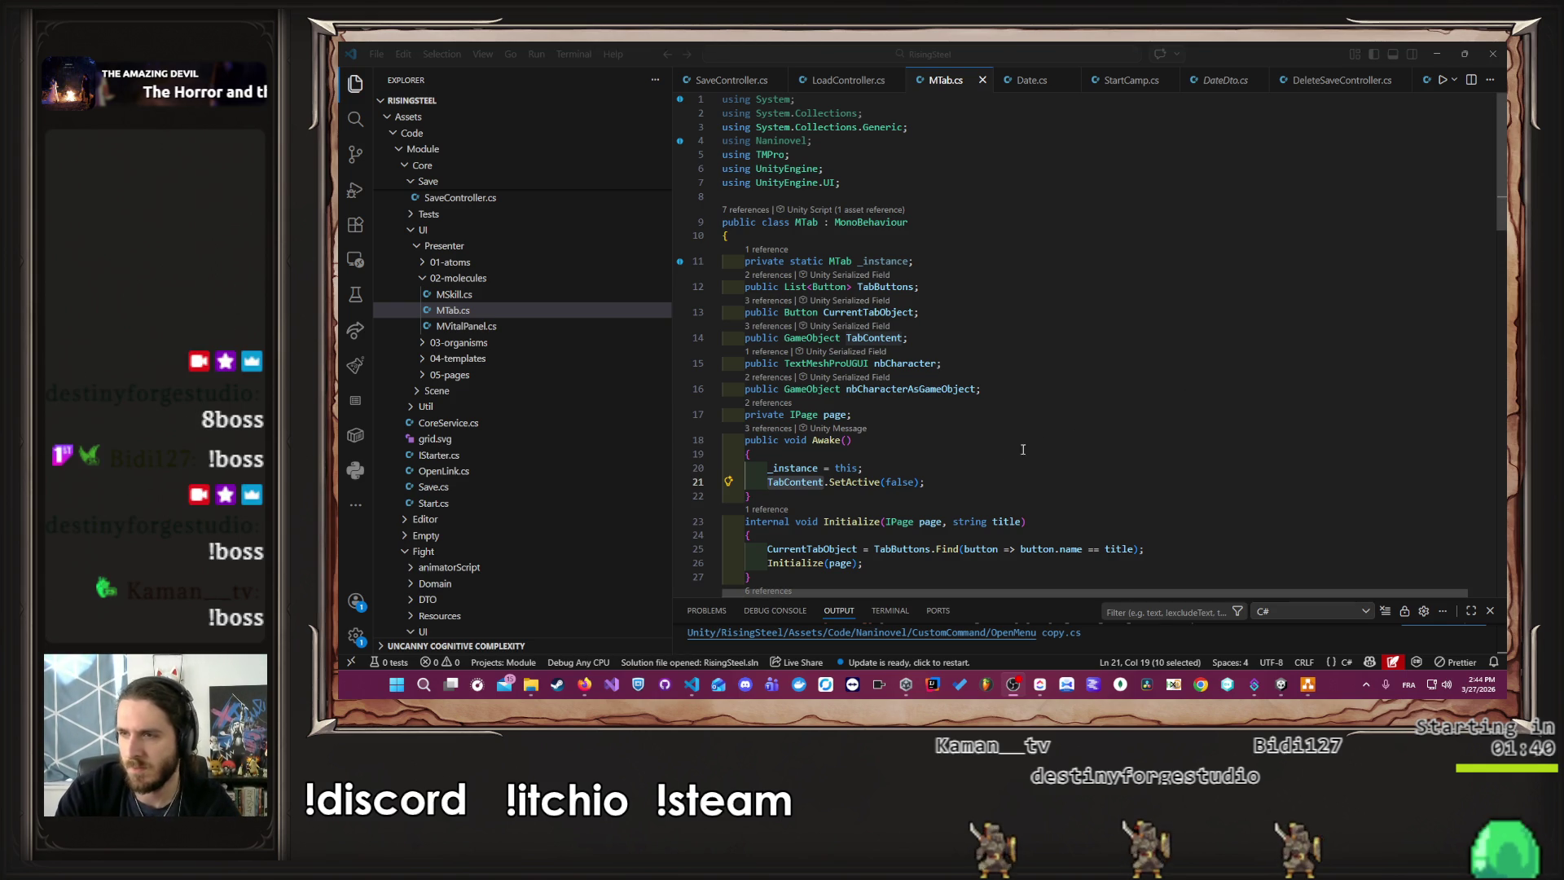
pyautogui.click(942, 454)
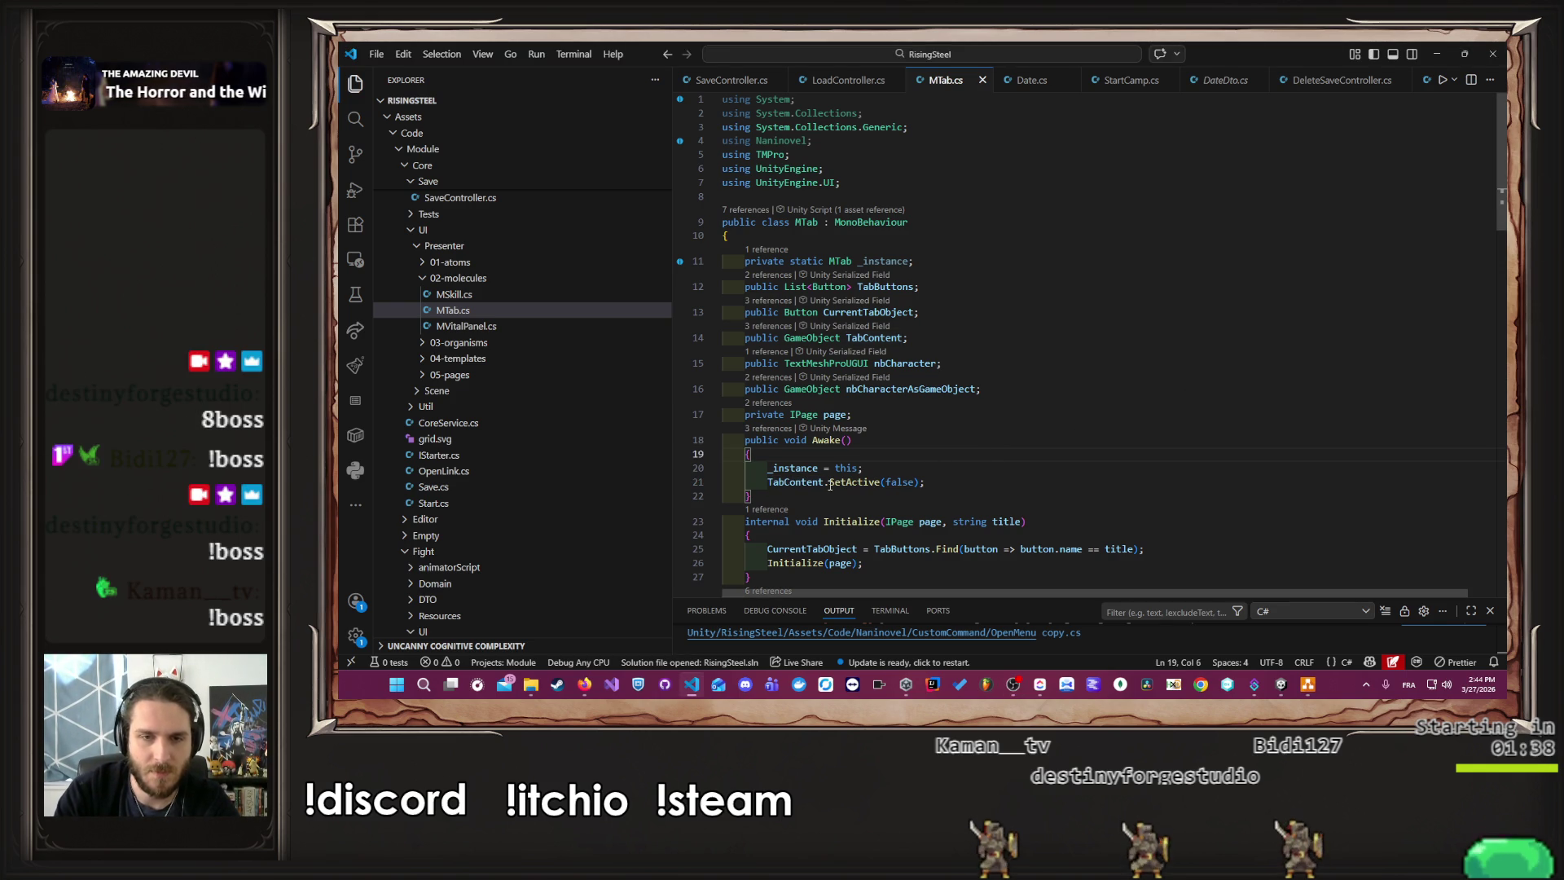
pyautogui.doubleClick(795, 482)
pyautogui.write('?')
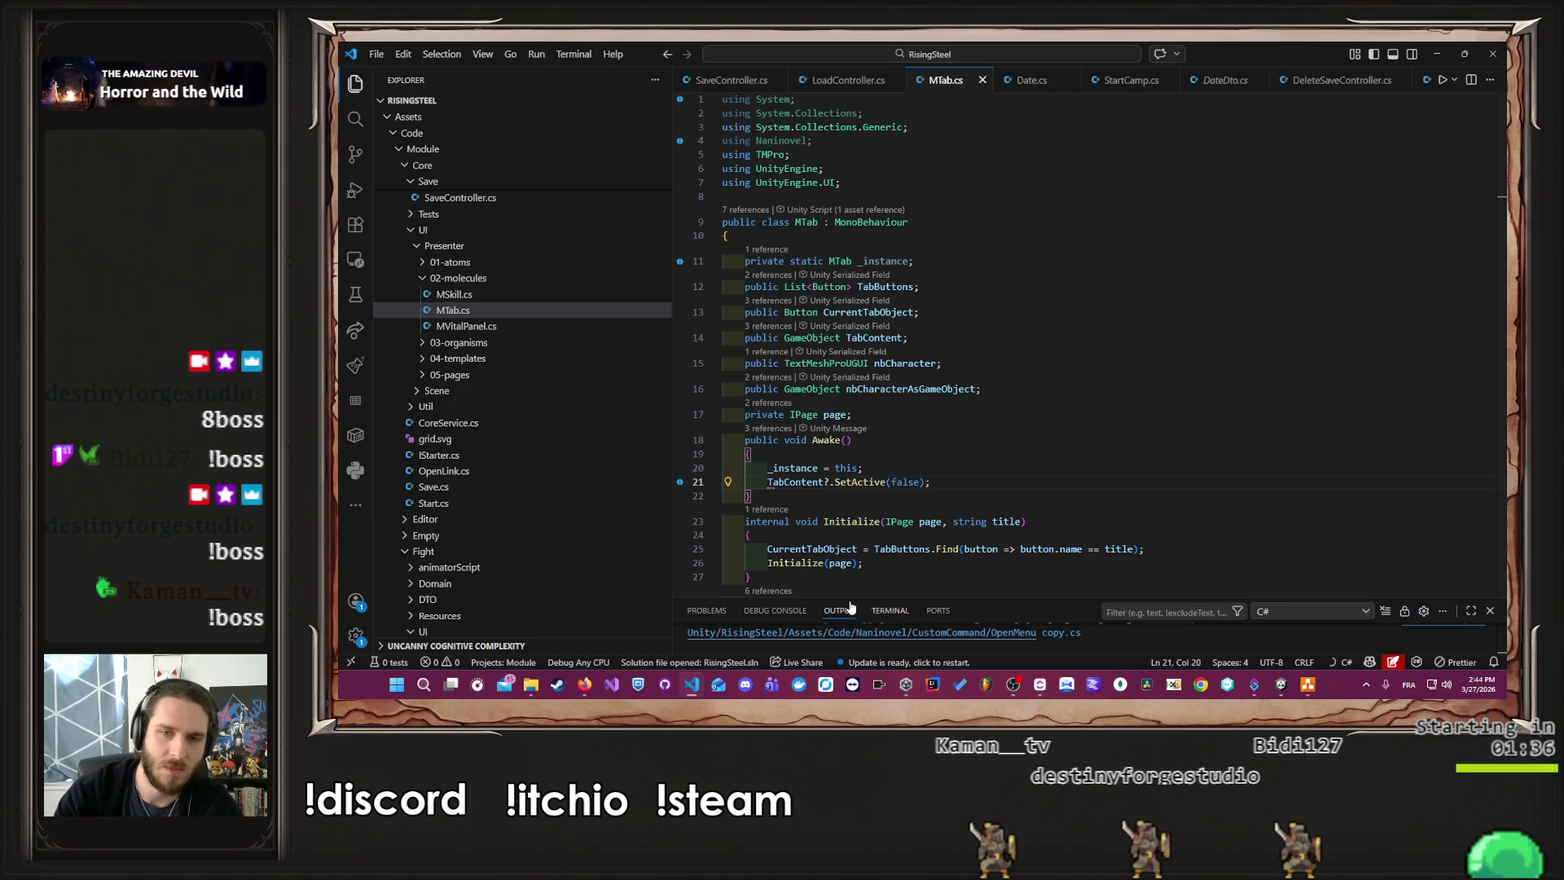
pyautogui.click(1152, 261)
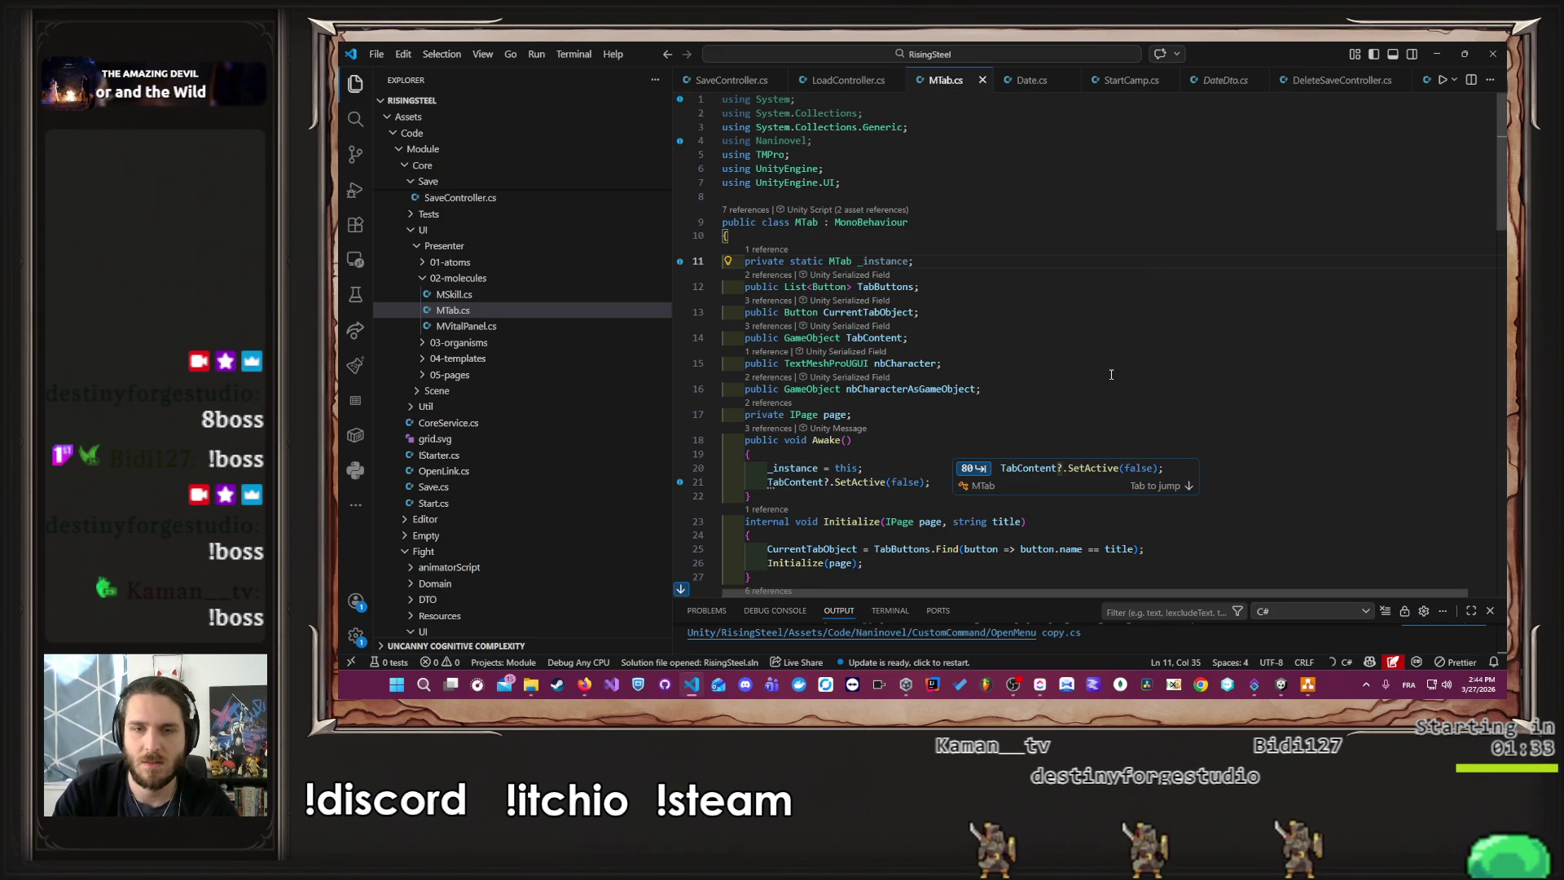
pyautogui.click(1437, 54)
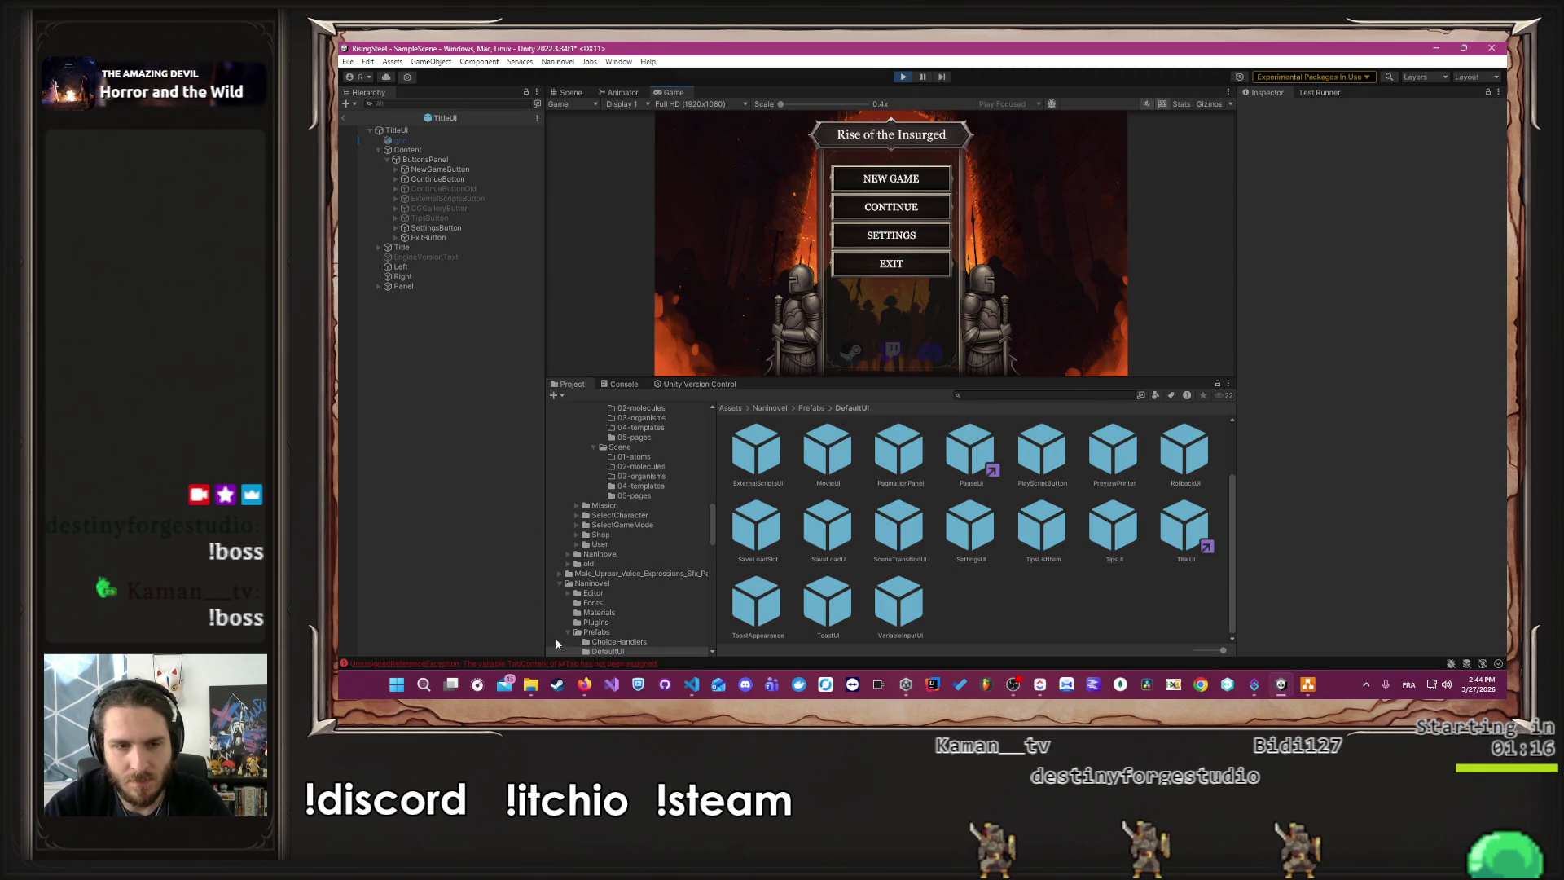
# Open the Console to view MTab's UnassignedReferenceException for TabContent.
pyautogui.click(569, 661)
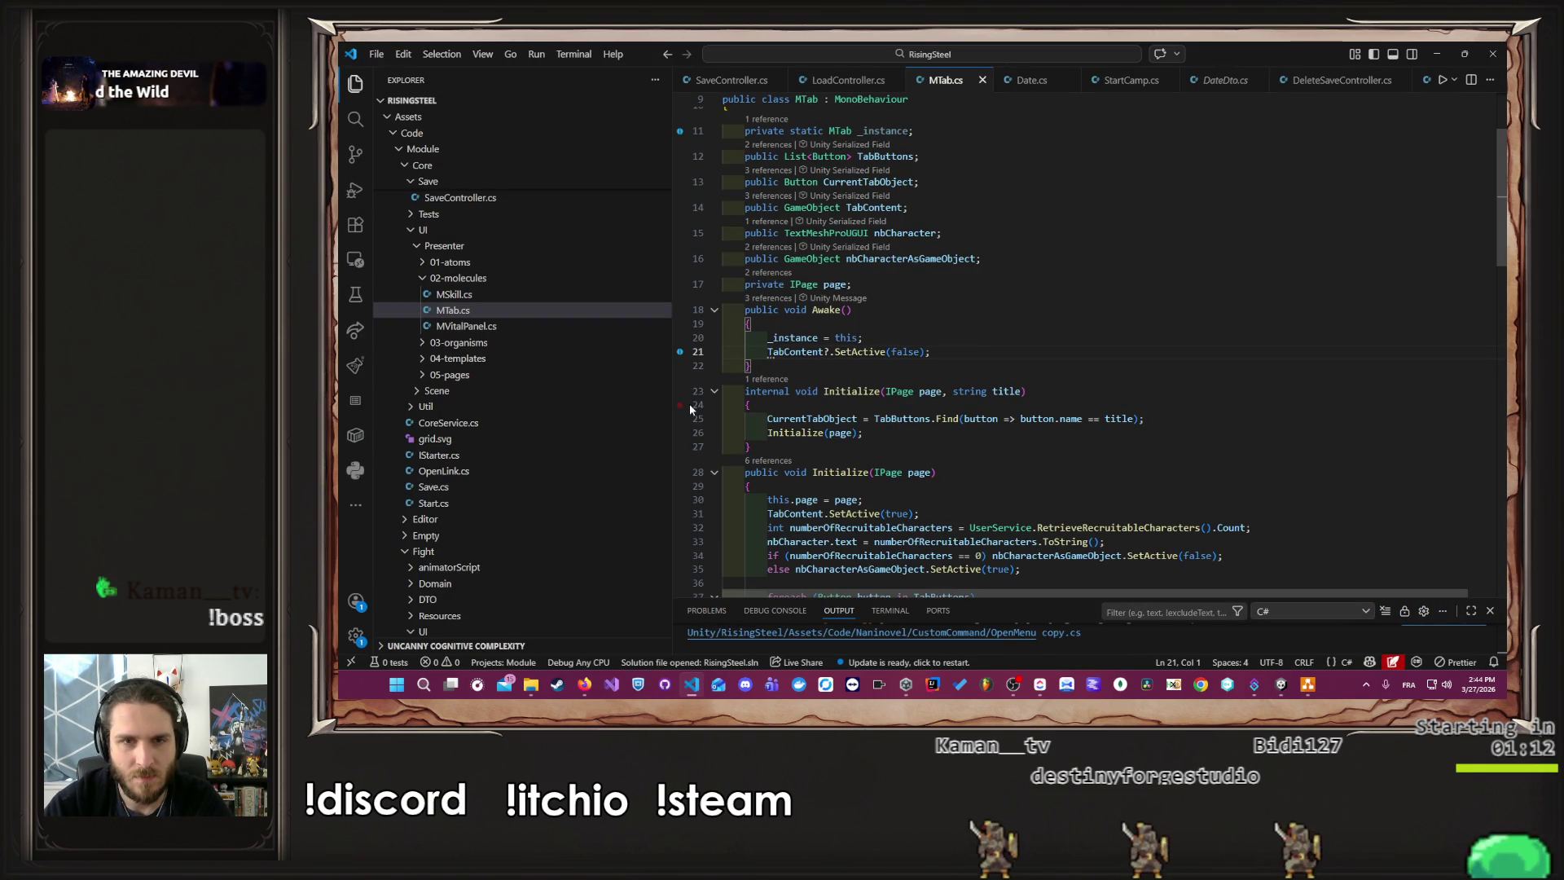
# Remove the '?' after TabContent in Awake and begin an if (TabContent condition before the call.
pyautogui.click(834, 351)
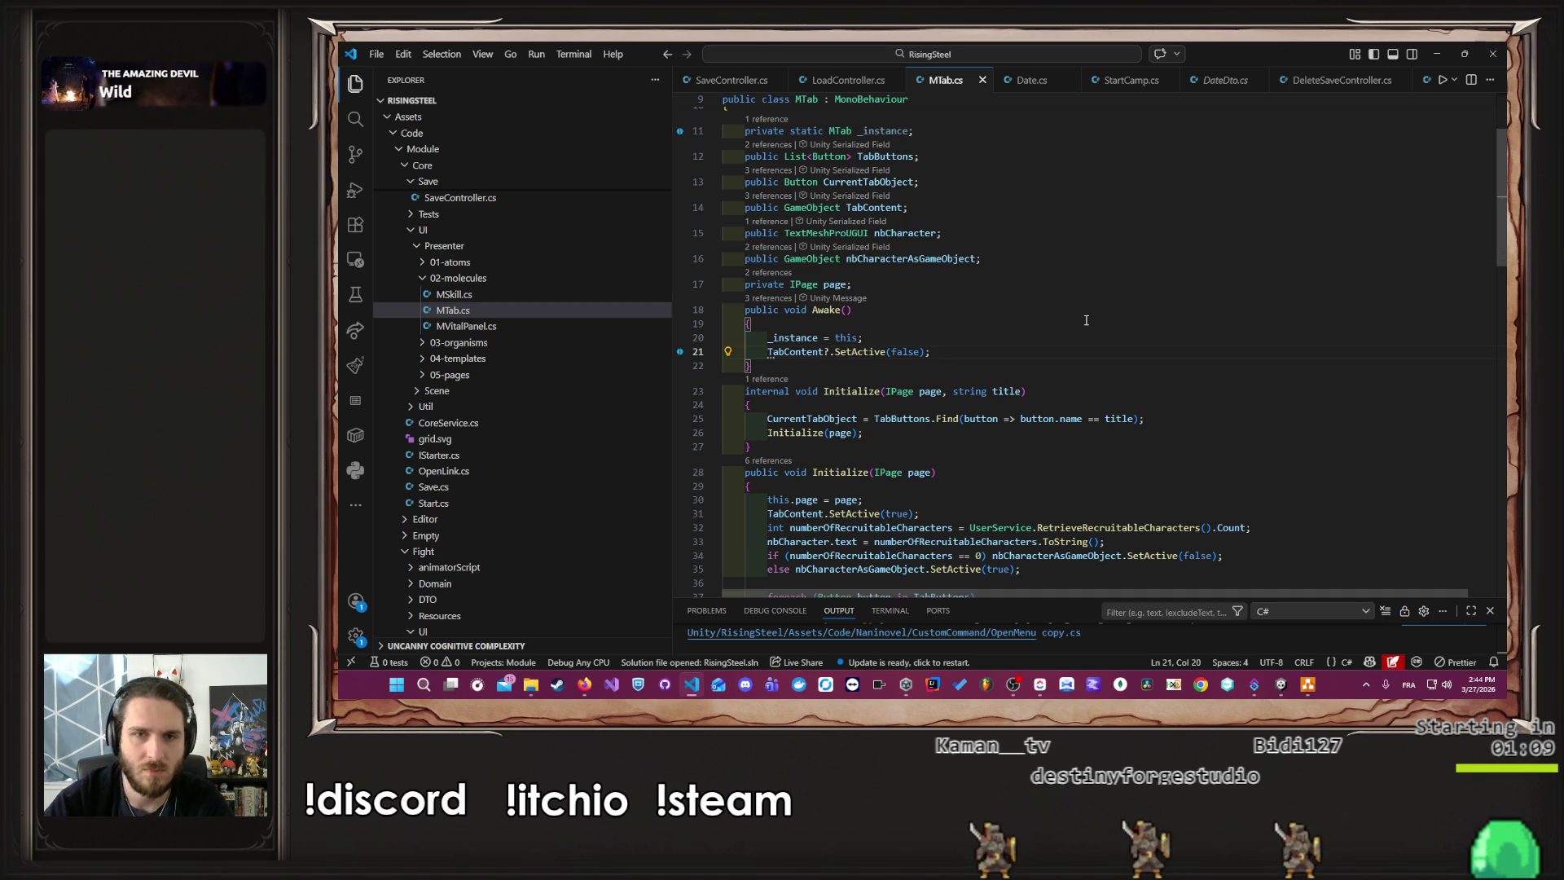
pyautogui.press('BackSpace')
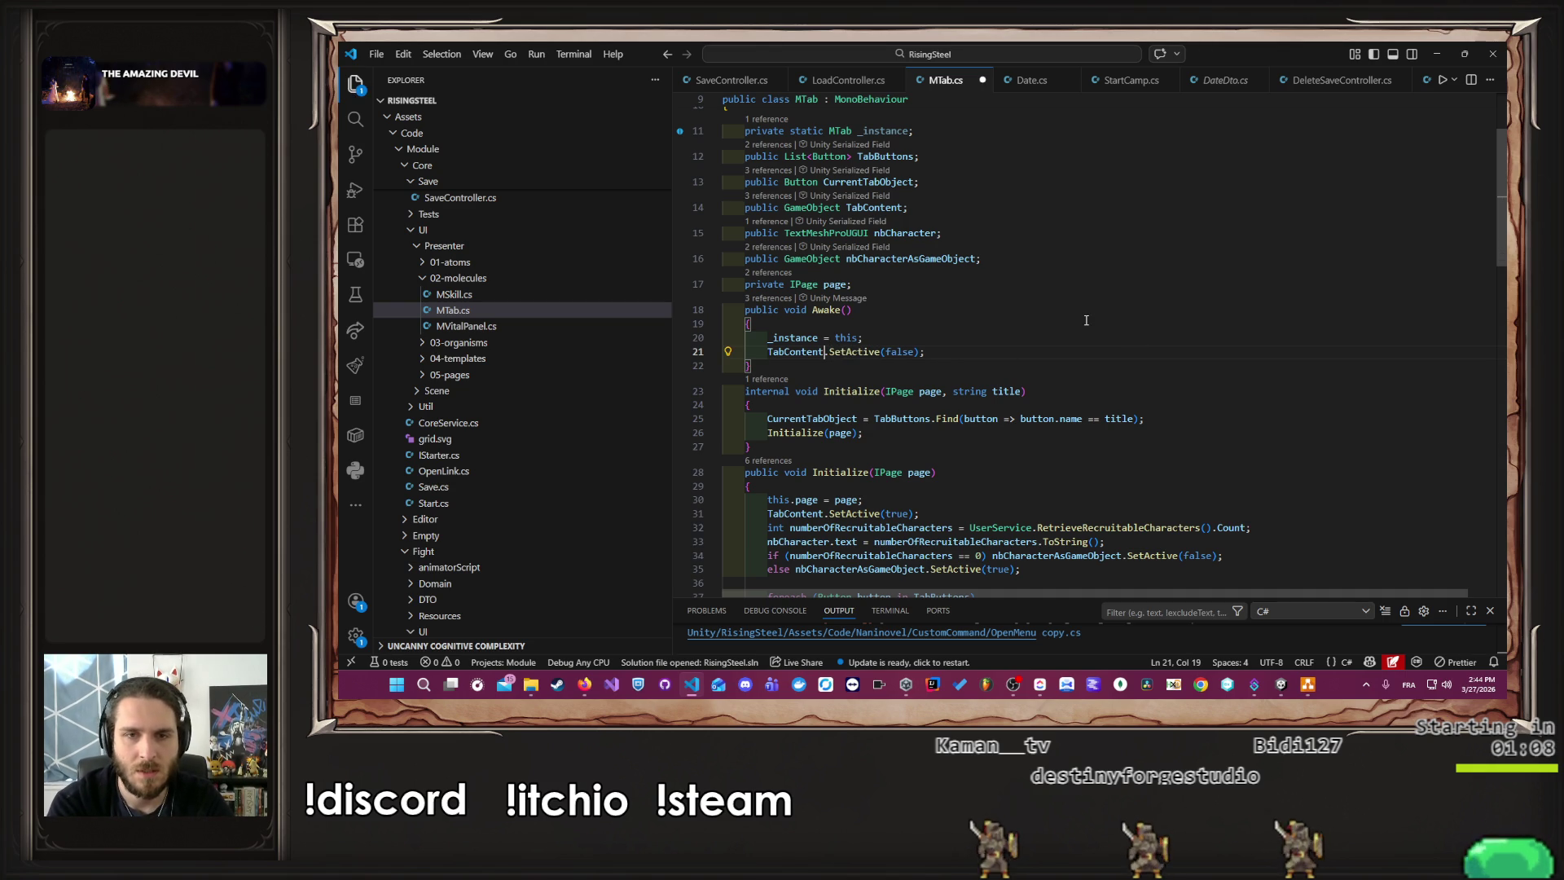
pyautogui.press('Home')
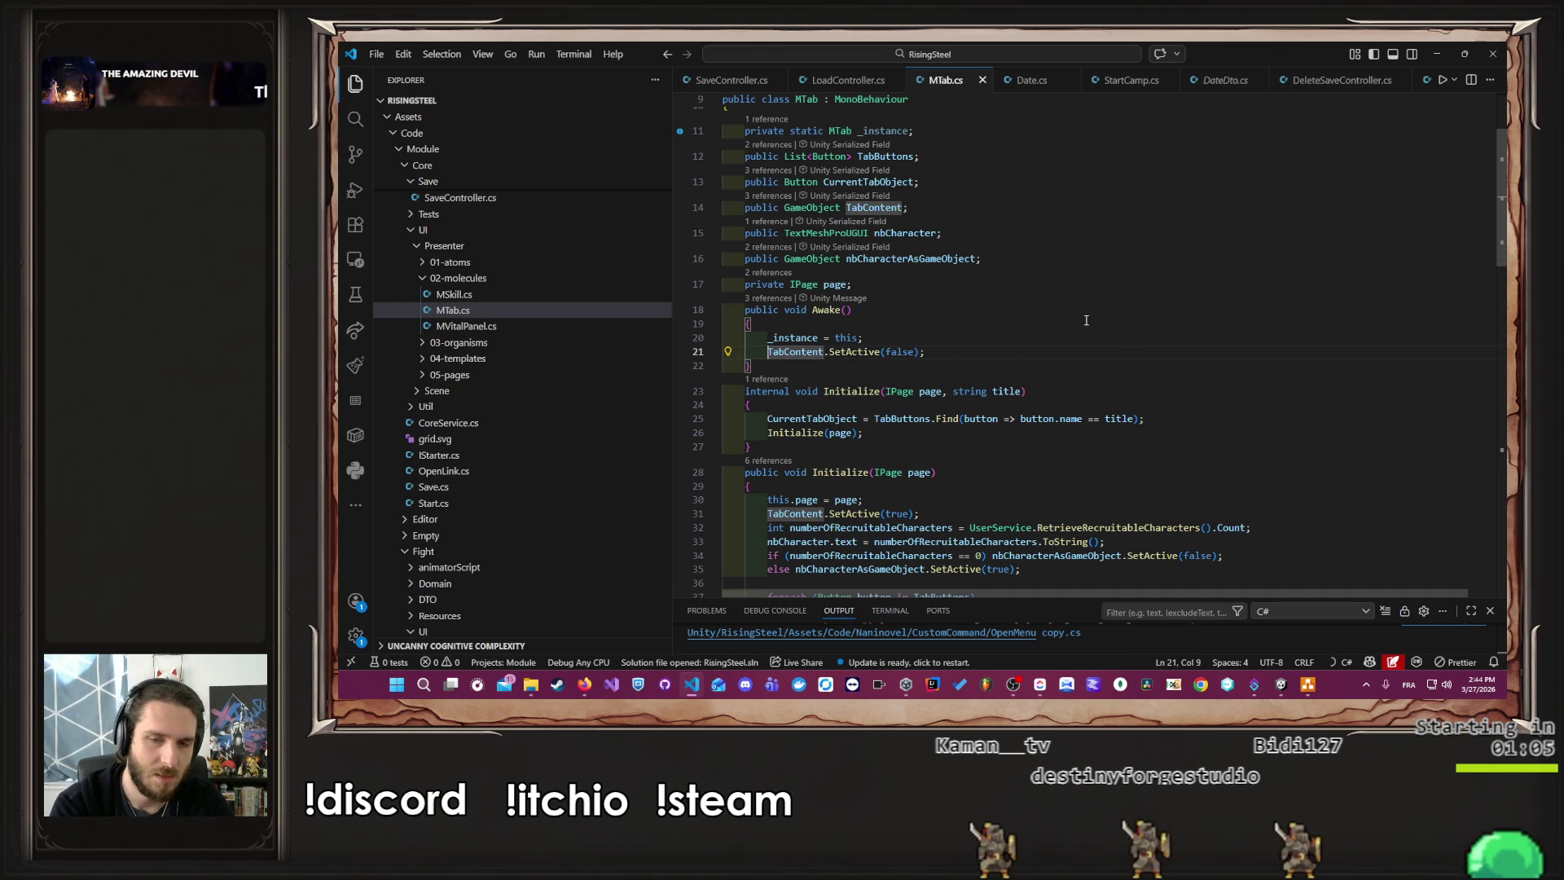
pyautogui.write('if (ta')
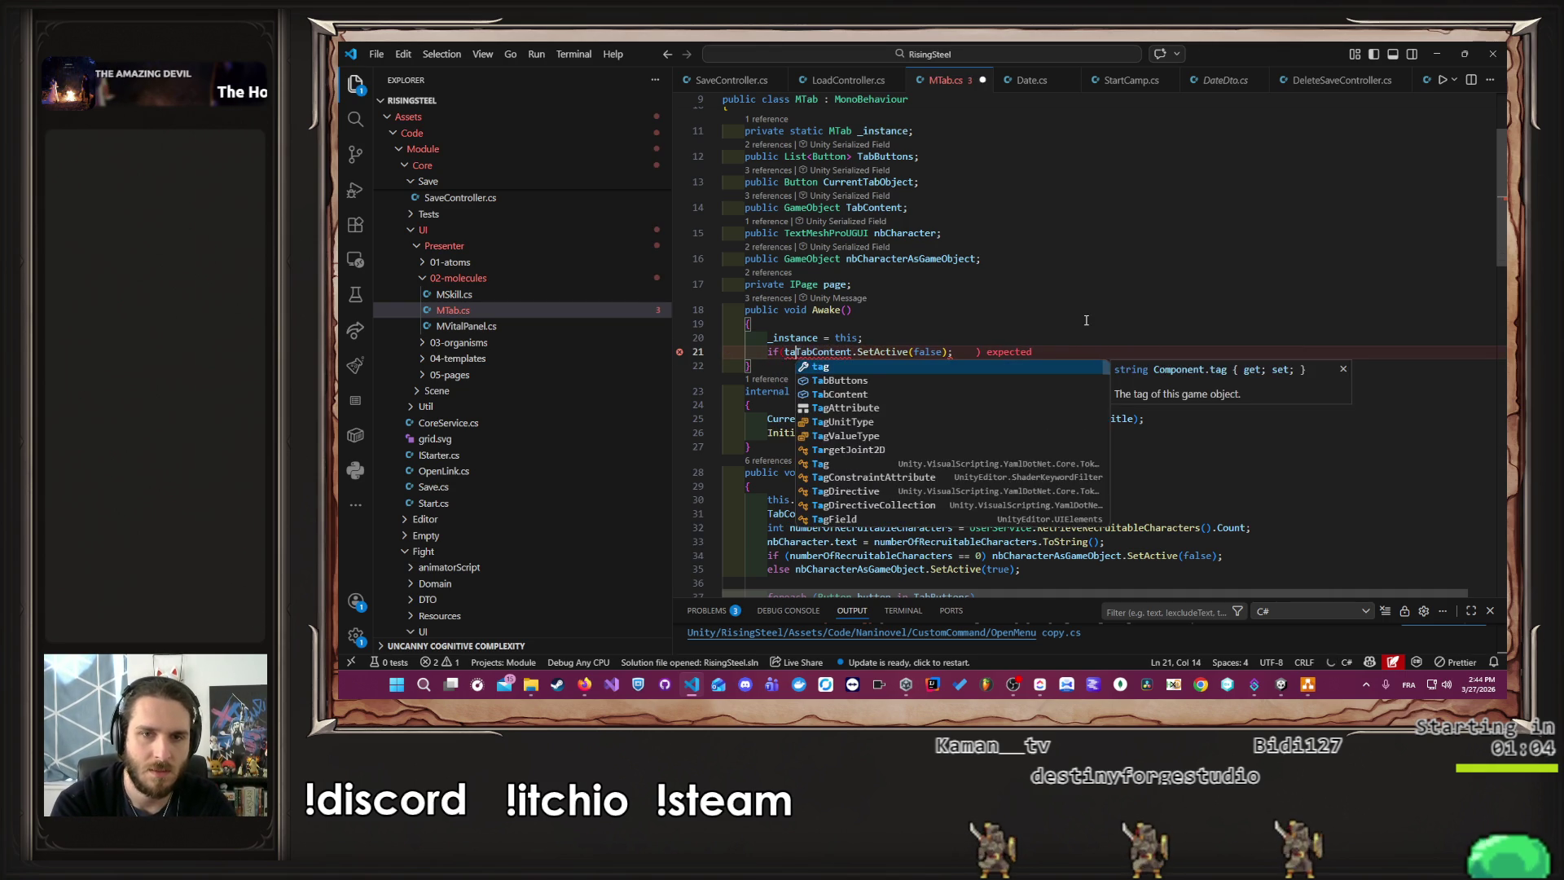
pyautogui.write('b')
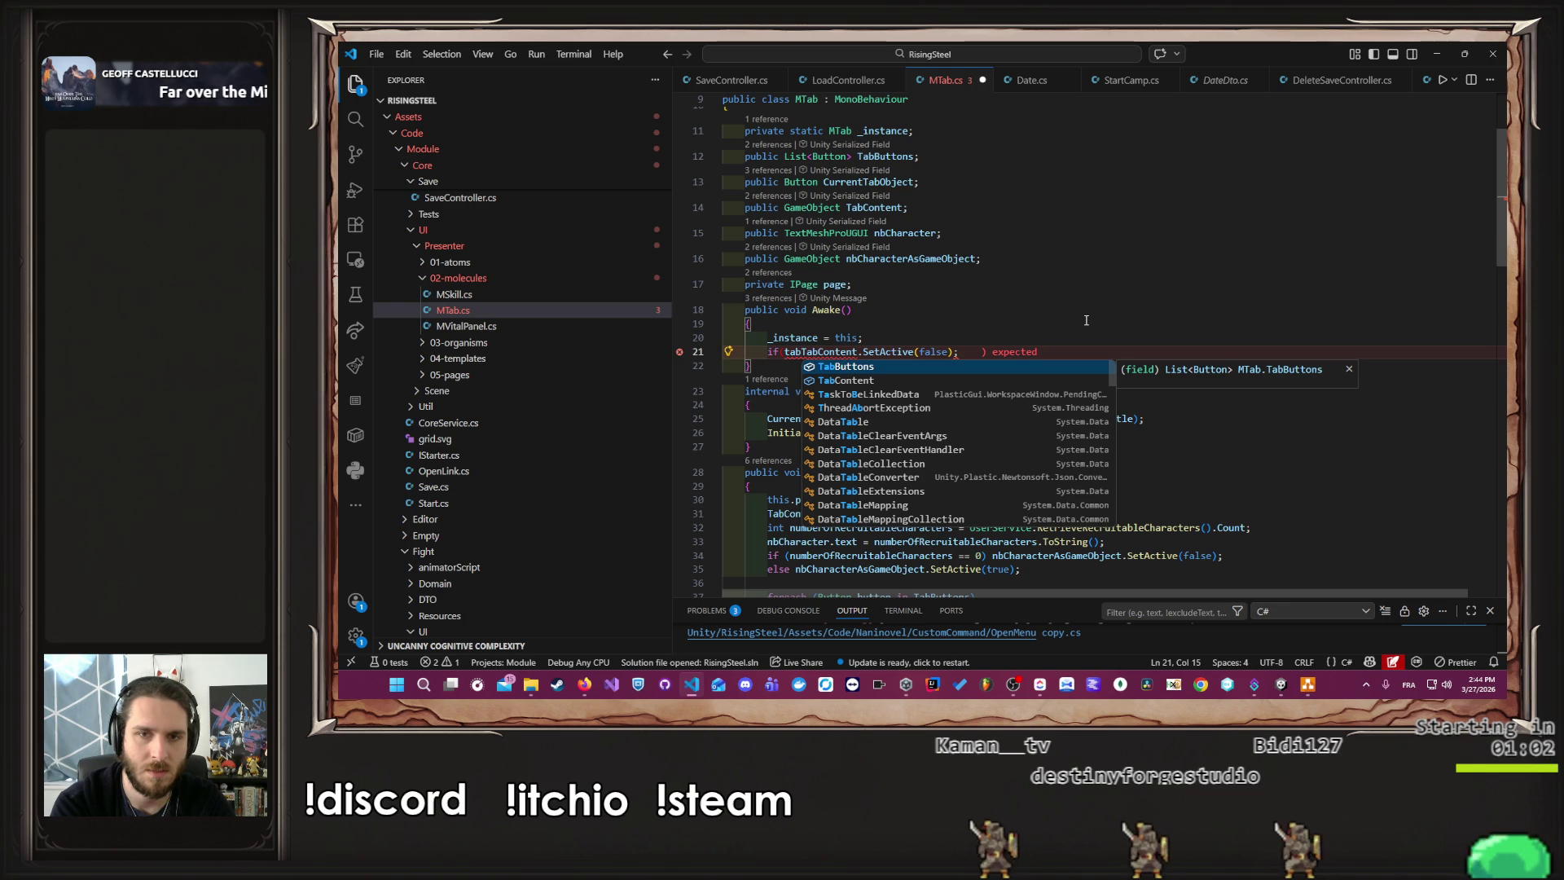
pyautogui.press('Down')
pyautogui.press('Tab')
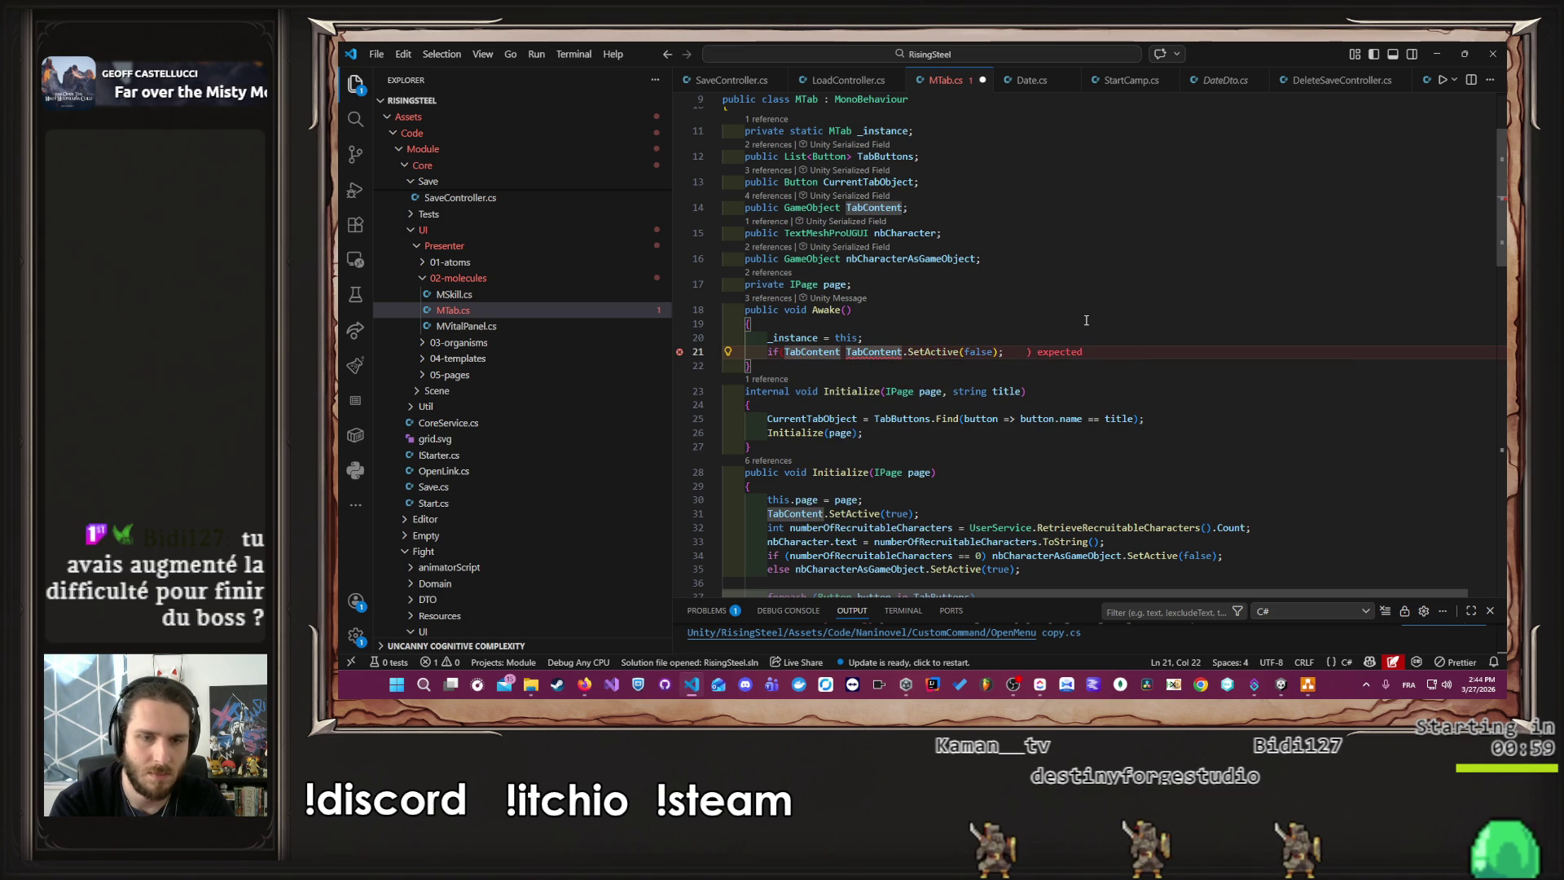
# Complete the condition as TabContent != null, save MTab.cs, and start Play mode in Unity.
pyautogui.write('!=')
pyautogui.press('Tab')
pyautogui.hotkey('ctrl', 's')
pyautogui.press('Up')
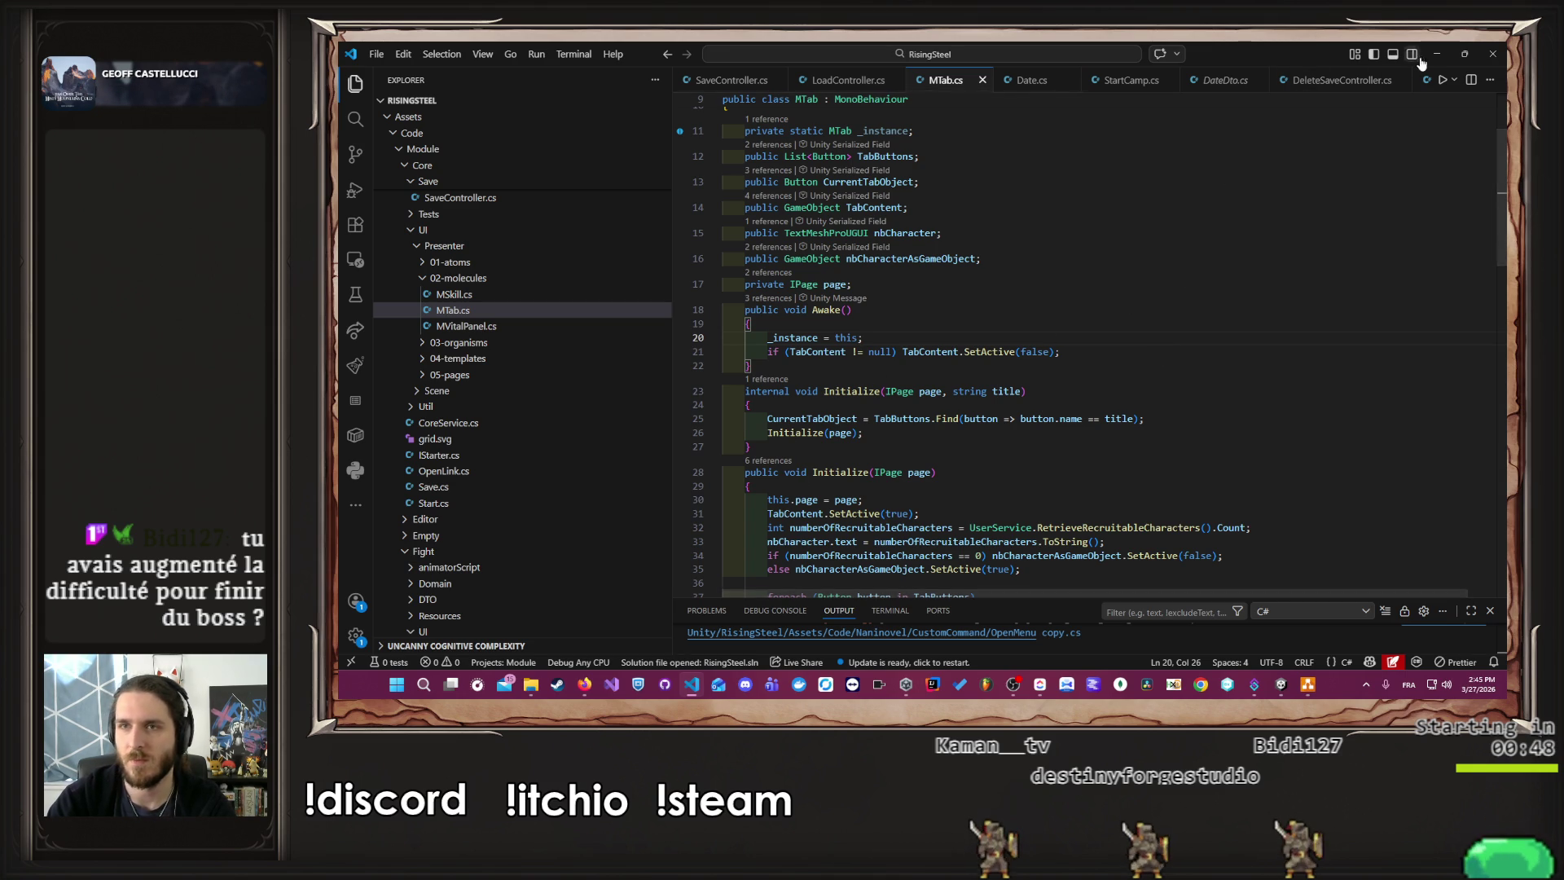
pyautogui.hotkey('alt', 'Tab')
pyautogui.click(903, 76)
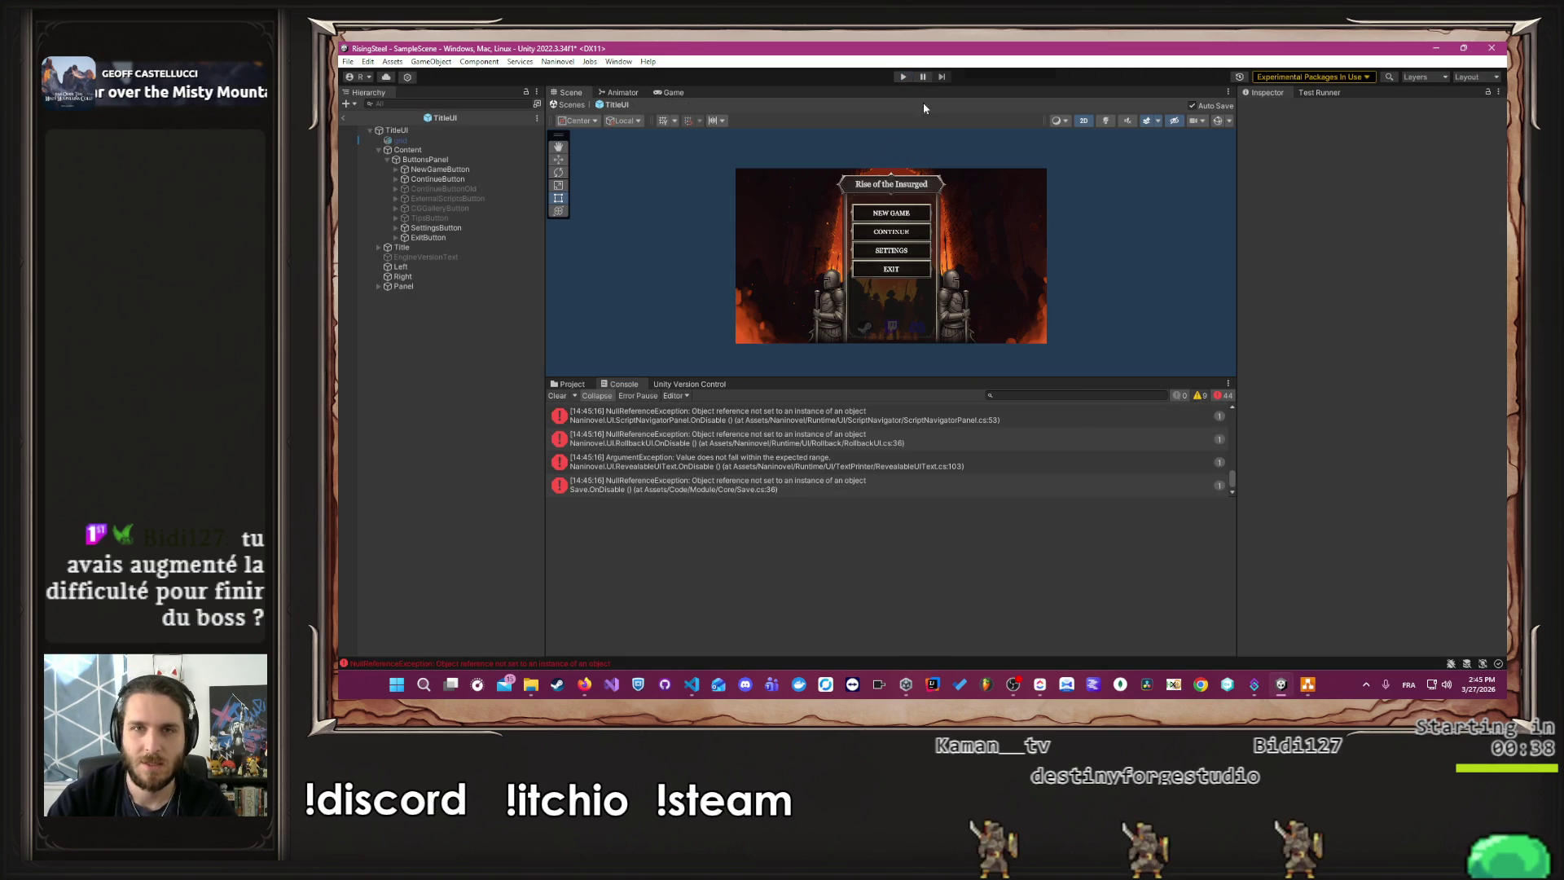
# Run the game, choose CONTINUE on the title menu, stop, and inspect the NullReferenceException stack trace.
pyautogui.click(902, 76)
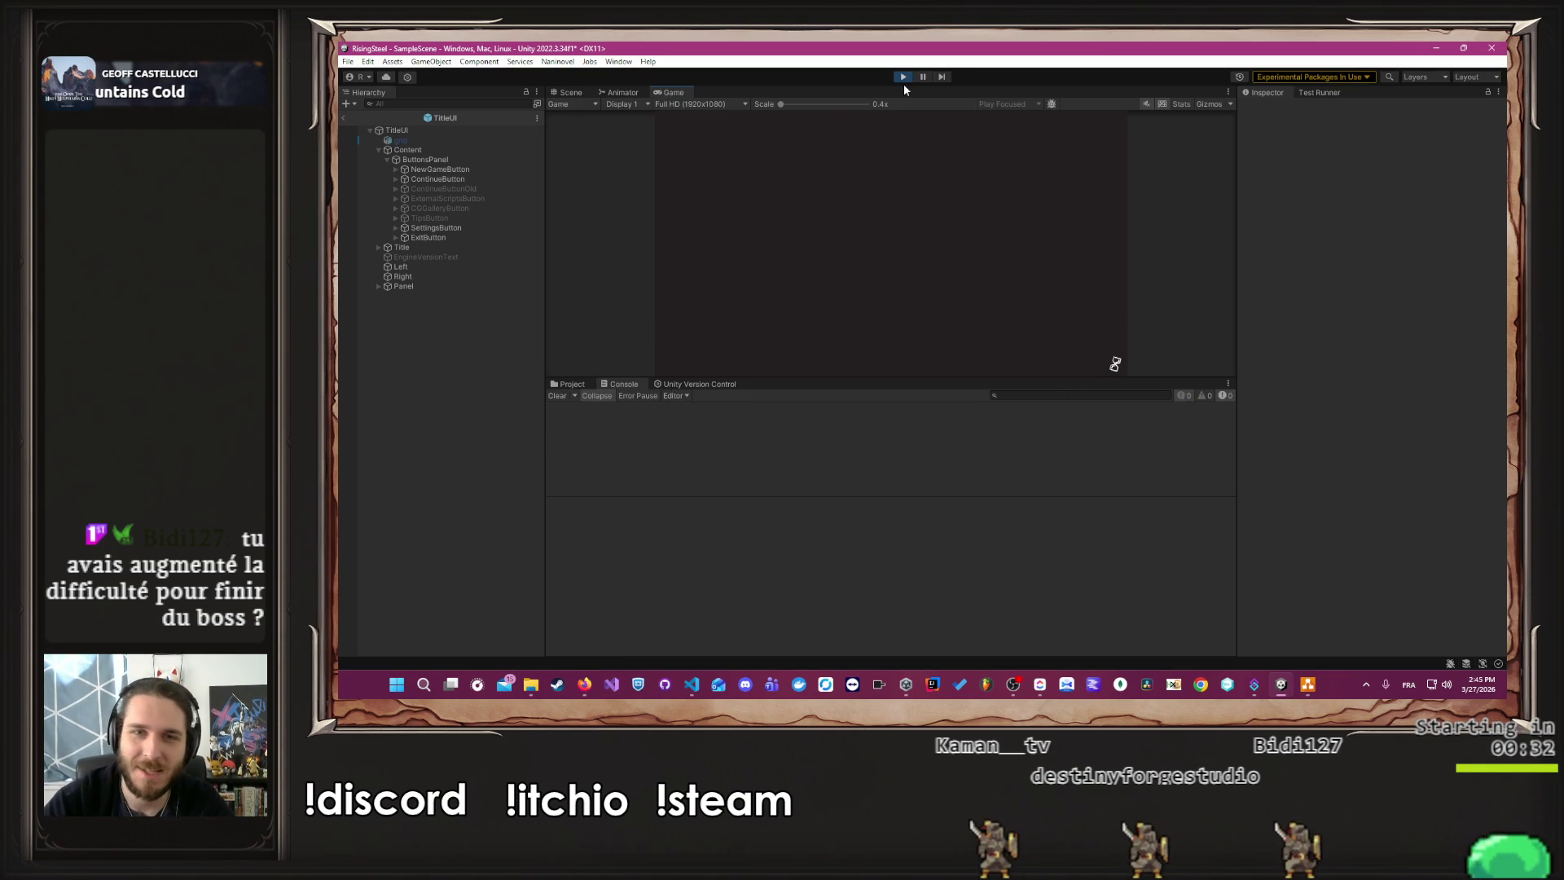
pyautogui.moveTo(962, 380); pyautogui.dragTo(962, 489)
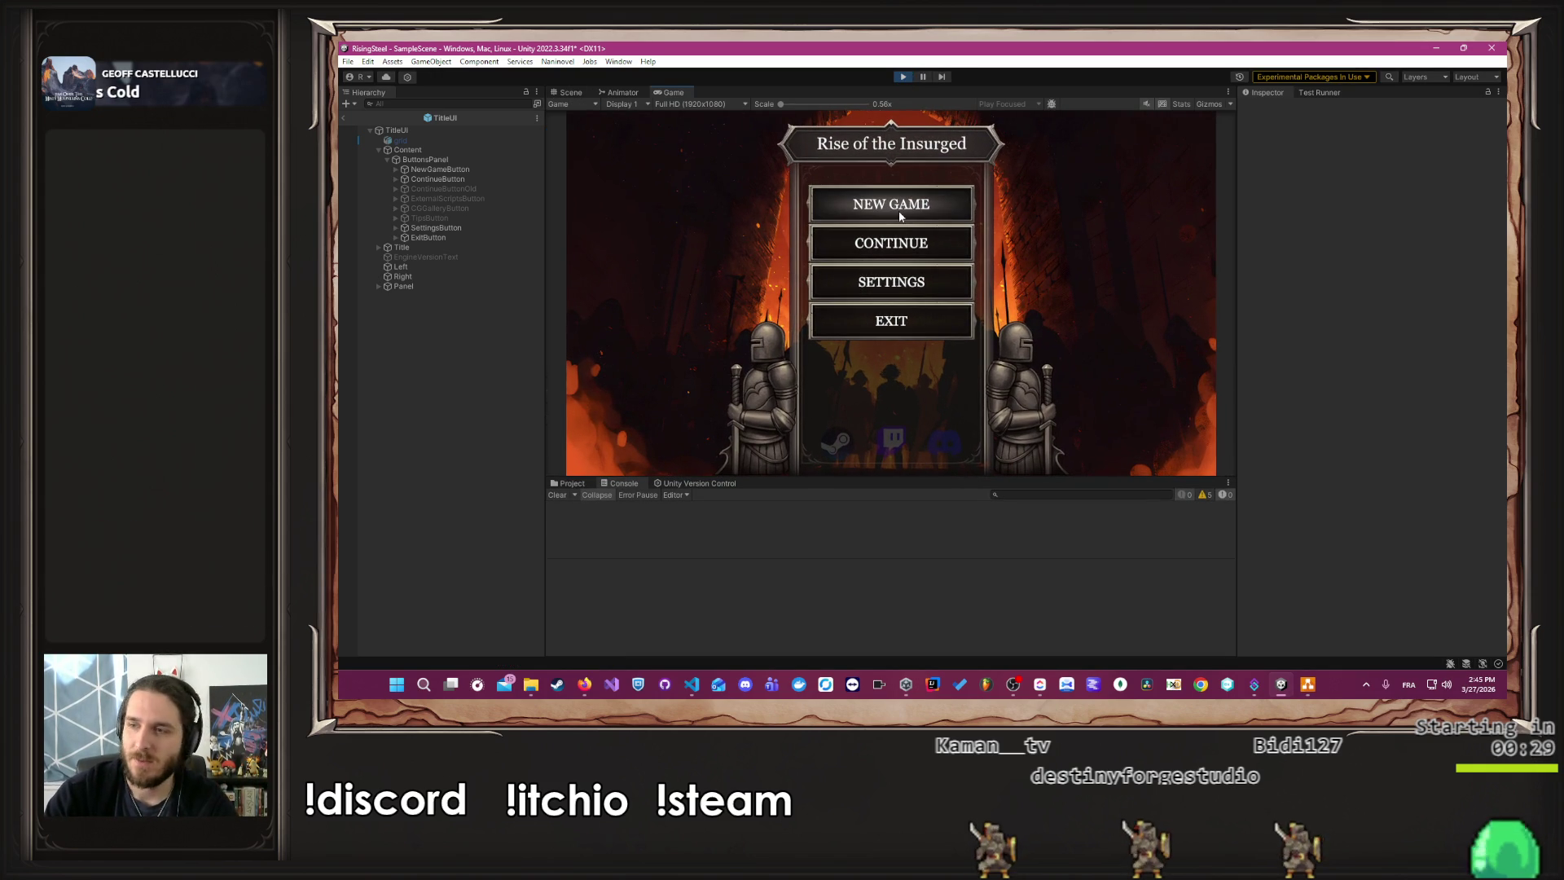
pyautogui.click(913, 237)
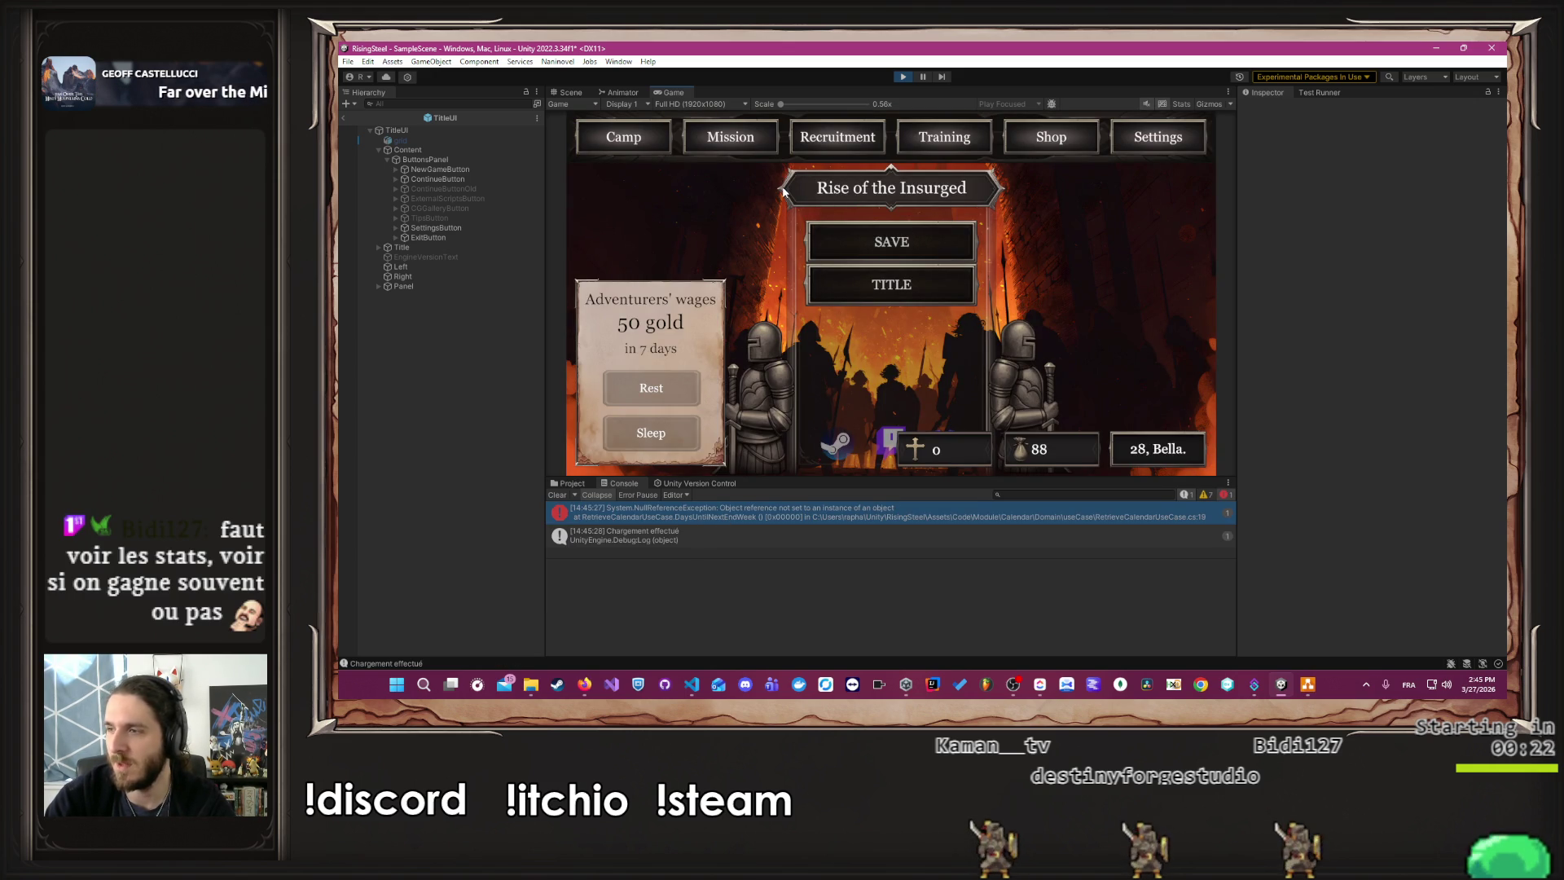
pyautogui.click(903, 77)
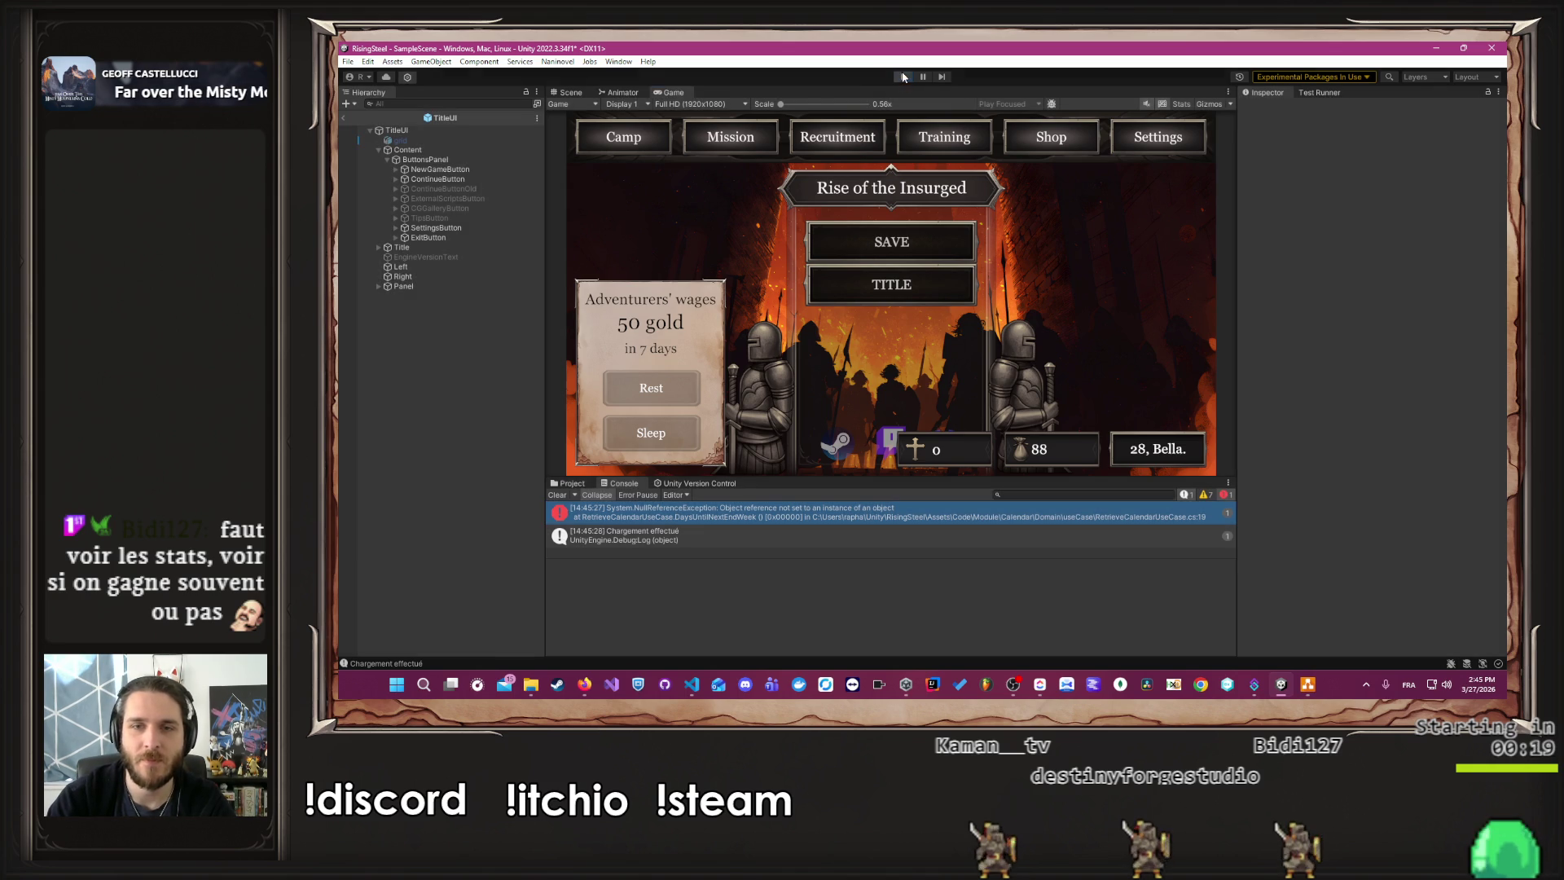
pyautogui.click(825, 514)
# Open the console error's source in VS Code and move to LoadController.cs.
pyautogui.doubleClick(825, 514)
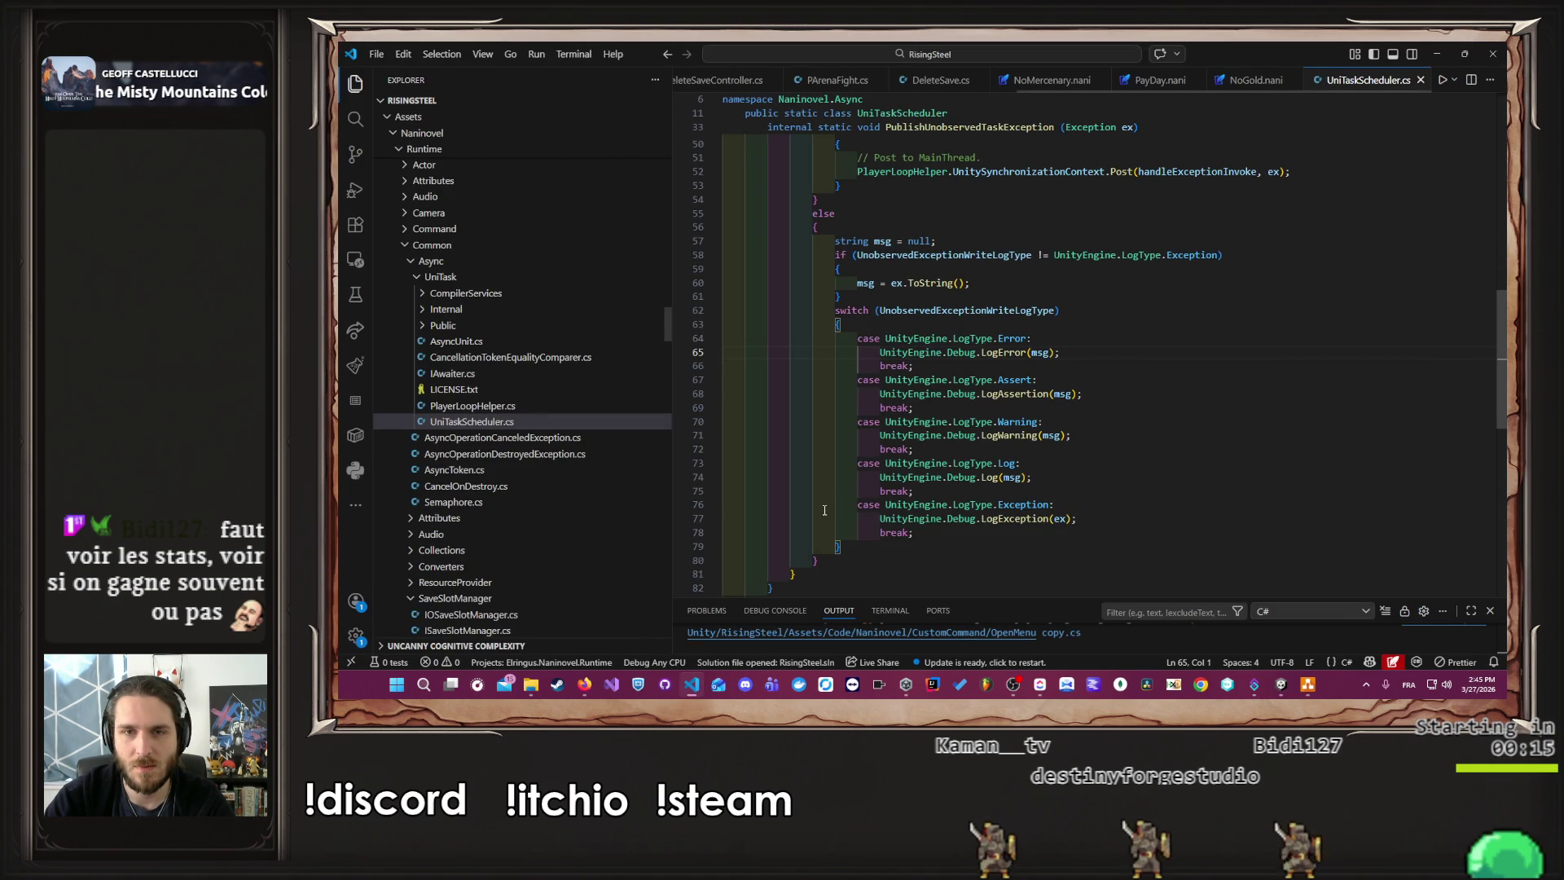
pyautogui.scroll(5, 1303, 85)
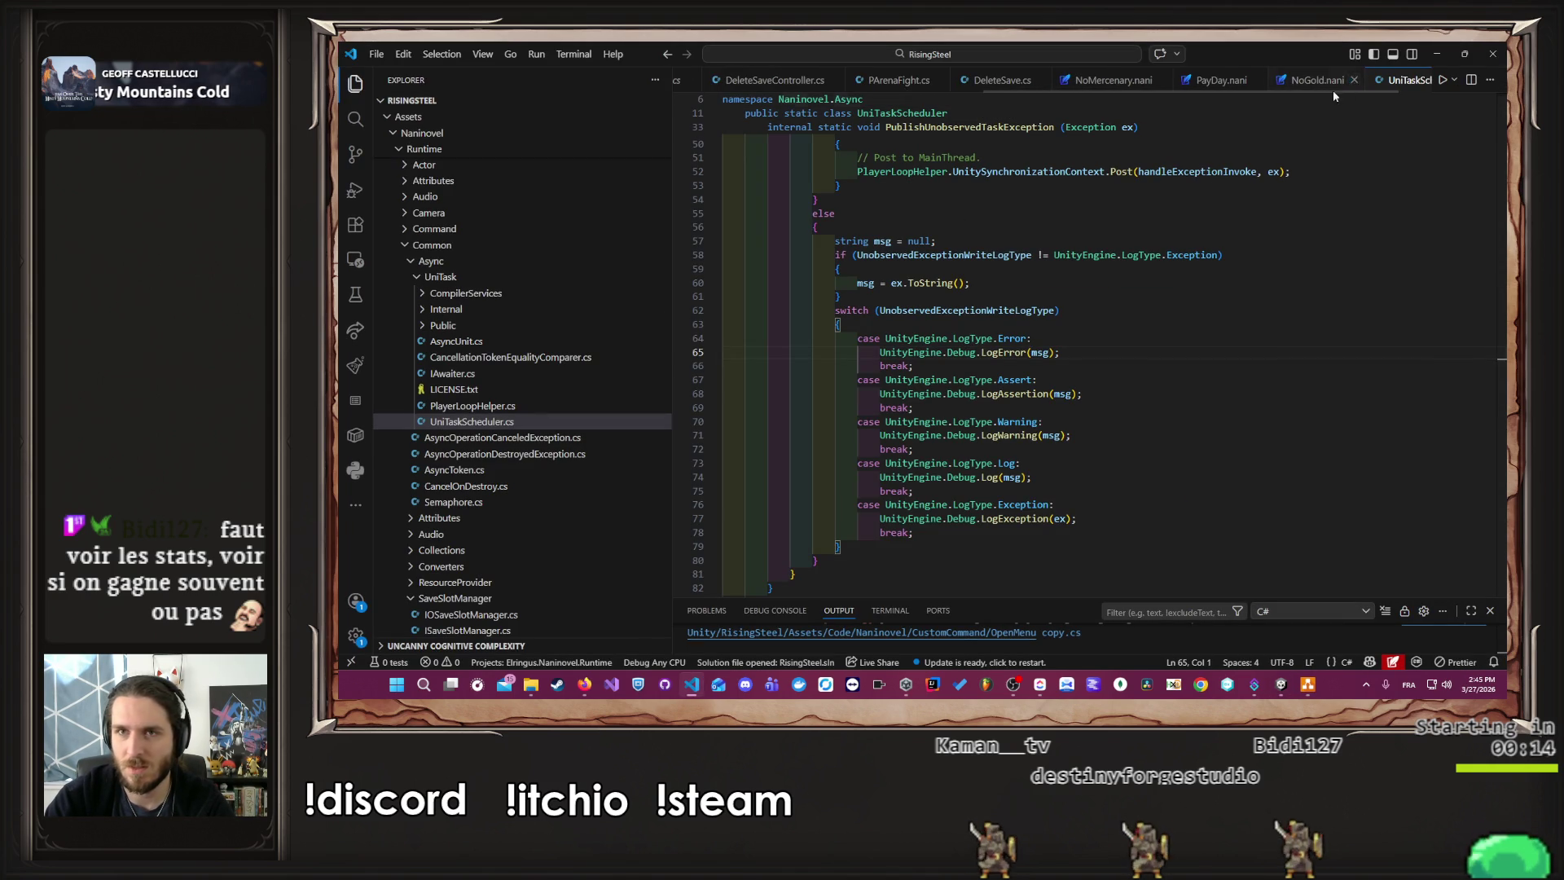
pyautogui.scroll(2, 1262, 85)
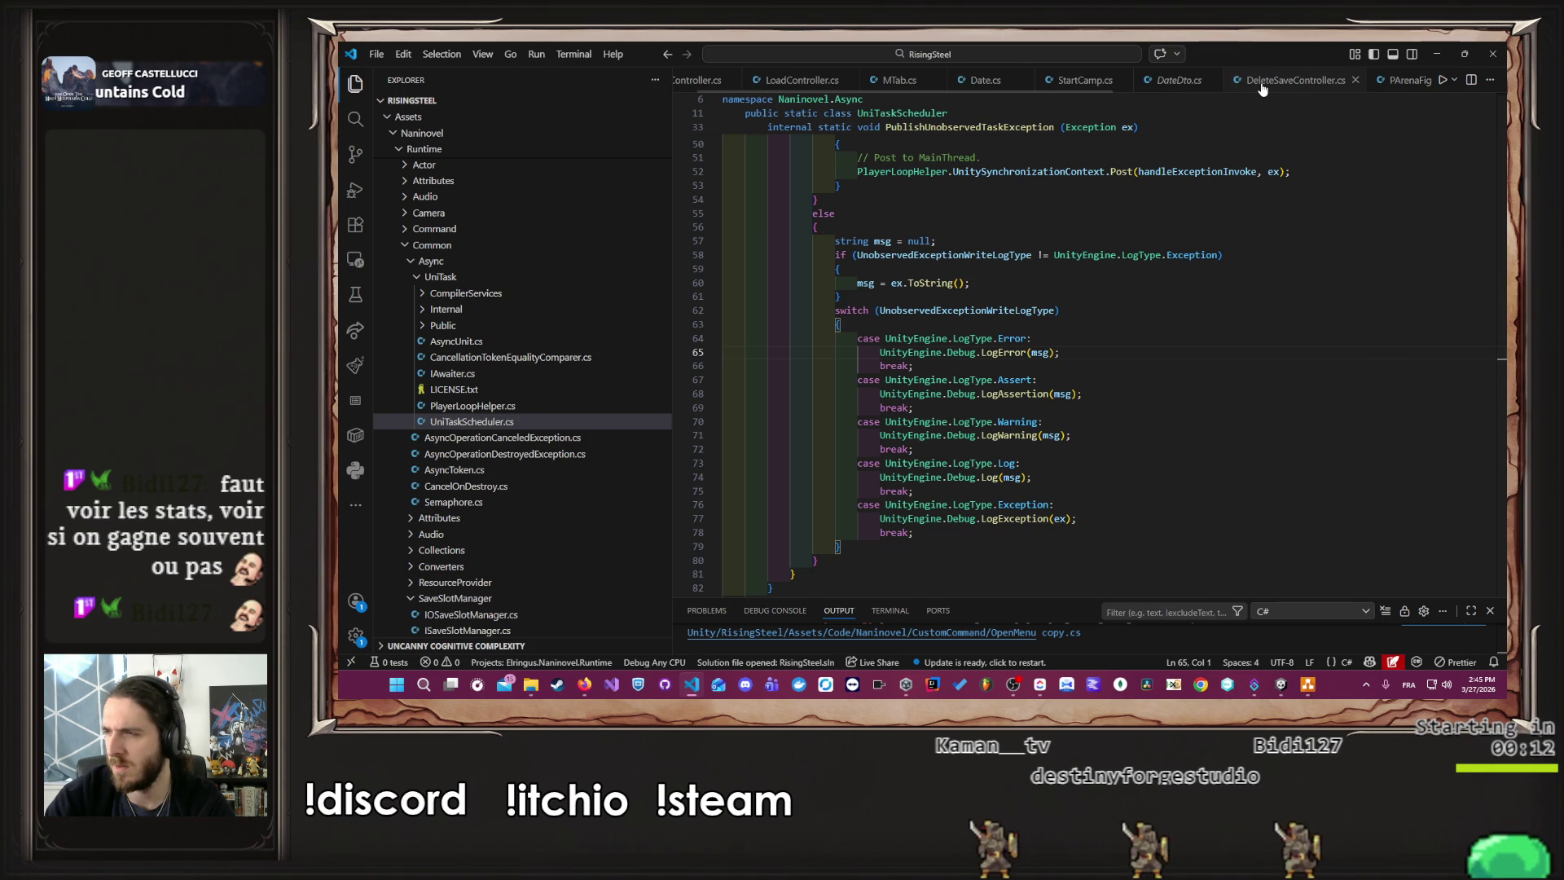
pyautogui.scroll(1, 1262, 85)
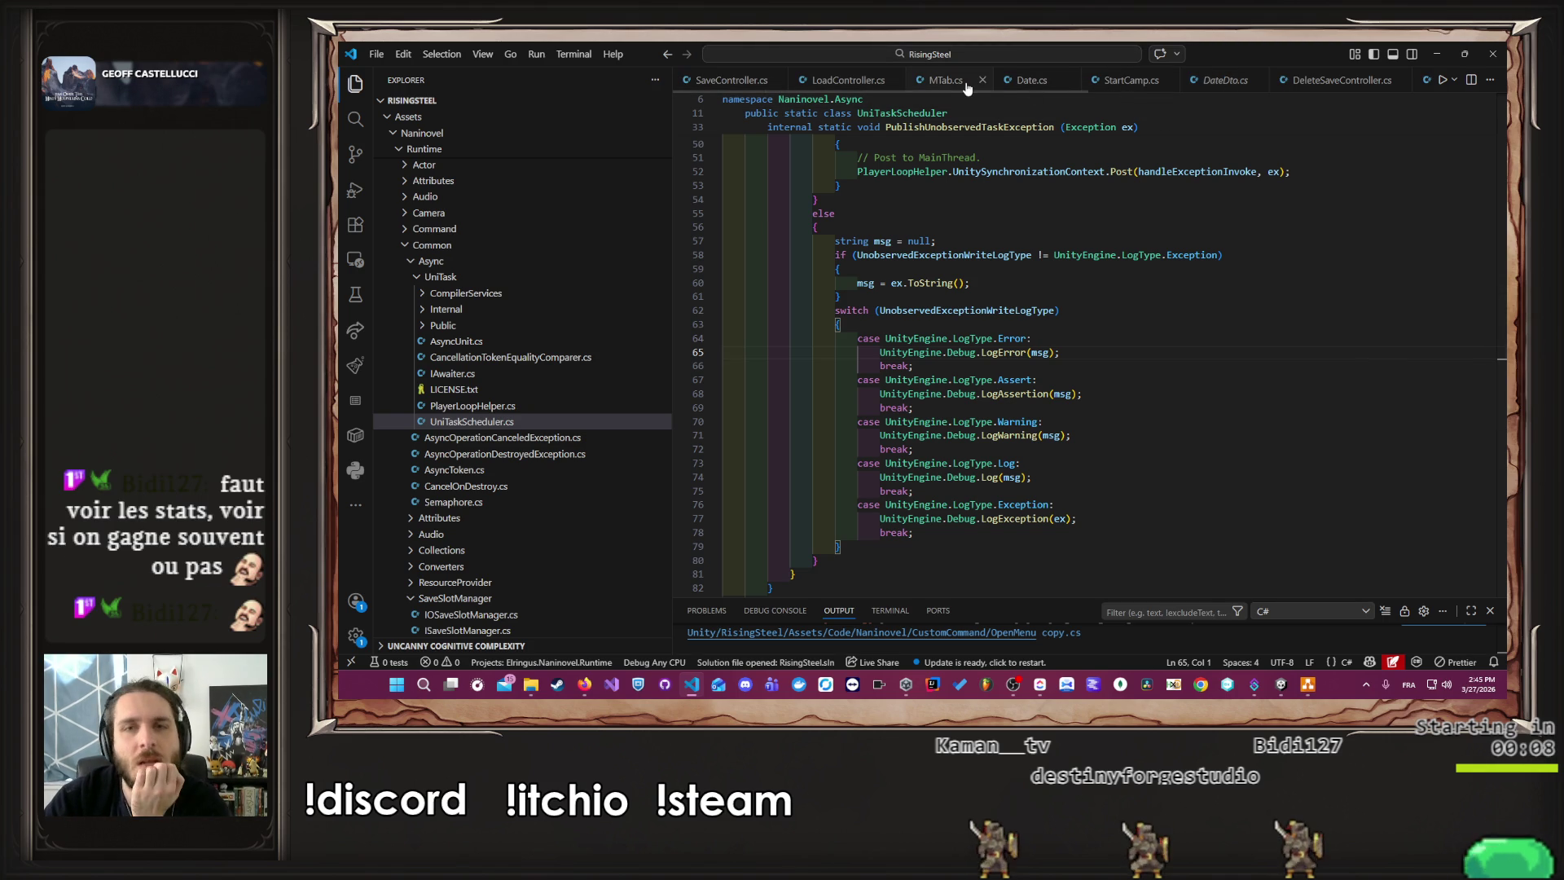
pyautogui.click(847, 80)
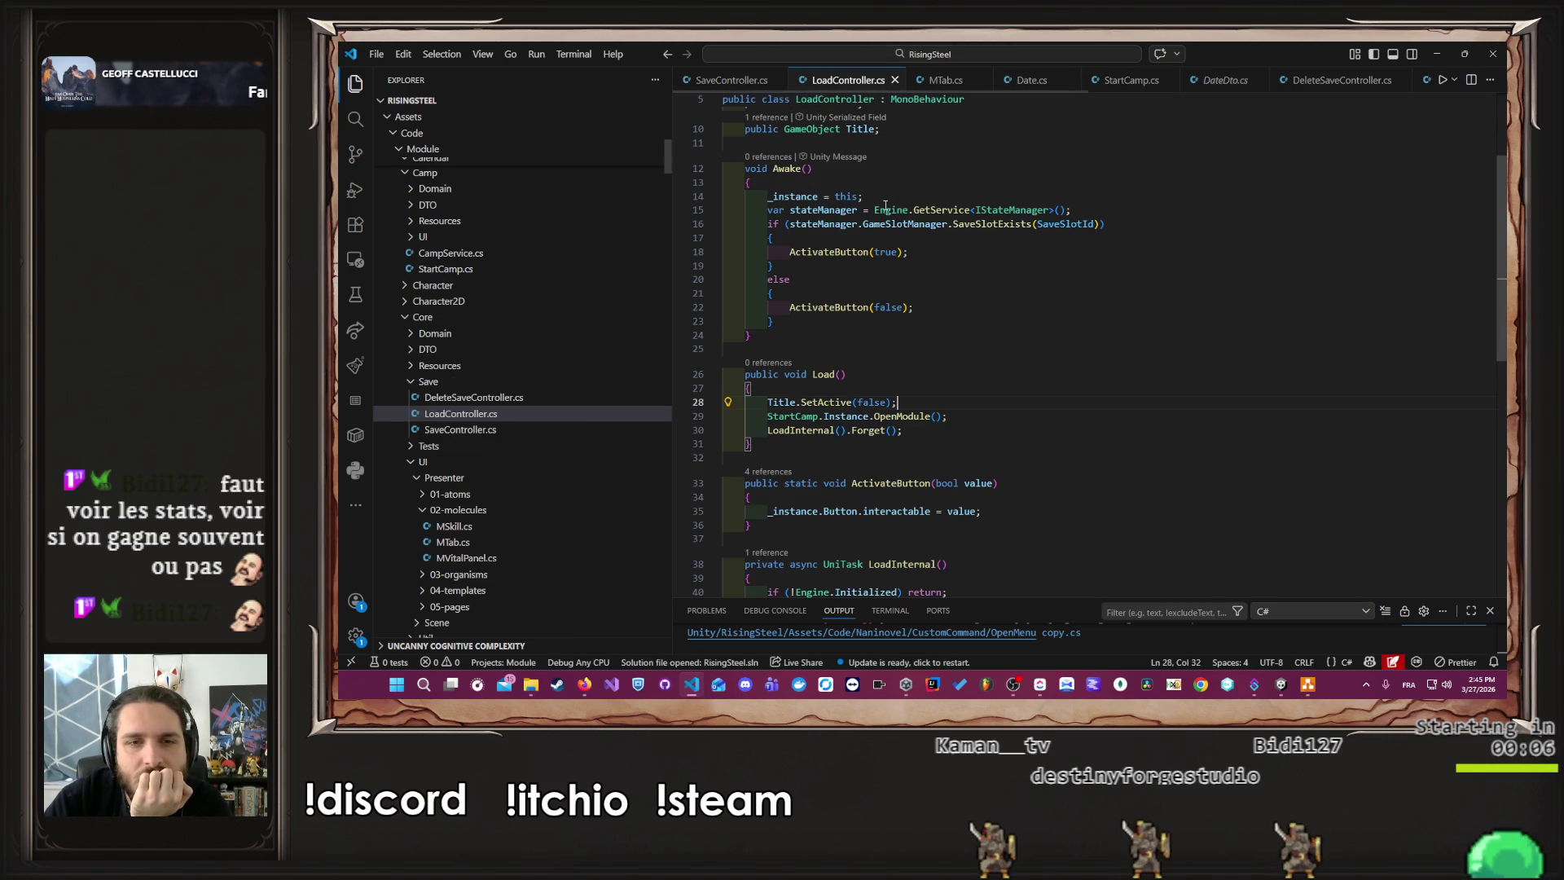
# Replace the StartCamp.Instance.OpenModule() call on line 29 with MTab.Instance and jump to its definition.
pyautogui.moveTo(978, 418); pyautogui.dragTo(766, 417)
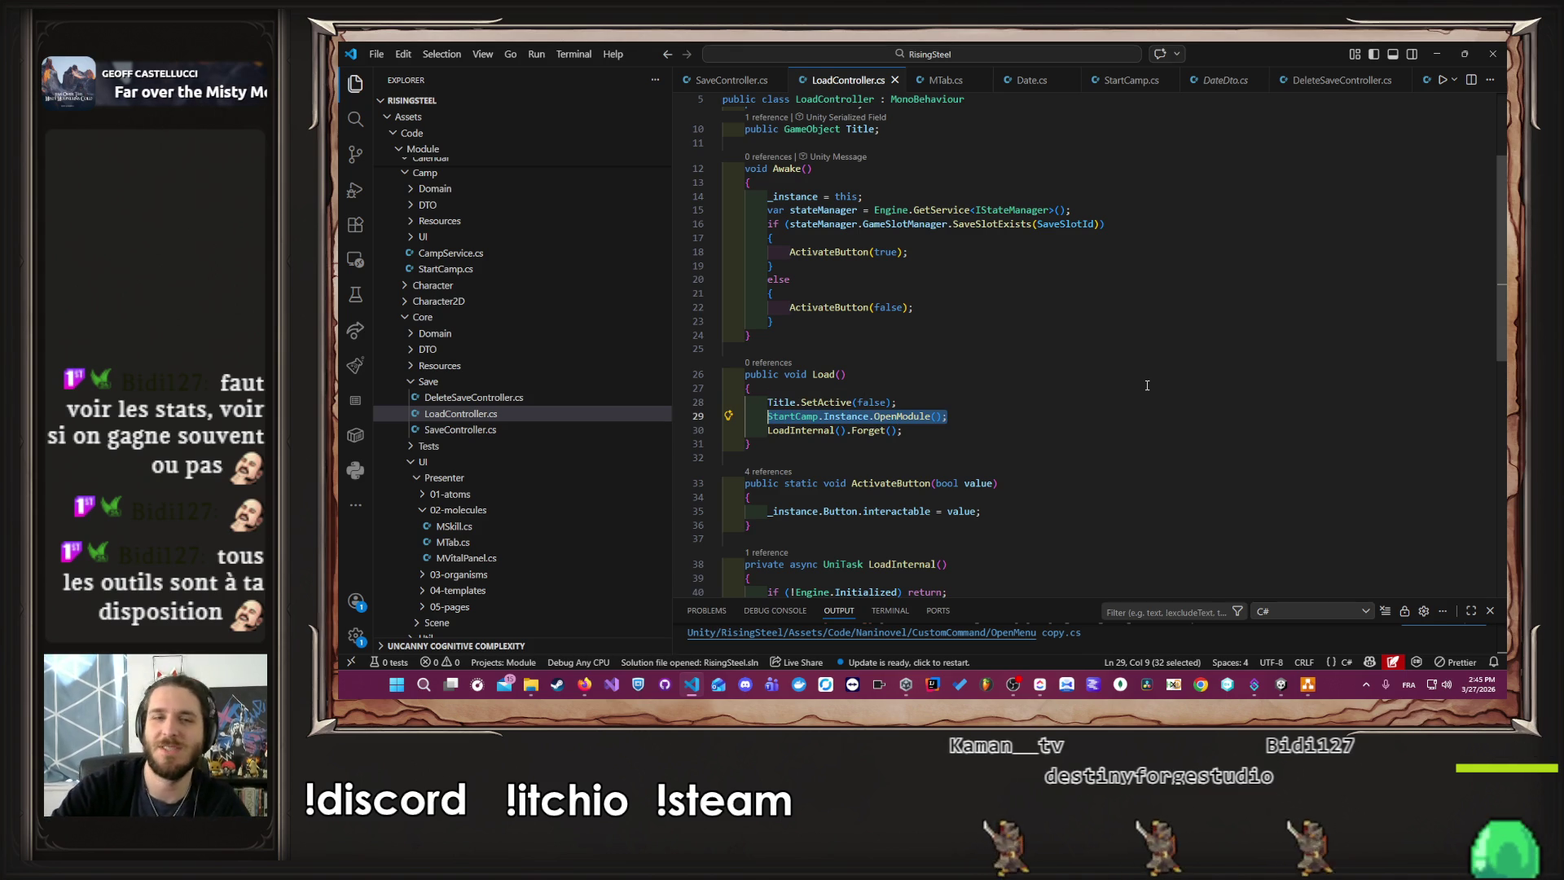
pyautogui.write('MTab.')
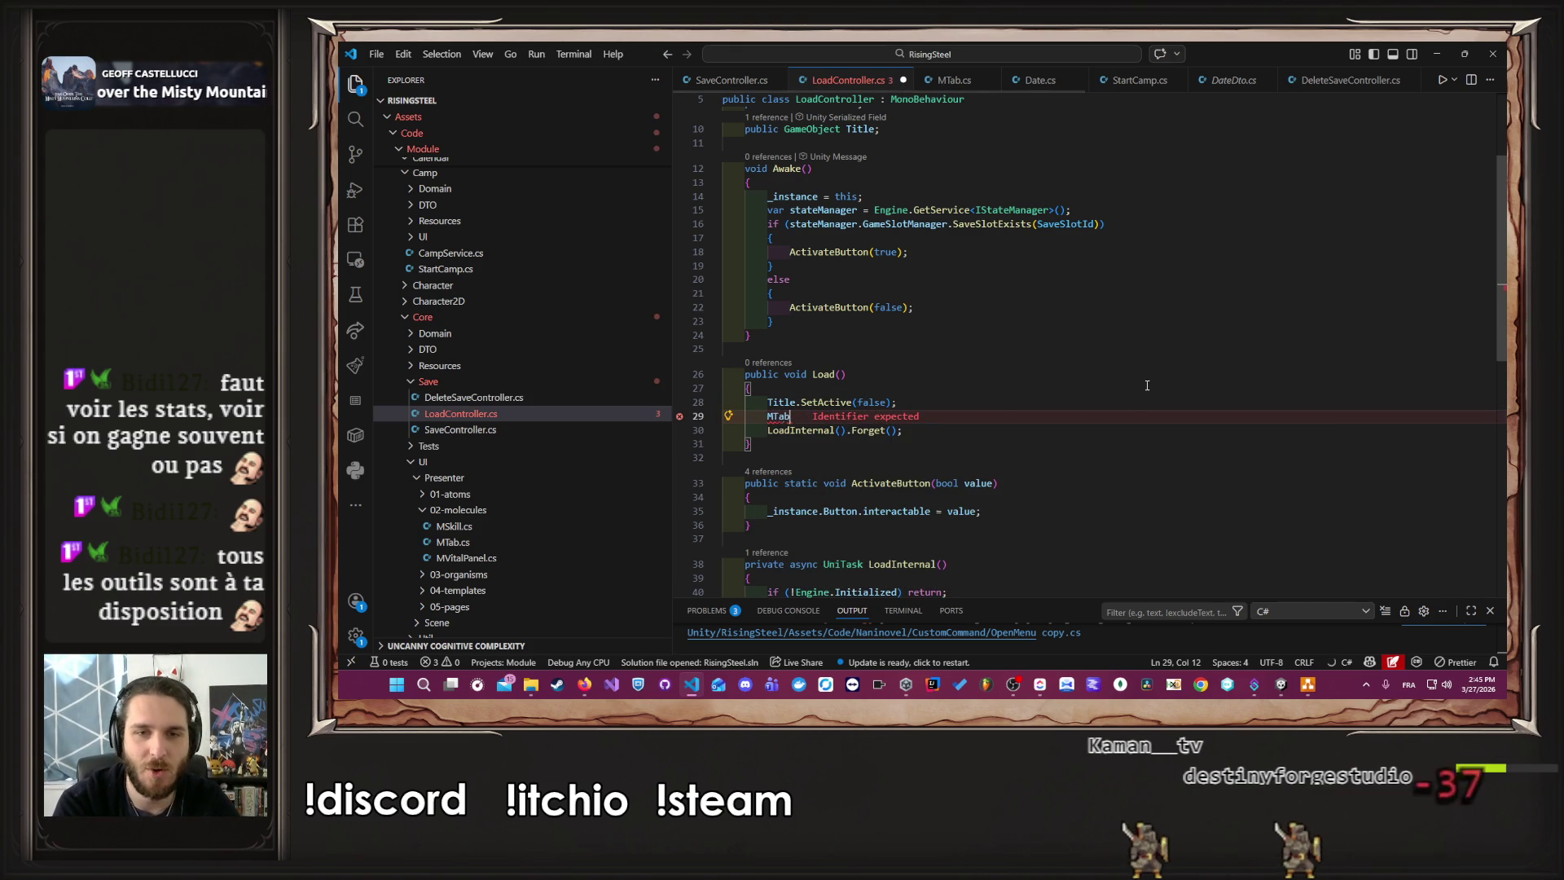
pyautogui.press('Tab')
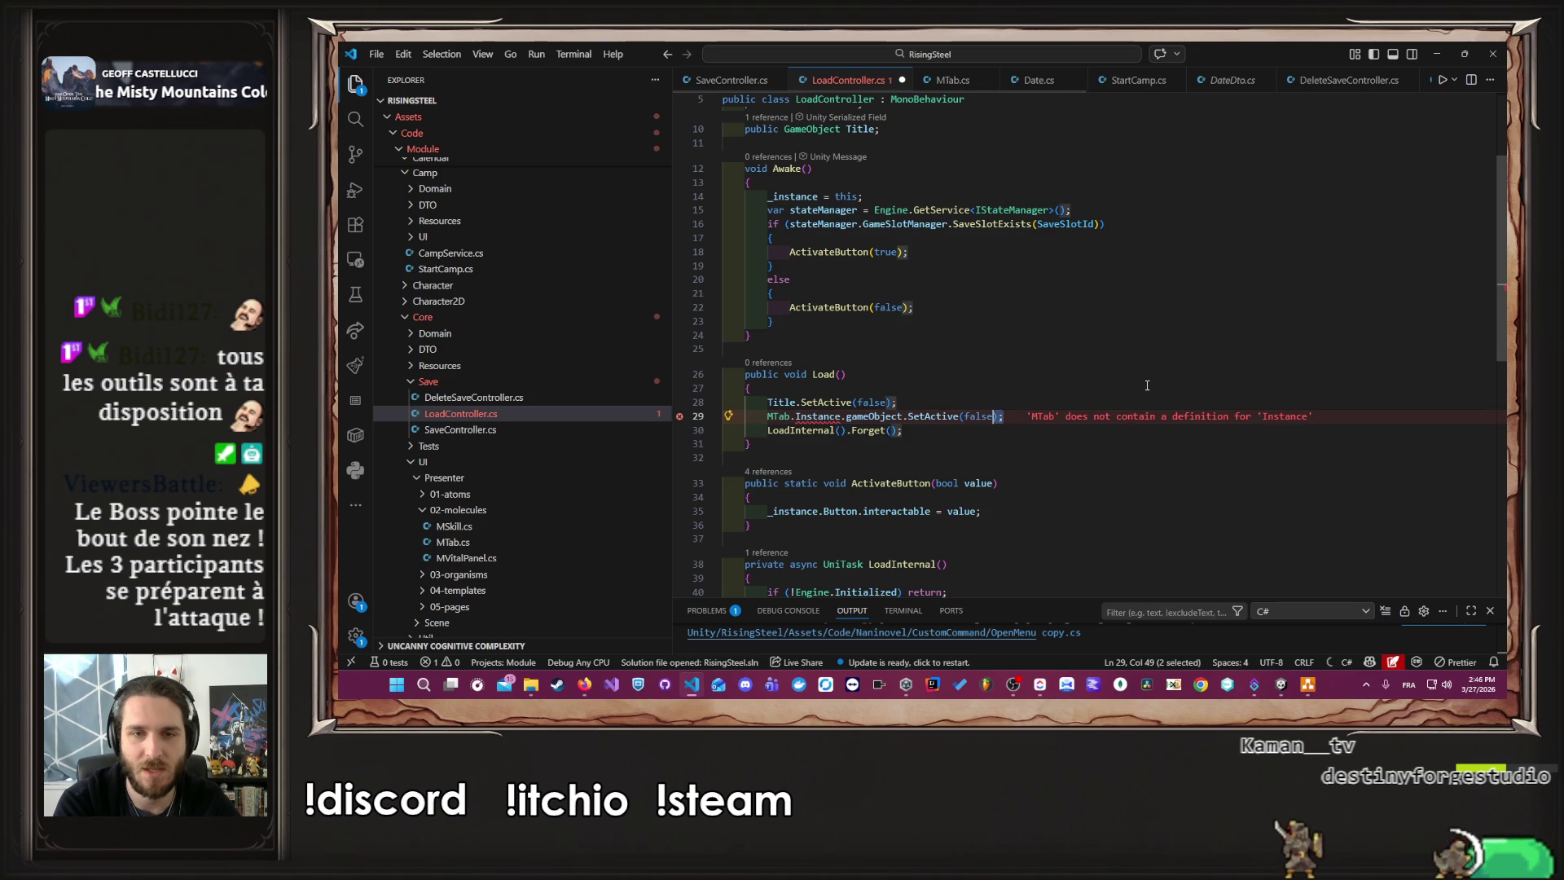
pyautogui.write('Instance.')
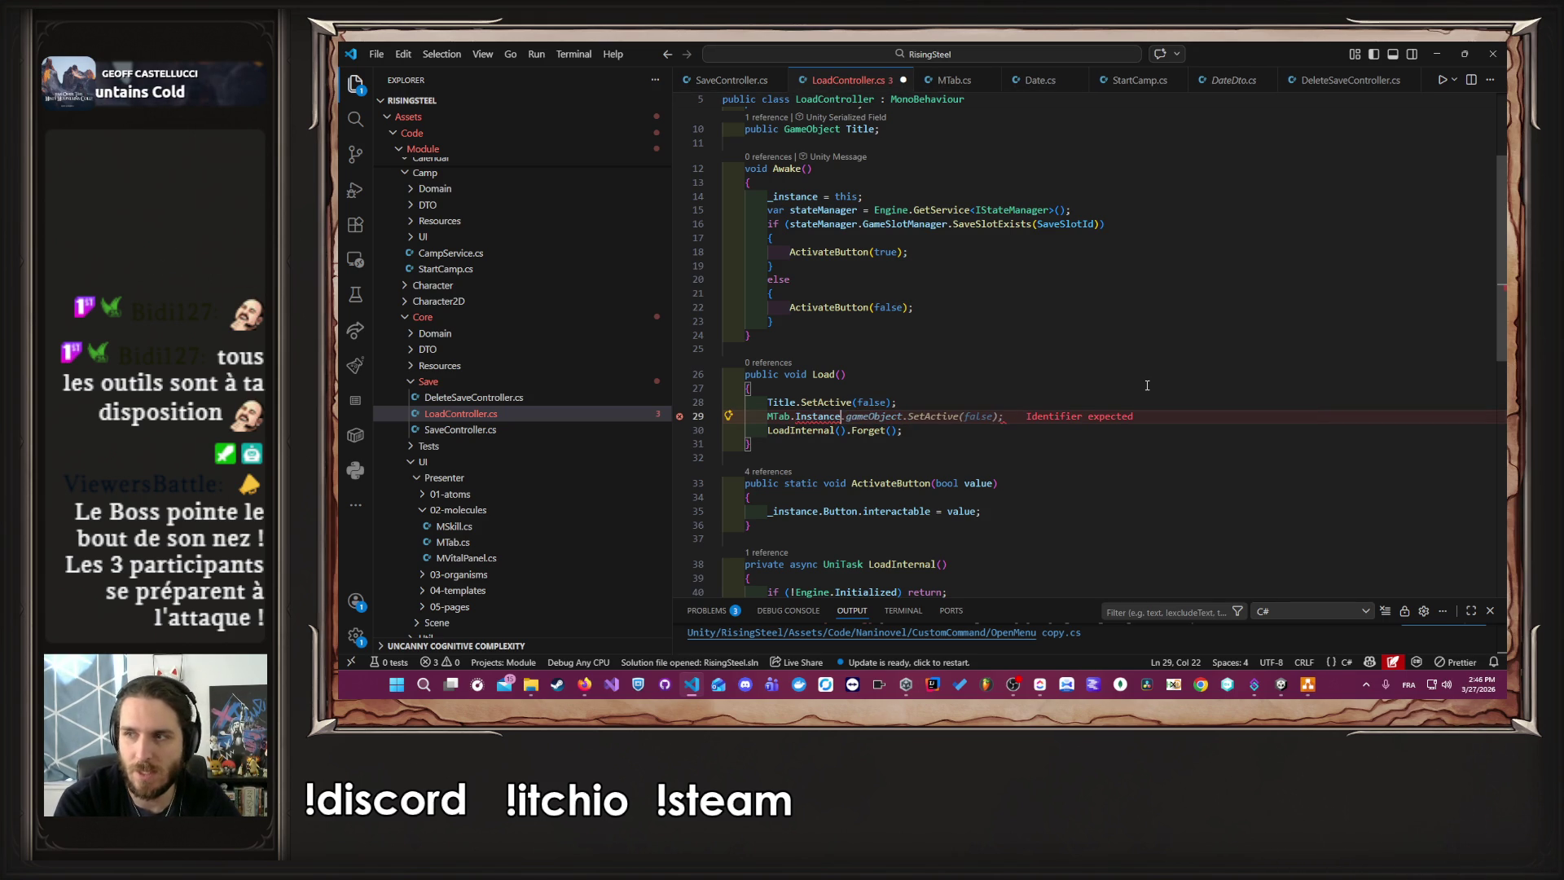
pyautogui.press('F12')
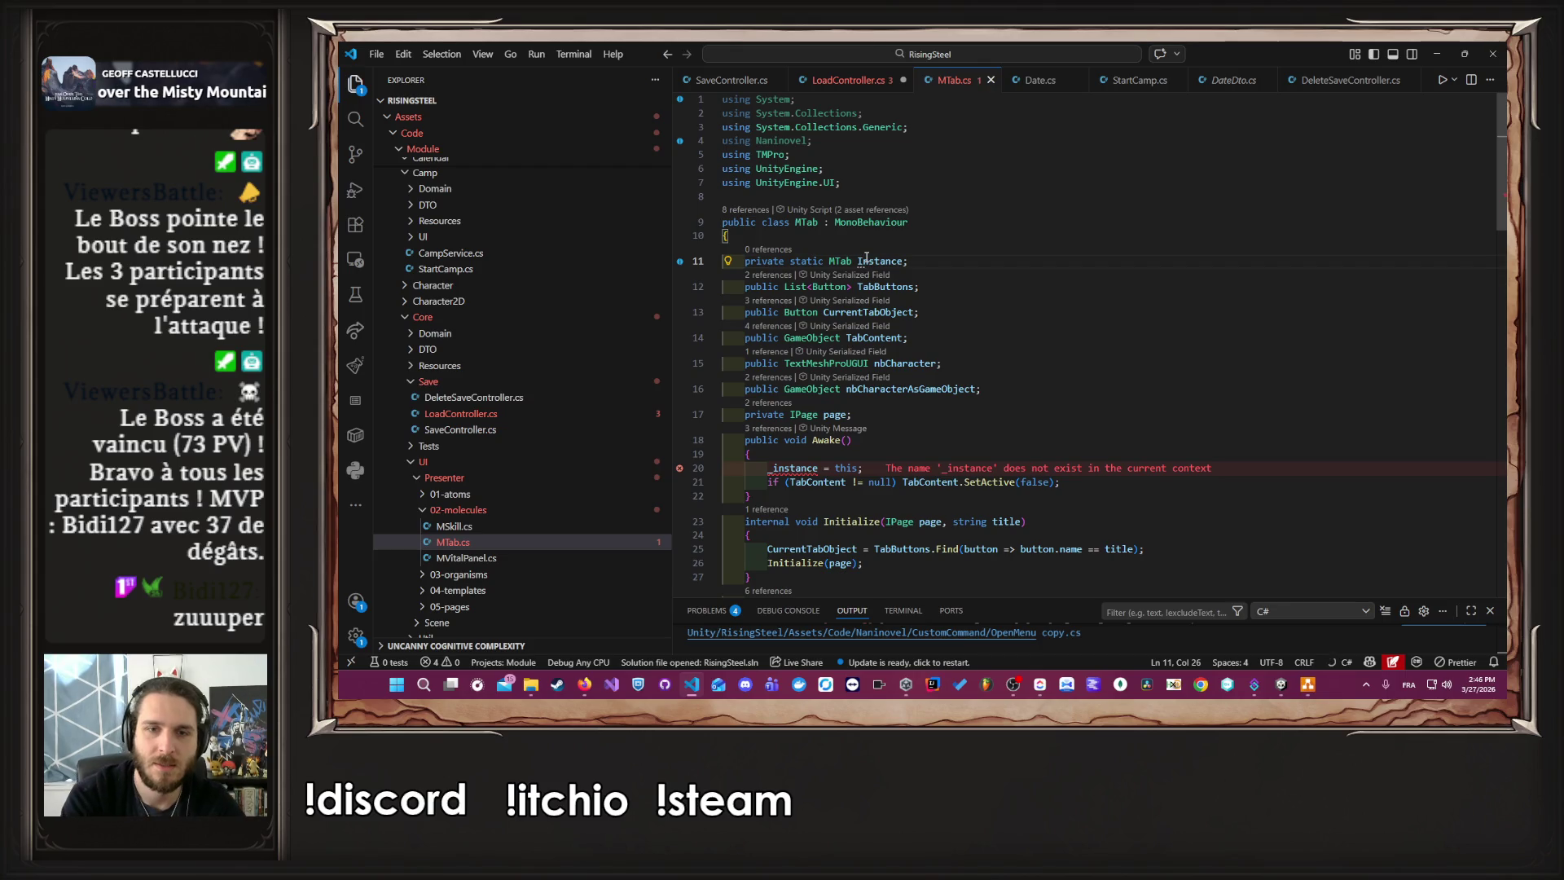
# Rename MTab's _instance field to Instance, then list MTab's members back in LoadController.cs.
pyautogui.doubleClick(865, 261)
pyautogui.press('Tab')
pyautogui.hotkey('alt', 'Left')
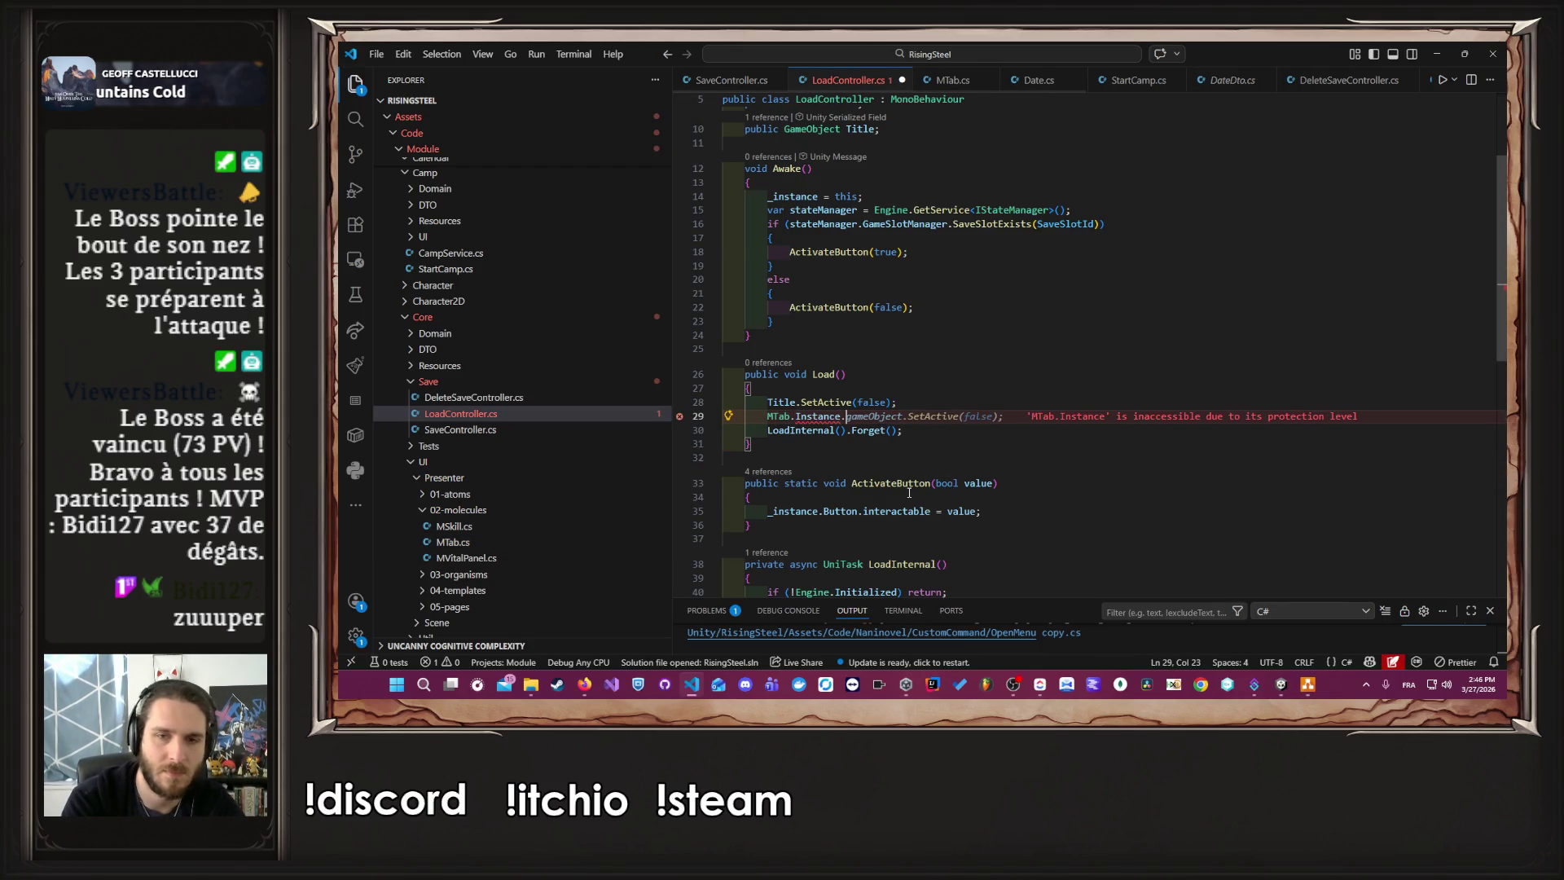
pyautogui.hotkey('ctrl', 'Left')
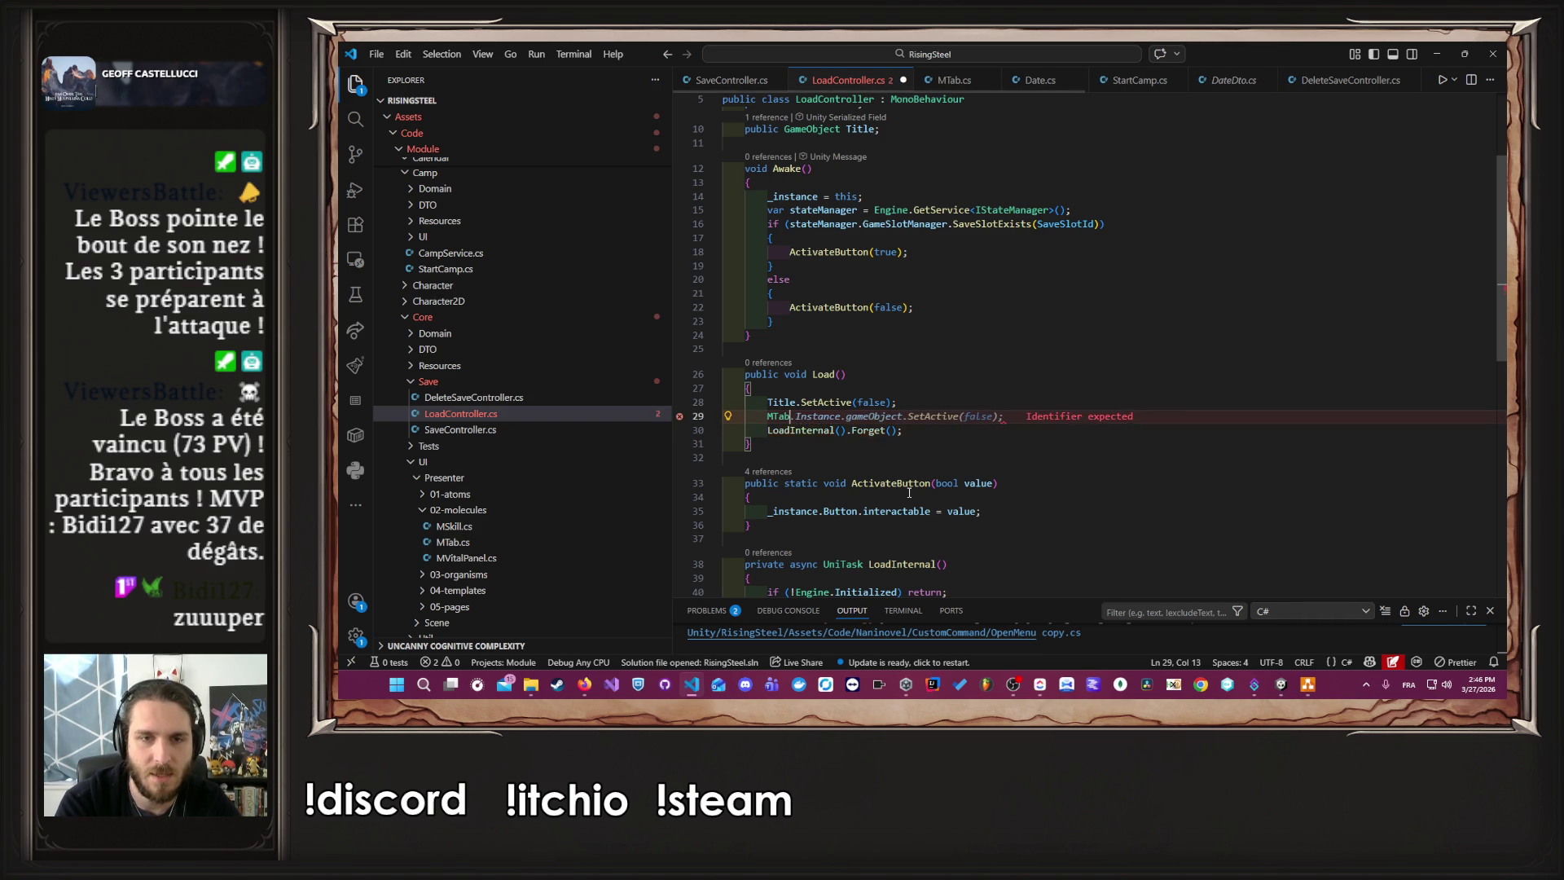
pyautogui.hotkey('ctrl', 'space')
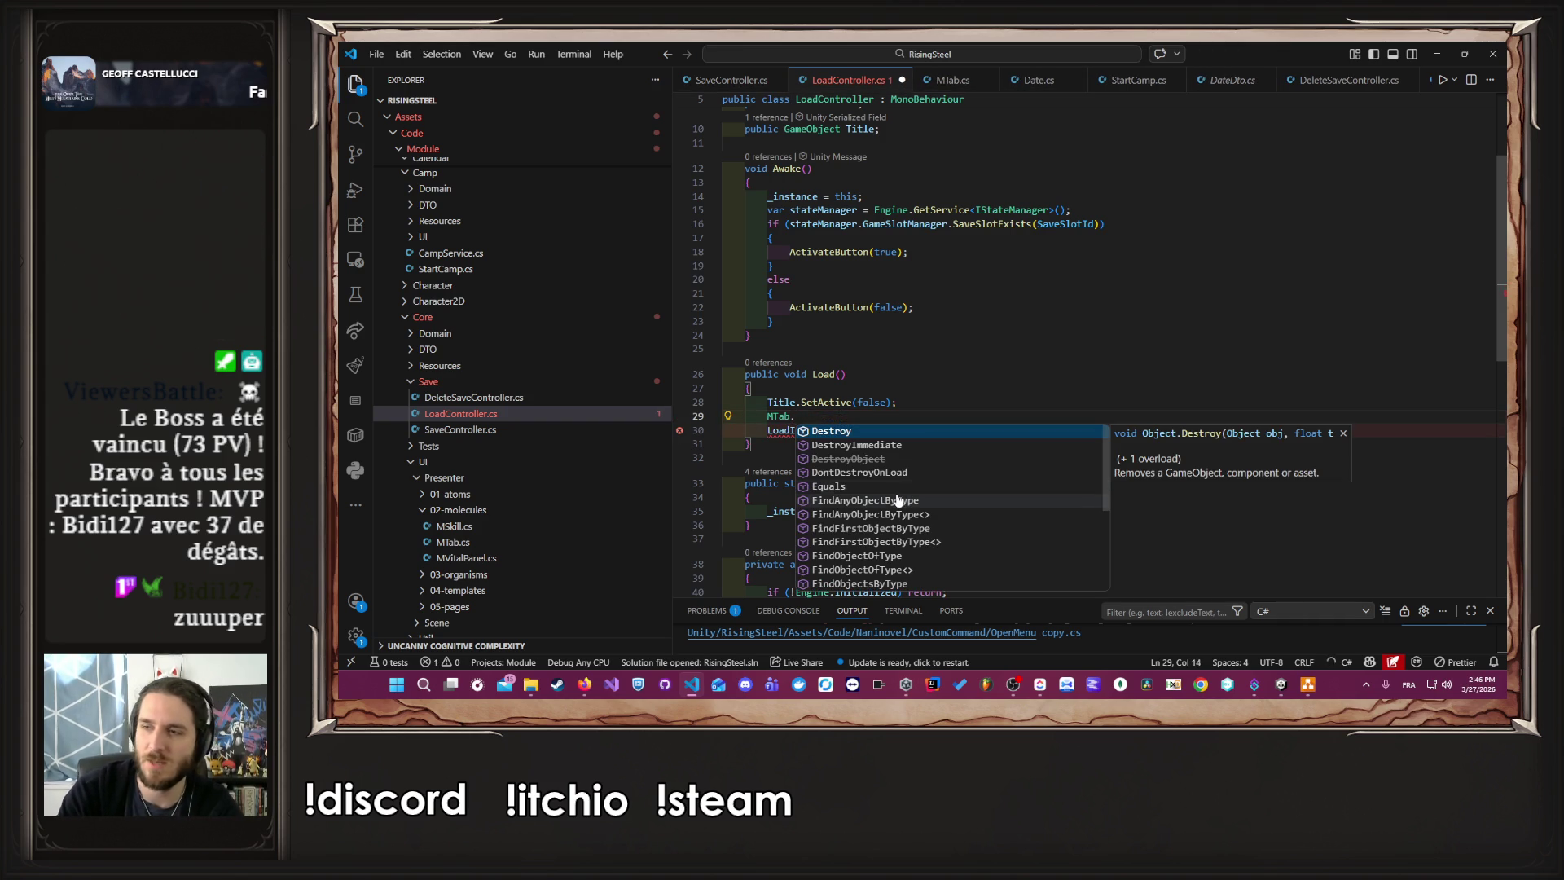
# Compare with SaveController.cs, then select the private modifier on Instance in MTab.cs line 11.
pyautogui.click(745, 80)
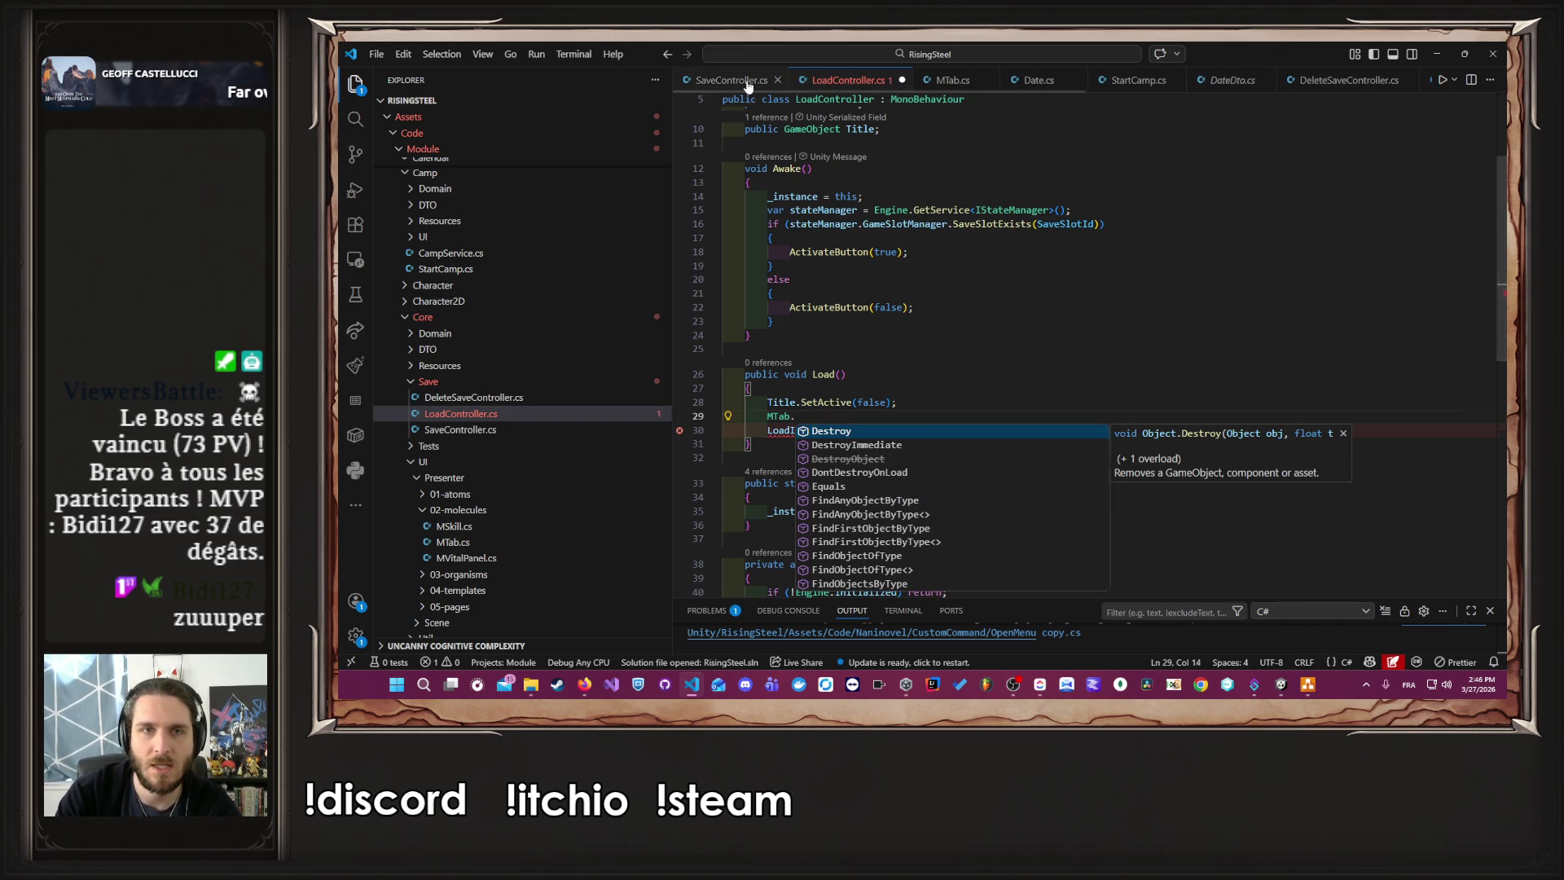
pyautogui.click(847, 80)
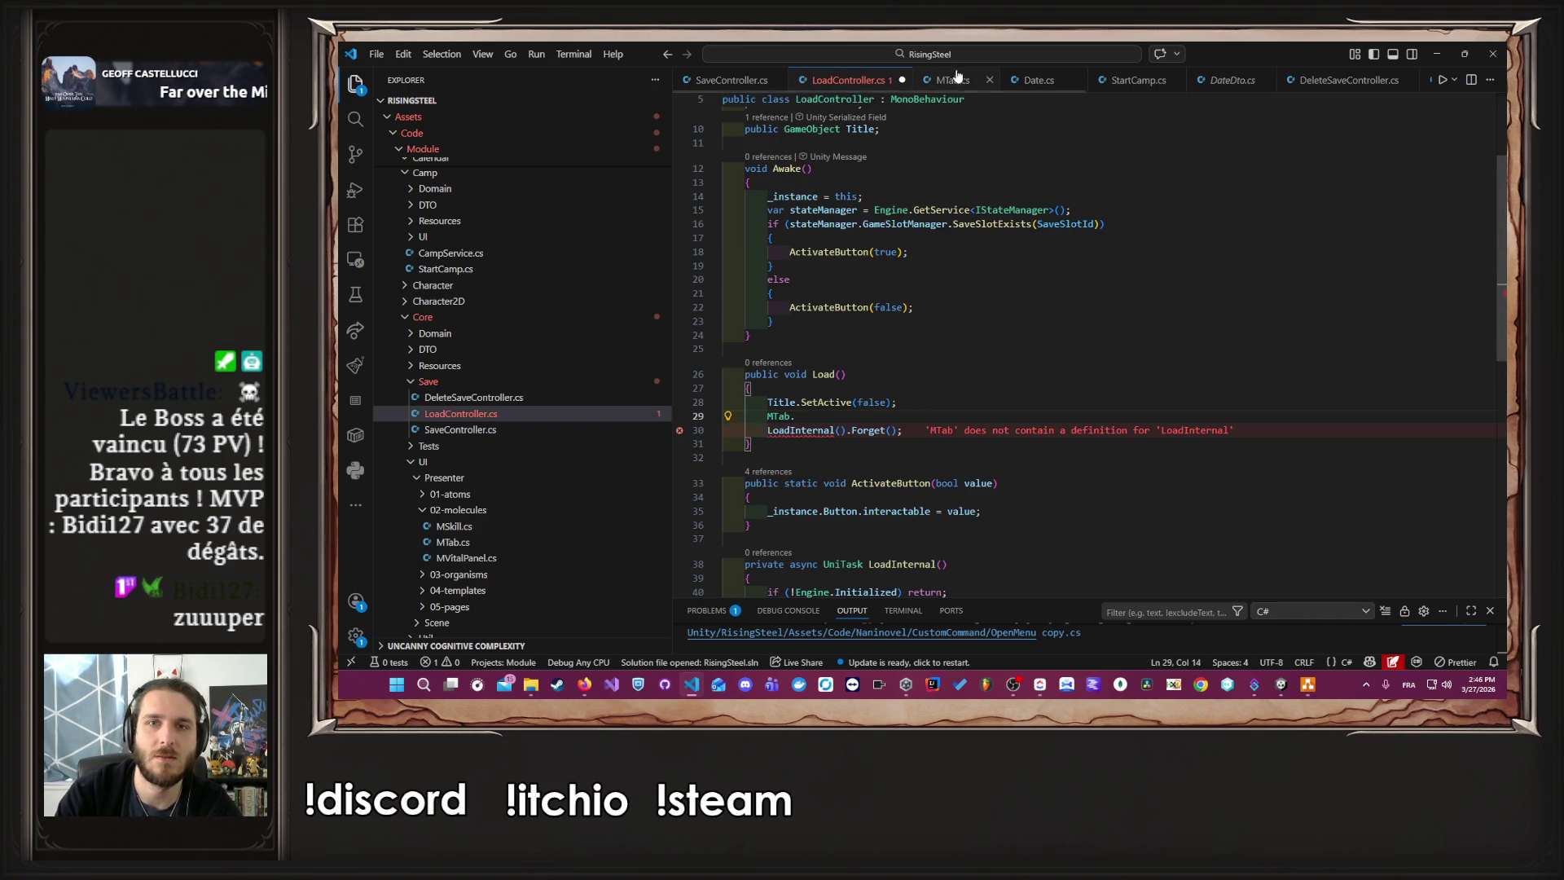
pyautogui.click(953, 80)
pyautogui.doubleClick(752, 262)
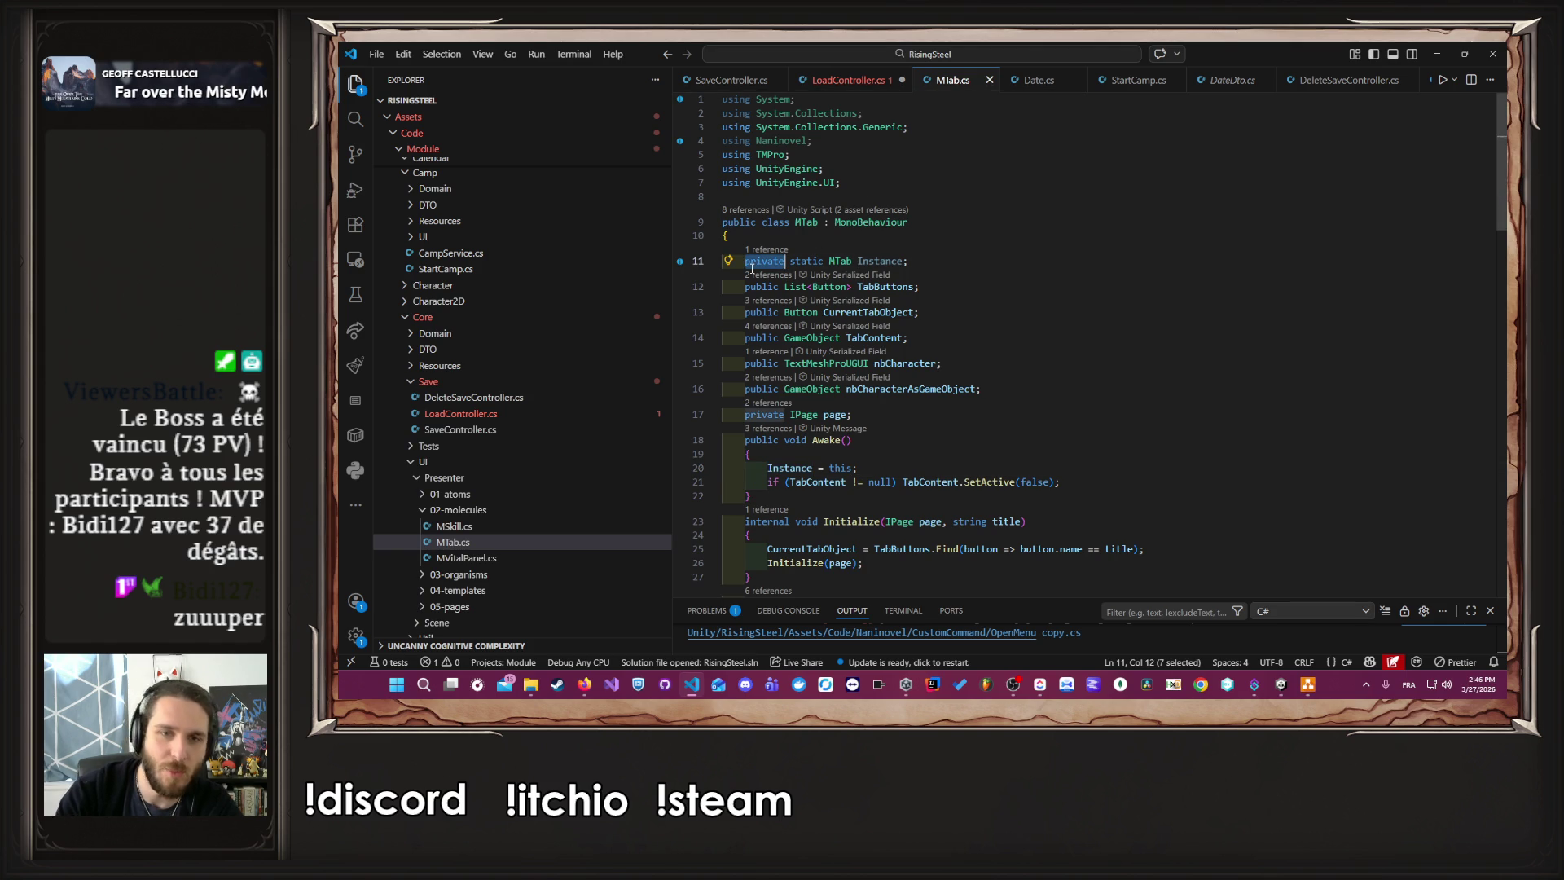
# Make MTab's Instance public and type MTab.Instance. in LoadController's Load method.
pyautogui.write('public')
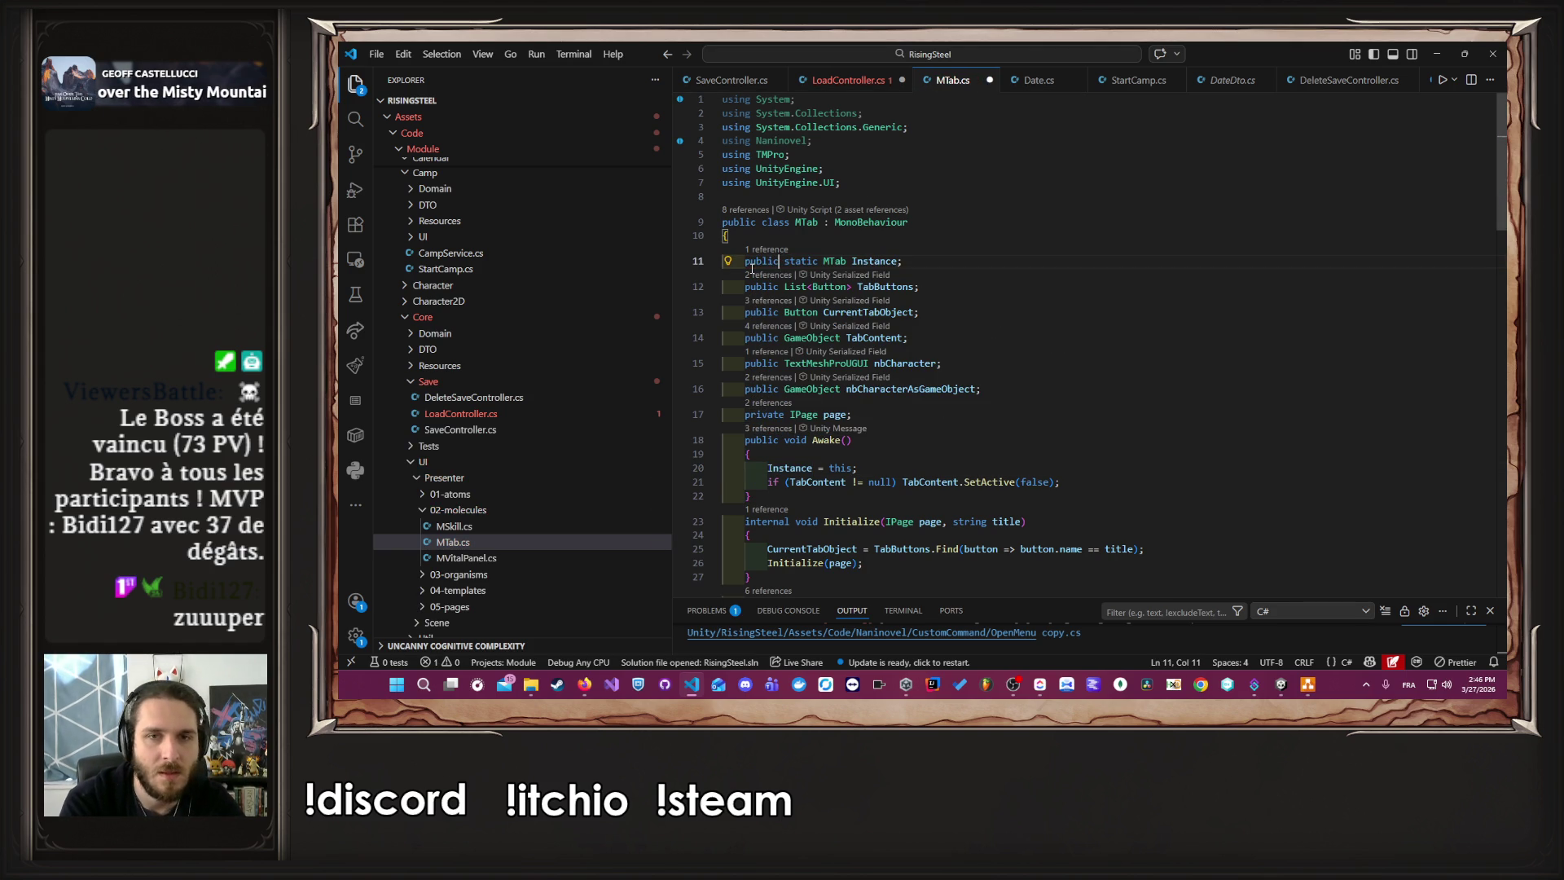
pyautogui.hotkey('ctrl', 'Tab')
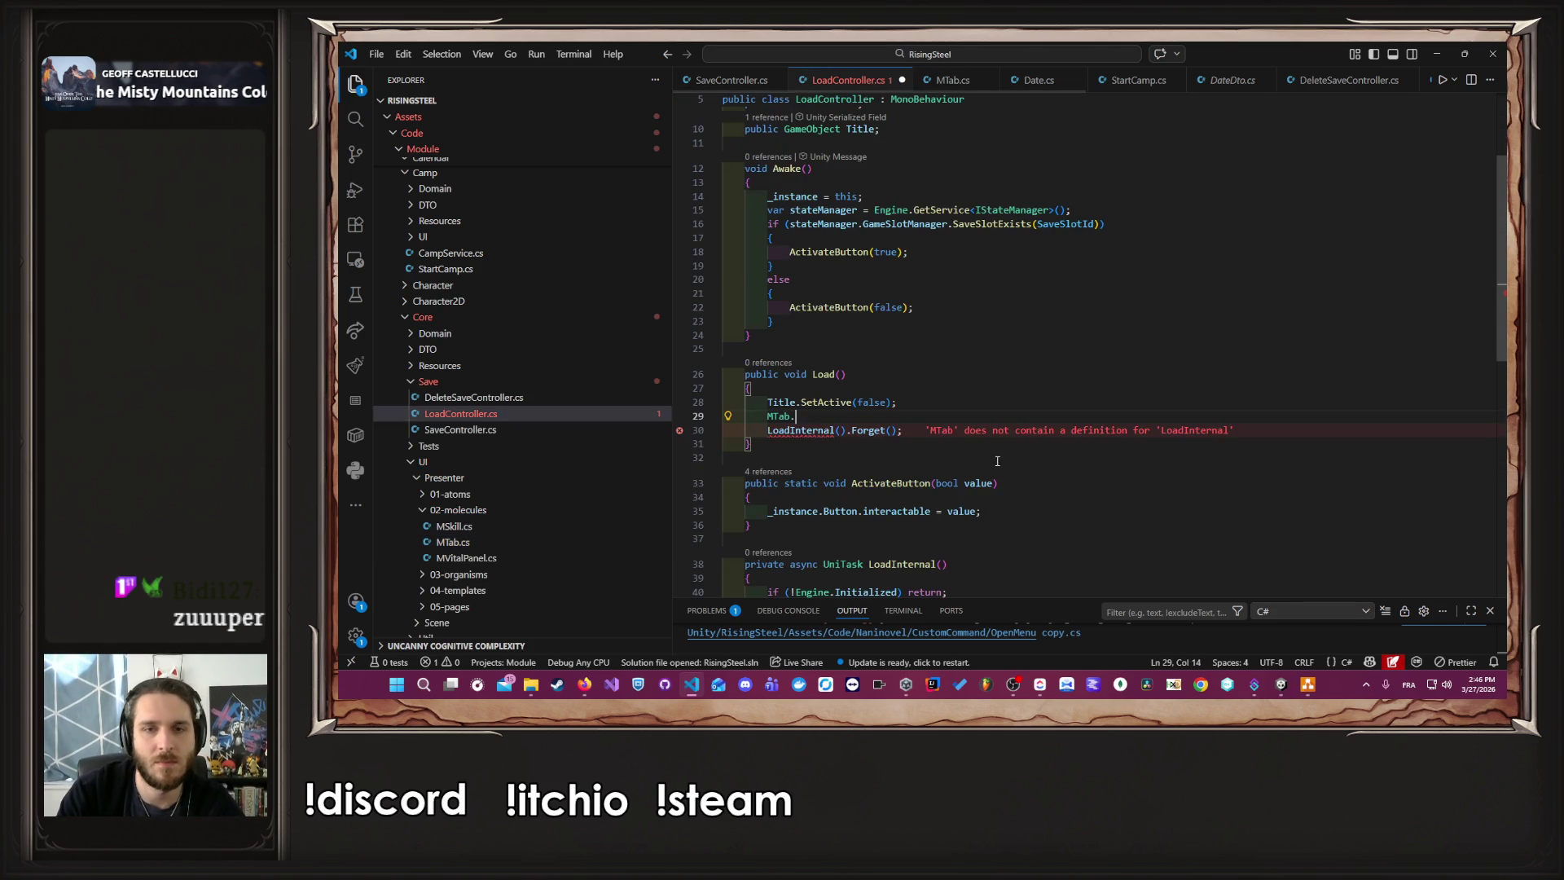
pyautogui.write('.Instance.')
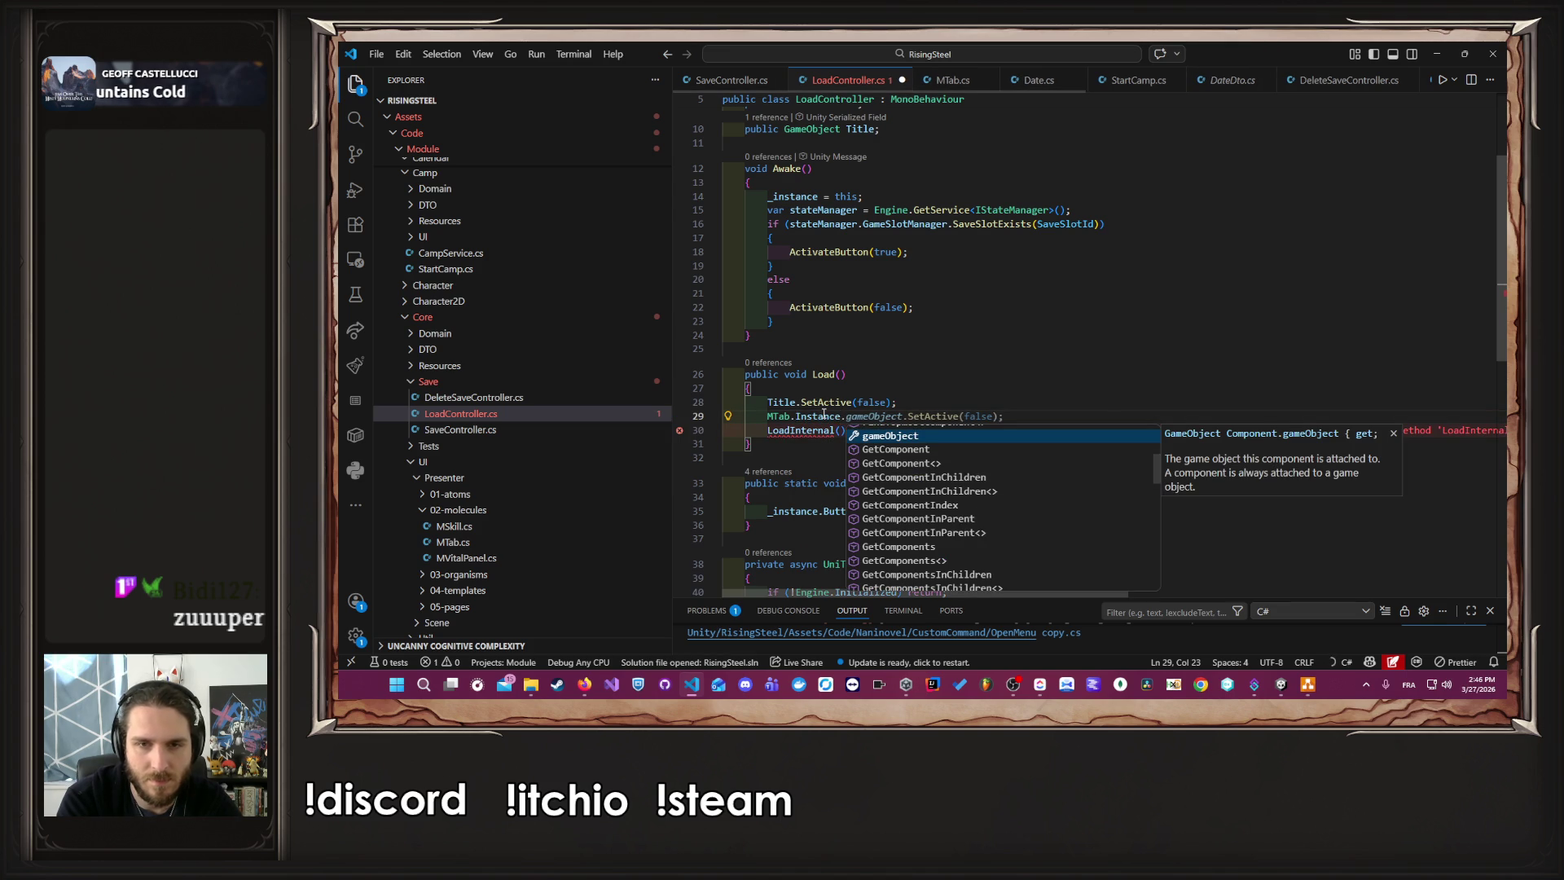
pyautogui.press('Down')
pyautogui.press('Down')
pyautogui.press('Down')
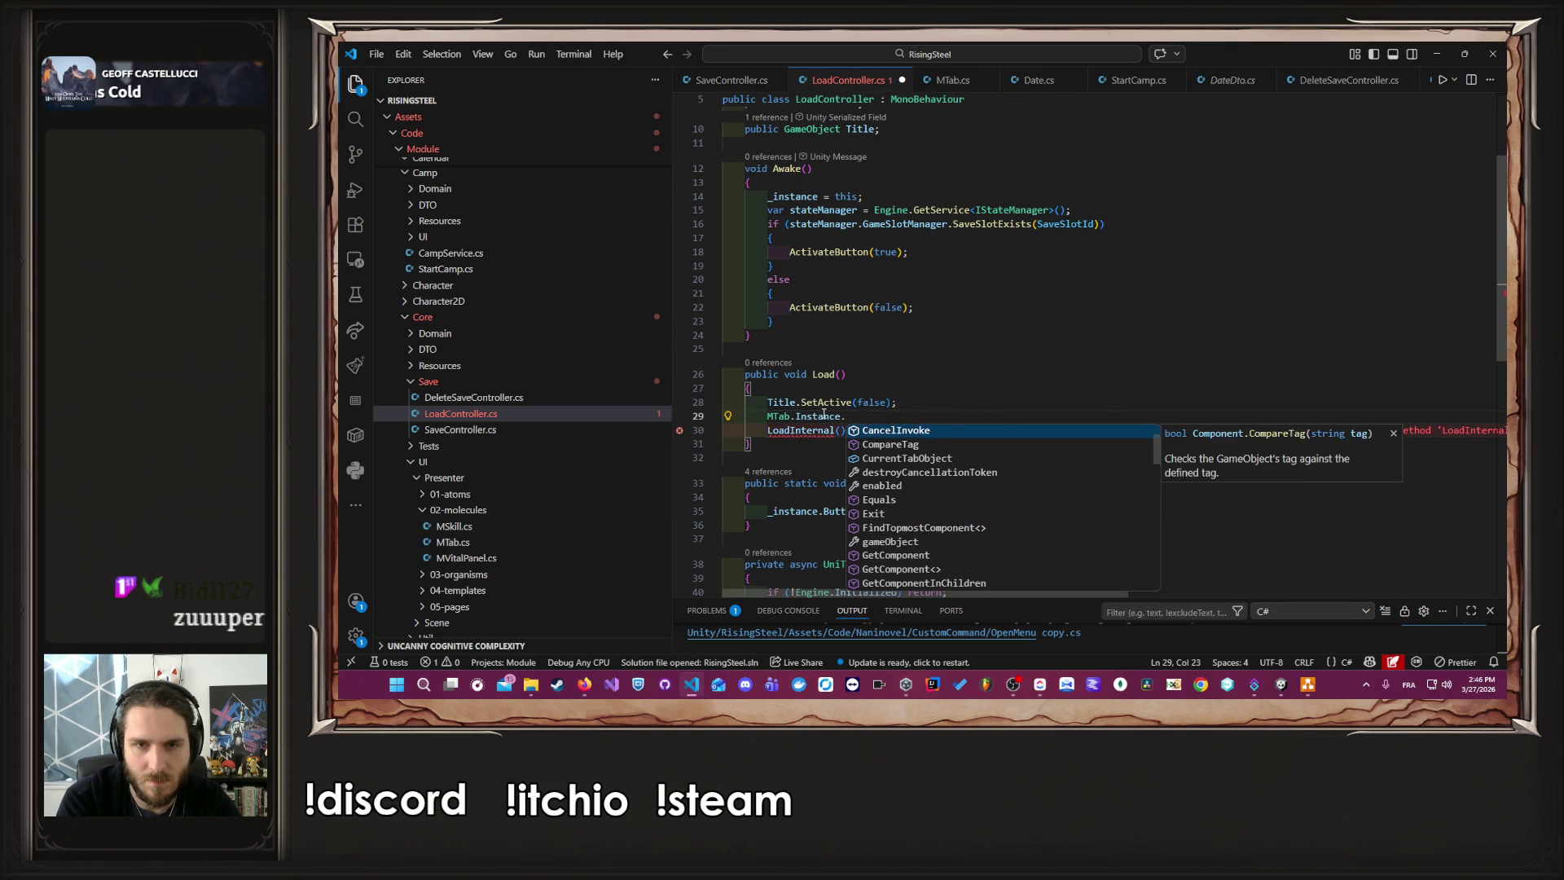
pyautogui.press('Down')
pyautogui.press('Down')
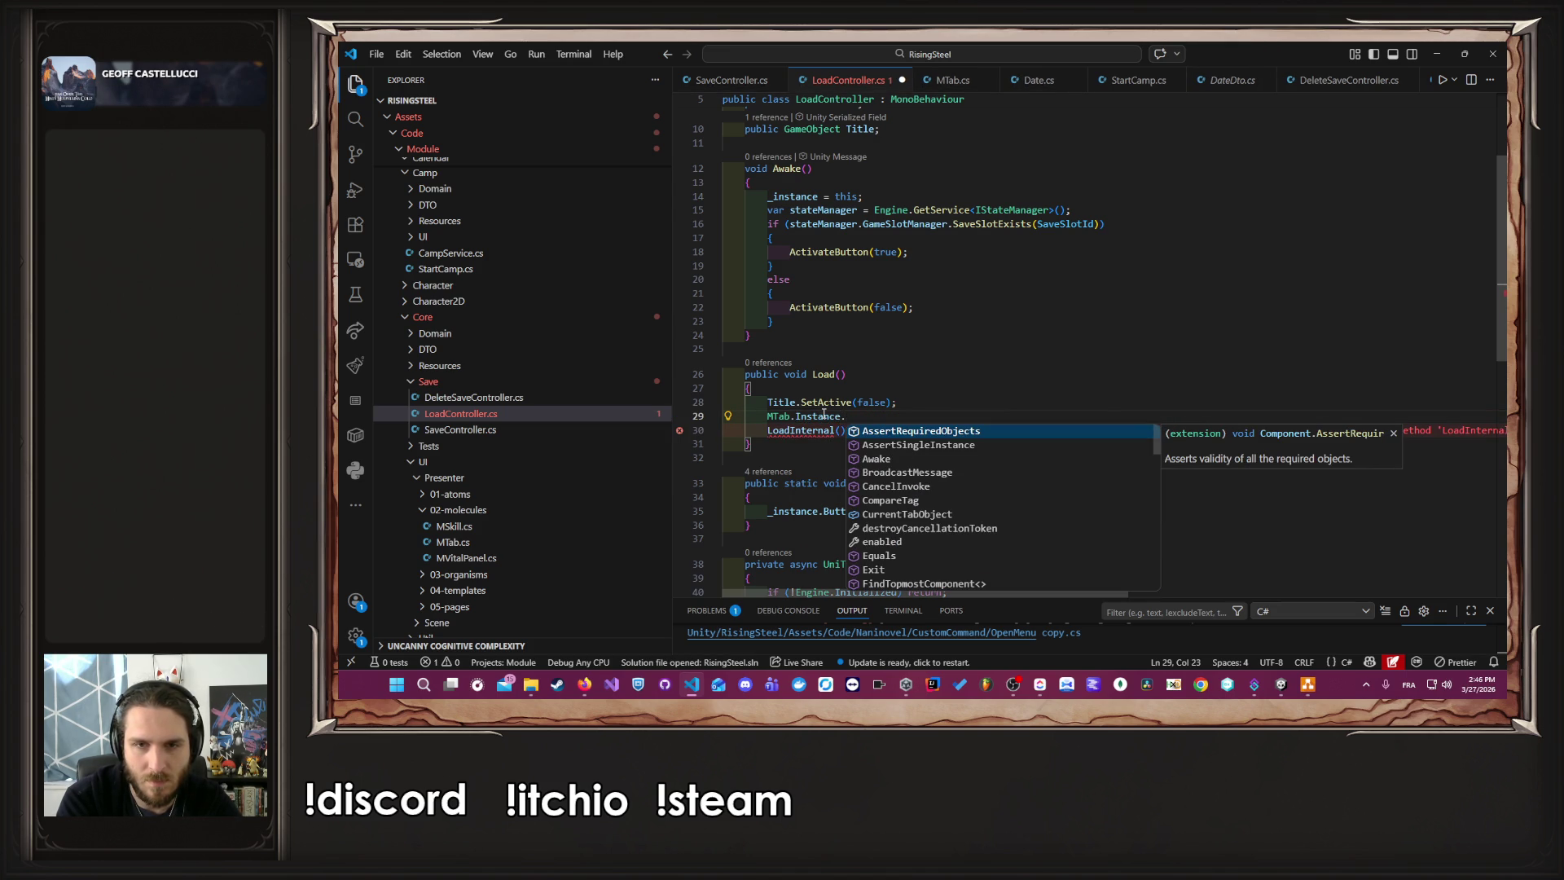
# Look up the InitCamp method in MTab.cs, finish the line as MTab.Instance.InitCamp();, and switch to Unity.
pyautogui.keyDown('ctrl'); pyautogui.click(817, 416); pyautogui.keyUp('ctrl')
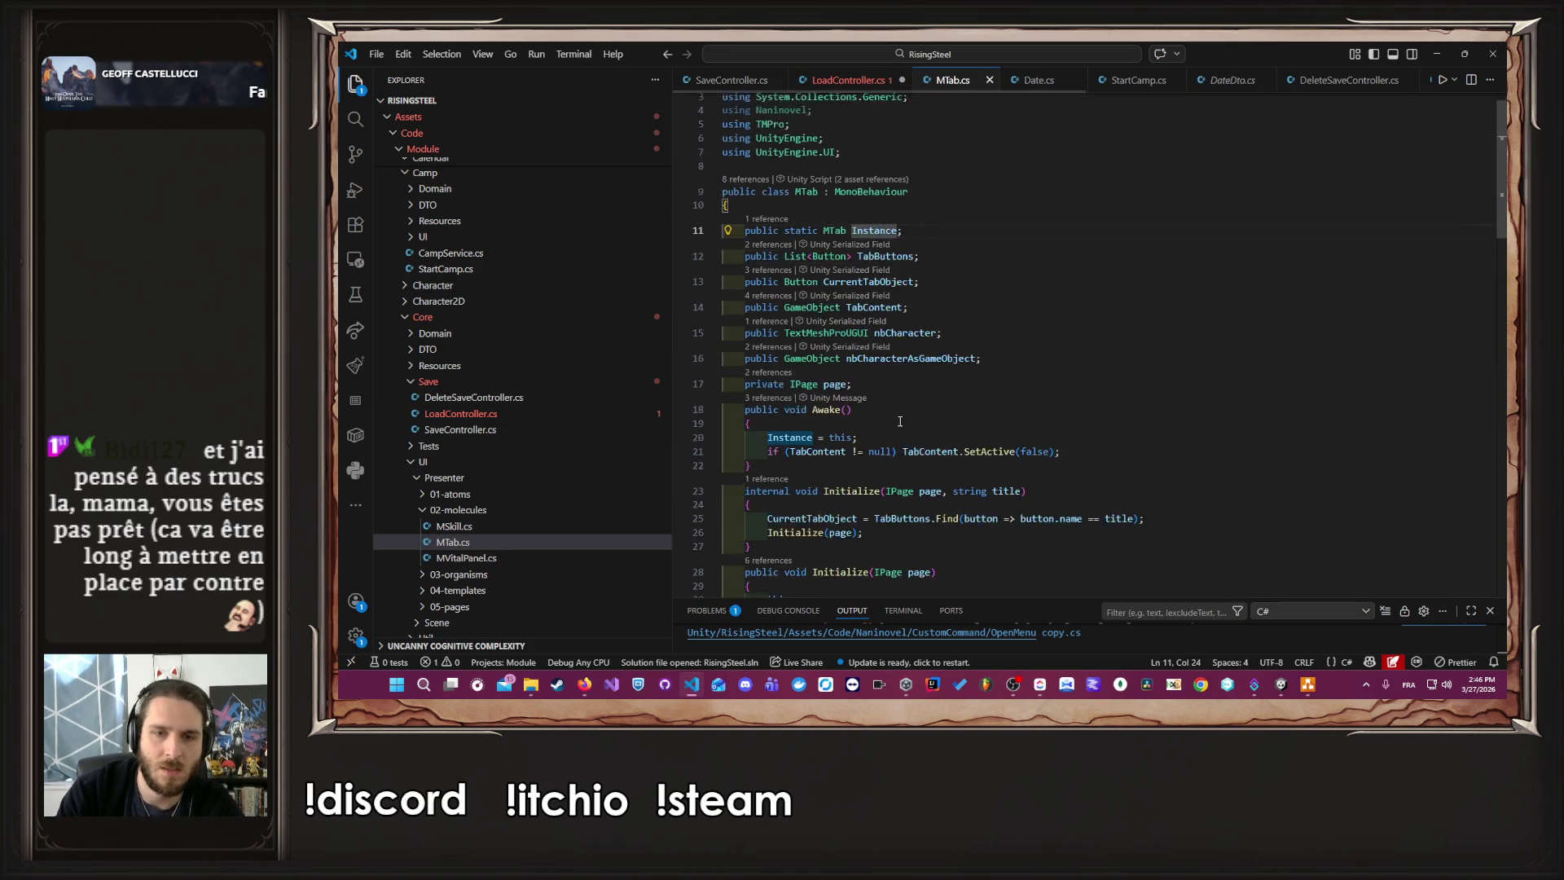
pyautogui.scroll(-6, 900, 421)
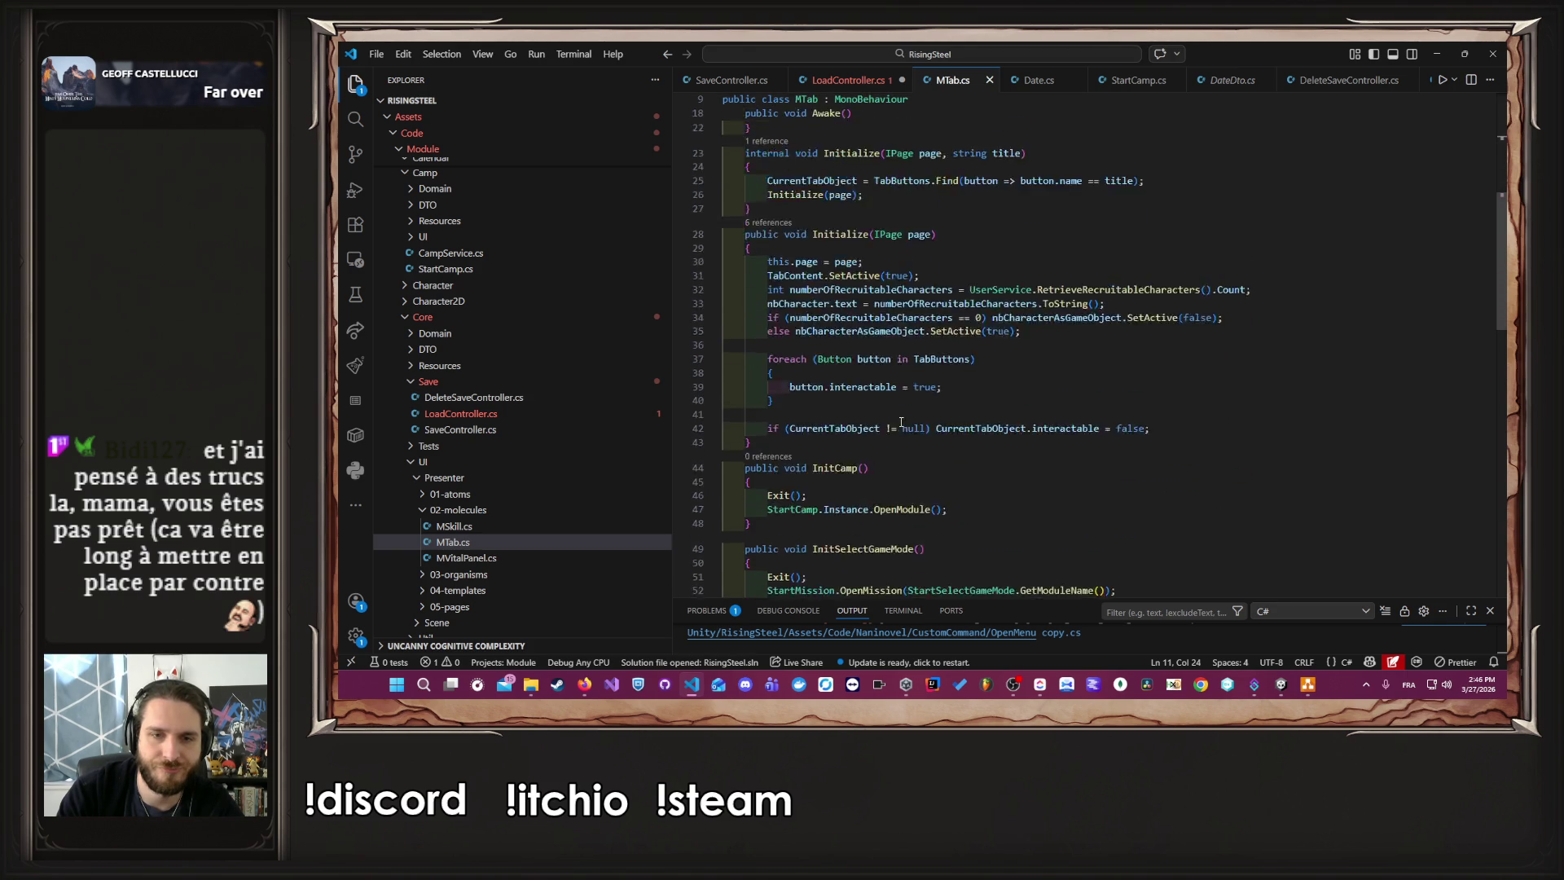
pyautogui.scroll(-3, 900, 421)
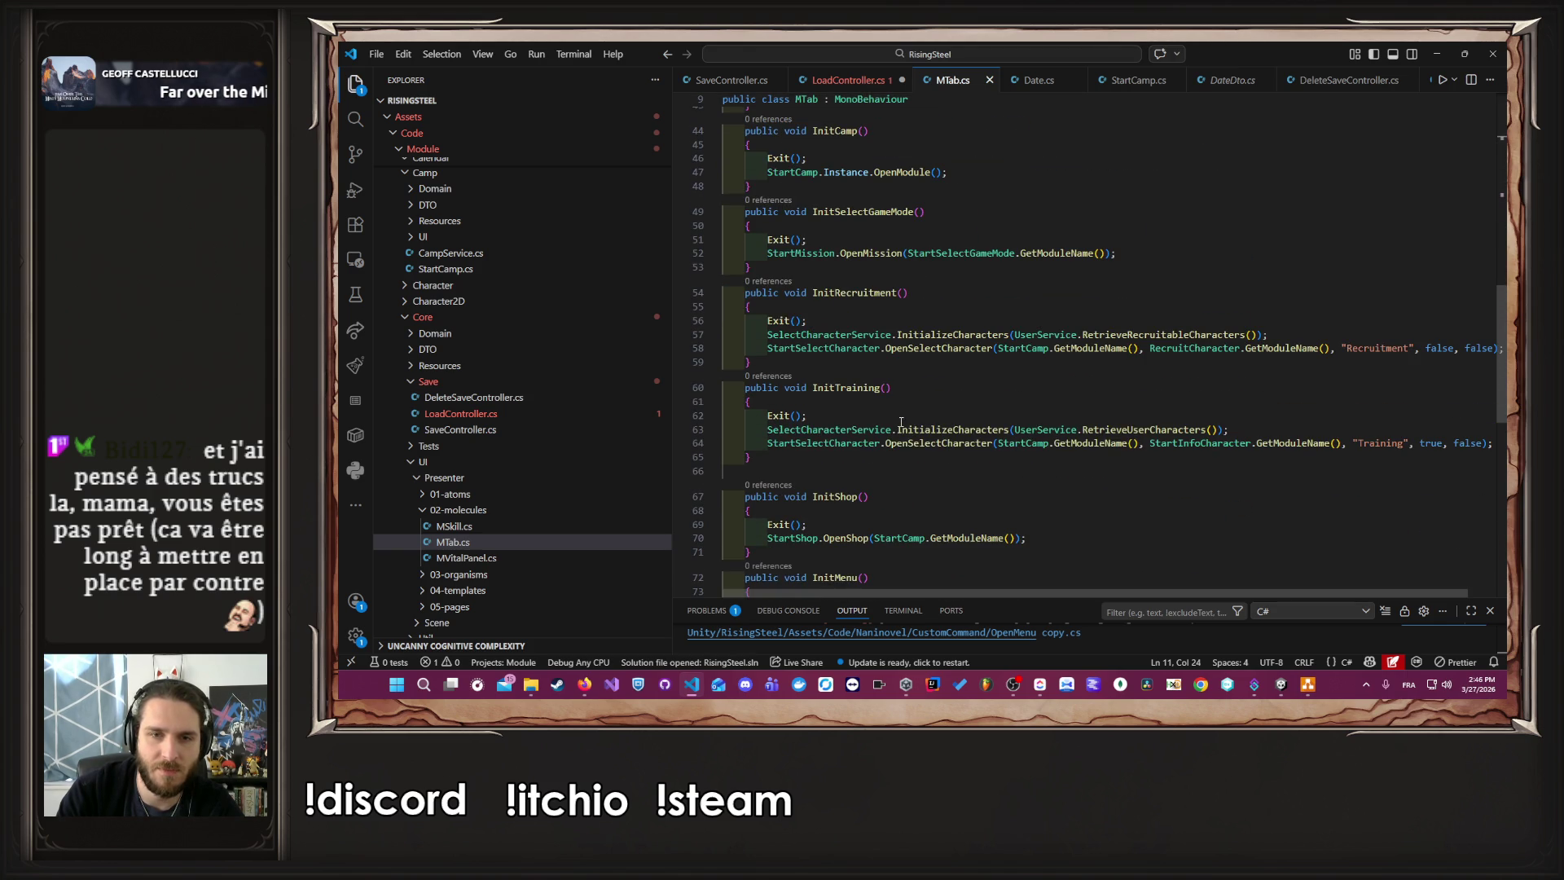
pyautogui.scroll(1, 902, 421)
pyautogui.doubleClick(835, 192)
pyautogui.click(880, 77)
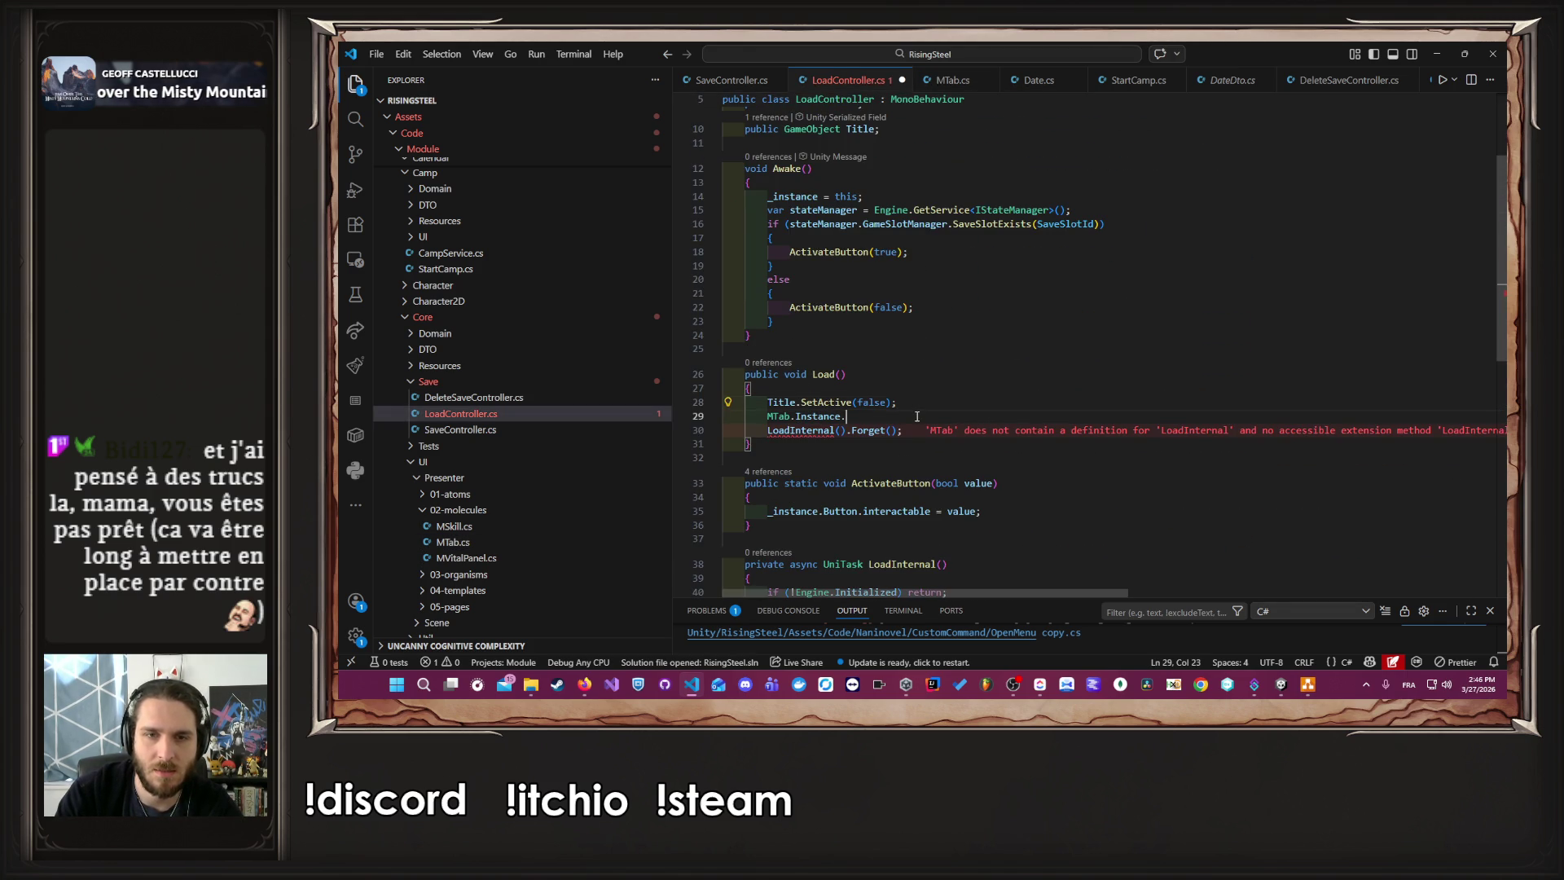
pyautogui.write('();')
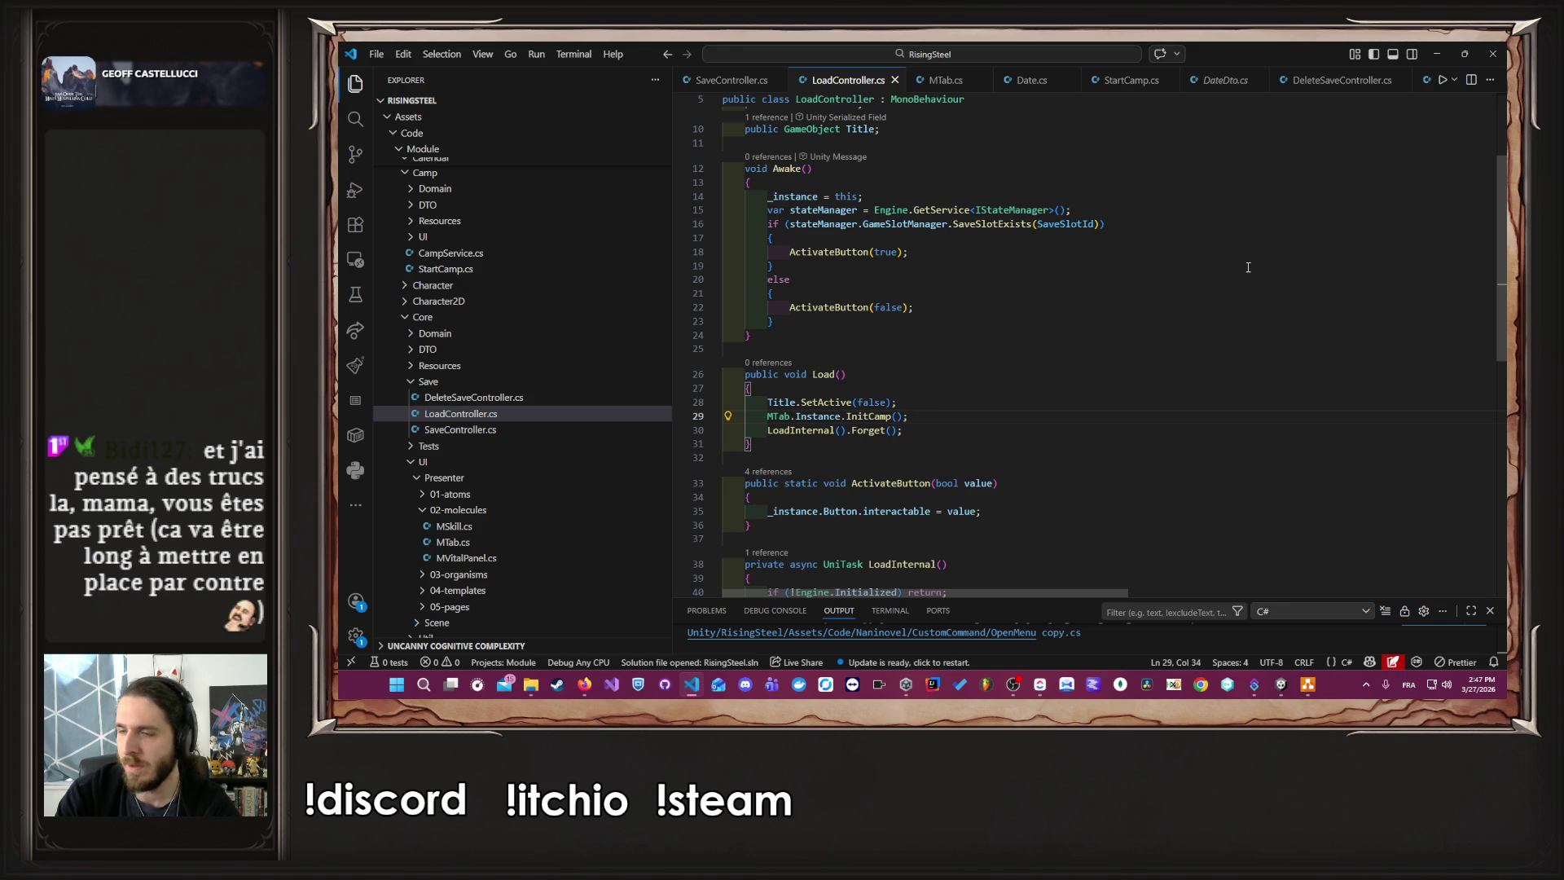
pyautogui.click(1430, 49)
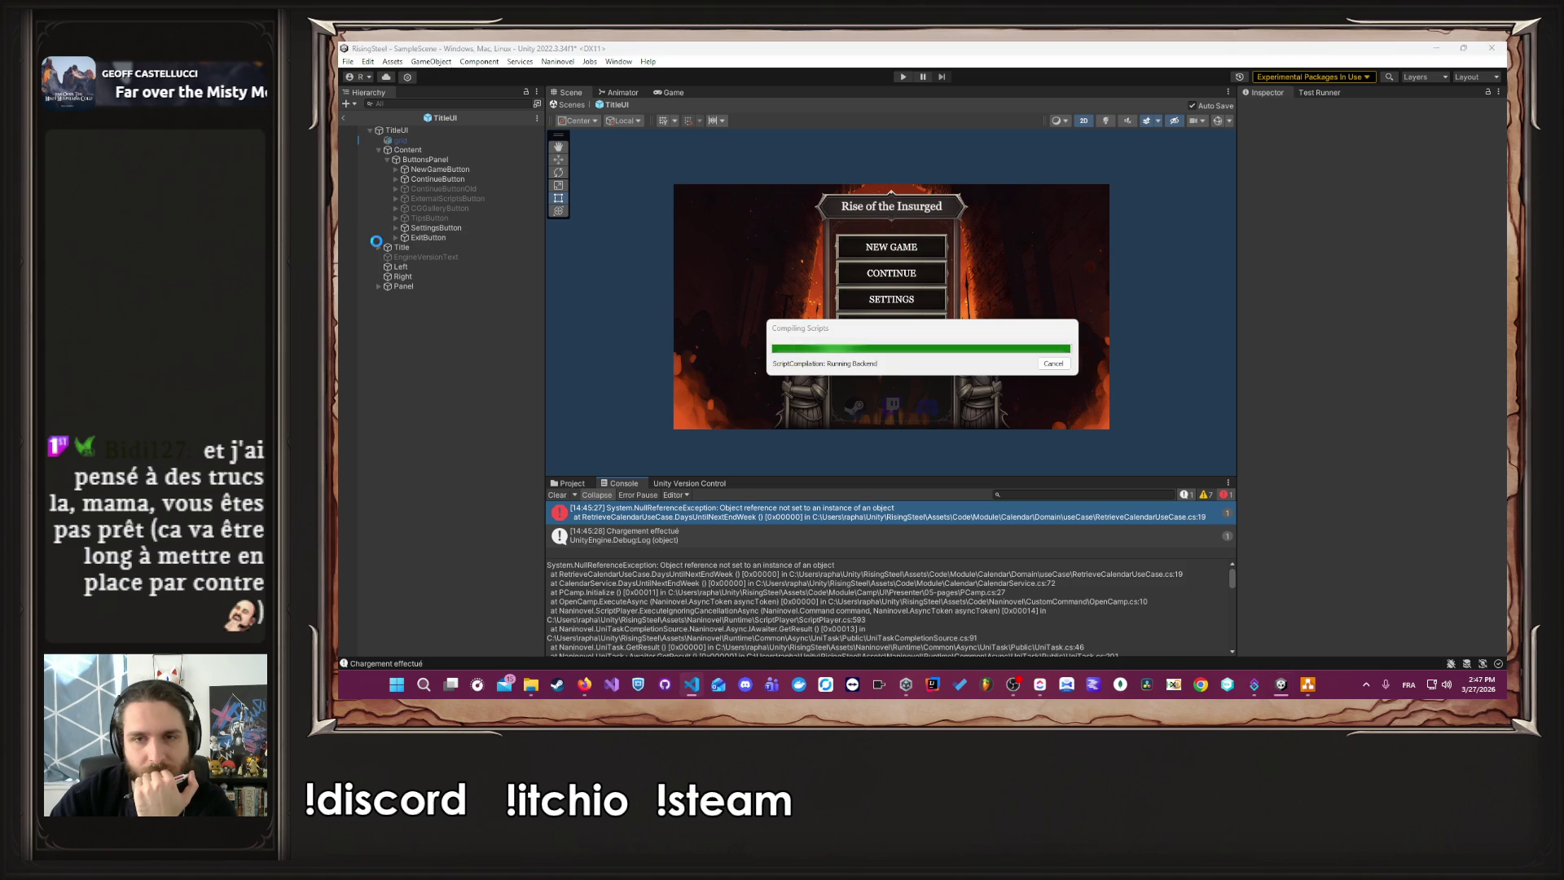
# Play the game, choose CONTINUE, and open the MTab.Exit NullReferenceException at MTab.cs line 81.
pyautogui.click(904, 77)
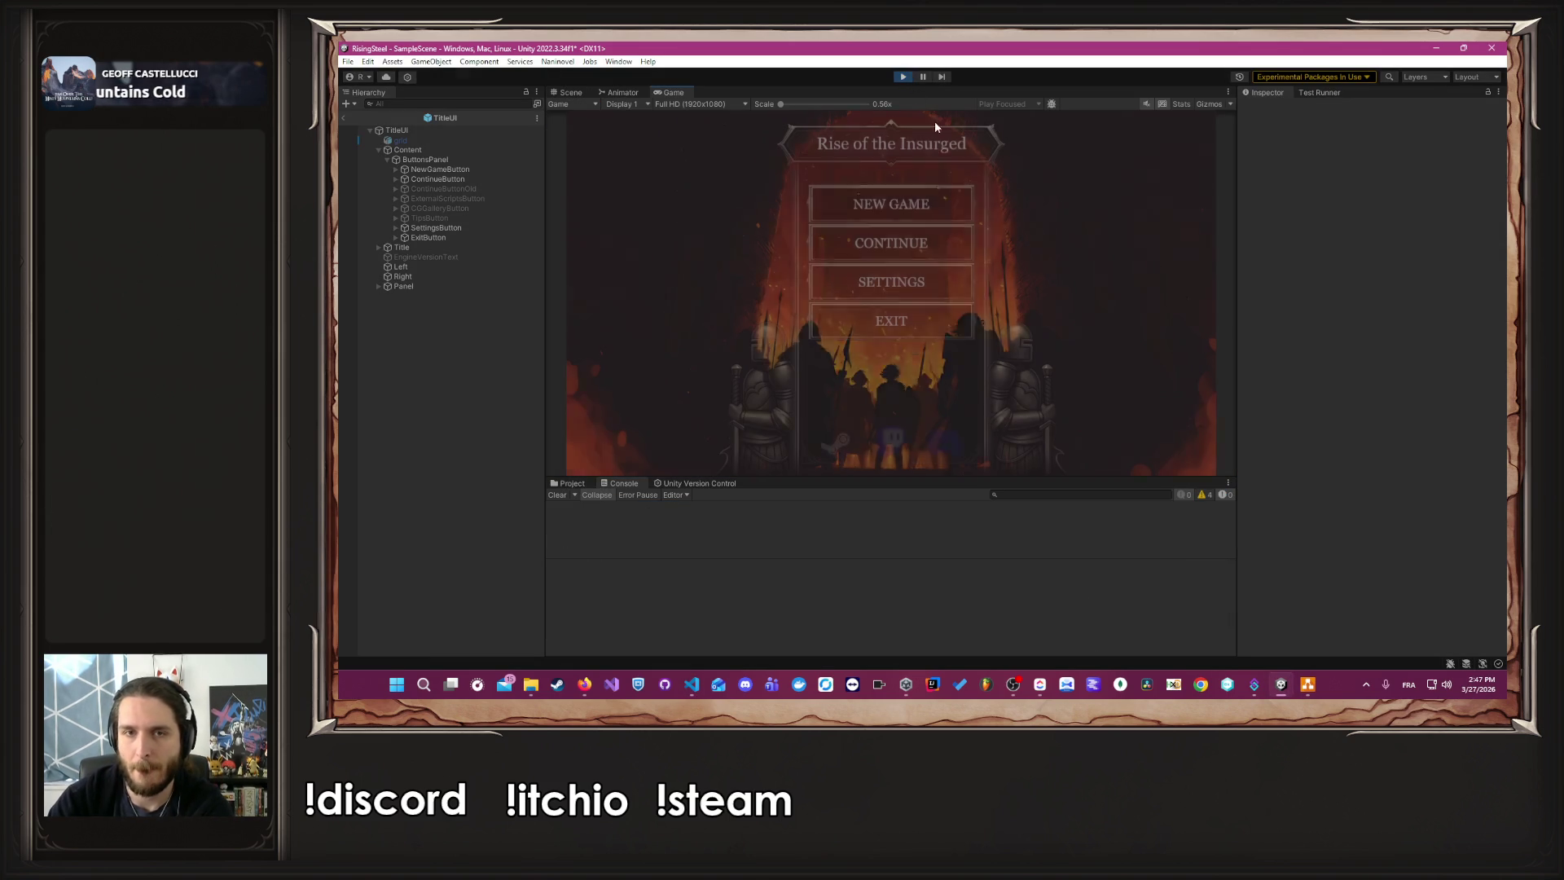
pyautogui.click(936, 246)
pyautogui.click(774, 519)
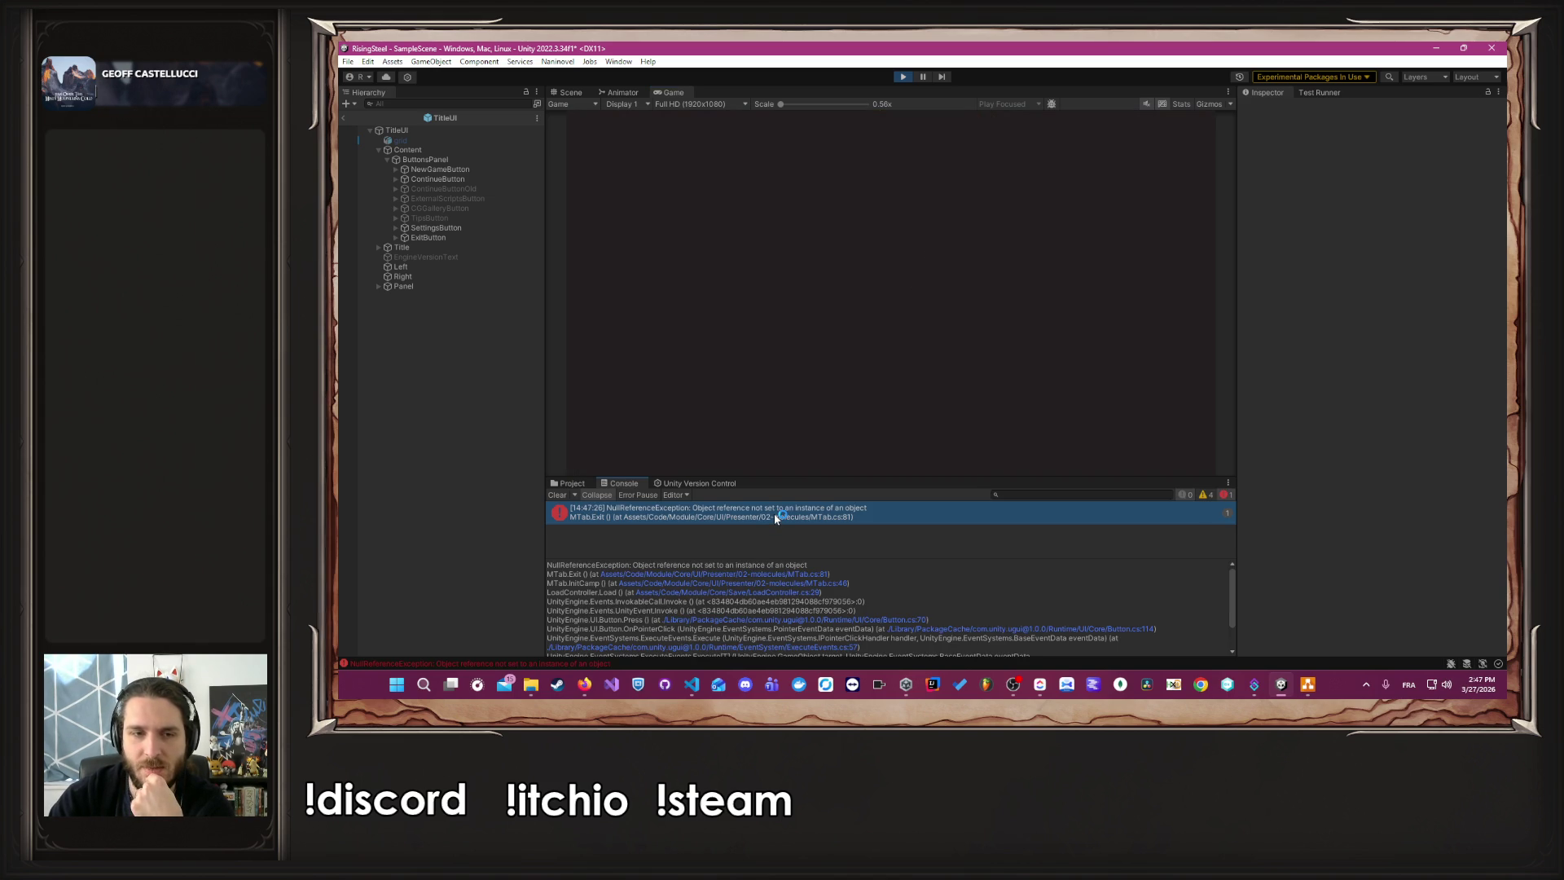
pyautogui.doubleClick(774, 516)
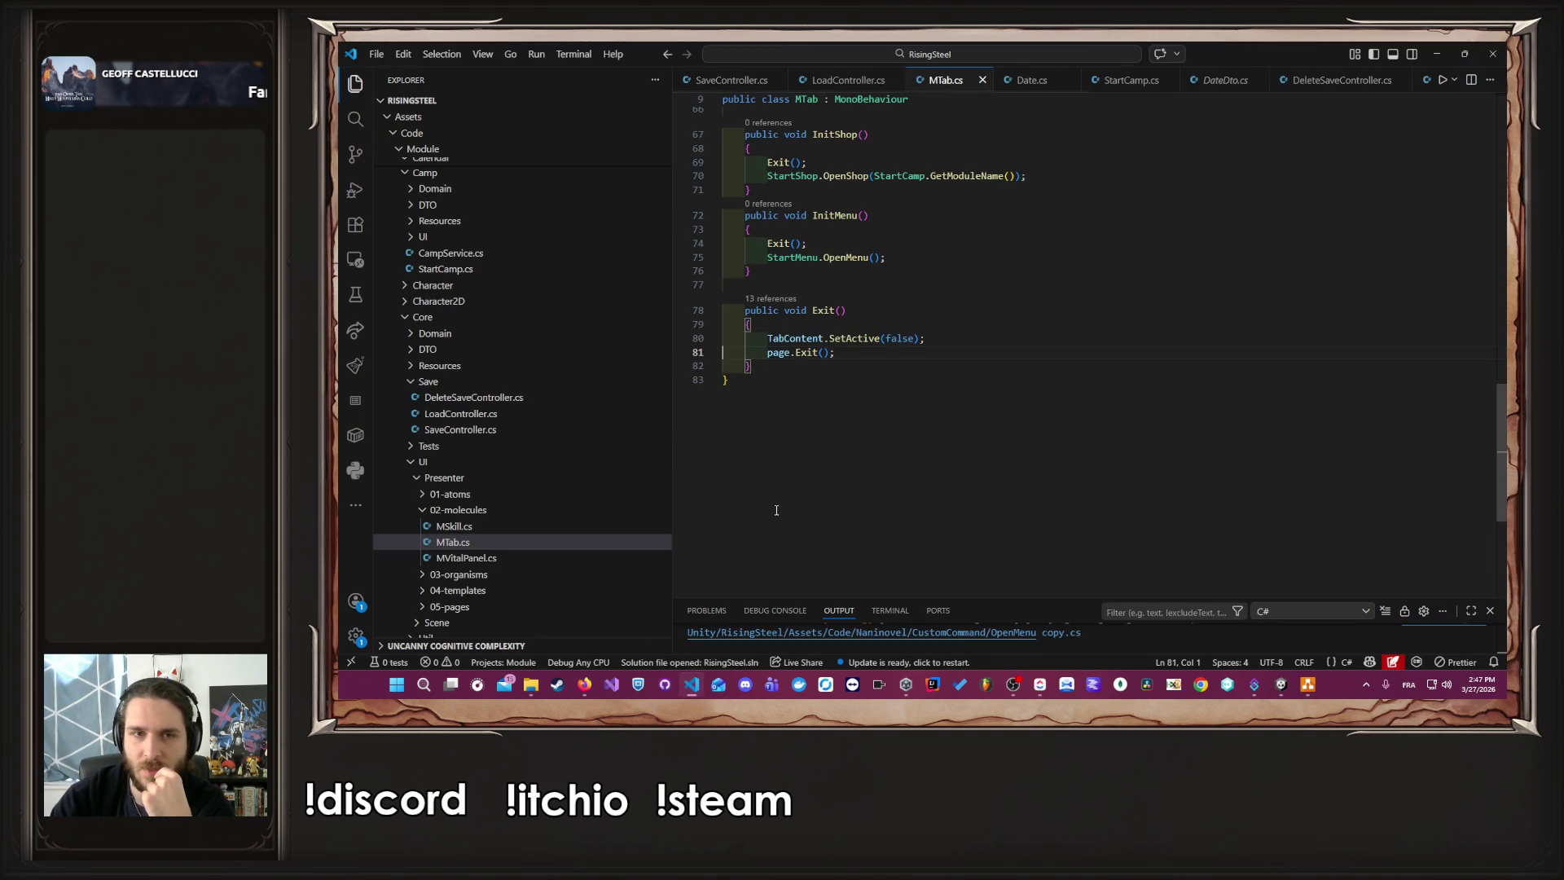
# Copy the if (TabContent != null) check from Awake into Exit before TabContent.SetActive(false), then return to Unity.
pyautogui.doubleClick(815, 338)
pyautogui.scroll(10, 847, 350)
pyautogui.scroll(3, 873, 372)
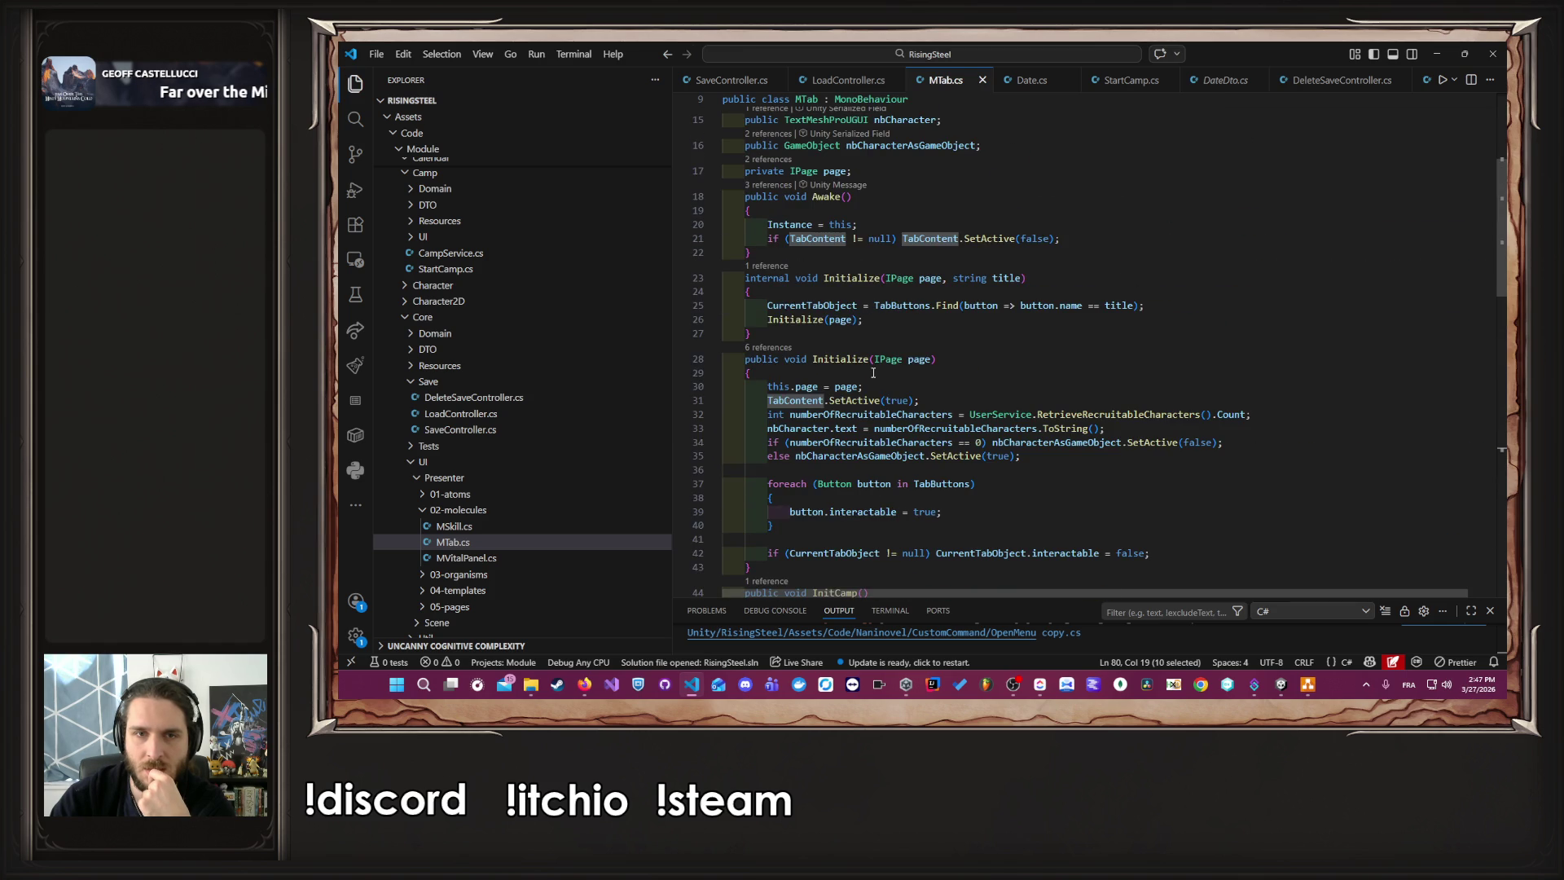
pyautogui.scroll(1, 873, 372)
pyautogui.moveTo(767, 300); pyautogui.dragTo(894, 300)
pyautogui.scroll(-15, 831, 301)
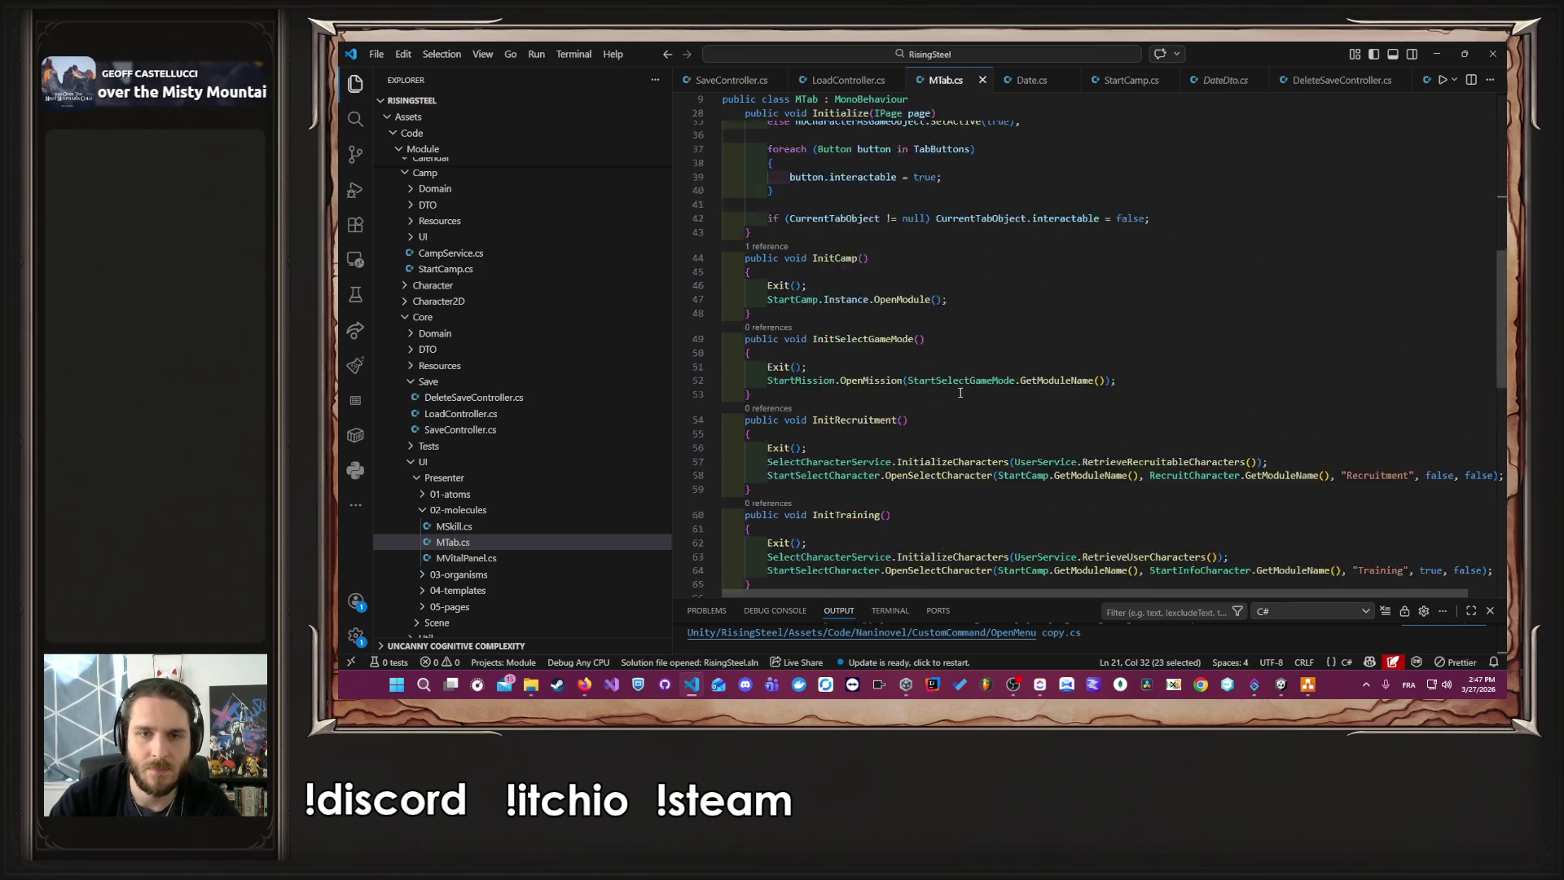
pyautogui.click(768, 302)
pyautogui.write('if (TabContent != null)')
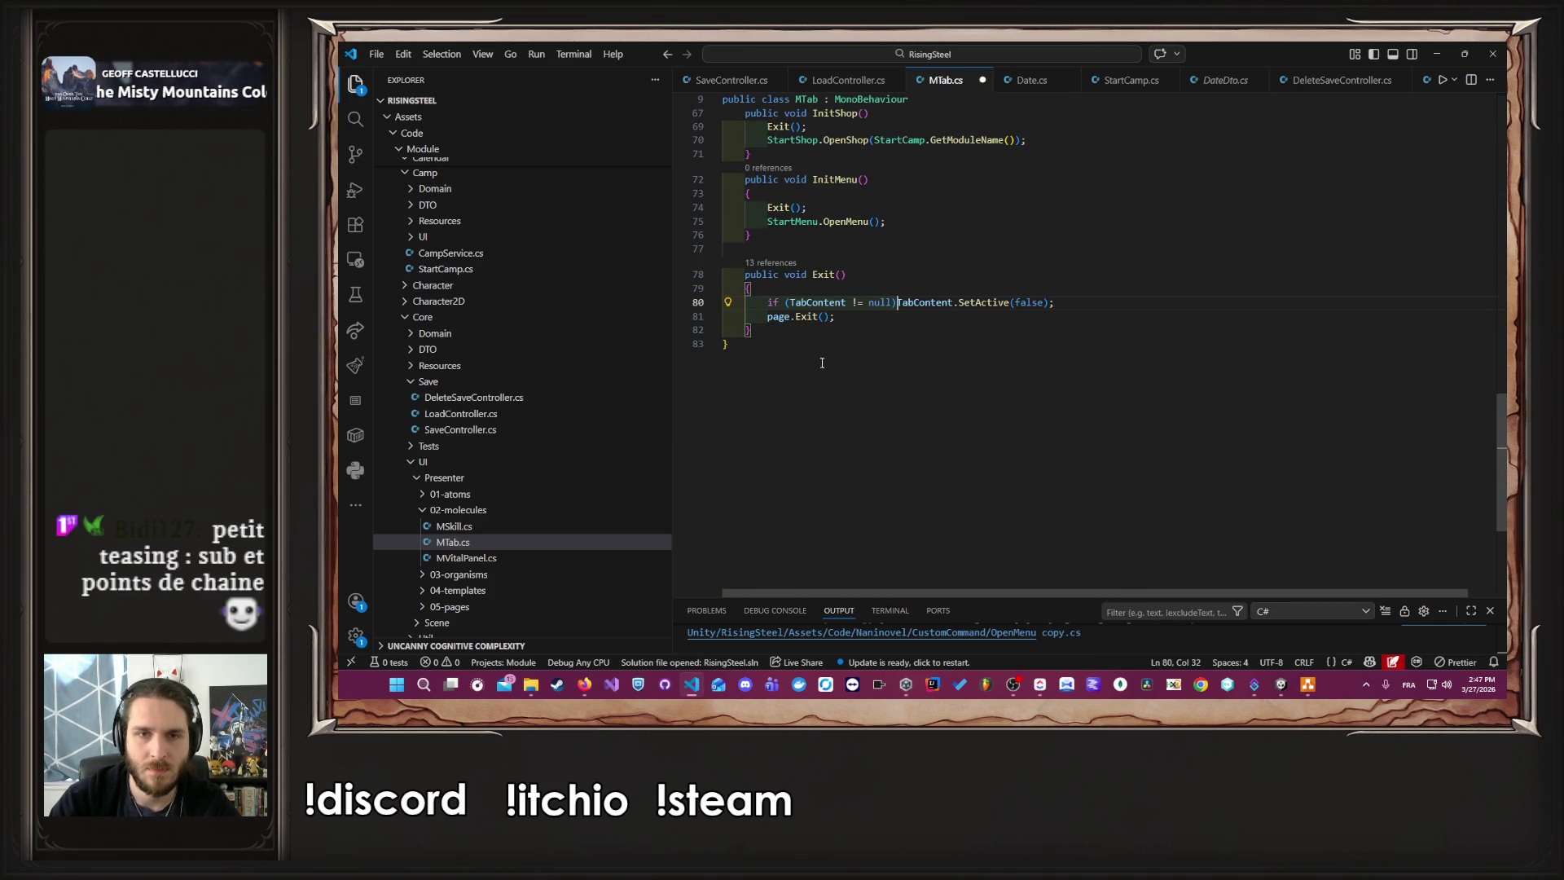
pyautogui.click(1436, 49)
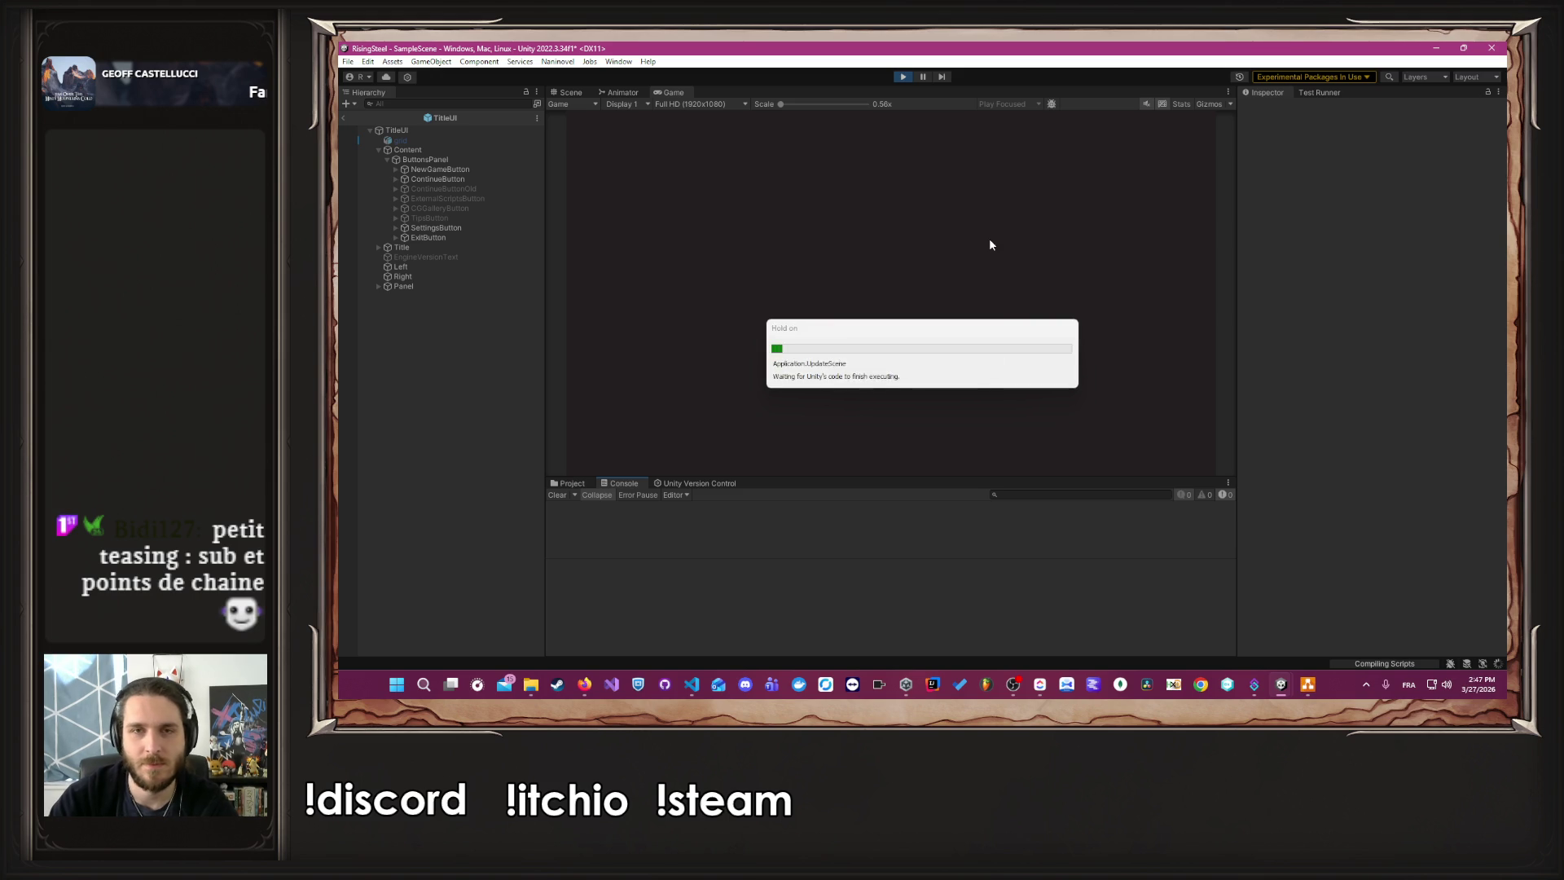
# Replay with CONTINUE and open the remaining MTab.Exit exception at the page.Exit() call on line 81.
pyautogui.click(901, 81)
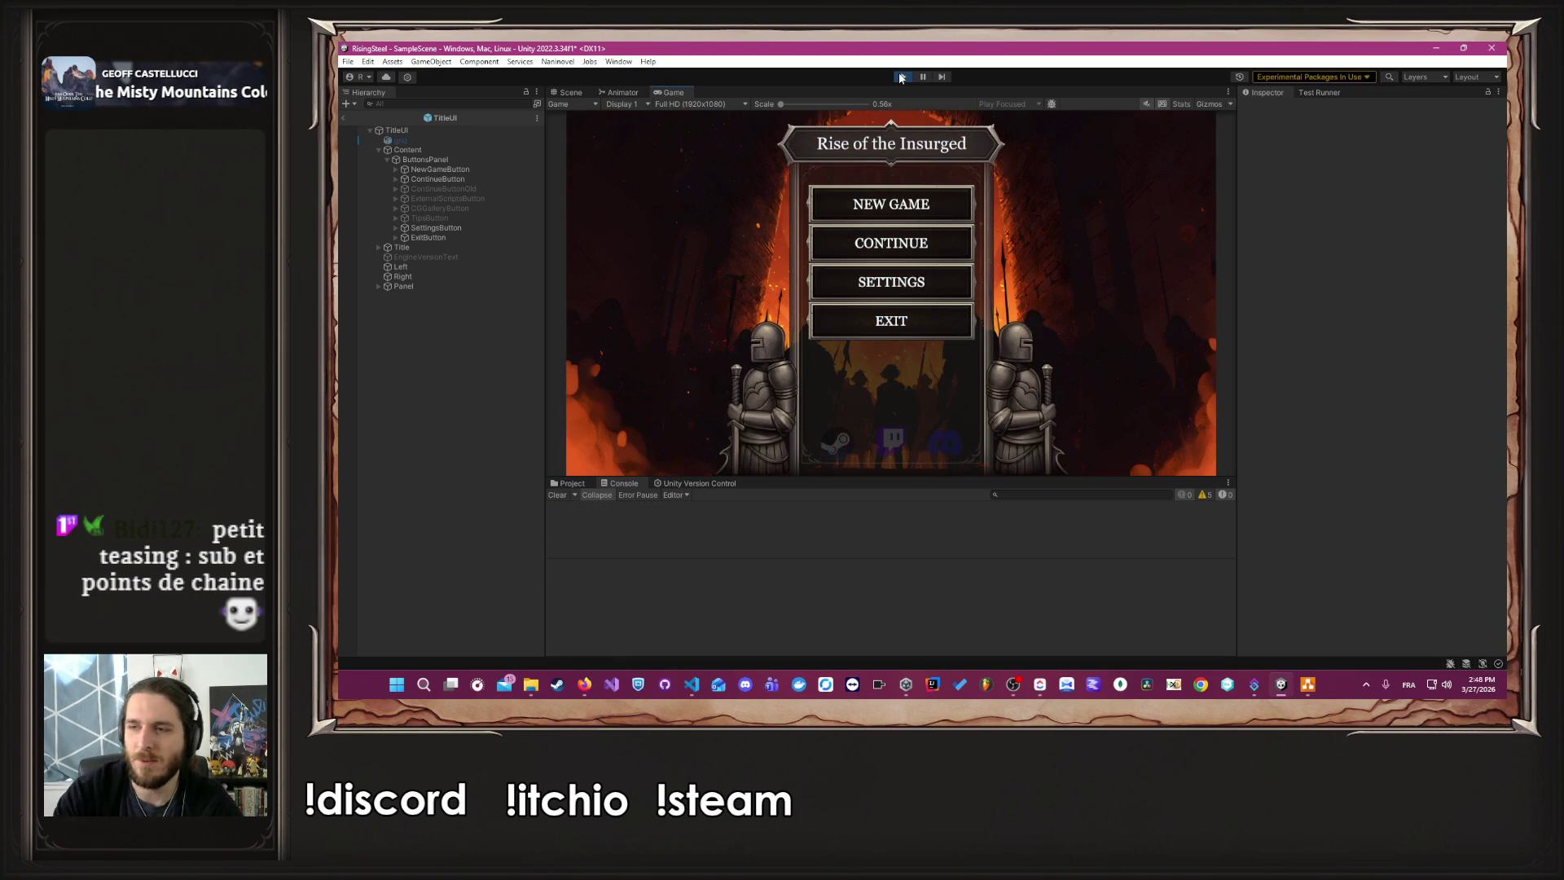
pyautogui.click(943, 233)
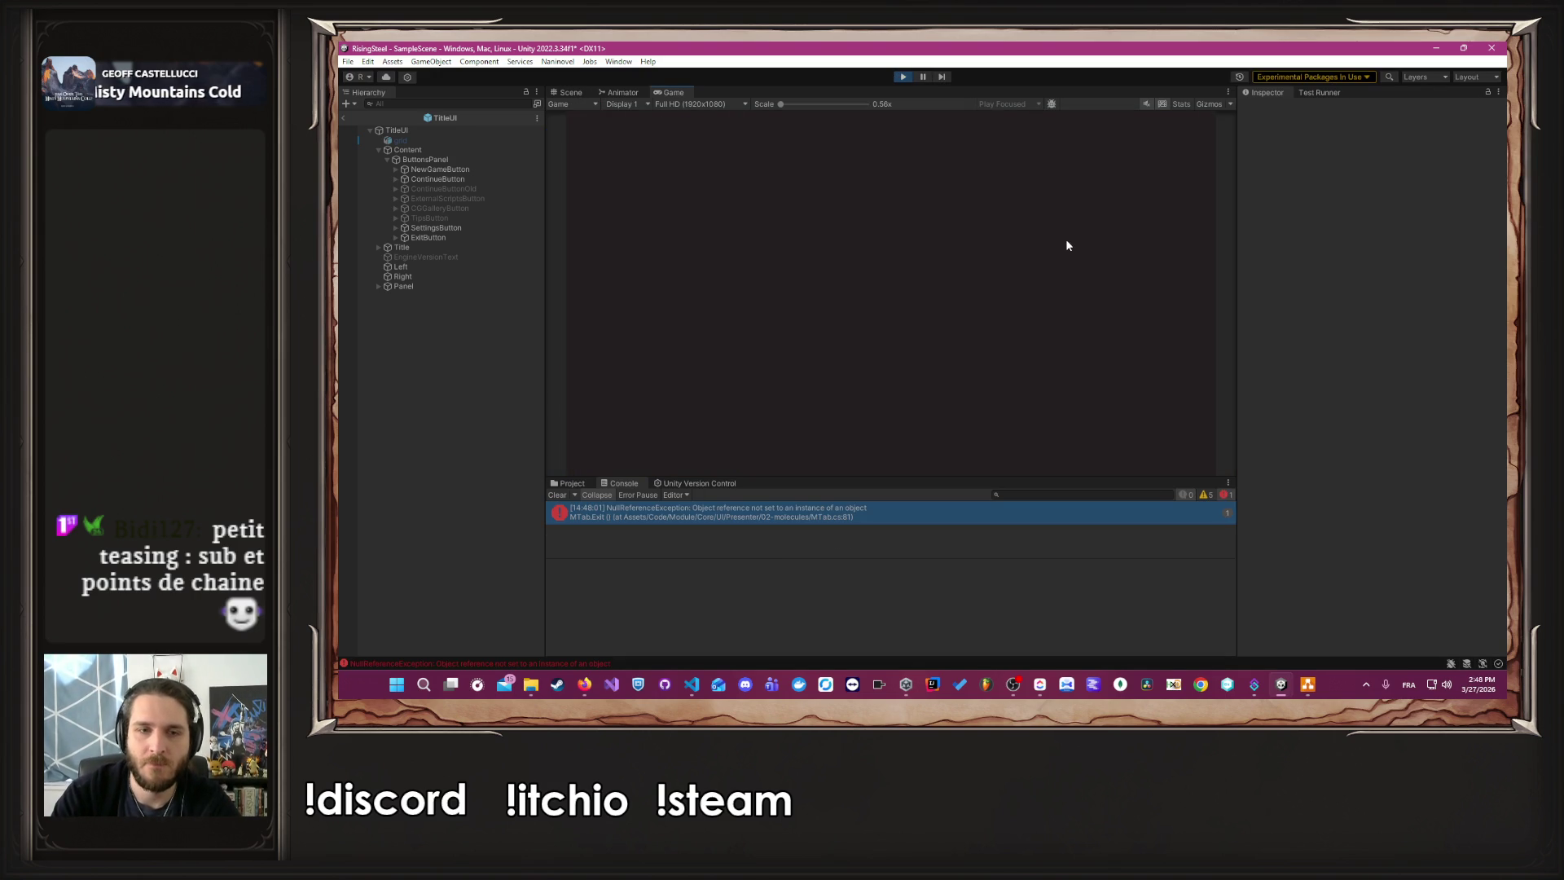
pyautogui.click(721, 516)
pyautogui.doubleClick(720, 515)
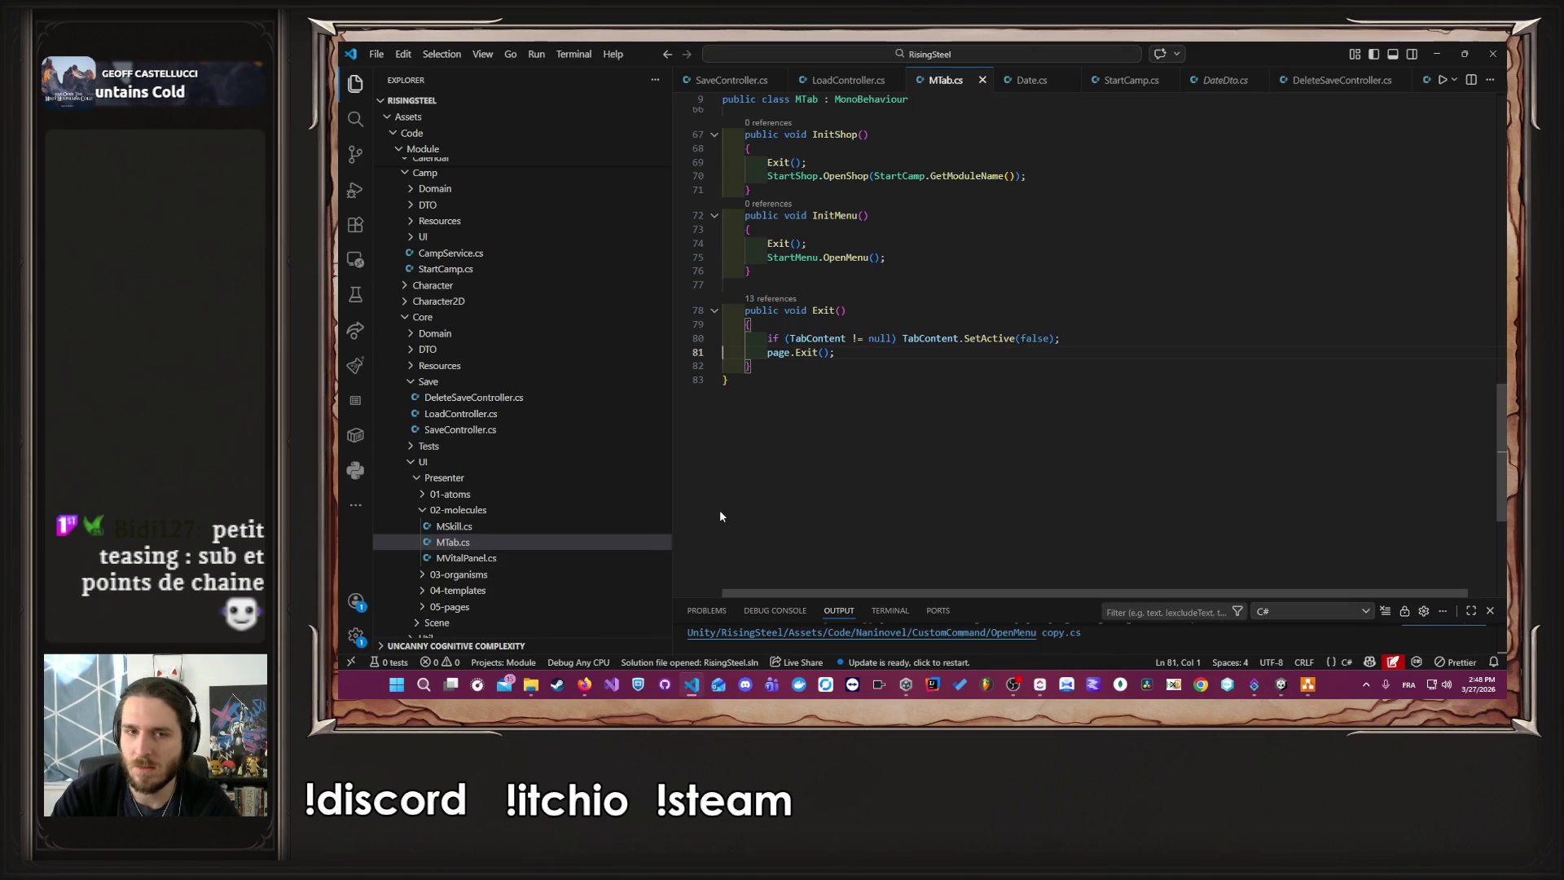
pyautogui.click(870, 339)
pyautogui.doubleClick(778, 352)
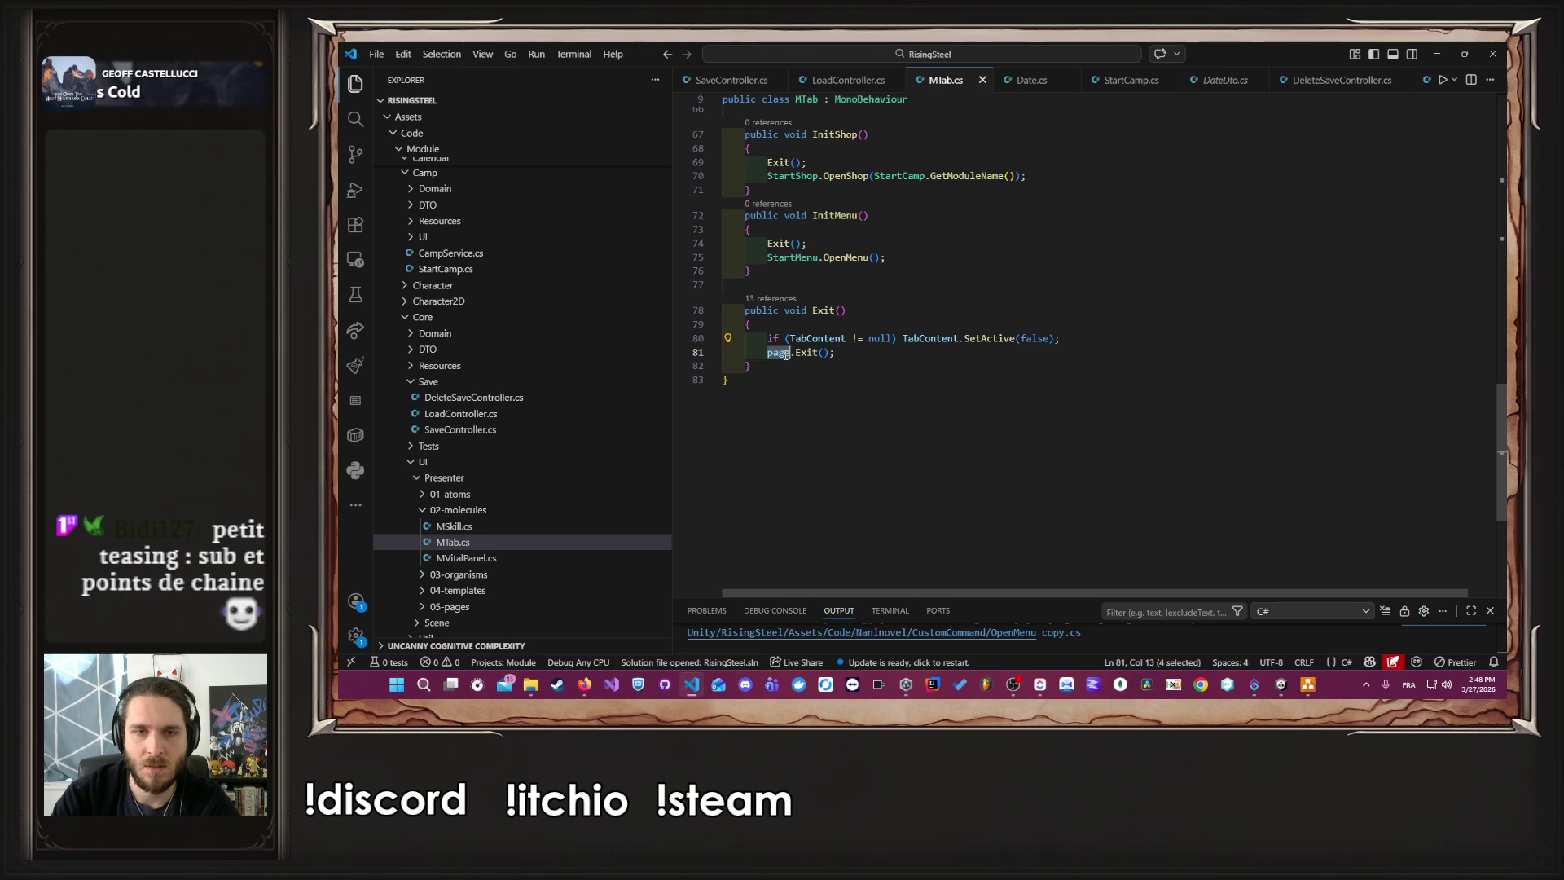
pyautogui.scroll(3, 941, 438)
pyautogui.scroll(-6, 942, 440)
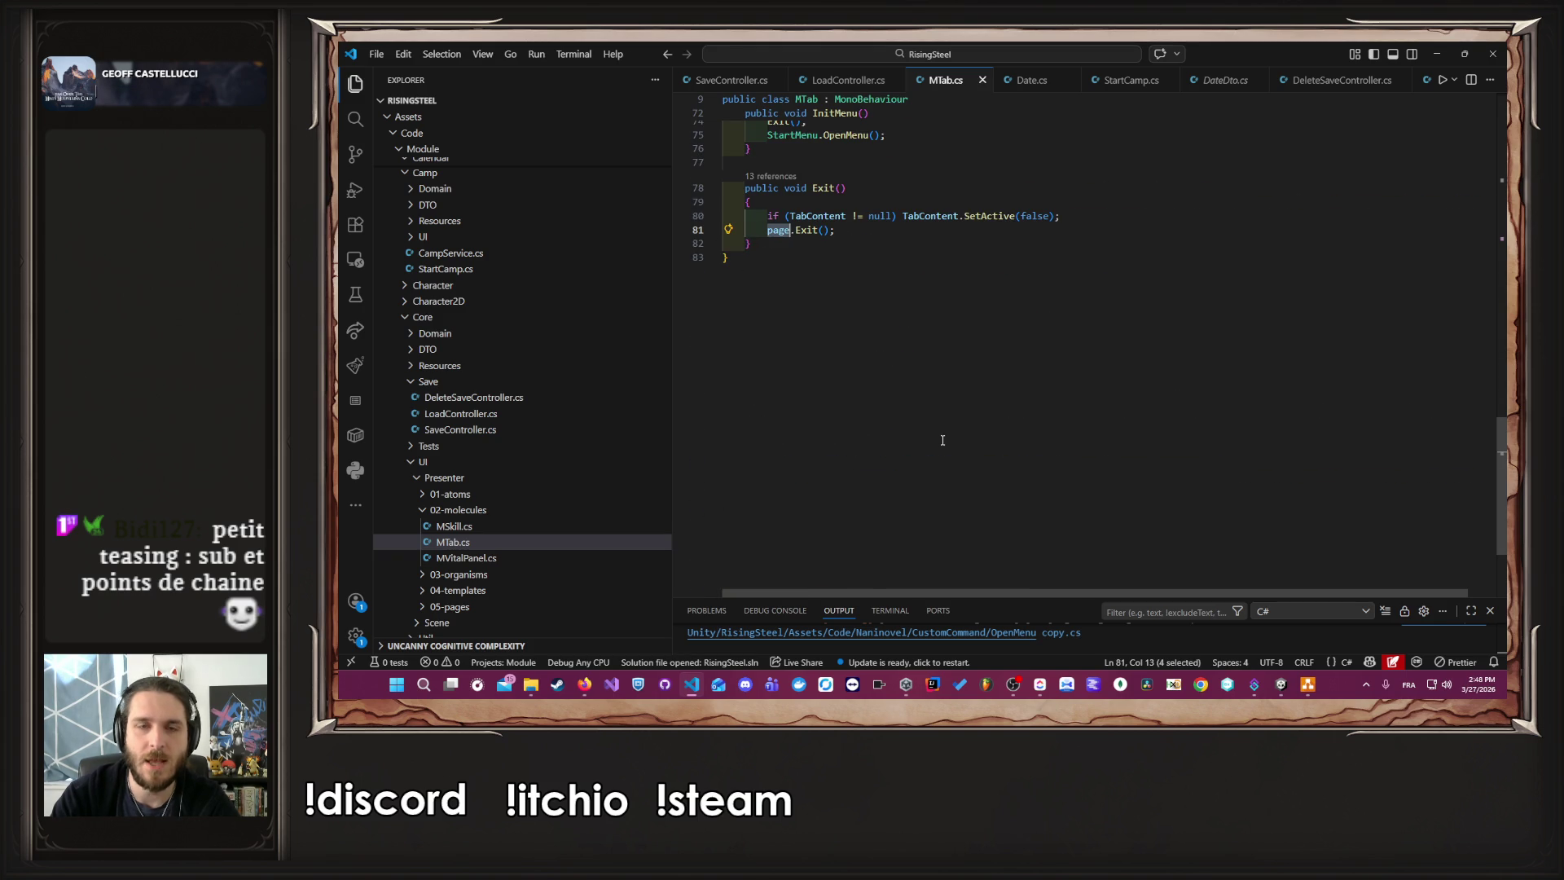
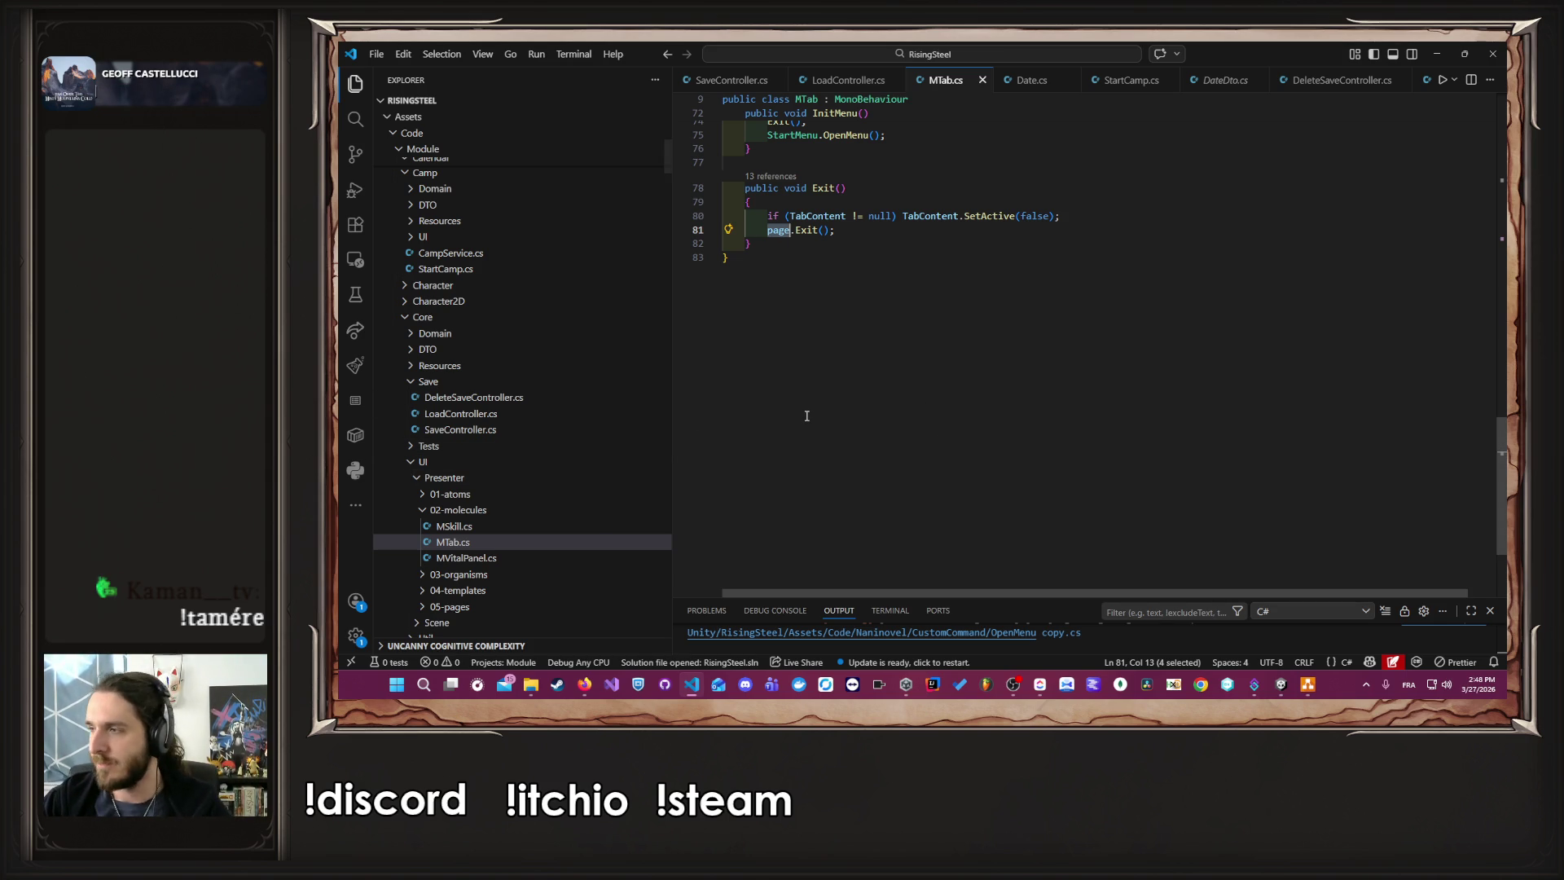
# Scroll back to the top of MTab.cs, then bring up Unity showing the null reference error.
pyautogui.scroll(15, 807, 415)
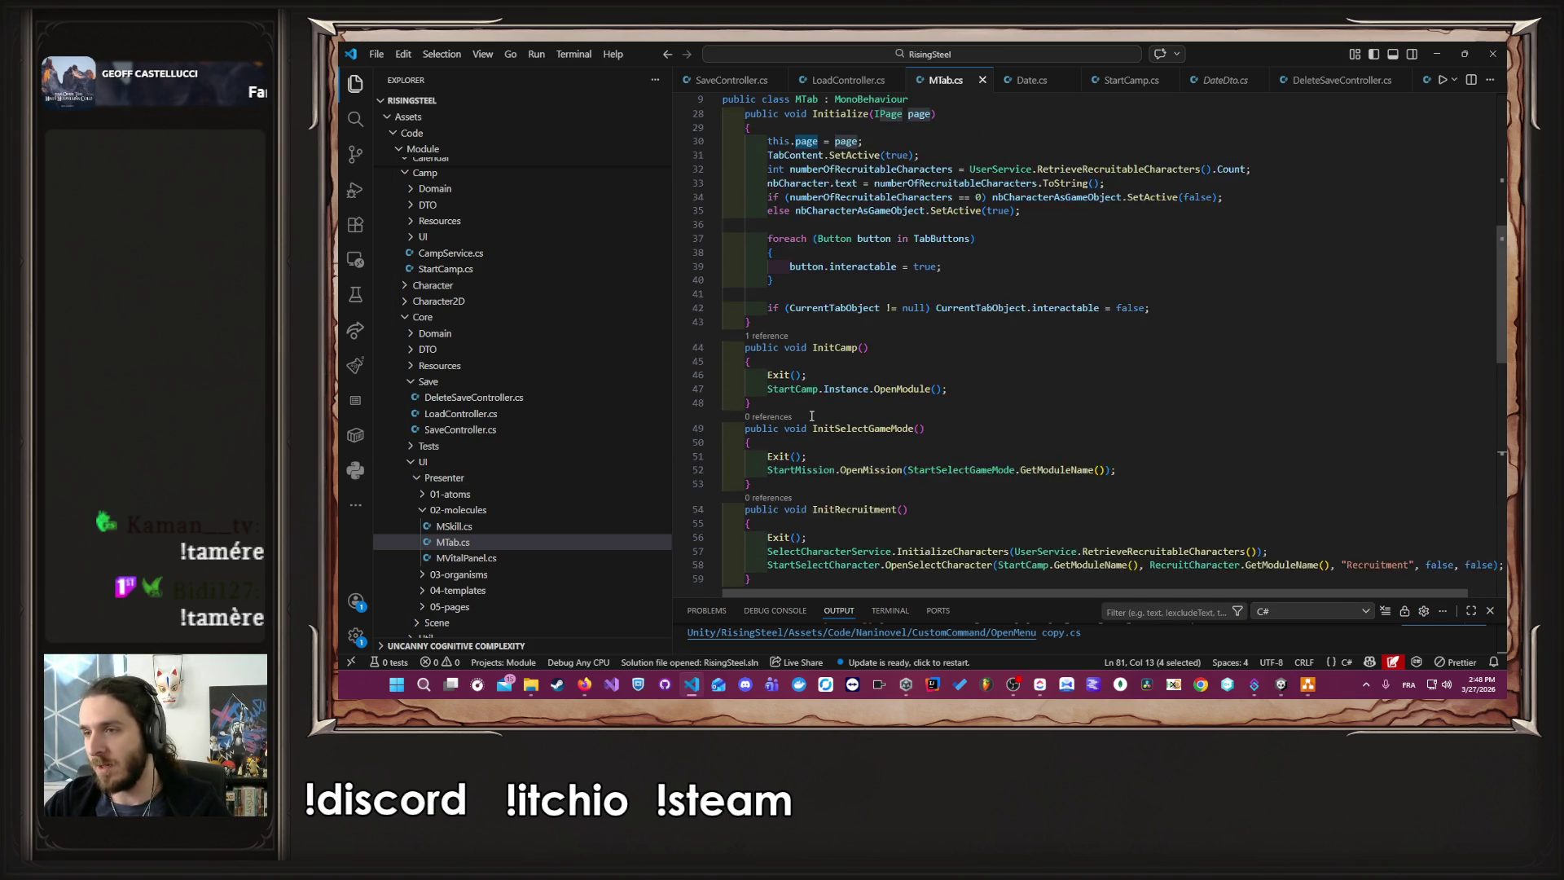
pyautogui.scroll(5, 811, 417)
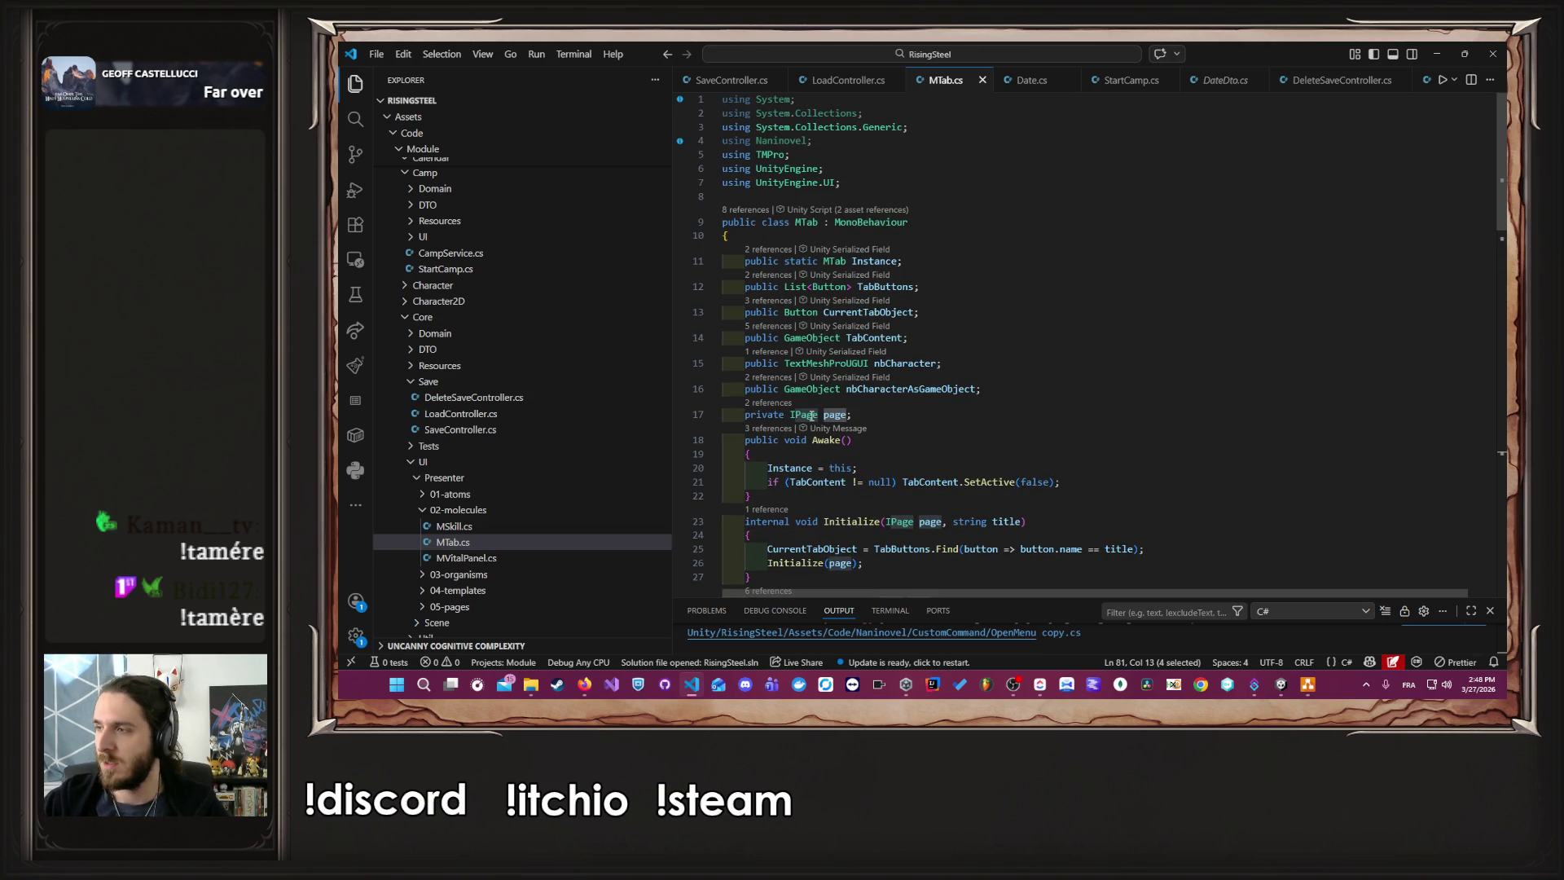
pyautogui.hotkey('alt', 'Tab')
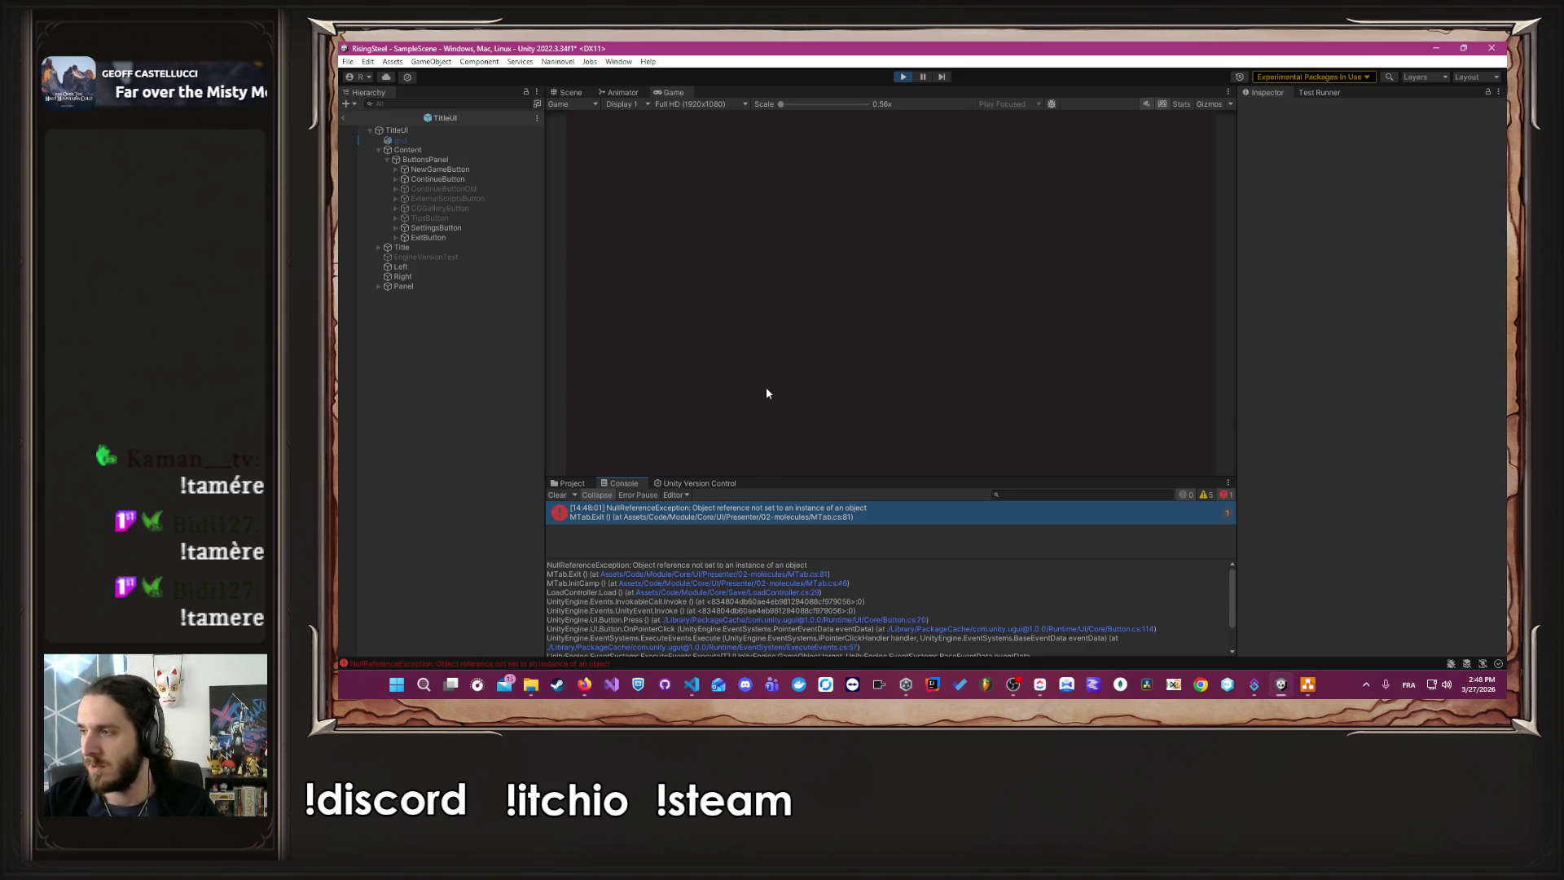
# Select TitleUI in Unity, check its MTab component's unassigned references, and open MTab.cs in VS Code.
pyautogui.hotkey('alt', 'Tab')
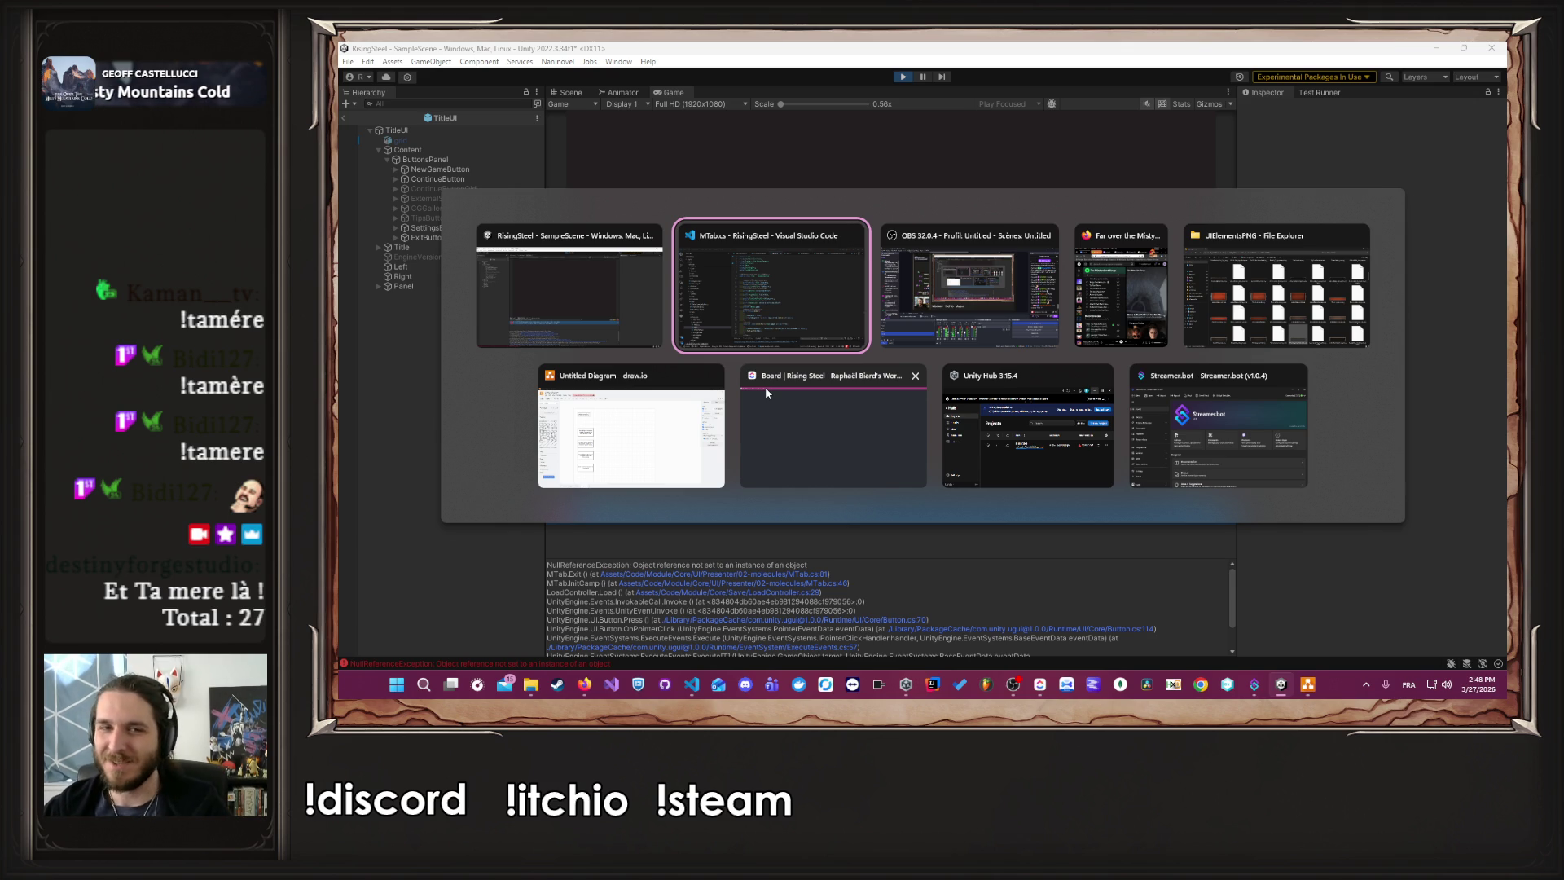
pyautogui.hotkey('alt', 'shift', 'Tab')
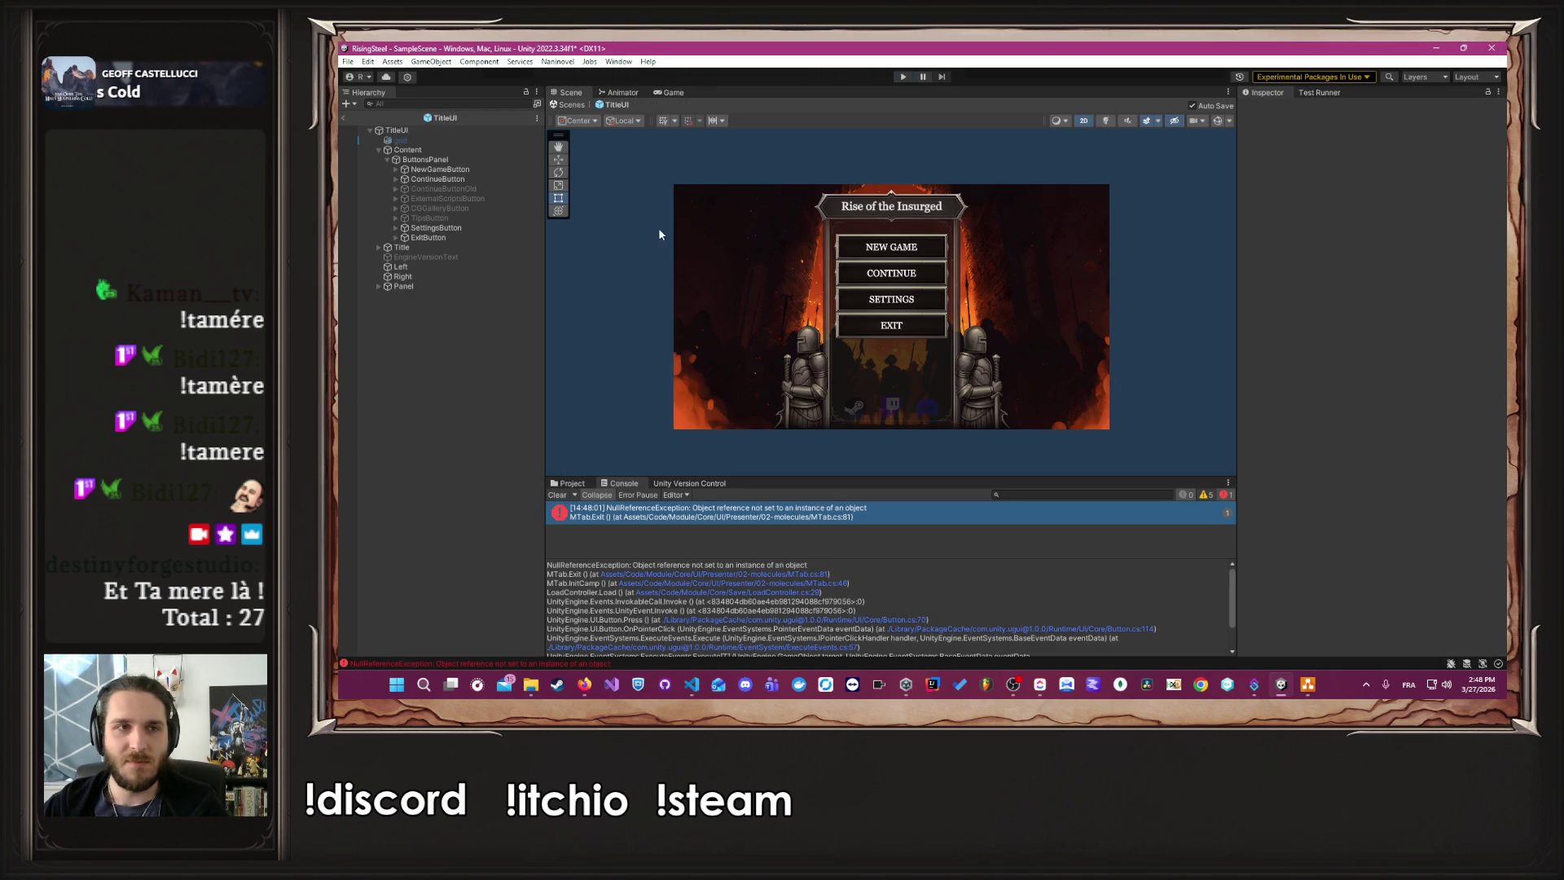
pyautogui.click(469, 132)
pyautogui.scroll(-10, 1308, 343)
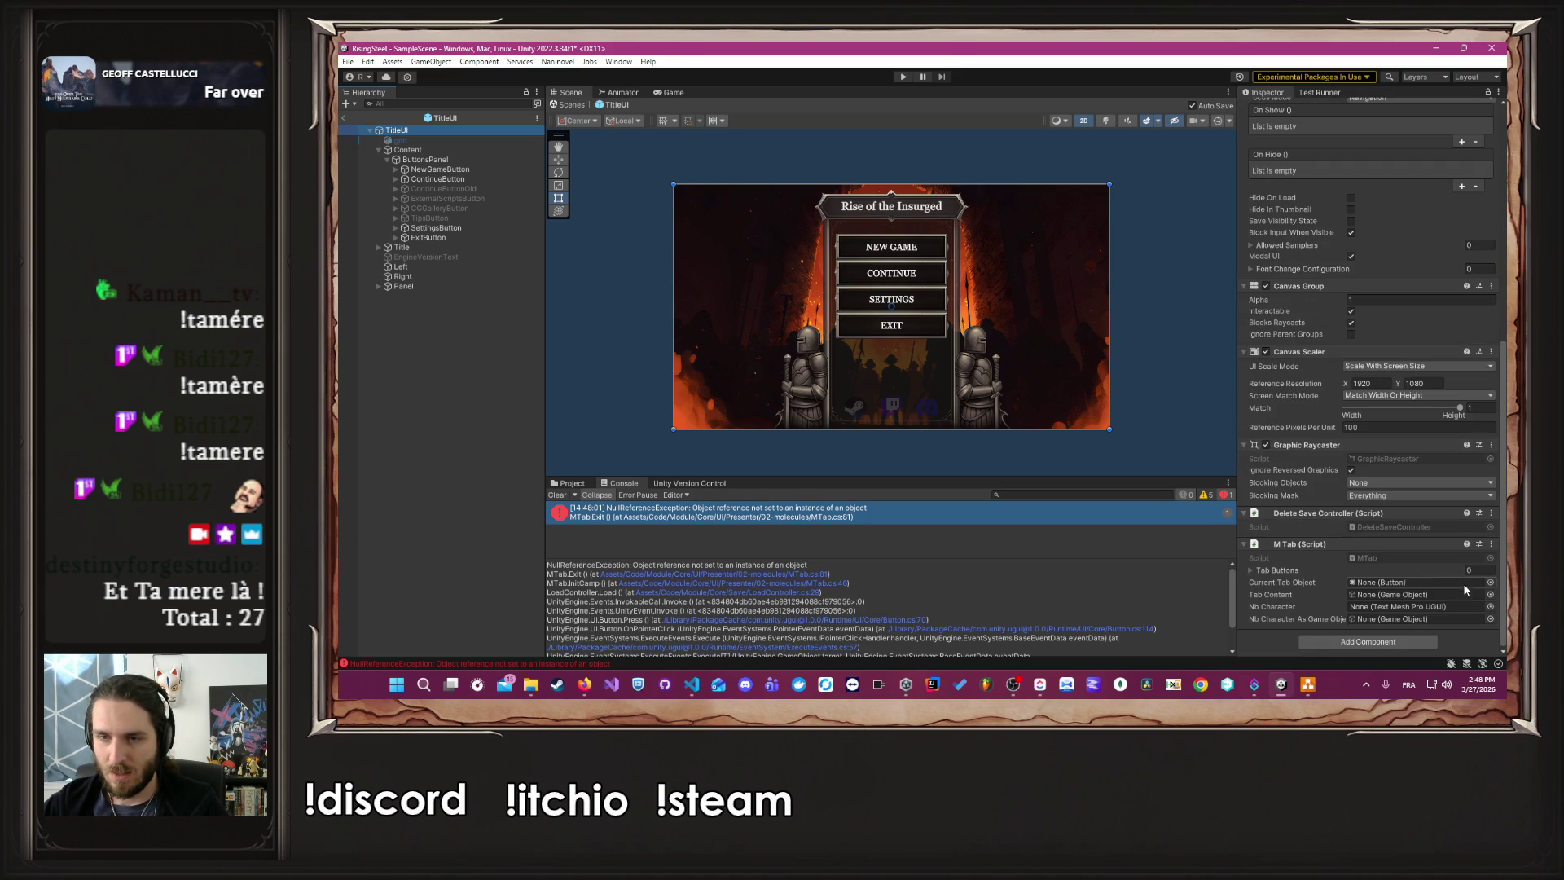
pyautogui.click(1412, 559)
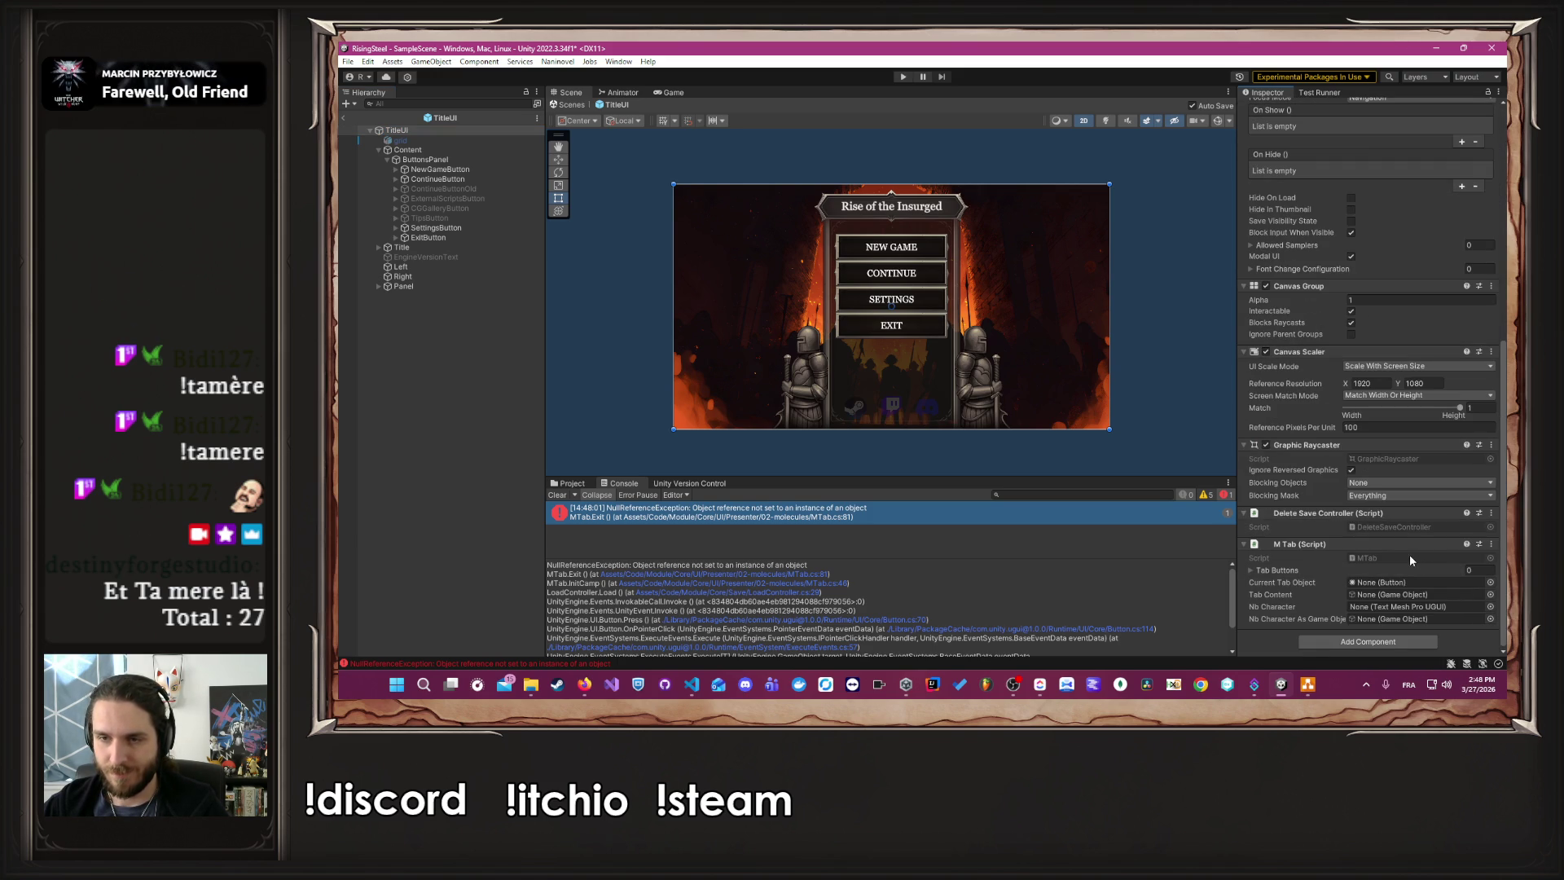
pyautogui.doubleClick(1386, 559)
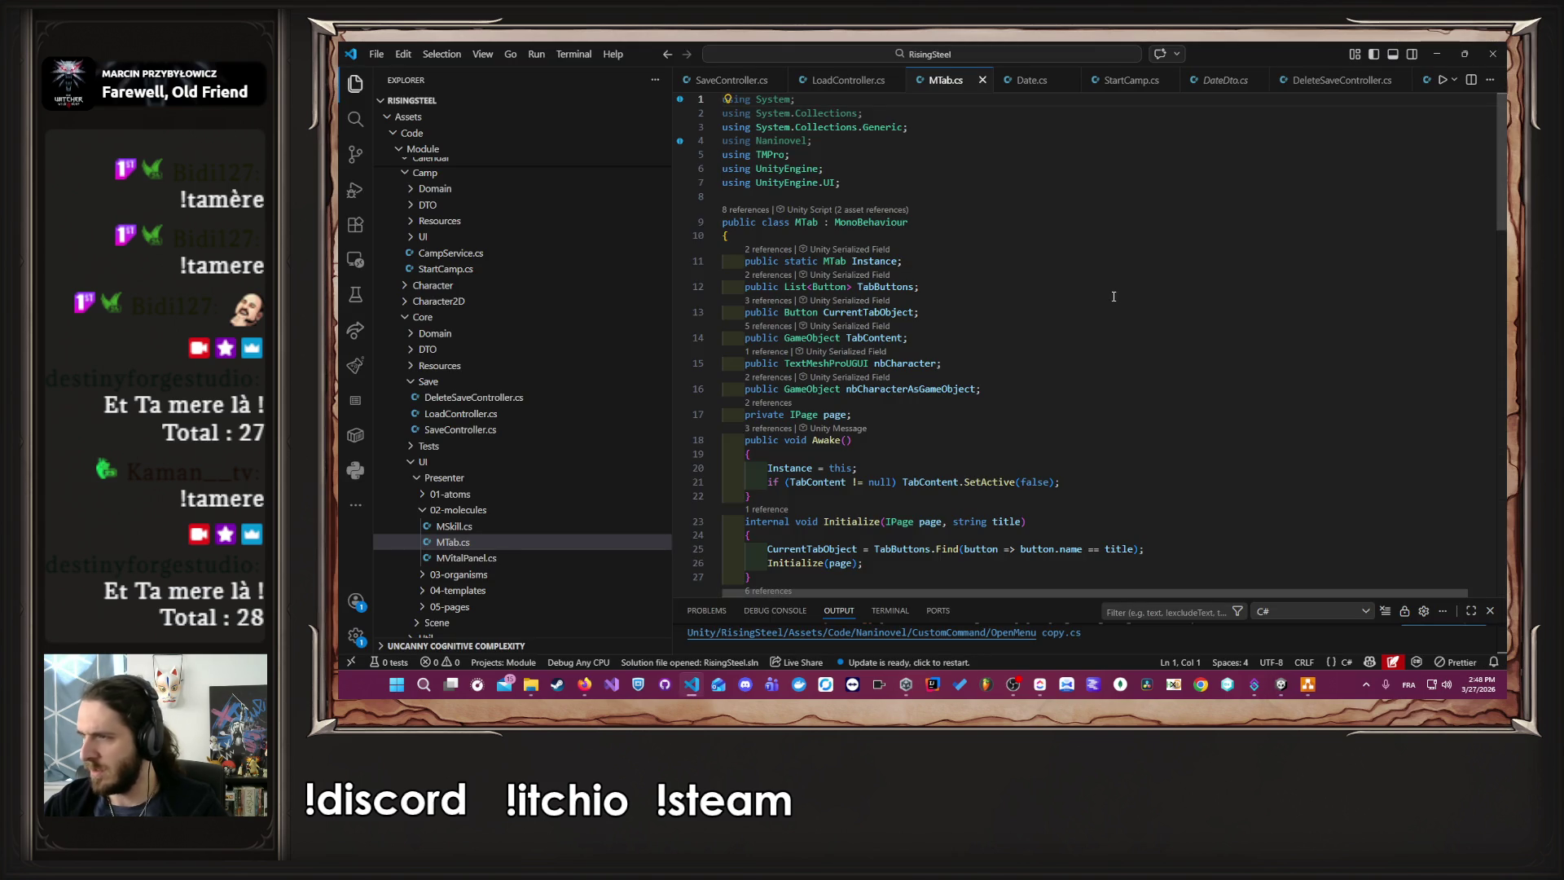
# Find the callers of MTab's two-argument Initialize, previewing the call in PSelectCharacter.cs.
pyautogui.scroll(-3, 932, 312)
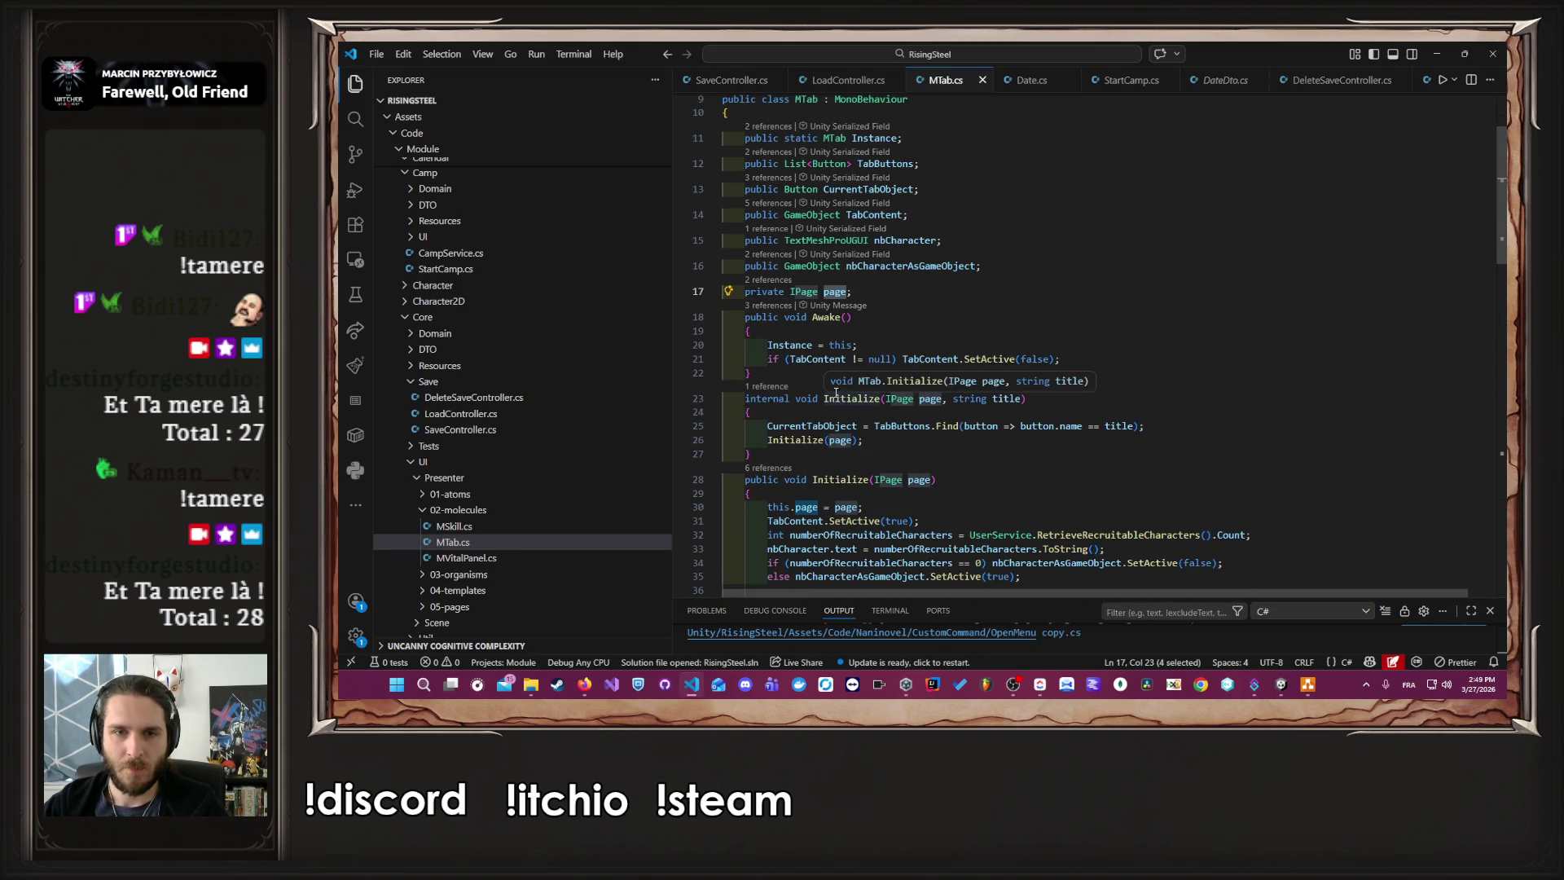
pyautogui.doubleClick(920, 480)
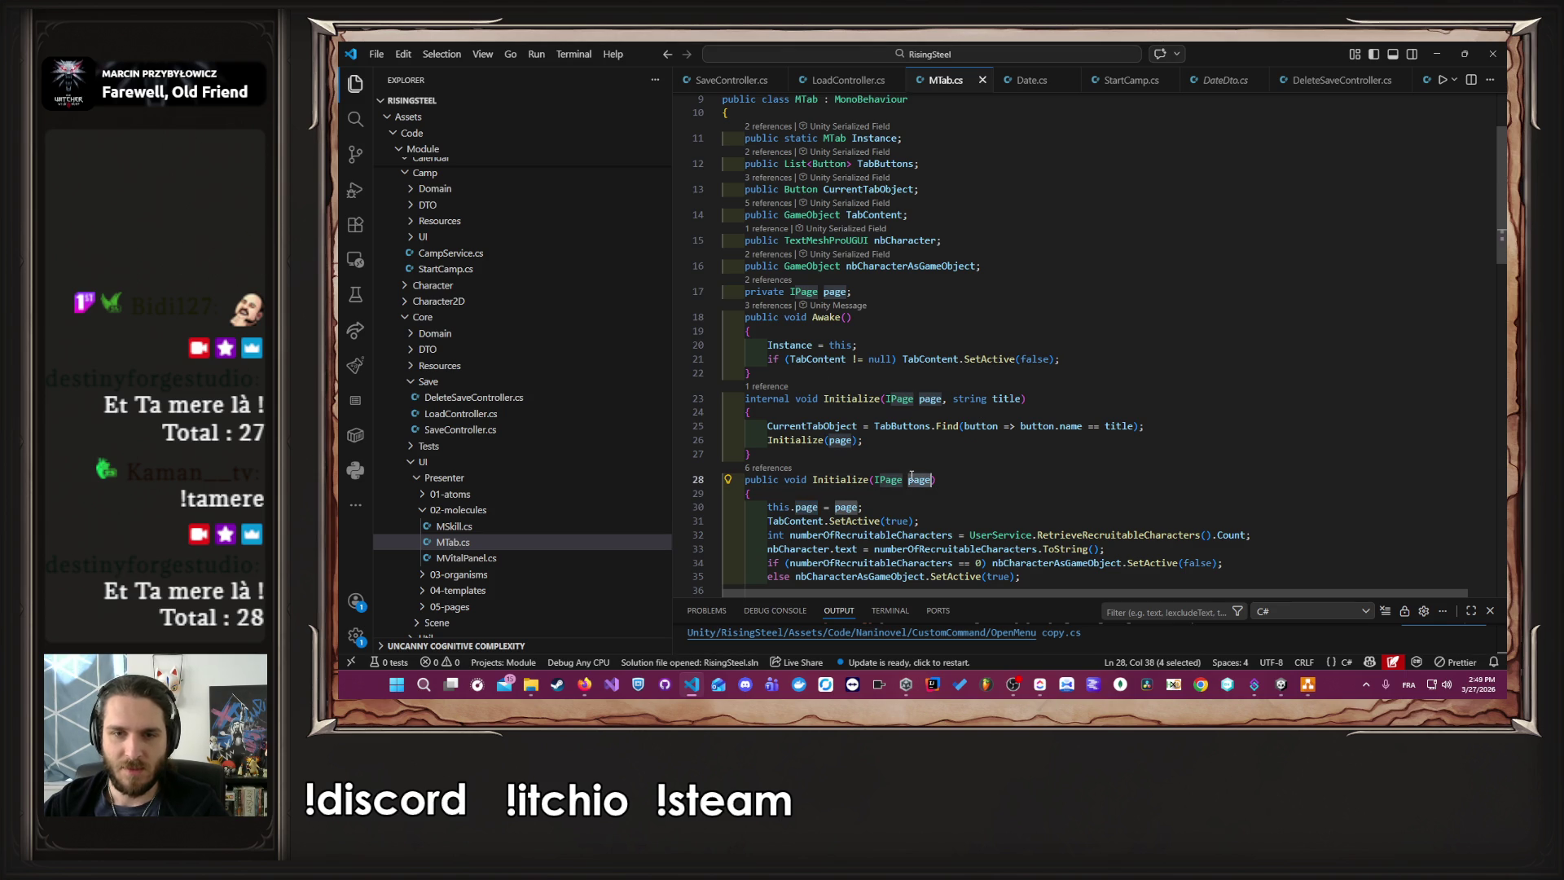
pyautogui.click(774, 388)
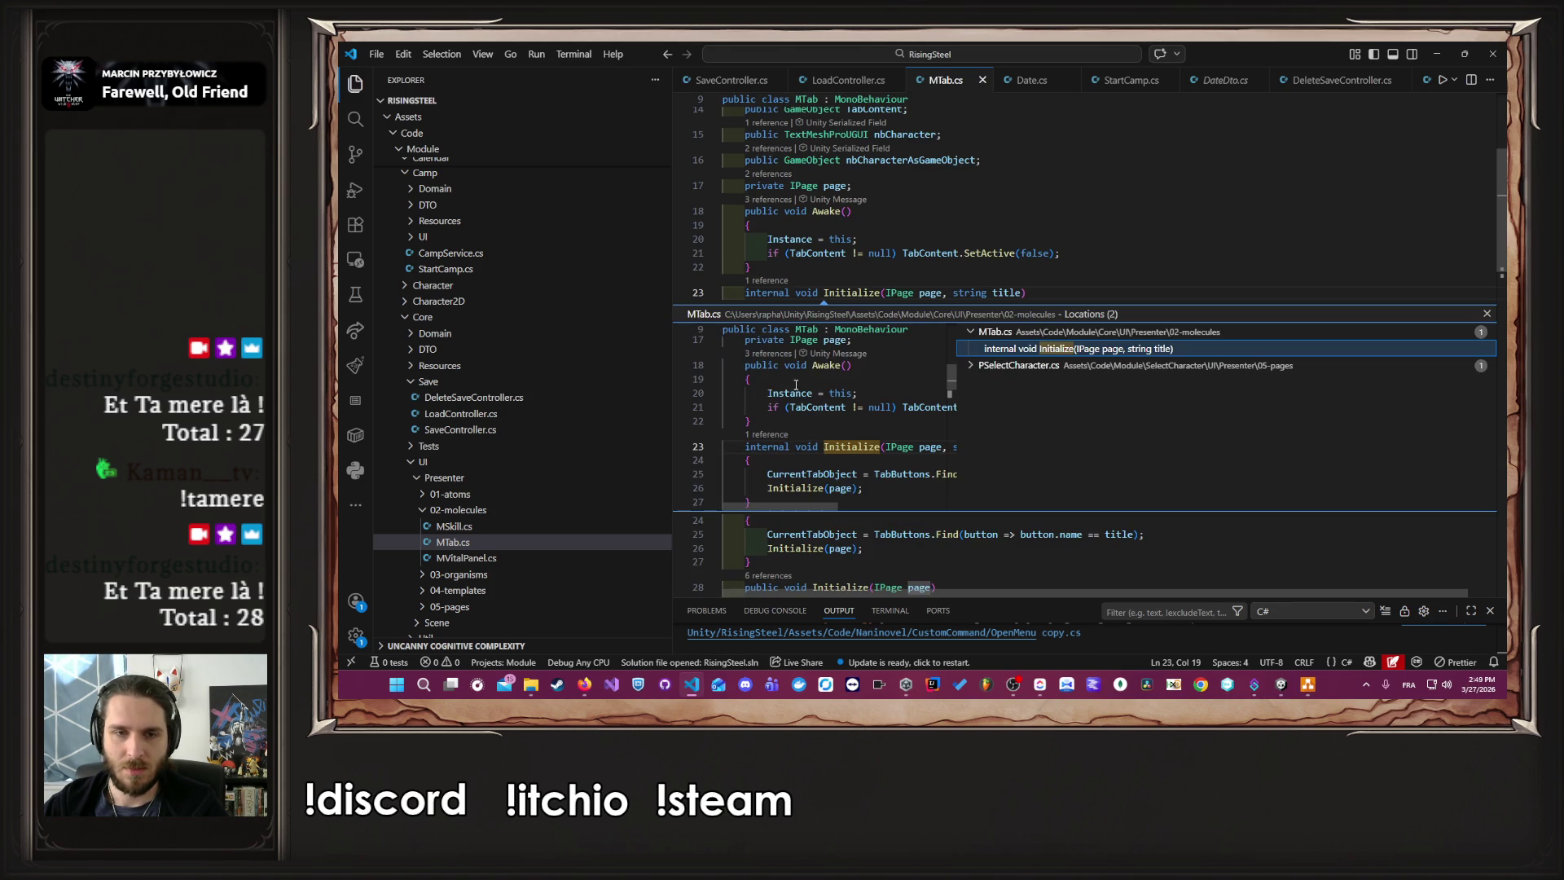
pyautogui.click(1018, 366)
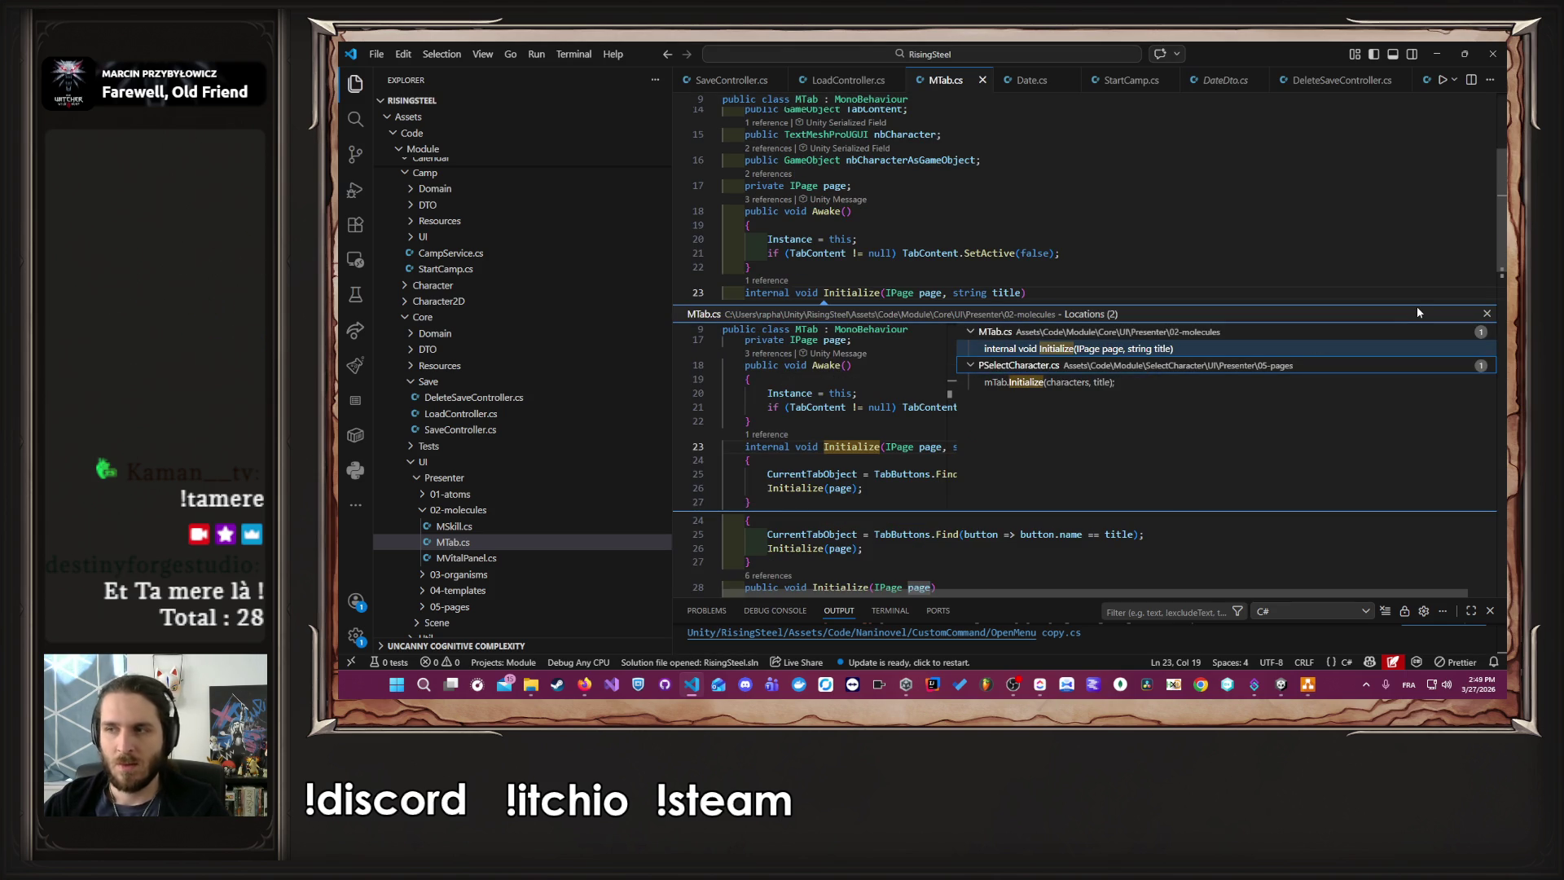
pyautogui.click(1487, 313)
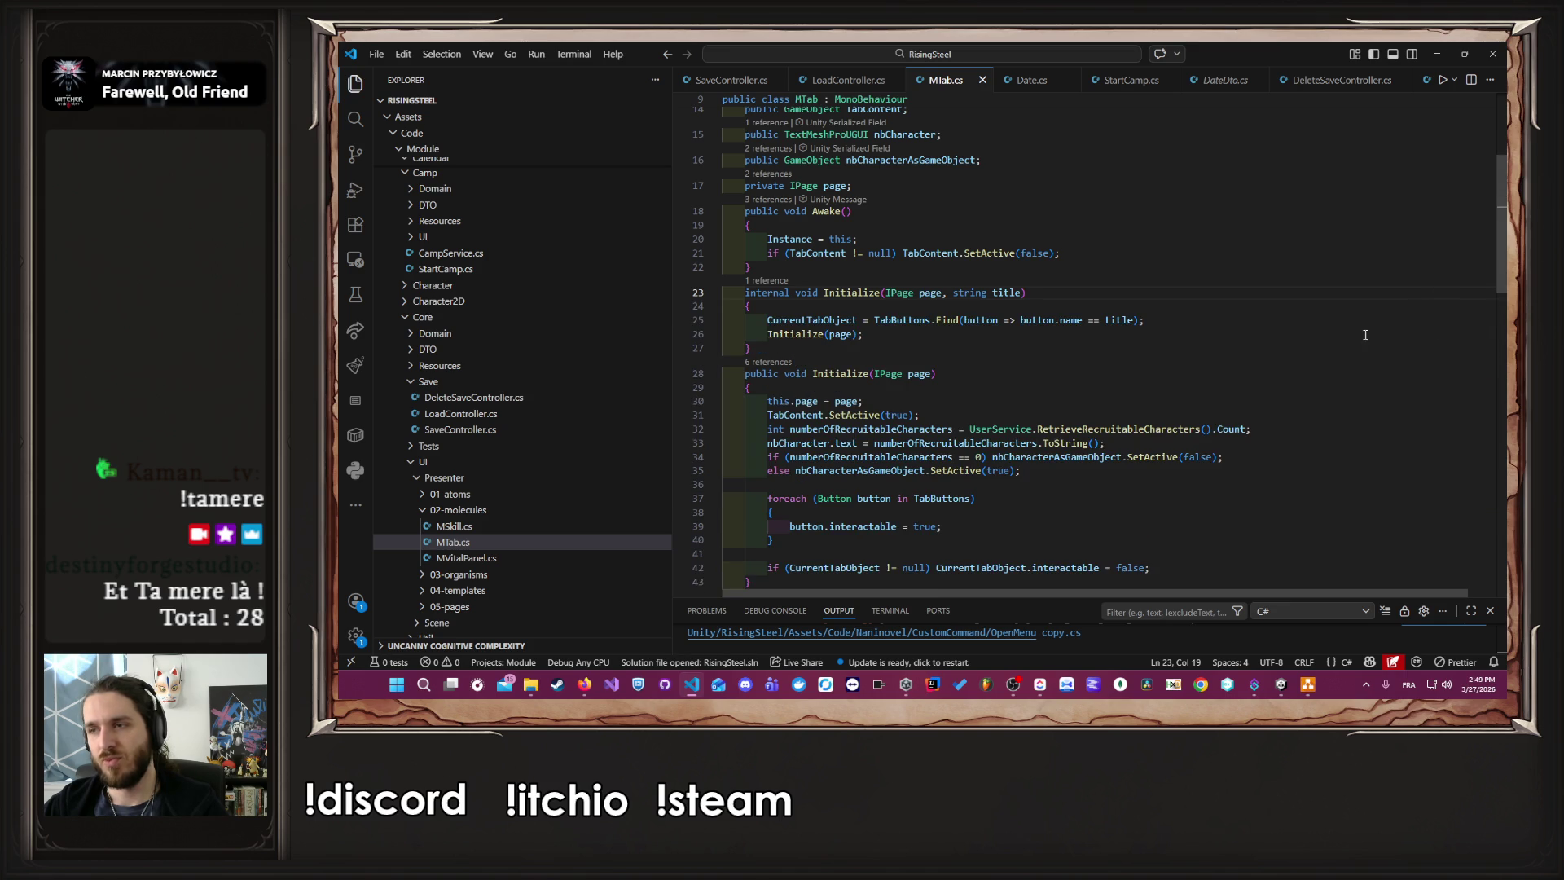
pyautogui.hotkey('alt', 'Left')
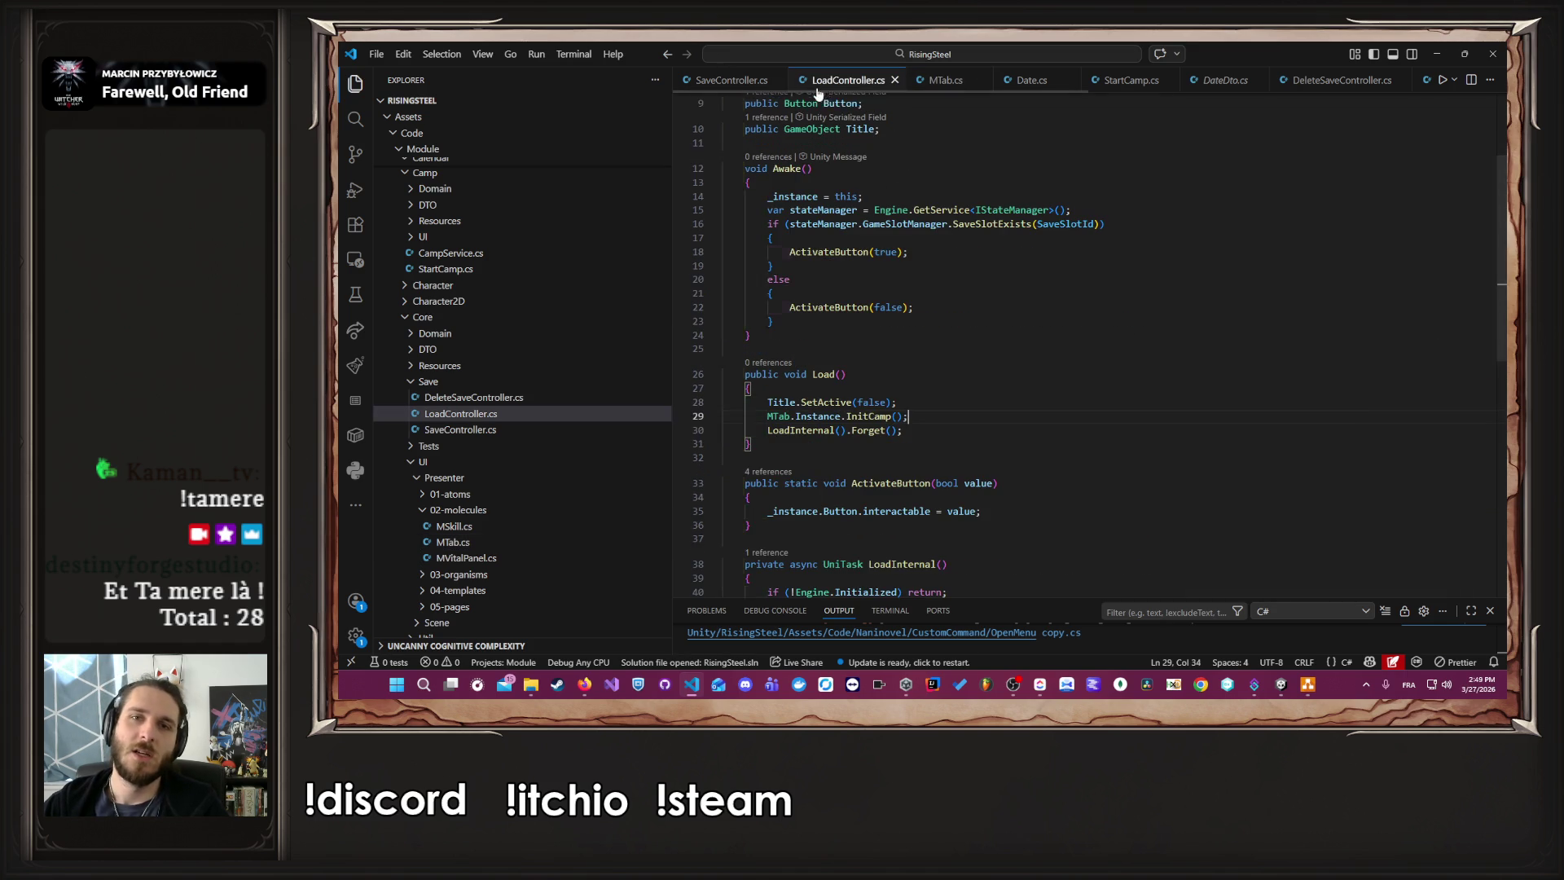
# Remove the M Tab component from TitleUI in Unity and return to MTab.cs.
pyautogui.click(1436, 53)
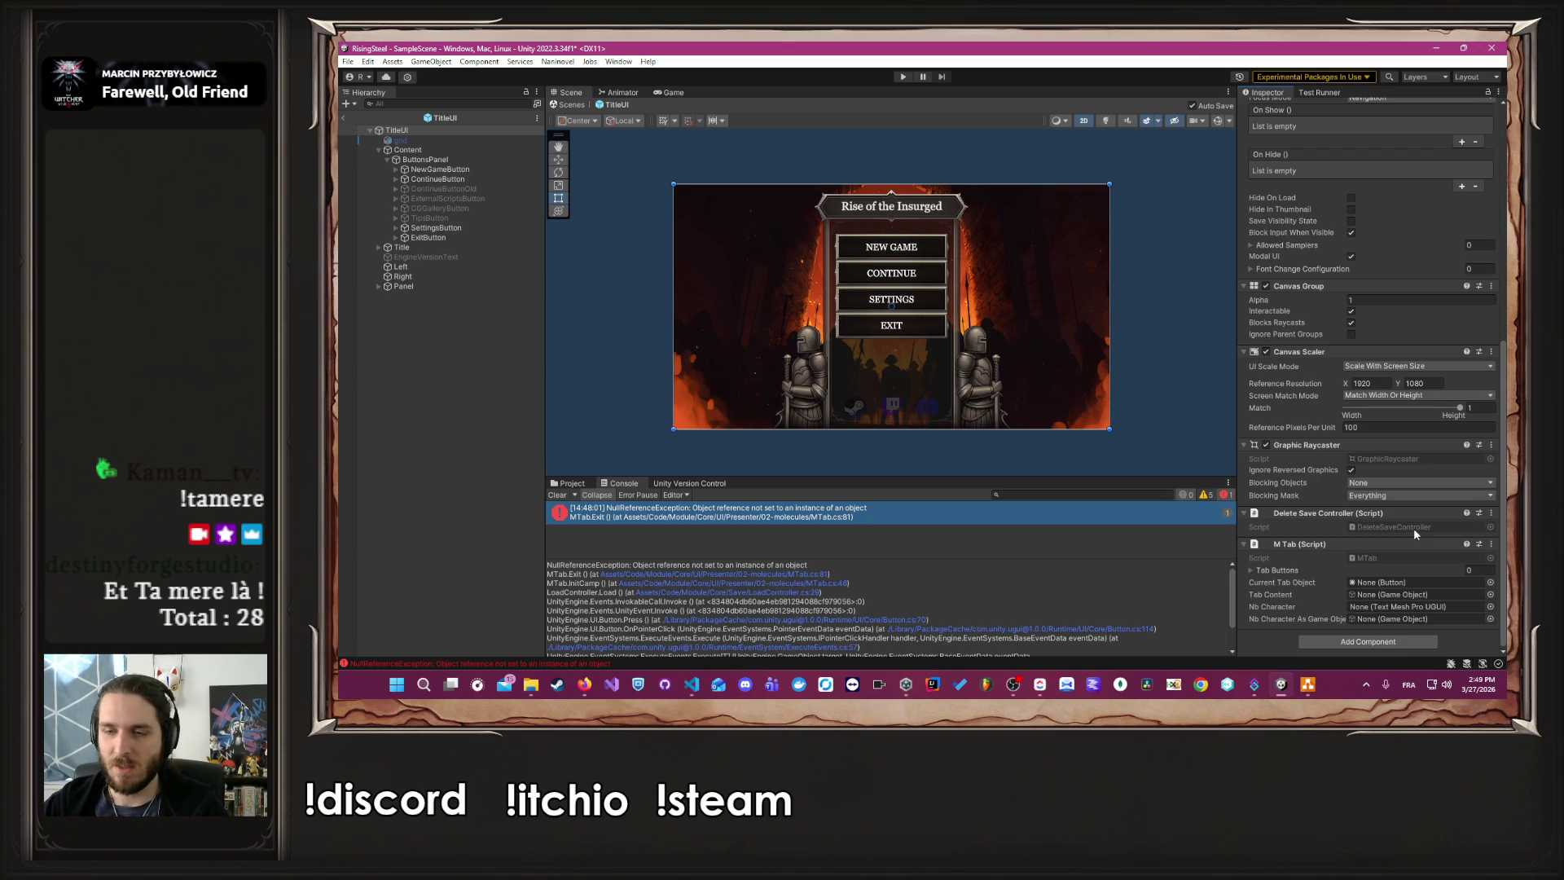
pyautogui.click(1491, 544)
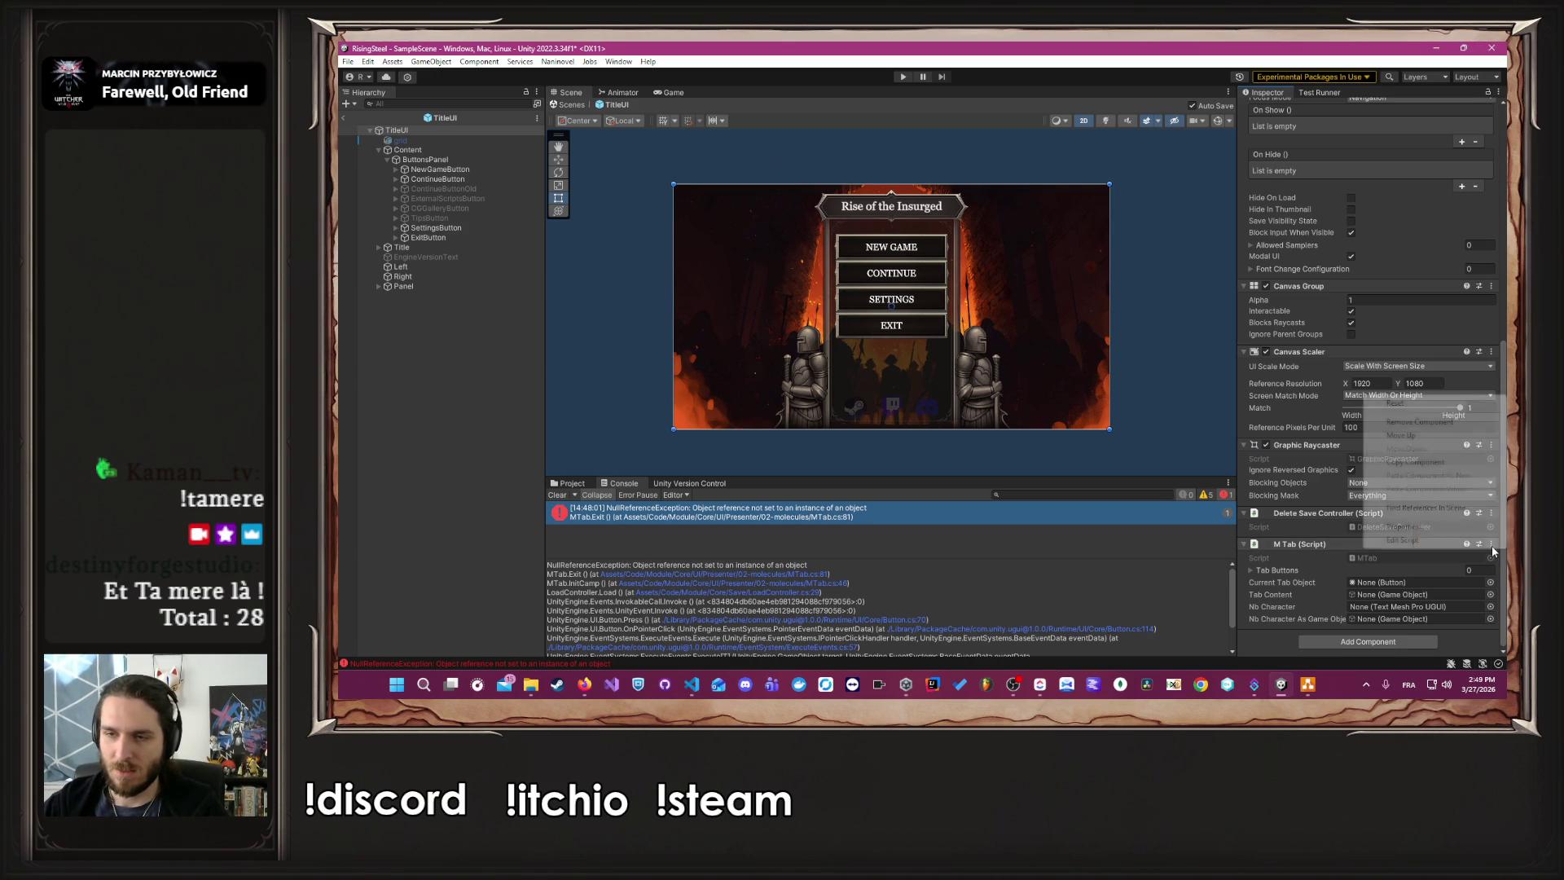
pyautogui.click(1421, 422)
pyautogui.hotkey('alt', 'Tab')
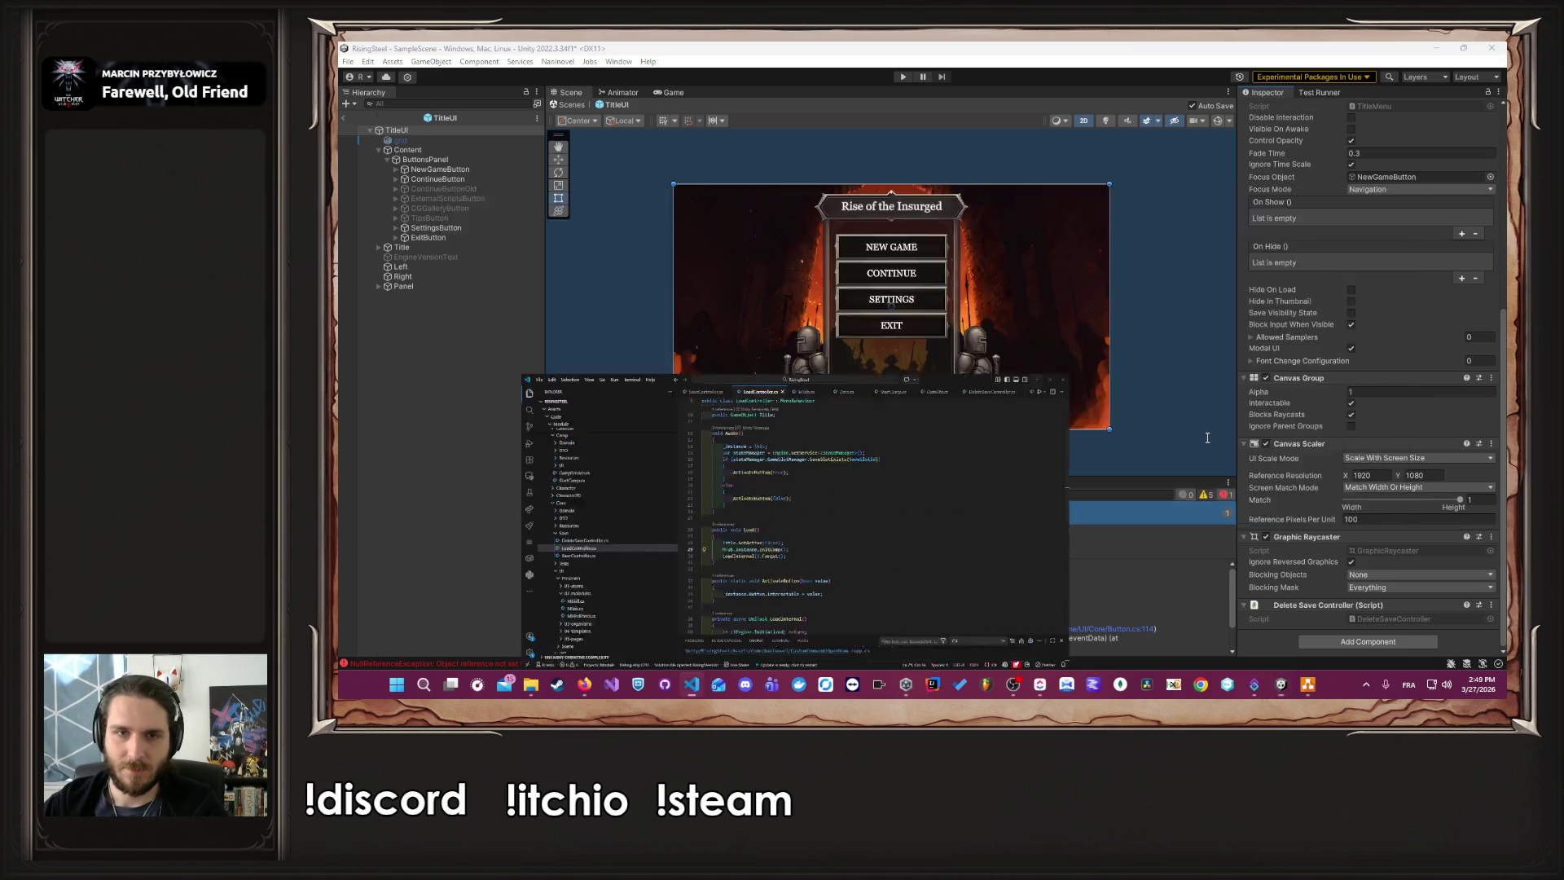
pyautogui.scroll(3, 993, 354)
pyautogui.click(944, 79)
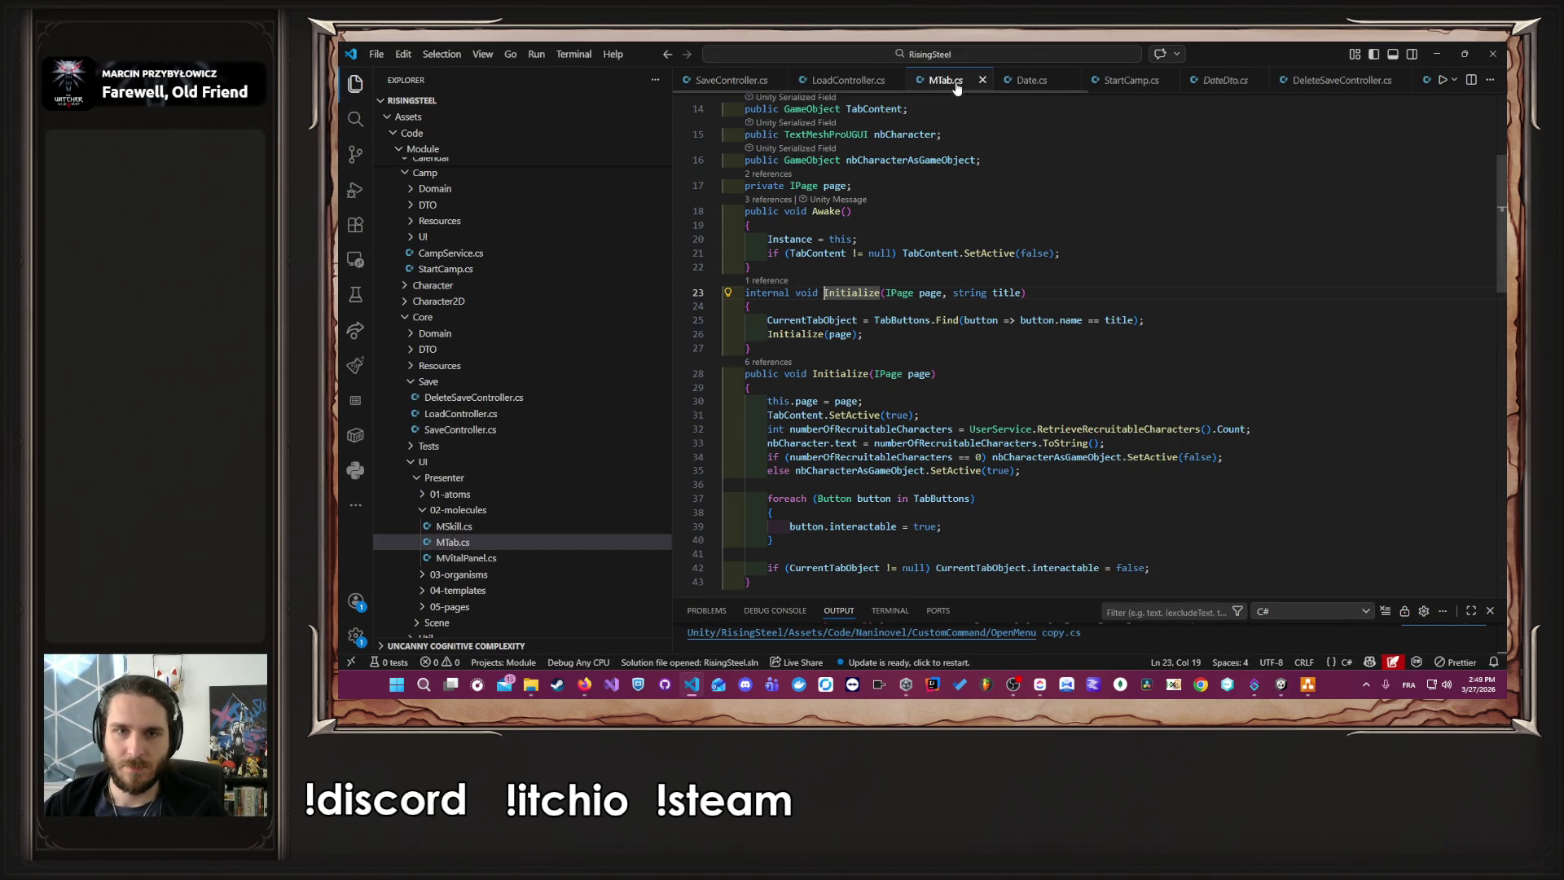
# Delete the TabContent null checks in Awake and Exit of MTab.cs and save.
pyautogui.moveTo(900, 253); pyautogui.dragTo(770, 257)
pyautogui.press('BackSpace')
pyautogui.scroll(-15, 904, 164)
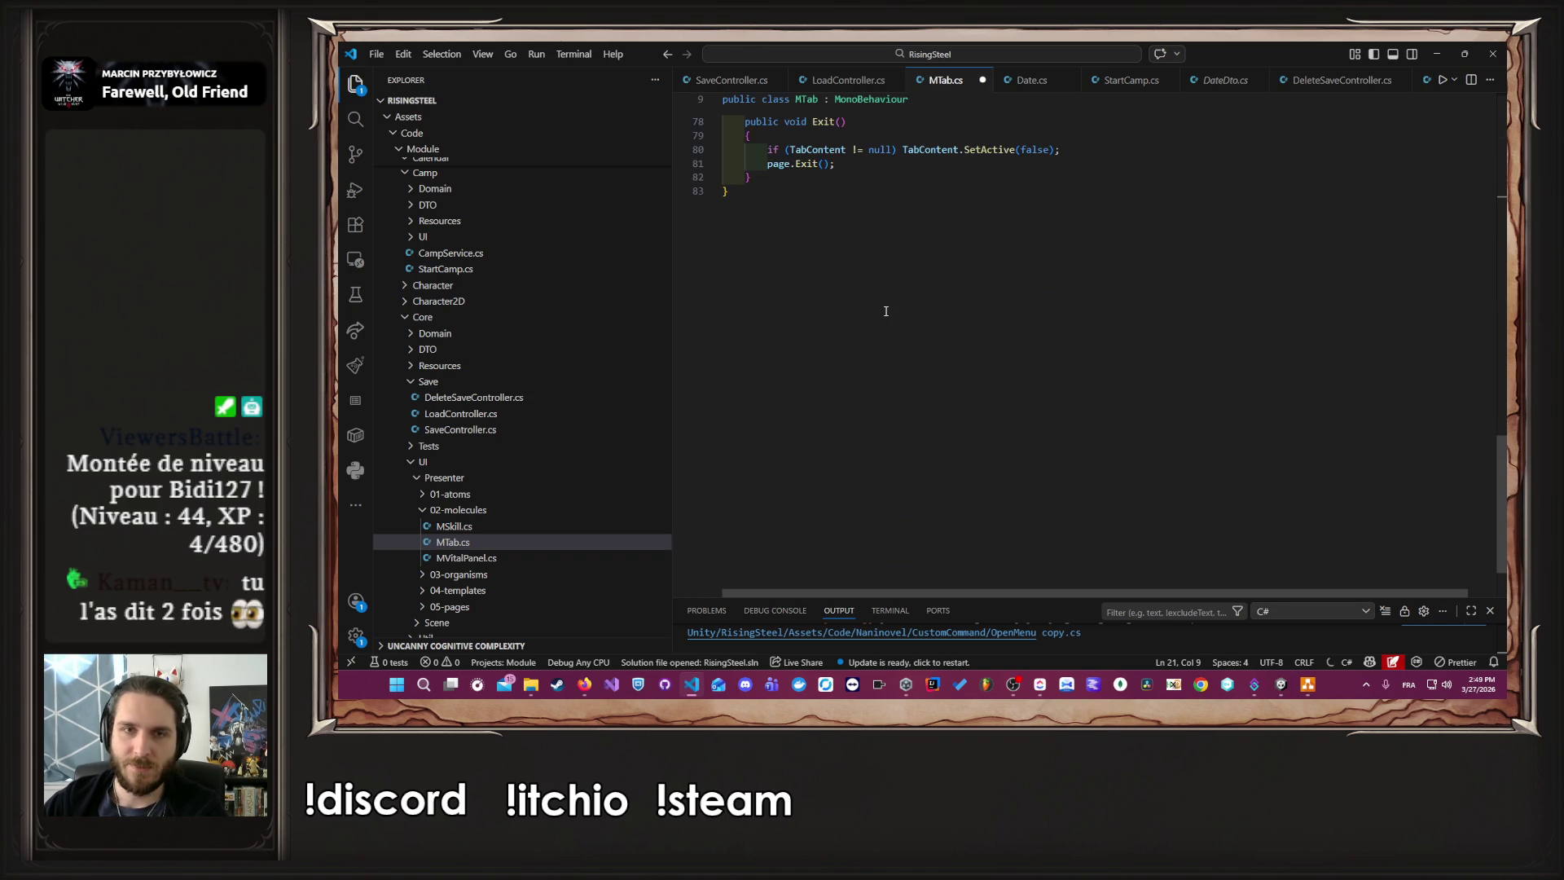
pyautogui.moveTo(902, 149)
pyautogui.mouseDown()
pyautogui.moveTo(745, 150)
pyautogui.moveTo(767, 150)
pyautogui.mouseUp()
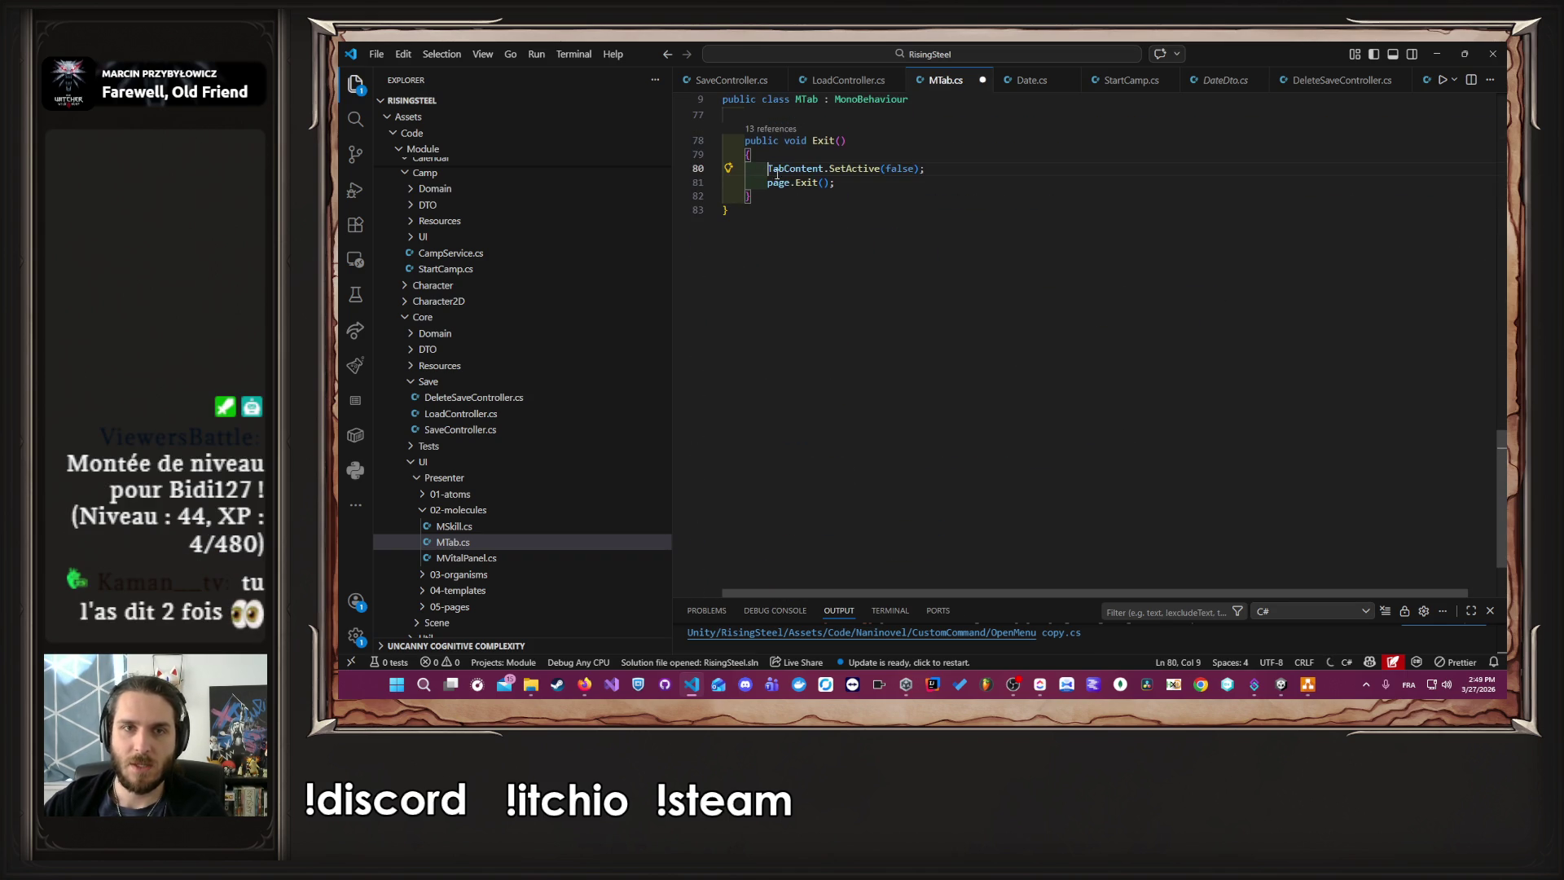
pyautogui.press('BackSpace')
pyautogui.hotkey('ctrl', 's')
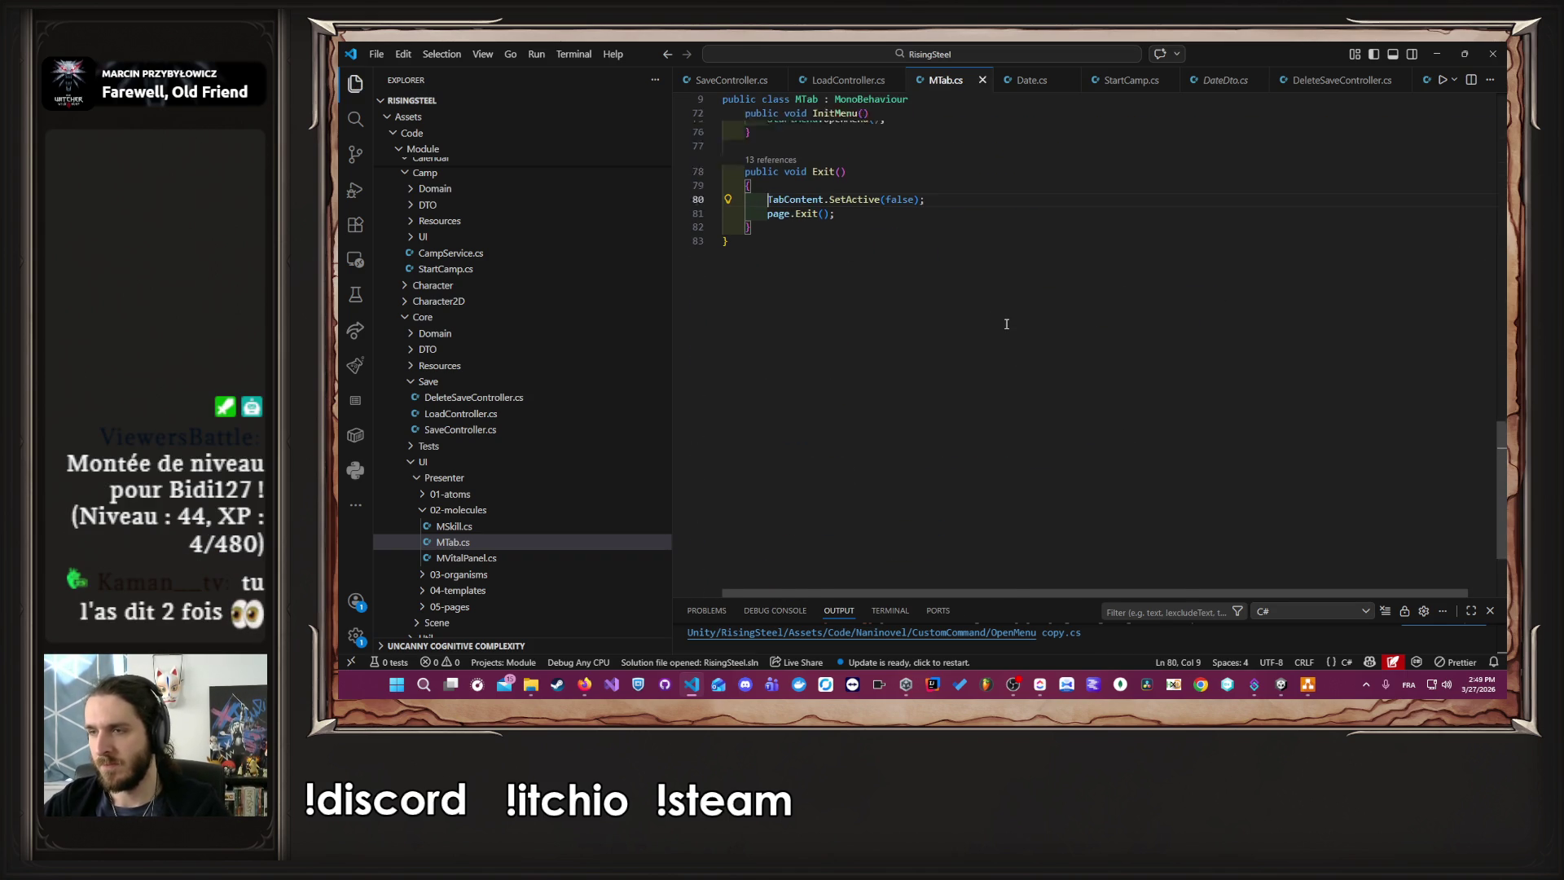
# Remove MTab's static Instance field and its Instance = this assignment in Awake.
pyautogui.scroll(15, 1007, 324)
pyautogui.scroll(10, 1007, 324)
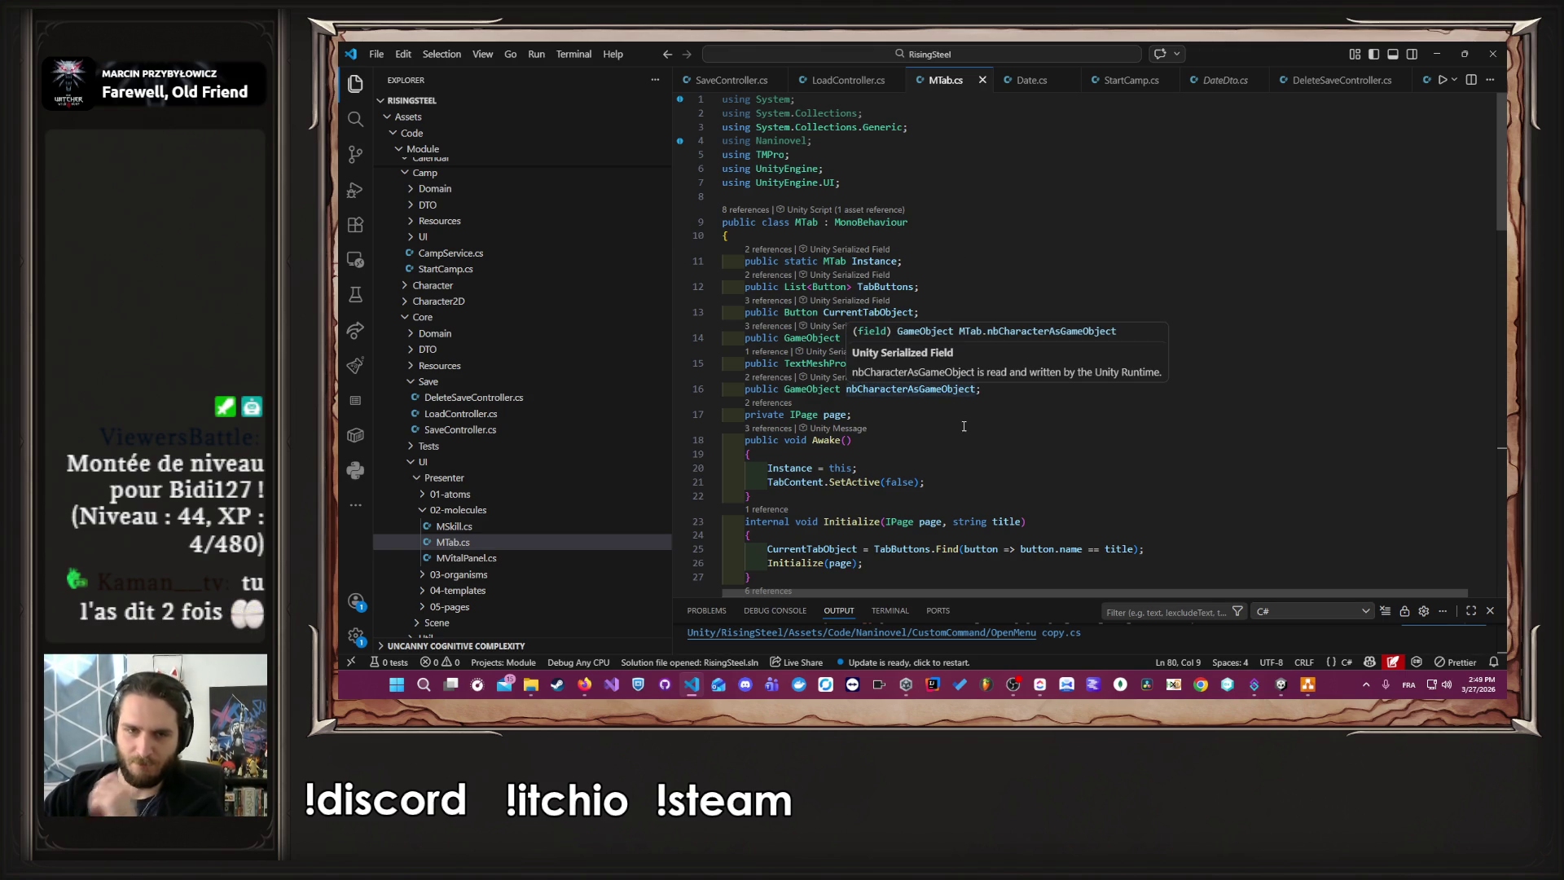
pyautogui.moveTo(913, 268); pyautogui.dragTo(726, 237)
pyautogui.press('BackSpace')
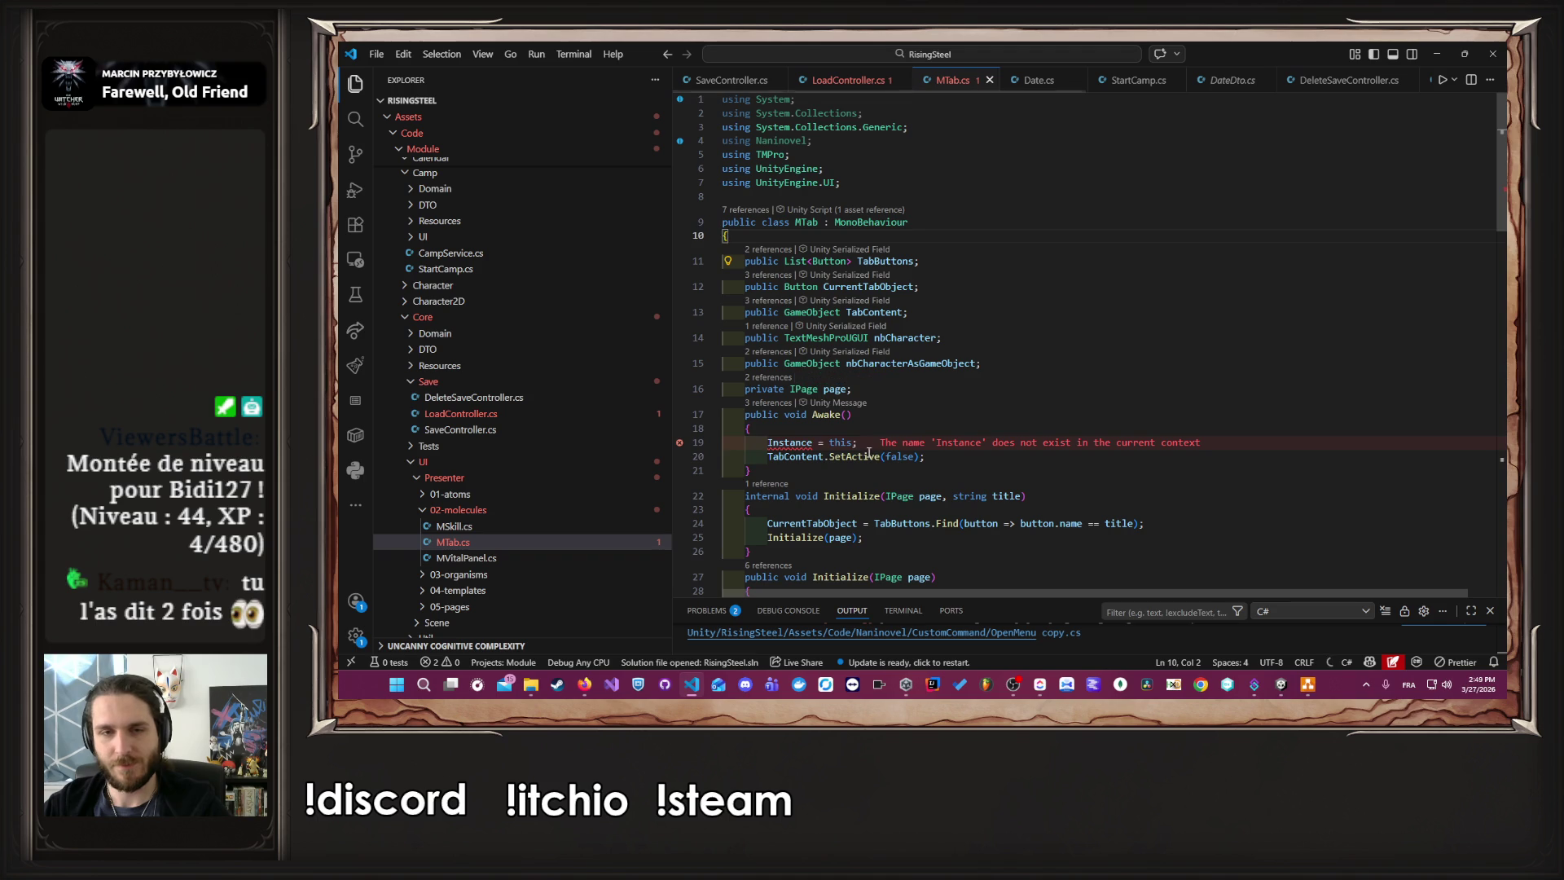
pyautogui.moveTo(859, 442); pyautogui.dragTo(709, 434)
pyautogui.hotkey('shift', 'End')
pyautogui.press('BackSpace')
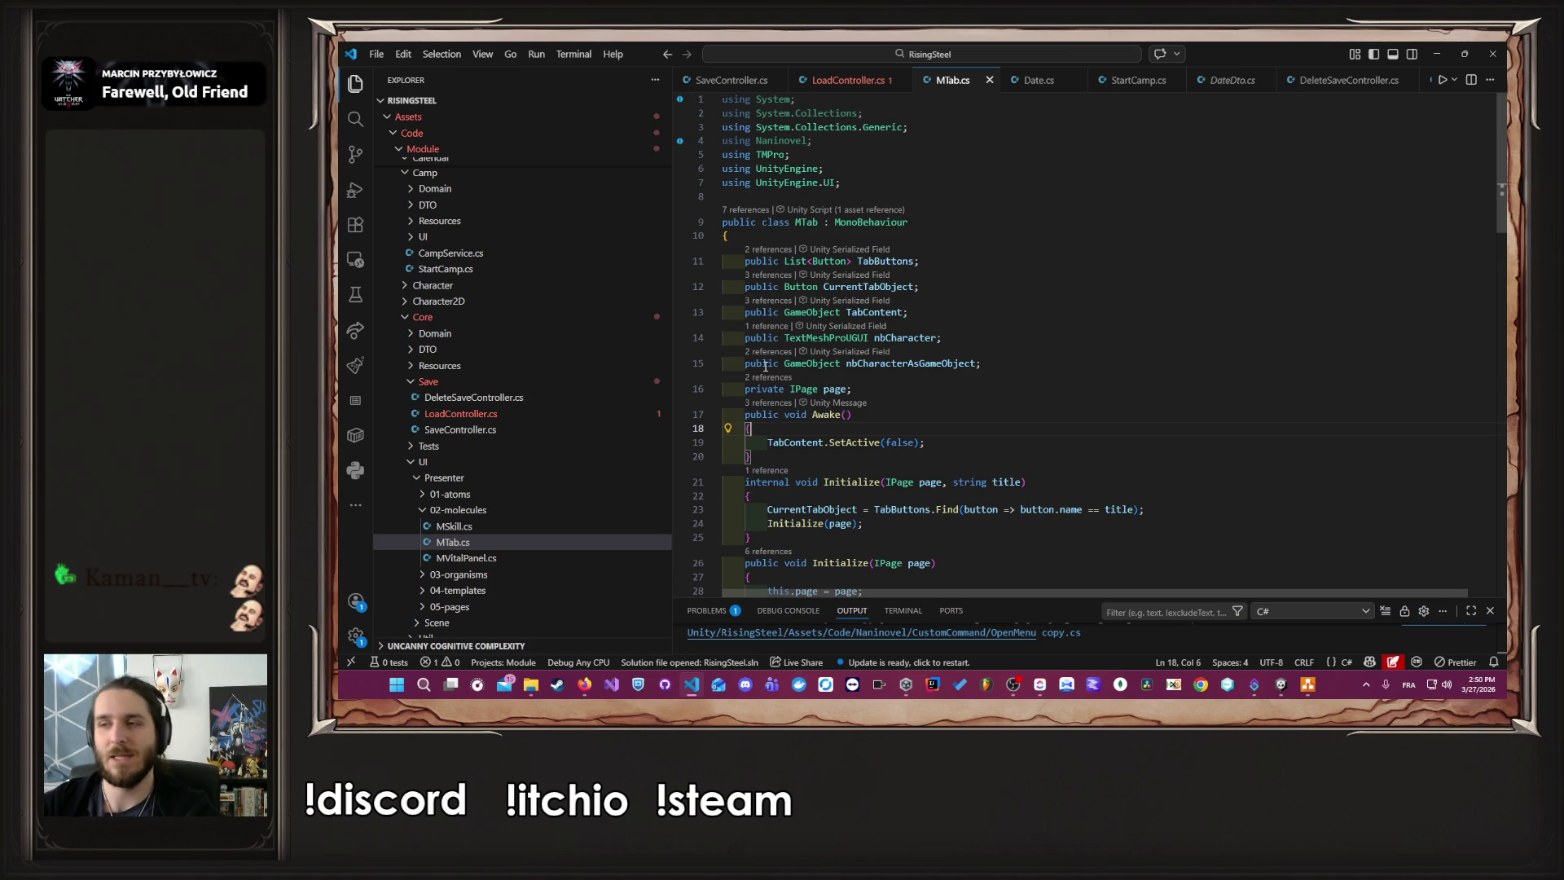
# Delete the MTab.Instance.InitCamp() call from LoadController's Load, then switch to Unity to recompile.
pyautogui.scroll(-5, 765, 366)
pyautogui.scroll(4, 876, 119)
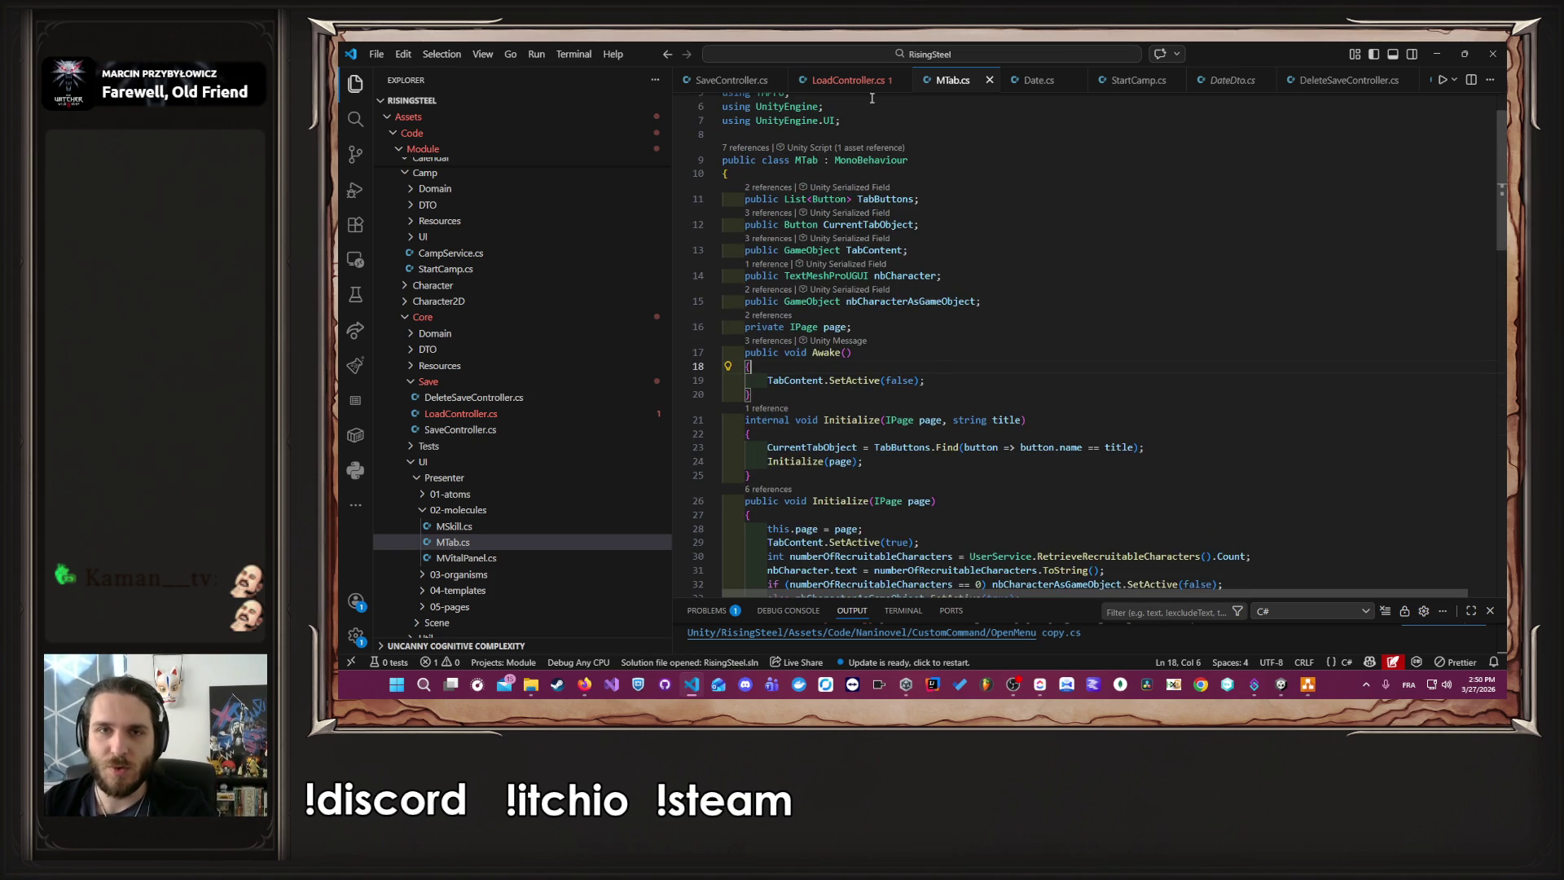
pyautogui.click(851, 80)
pyautogui.scroll(-3, 981, 311)
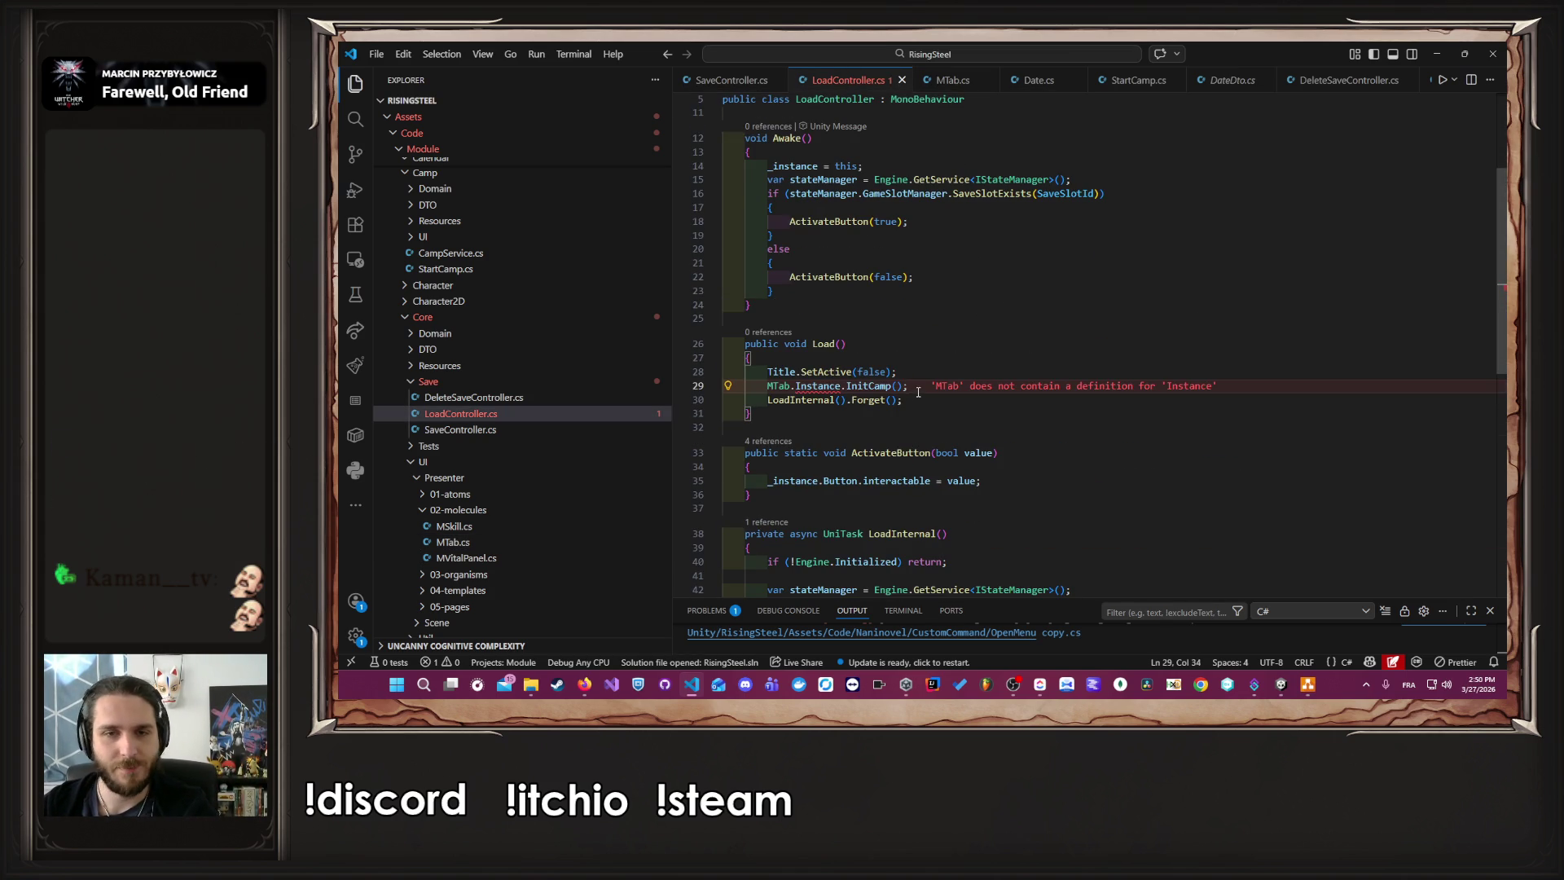
pyautogui.moveTo(918, 392); pyautogui.dragTo(919, 371)
pyautogui.press('BackSpace')
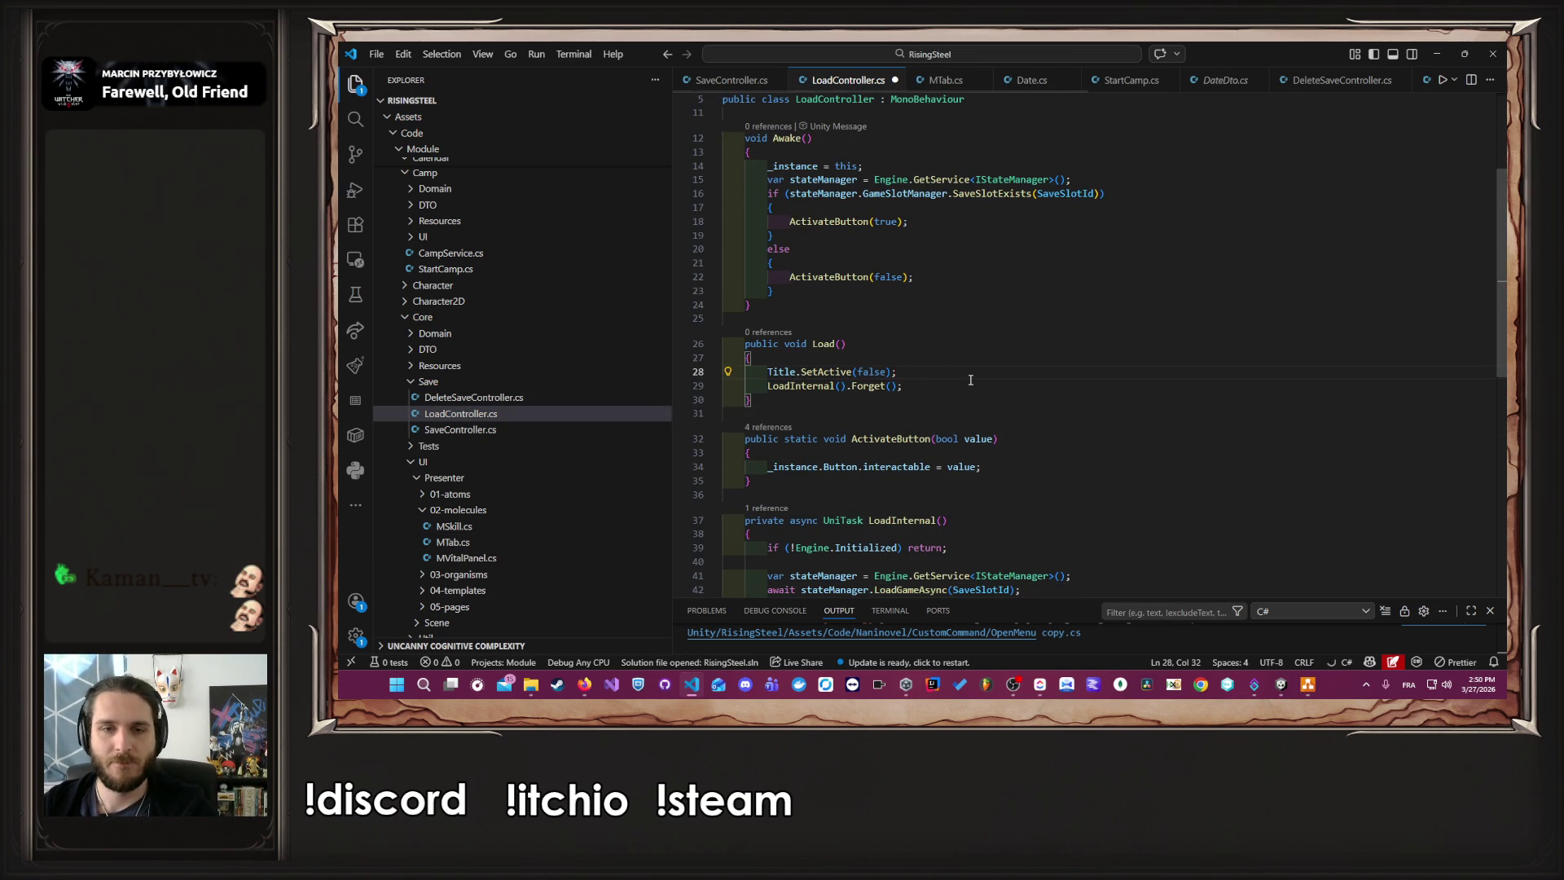
pyautogui.scroll(3, 970, 380)
pyautogui.scroll(-6, 970, 379)
pyautogui.scroll(3, 971, 375)
pyautogui.scroll(-4, 971, 375)
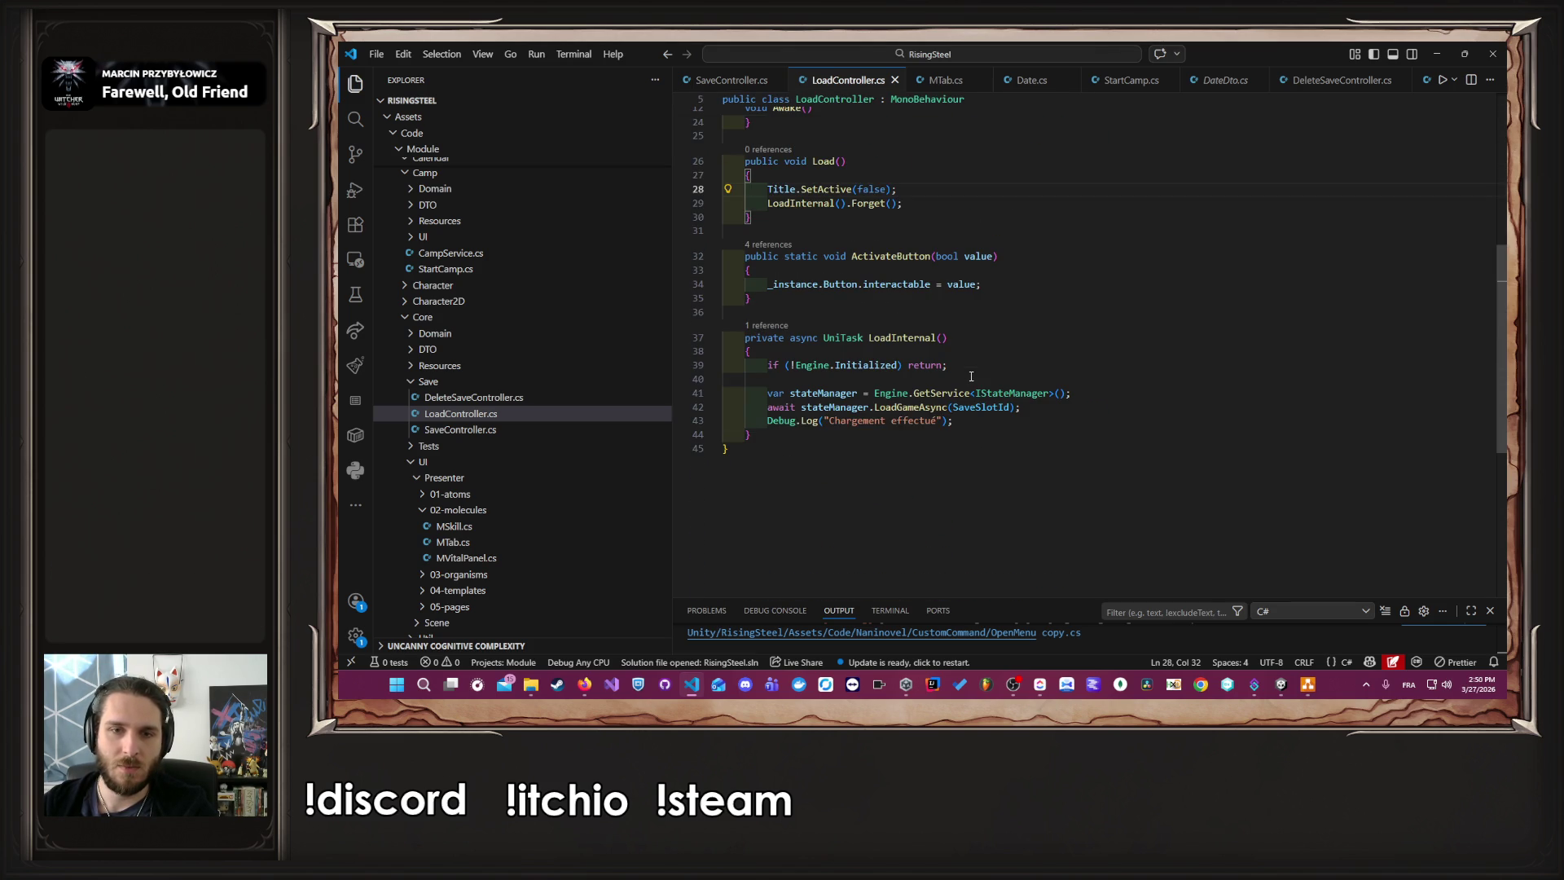
pyautogui.scroll(3, 978, 363)
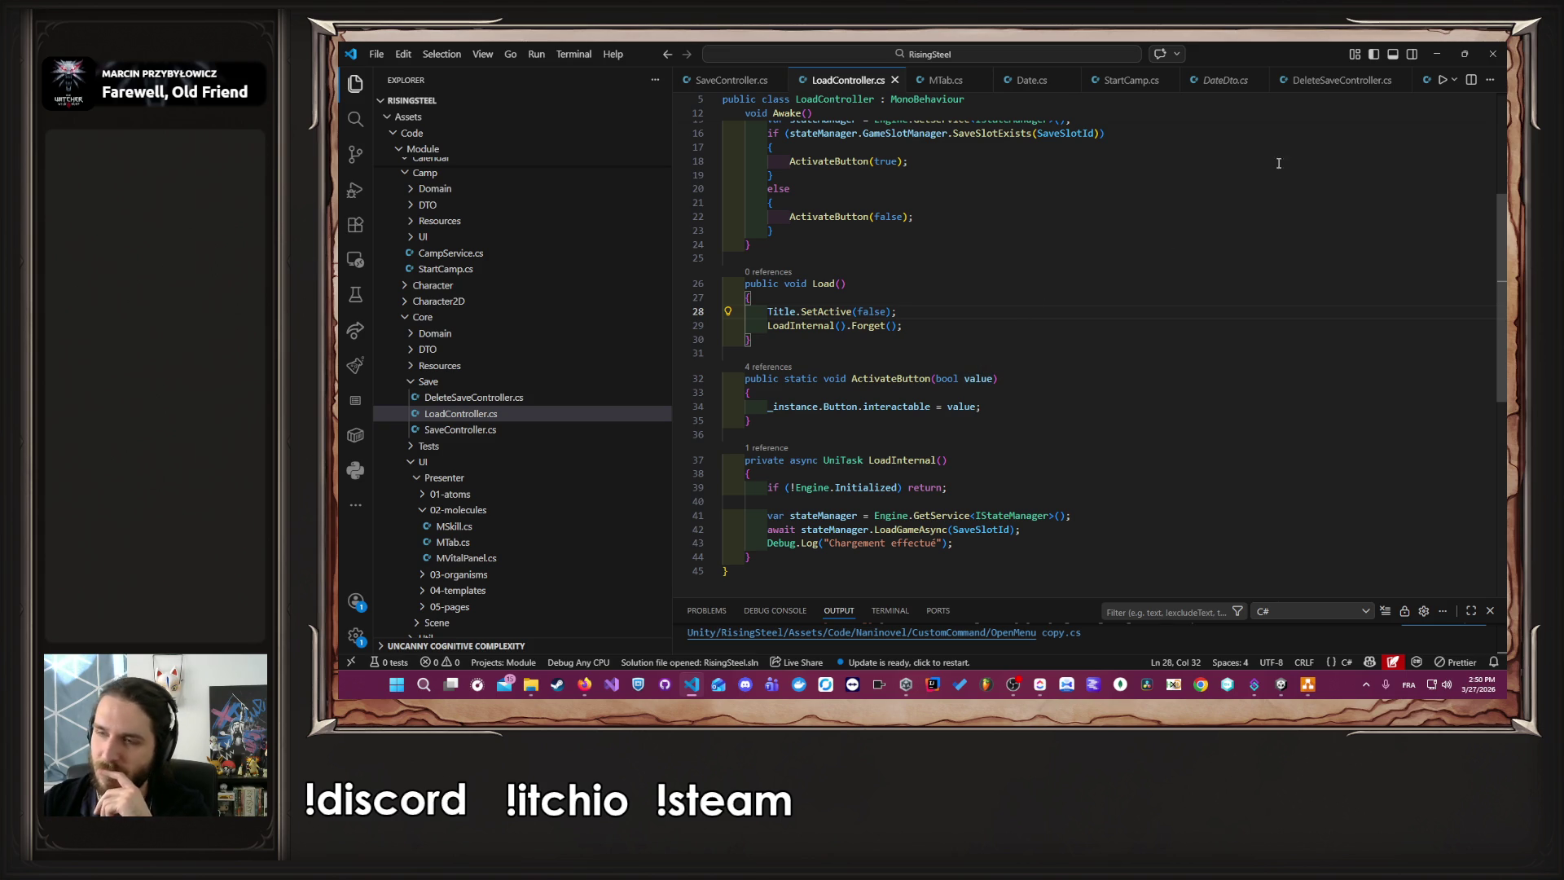
pyautogui.hotkey('alt', 'Tab')
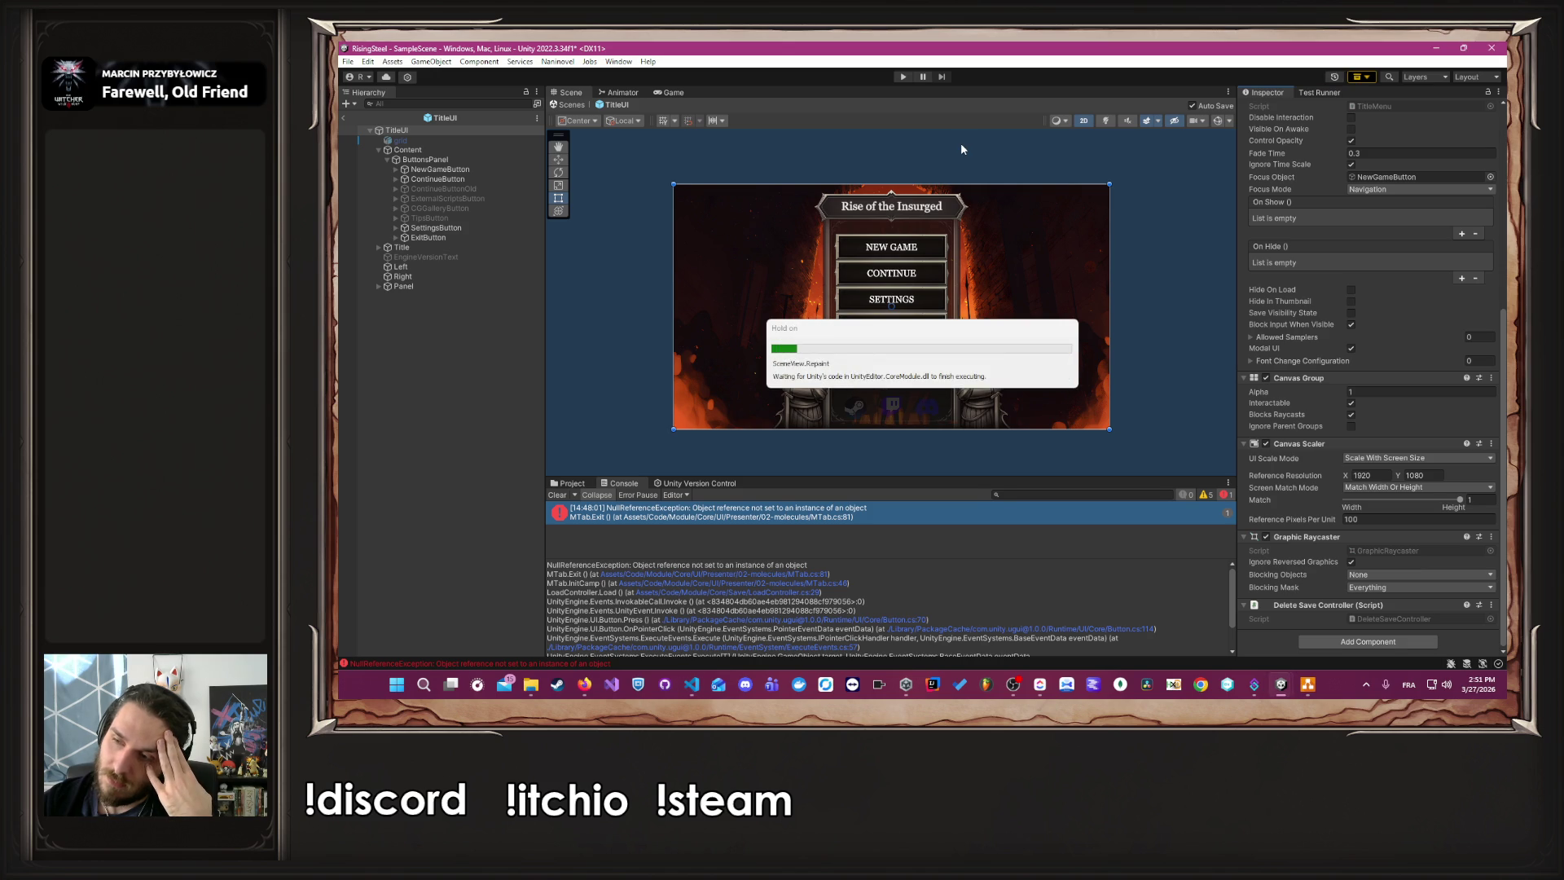
# Play the game in Unity, Continue the save into the camp screen, then return to LoadController.cs.
pyautogui.click(902, 76)
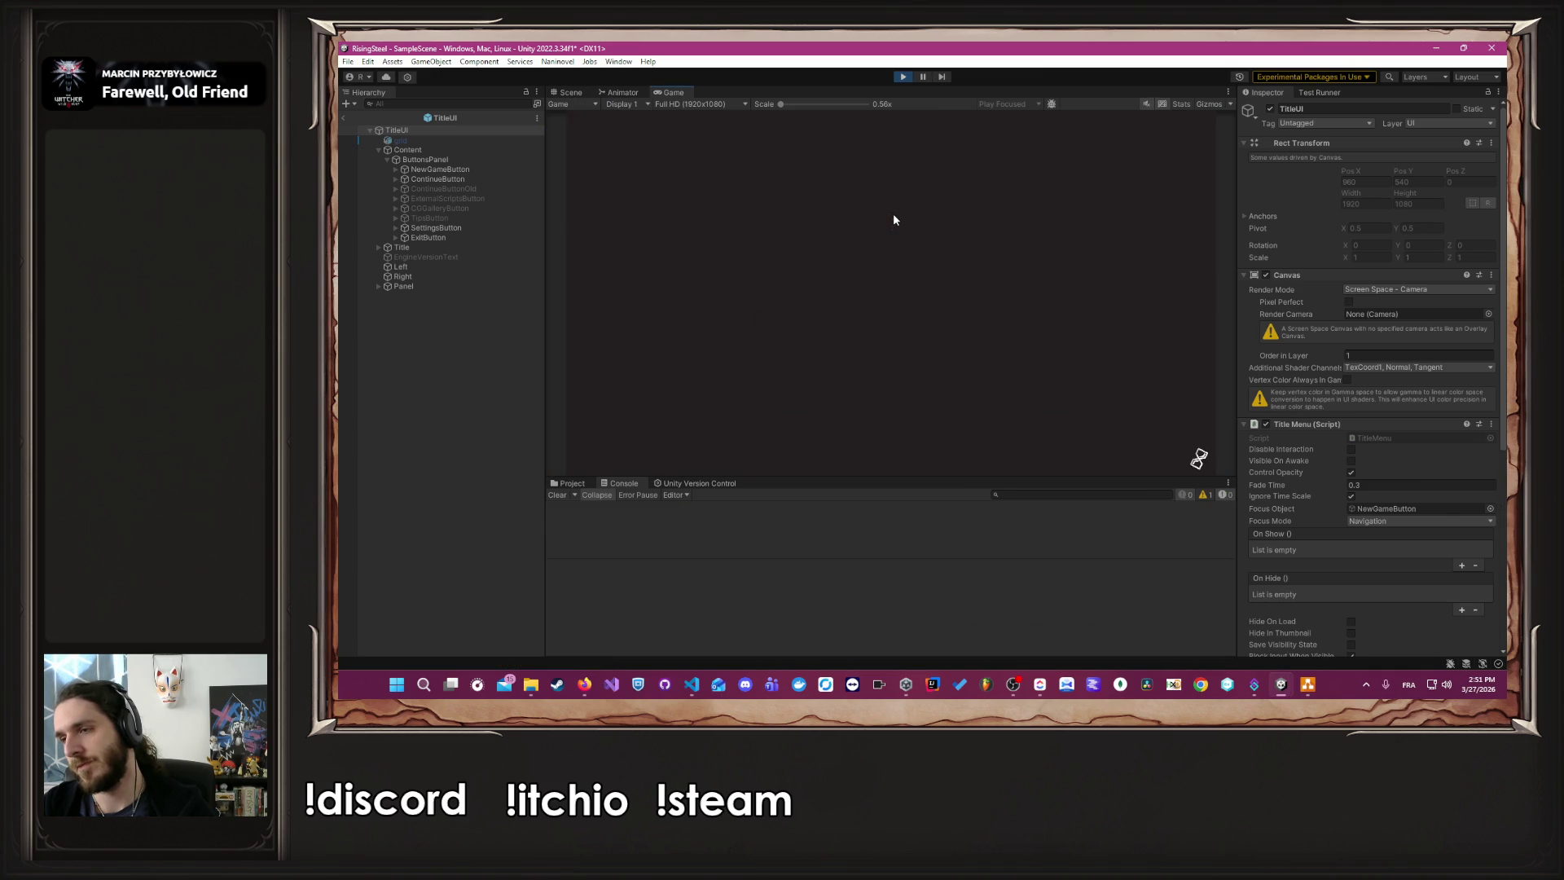
pyautogui.click(897, 219)
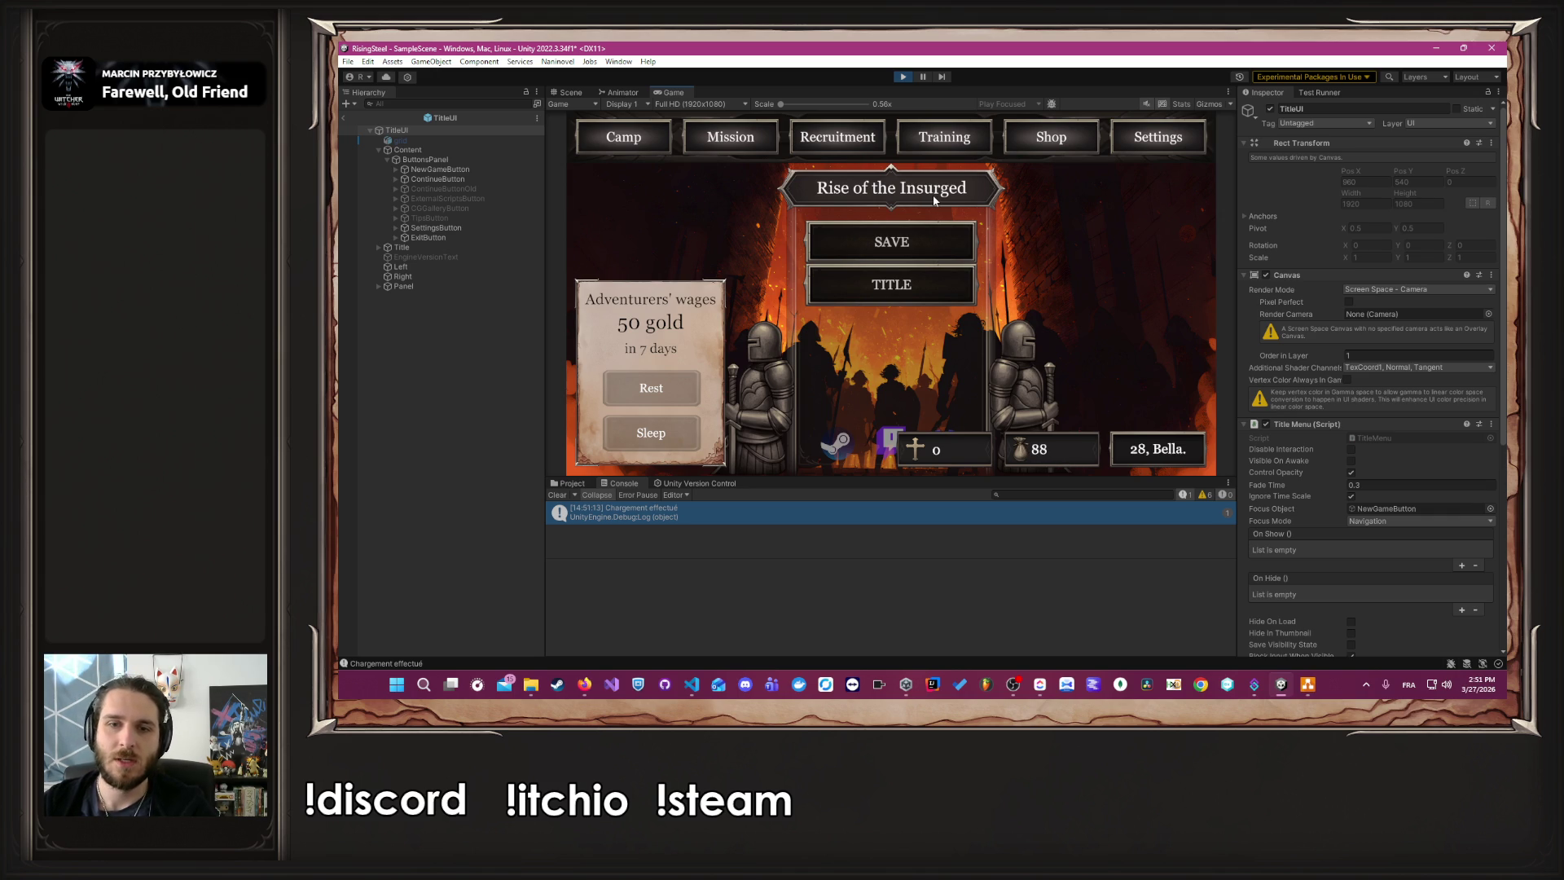
pyautogui.hotkey('alt', 'Tab')
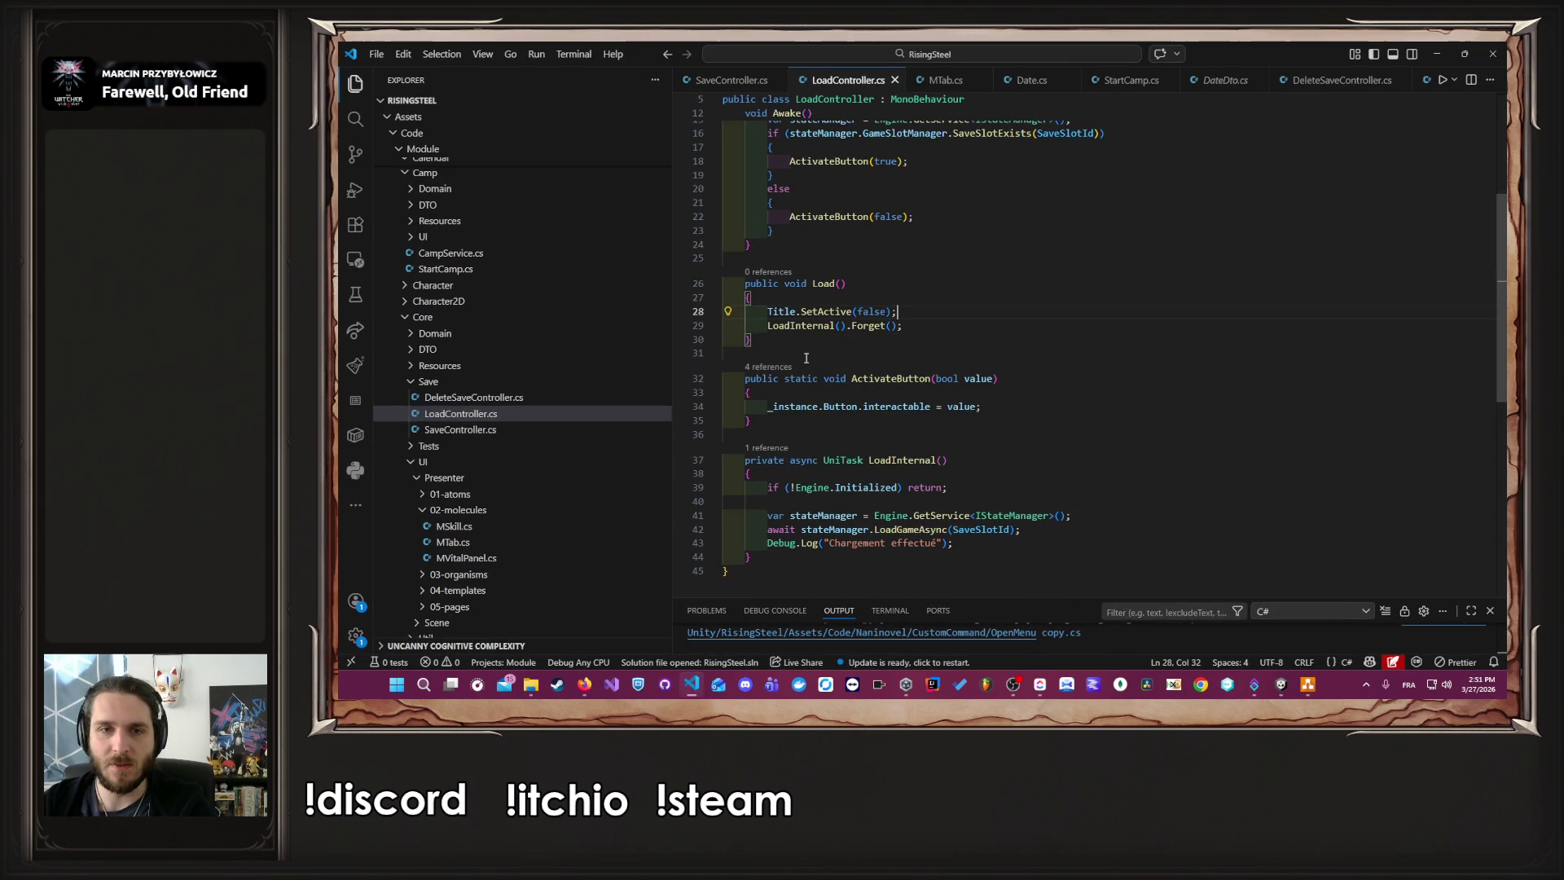
# Bring up MTab.cs and skim it, briefly checking the UniTaskScheduler tab.
pyautogui.click(732, 80)
pyautogui.click(945, 80)
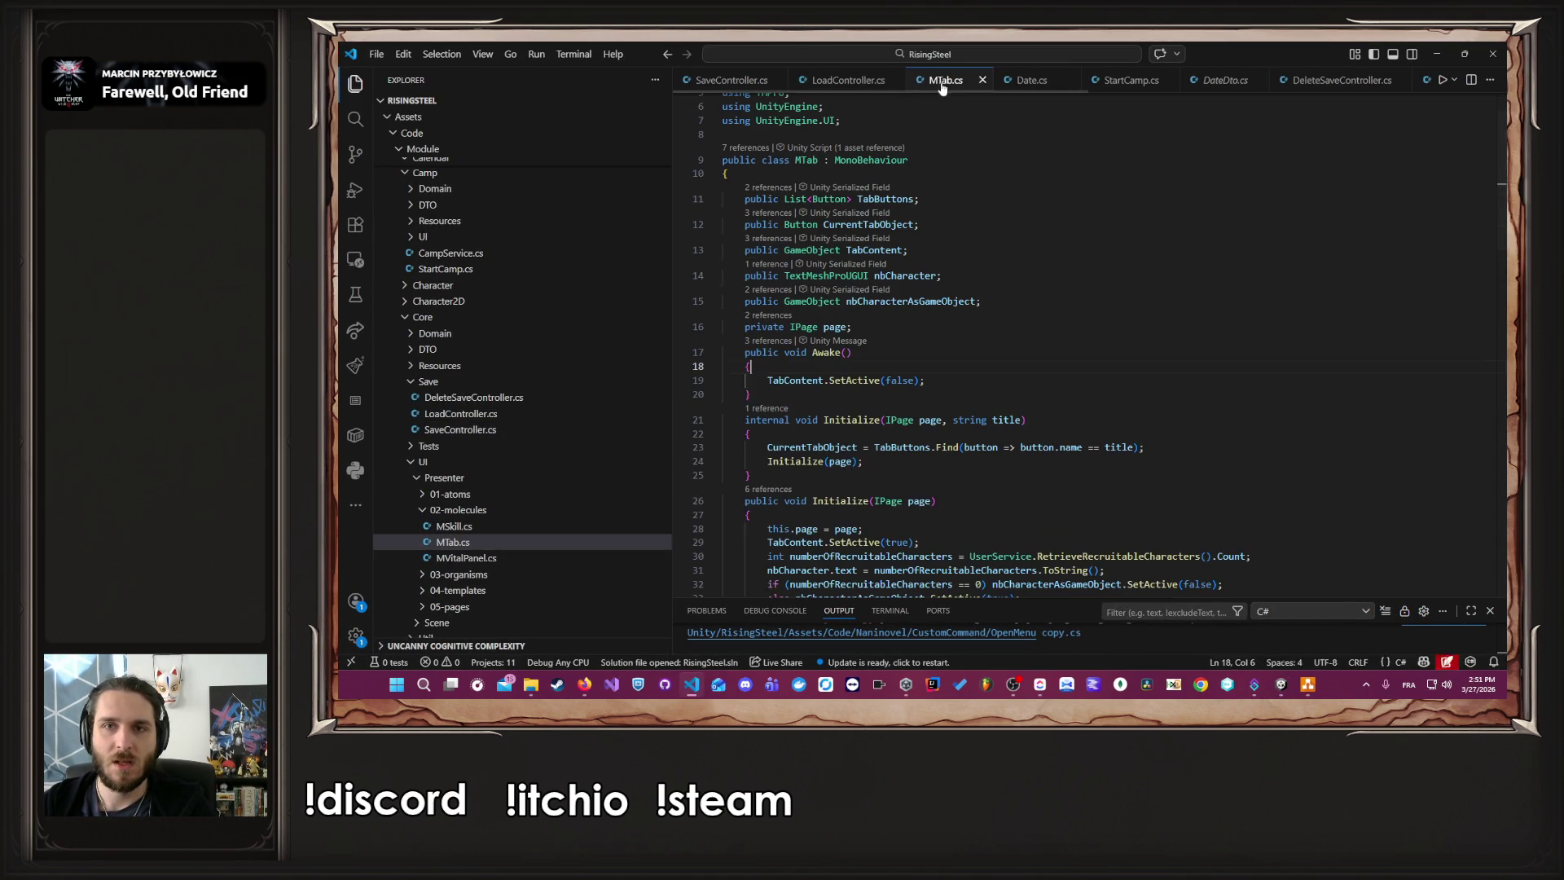
pyautogui.scroll(-1, 1078, 98)
pyautogui.scroll(-2, 1059, 85)
pyautogui.scroll(-3, 1058, 88)
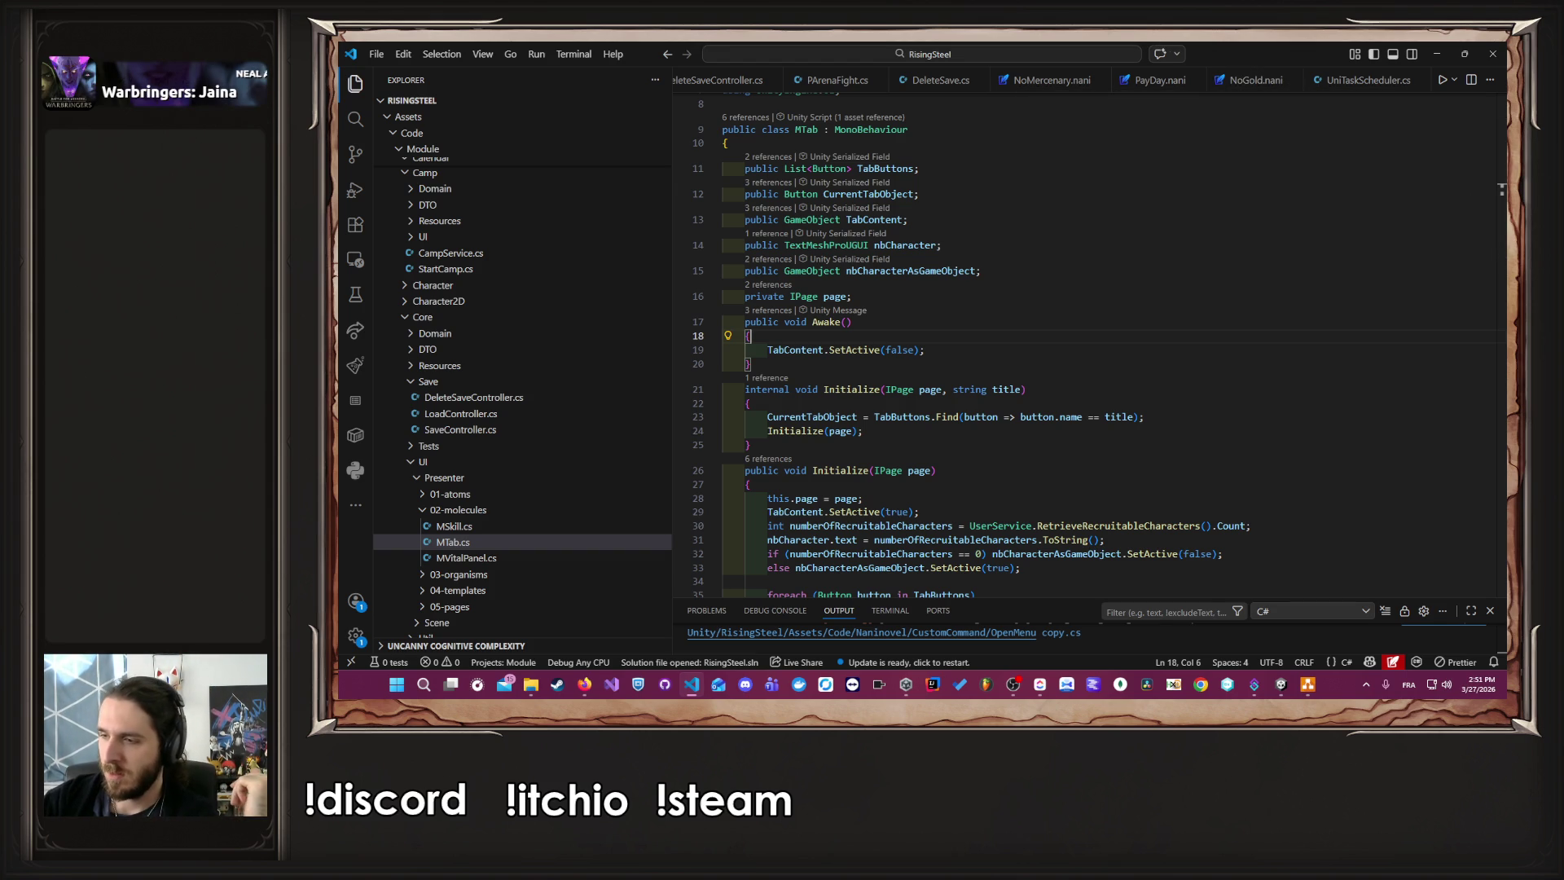
pyautogui.scroll(-1, 1357, 192)
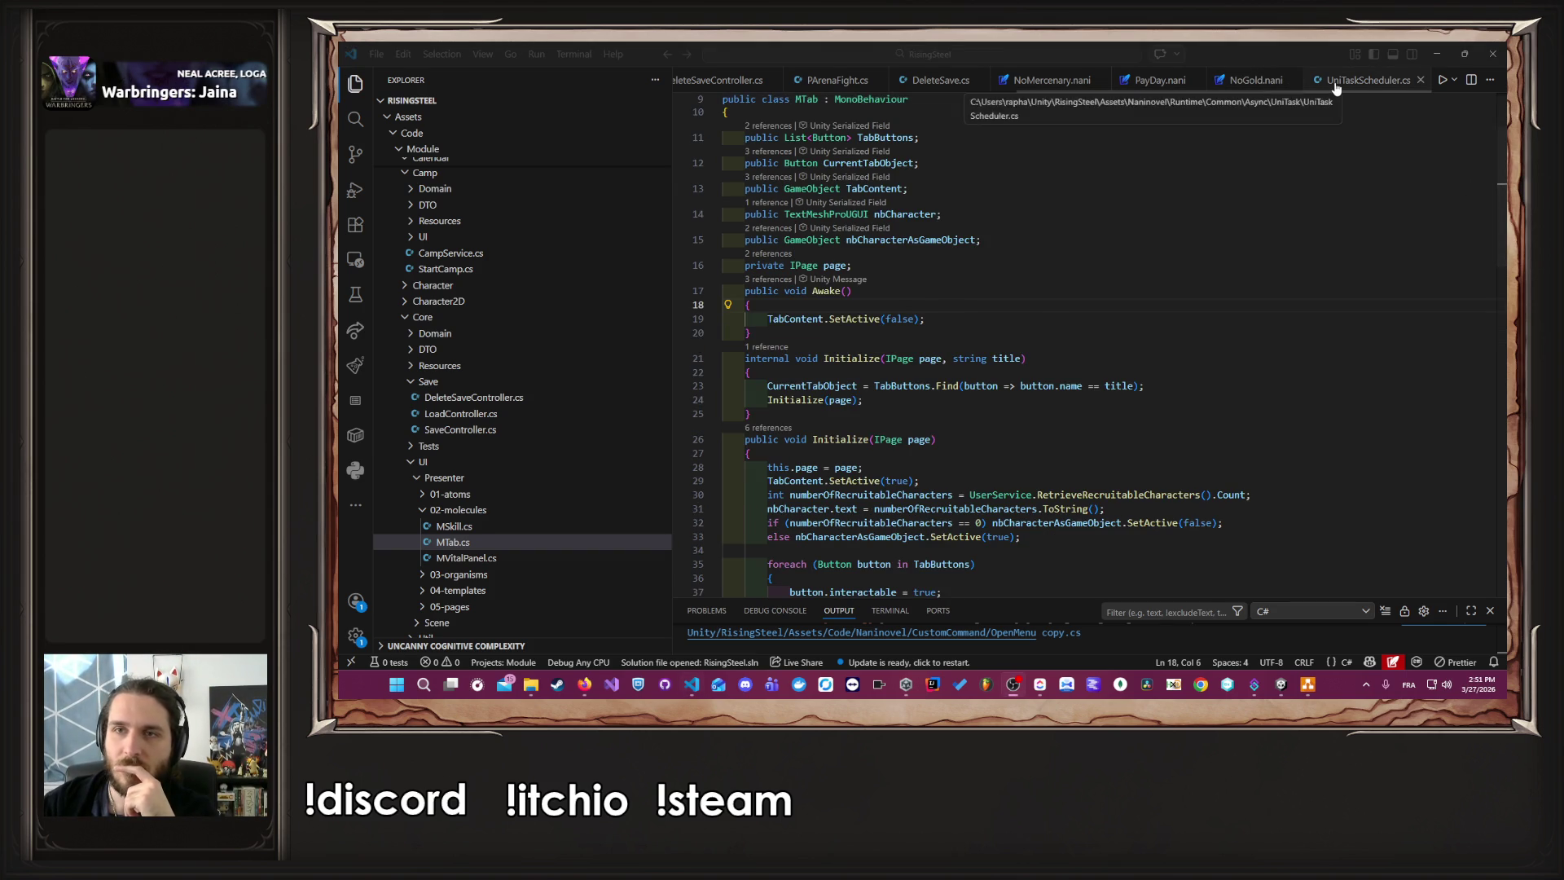
pyautogui.click(1339, 81)
pyautogui.hotkey('ctrl', 'Tab')
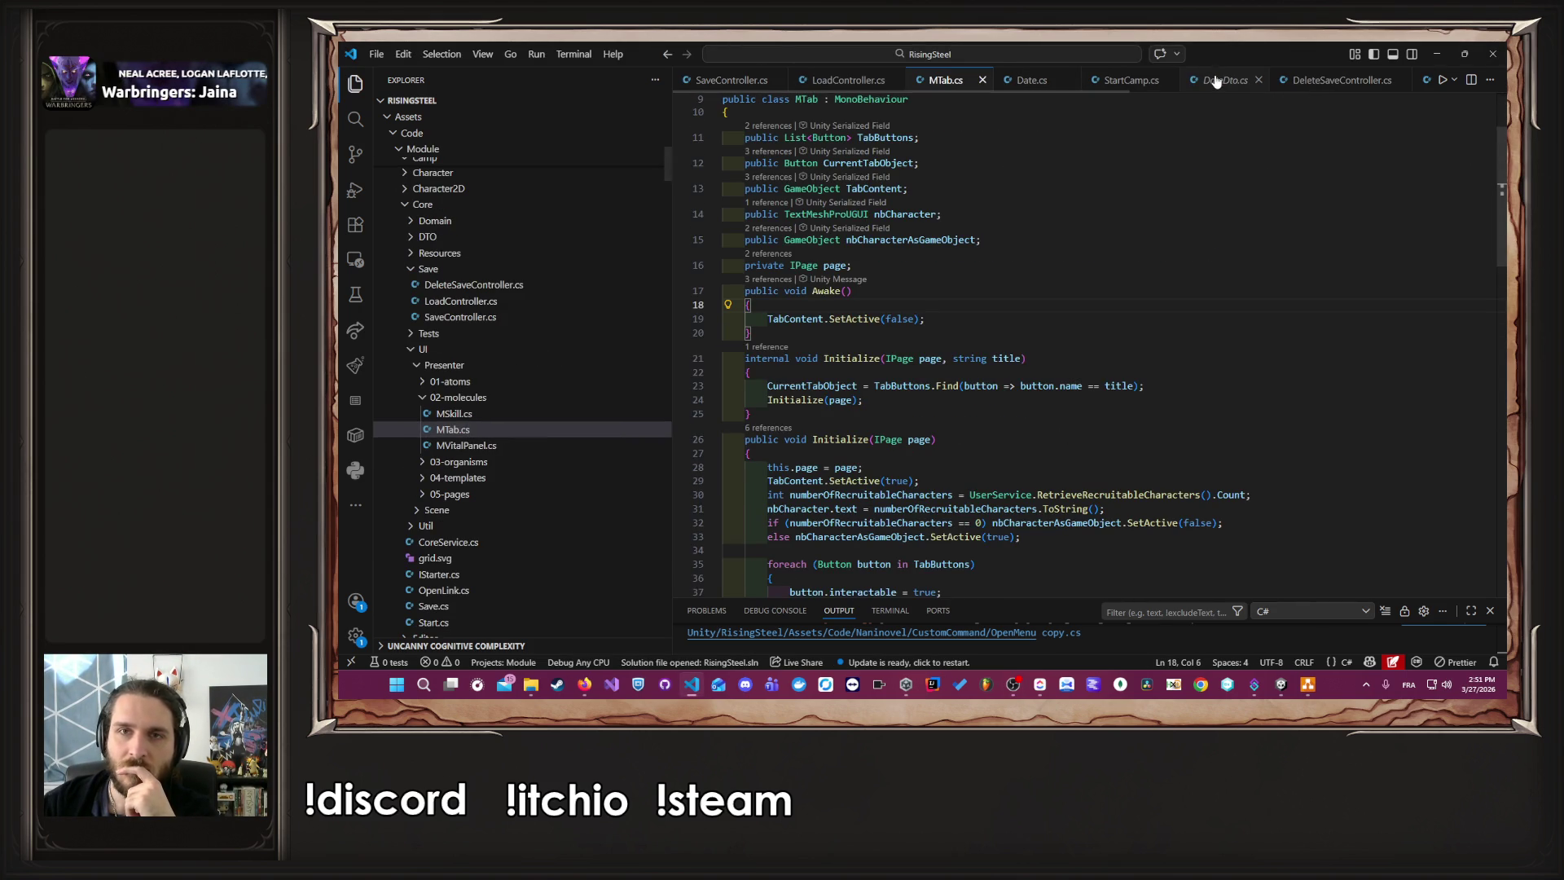
# Collapse the Calendar Domain and Calendar folders in the Explorer.
pyautogui.scroll(-2, 941, 86)
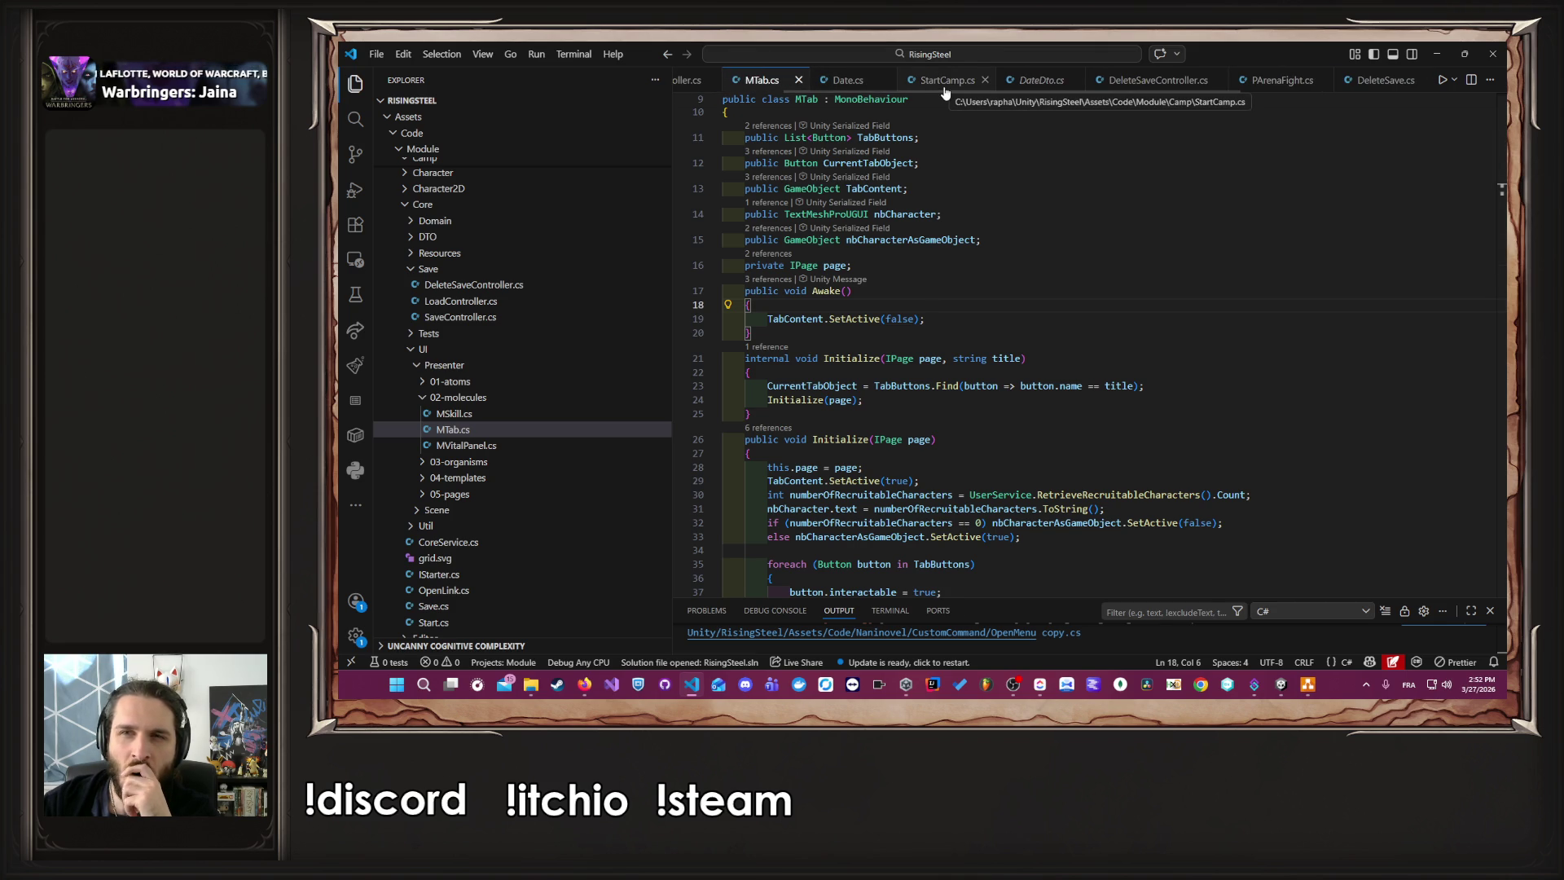
pyautogui.scroll(-2, 950, 84)
pyautogui.scroll(-2, 950, 85)
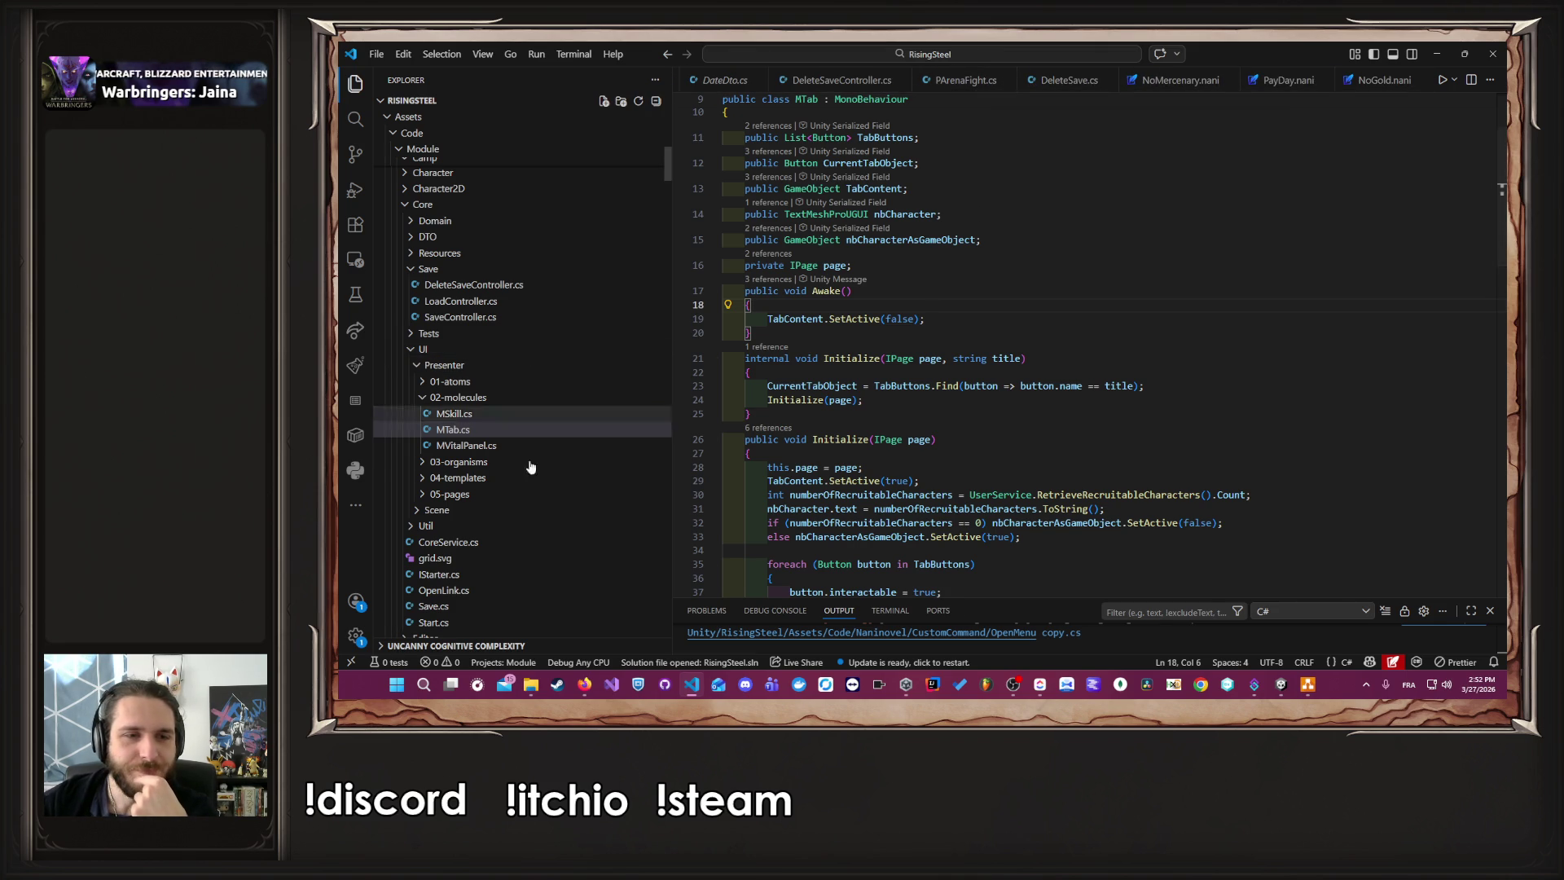
pyautogui.scroll(-3, 527, 440)
pyautogui.scroll(-10, 527, 440)
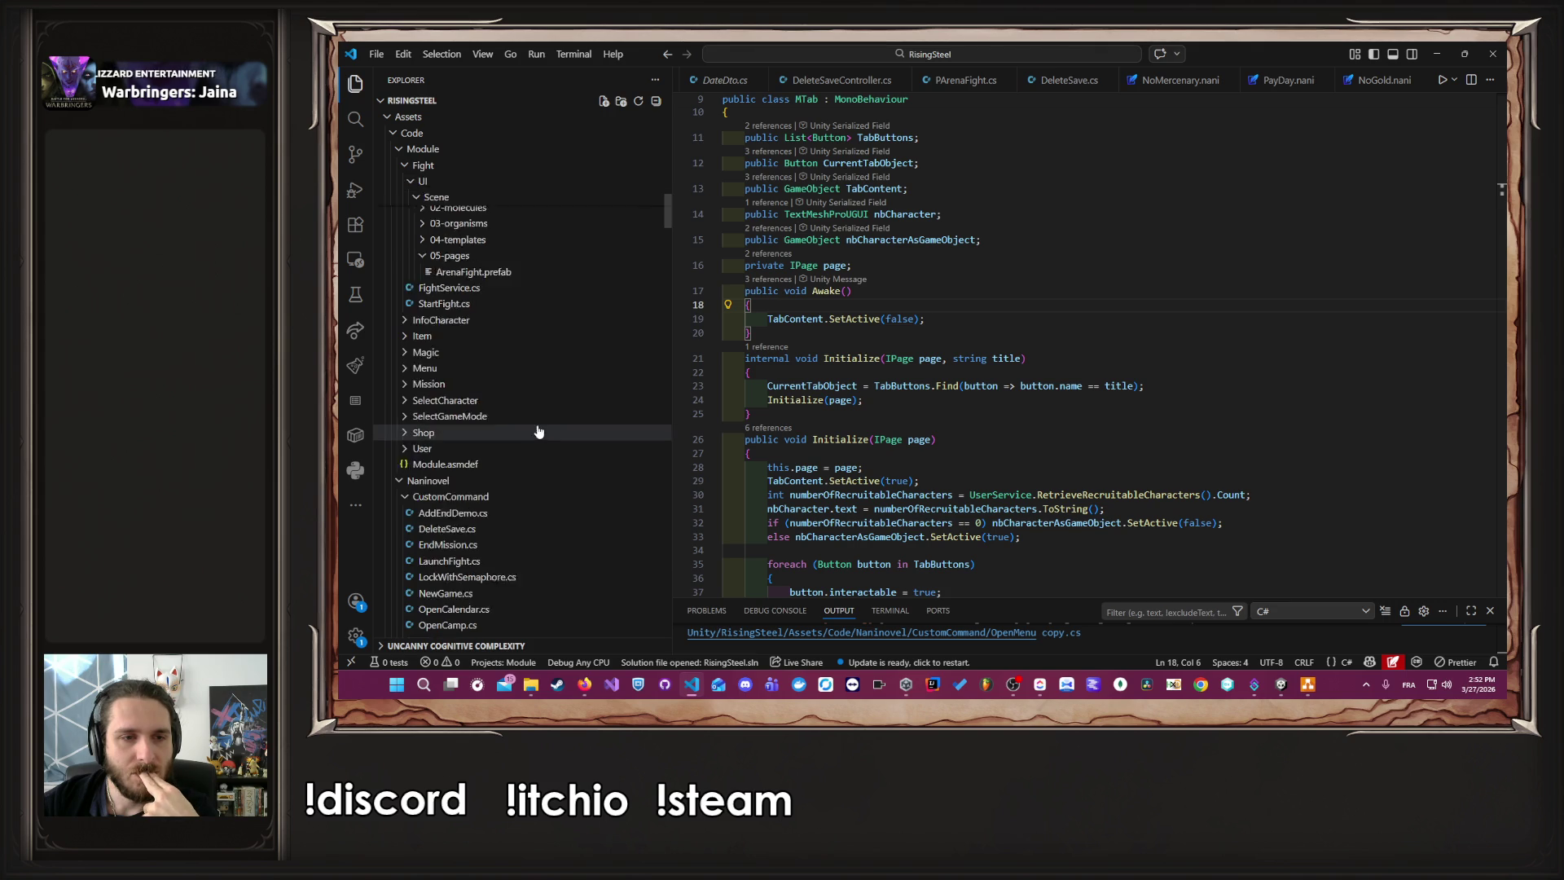
pyautogui.scroll(15, 537, 430)
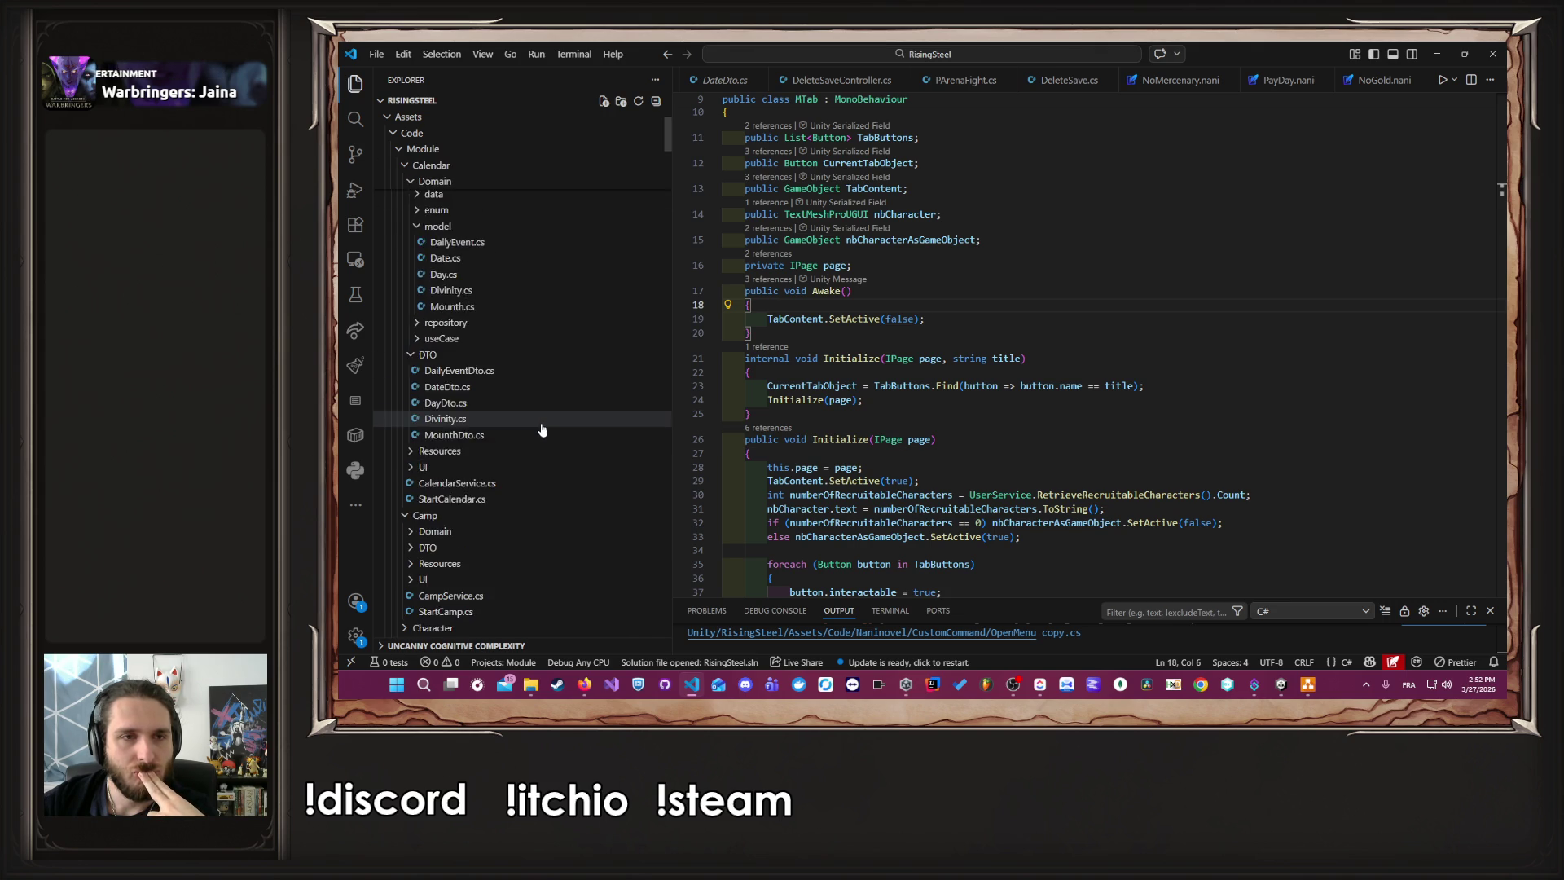
pyautogui.click(450, 294)
pyautogui.click(450, 278)
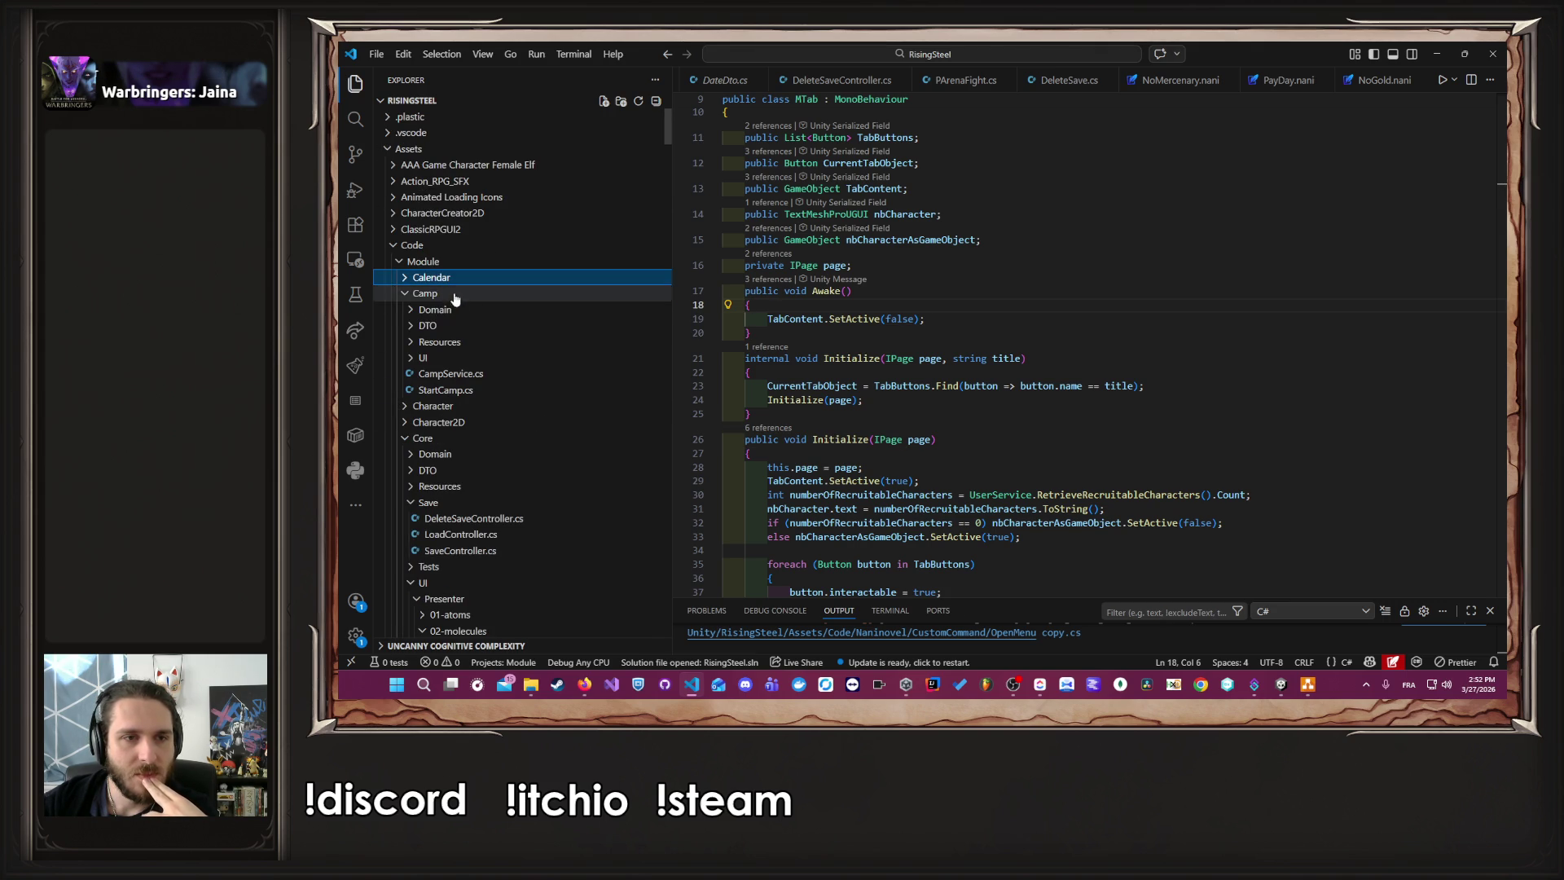
# In StartCamp.cs, uncomment the calendar date line 52 and delete the hardcoded Night and Winter lines.
pyautogui.doubleClick(478, 392)
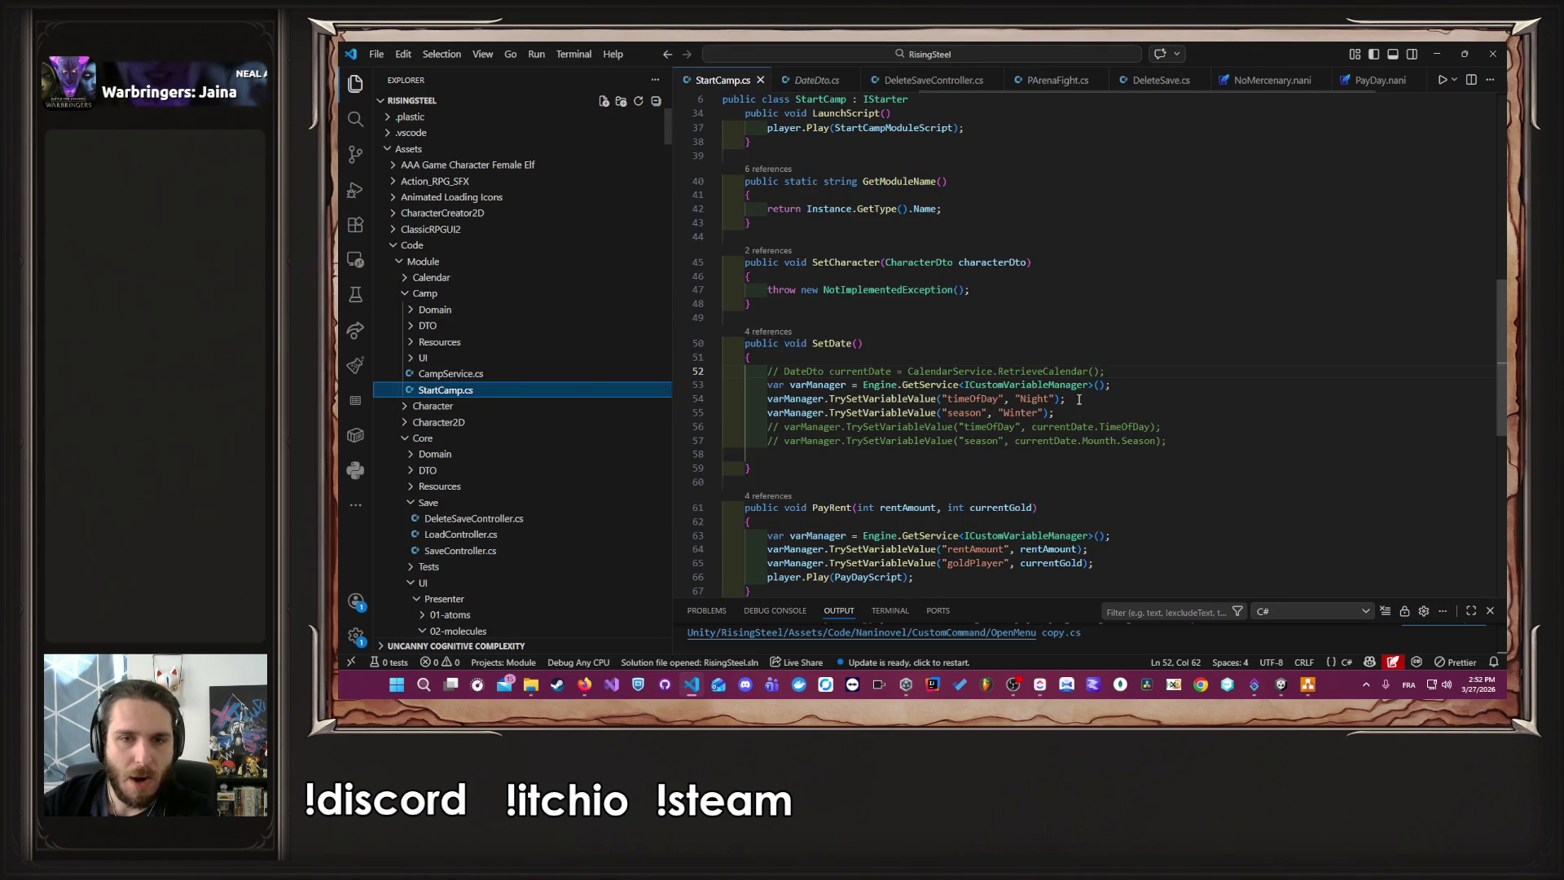
pyautogui.click(1138, 378)
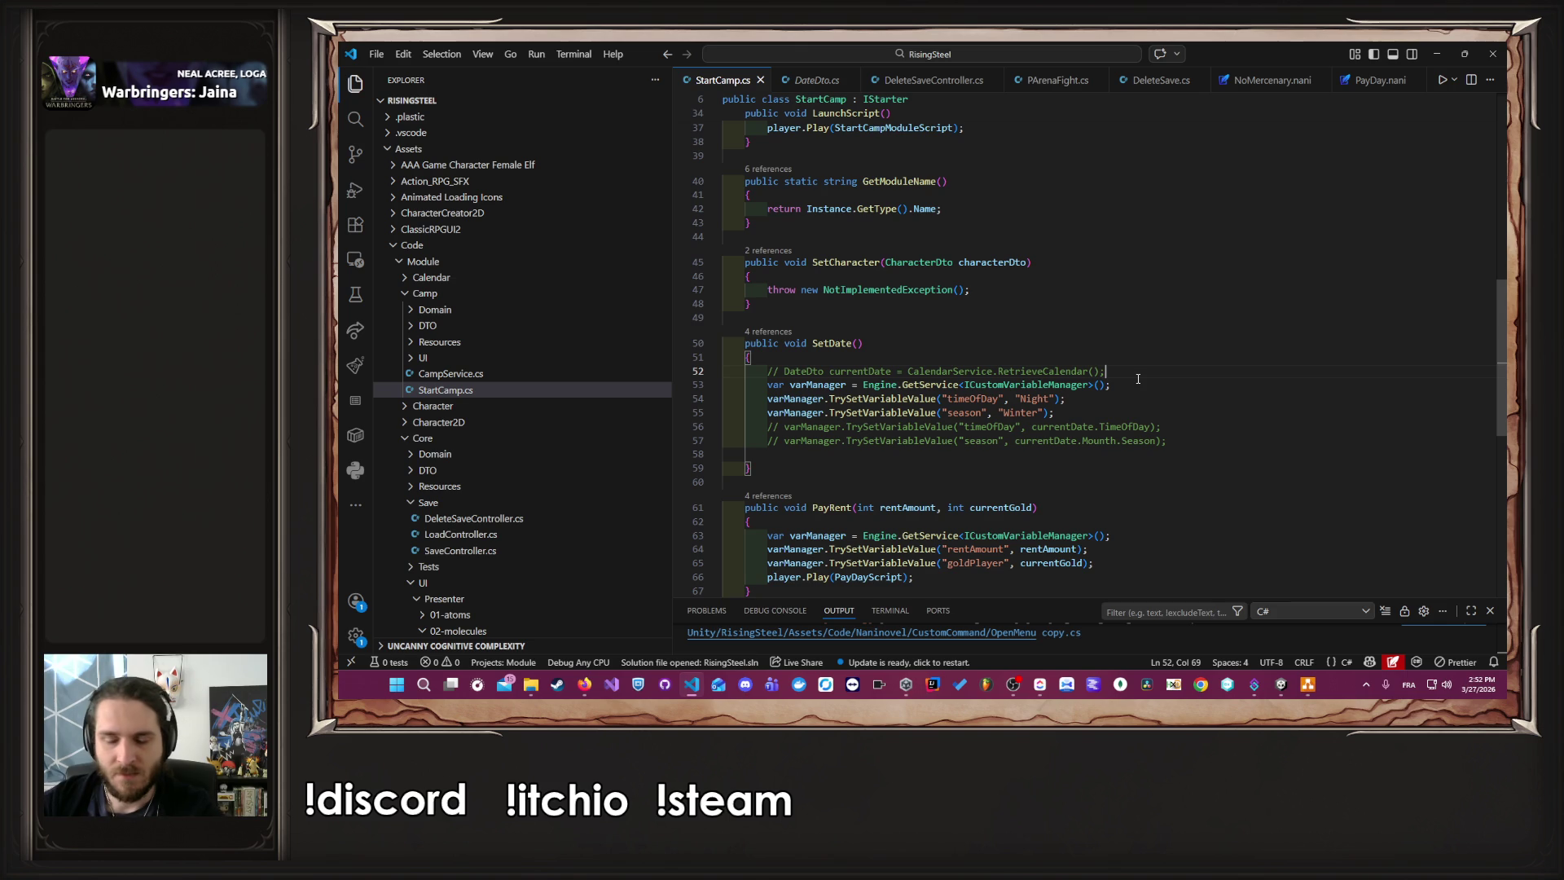
pyautogui.hotkey('ctrl', '/')
pyautogui.press('Down')
pyautogui.press('Down')
pyautogui.press('Down')
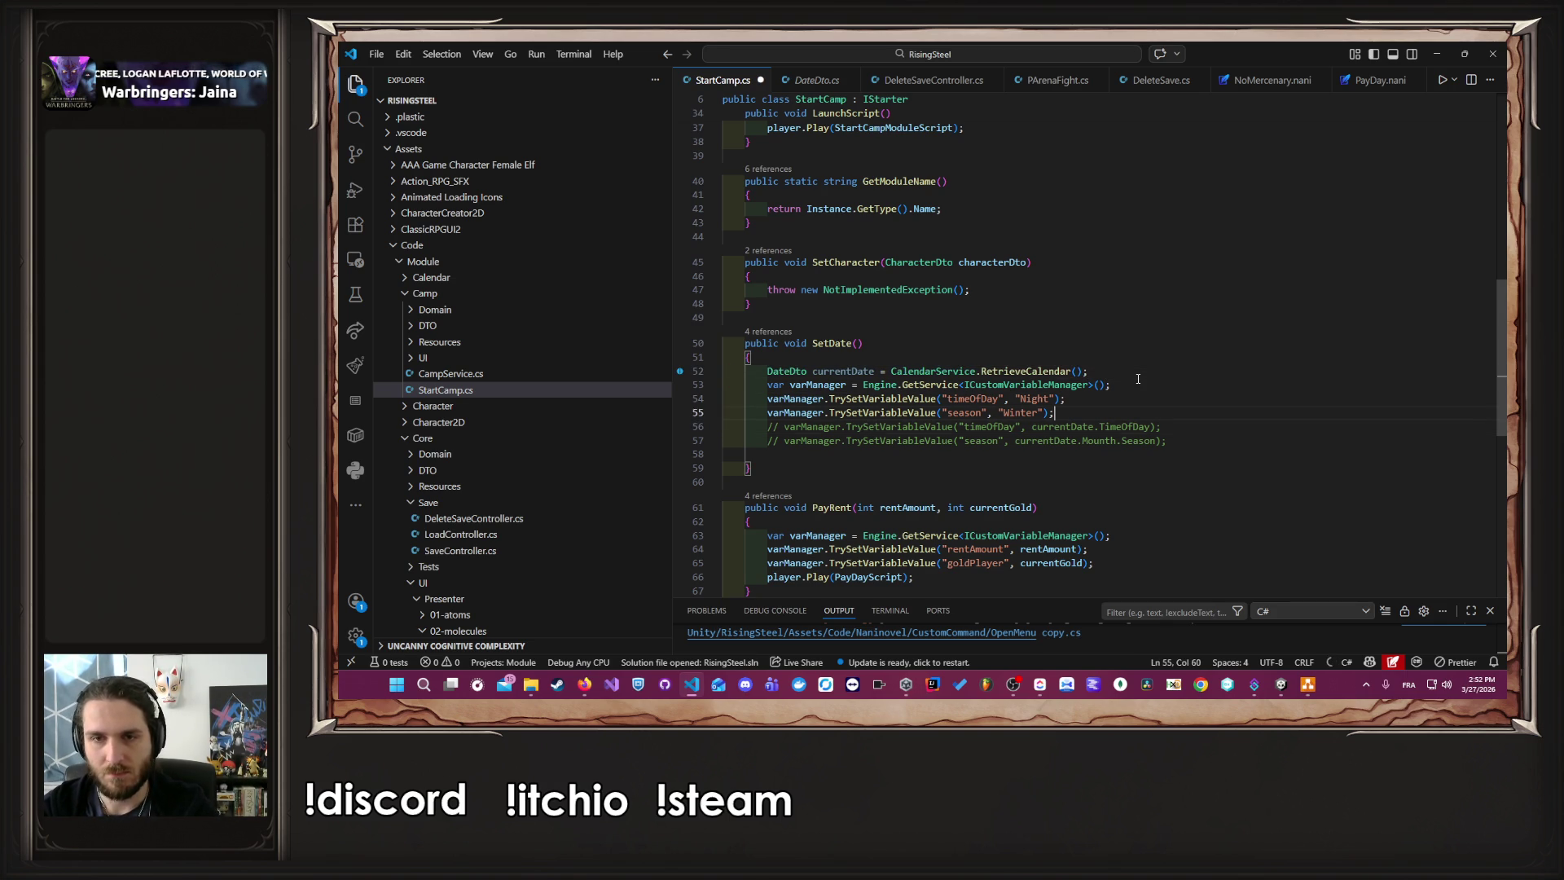
pyautogui.hotkey('shift', 'Down')
pyautogui.hotkey('shift', 'Down')
pyautogui.hotkey('shift', 'End')
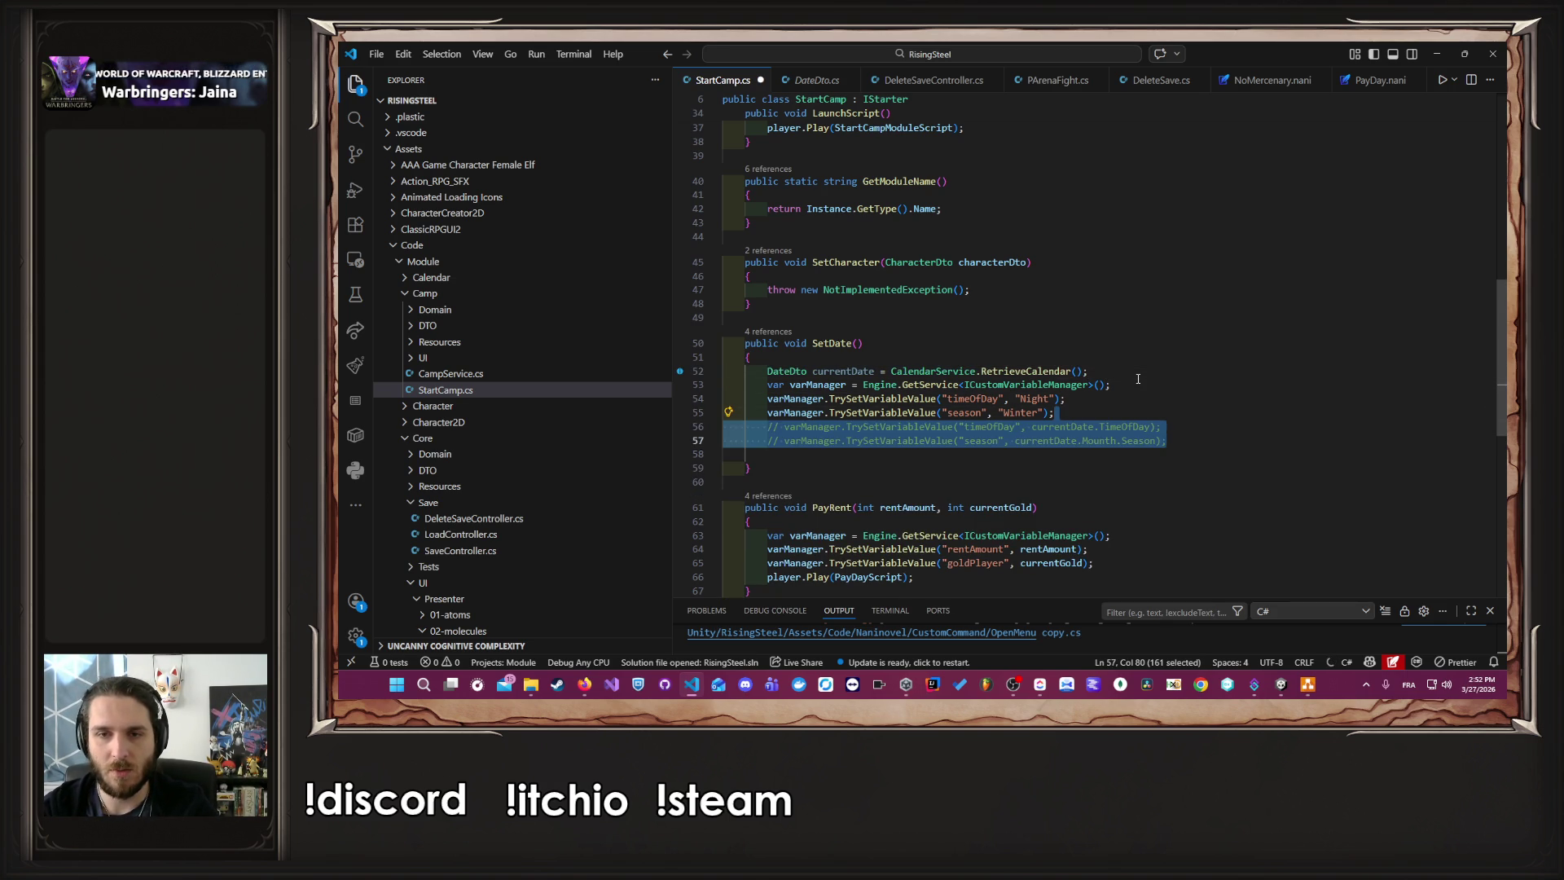
pyautogui.press('Left')
pyautogui.hotkey('shift', 'Up')
pyautogui.hotkey('shift', 'Home')
pyautogui.press('BackSpace')
pyautogui.press('BackSpace')
pyautogui.press('BackSpace')
pyautogui.press('BackSpace')
# Uncomment the currentDate-based timeOfDay and season lines in SetDate.
pyautogui.press('Escape')
pyautogui.press('Down')
pyautogui.hotkey('shift', 'Down')
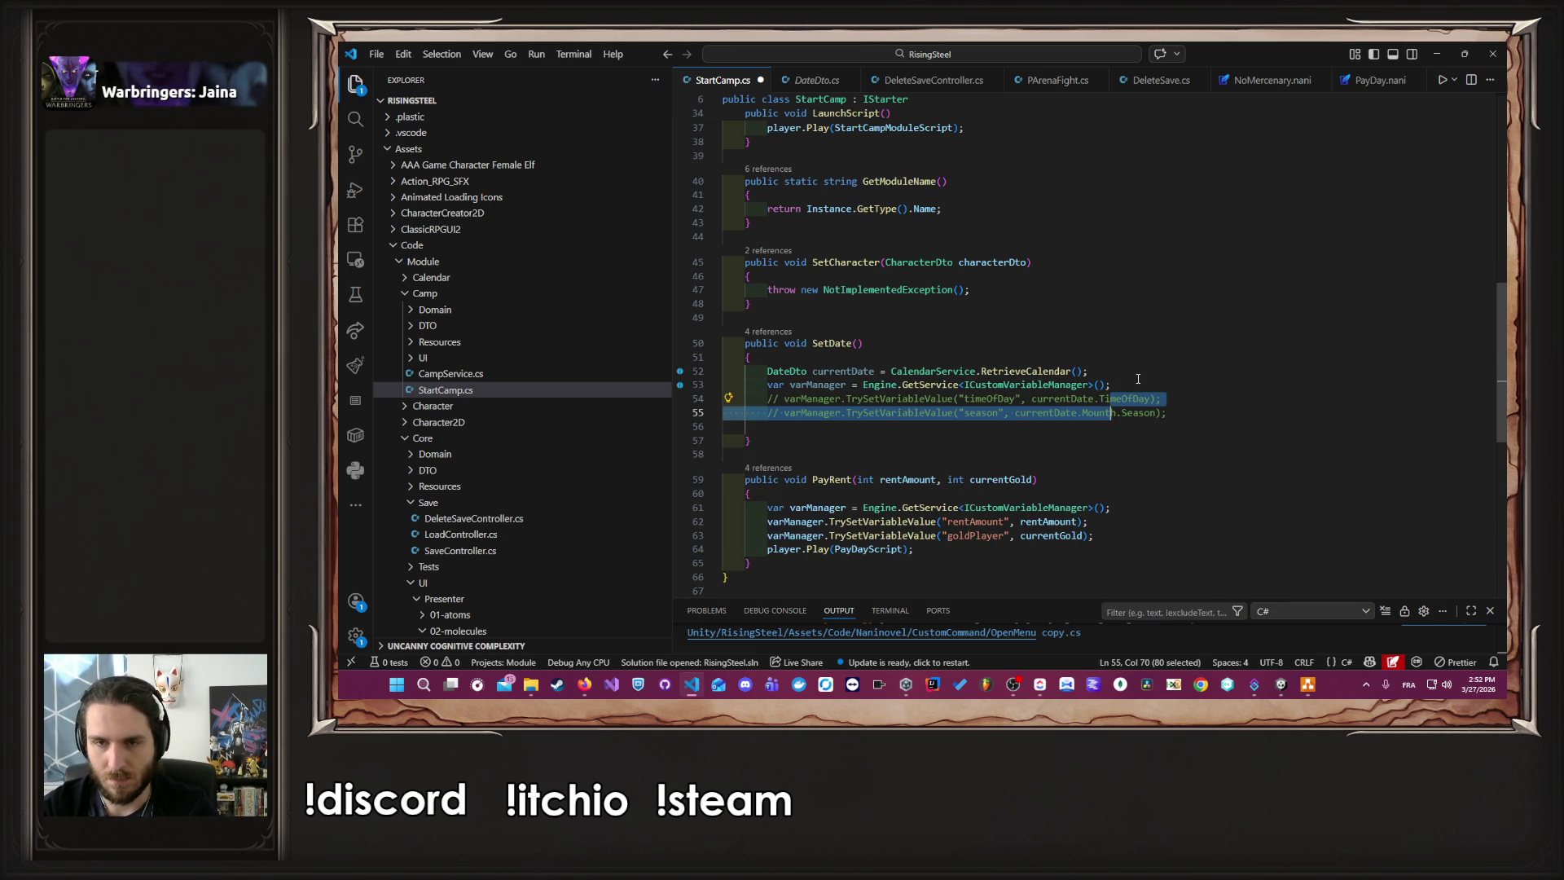
pyautogui.hotkey('ctrl', '/')
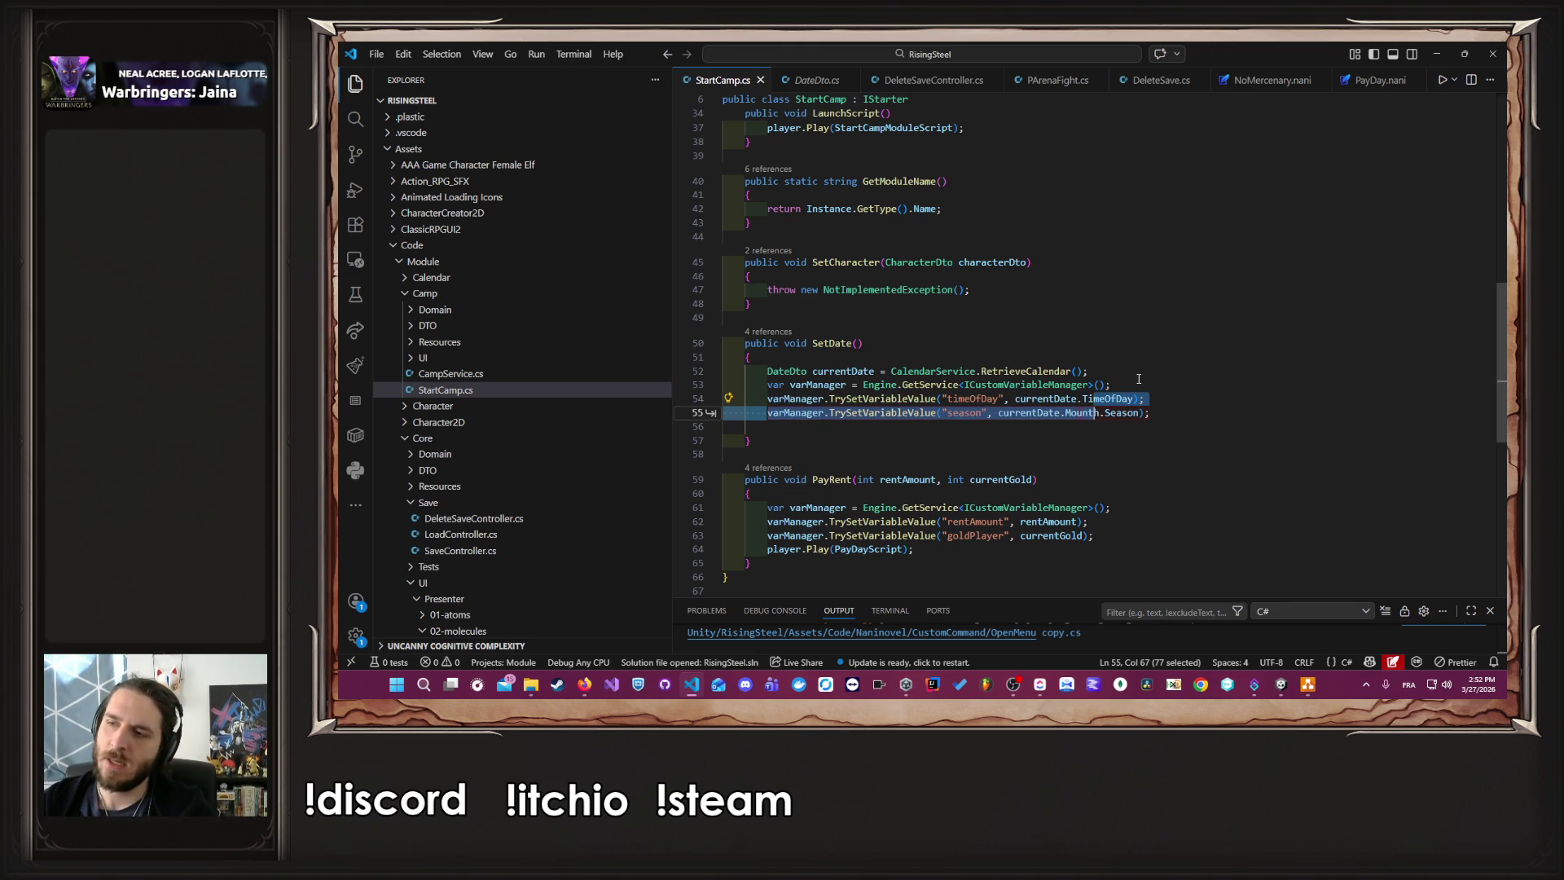
pyautogui.hotkey('alt', 'Tab')
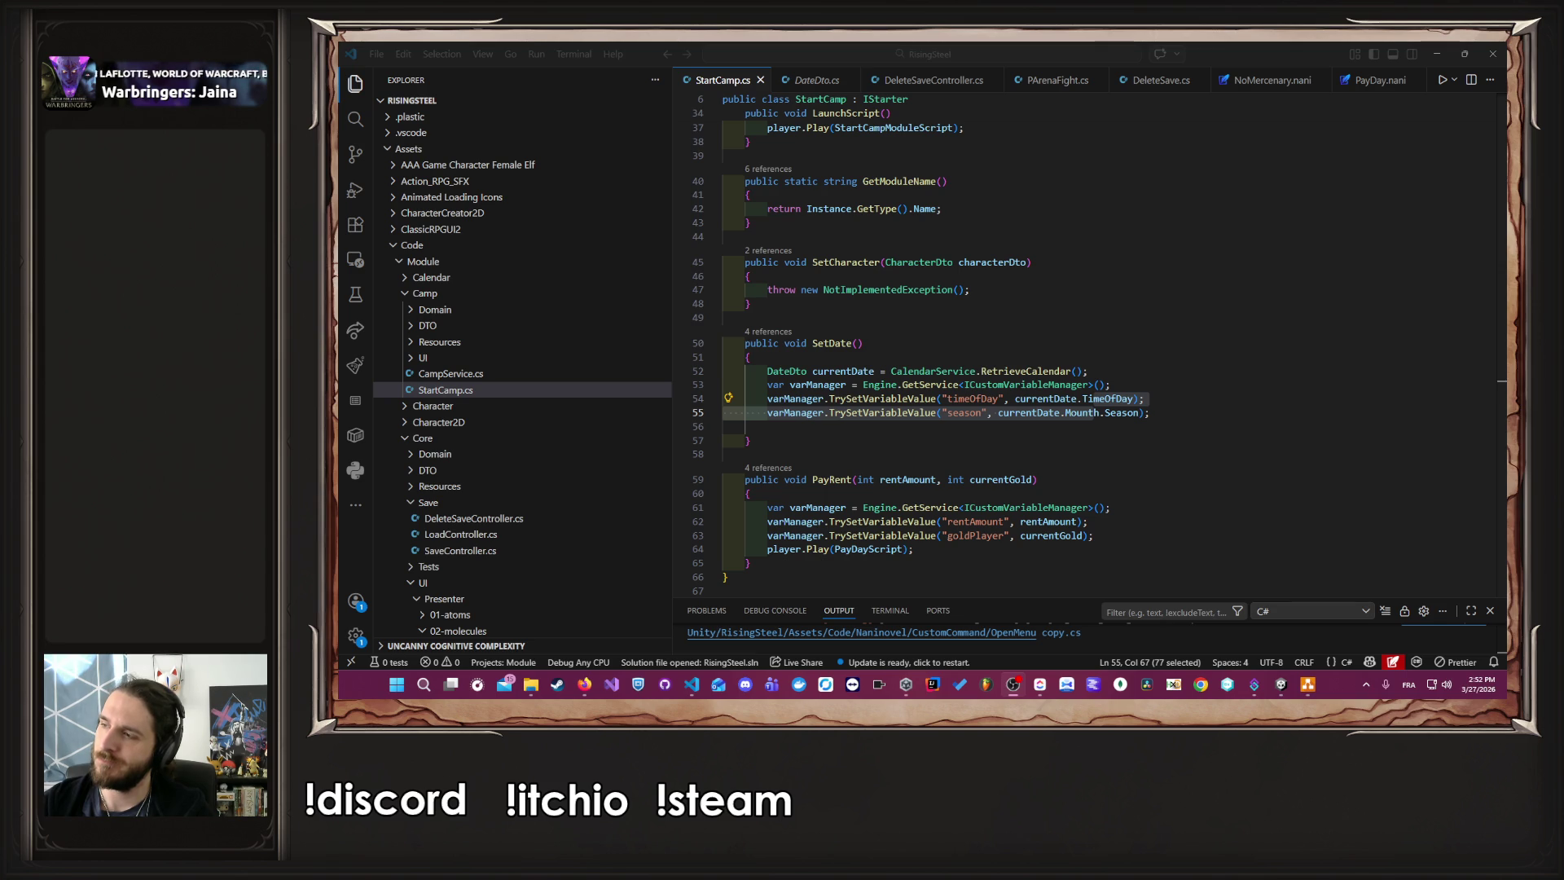
pyautogui.hotkey('alt', 'Tab')
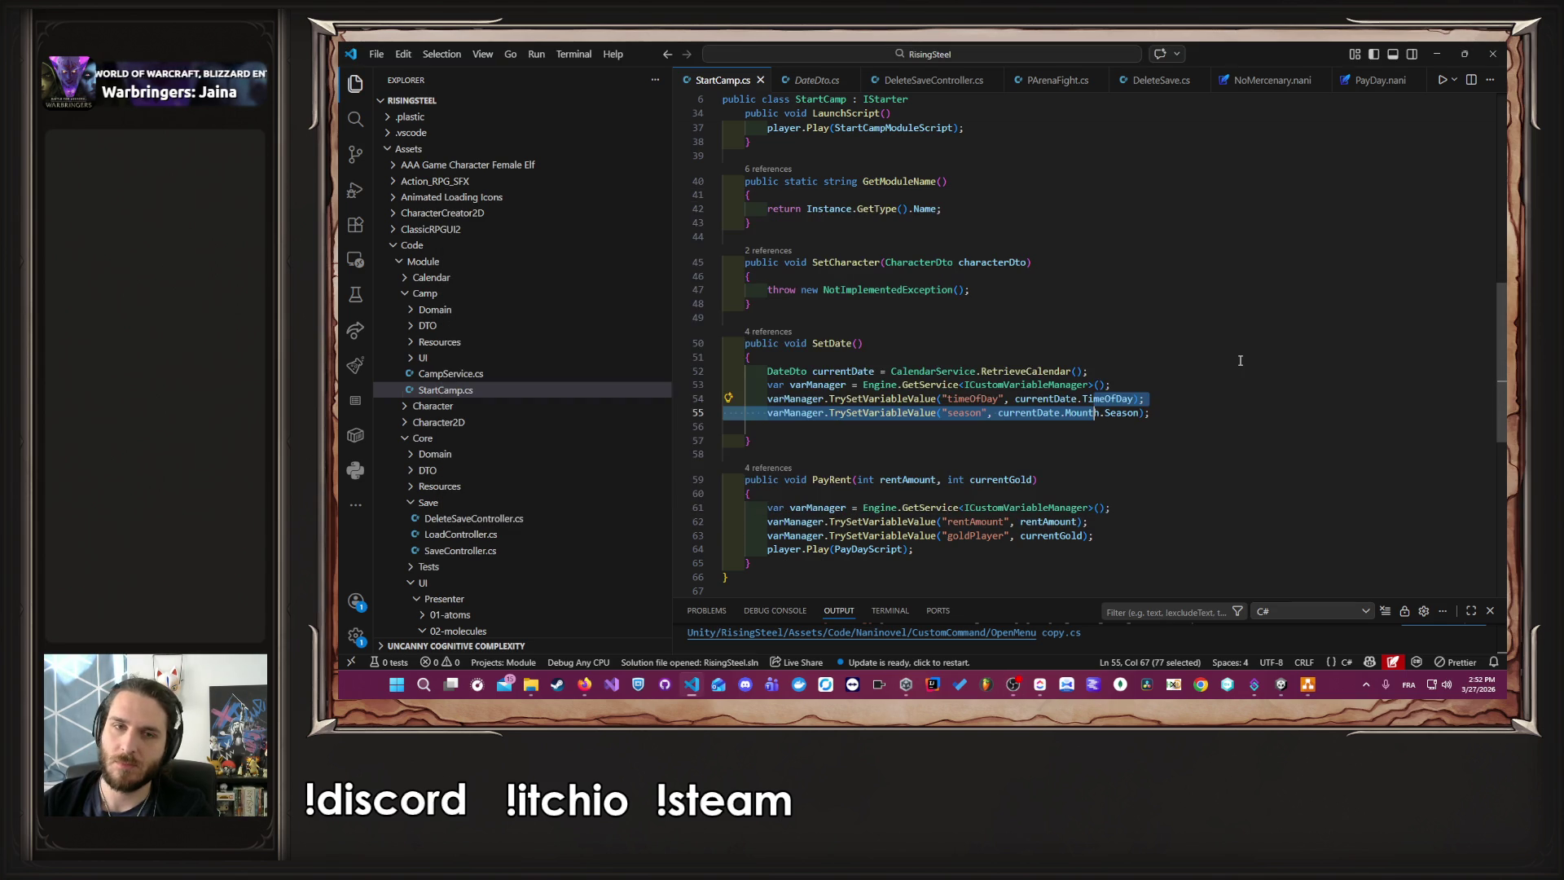
pyautogui.click(1240, 360)
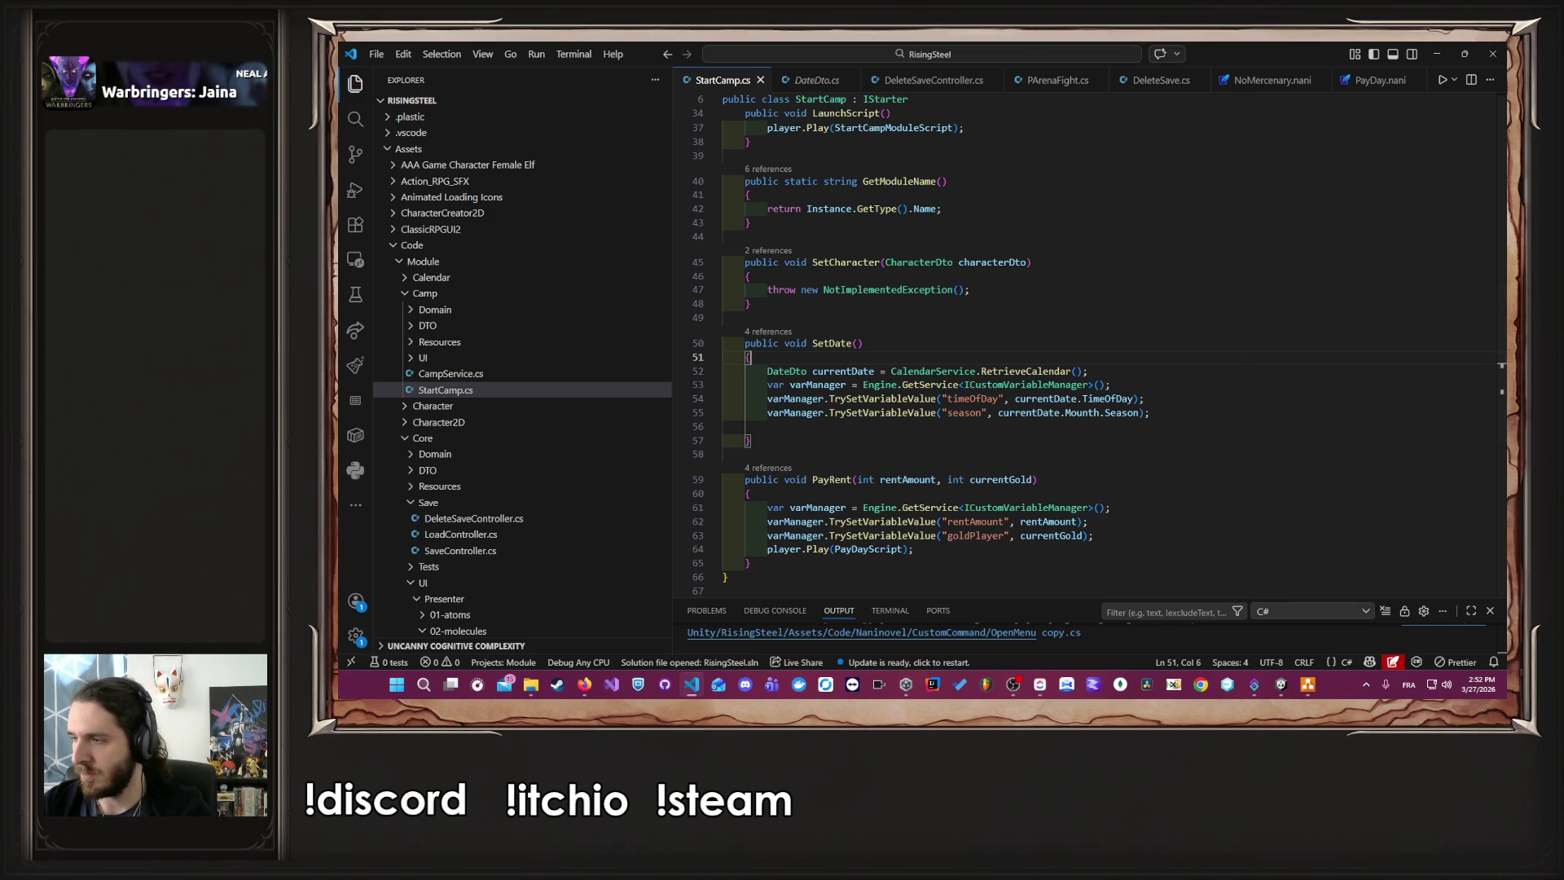
pyautogui.hotkey('alt', 'Tab')
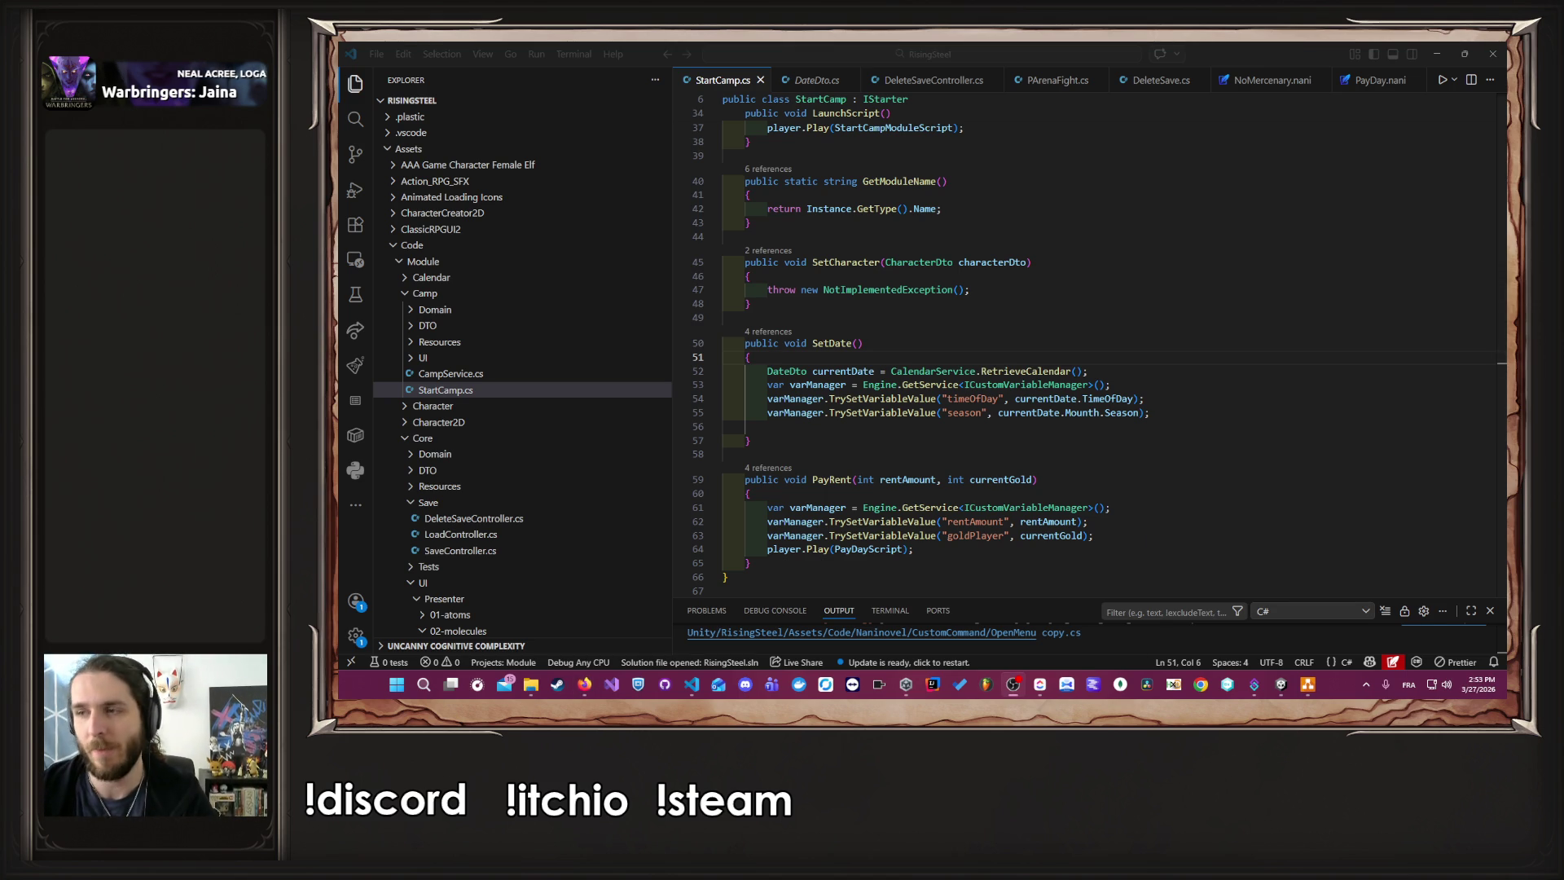
# Minimize VS Code to reveal Unity's running camp screen with the SAVE and TITLE menu.
pyautogui.click(1435, 54)
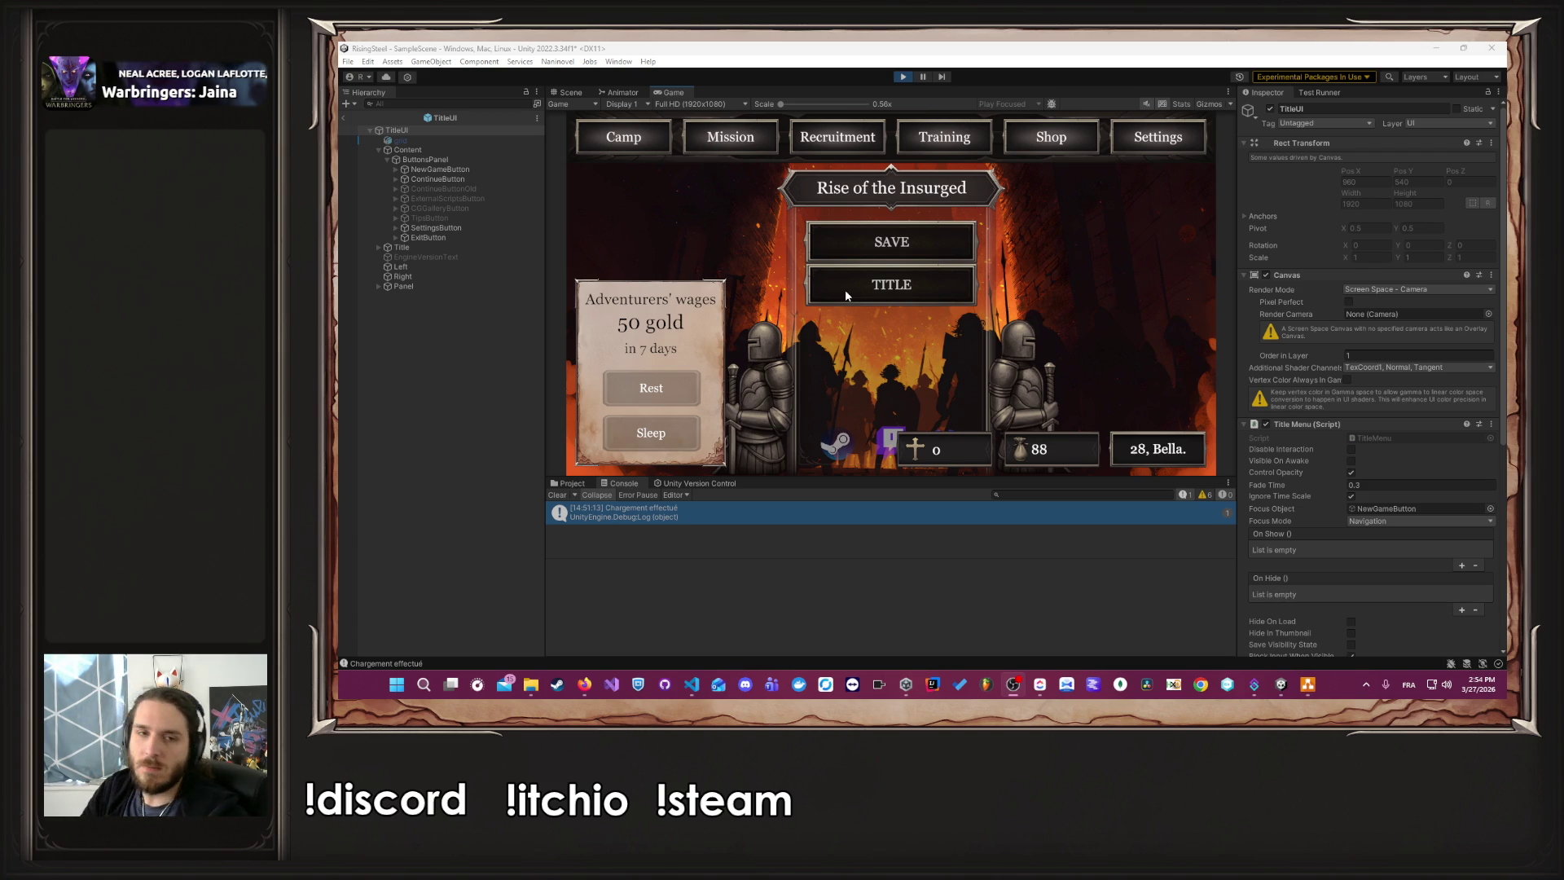
# Let Unity recompile the StartCamp changes, restart play mode, and Continue into the camp screen.
pyautogui.click(645, 461)
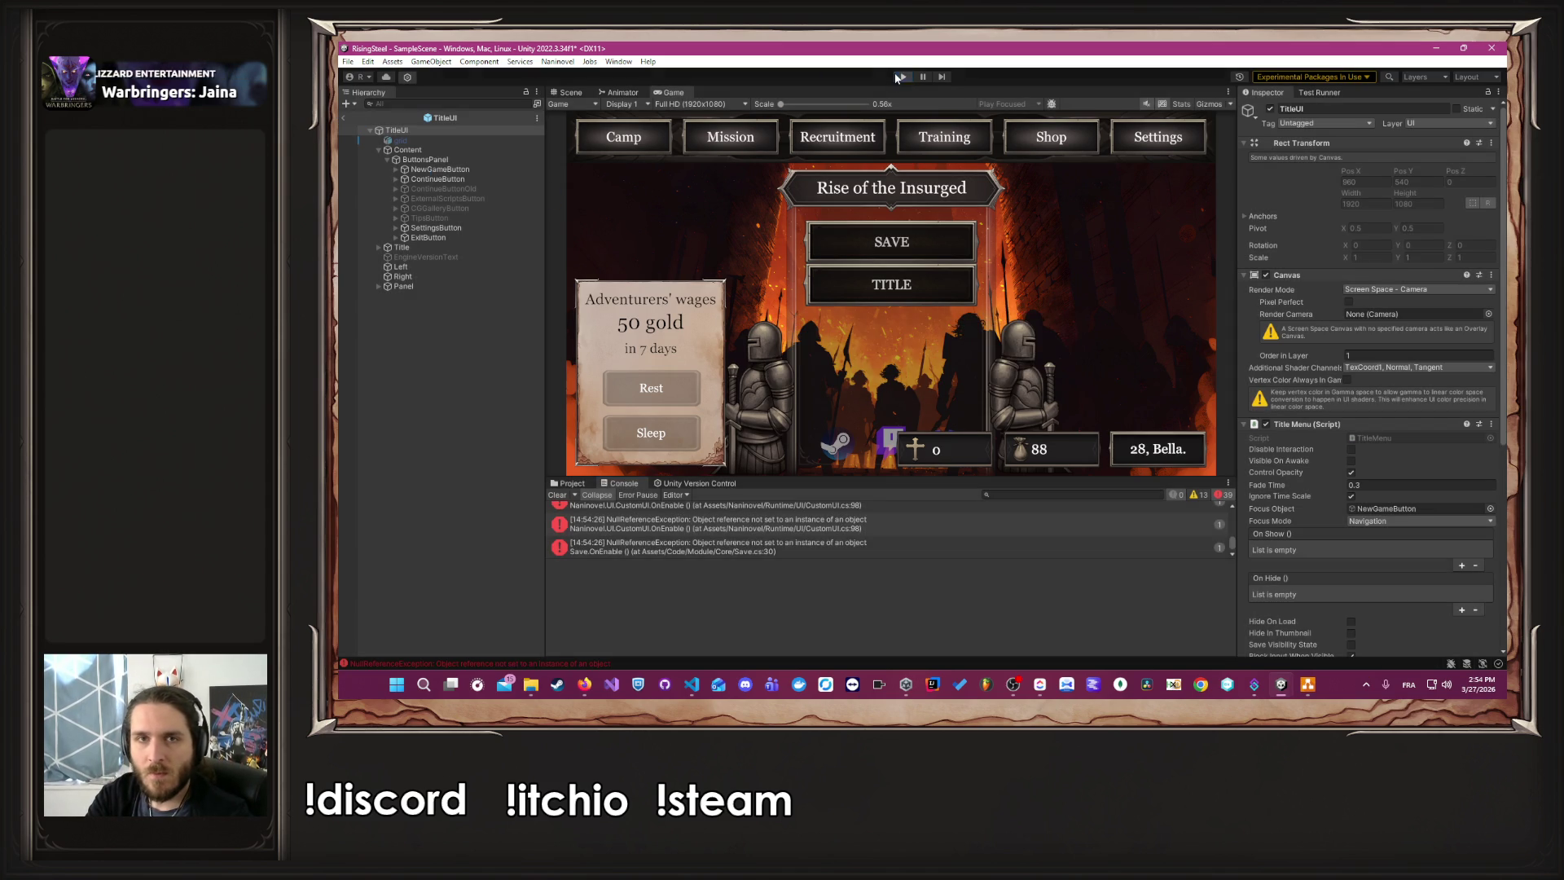
pyautogui.click(902, 76)
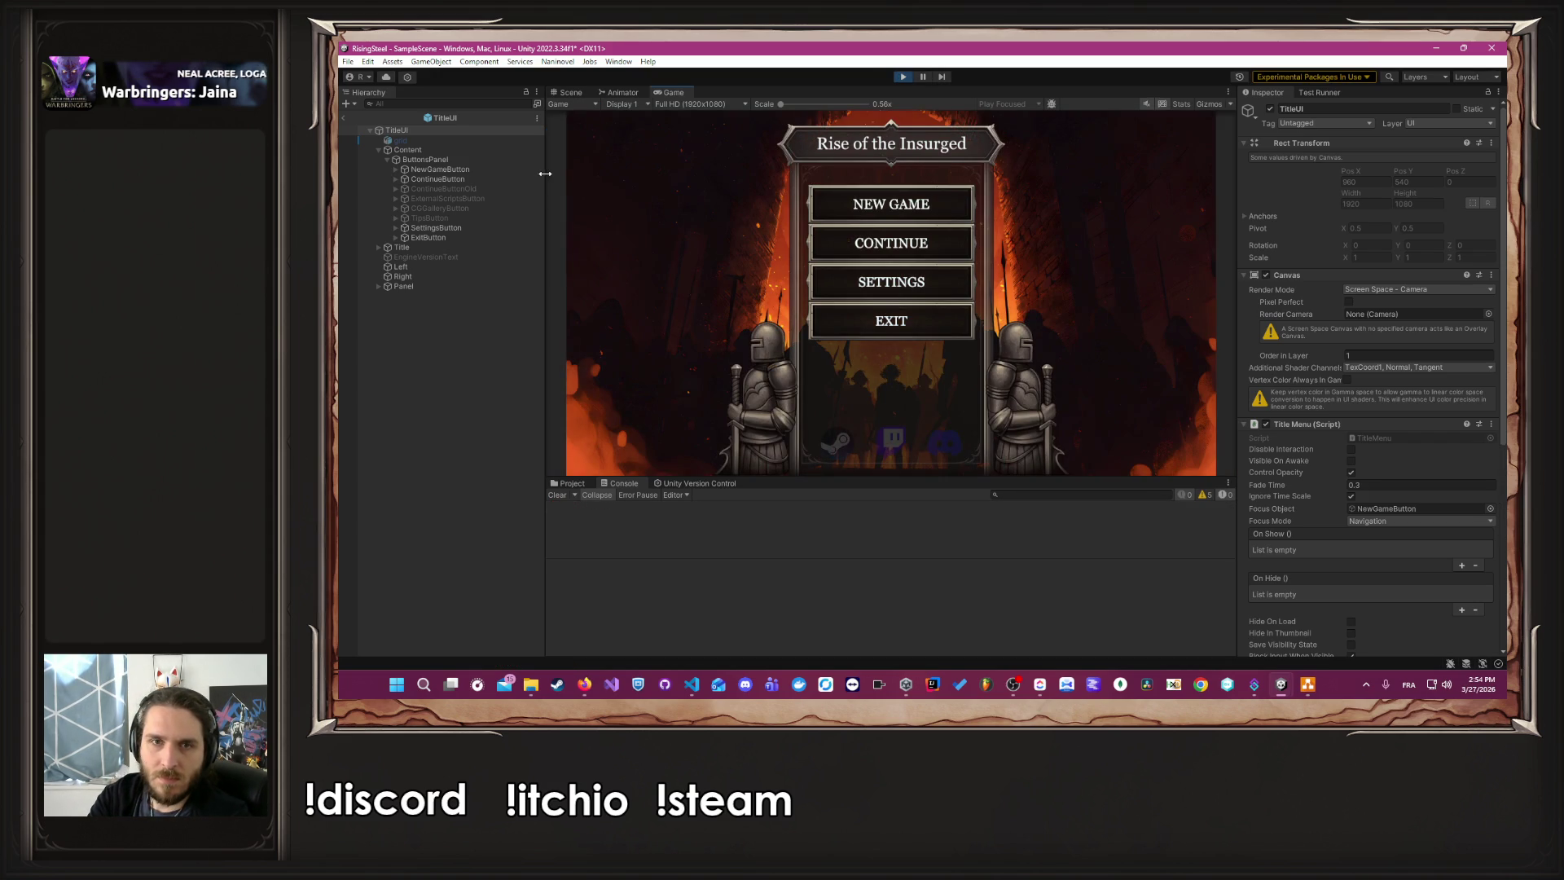
pyautogui.click(813, 240)
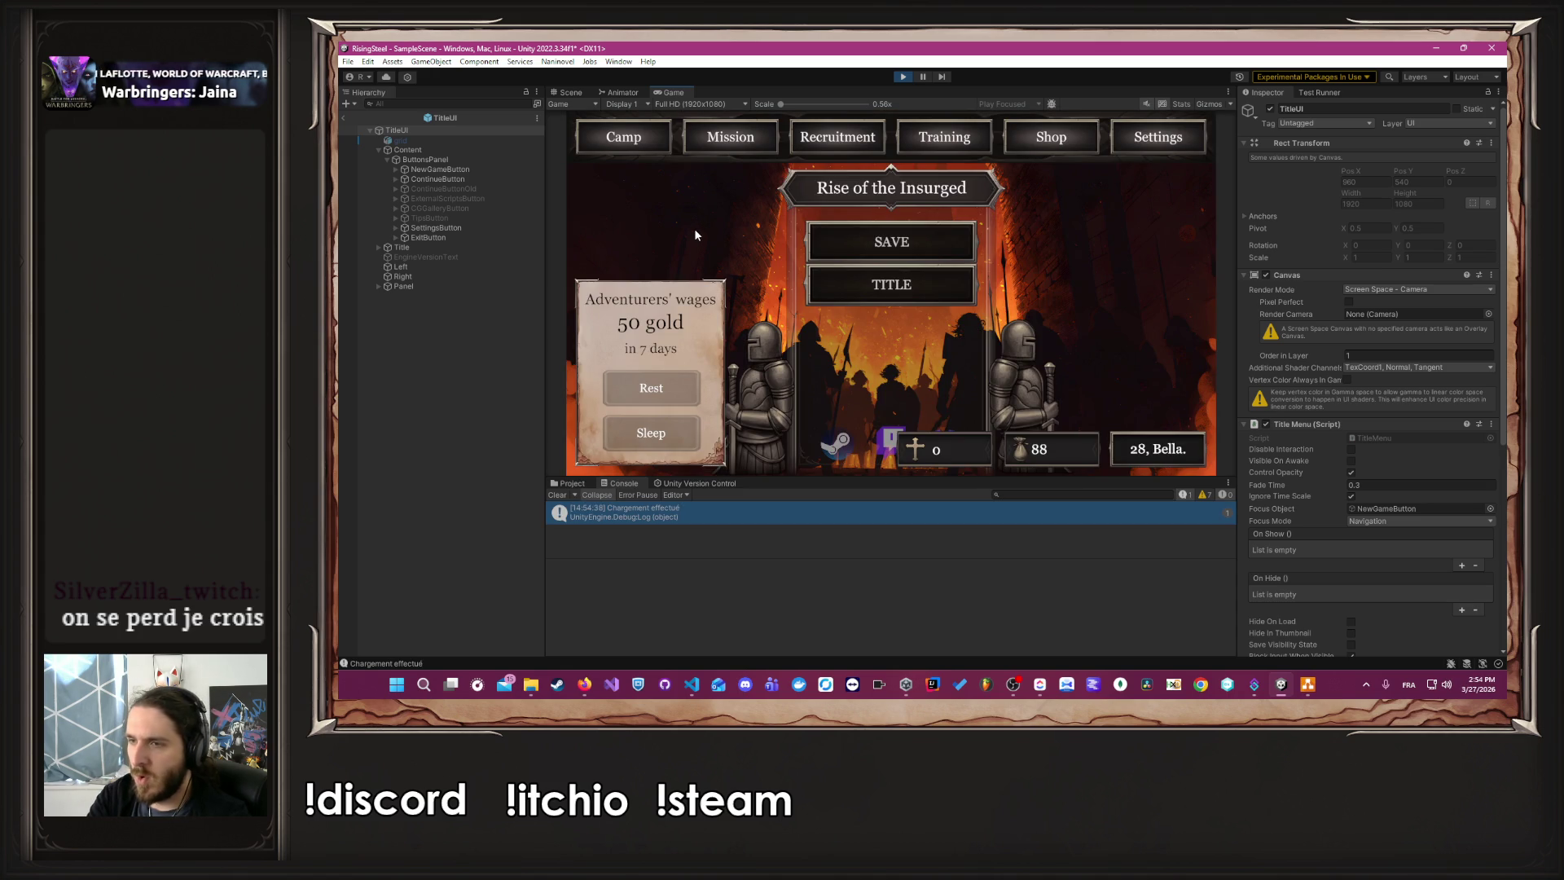
# Leave the TitleUI prefab, deactivate the Menu object, and toggle the Camp screen off.
pyautogui.click(344, 118)
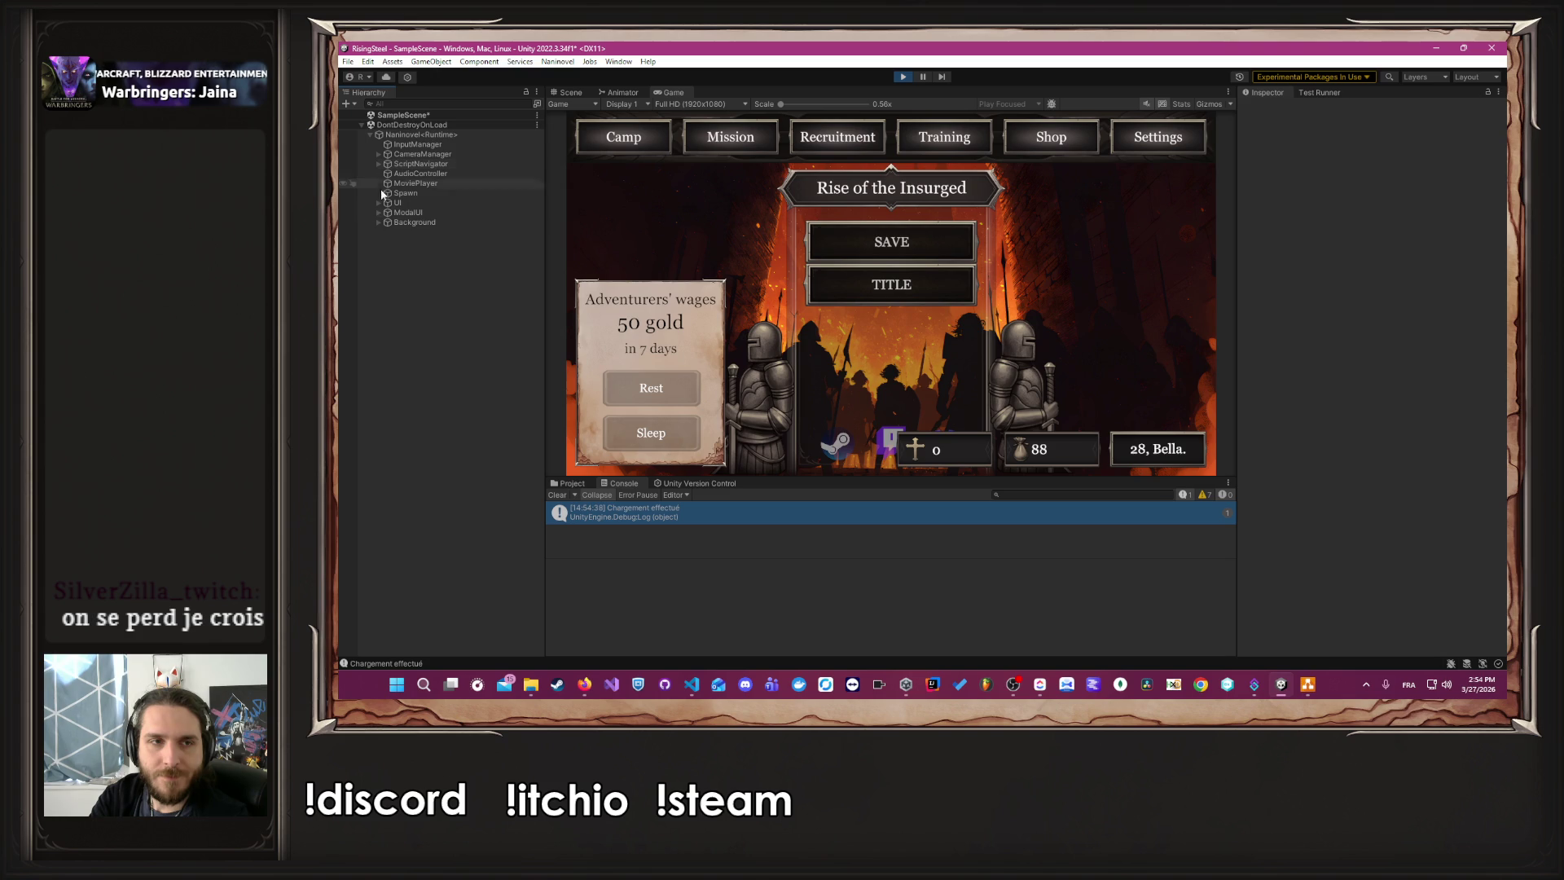
pyautogui.click(379, 202)
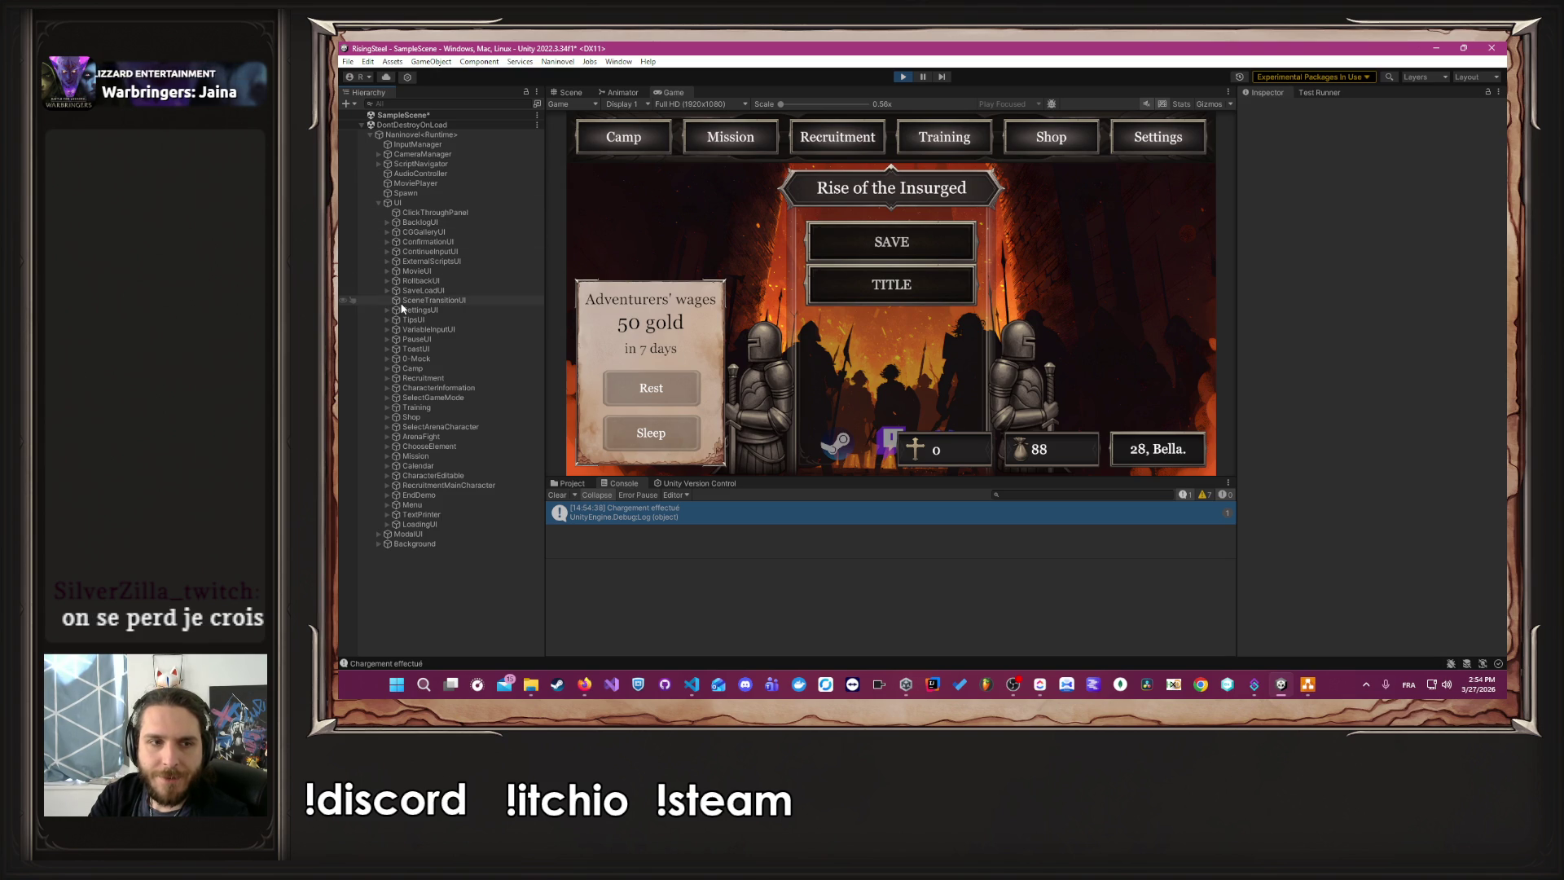
pyautogui.click(461, 505)
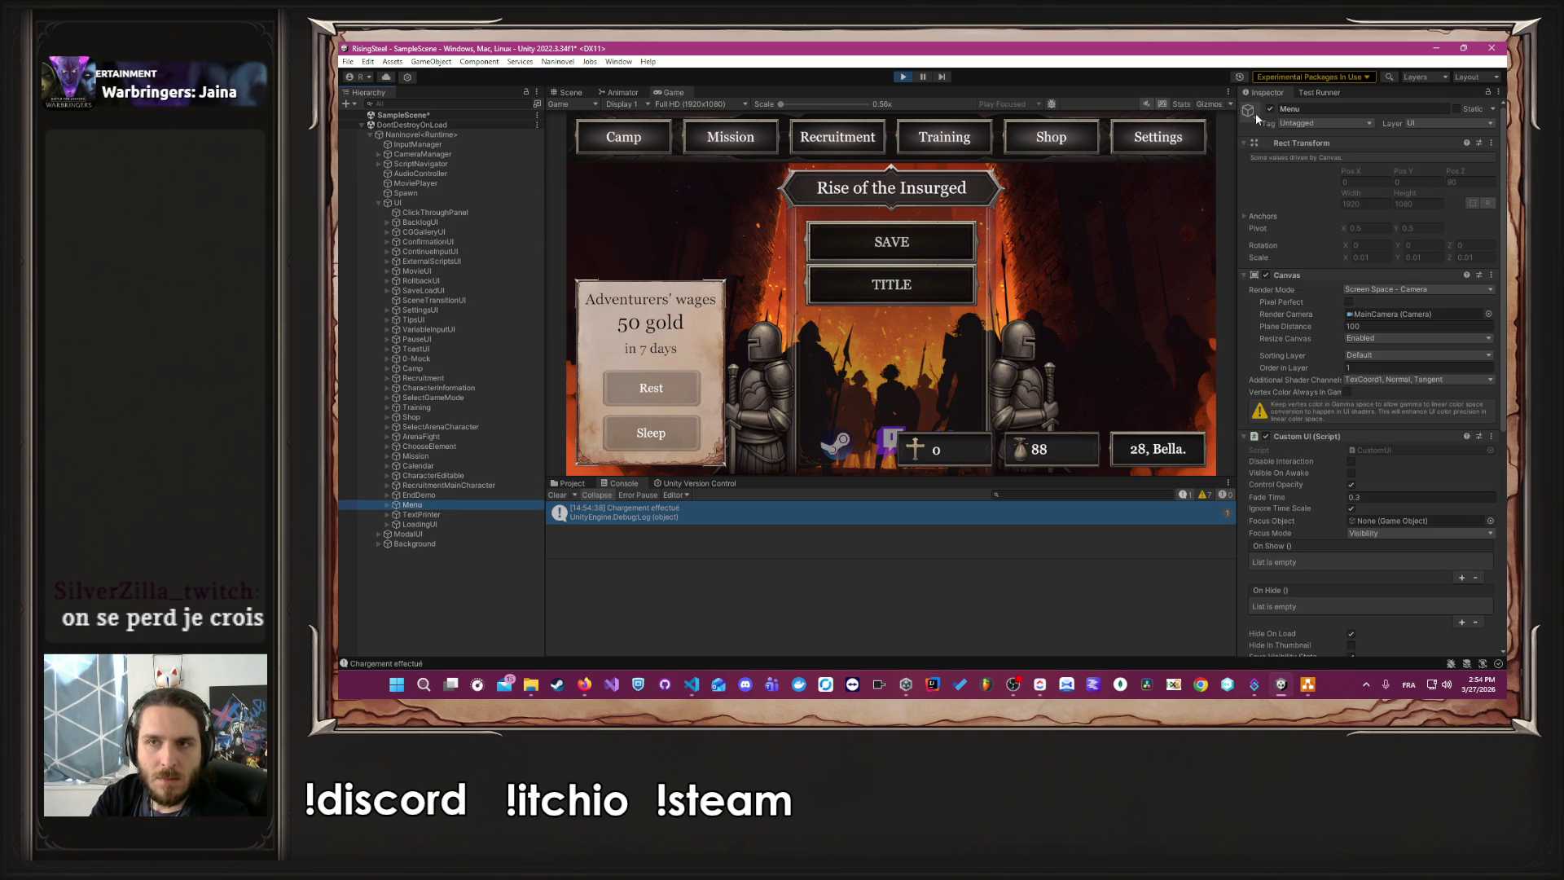
pyautogui.click(1269, 108)
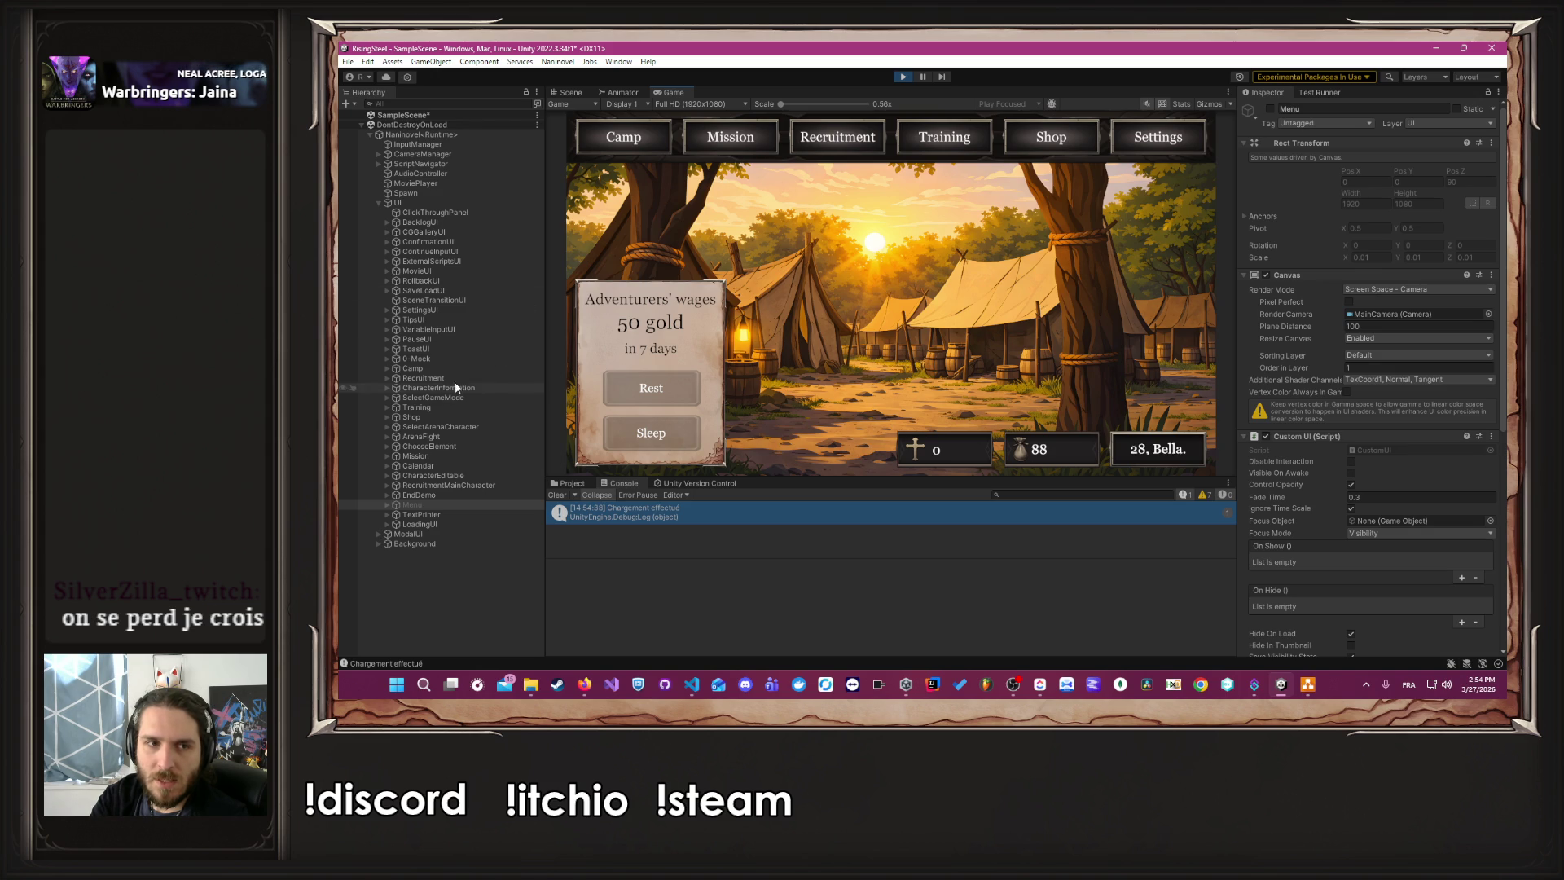
pyautogui.click(351, 368)
pyautogui.click(1269, 108)
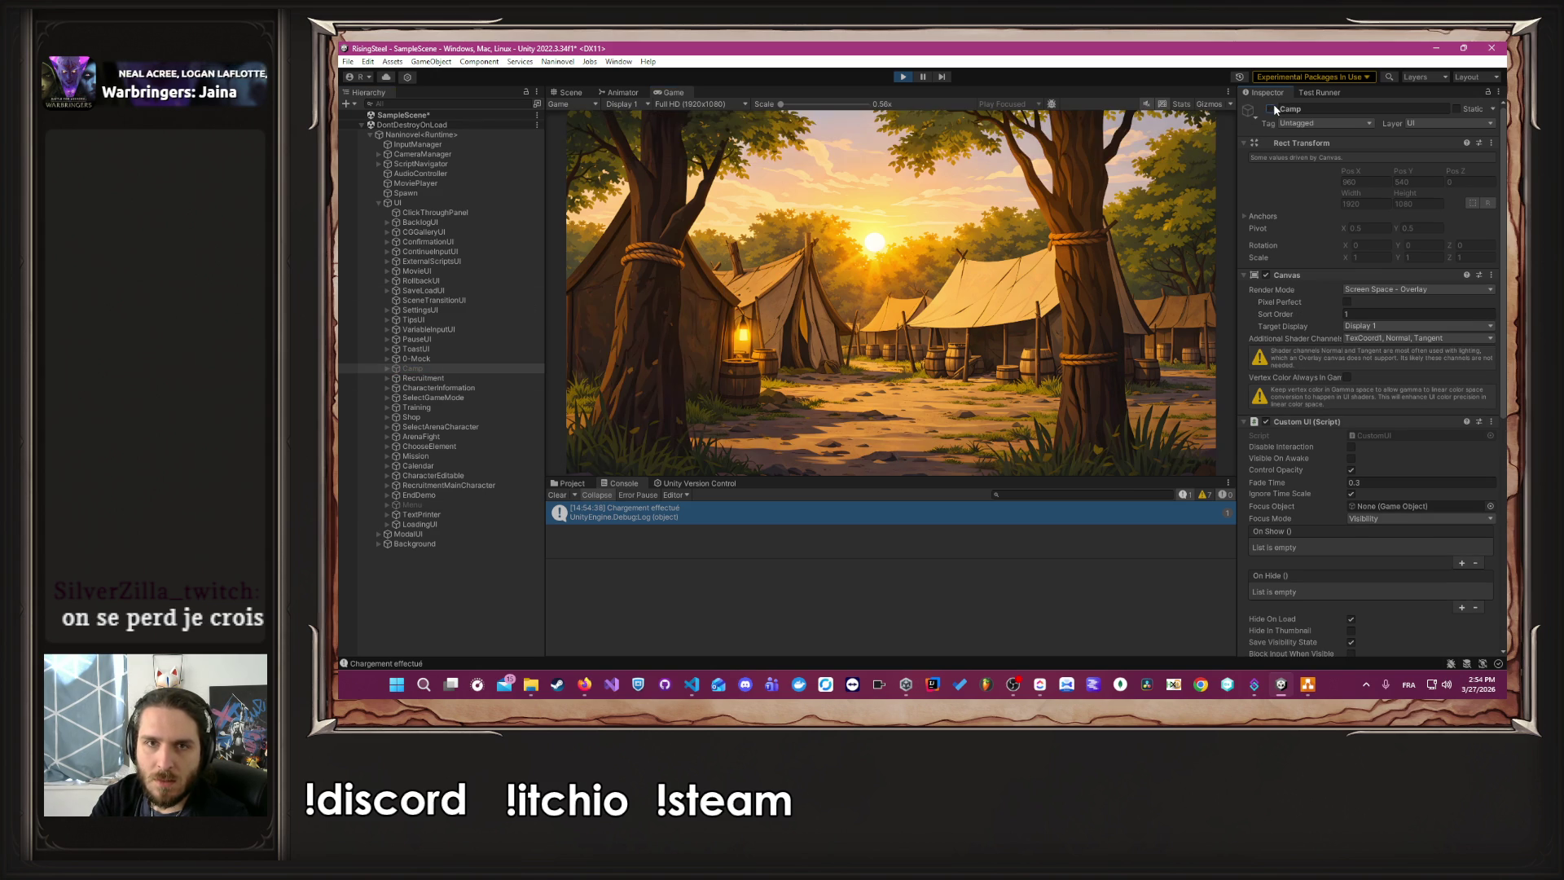
pyautogui.click(1270, 108)
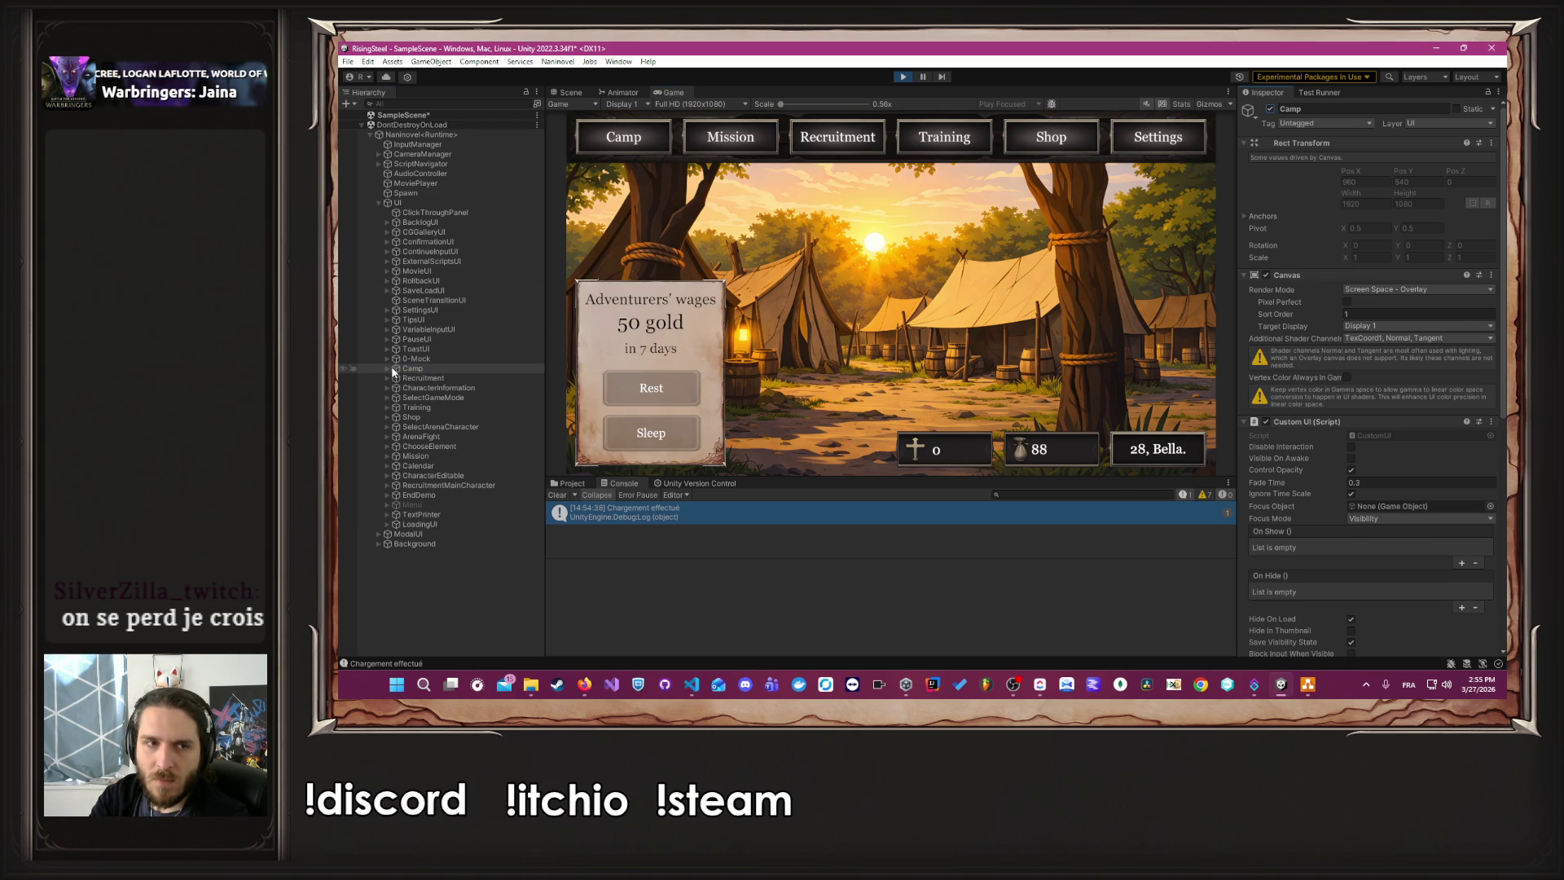
pyautogui.click(1269, 108)
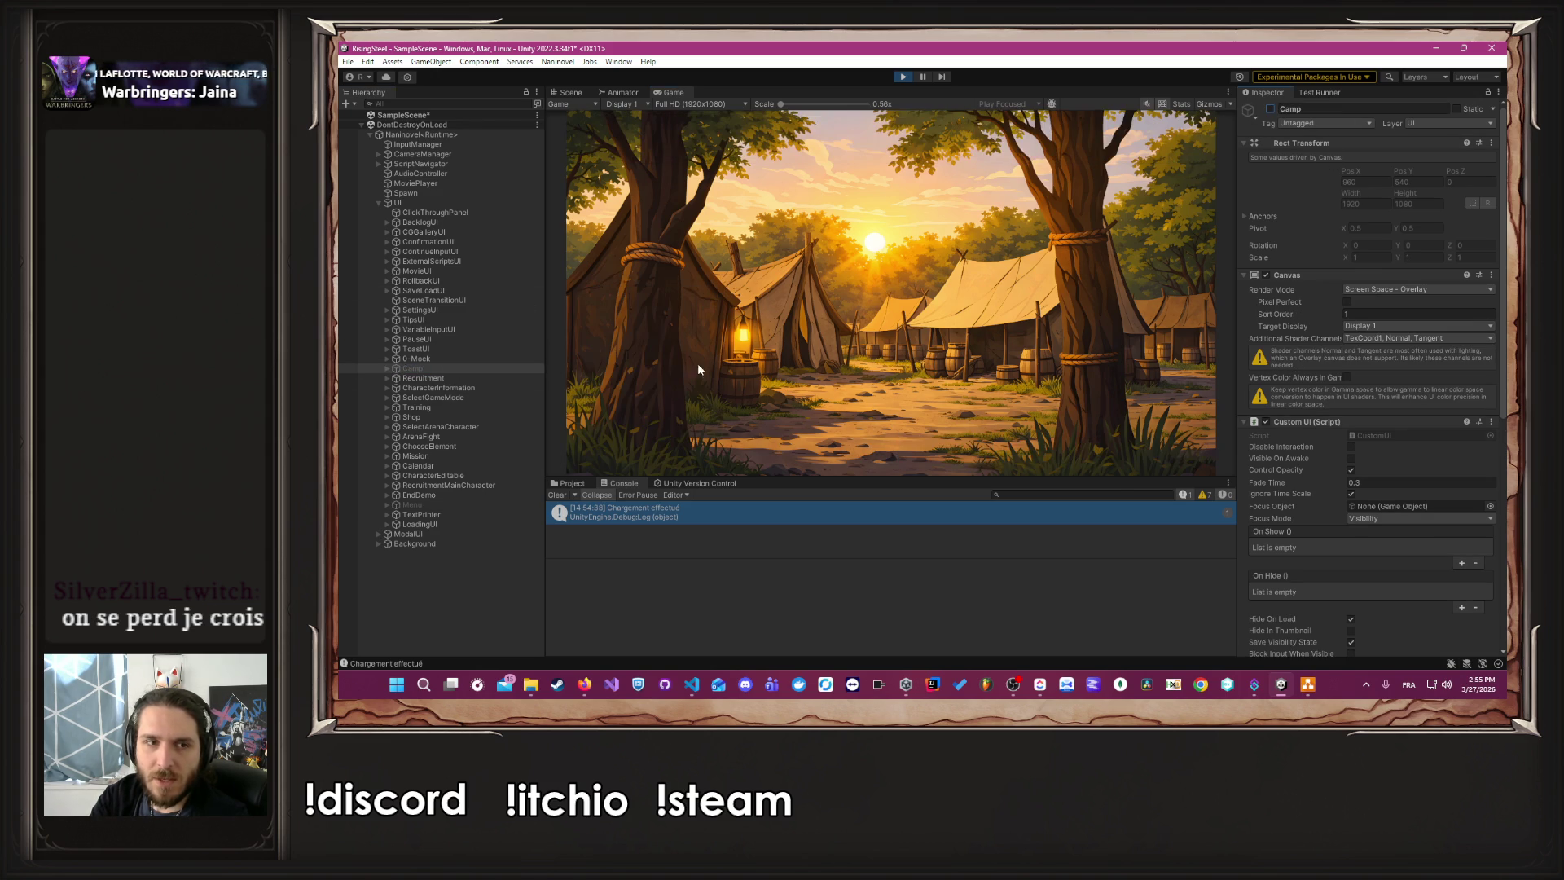
# Reactivate Camp and Menu so Rise of the Insurged shows over the camp, then stop play.
pyautogui.click(399, 505)
pyautogui.click(1269, 109)
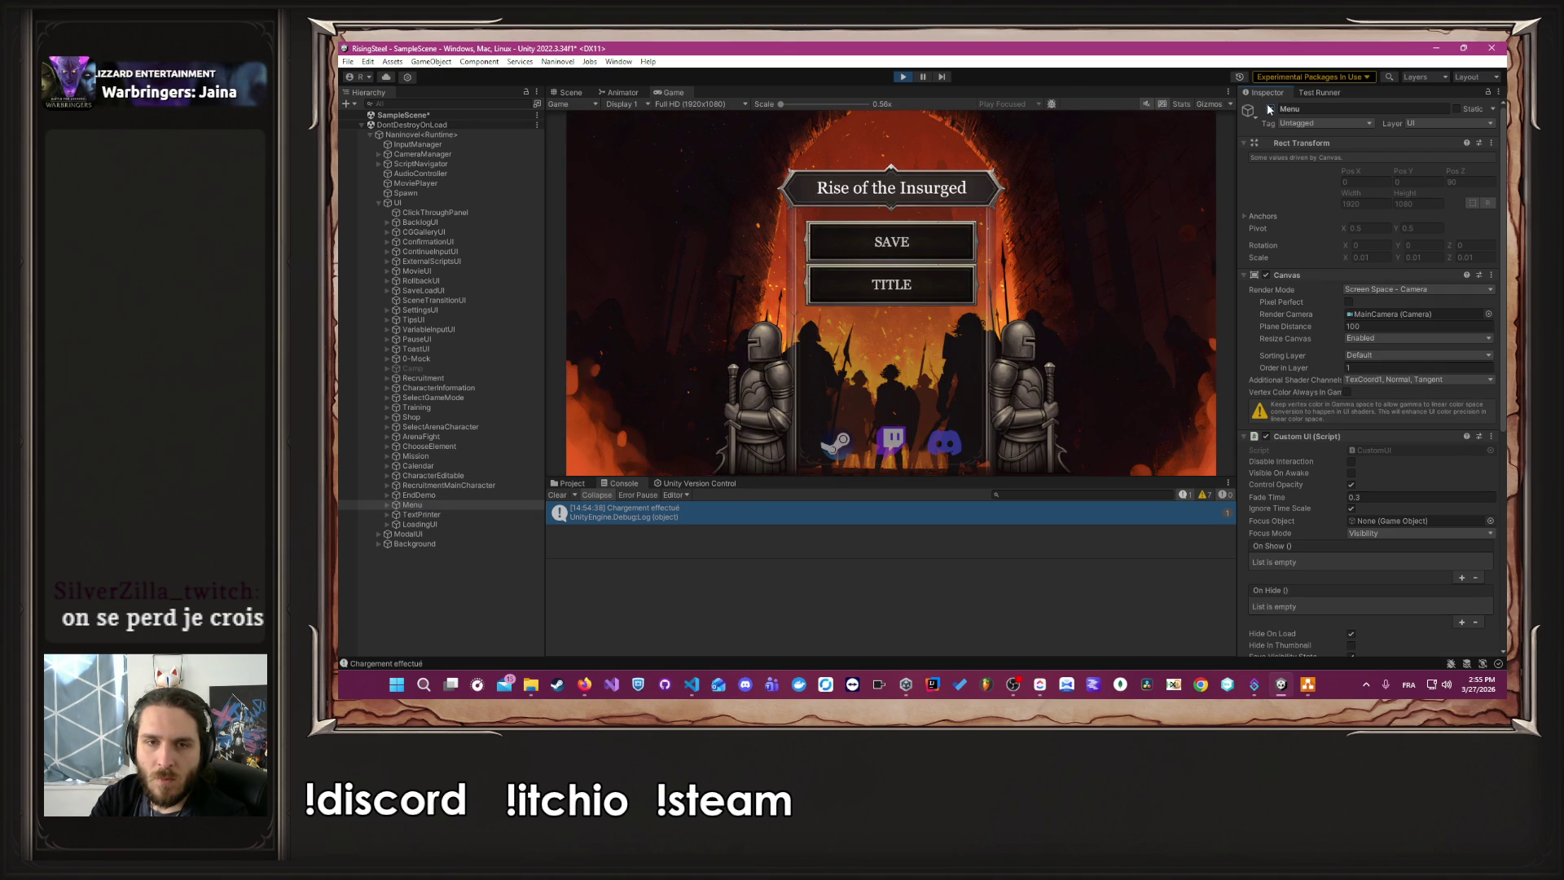
pyautogui.click(1269, 109)
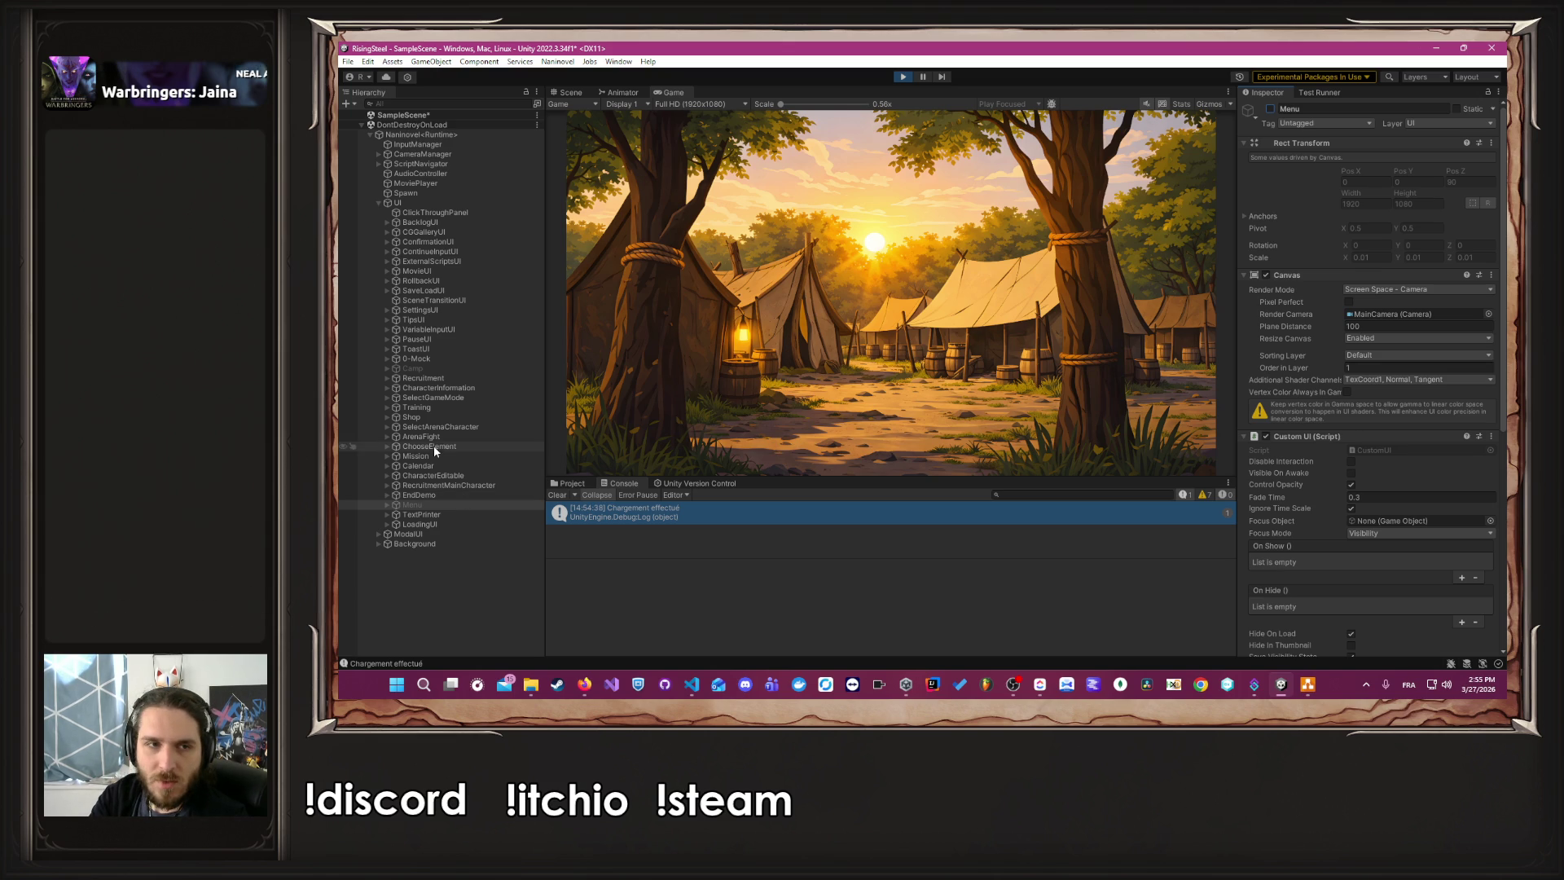
pyautogui.click(458, 368)
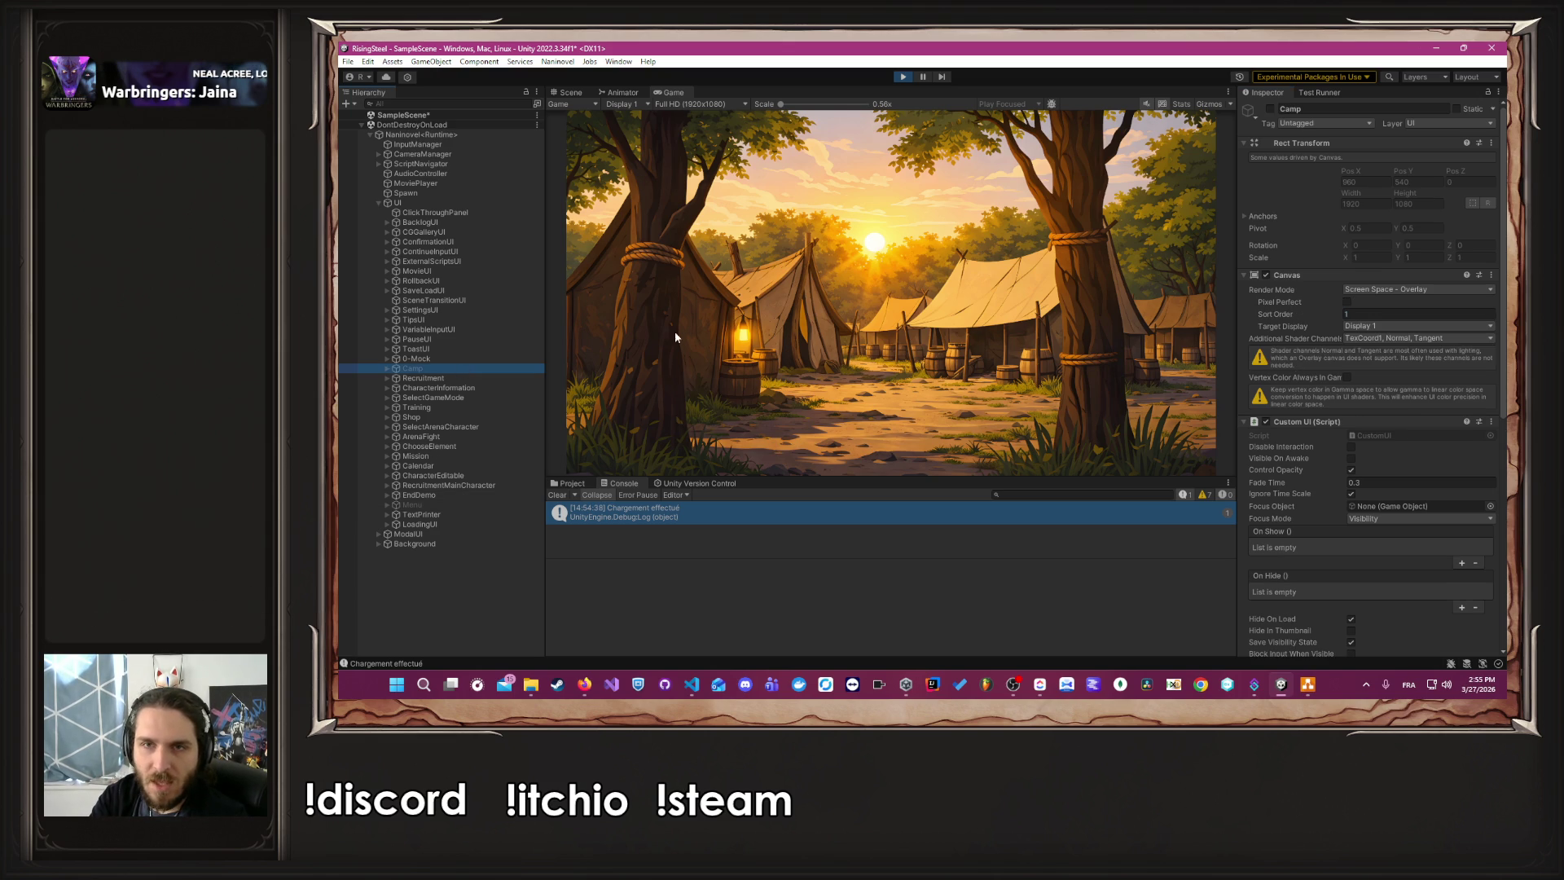
pyautogui.click(1270, 108)
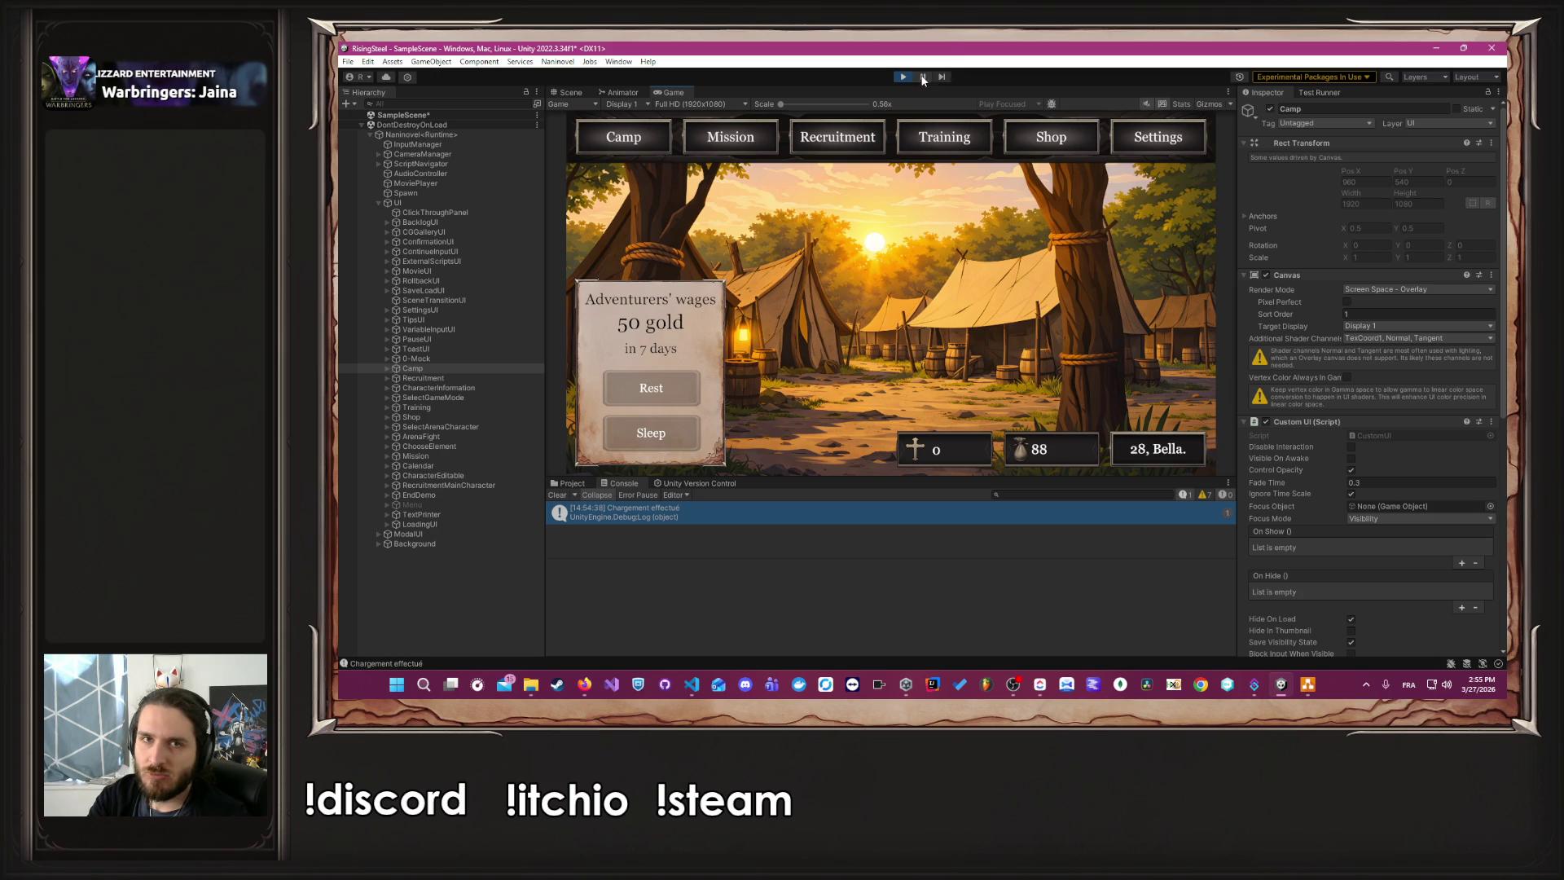
pyautogui.click(412, 504)
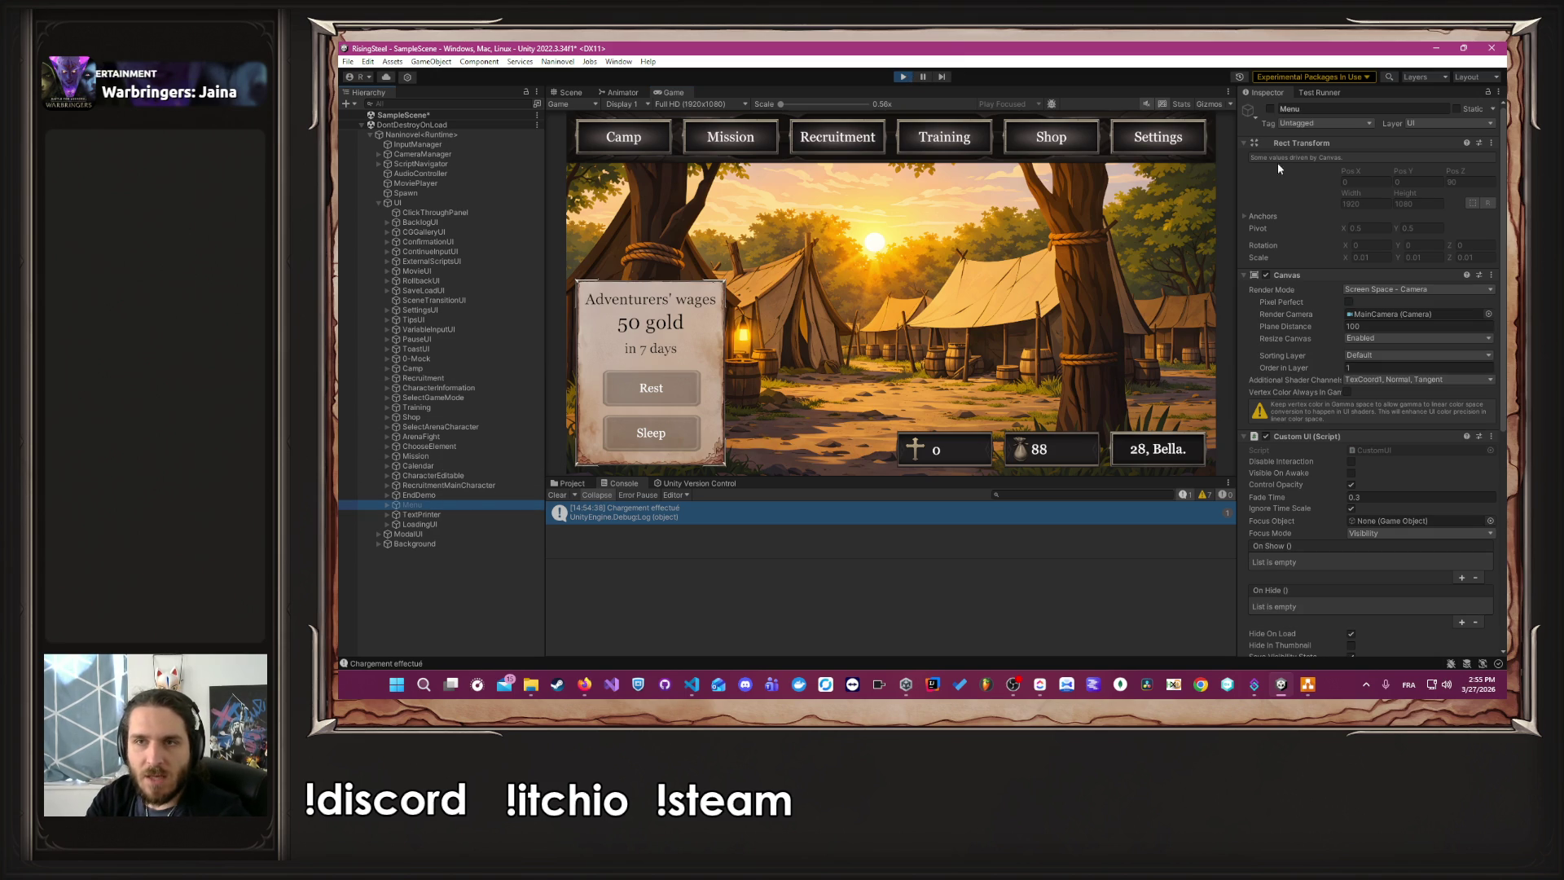
pyautogui.click(1271, 108)
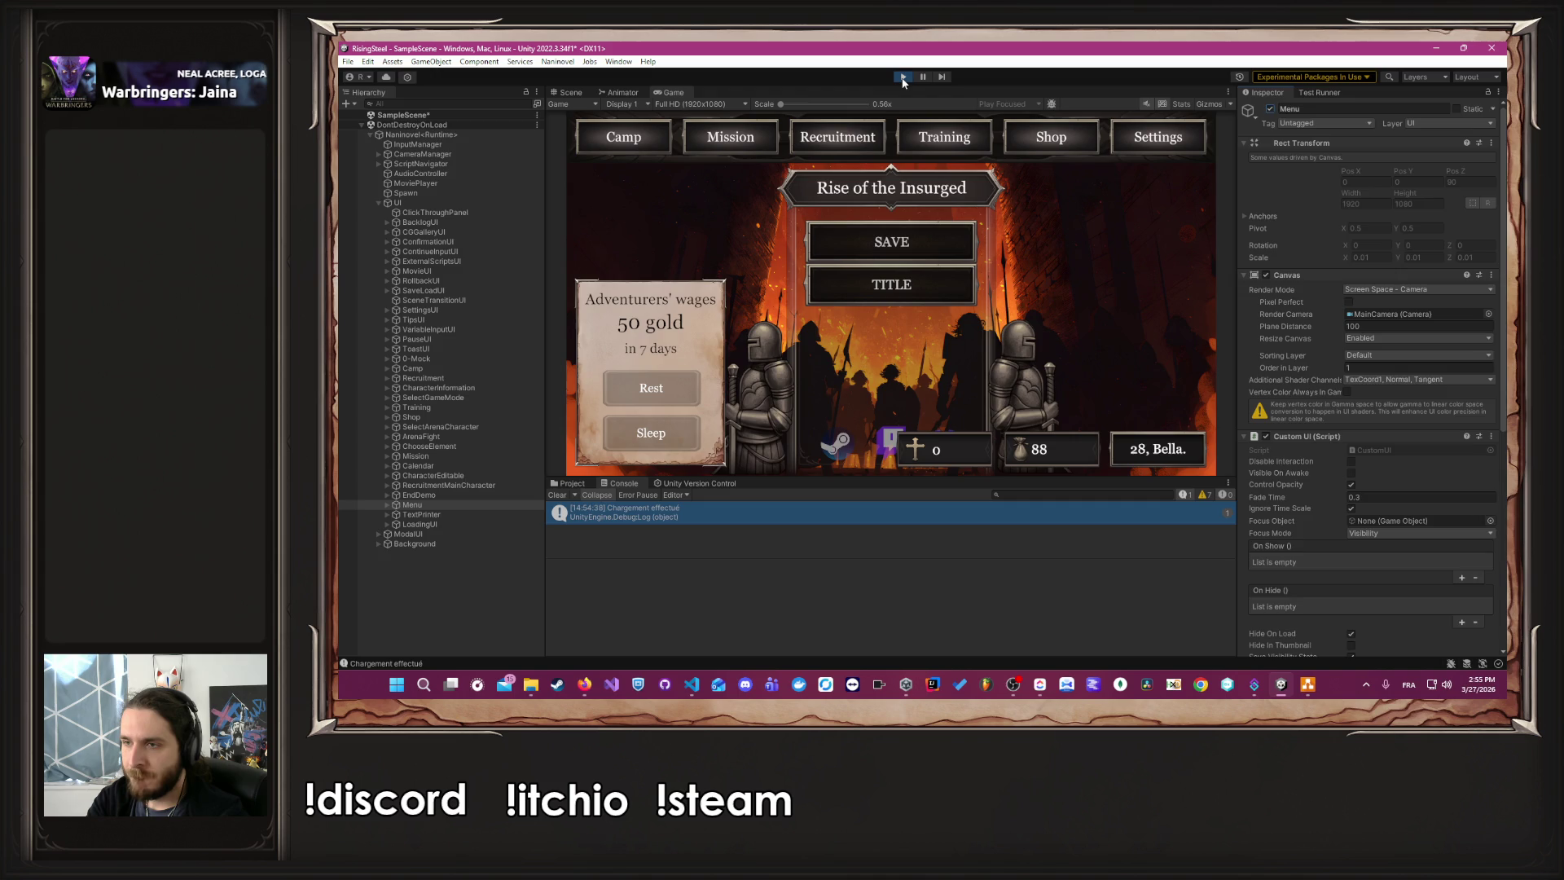
pyautogui.click(902, 78)
# Switch to VS Code and close all open editor tabs.
pyautogui.hotkey('alt', 'Tab')
pyautogui.press('Tab')
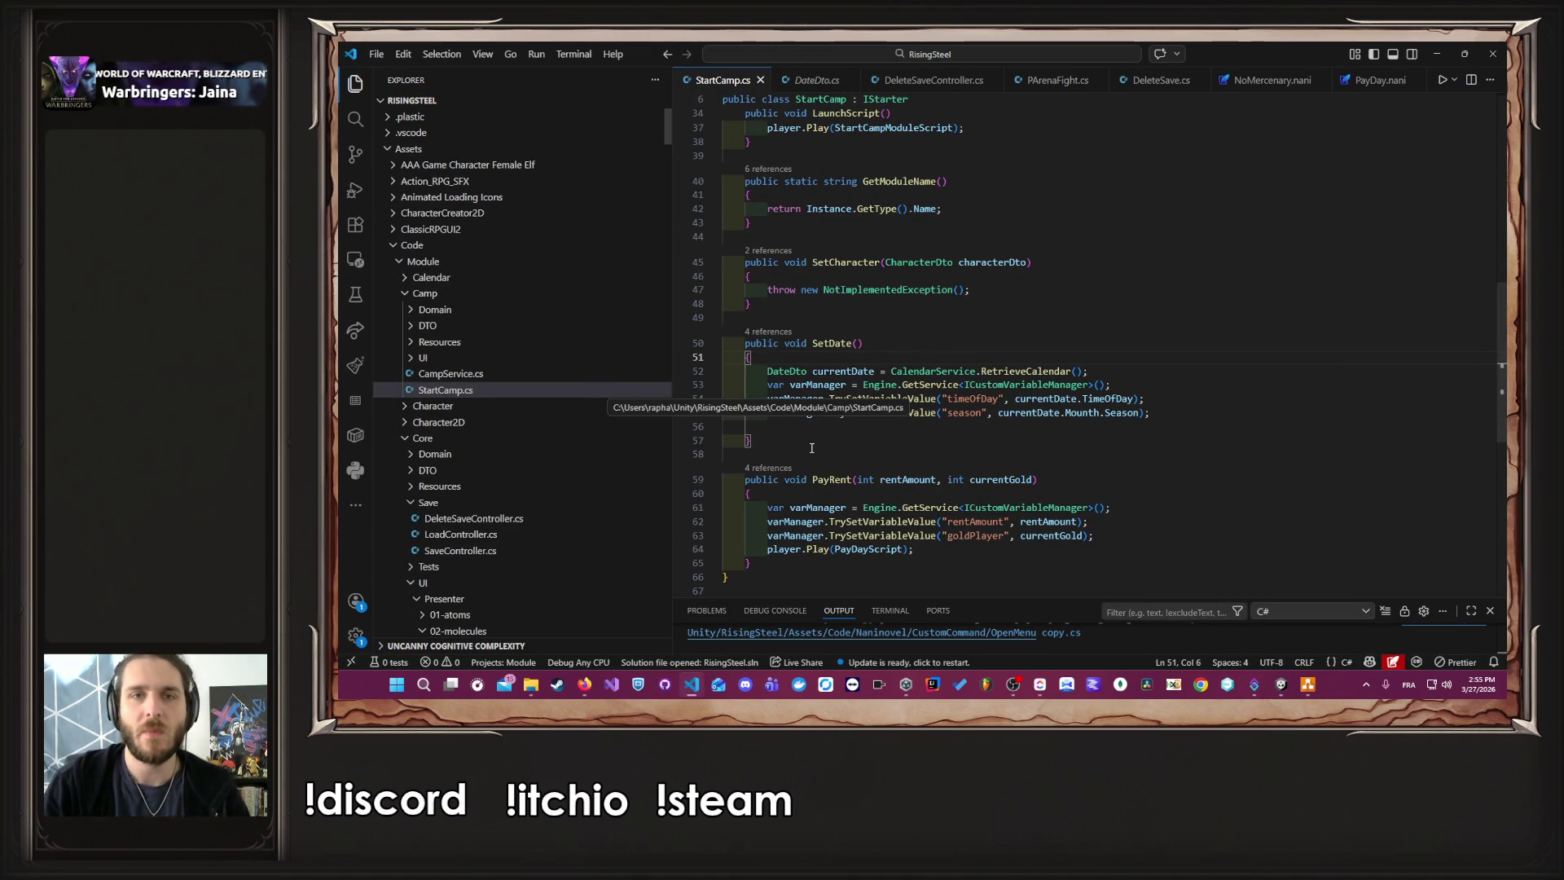
pyautogui.scroll(3, 733, 79)
pyautogui.middleClick(723, 80)
pyautogui.middleClick(723, 80)
pyautogui.middleClick(724, 80)
pyautogui.middleClick(723, 80)
pyautogui.middleClick(723, 80)
pyautogui.middleClick(723, 80)
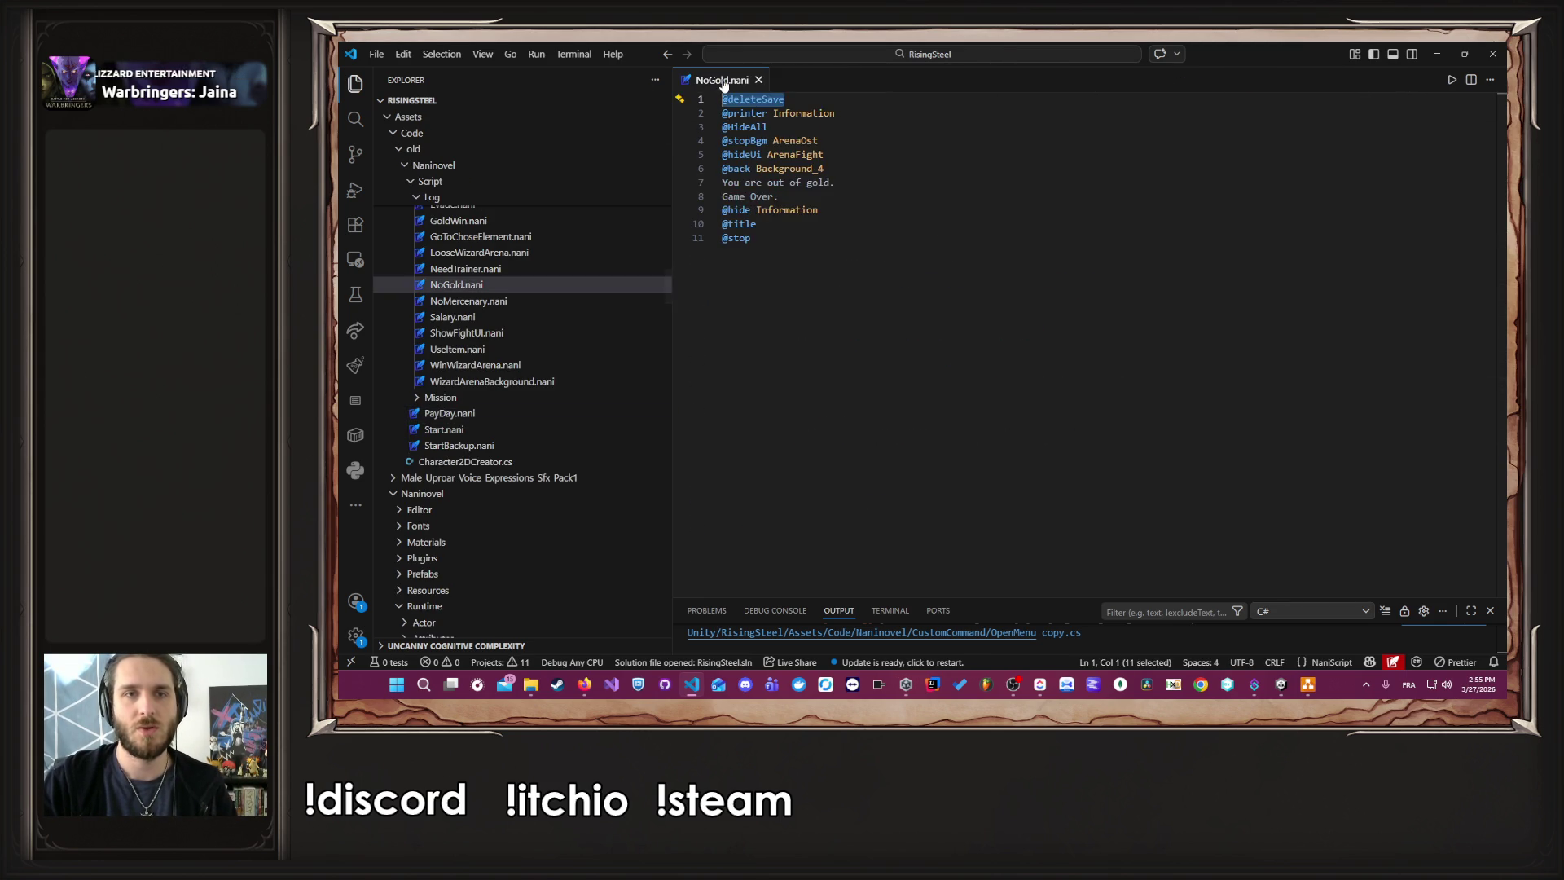
pyautogui.middleClick(723, 80)
# Open PMenu.cs from Menu > UI > Presenter > 05-pages in the Explorer.
pyautogui.scroll(10, 570, 326)
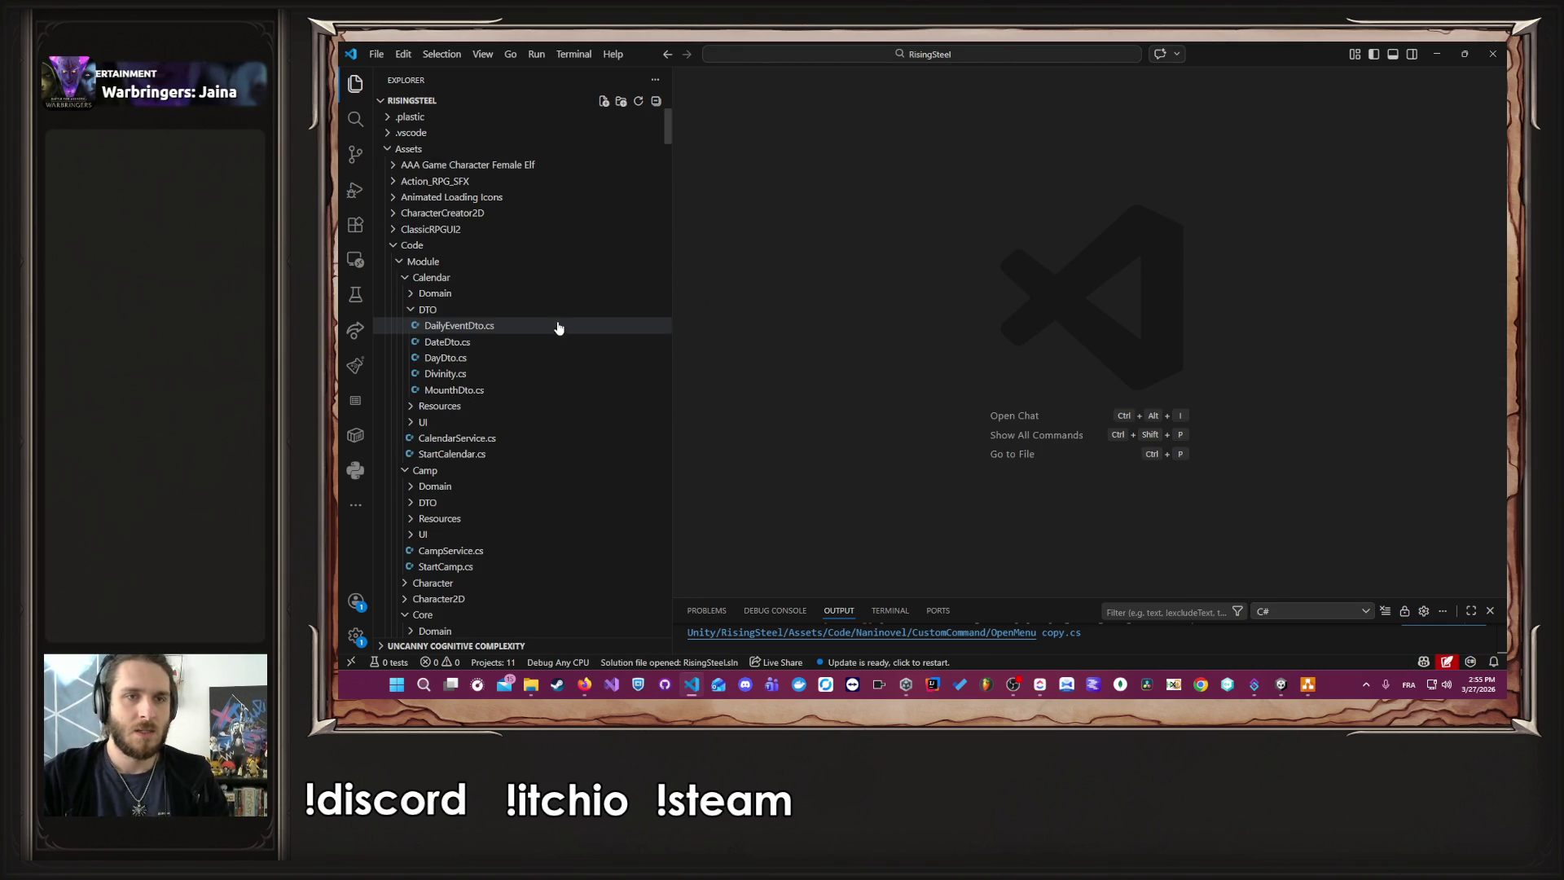
pyautogui.scroll(-6, 550, 330)
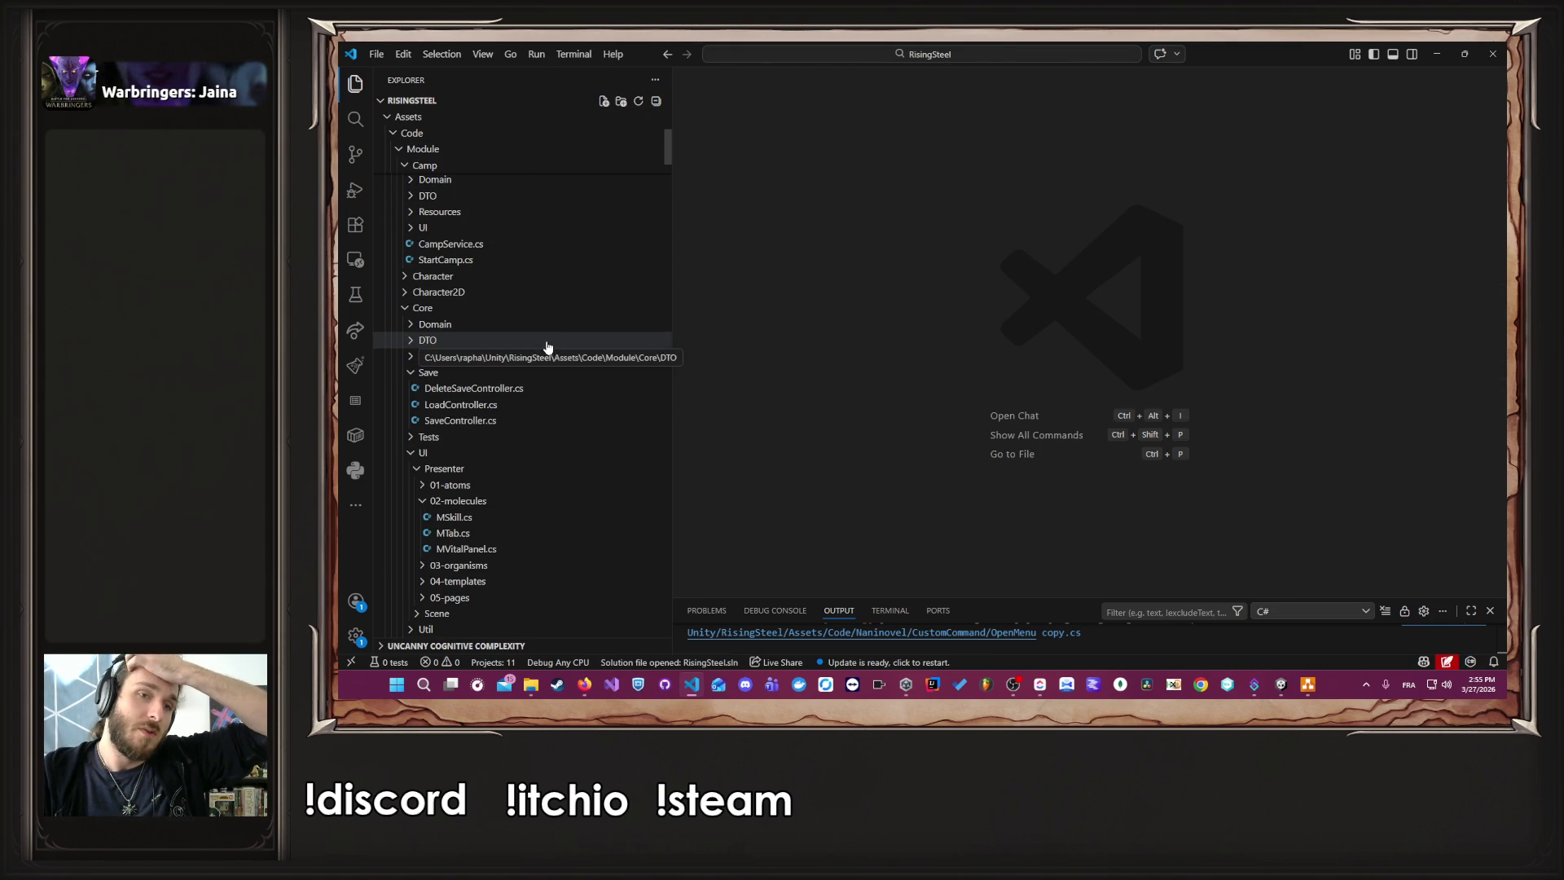
pyautogui.scroll(-5, 547, 363)
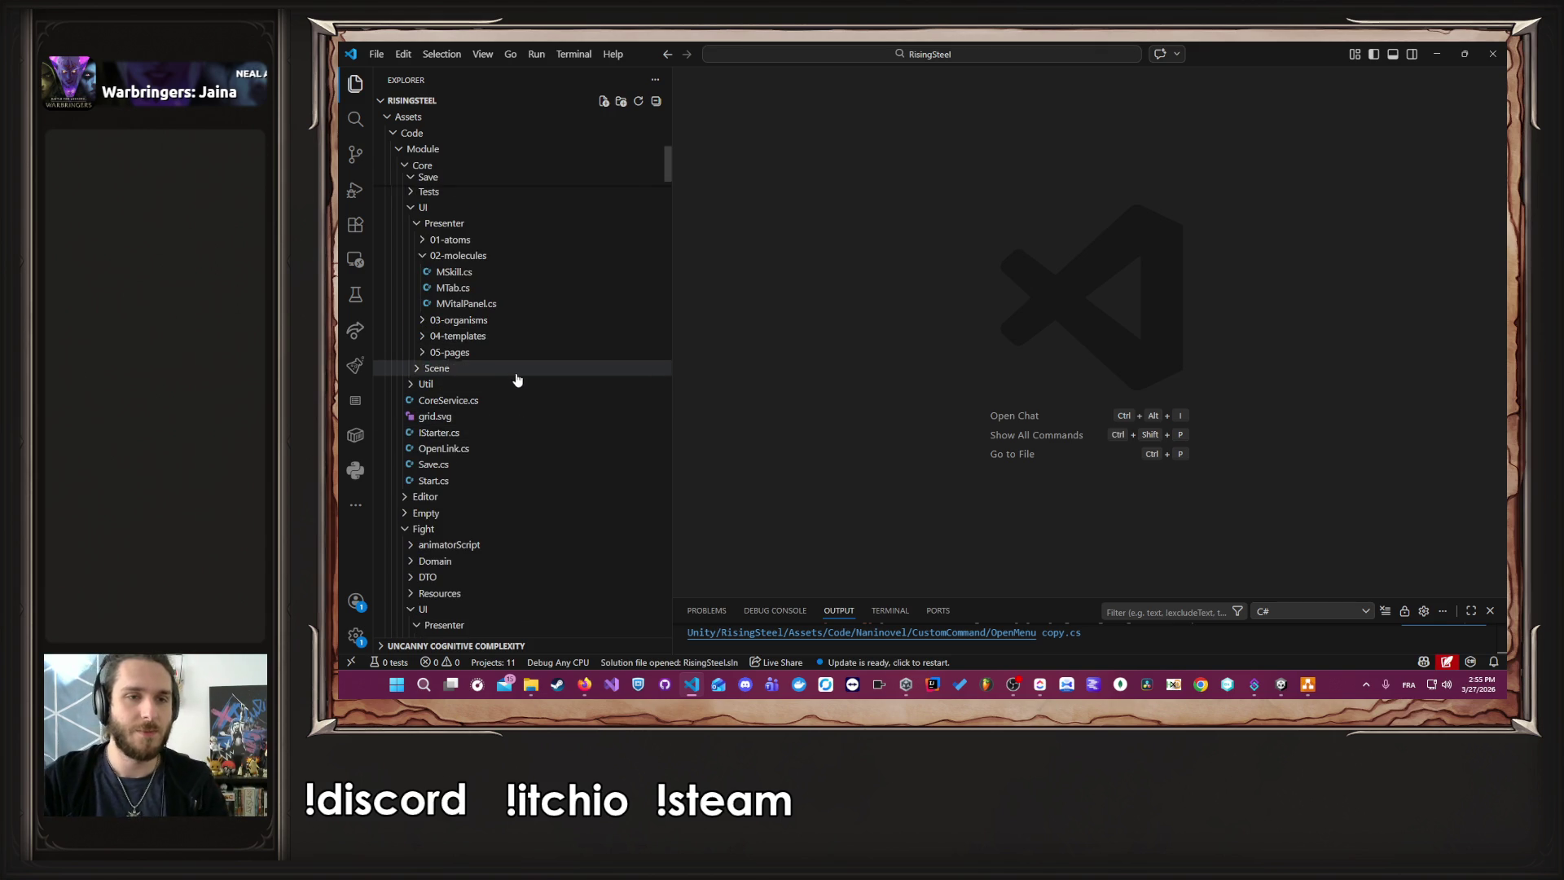
pyautogui.scroll(-4, 517, 377)
pyautogui.click(496, 315)
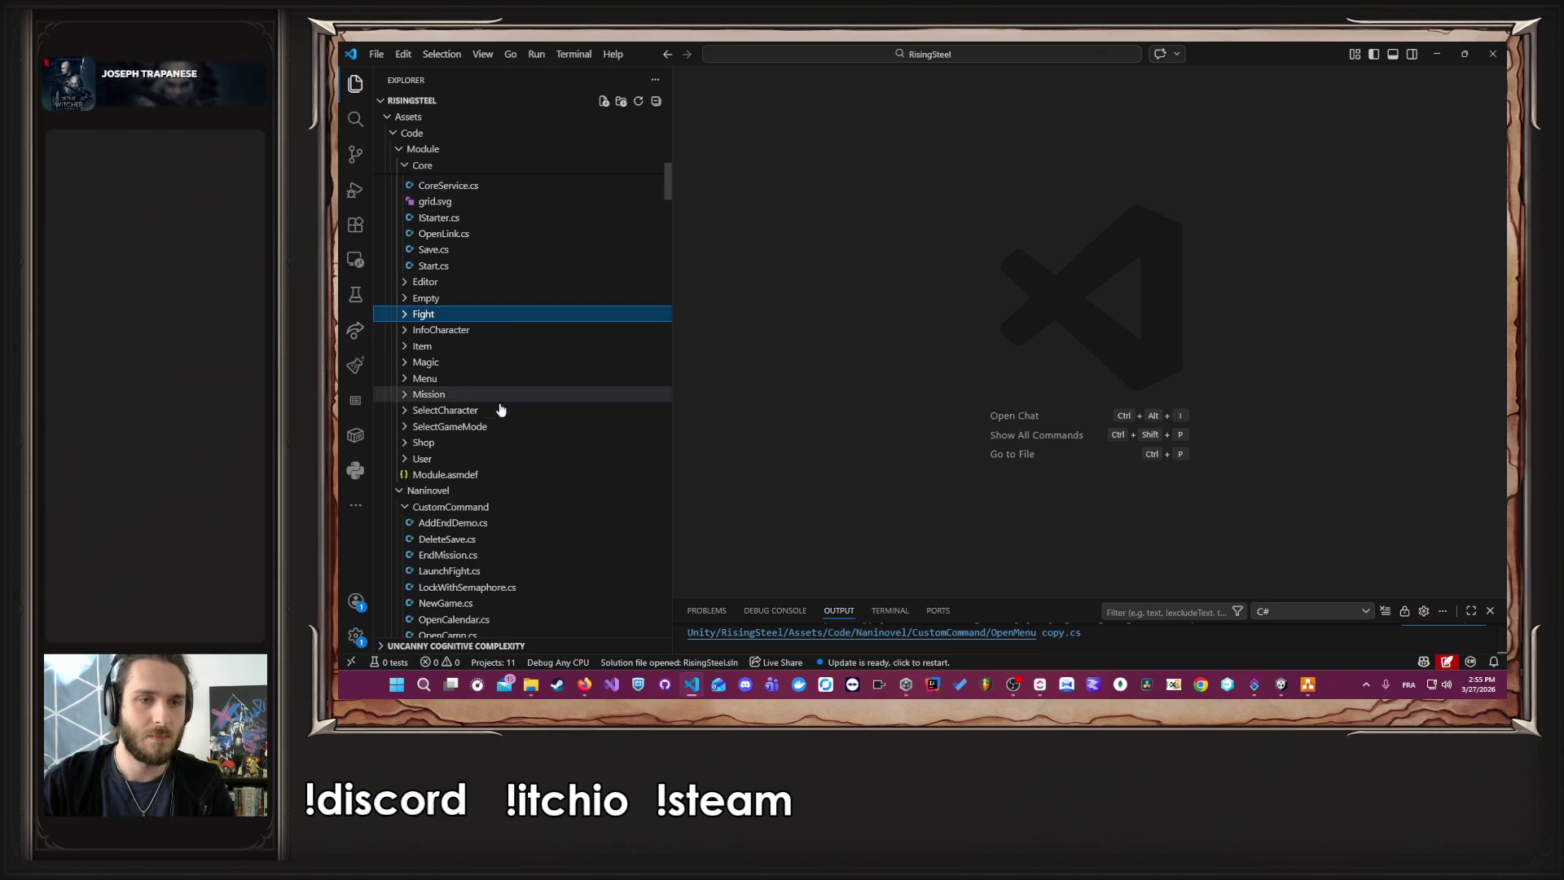
pyautogui.click(487, 380)
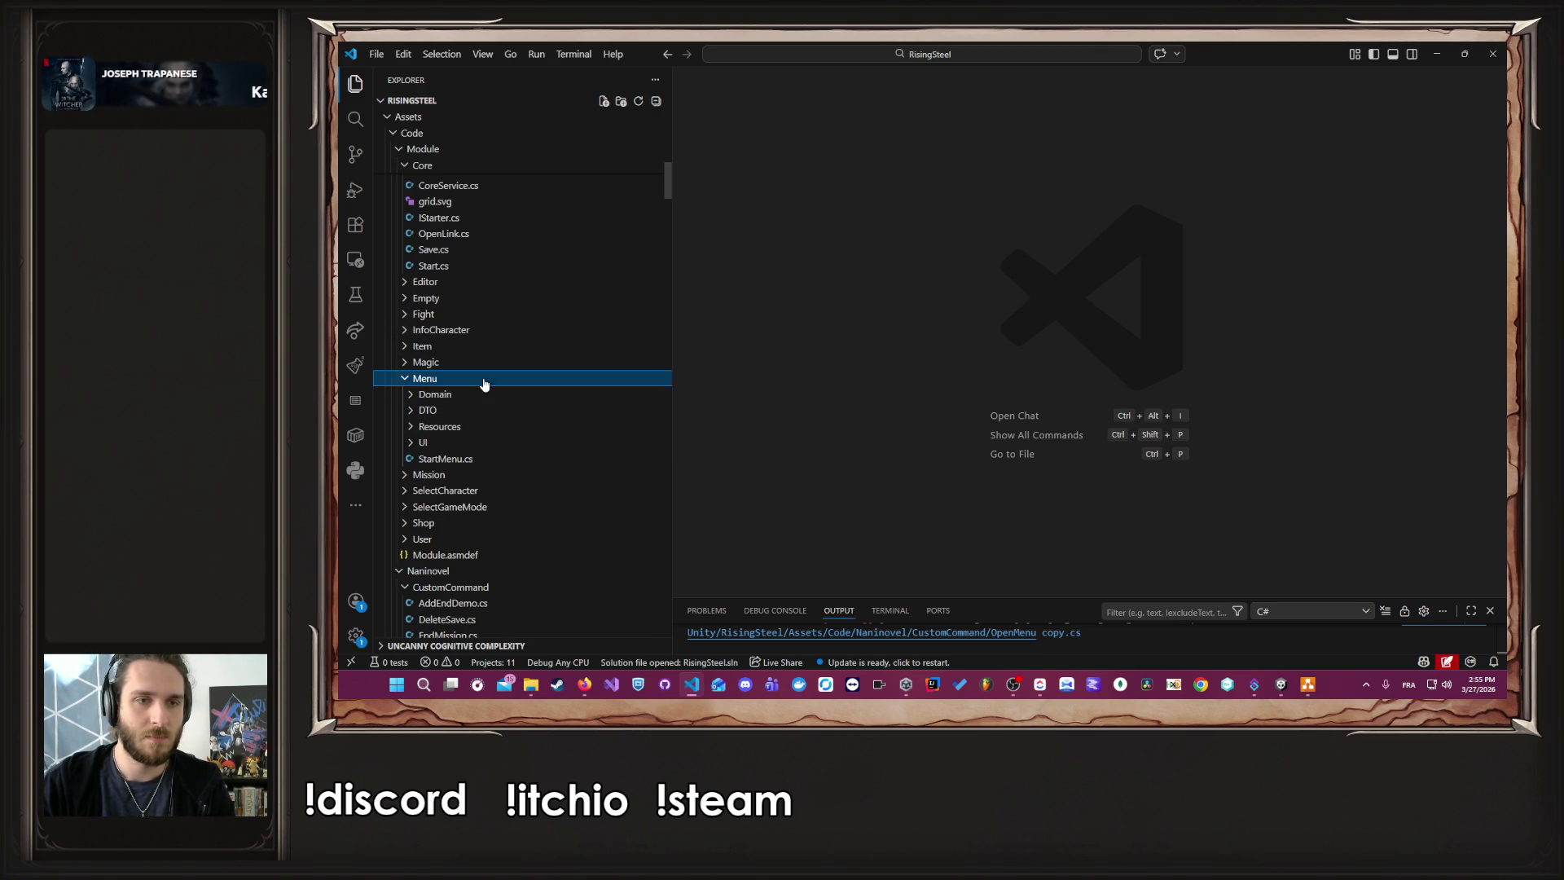
pyautogui.click(481, 444)
pyautogui.click(487, 474)
pyautogui.click(495, 557)
pyautogui.click(496, 557)
pyautogui.click(478, 475)
pyautogui.click(478, 460)
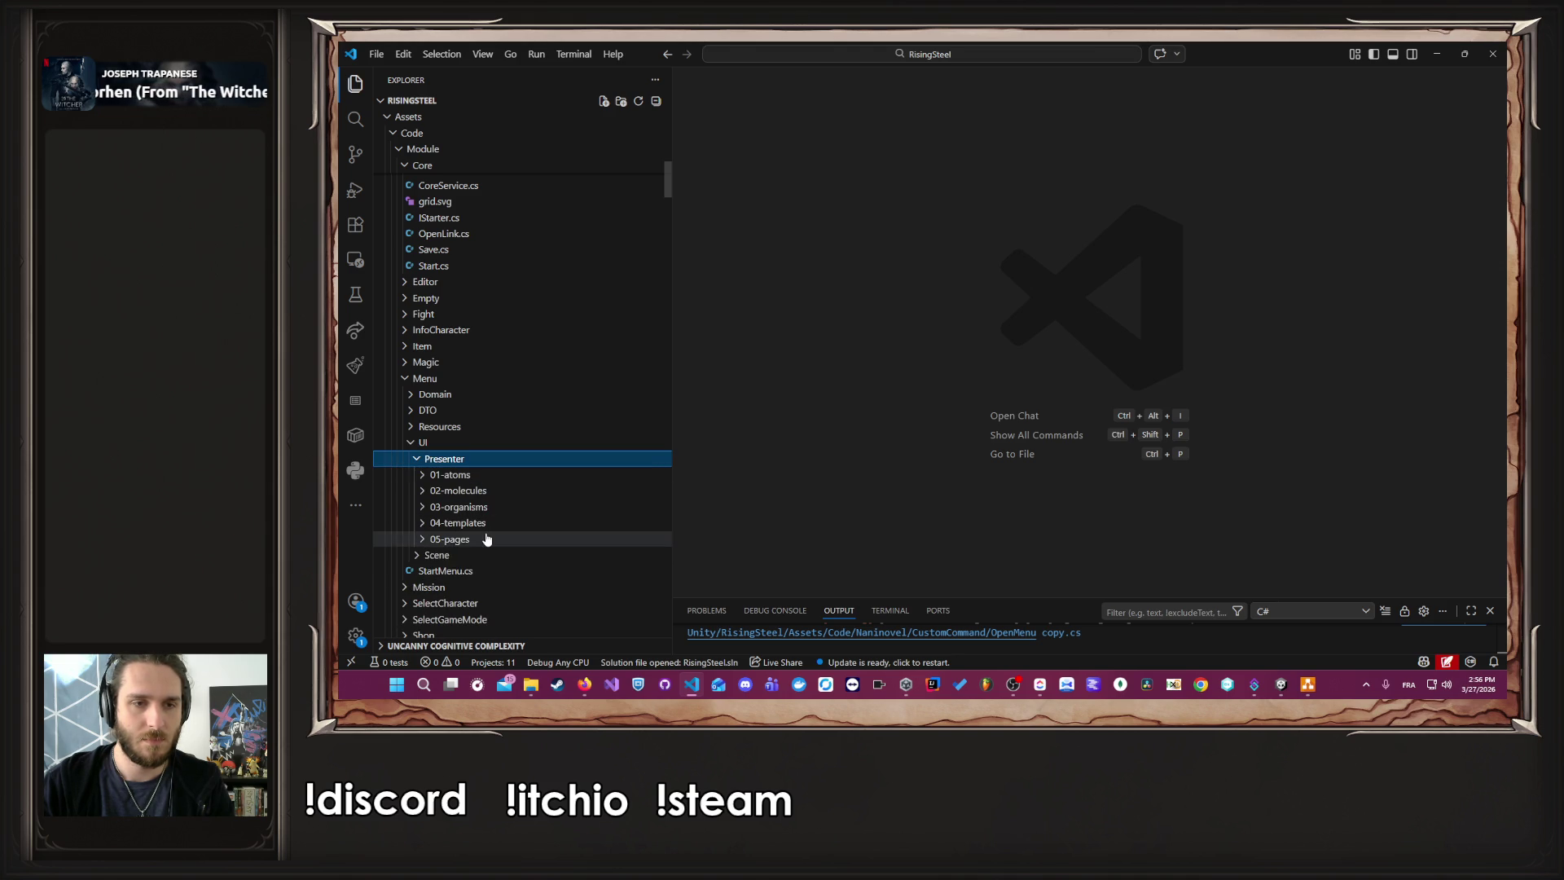
pyautogui.click(486, 539)
pyautogui.click(493, 556)
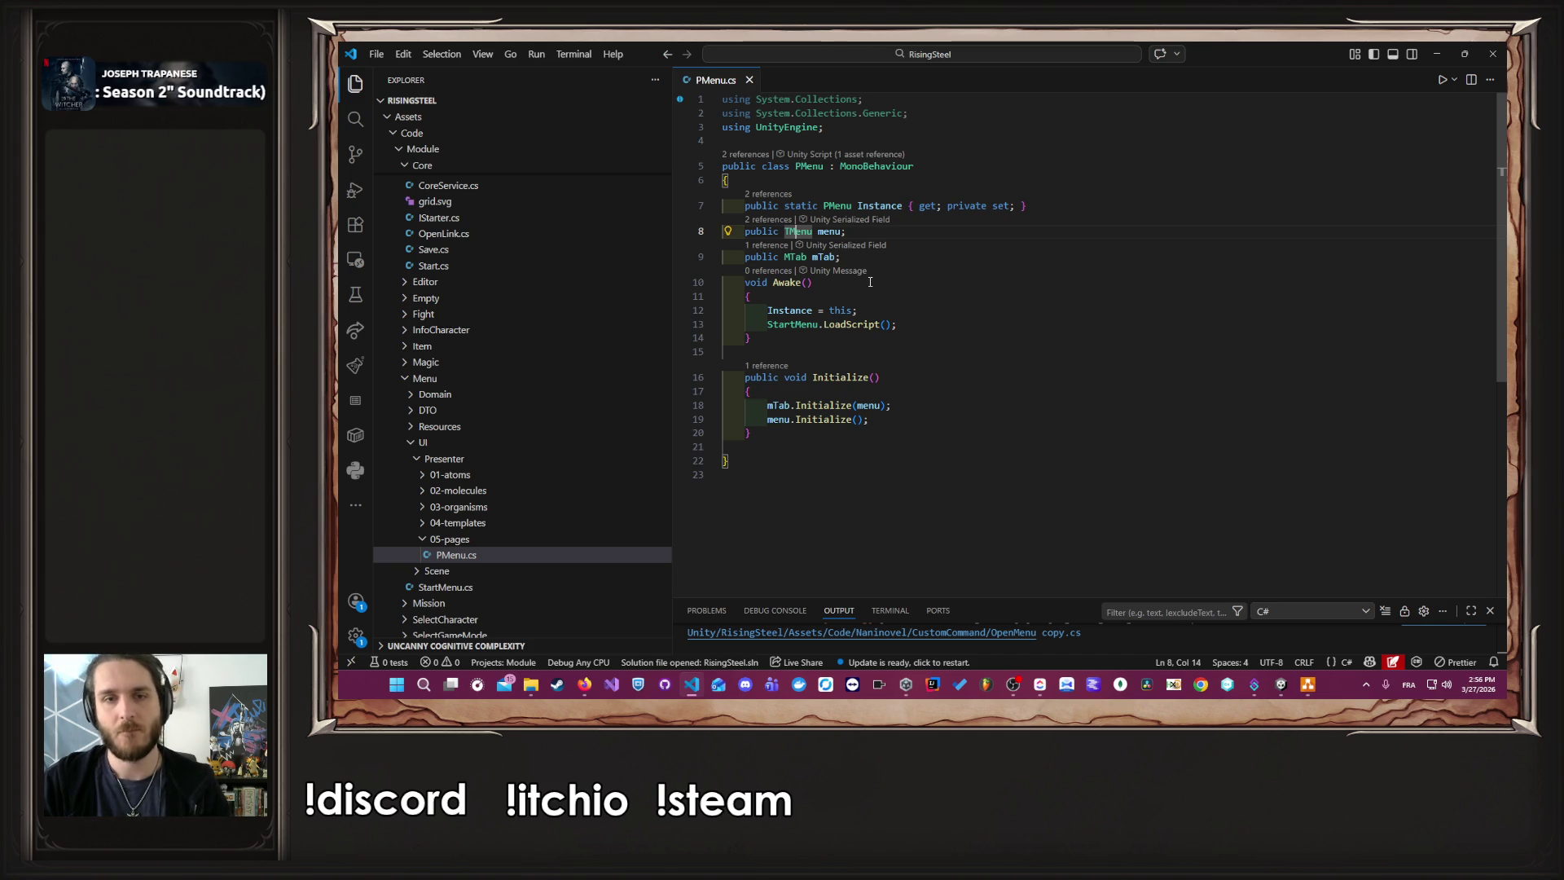
# View TMenu's definition in TMenu.cs, then return to PMenu.cs and select Instance.
pyautogui.keyDown('ctrl'); pyautogui.click(798, 233); pyautogui.keyUp('ctrl')
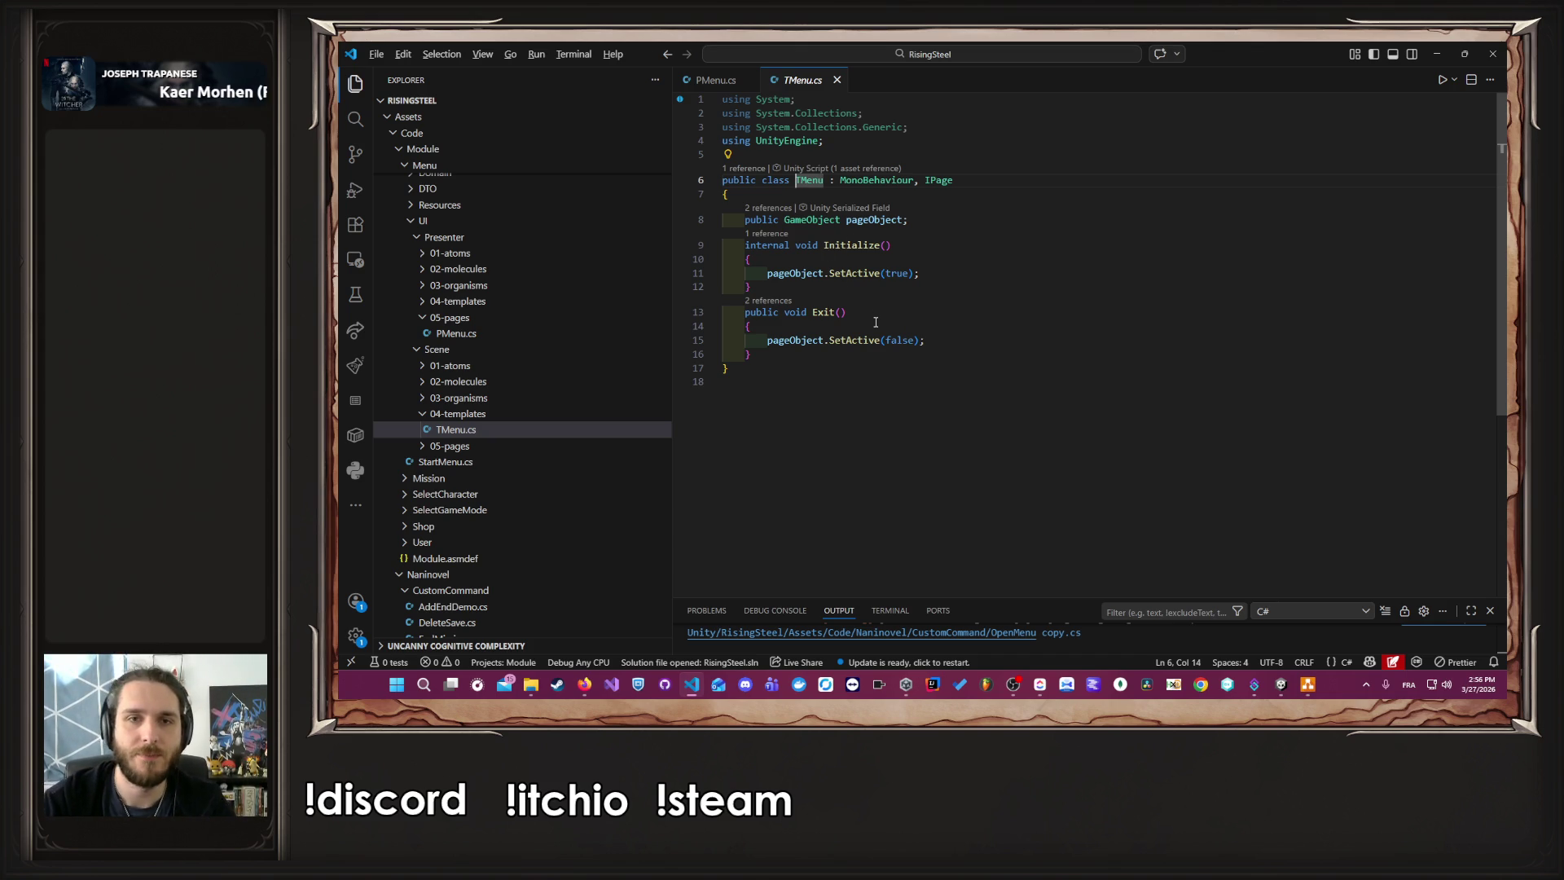
pyautogui.hotkey('alt', 'Left')
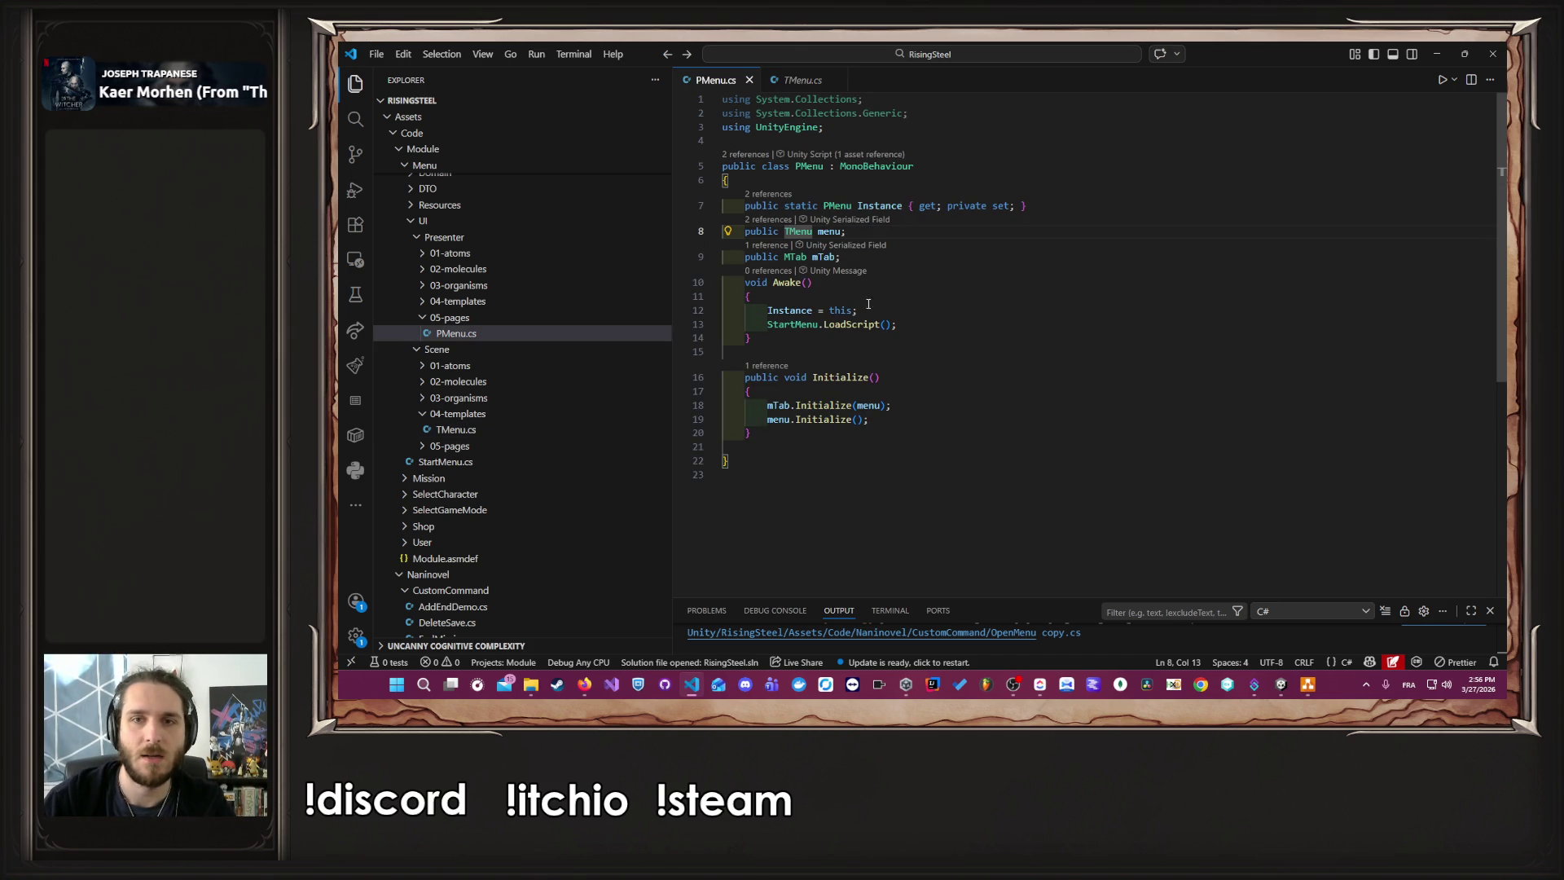
pyautogui.doubleClick(871, 206)
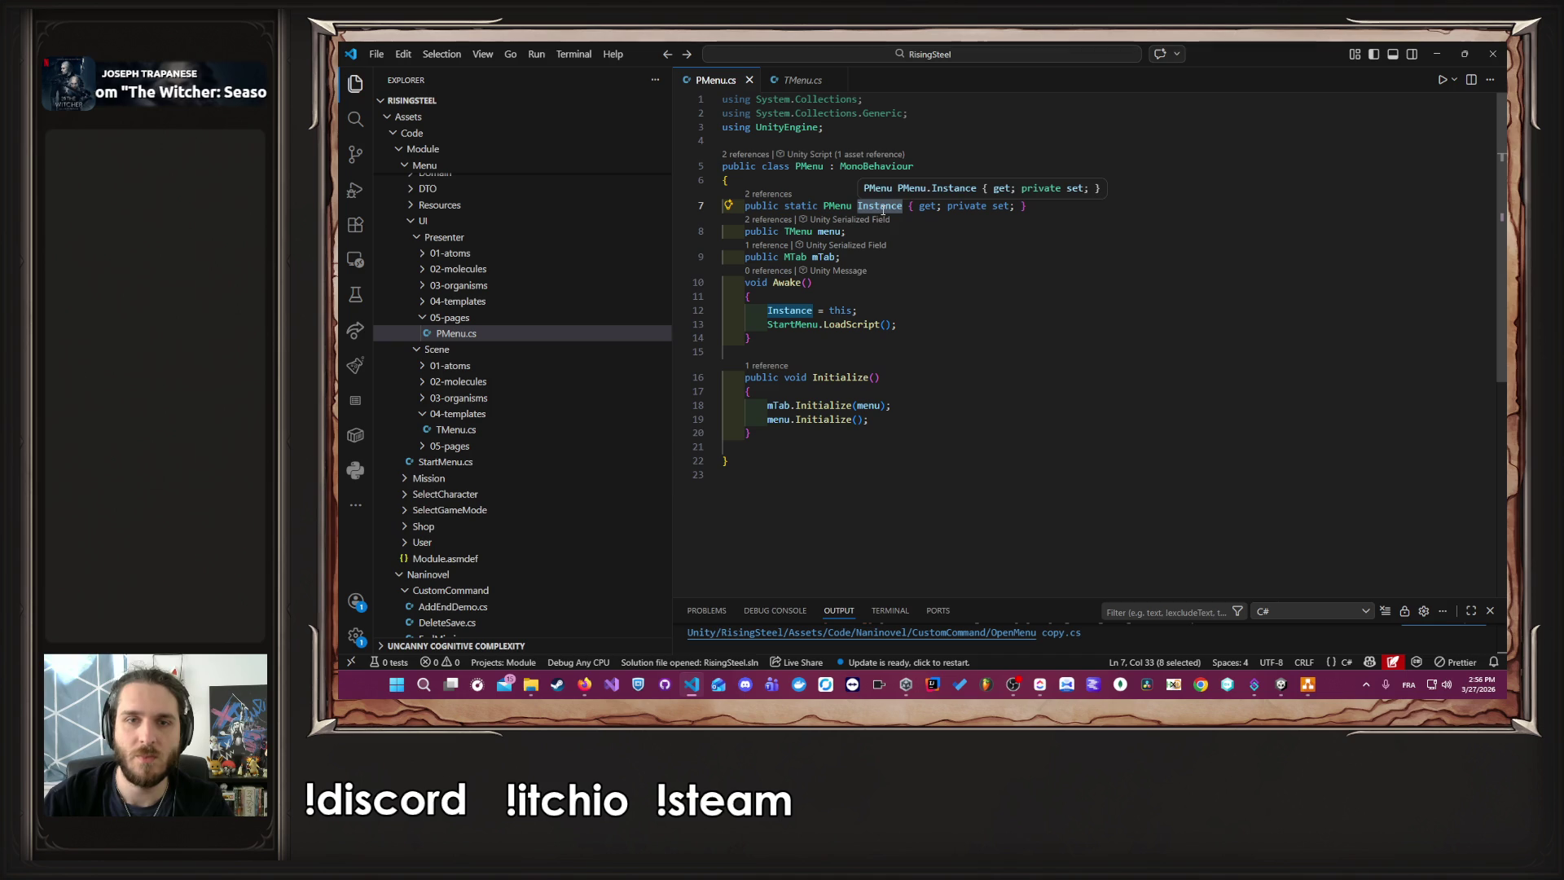
pyautogui.scroll(5, 542, 371)
pyautogui.scroll(5, 542, 372)
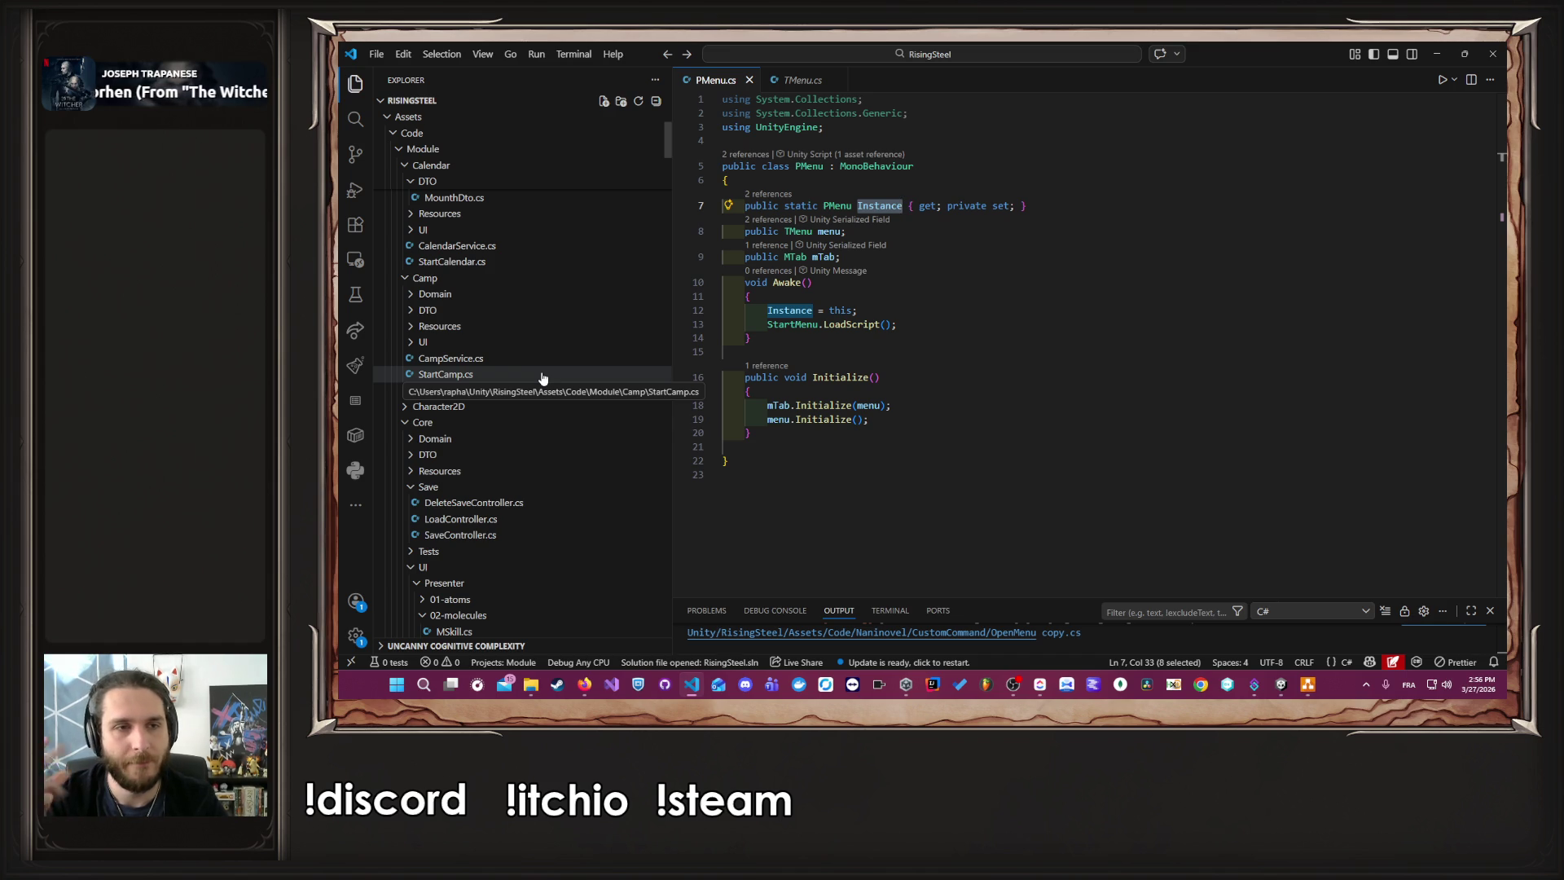
# In LoadController.cs, add an empty line after Title.SetActive(false) in Load and save.
pyautogui.scroll(3, 545, 375)
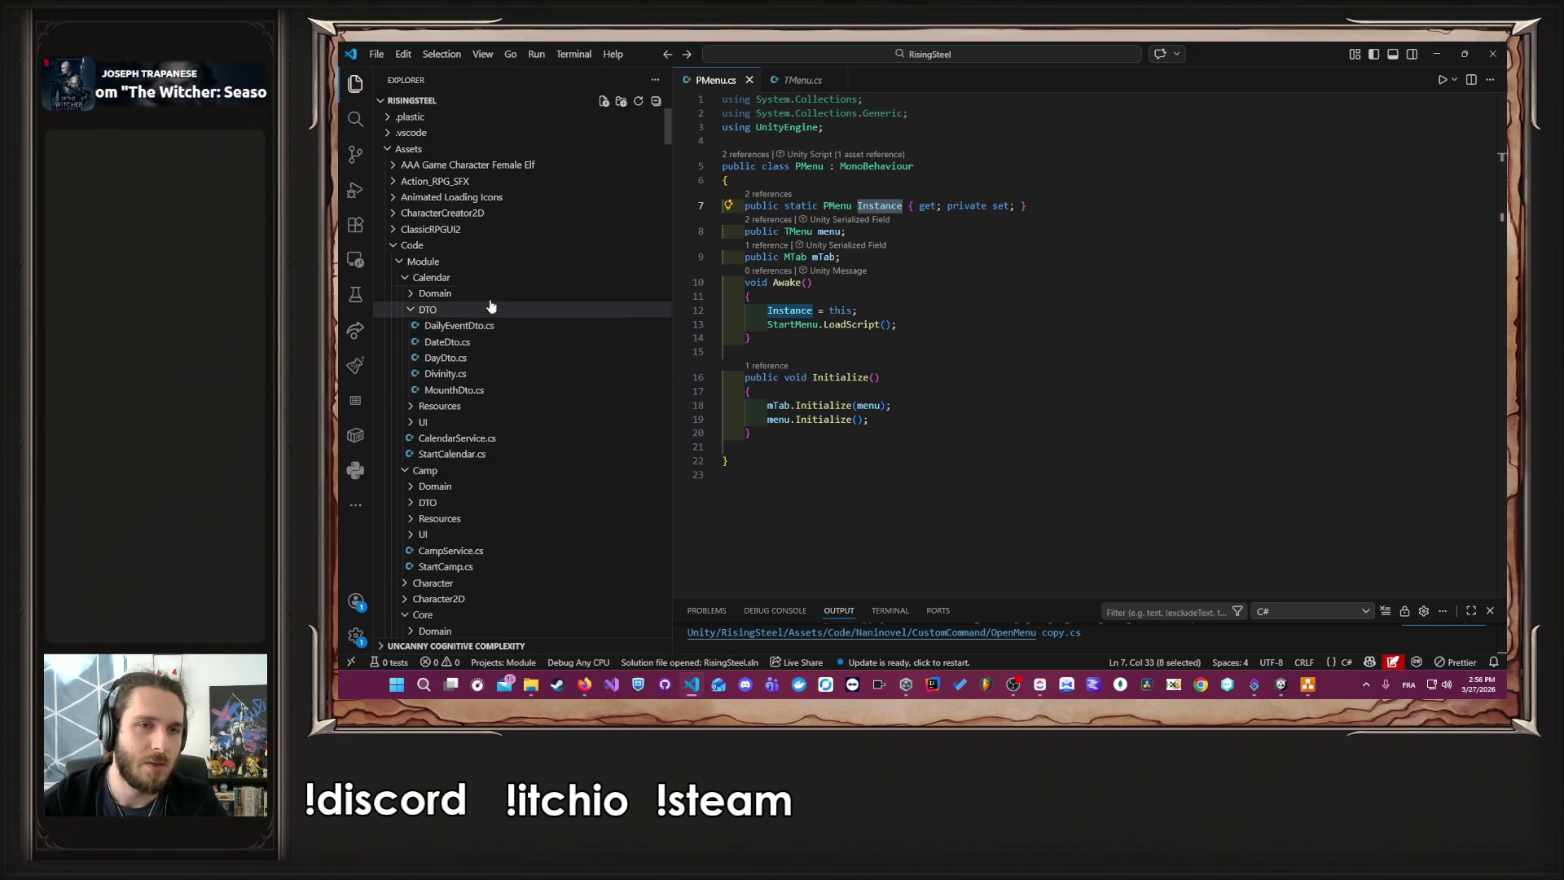
pyautogui.click(465, 280)
pyautogui.click(474, 293)
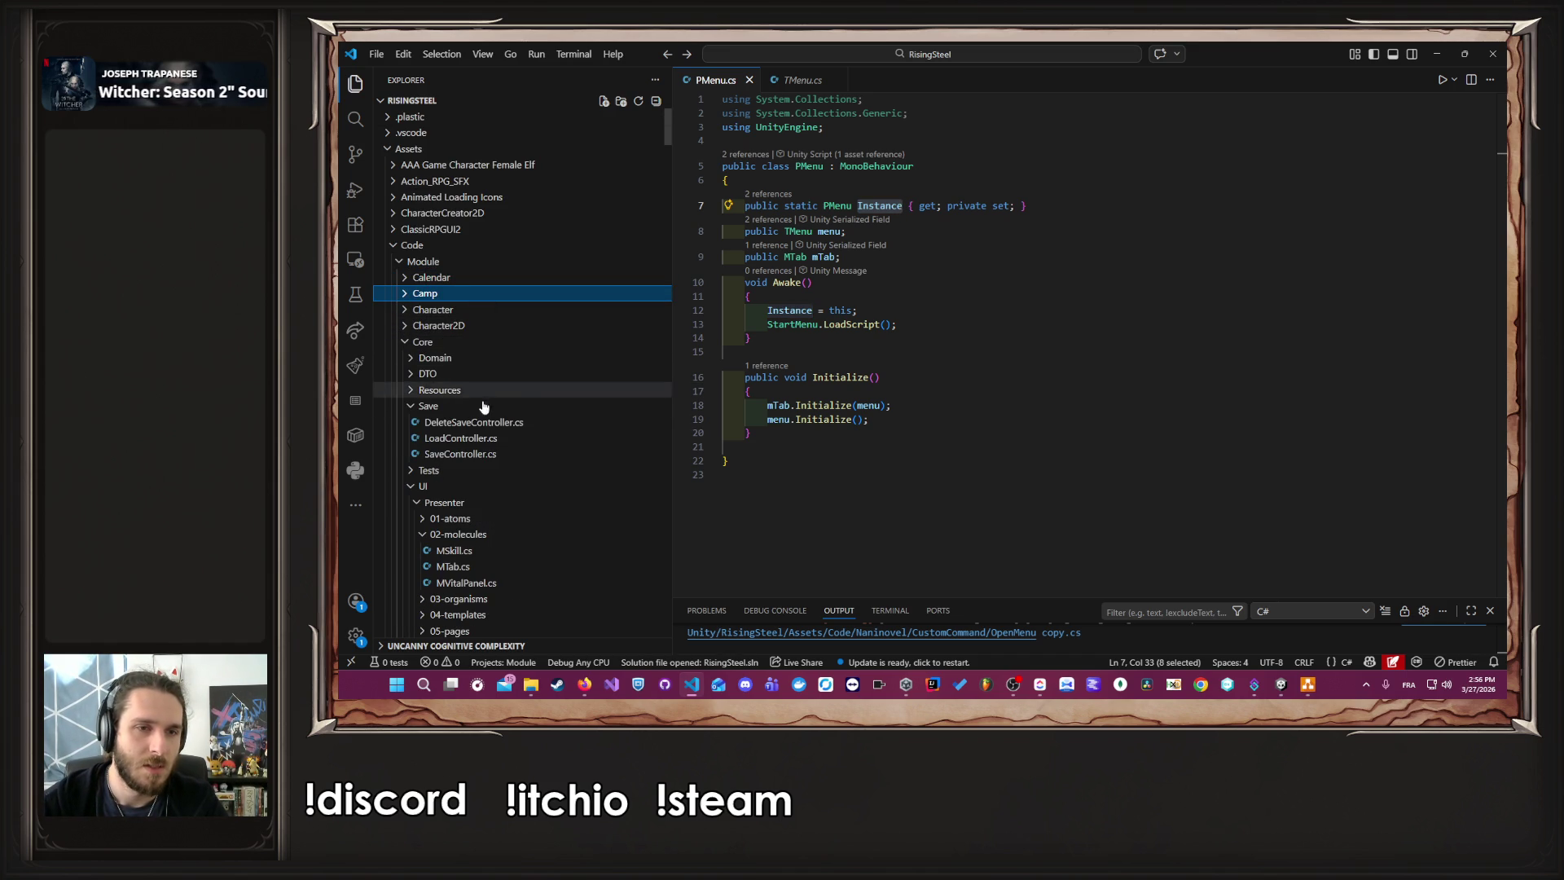
pyautogui.click(516, 438)
pyautogui.click(961, 318)
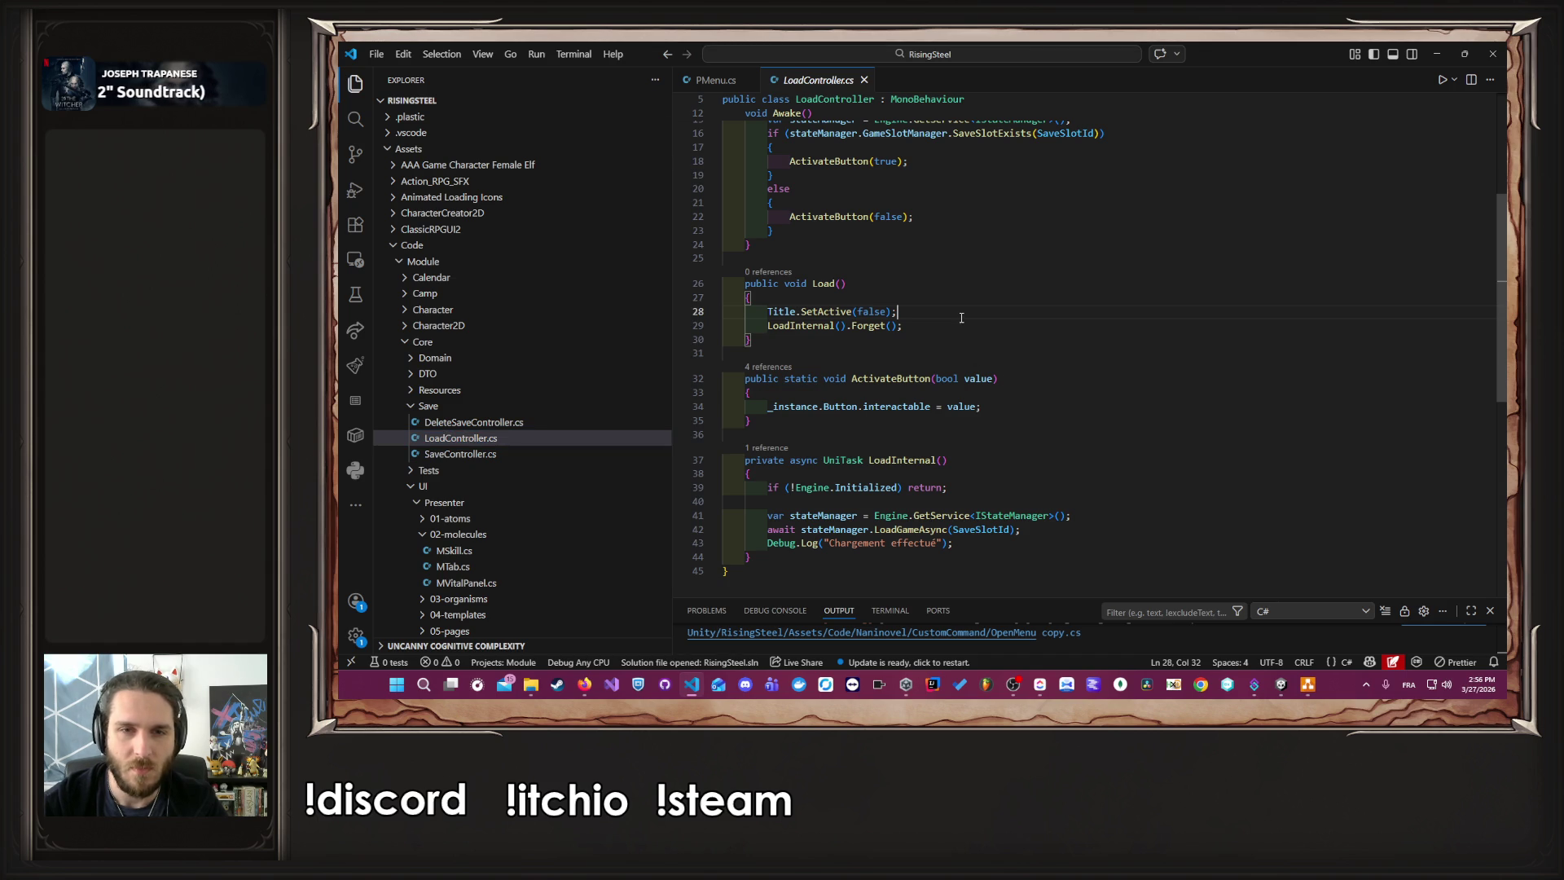
pyautogui.press('Return')
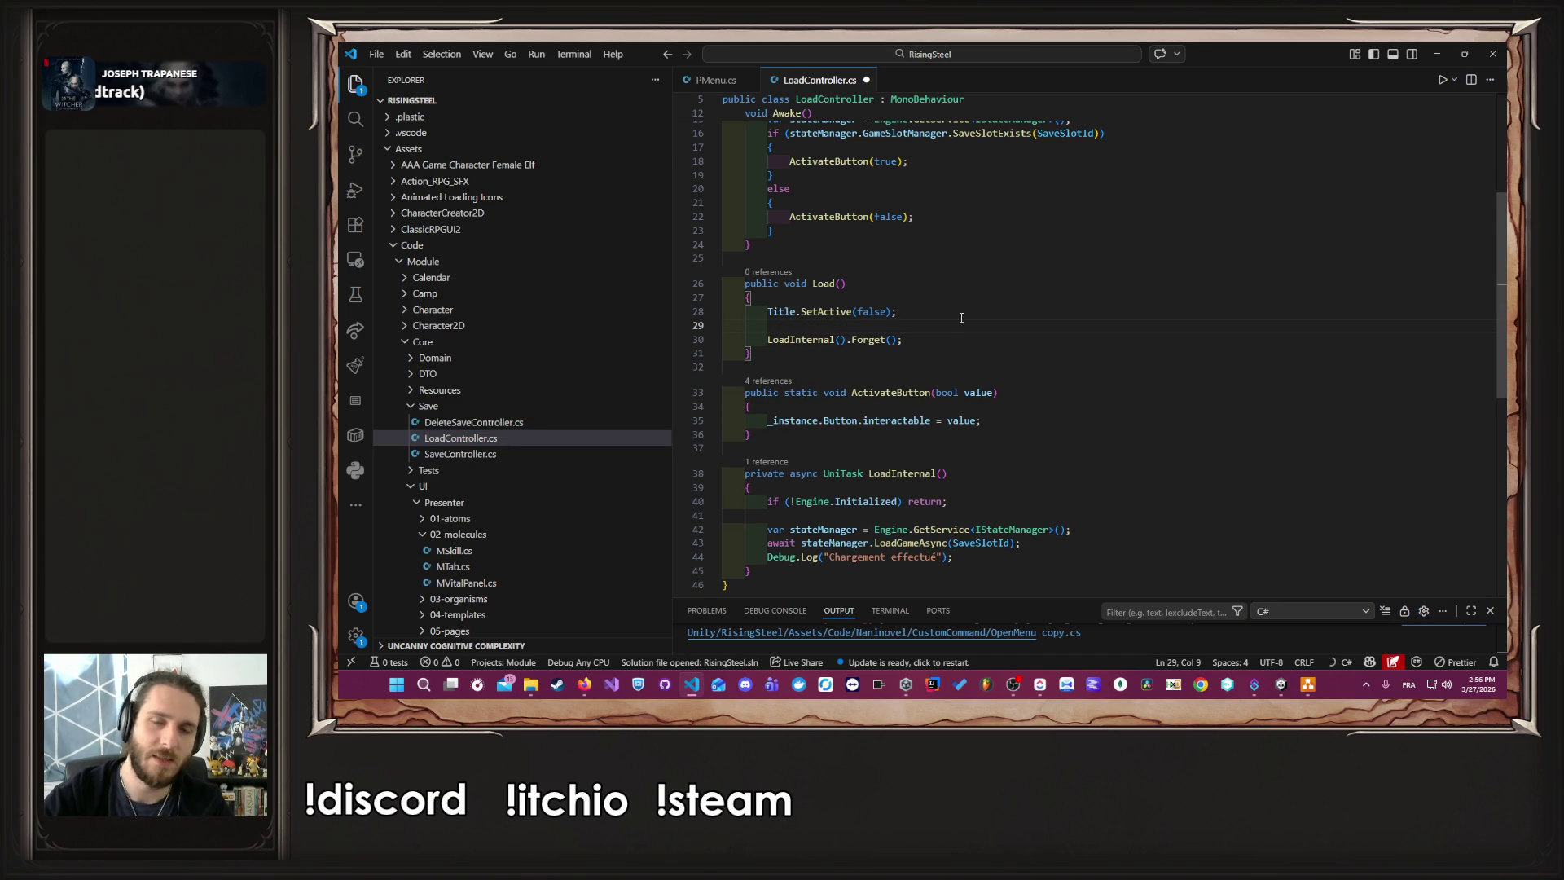
pyautogui.hotkey('ctrl', 's')
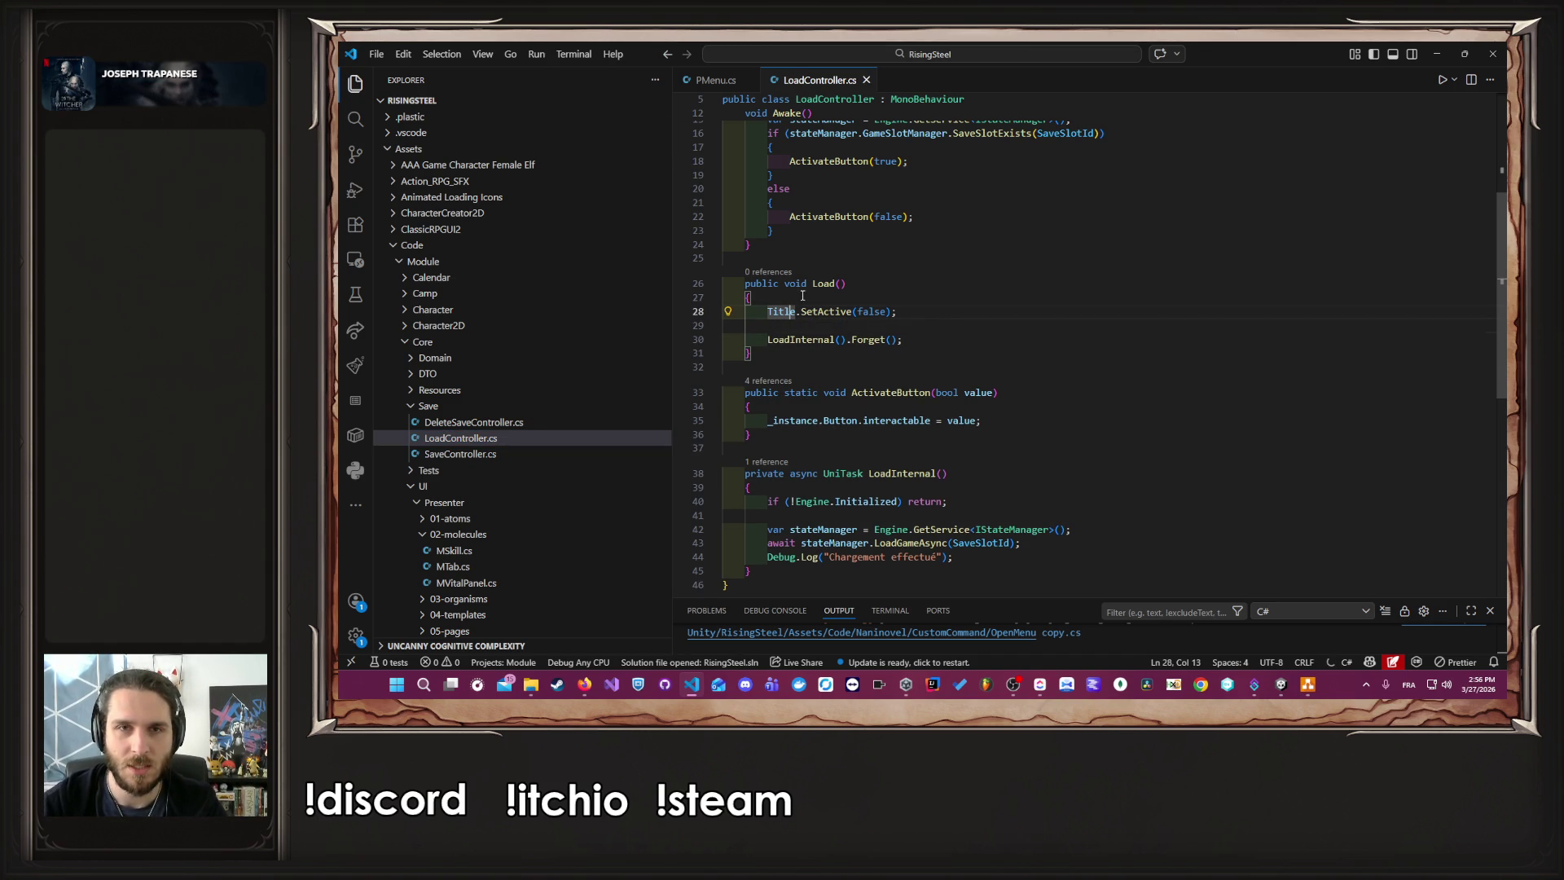
# Copy the PMenu class name from PMenu.cs onto the new line in LoadController.cs.
pyautogui.click(713, 80)
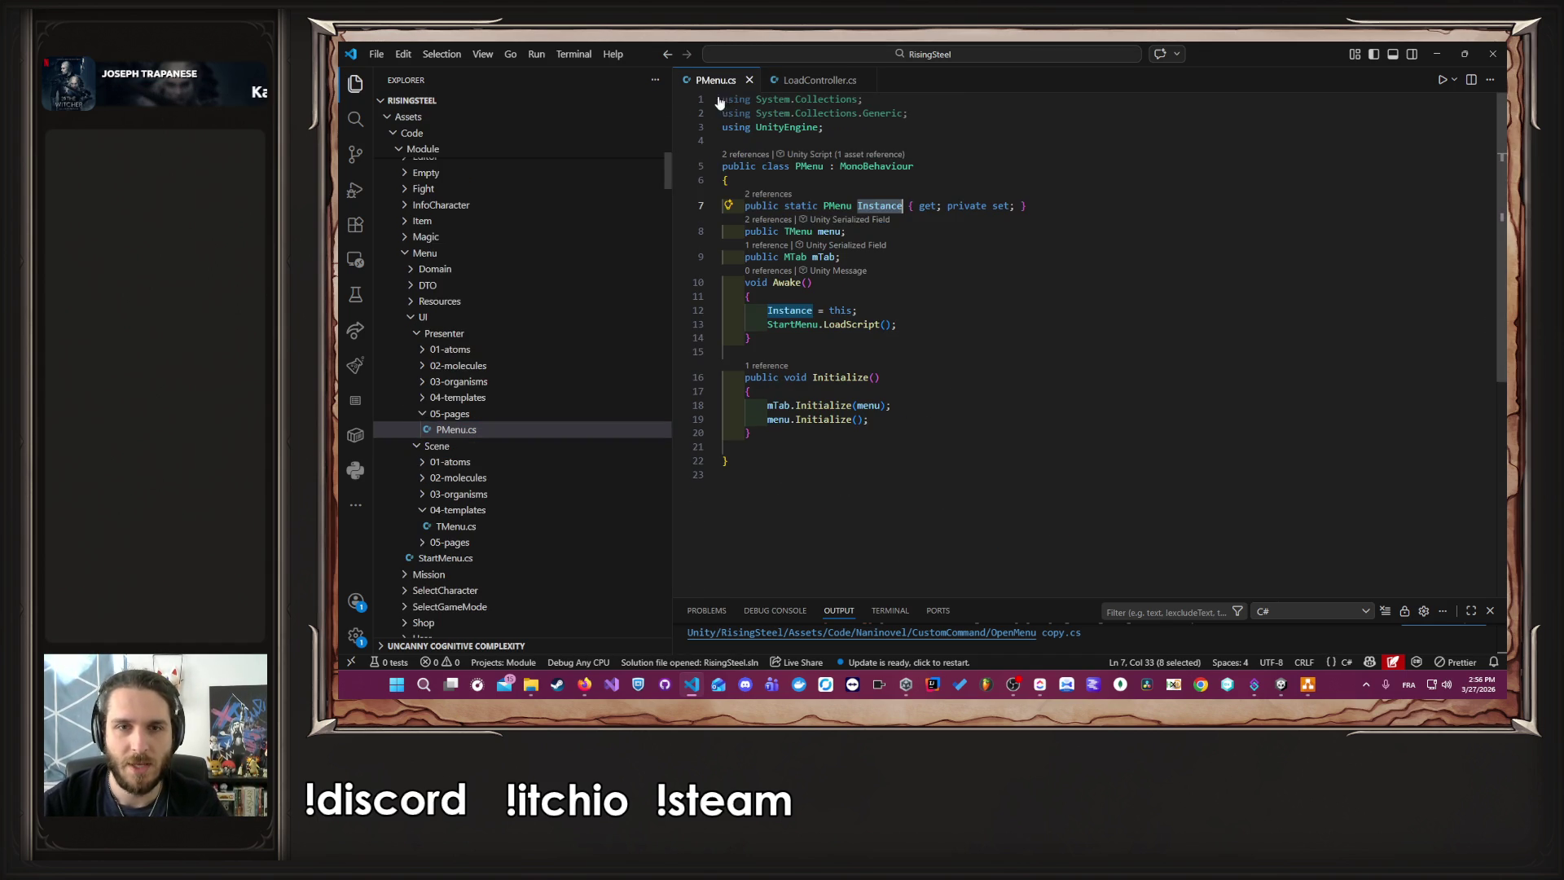
pyautogui.doubleClick(809, 167)
pyautogui.hotkey('ctrl', 'c')
pyautogui.click(847, 81)
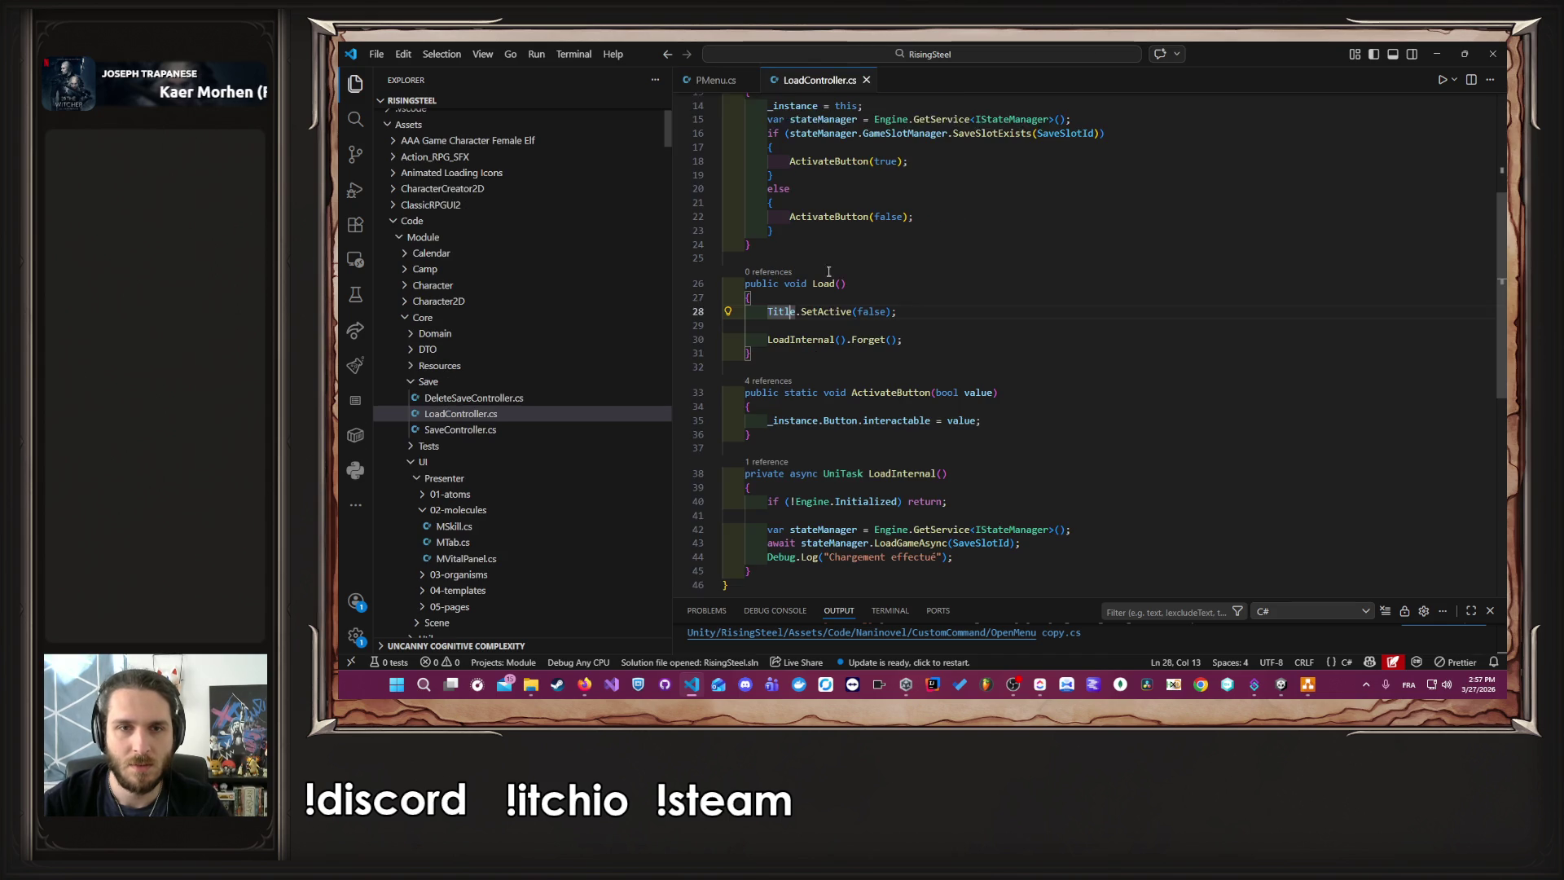
pyautogui.press('Tab')
# Complete line 29 as PMenu.Instance.menu.Exit(); using IntelliSense, fixing the misspelled Exit.
pyautogui.hotkey('ctrl', 'v')
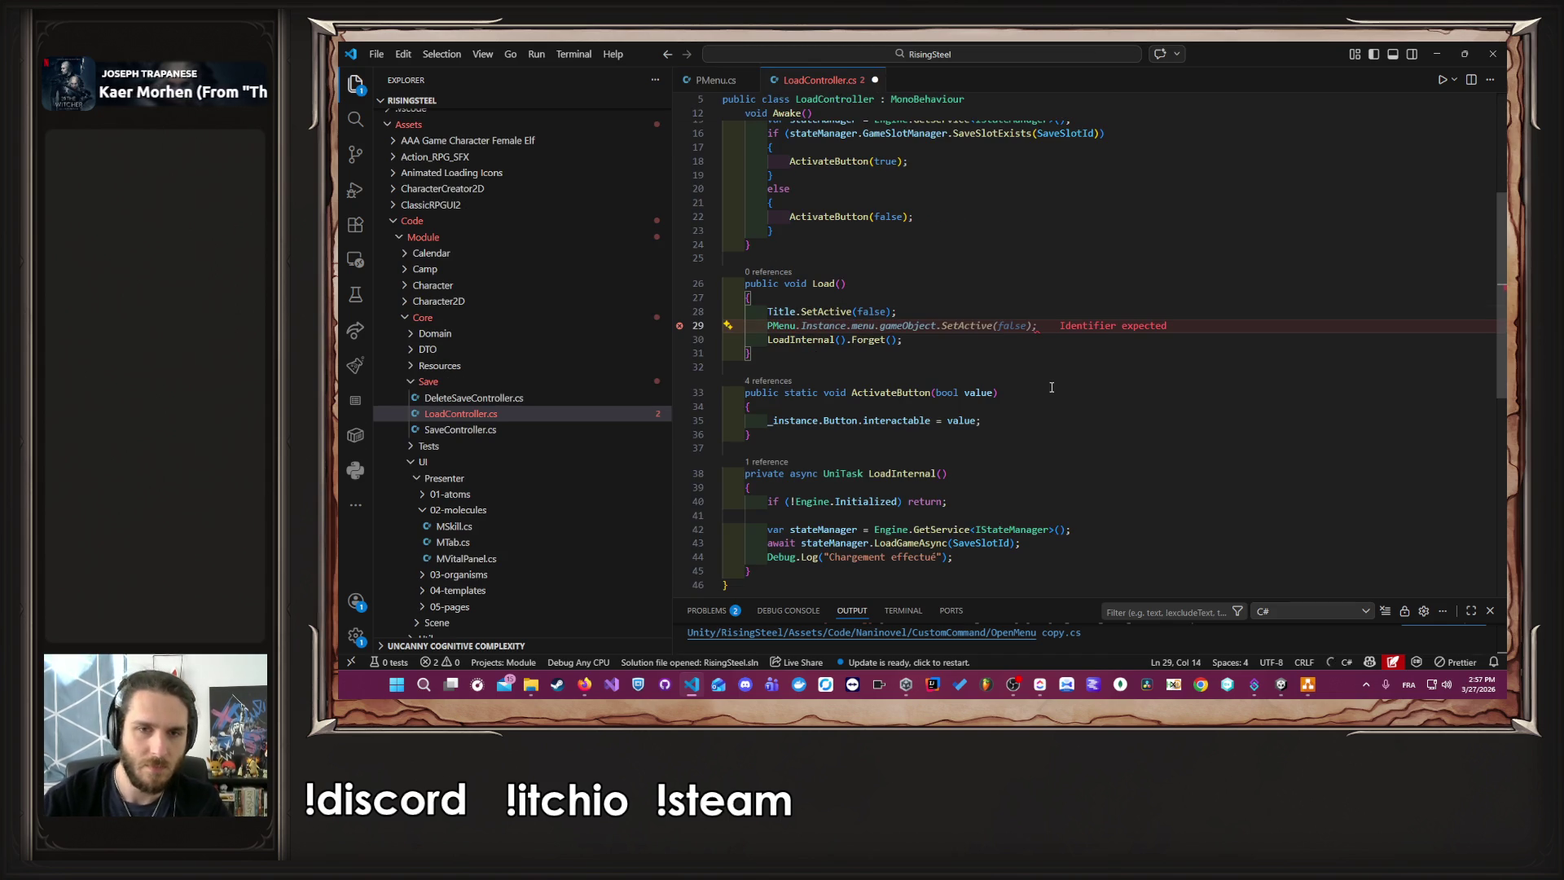
pyautogui.write('.')
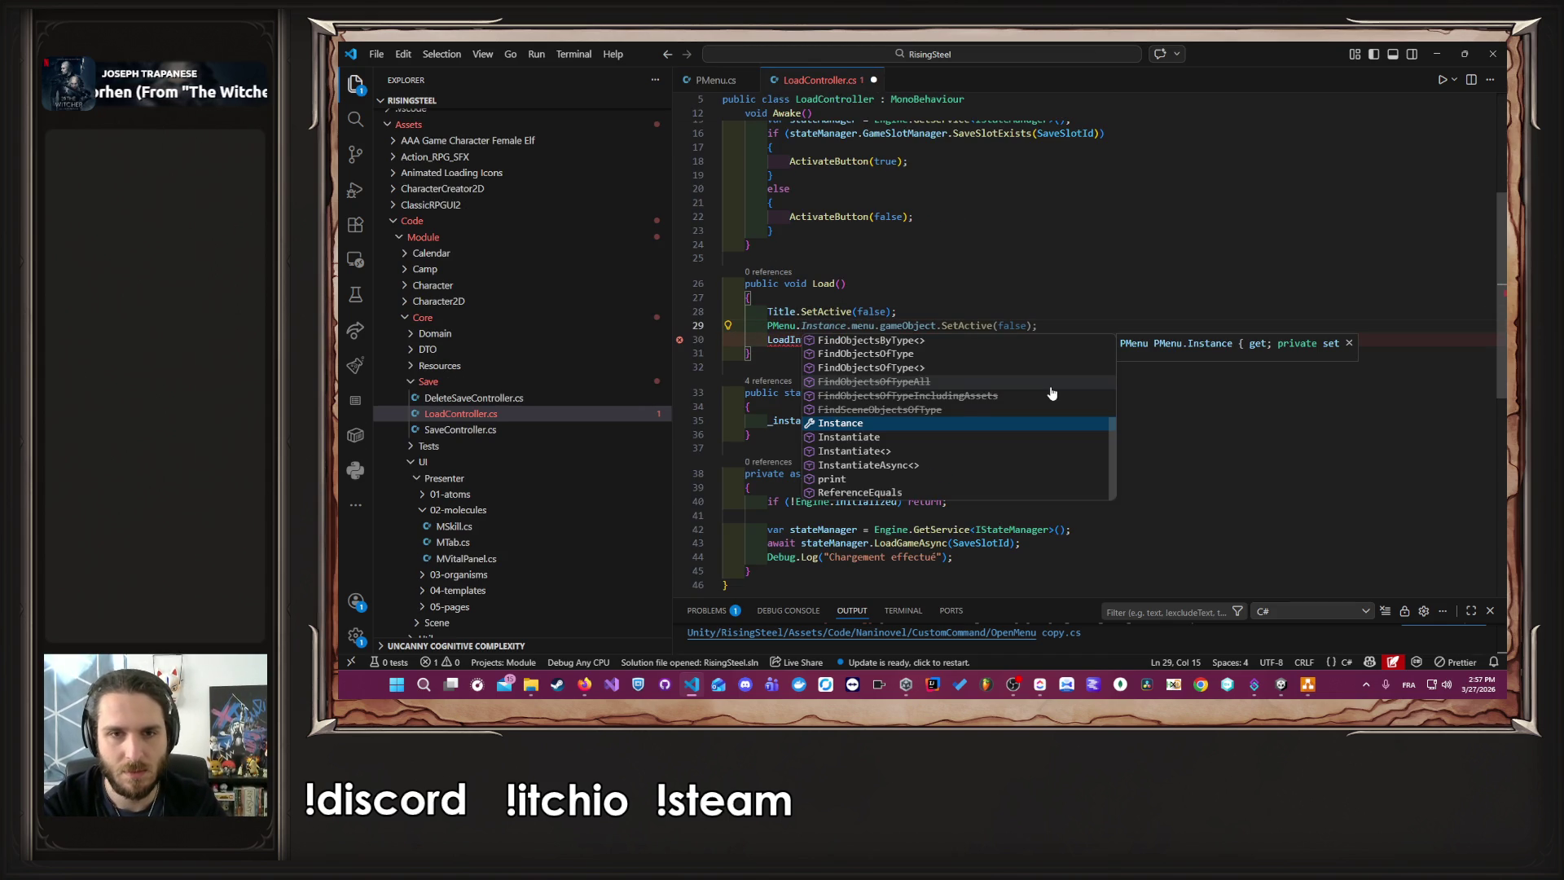
pyautogui.press('Tab')
pyautogui.write('.')
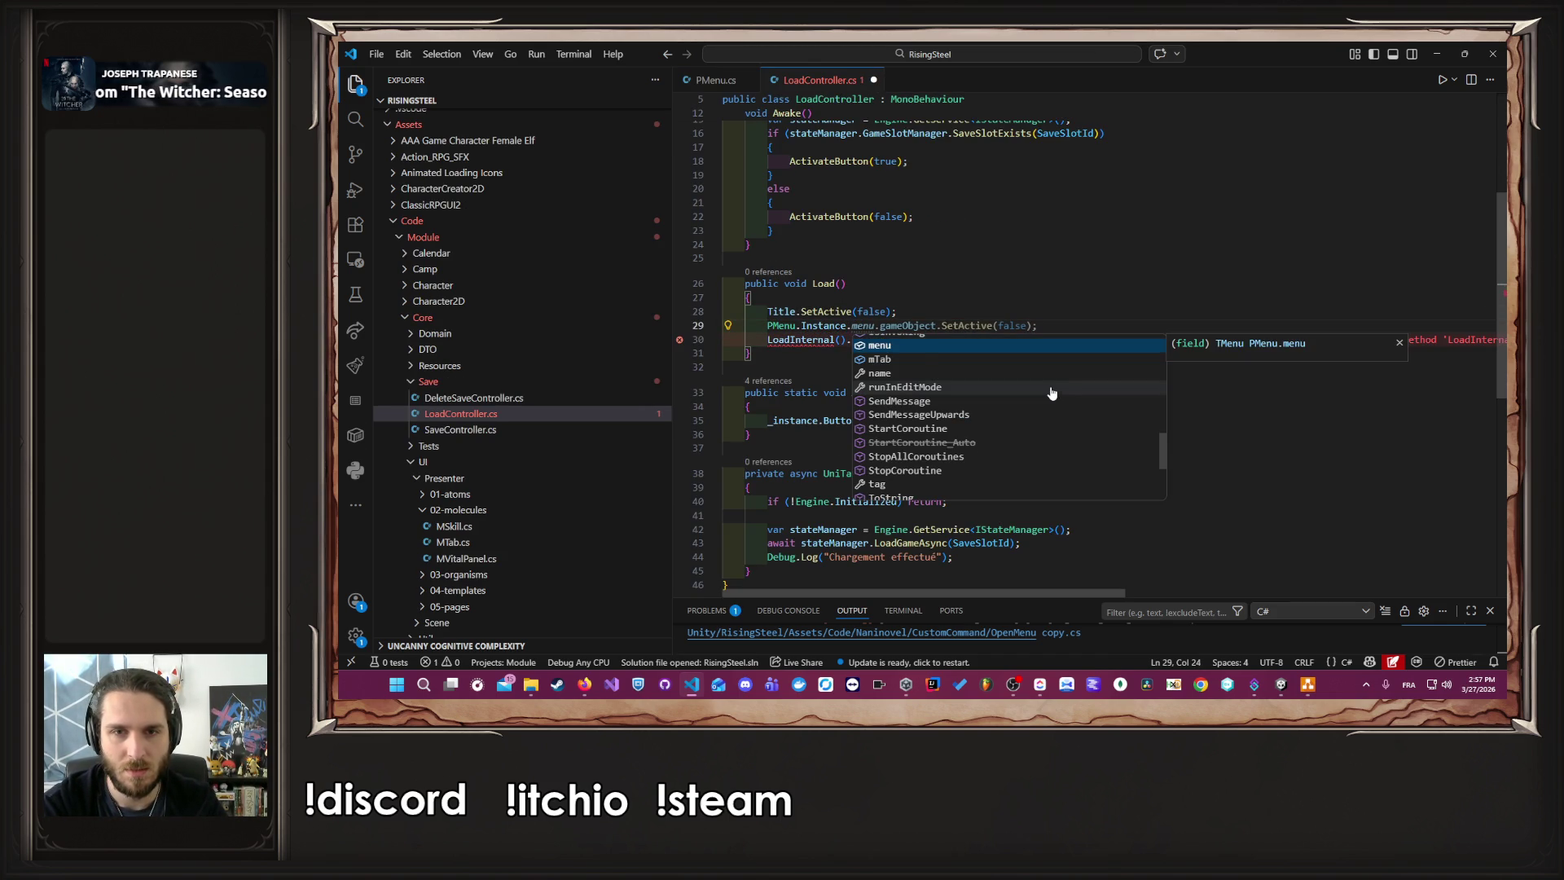
pyautogui.press('Down')
pyautogui.press('Down')
pyautogui.press('Down')
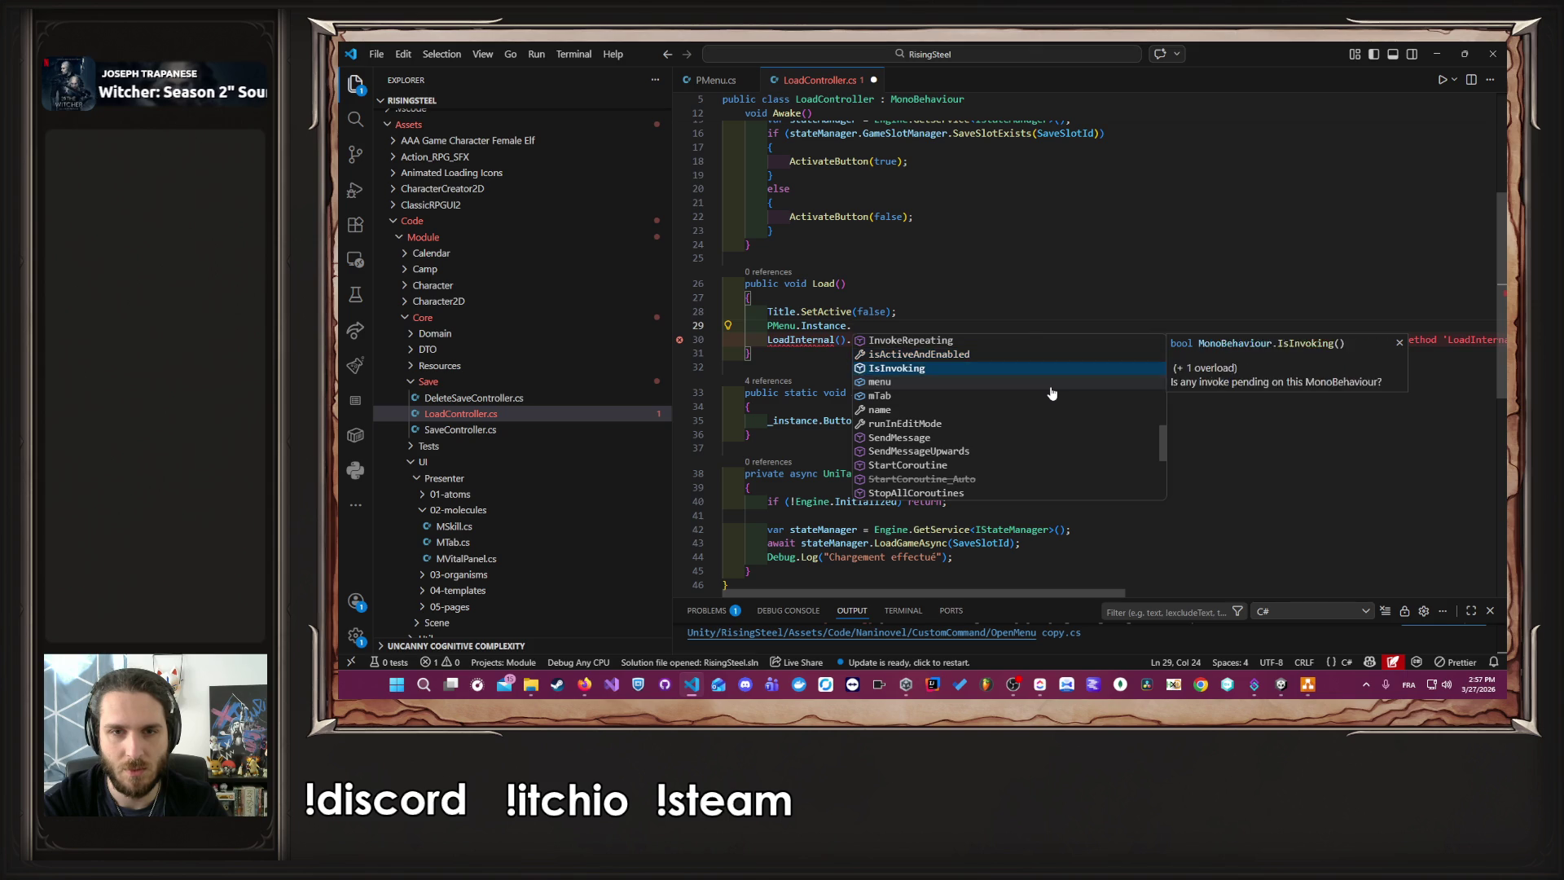
pyautogui.press('Tab')
pyautogui.write('.E')
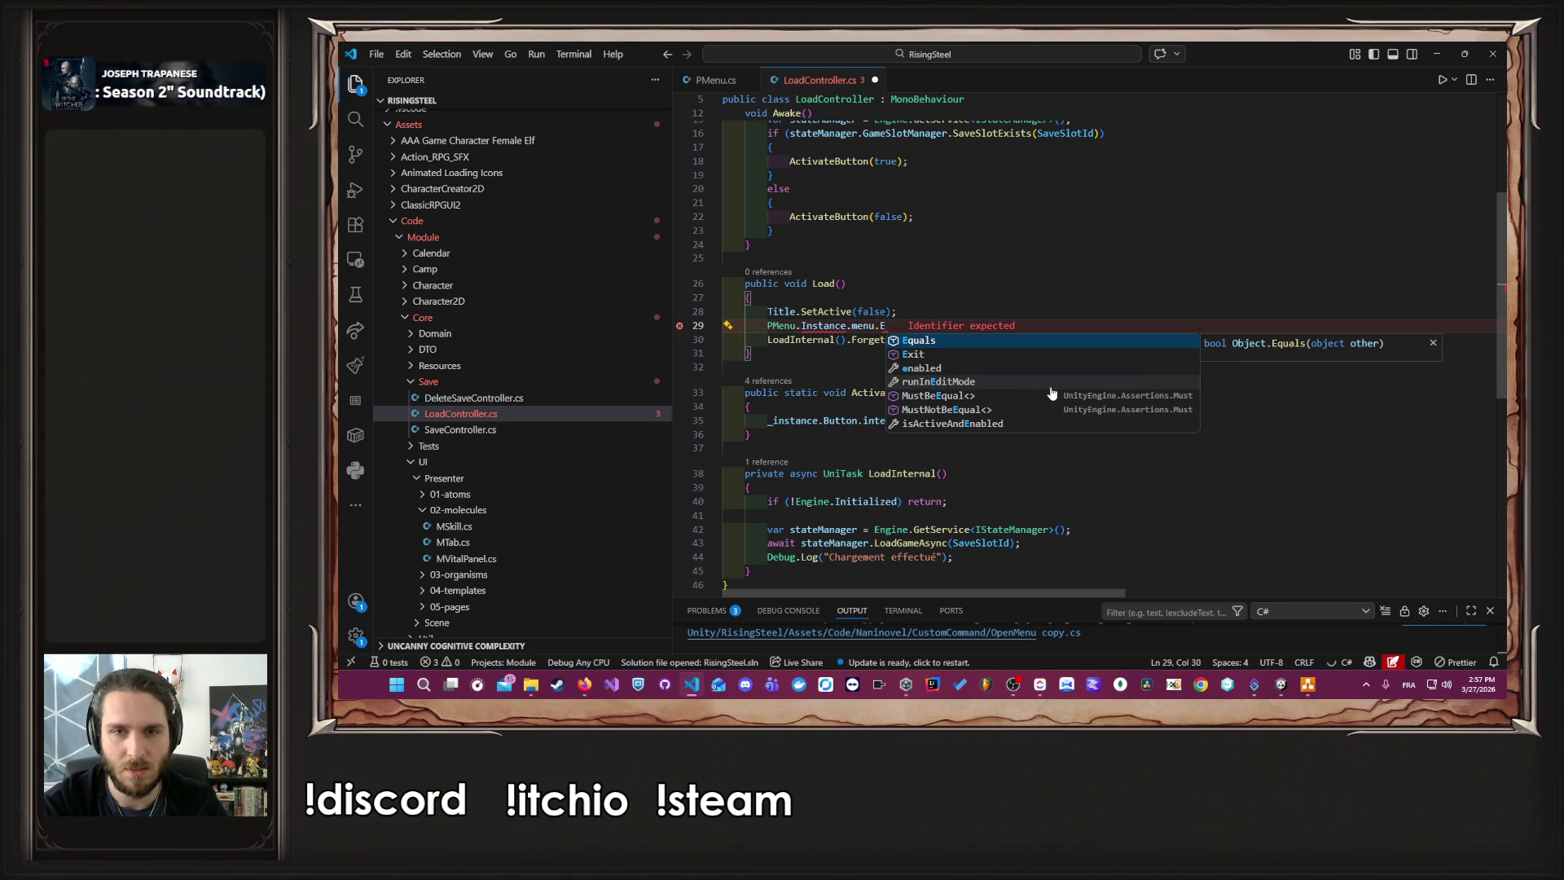
pyautogui.write('xittMenu();')
pyautogui.press('Left')
pyautogui.press('Left')
pyautogui.press('Left')
pyautogui.hotkey('ctrl', 'BackSpace')
pyautogui.write('Exit')
pyautogui.press('Escape')
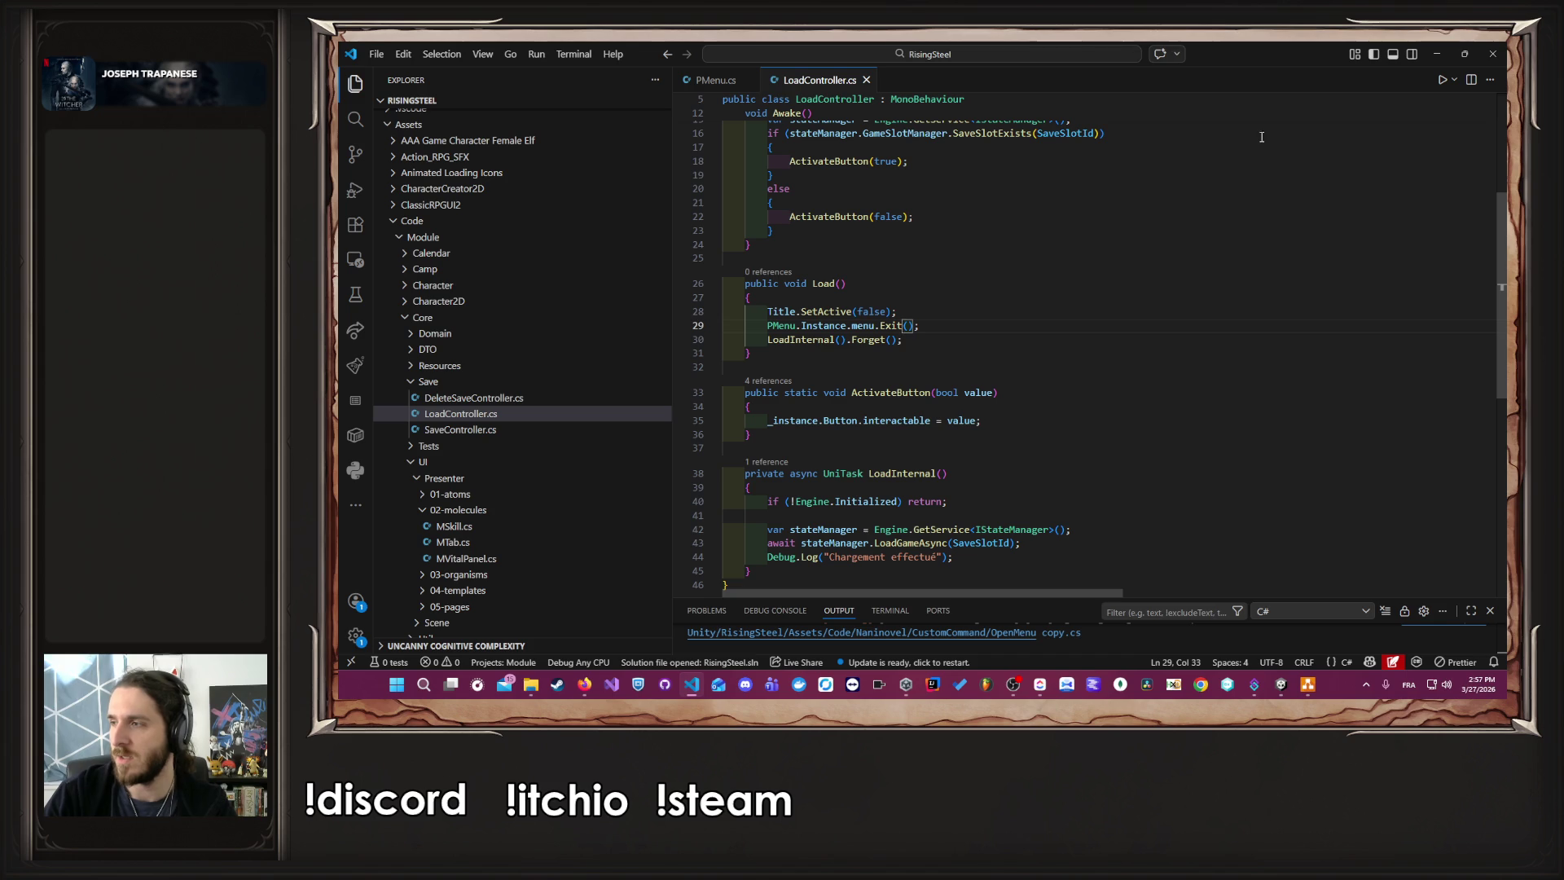
pyautogui.hotkey('alt', 'Tab')
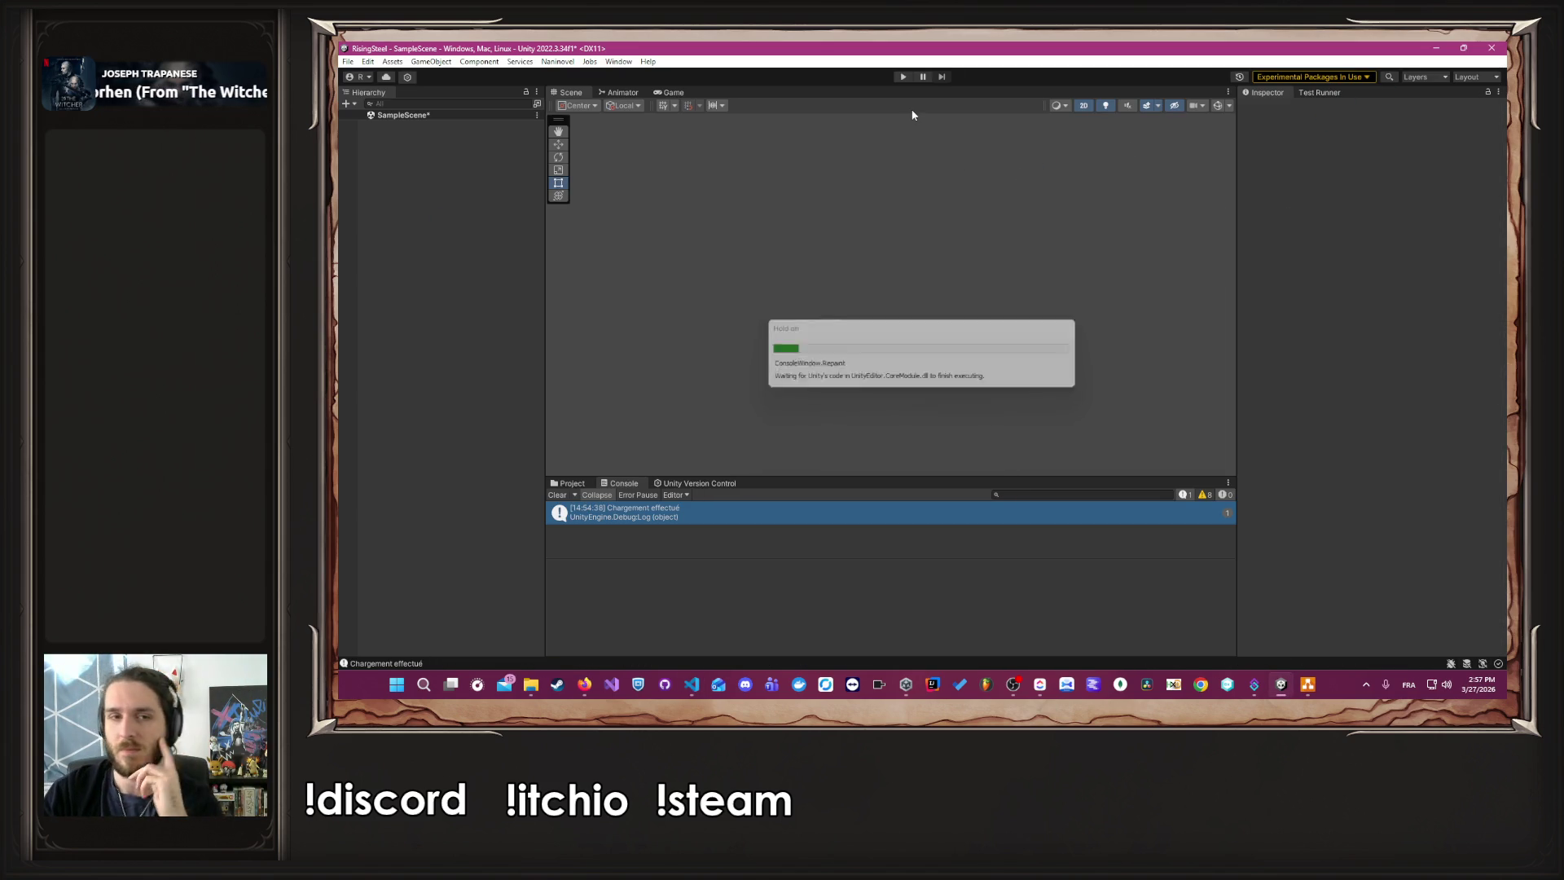
# Play, continue the save, toggle Naninovel<Runtime> > UI > Menu off and on, then stop.
pyautogui.click(901, 76)
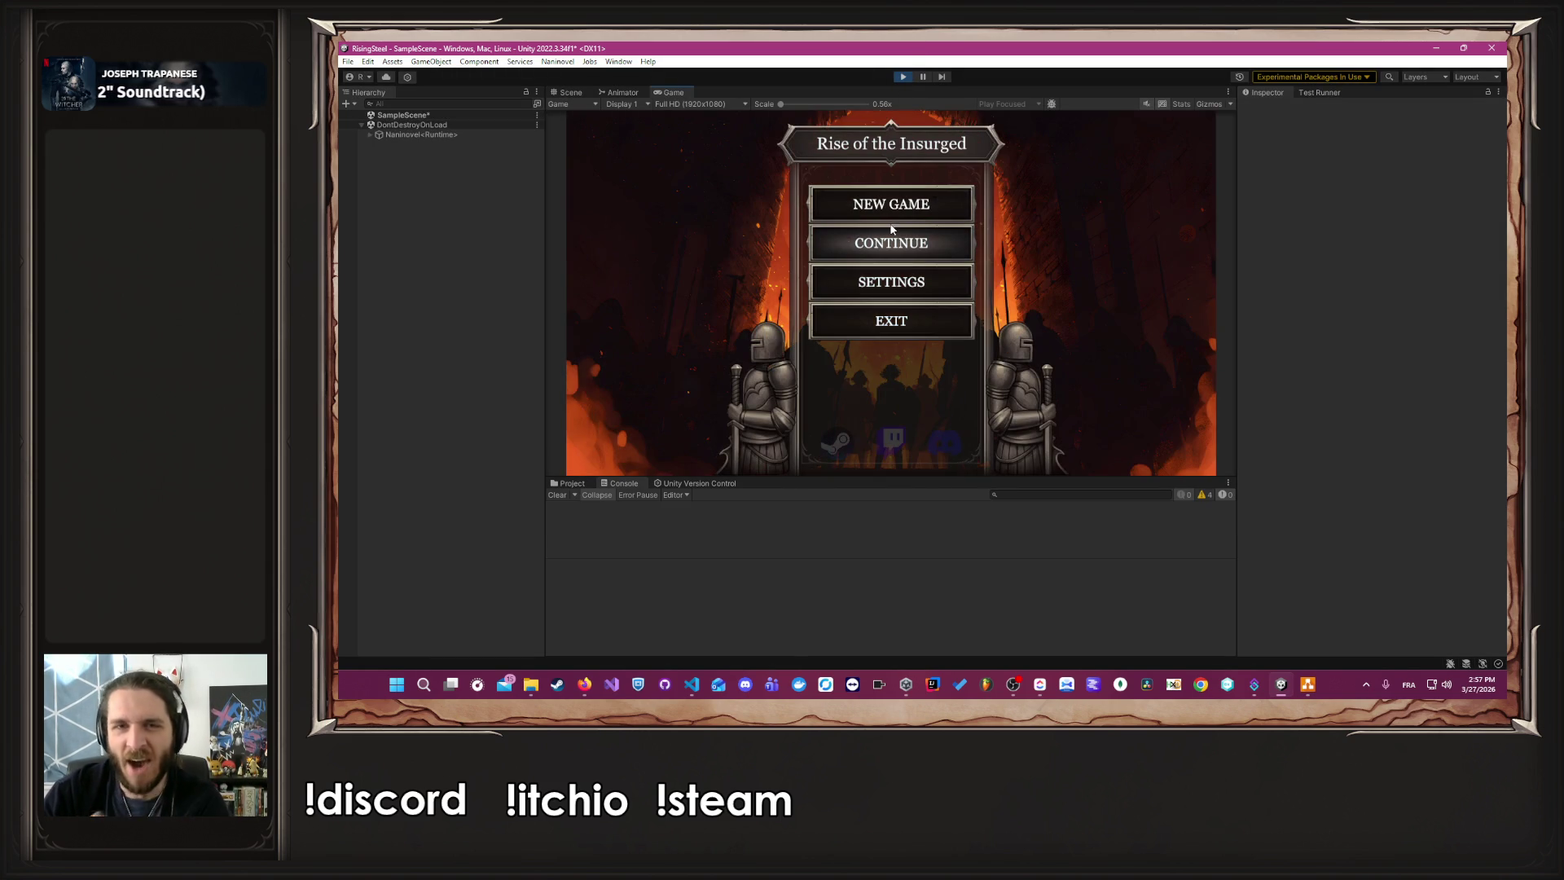
pyautogui.click(891, 244)
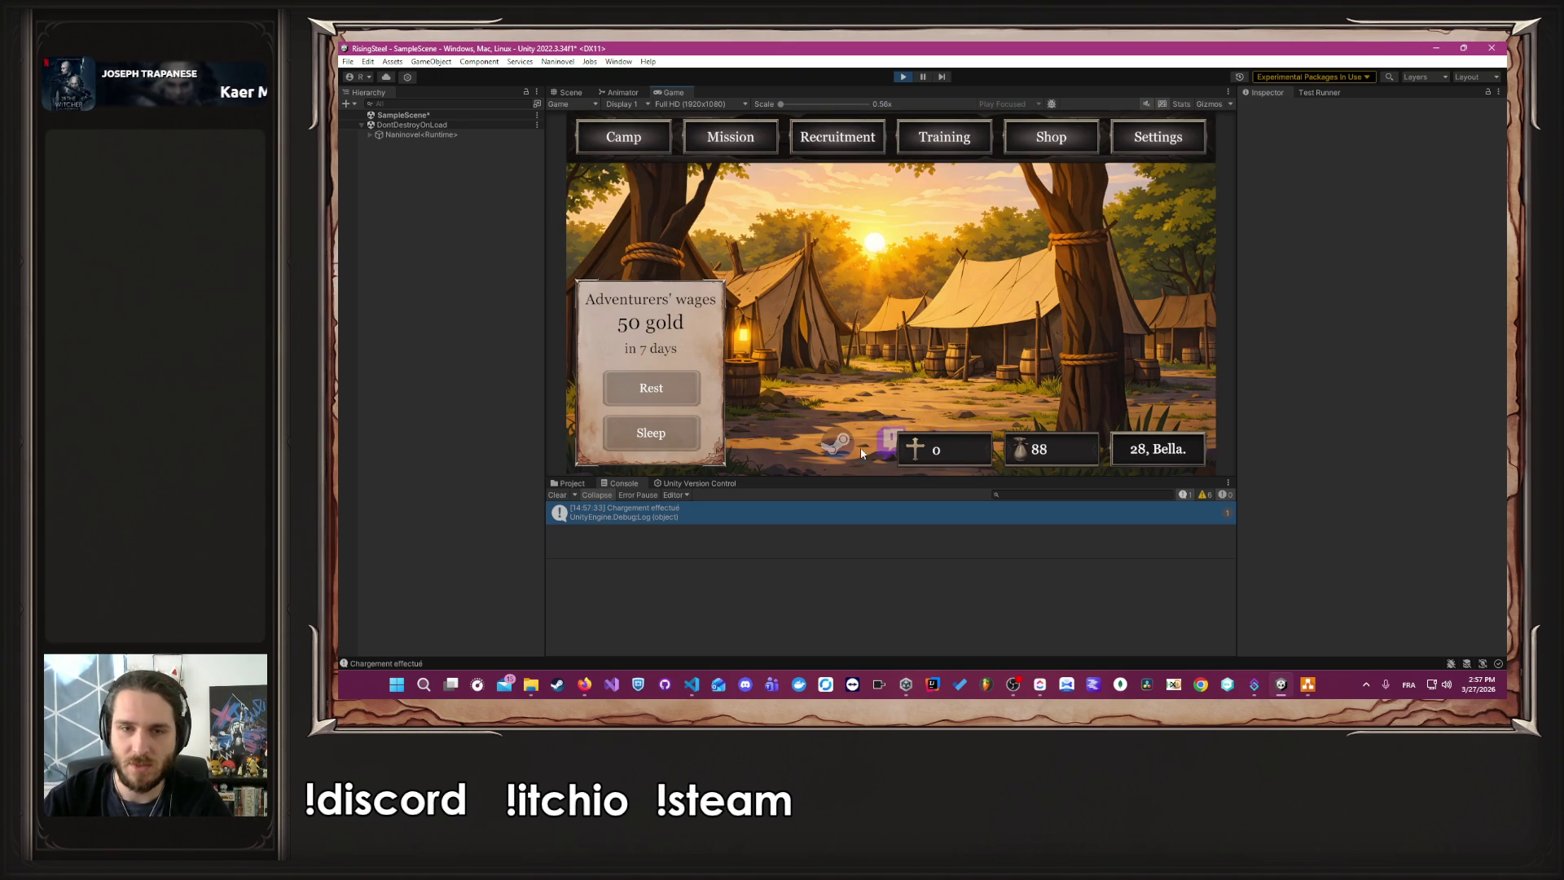
pyautogui.click(371, 135)
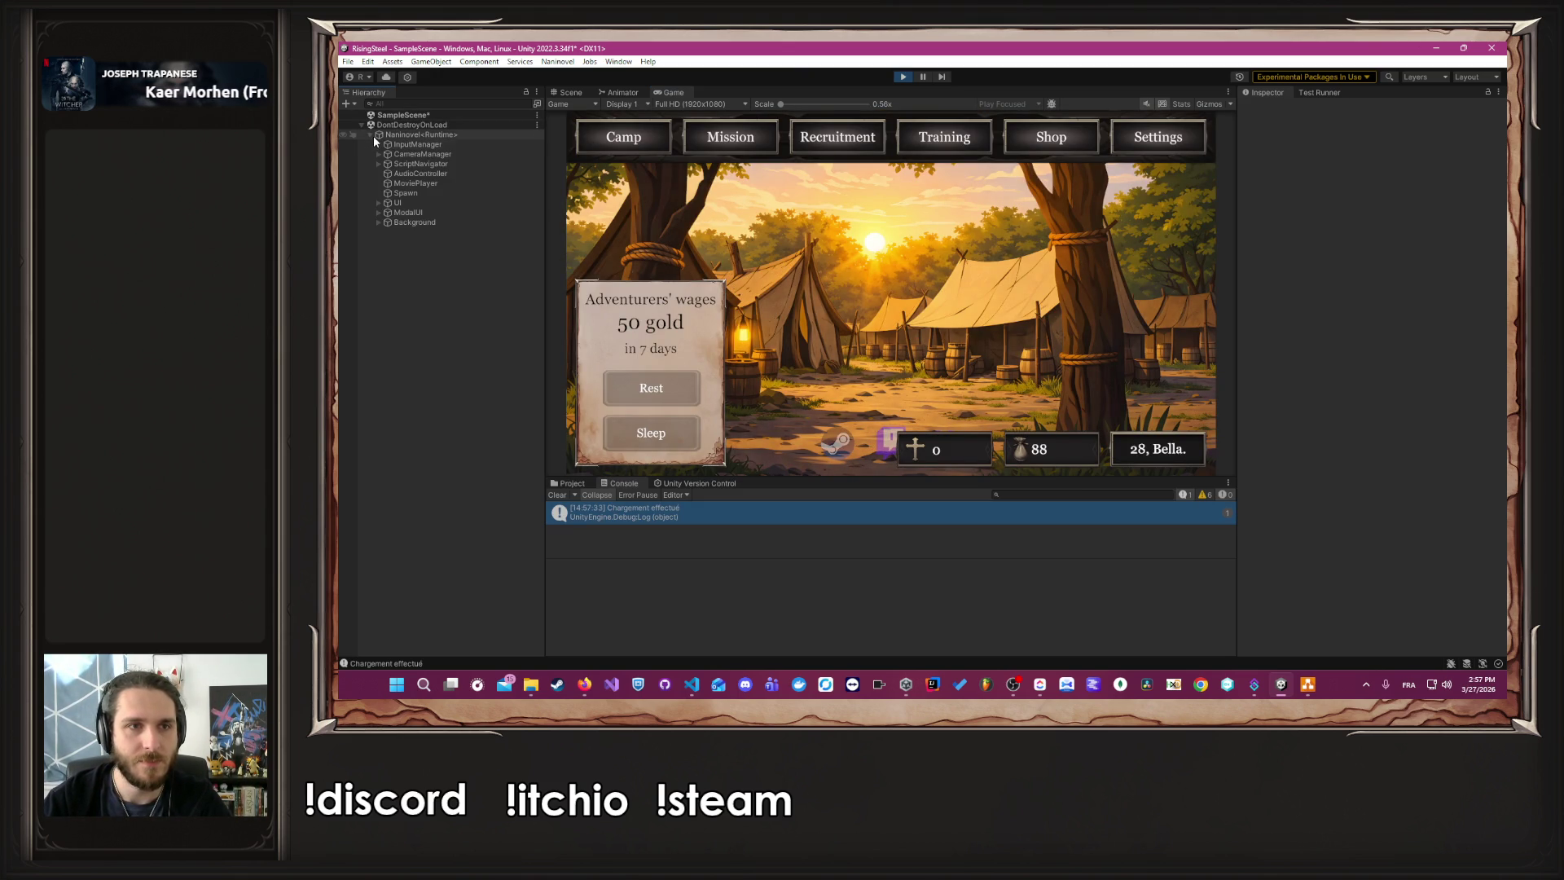
pyautogui.click(432, 202)
pyautogui.click(379, 203)
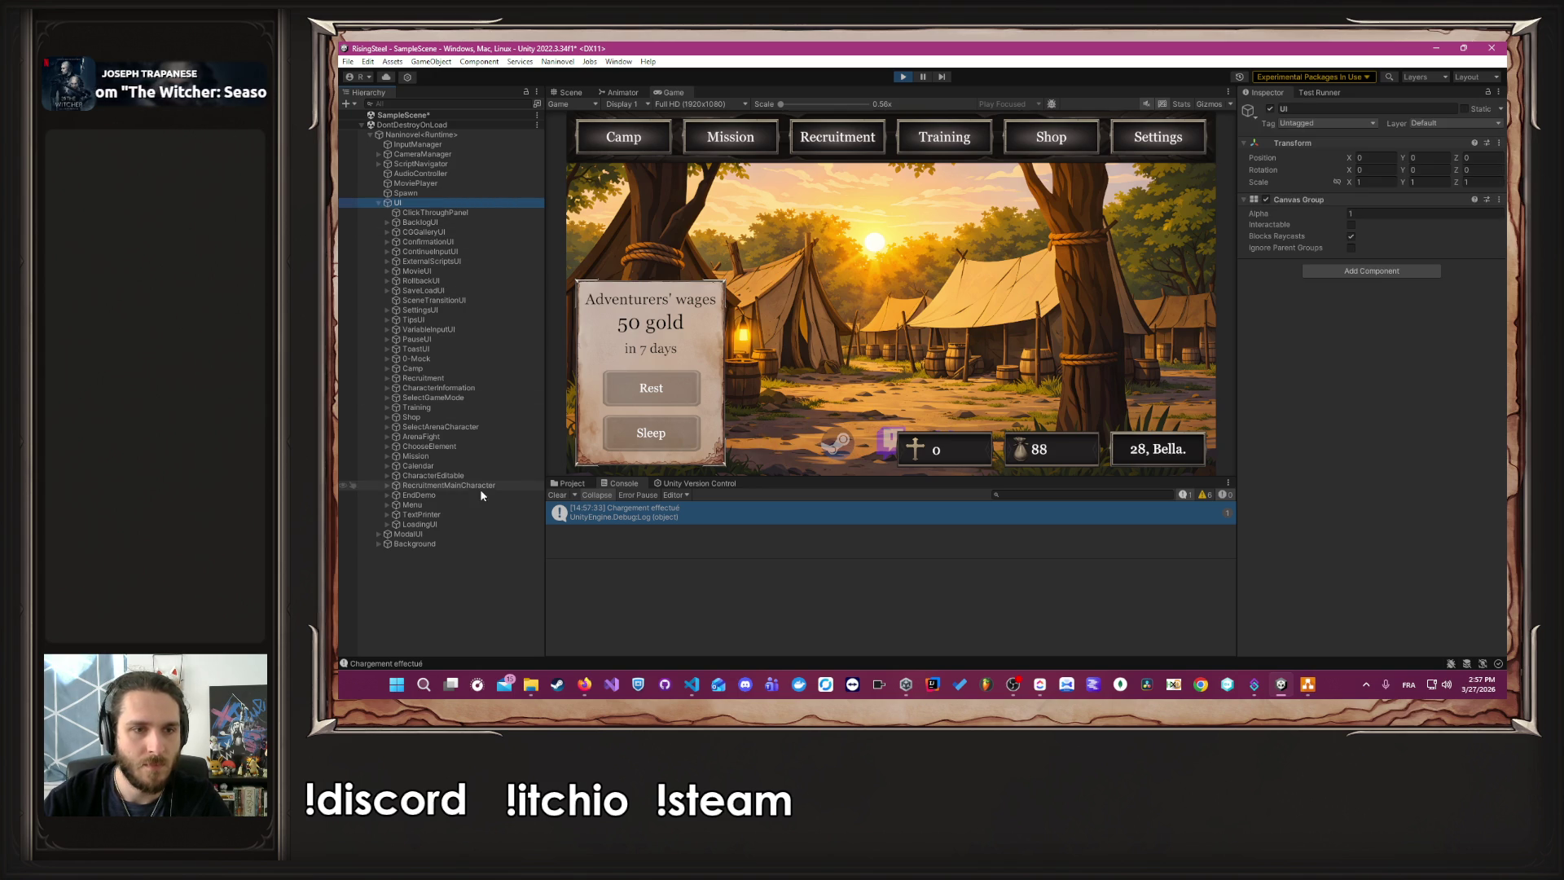
pyautogui.click(467, 505)
pyautogui.click(1270, 109)
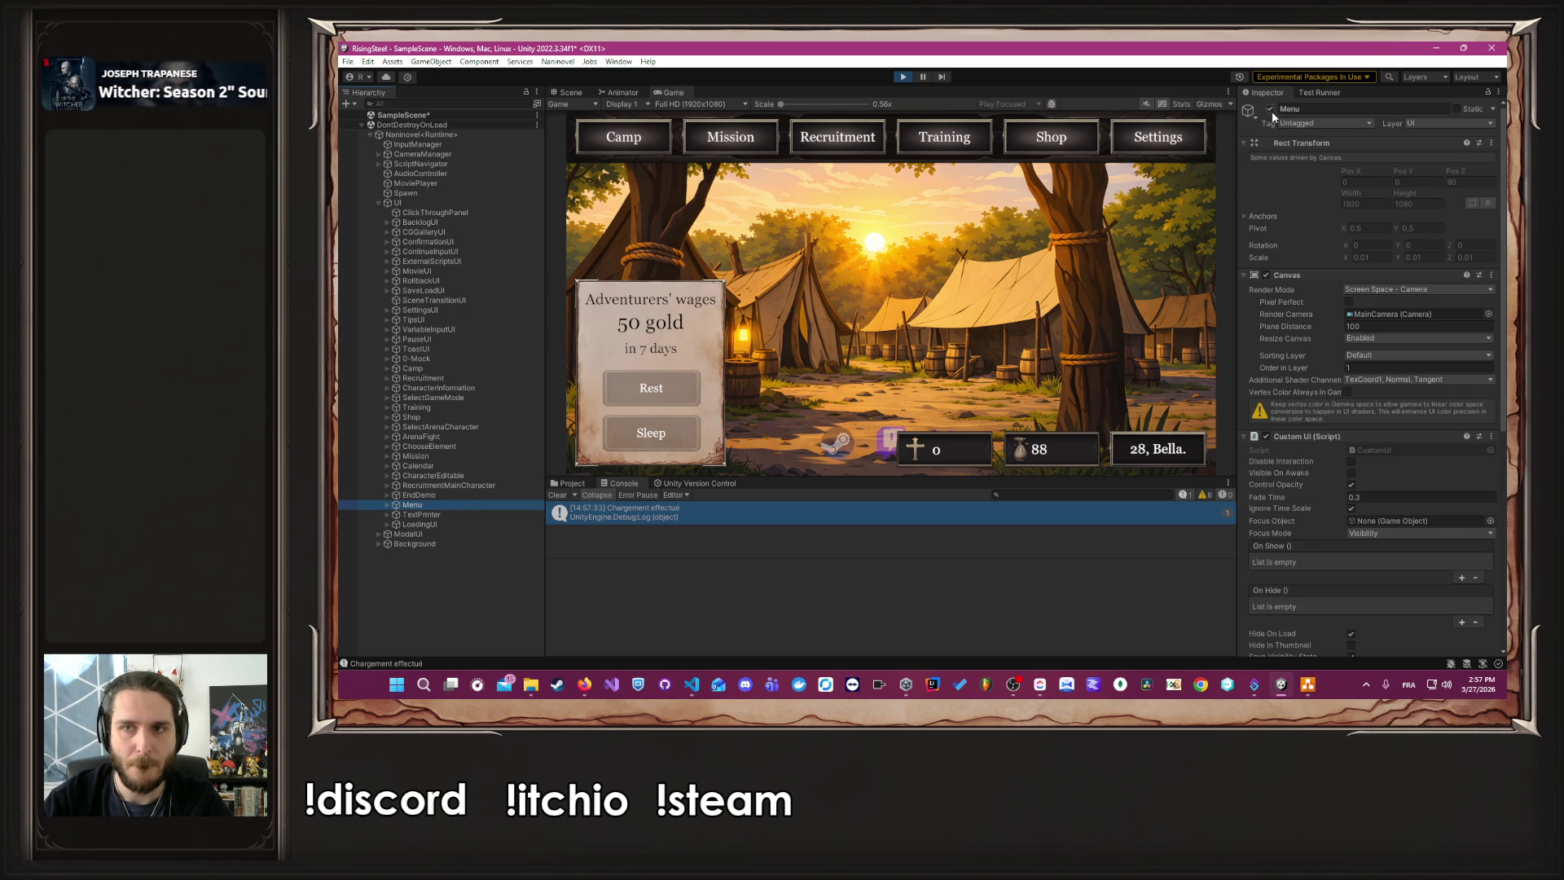
pyautogui.click(1270, 109)
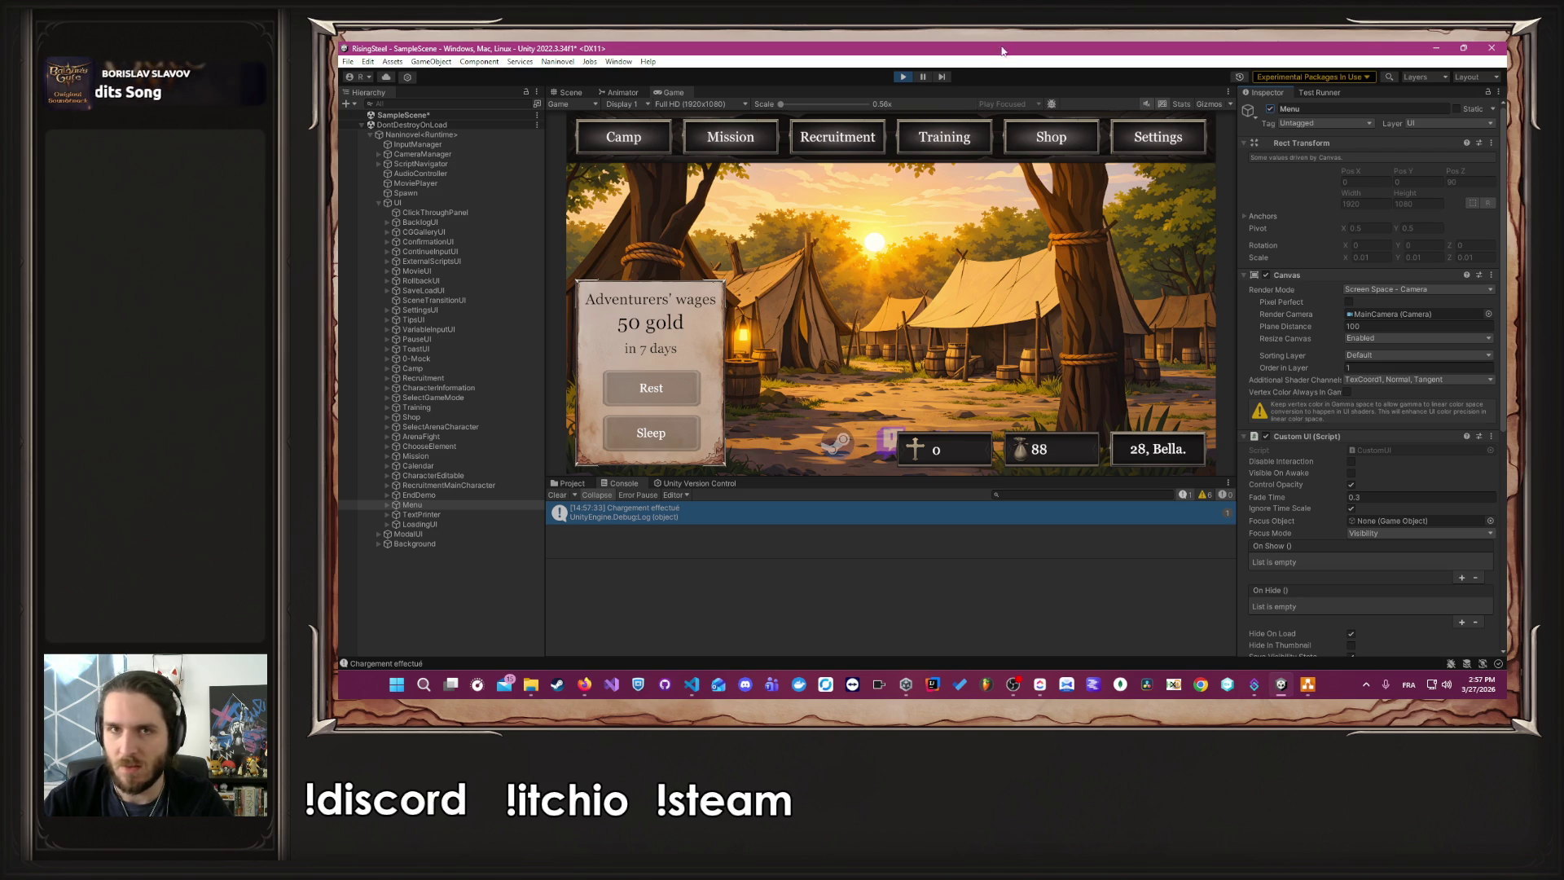
pyautogui.click(904, 77)
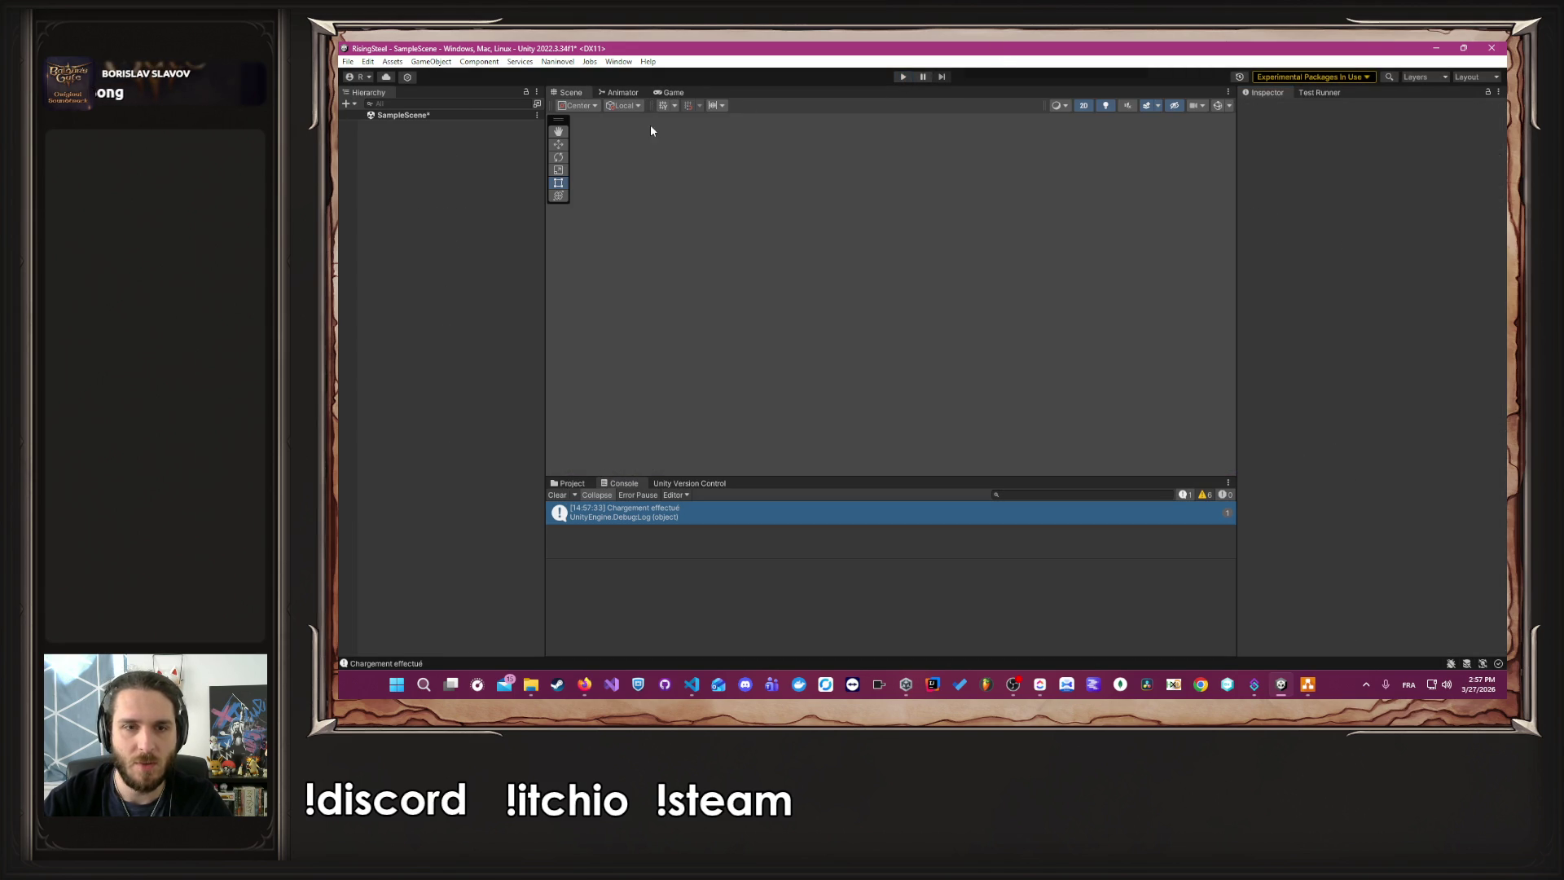
# Open the Menu prefab from the Project assets for editing.
pyautogui.click(570, 485)
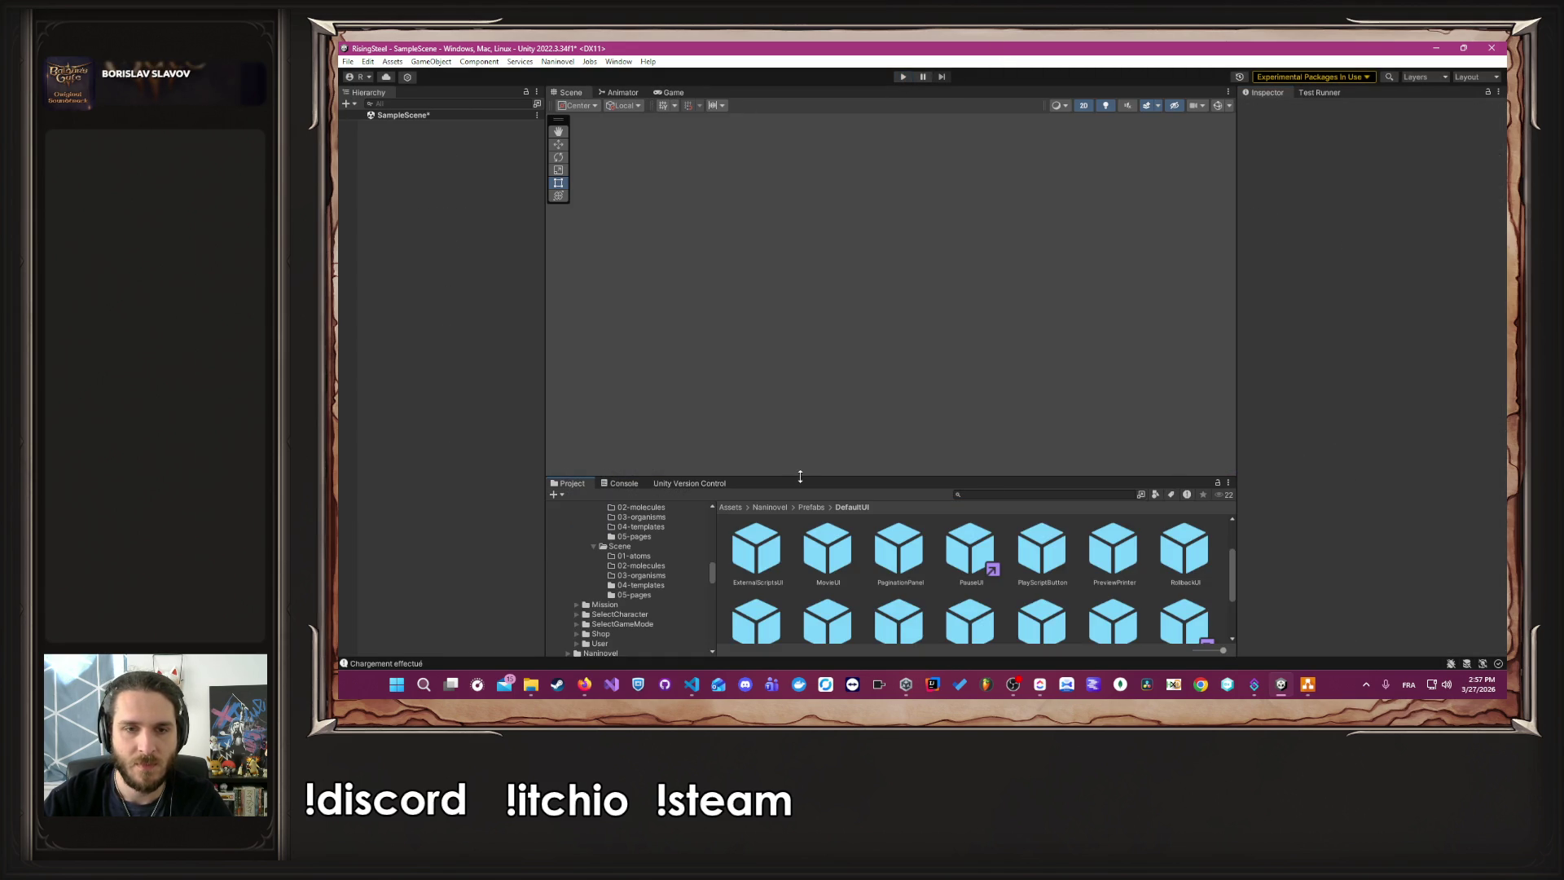
pyautogui.moveTo(796, 477); pyautogui.dragTo(797, 269)
pyautogui.scroll(8, 652, 528)
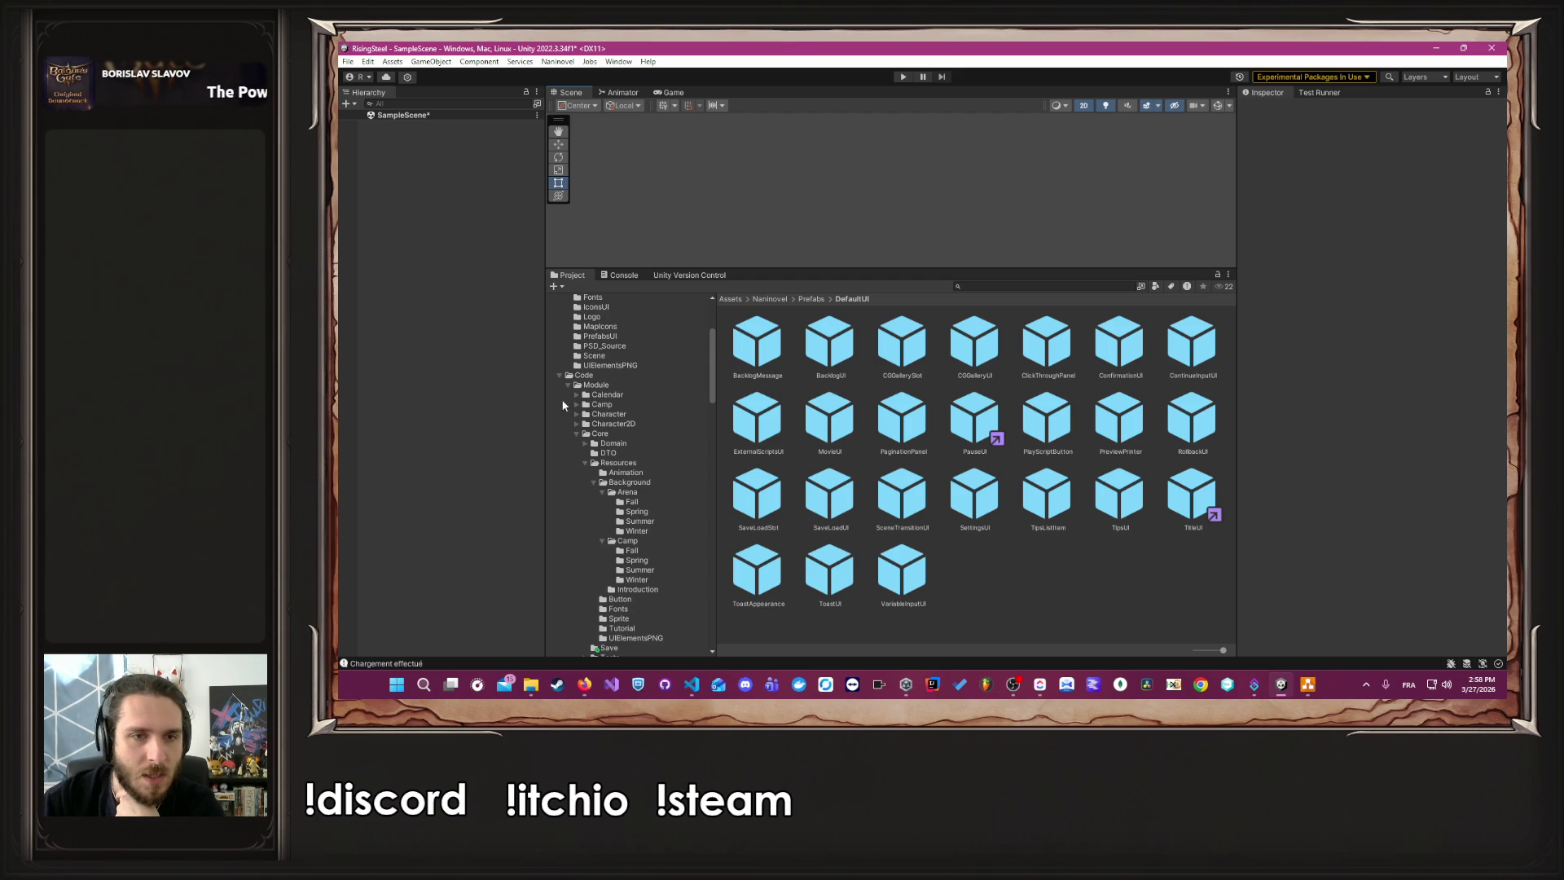
pyautogui.click(576, 434)
pyautogui.scroll(-3, 650, 556)
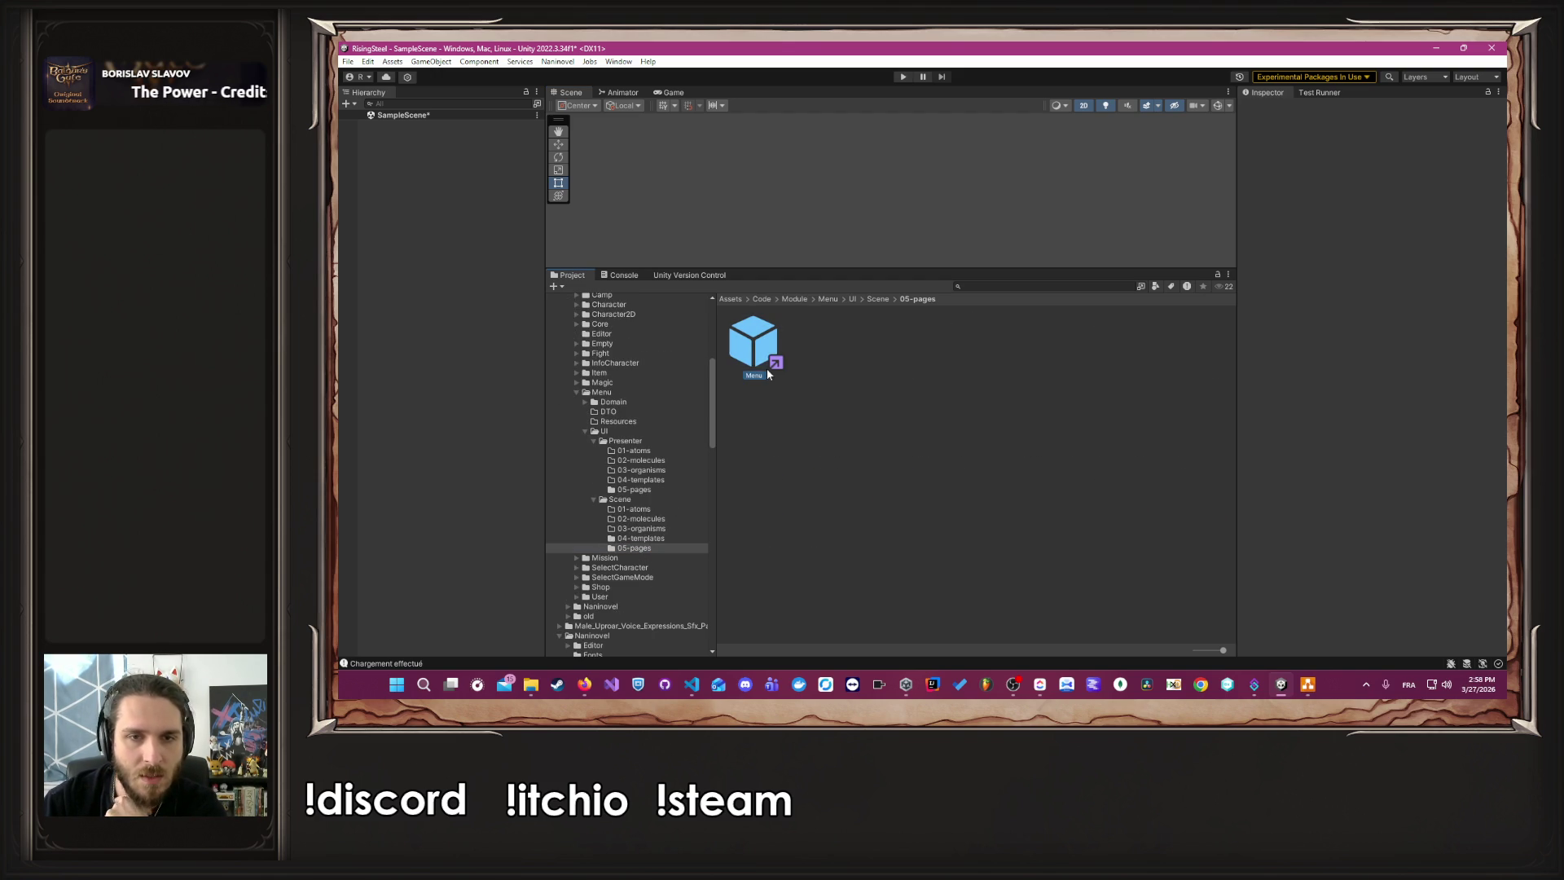
pyautogui.doubleClick(766, 367)
pyautogui.moveTo(925, 277); pyautogui.dragTo(926, 417)
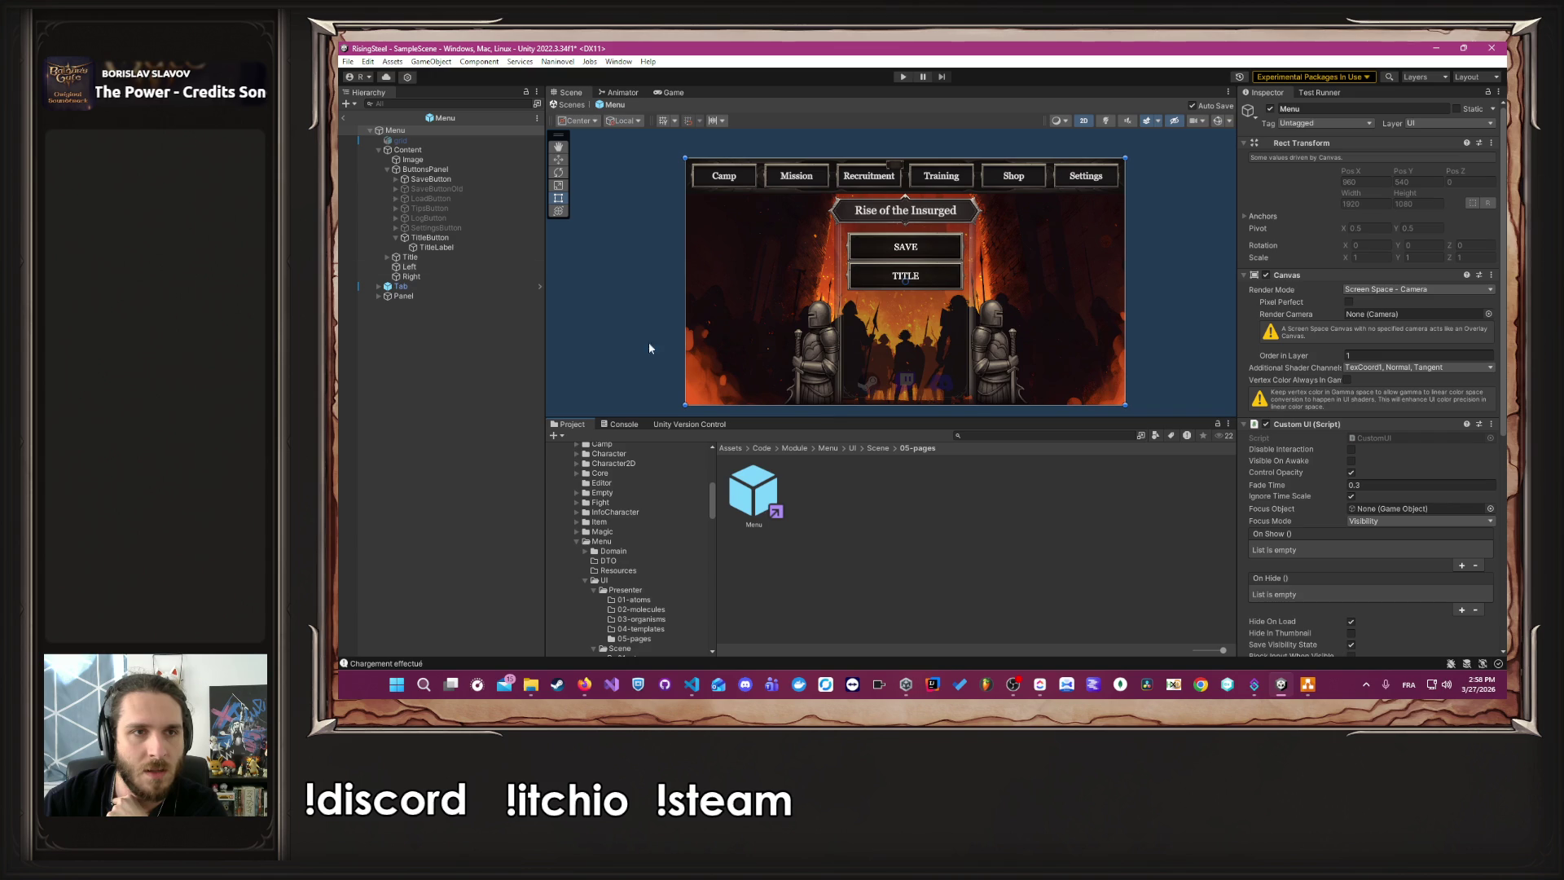
# Move Panel under Content, toggle Content off and on, and replay the game.
pyautogui.click(436, 149)
pyautogui.click(423, 294)
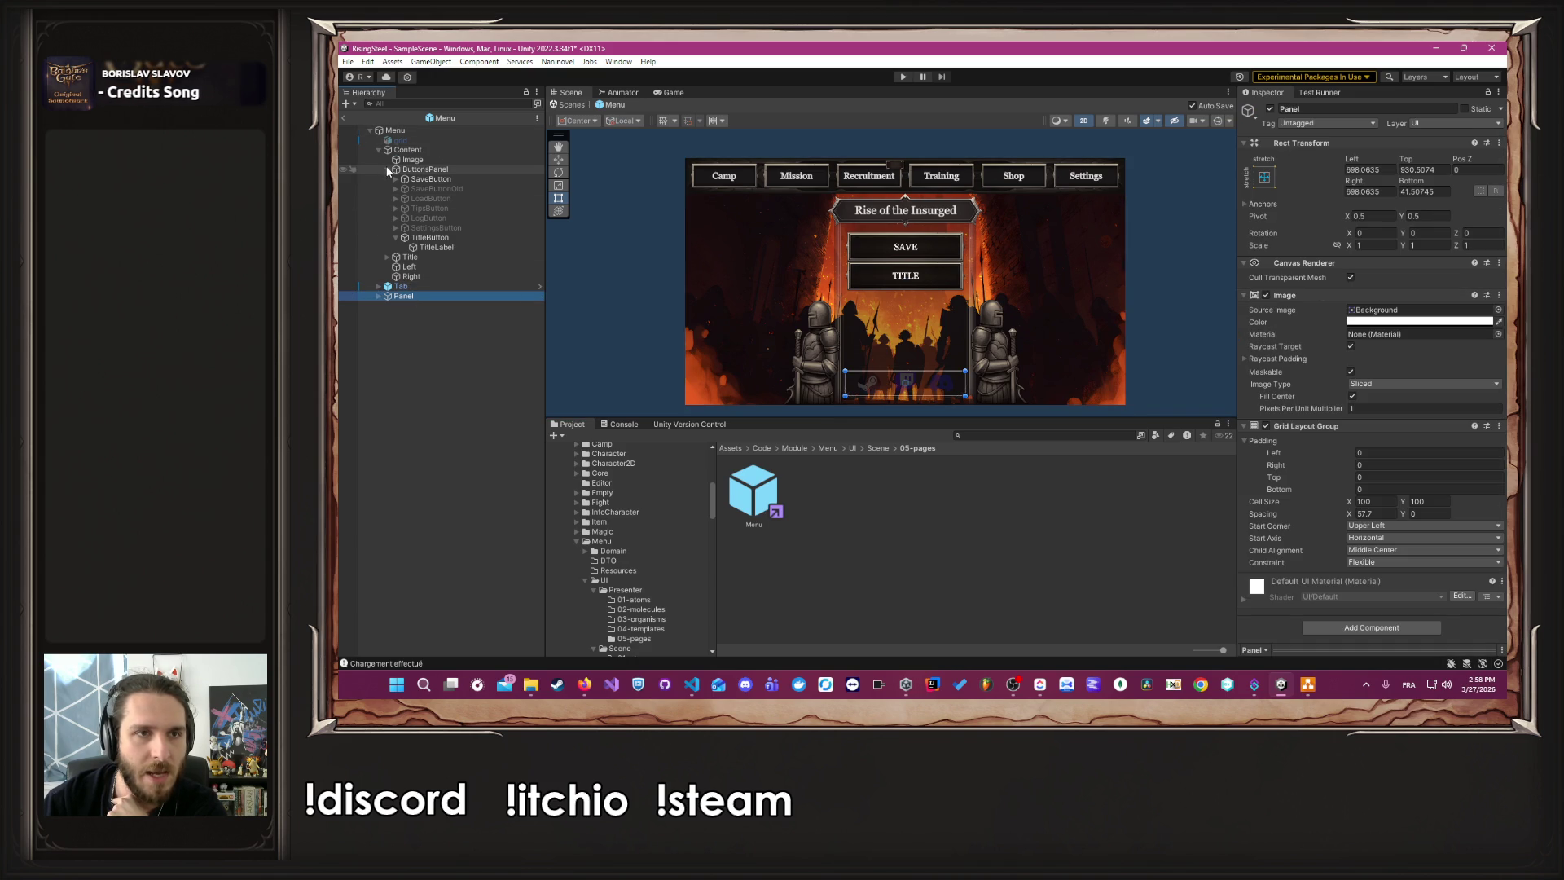
pyautogui.click(387, 169)
pyautogui.moveTo(423, 208); pyautogui.dragTo(420, 204)
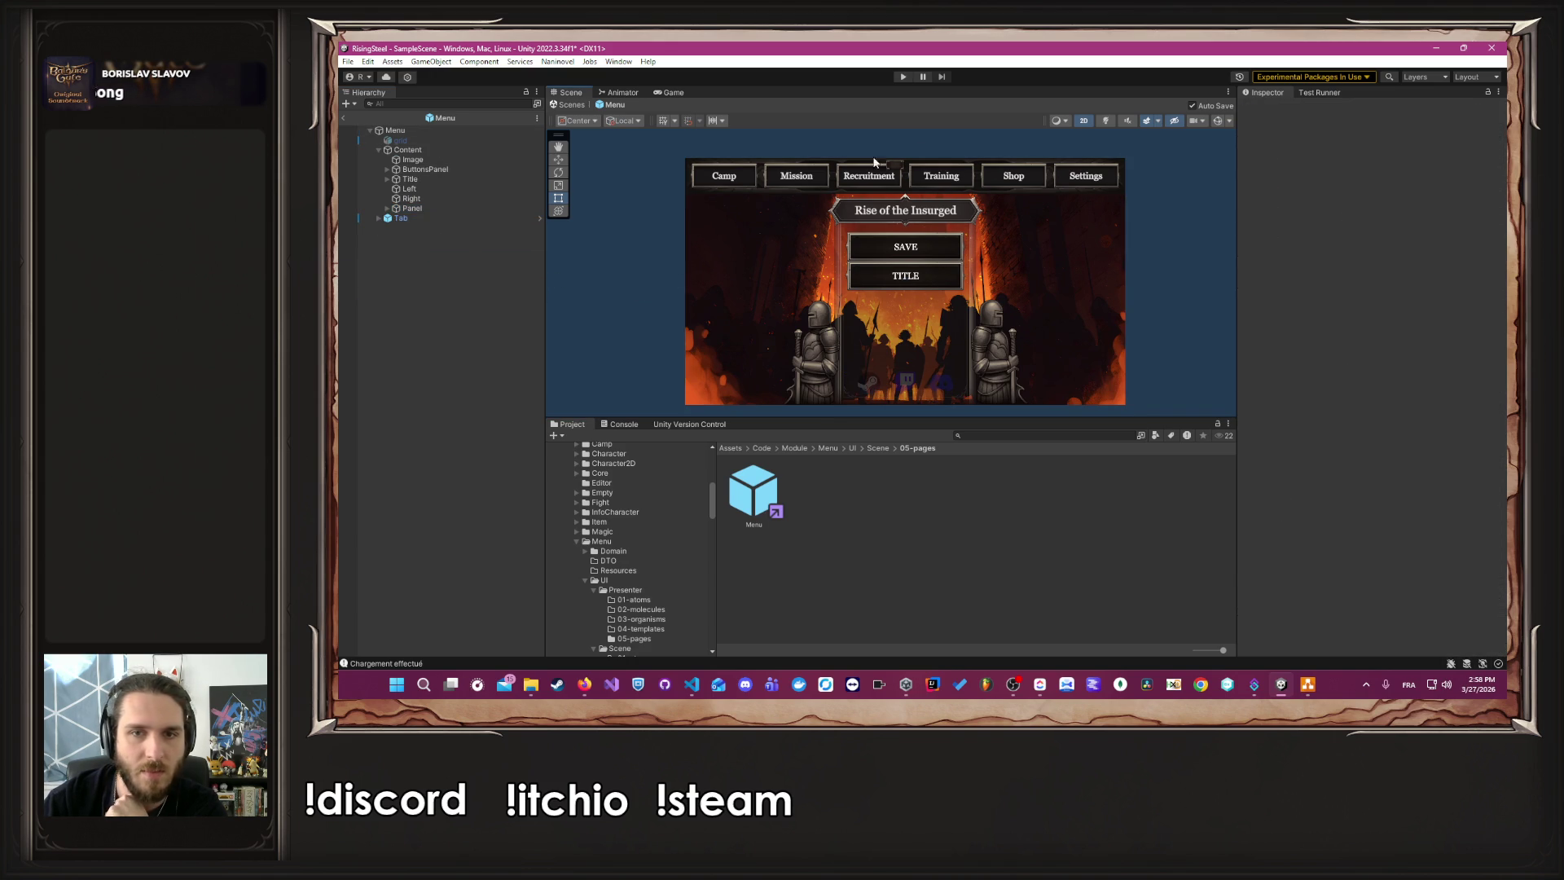
pyautogui.click(407, 150)
pyautogui.click(1270, 108)
pyautogui.click(1270, 109)
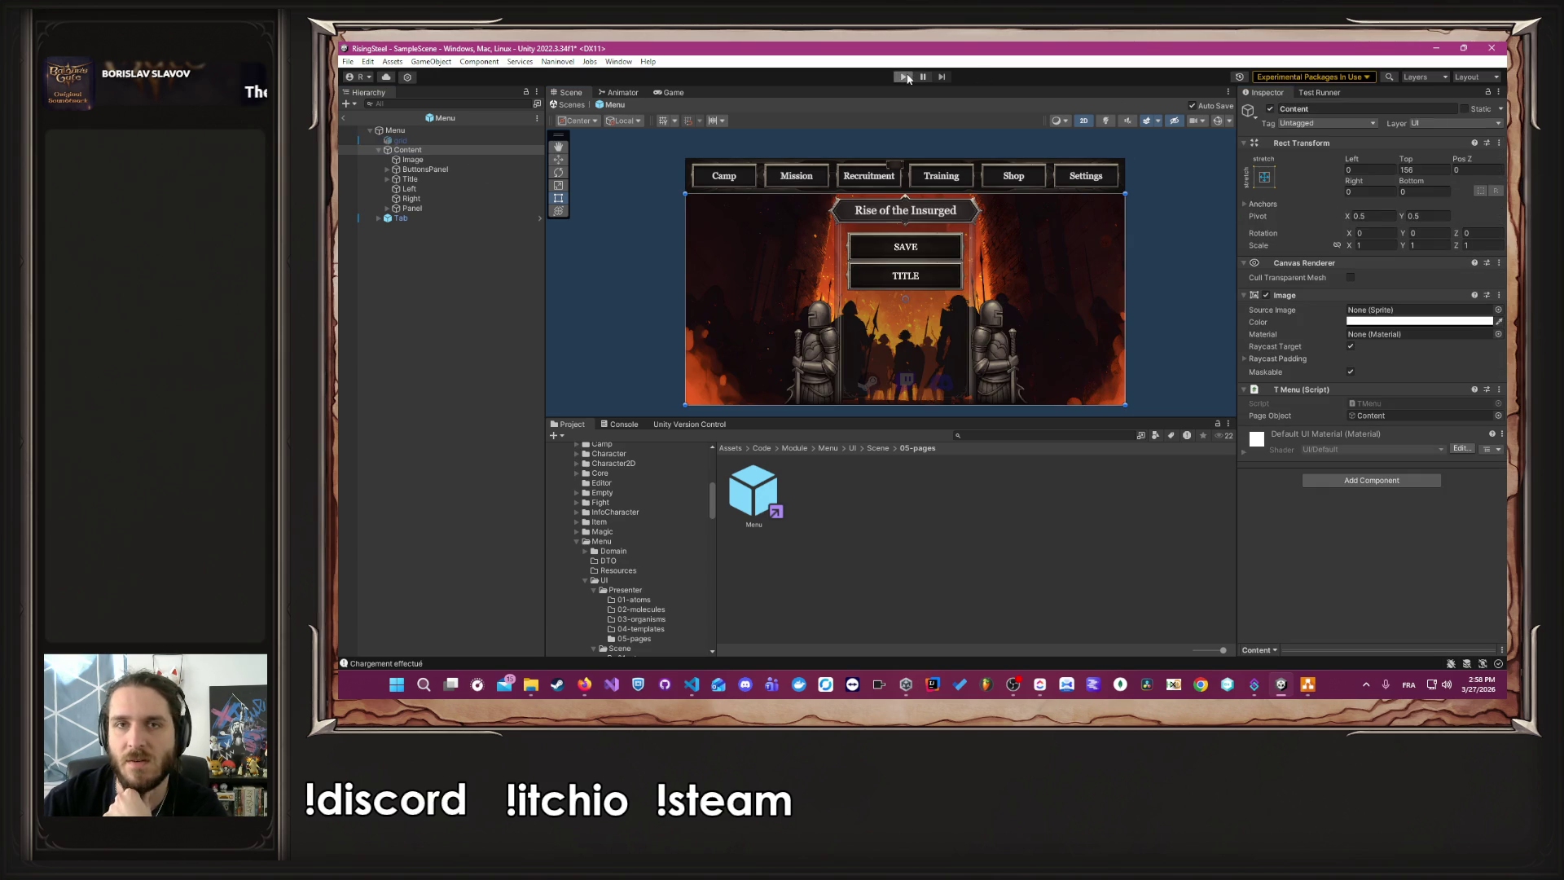
pyautogui.click(905, 76)
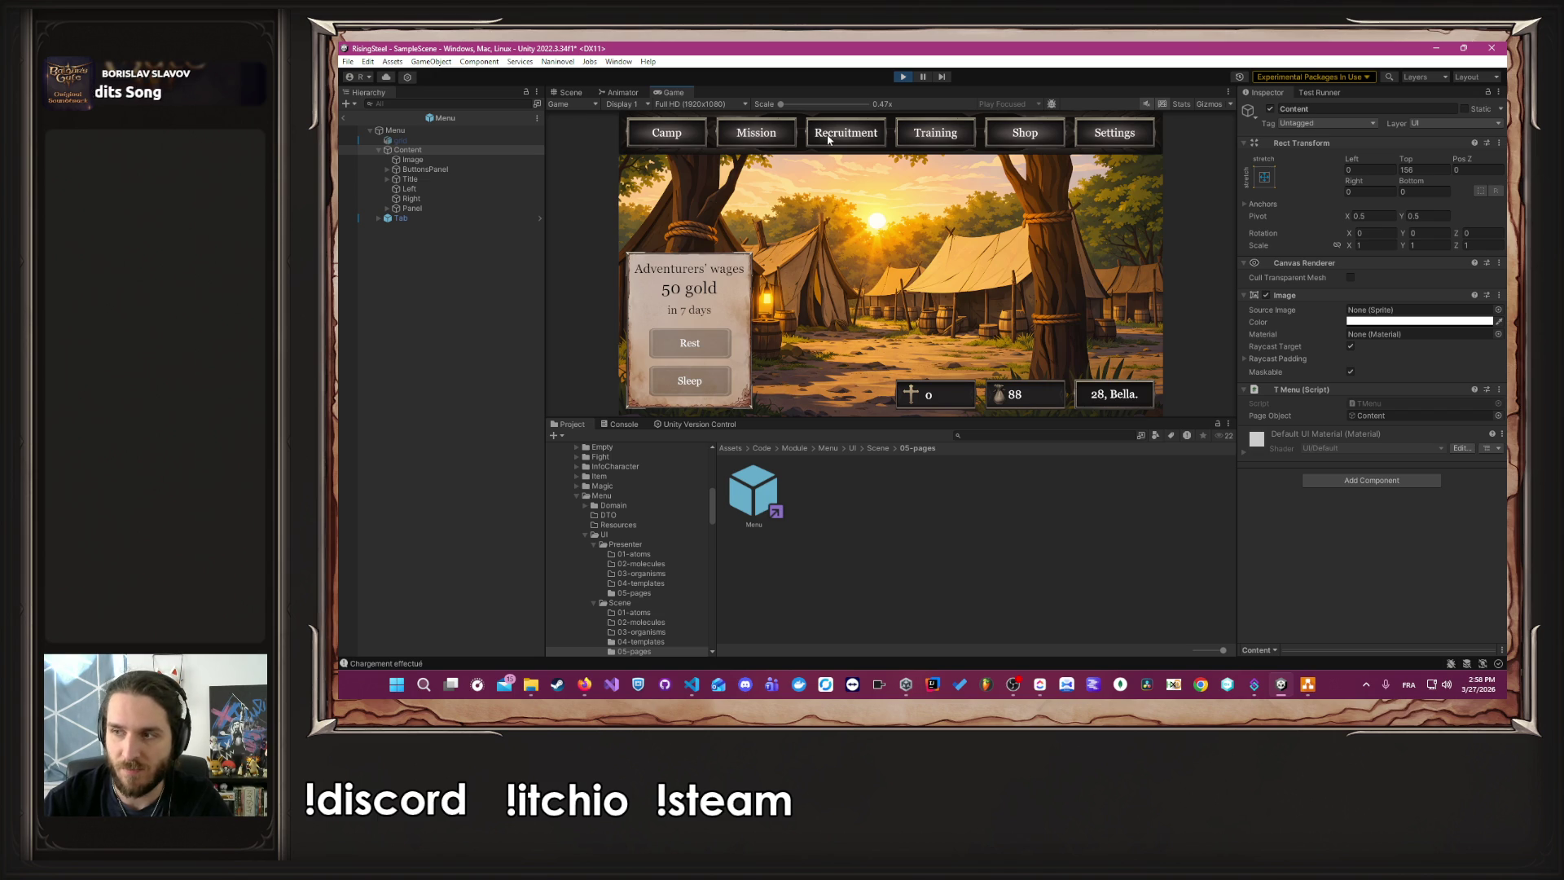
pyautogui.hotkey('alt', 'Tab')
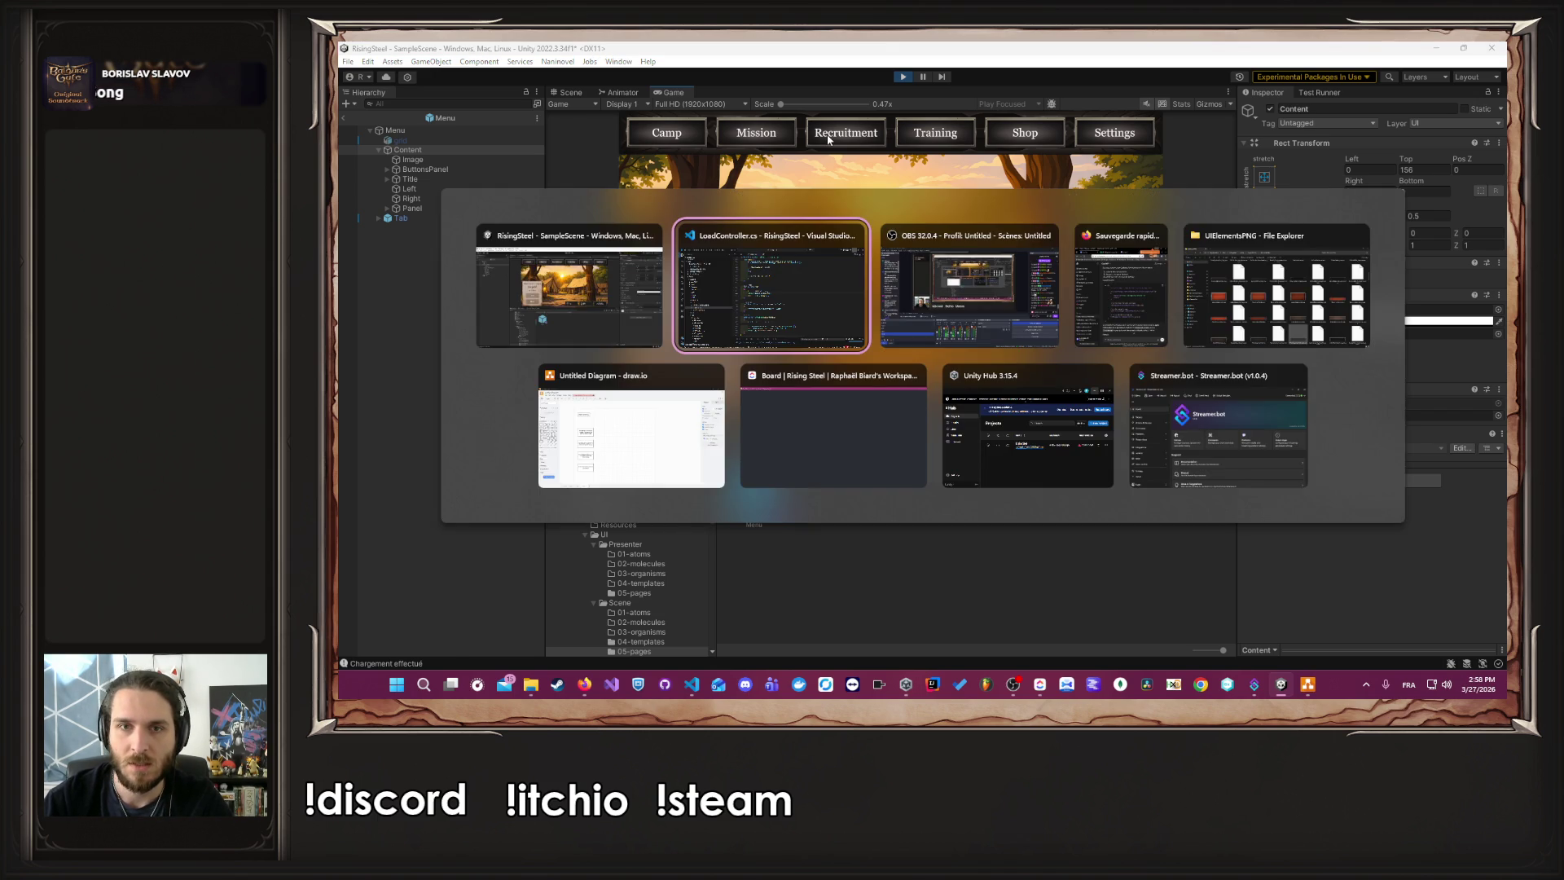
# Add a PCamp.Instance.Exit(); line after the menu Exit call in Load.
pyautogui.click(976, 326)
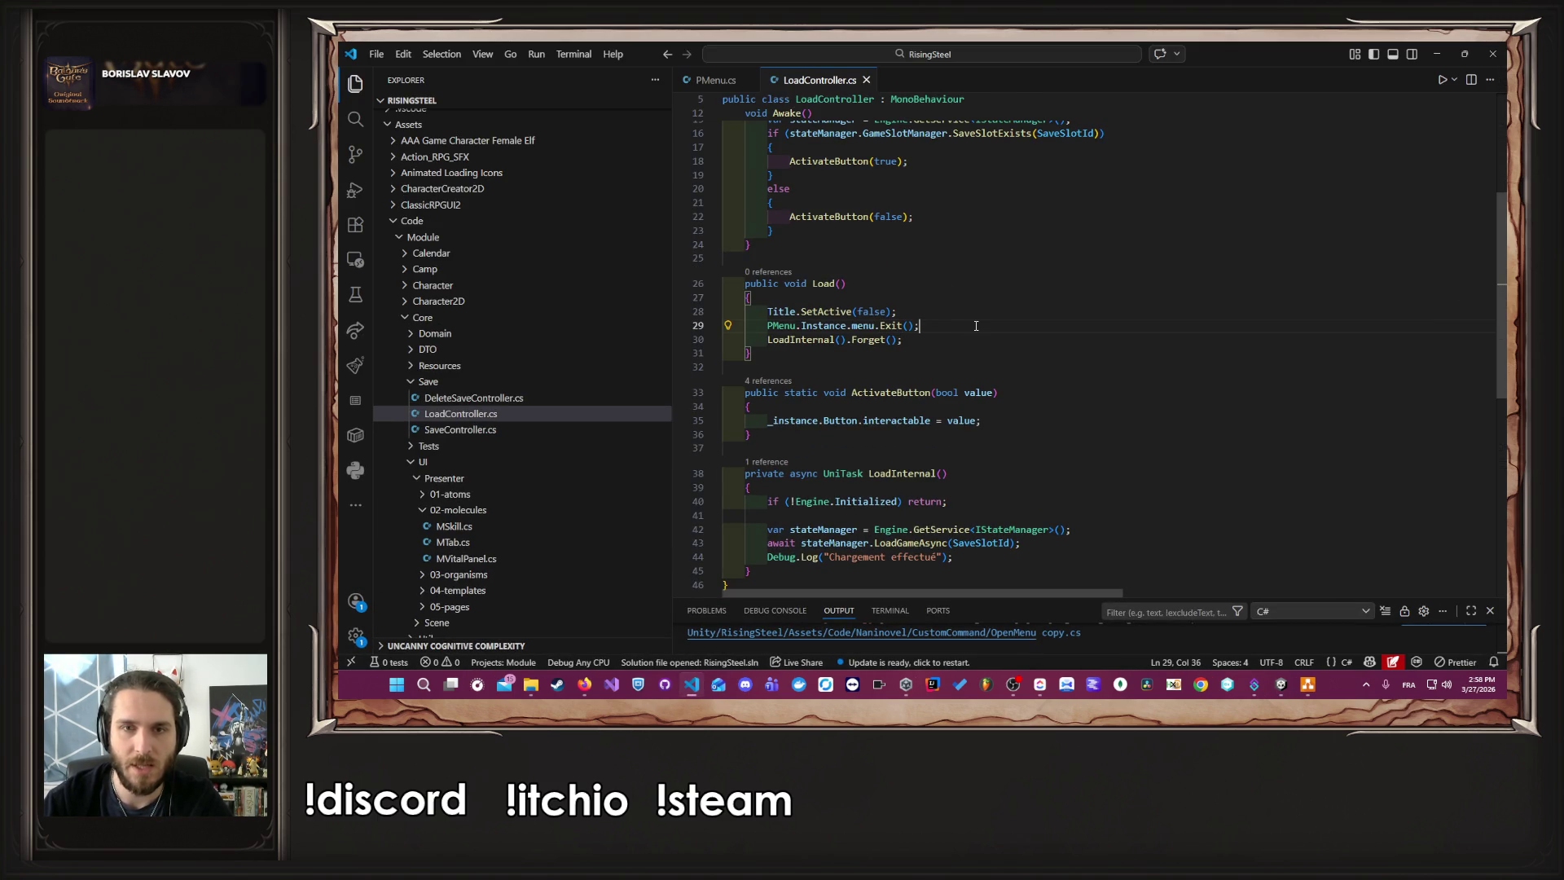
pyautogui.press('Return')
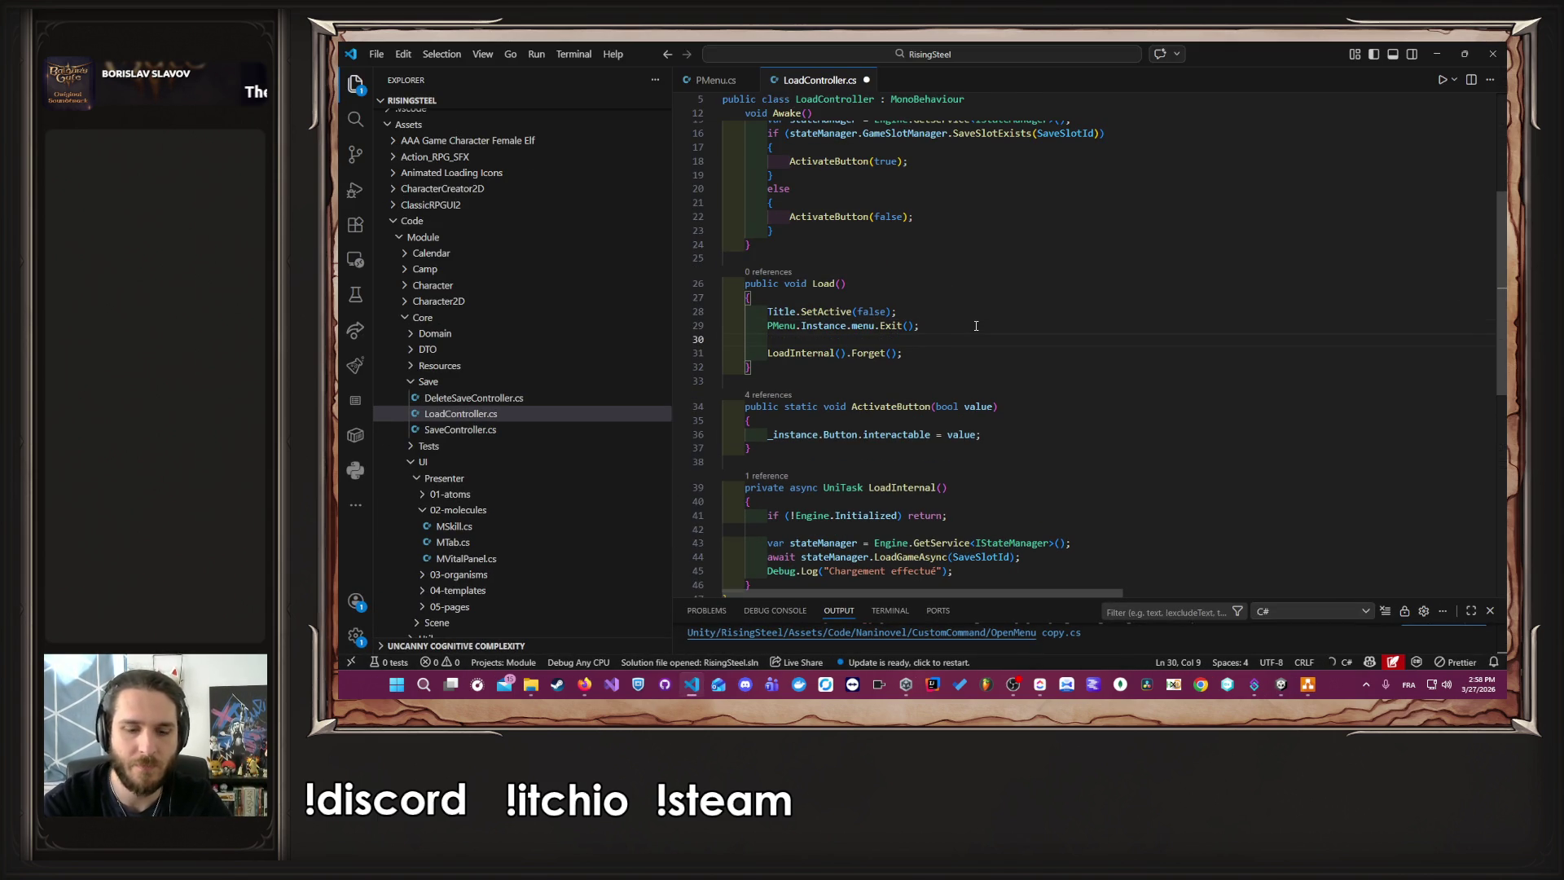
pyautogui.write('PCa')
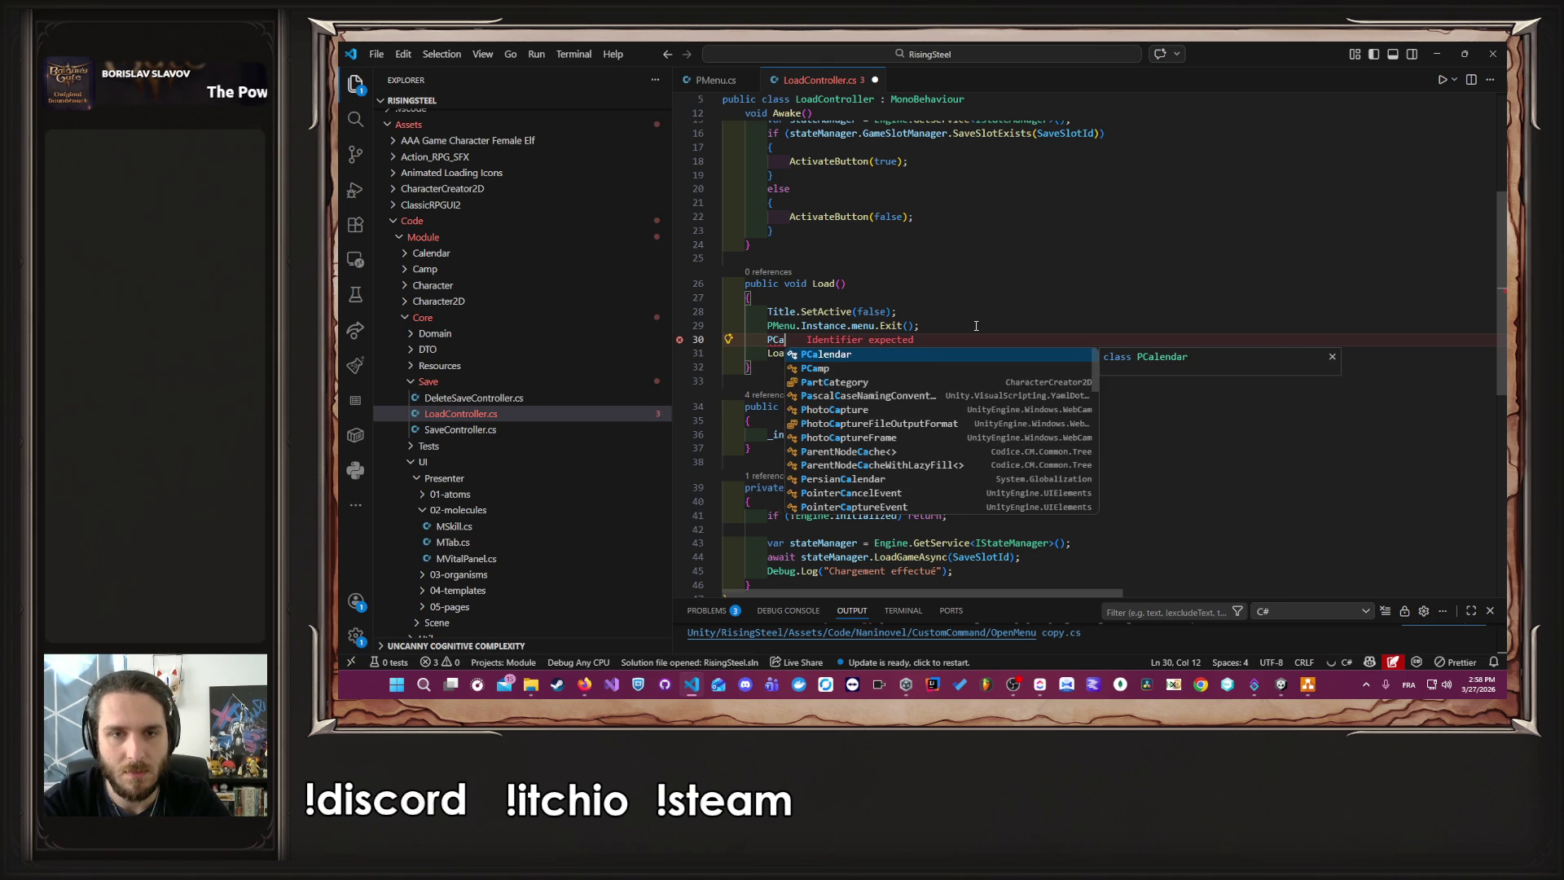
pyautogui.write('mp.')
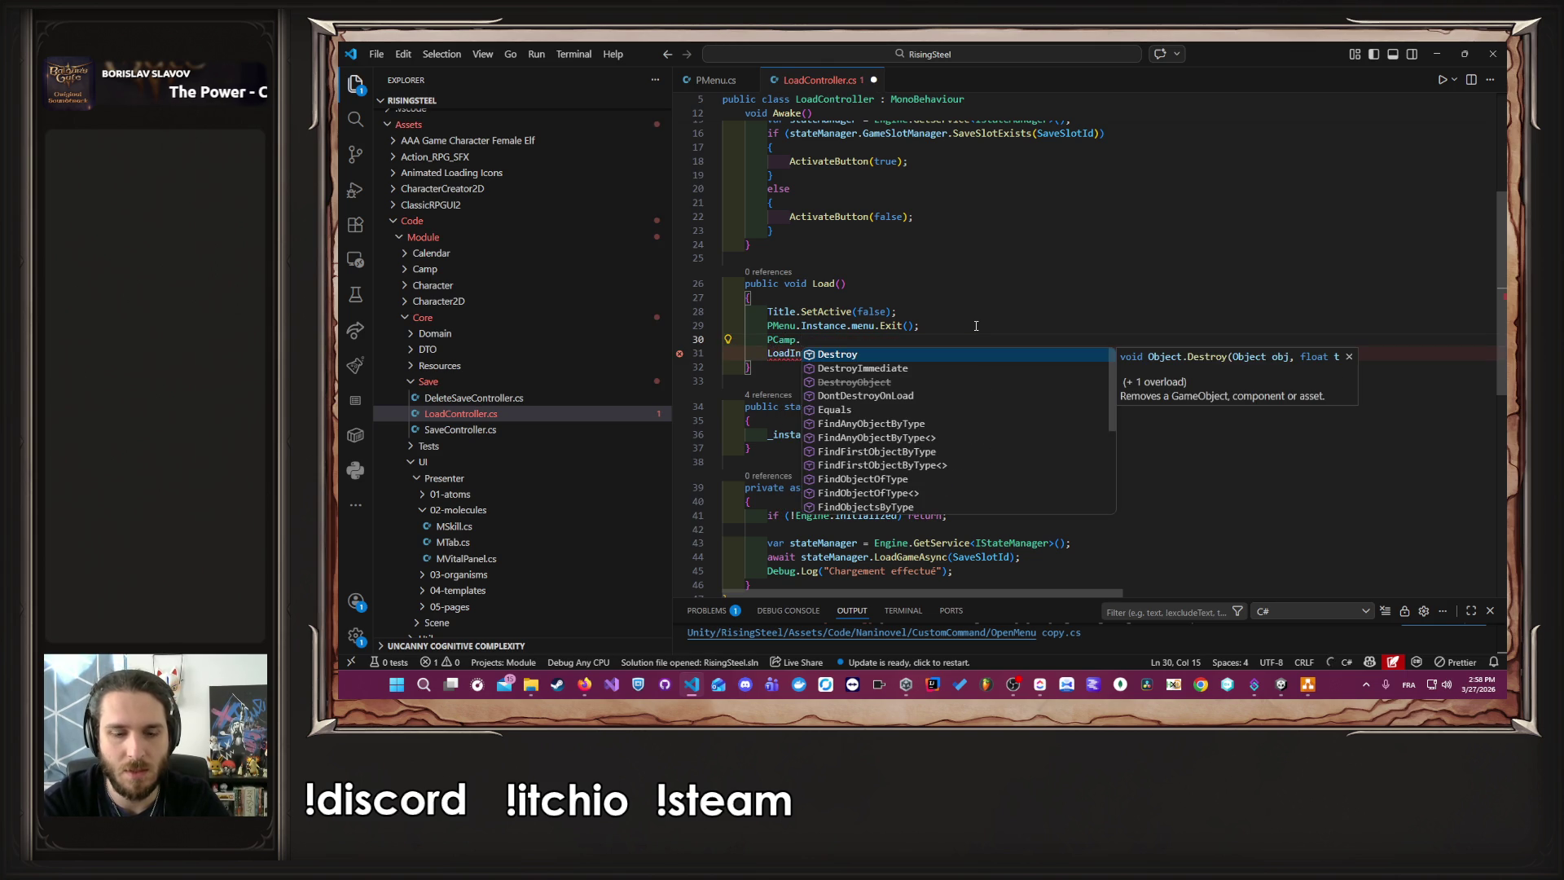
pyautogui.write('Instance')
pyautogui.press('Return')
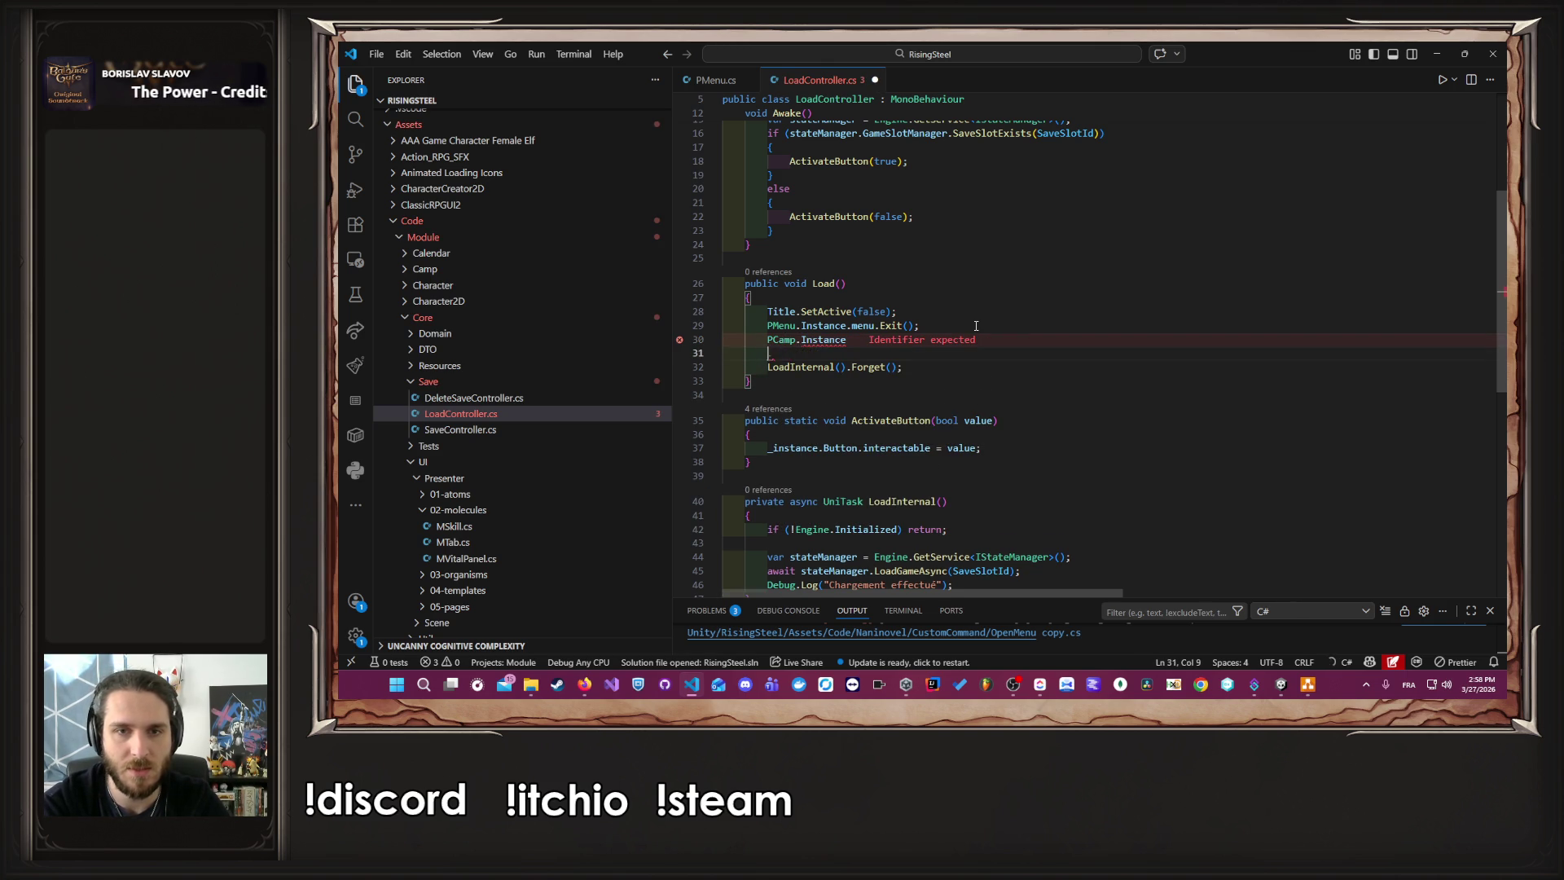
pyautogui.press('BackSpace')
pyautogui.press('BackSpace')
pyautogui.press('BackSpace')
pyautogui.write('.Exit();')
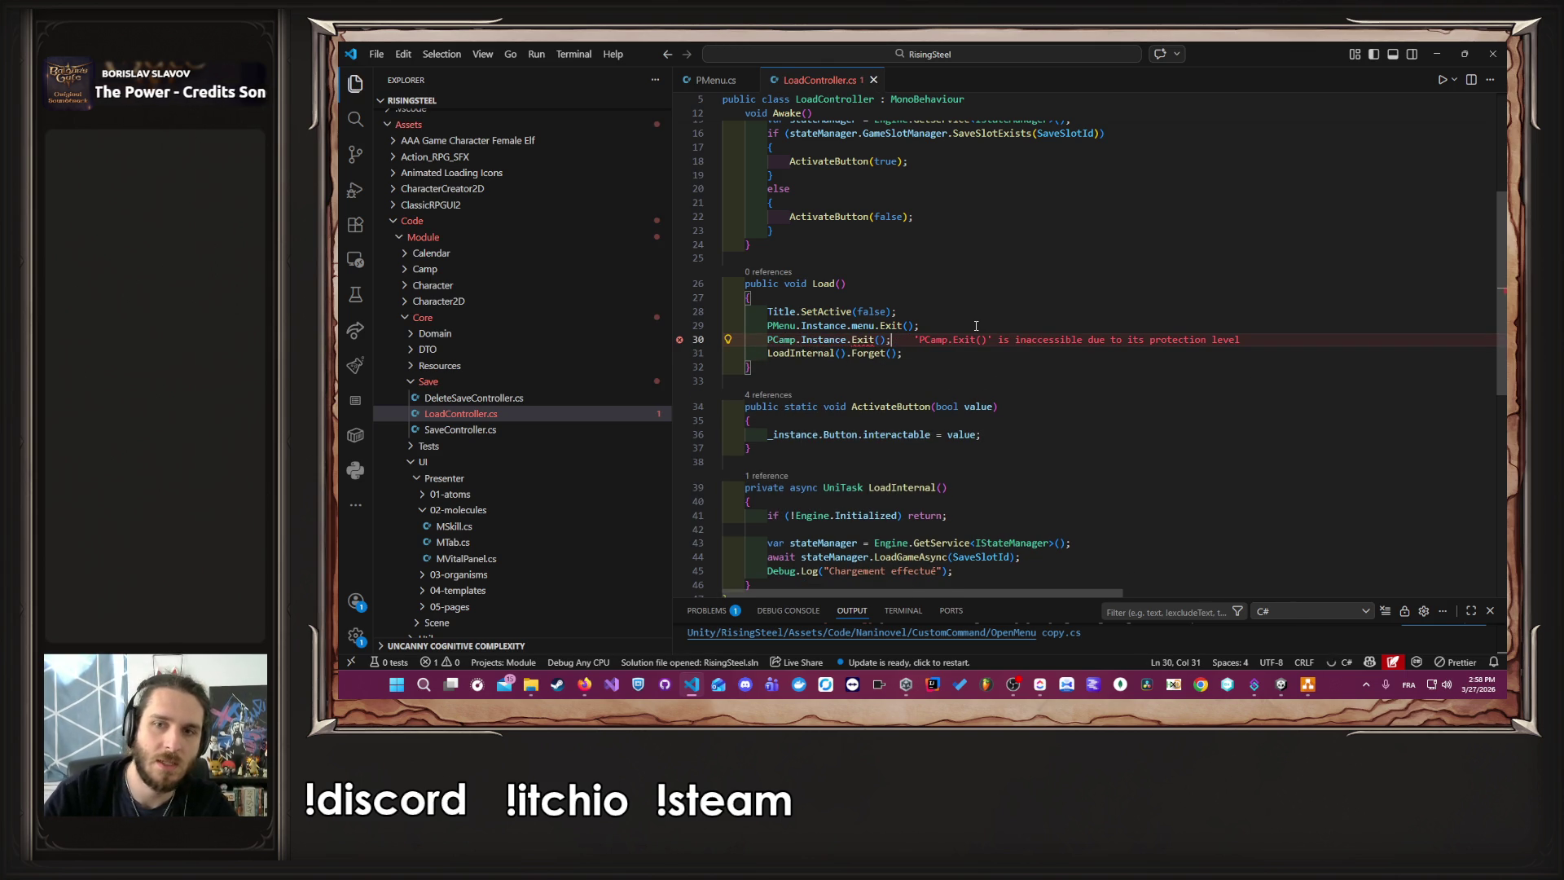
# Check PCamp's private Exit and tCamp field, then change the call to PCamp.Instance.tCamp.Exit().
pyautogui.keyDown('ctrl'); pyautogui.click(862, 340); pyautogui.keyUp('ctrl')
pyautogui.doubleClick(764, 293)
pyautogui.scroll(8, 835, 398)
pyautogui.scroll(10, 836, 397)
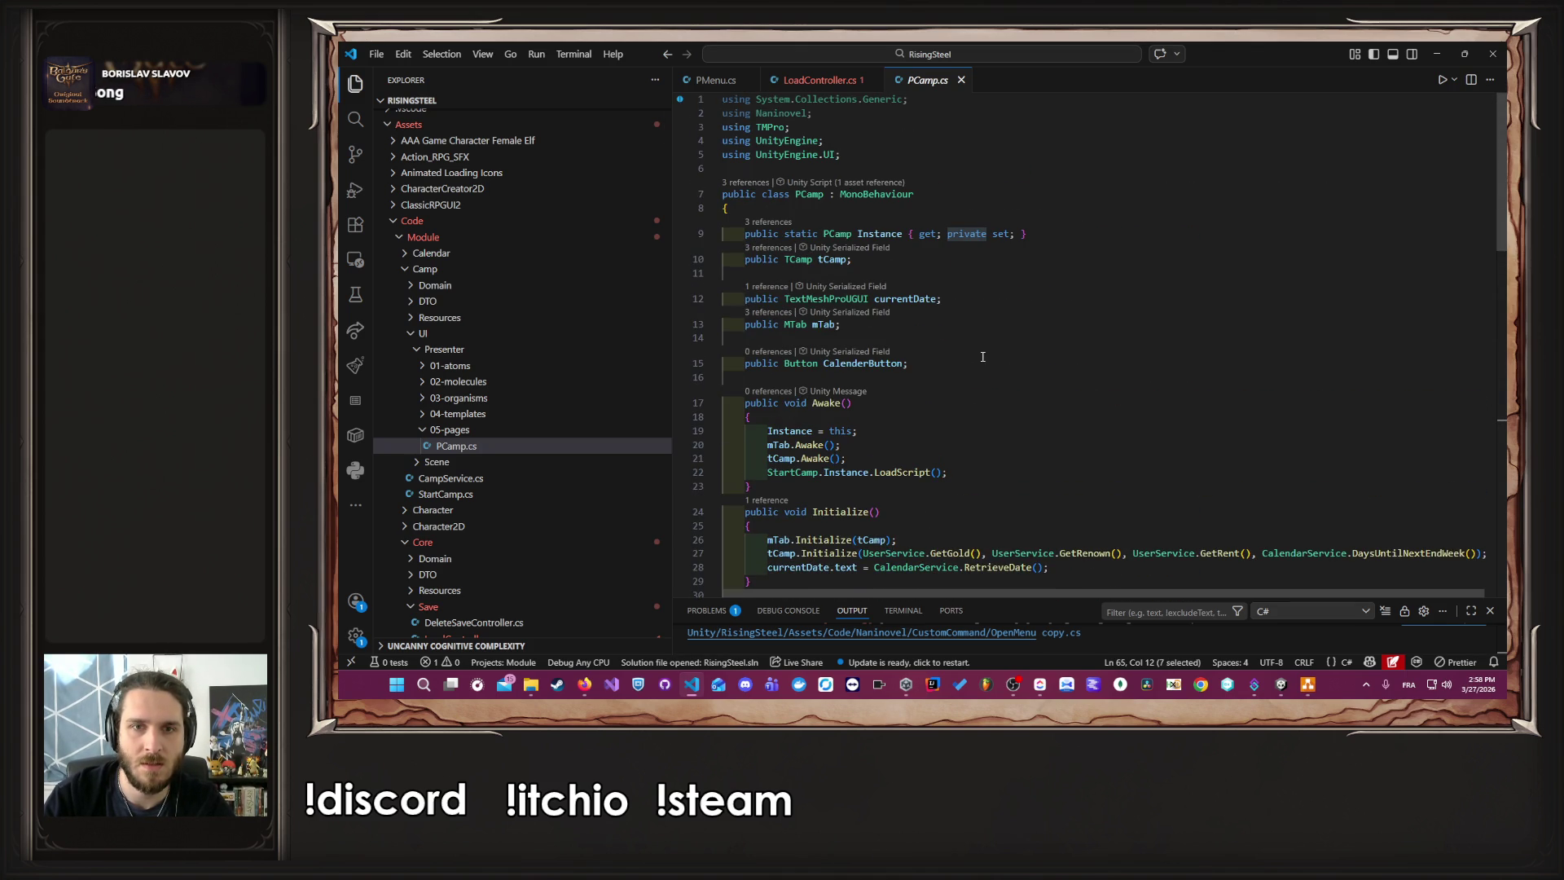
pyautogui.click(829, 259)
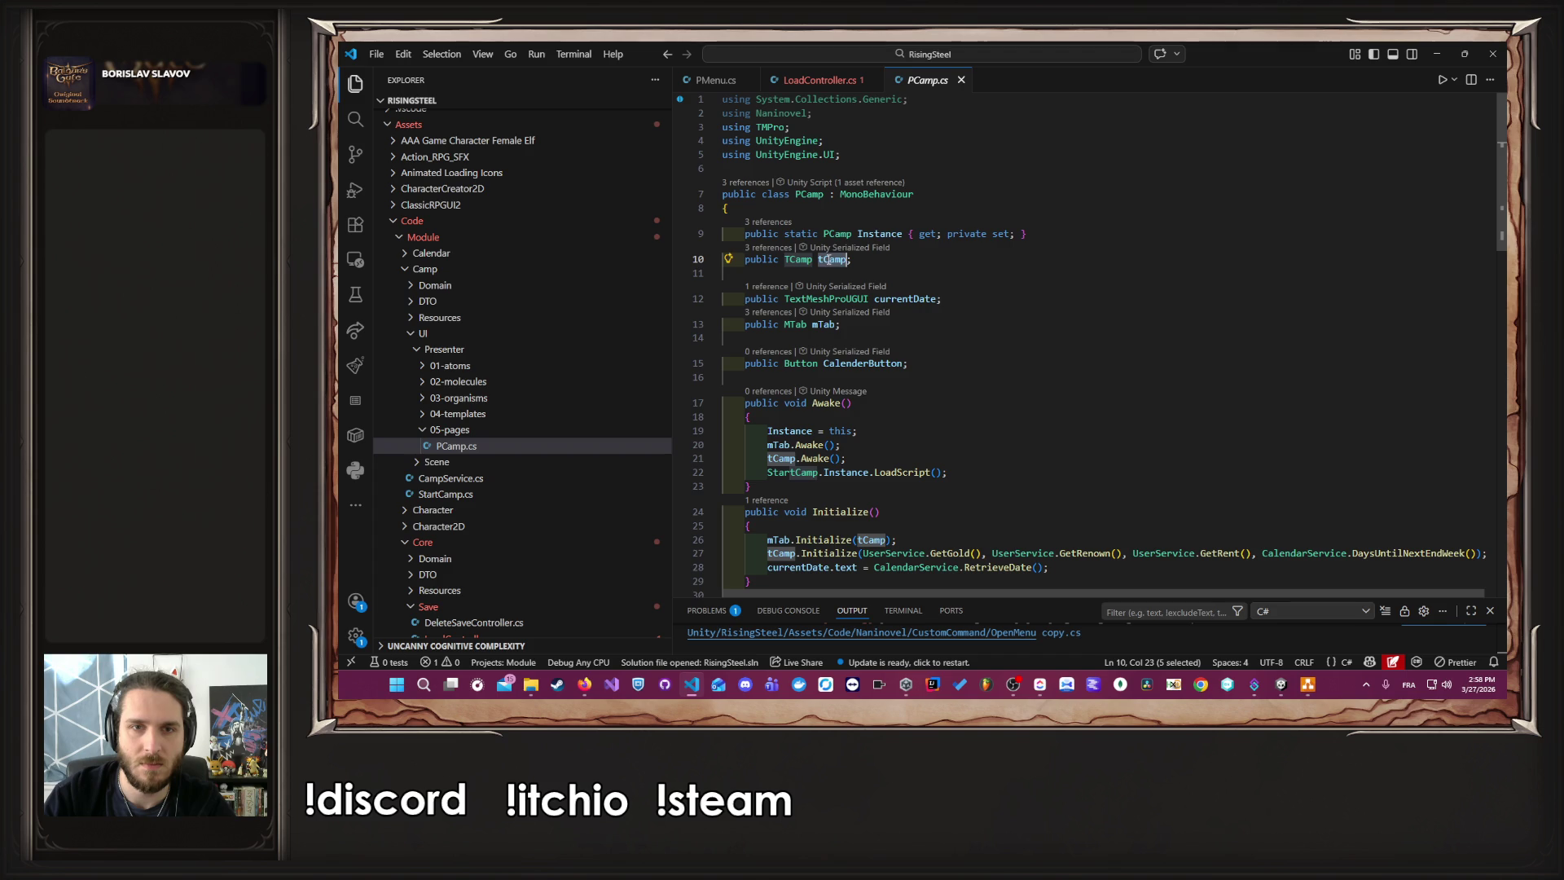
pyautogui.hotkey('alt', 'Left')
pyautogui.write('tCamp.')
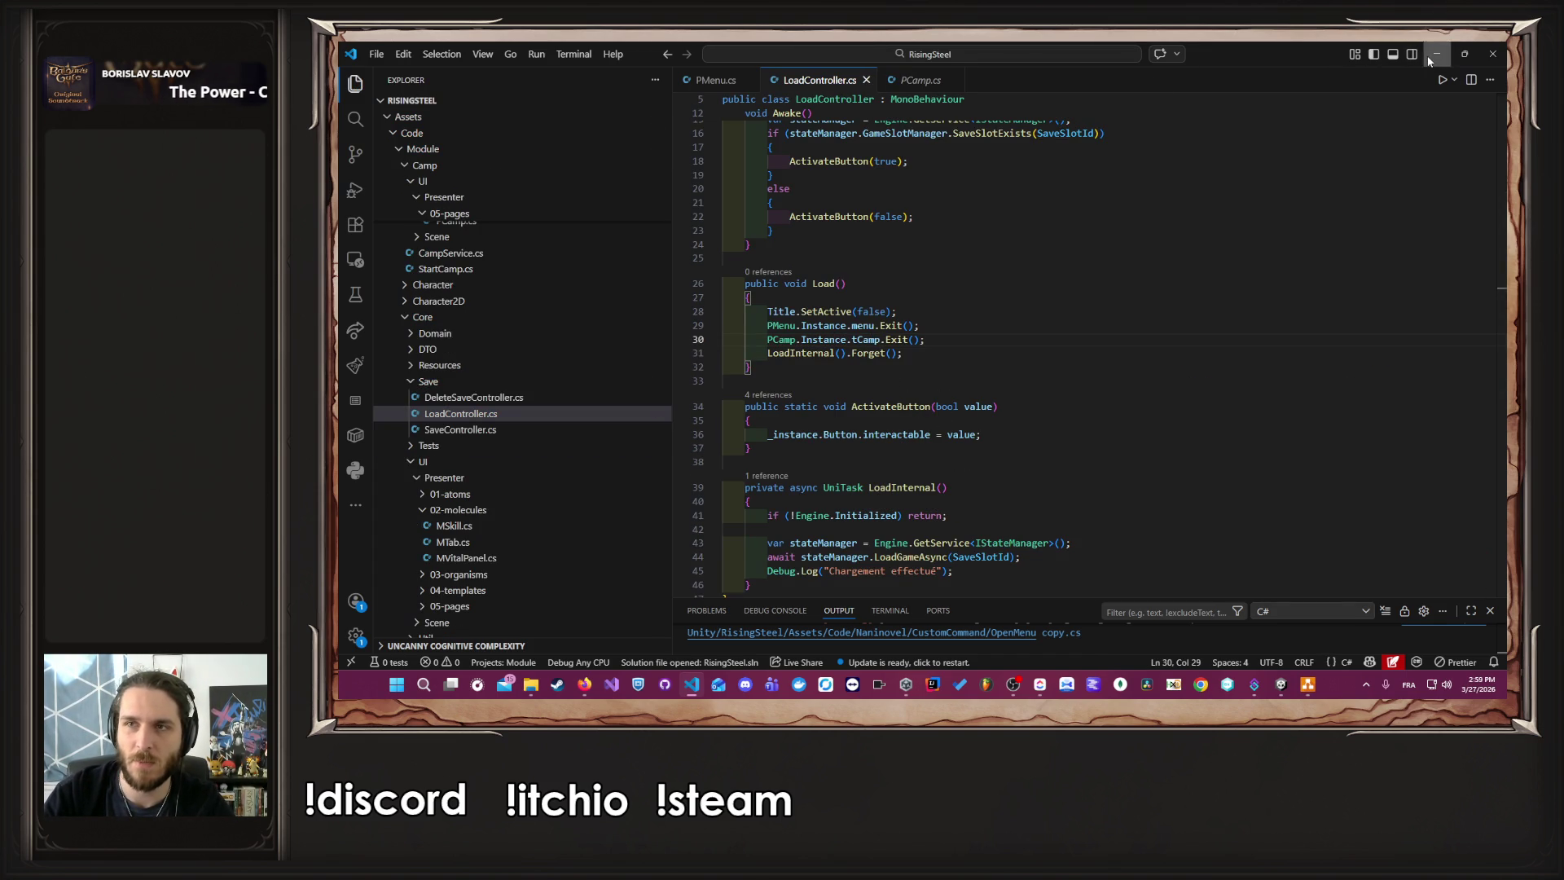
pyautogui.hotkey('alt', 'Tab')
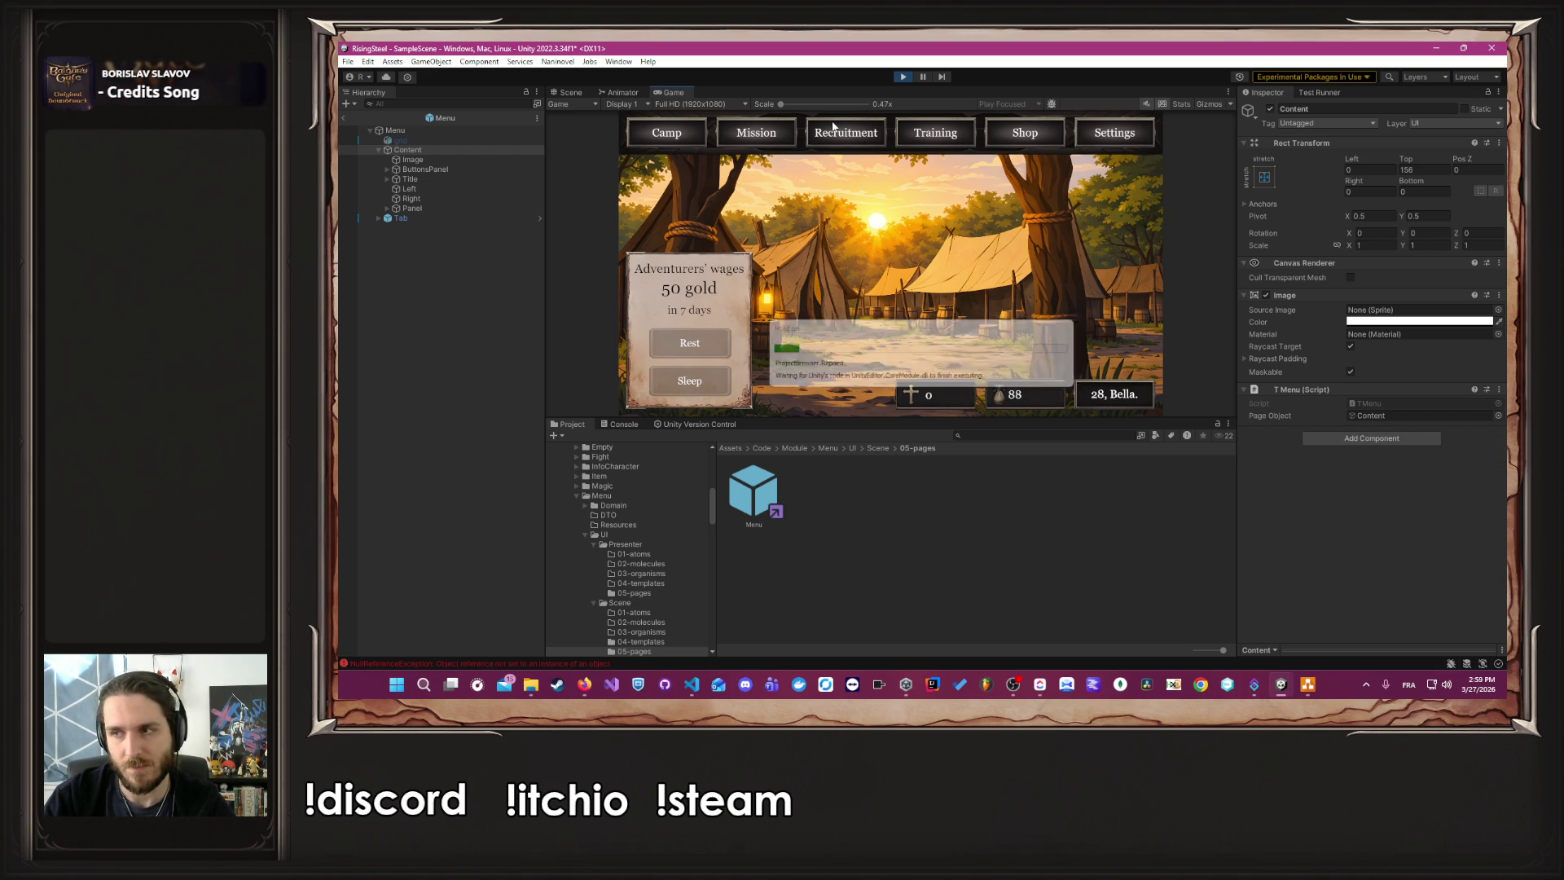
# Stop the game, clear the Console, replay, and continue the saved game.
pyautogui.click(904, 77)
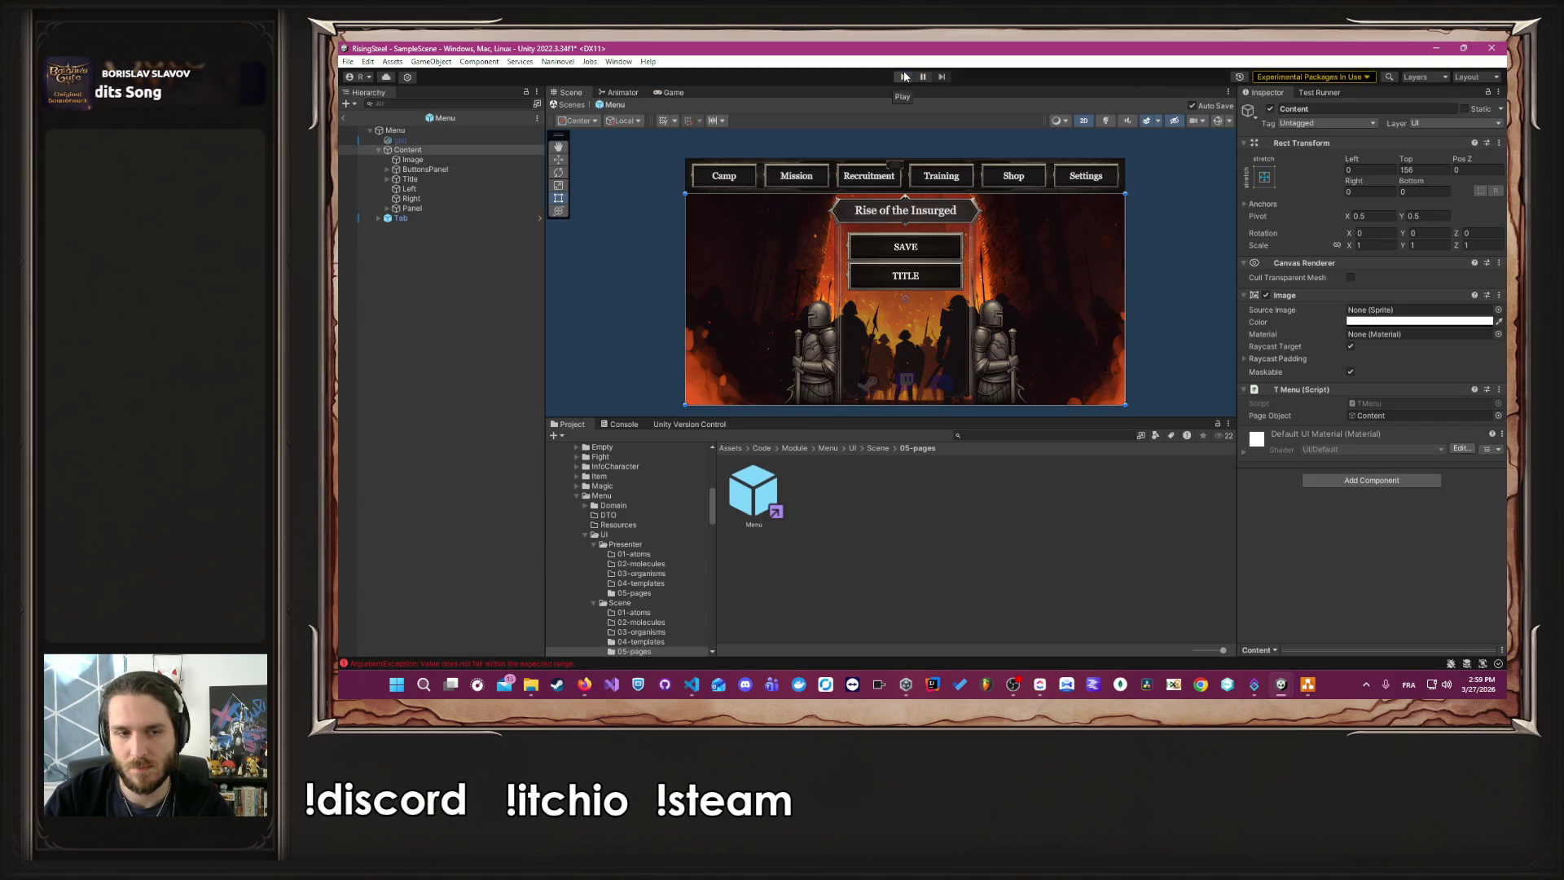
pyautogui.click(549, 660)
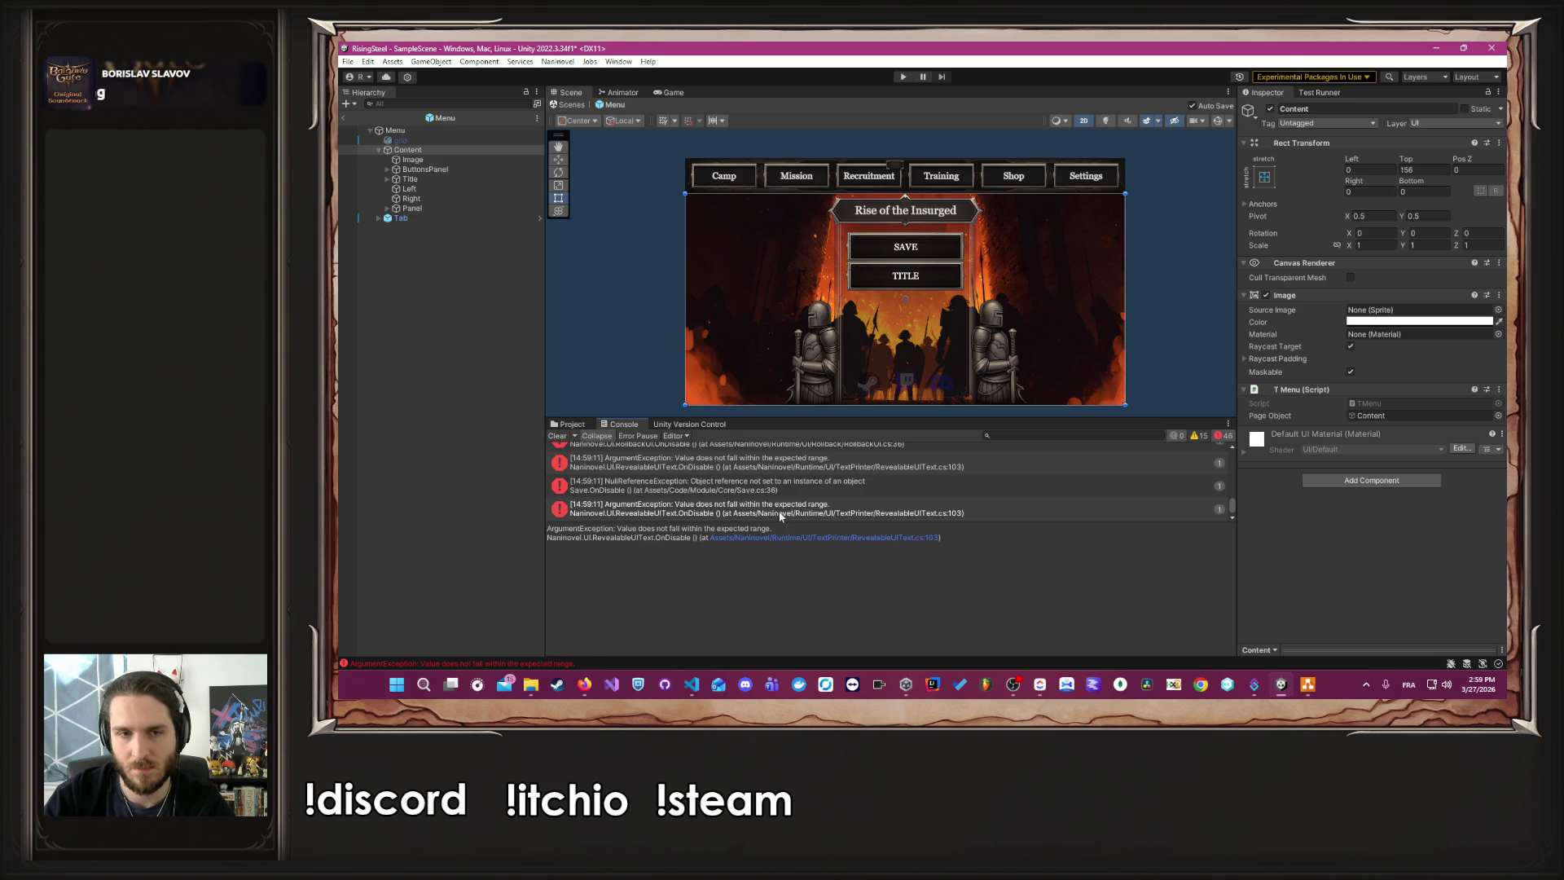
pyautogui.click(552, 437)
pyautogui.click(904, 77)
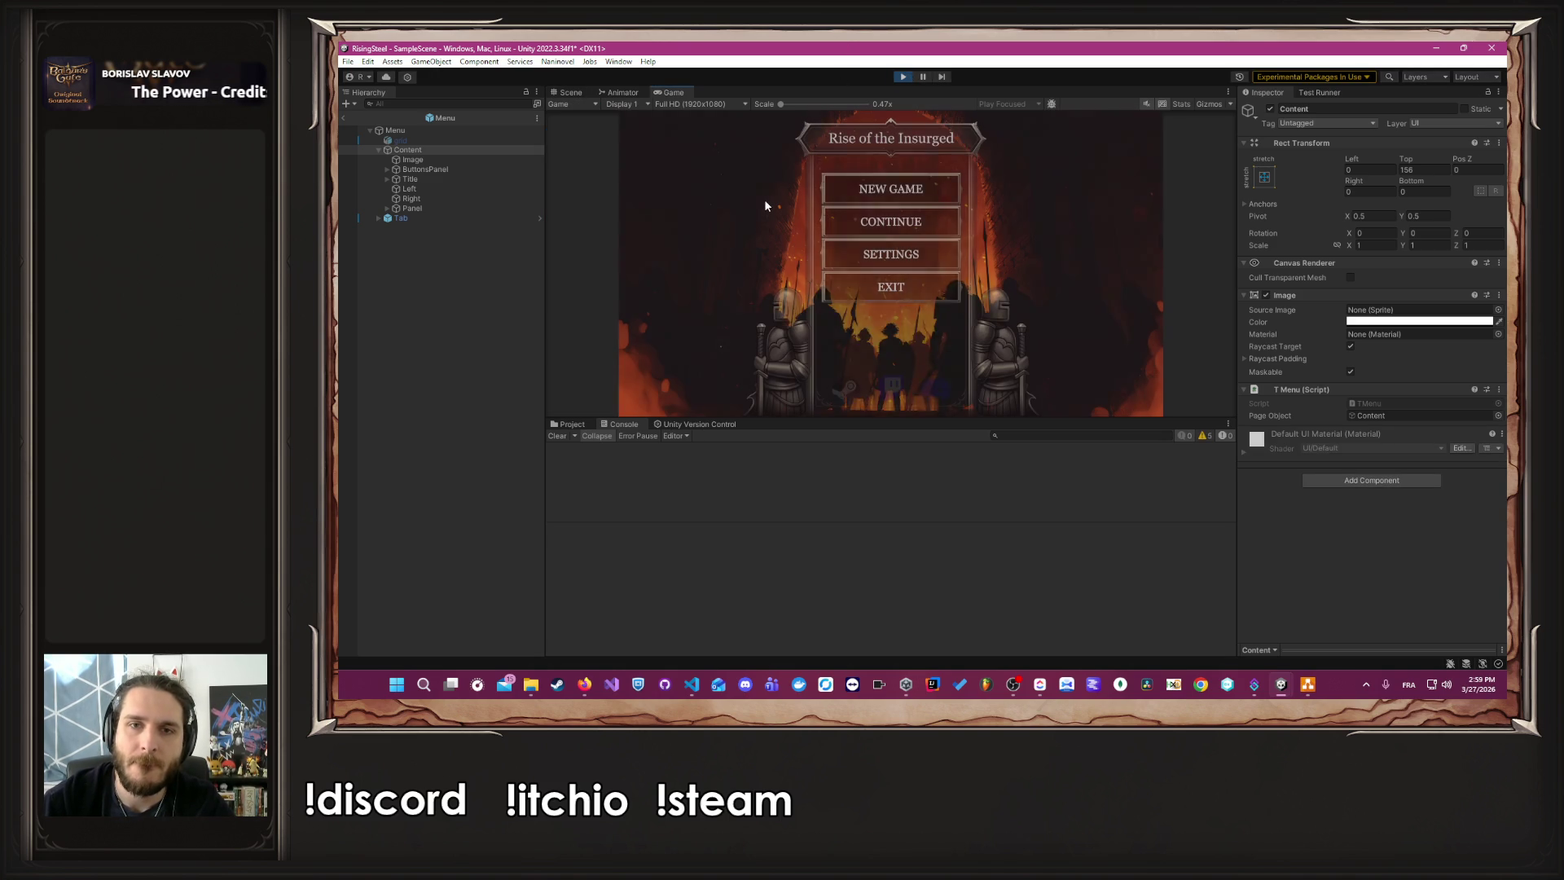
pyautogui.click(902, 222)
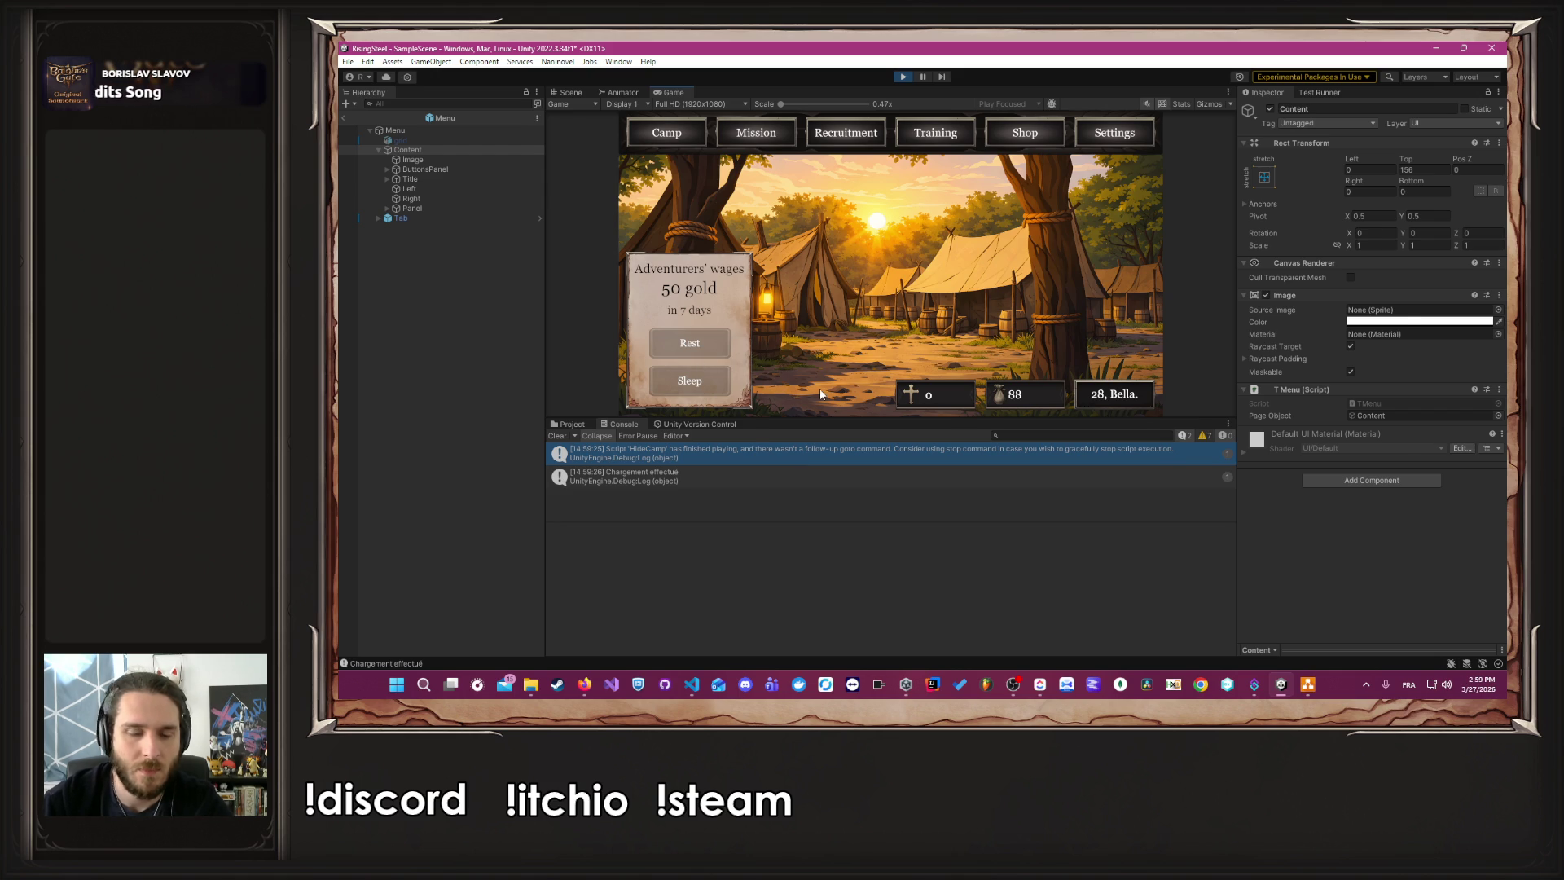
pyautogui.hotkey('alt', 'Tab')
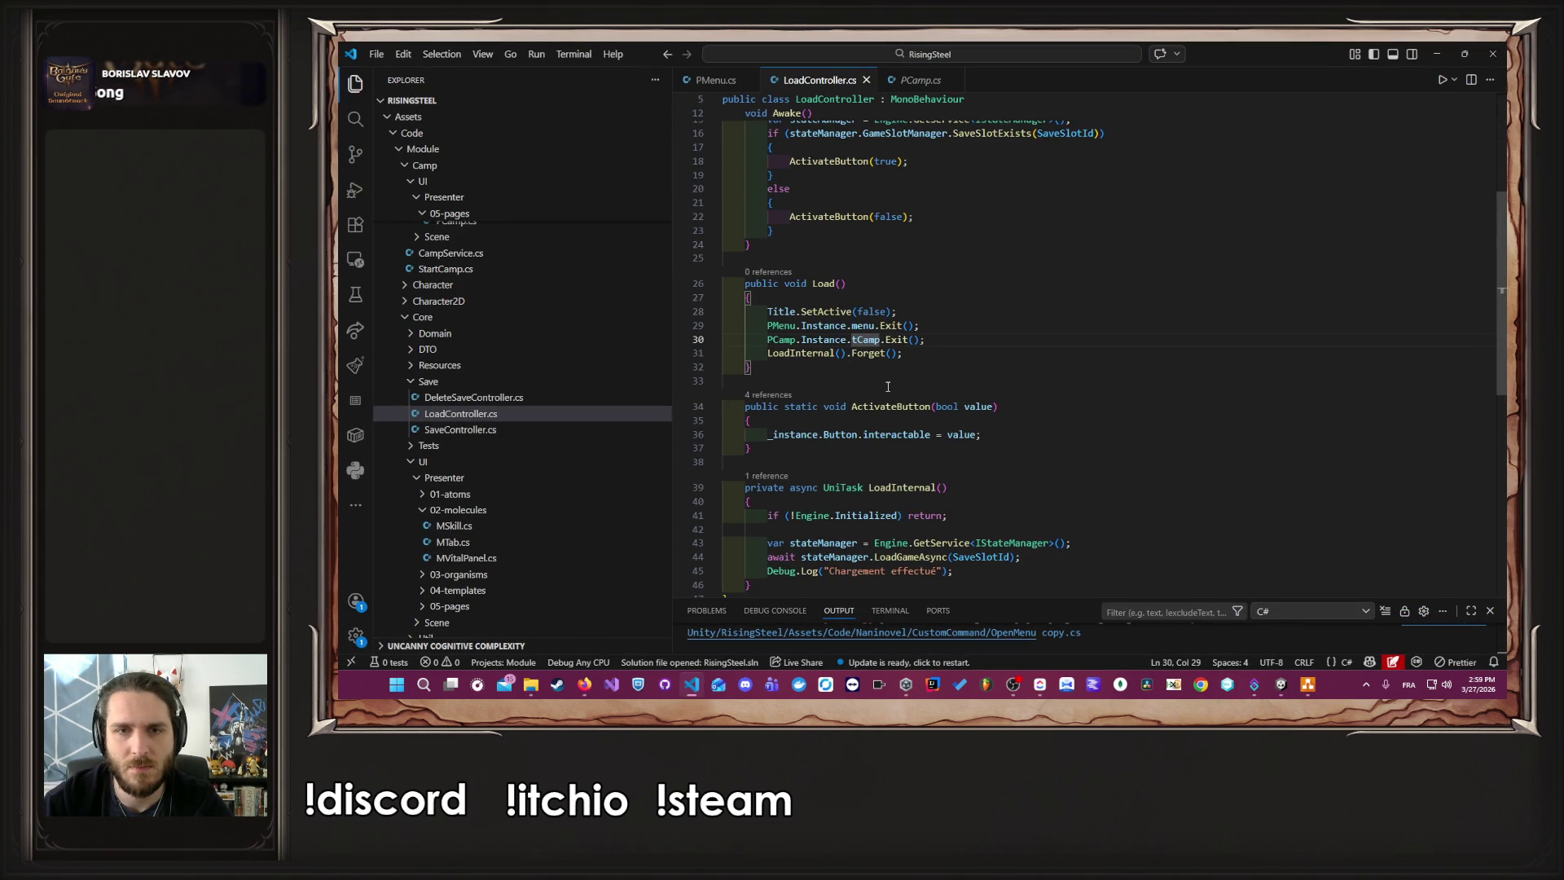
# Review TCamp's Exit method, then delete the tCamp Exit line from Load.
pyautogui.keyDown('ctrl'); pyautogui.click(865, 342); pyautogui.keyUp('ctrl')
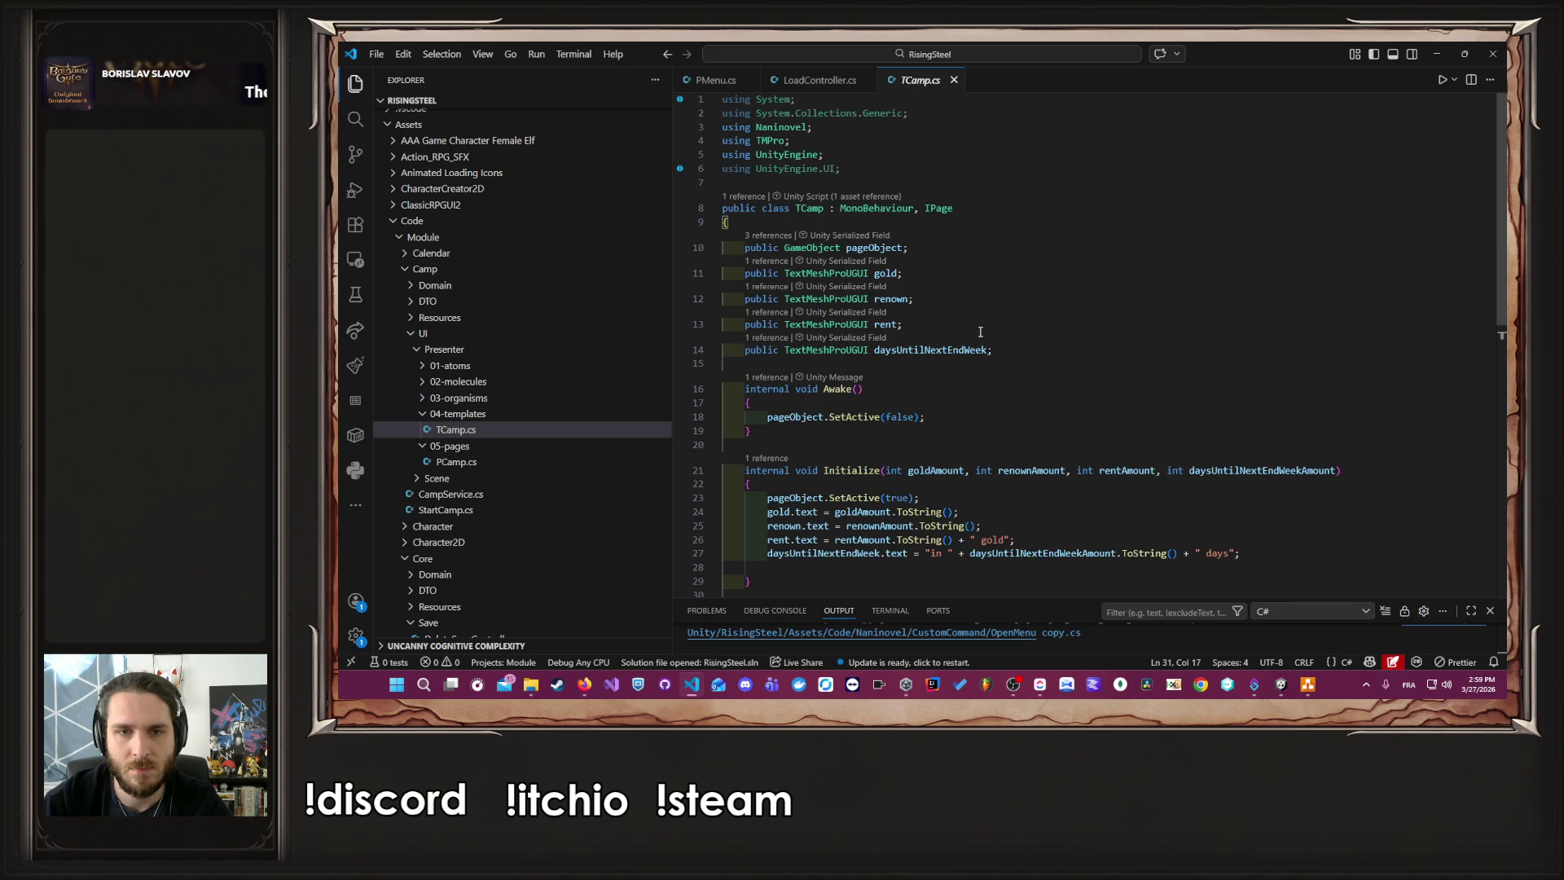
pyautogui.click(862, 312)
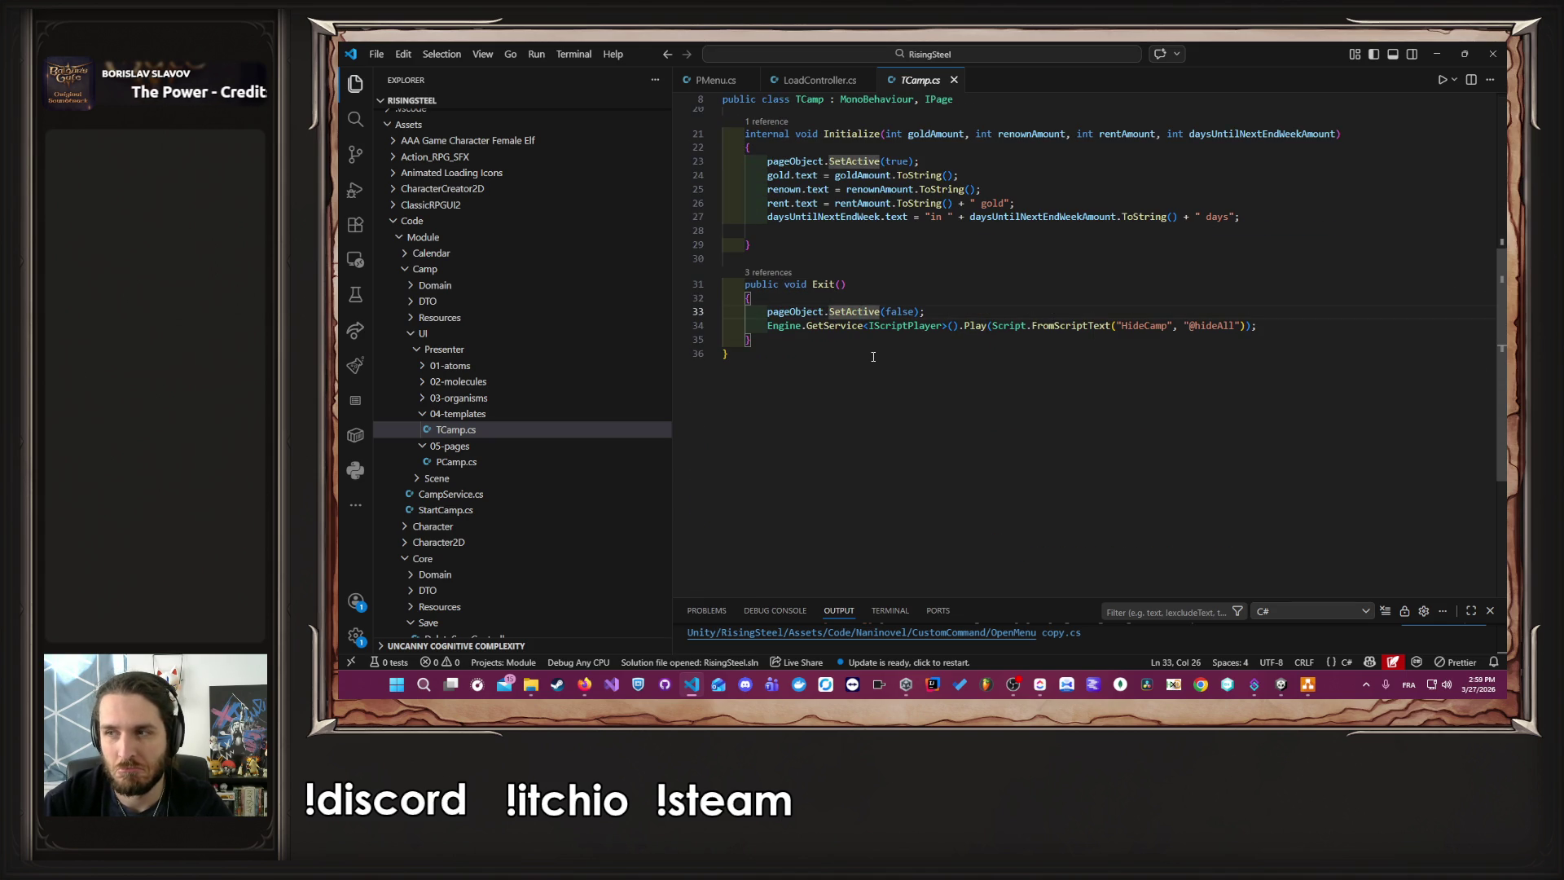
pyautogui.click(801, 81)
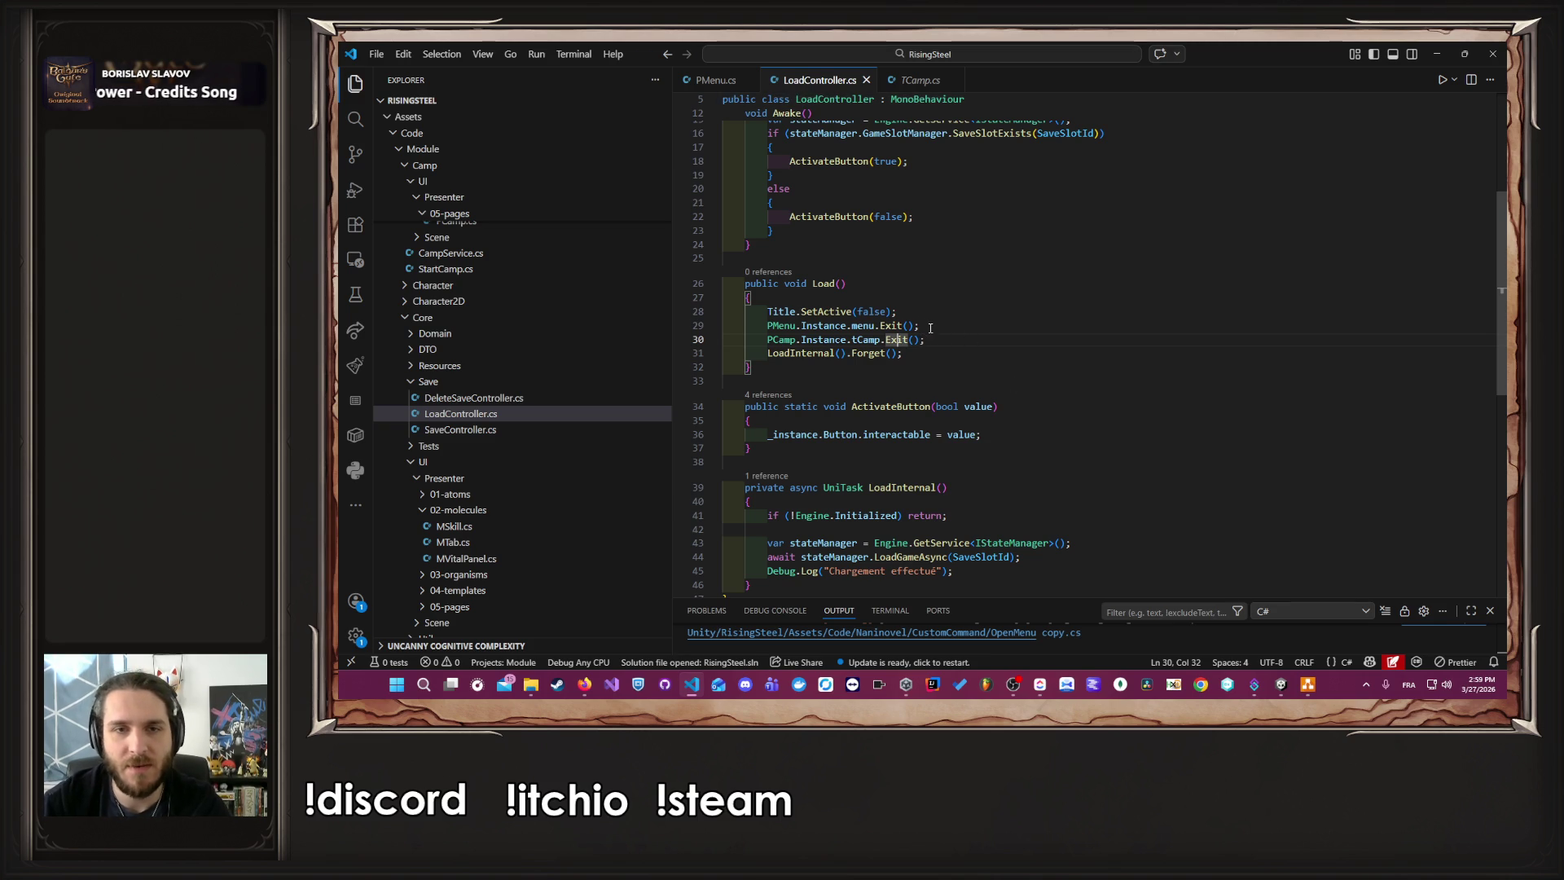
pyautogui.moveTo(923, 339); pyautogui.dragTo(922, 327)
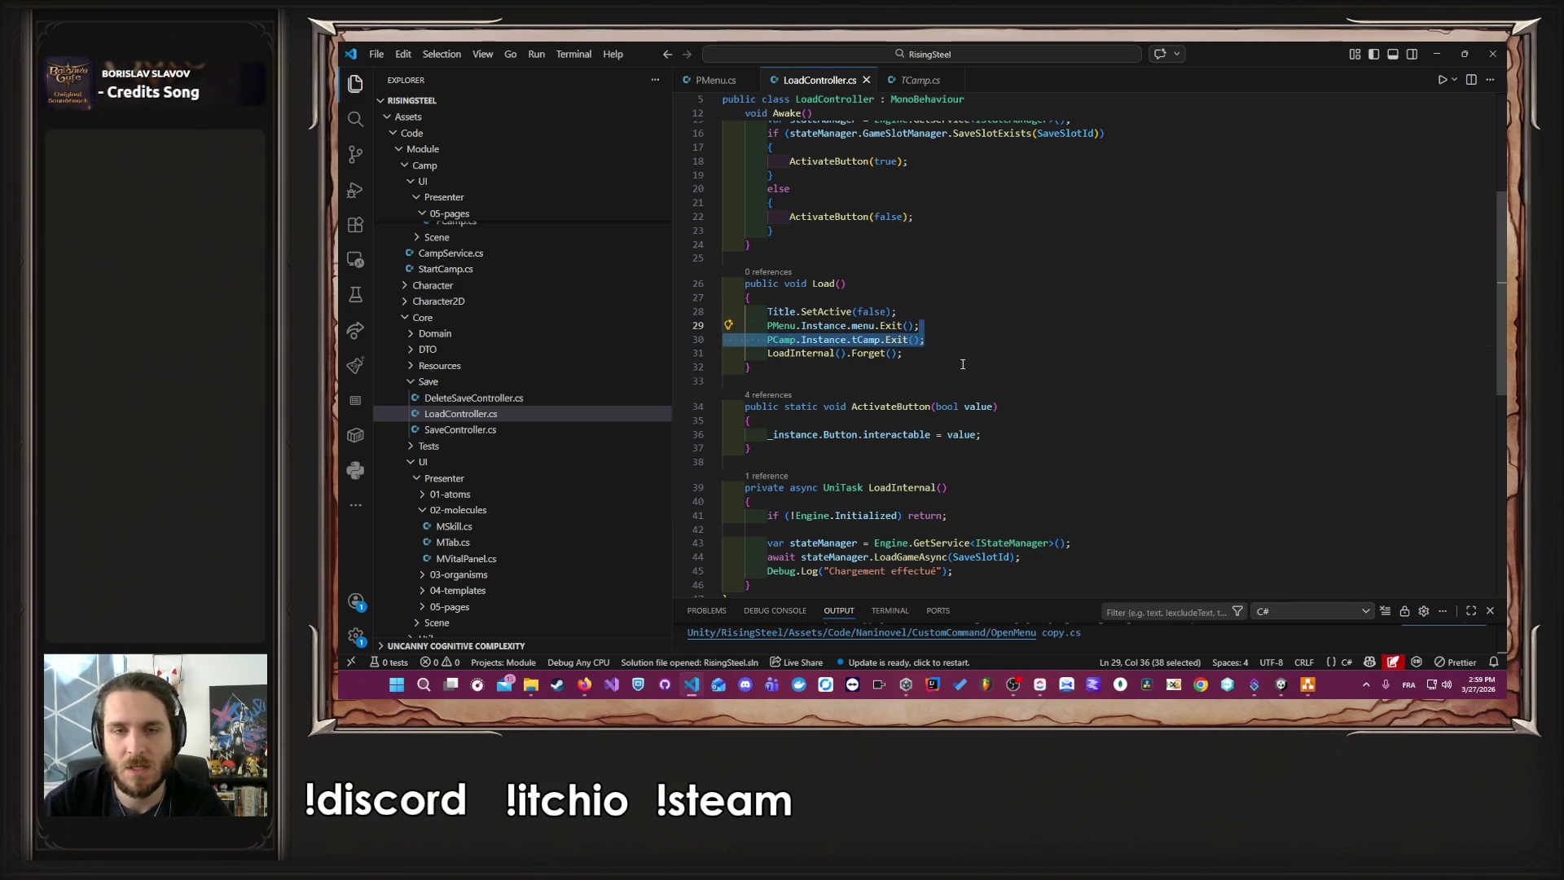
pyautogui.press('BackSpace')
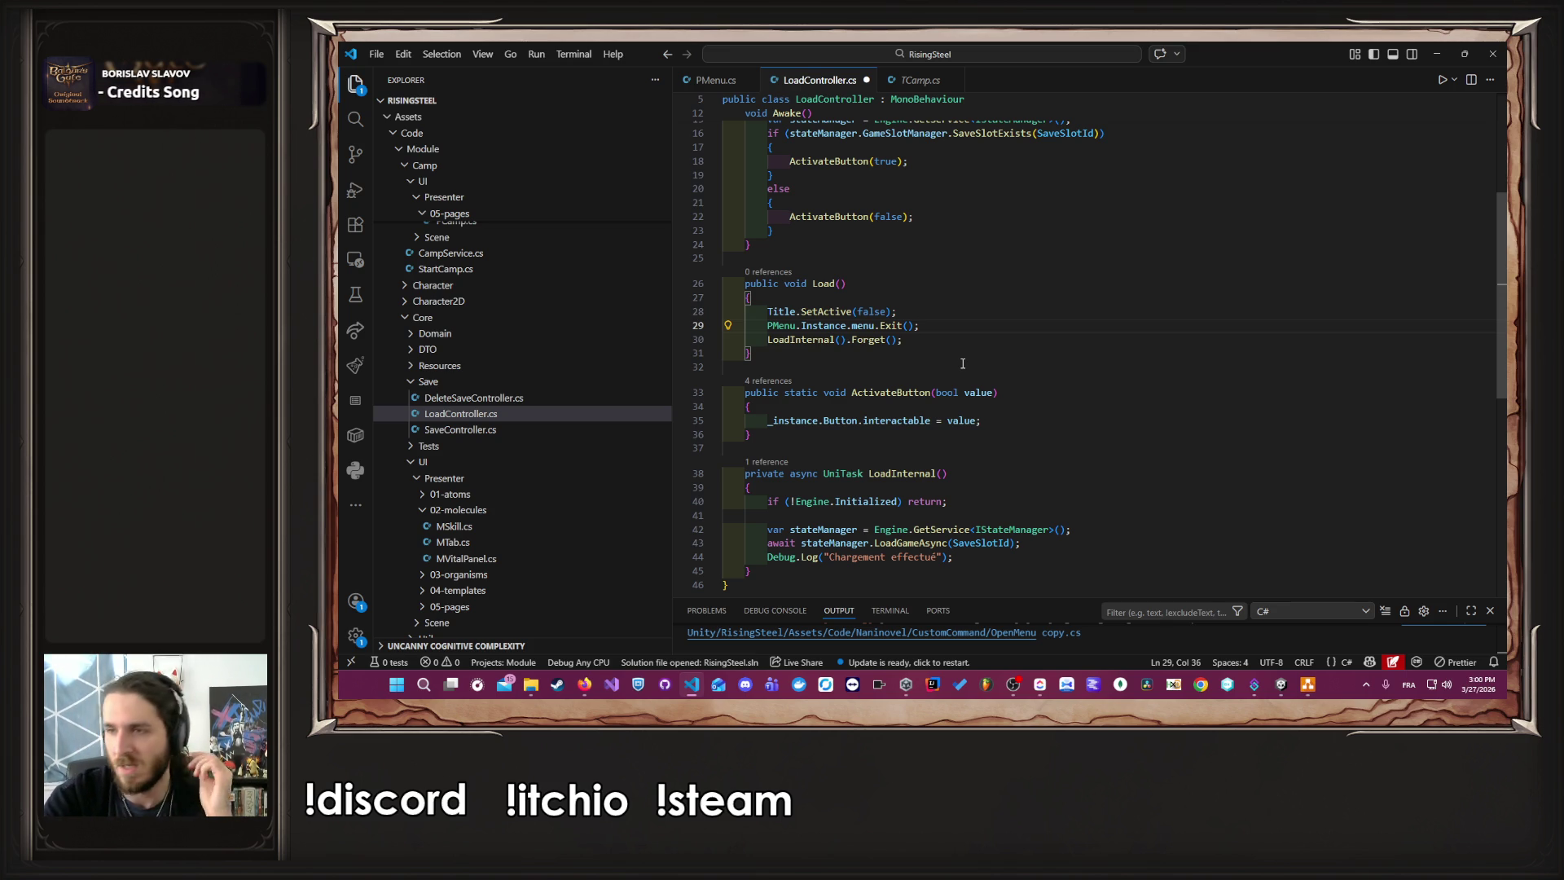
# Return to the Unity editor so it recompiles the edited scripts.
pyautogui.click(1026, 316)
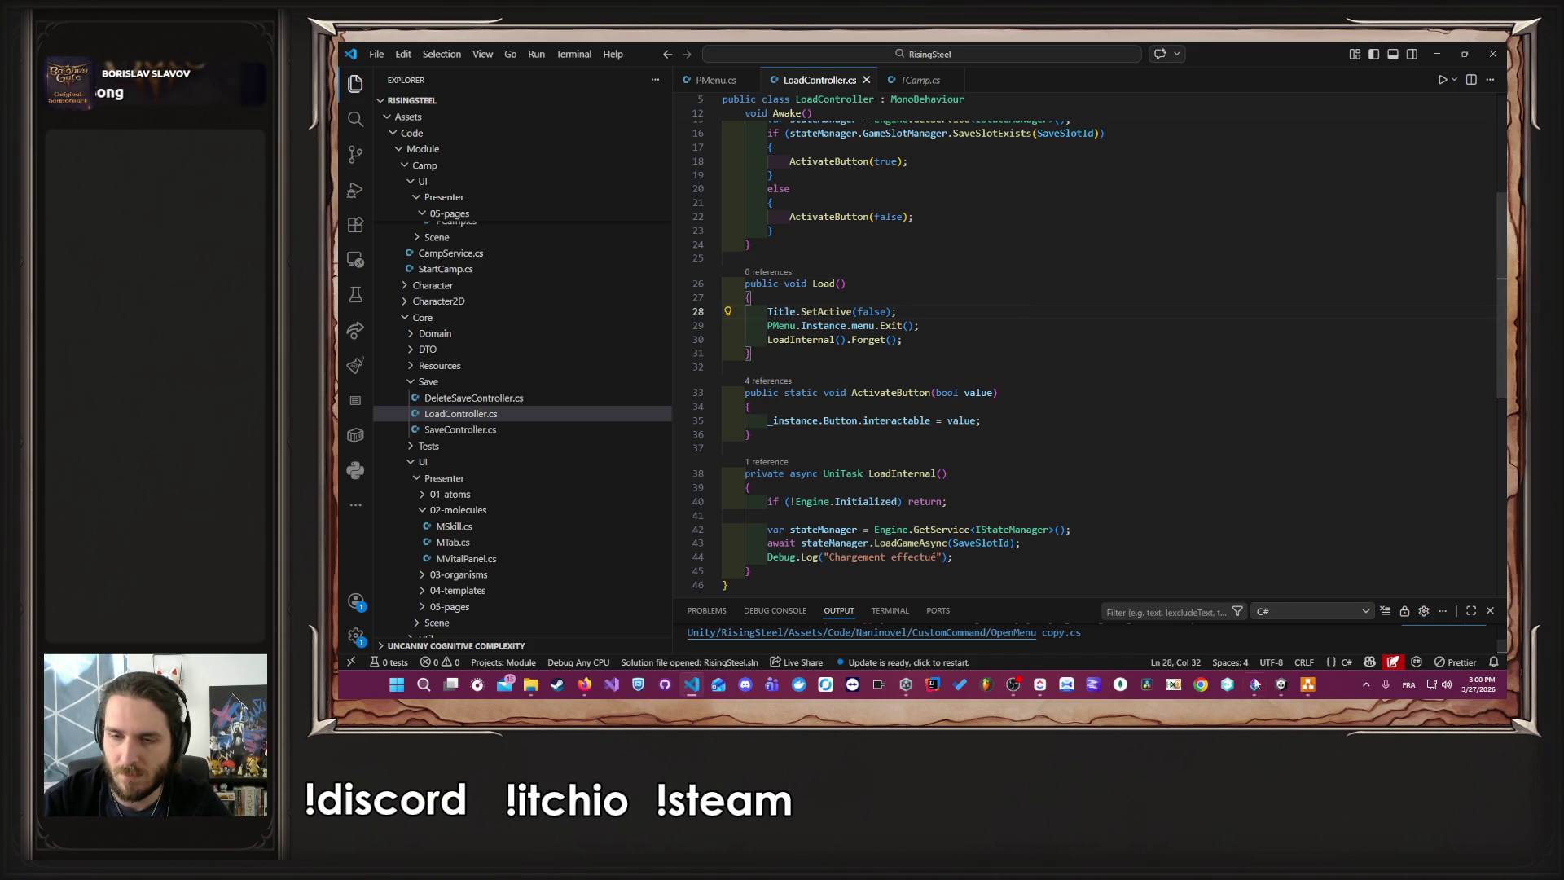
pyautogui.click(1281, 684)
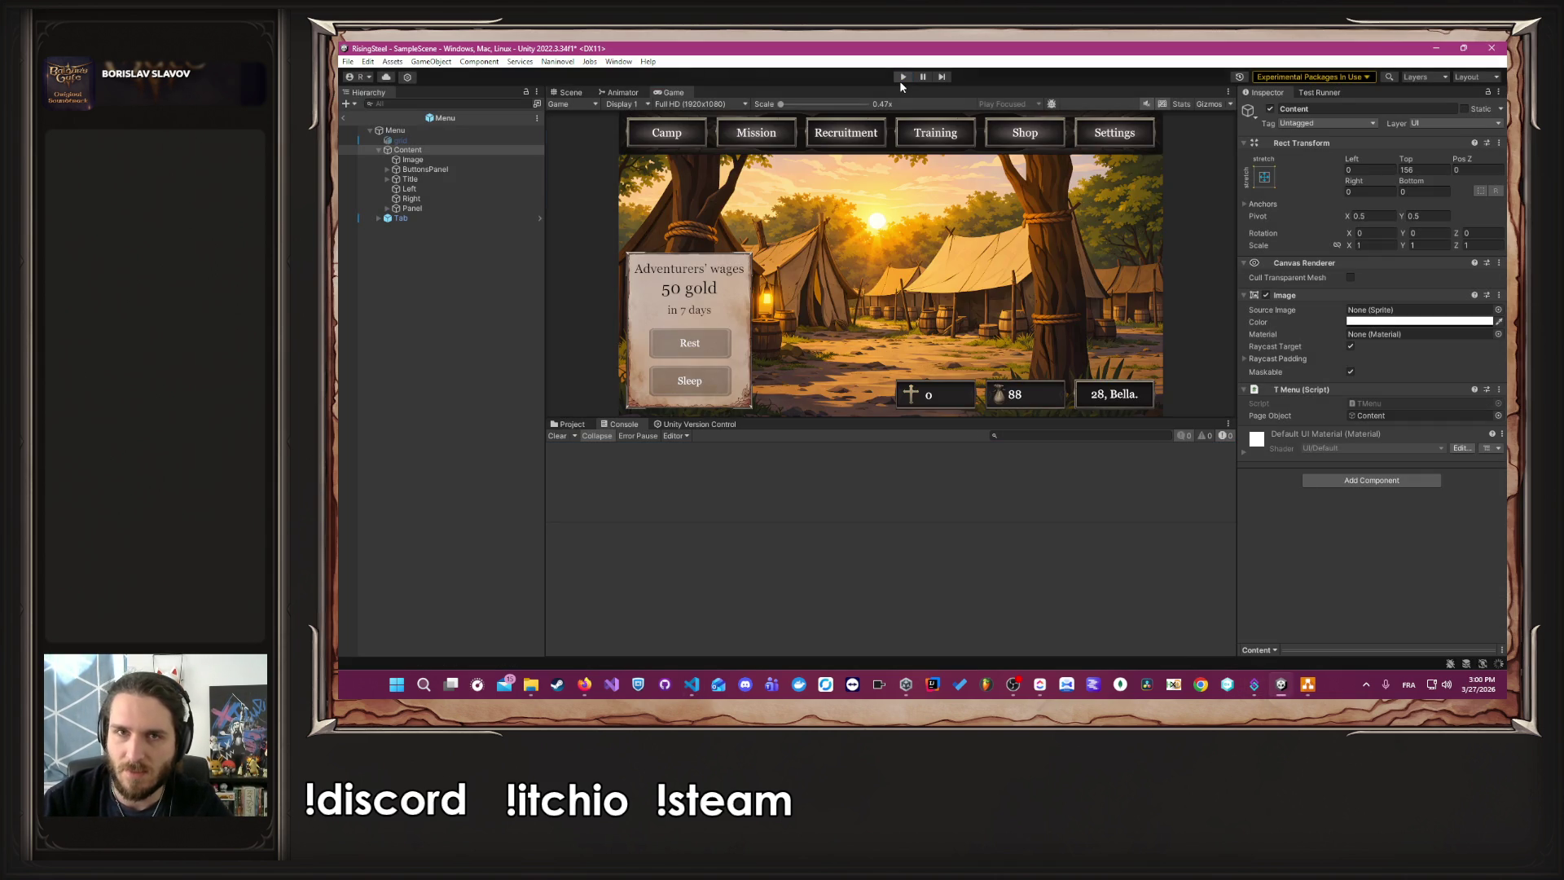
pyautogui.click(900, 78)
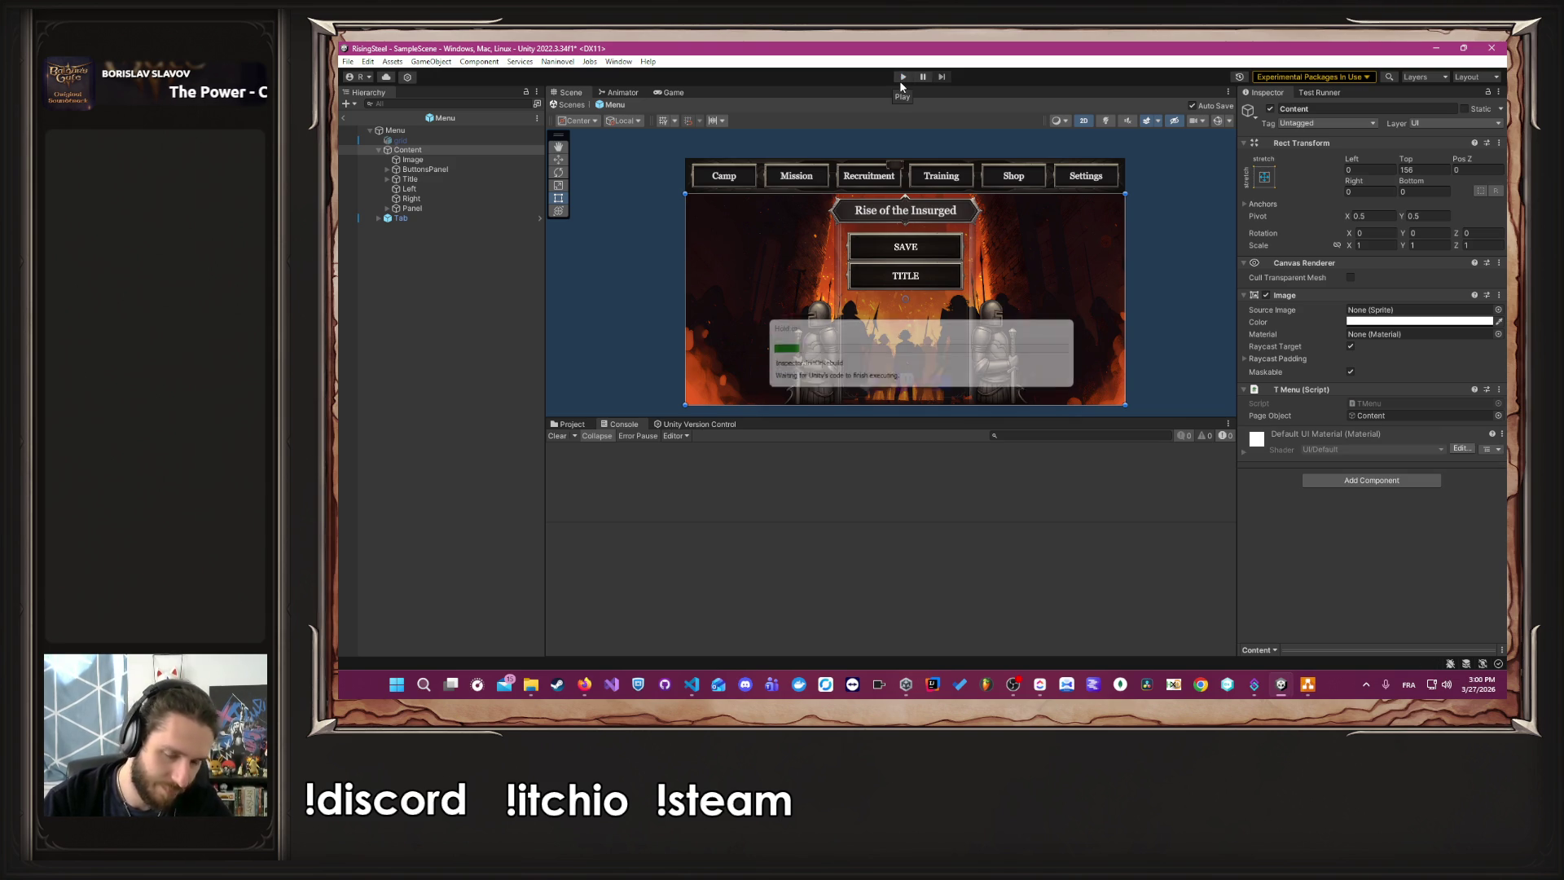
# Play the game, continue the save into the camp screen, and enlarge the Game view.
pyautogui.click(903, 78)
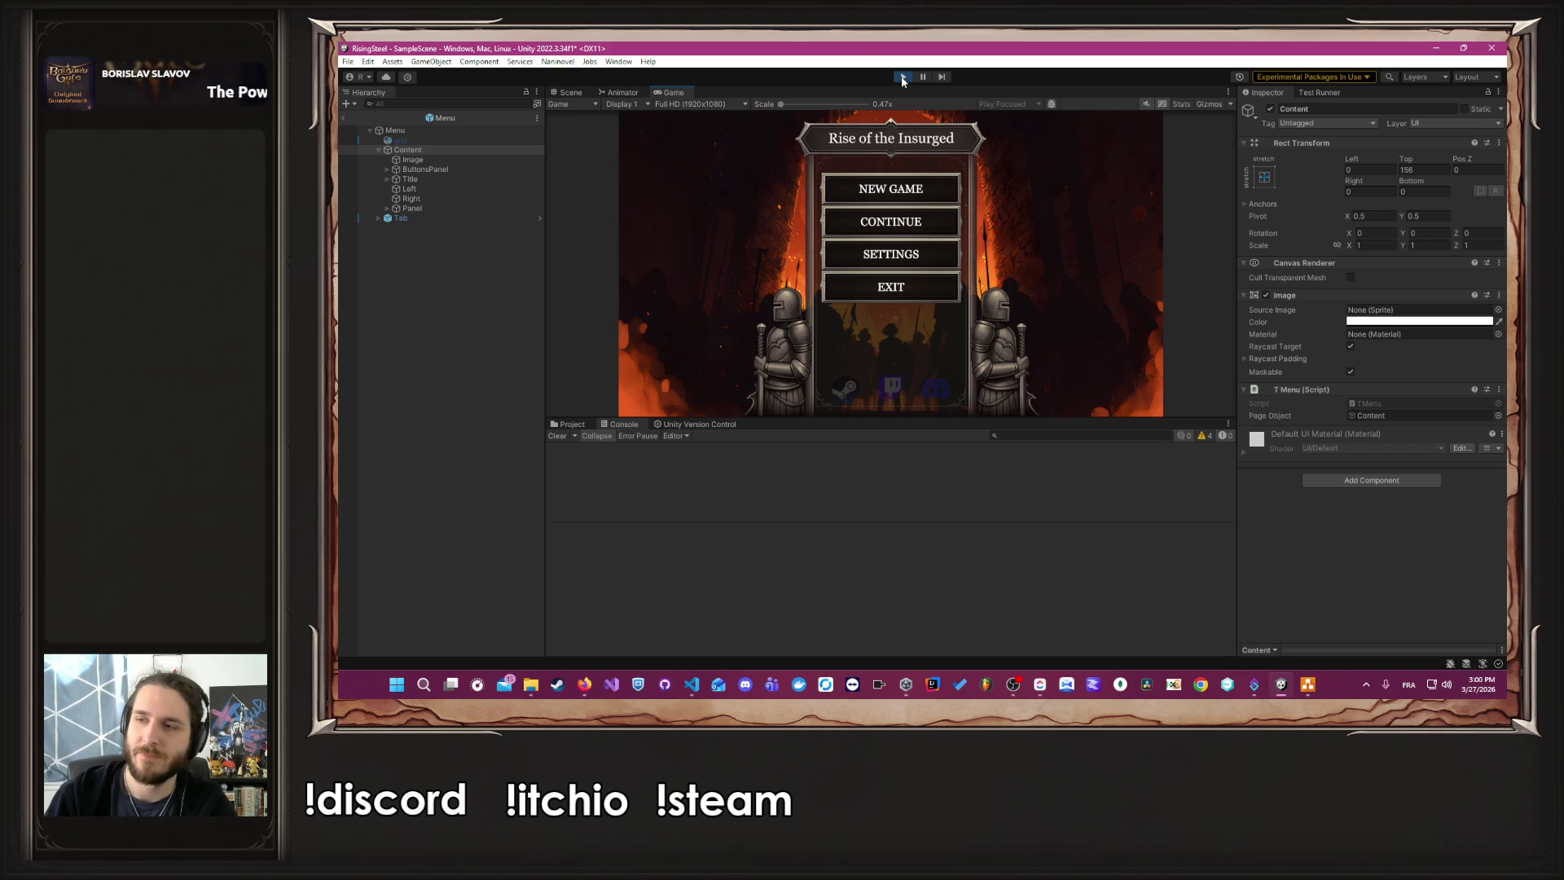
pyautogui.click(890, 221)
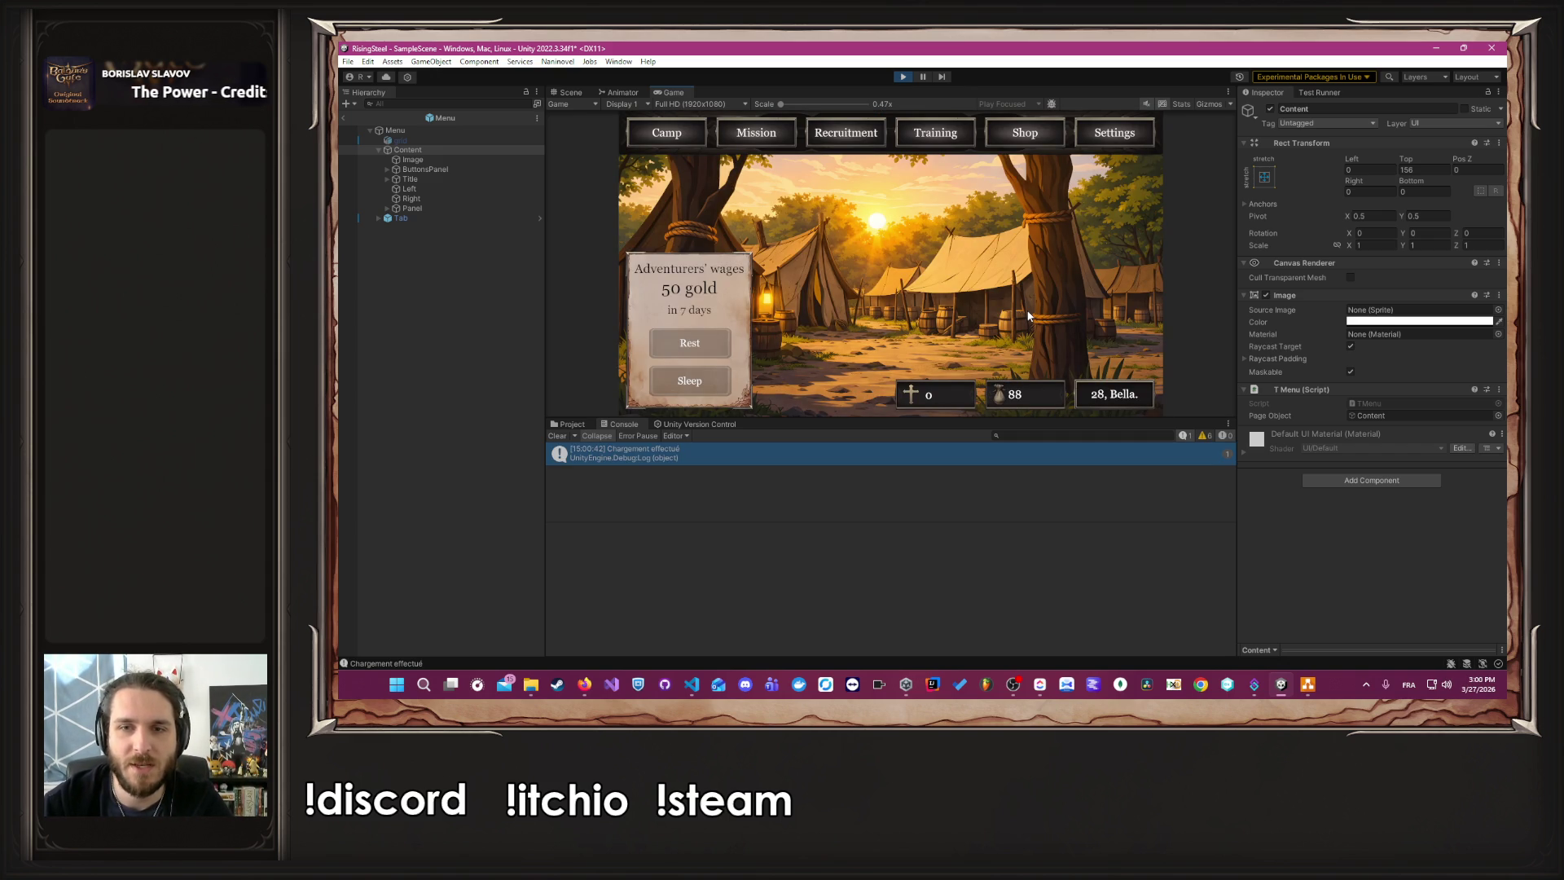
pyautogui.moveTo(1062, 422); pyautogui.dragTo(1077, 539)
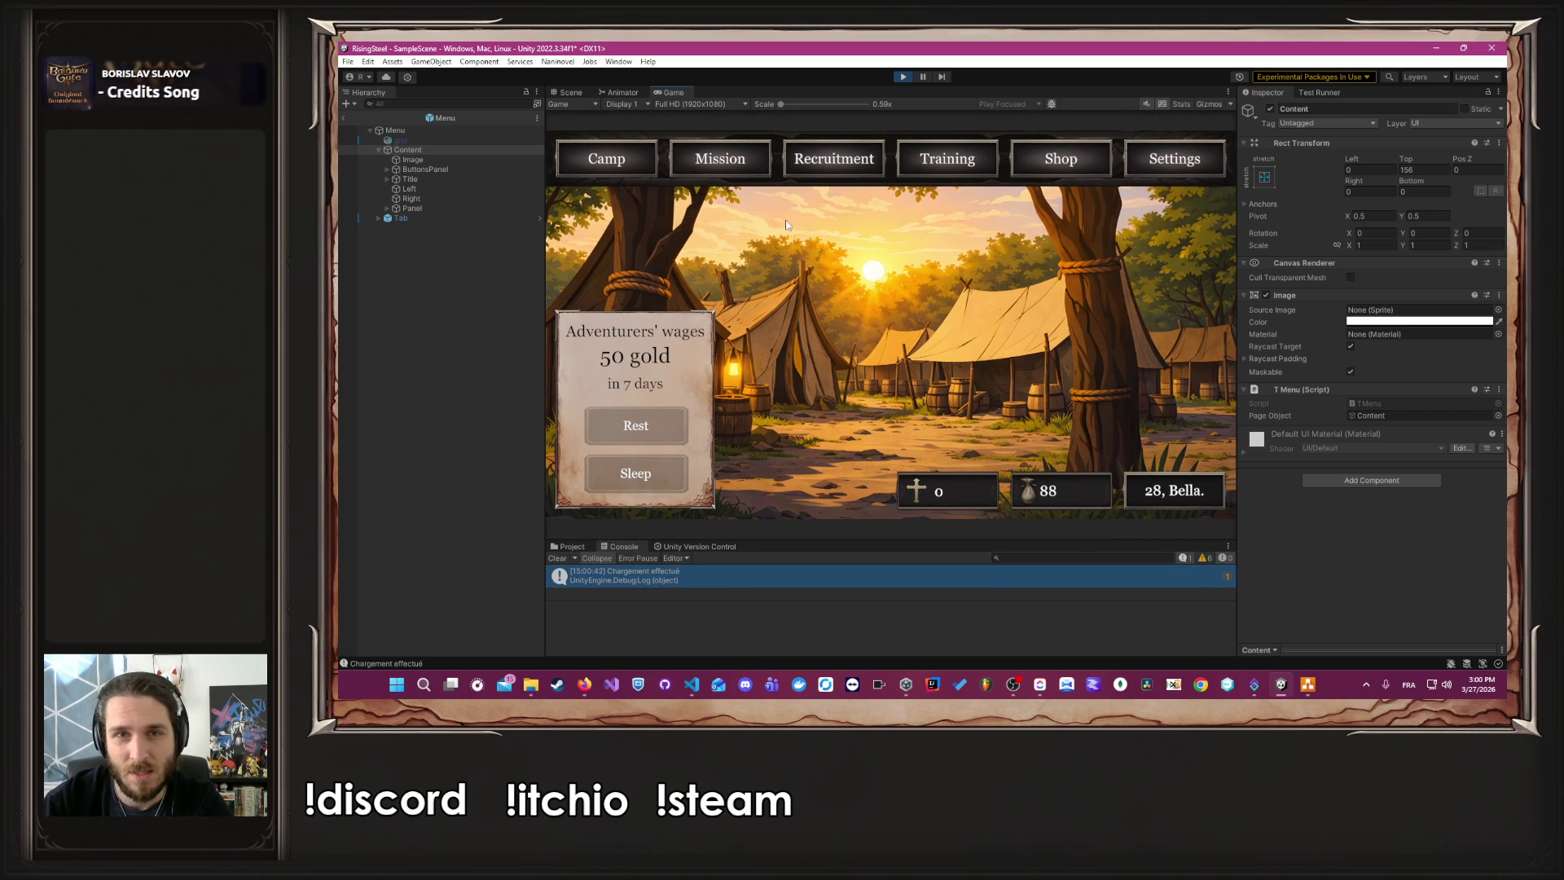
# Leave prefab mode and confirm the live scene's UI > Menu object is inactive.
pyautogui.click(342, 119)
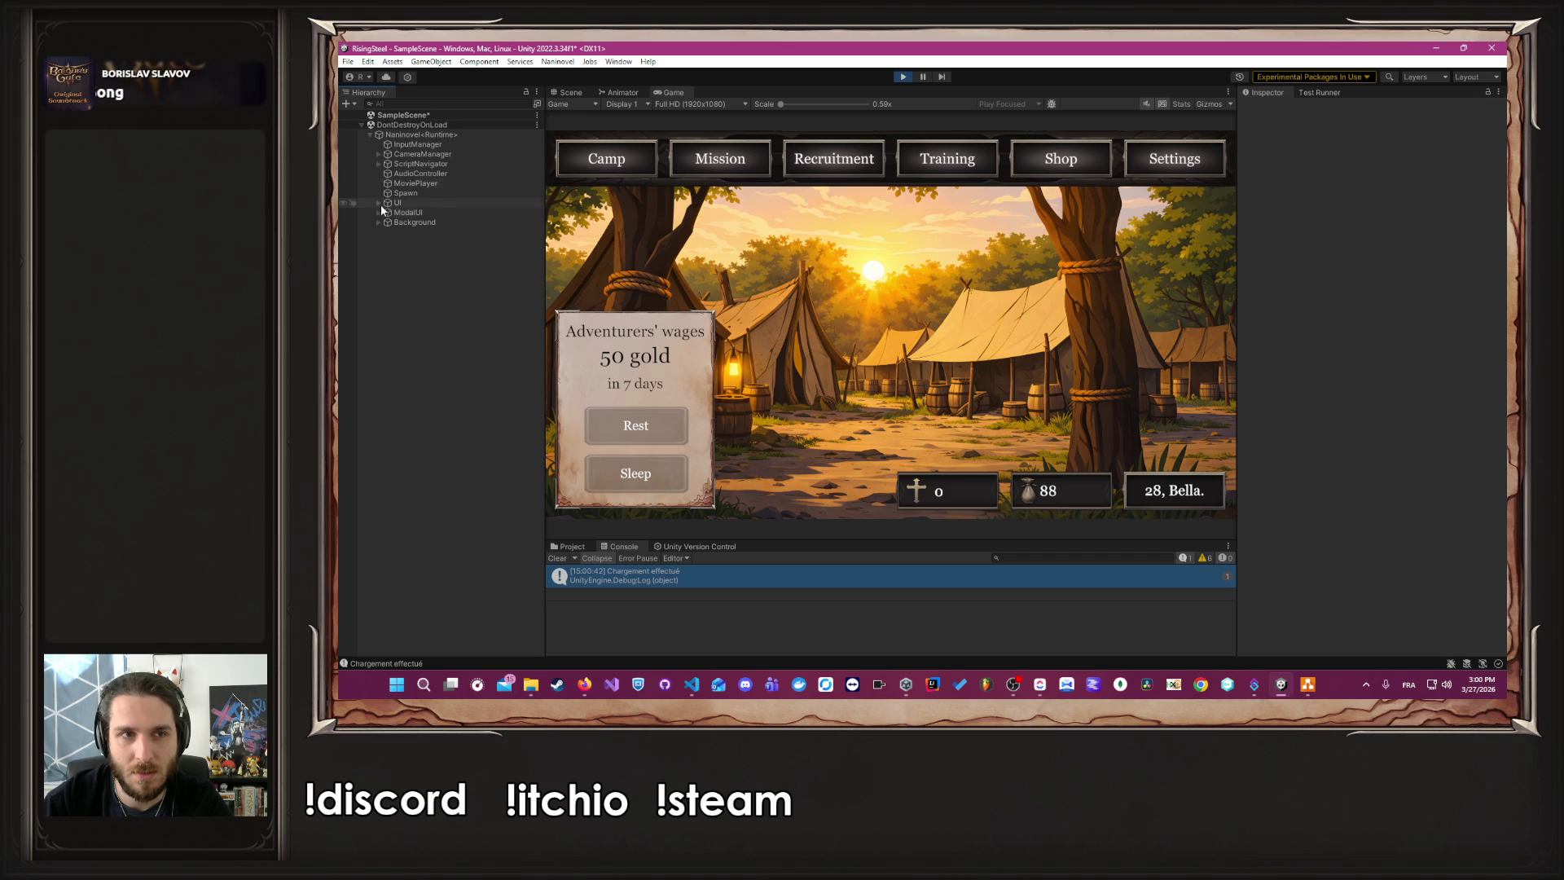
pyautogui.click(378, 203)
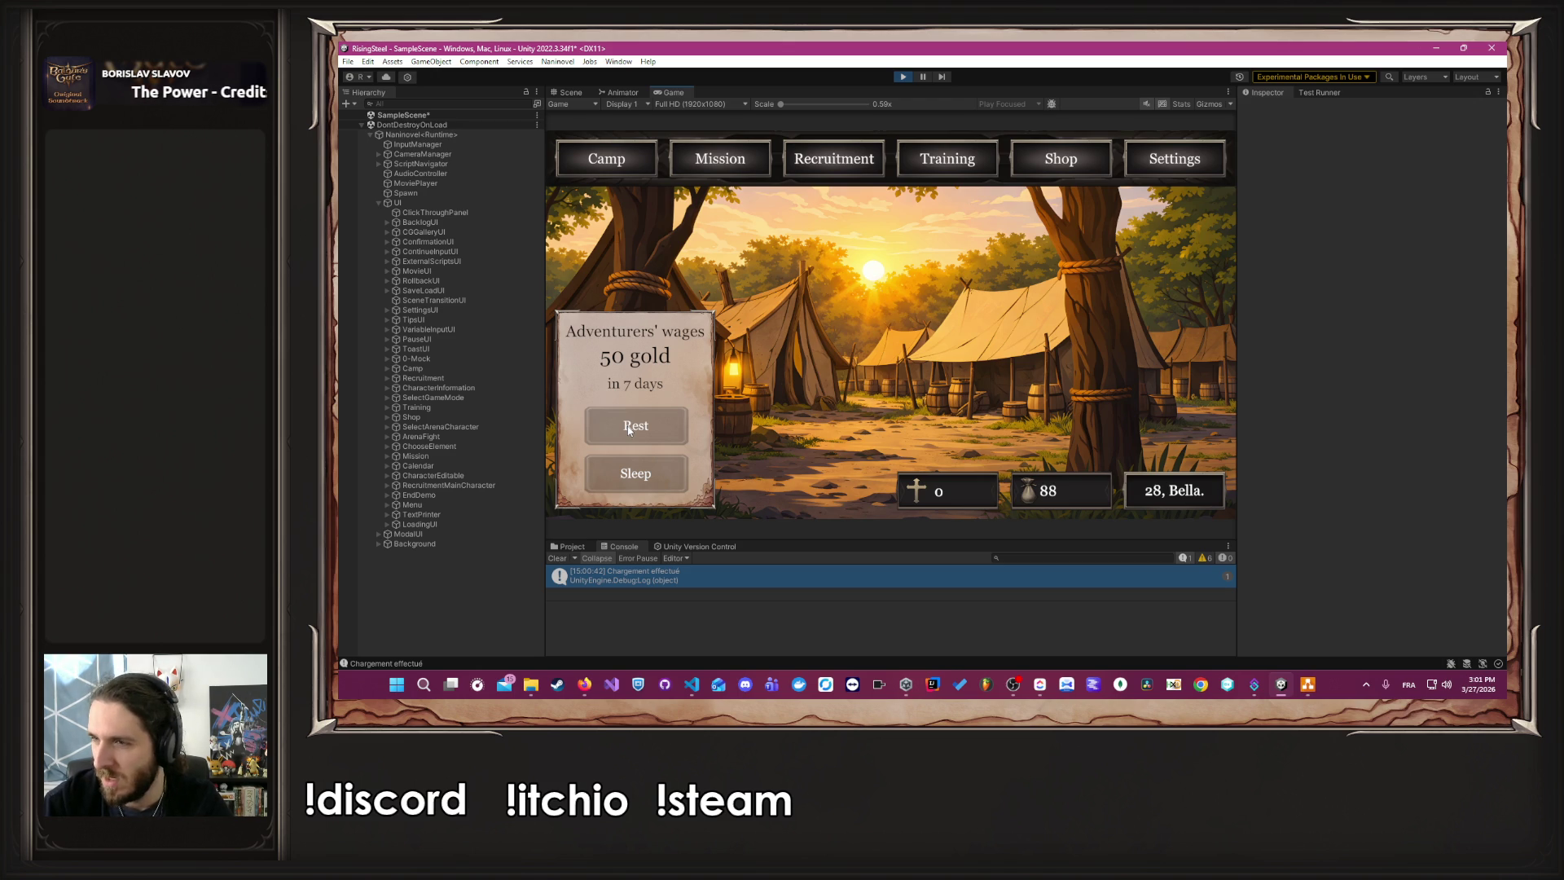
pyautogui.click(502, 494)
pyautogui.click(493, 504)
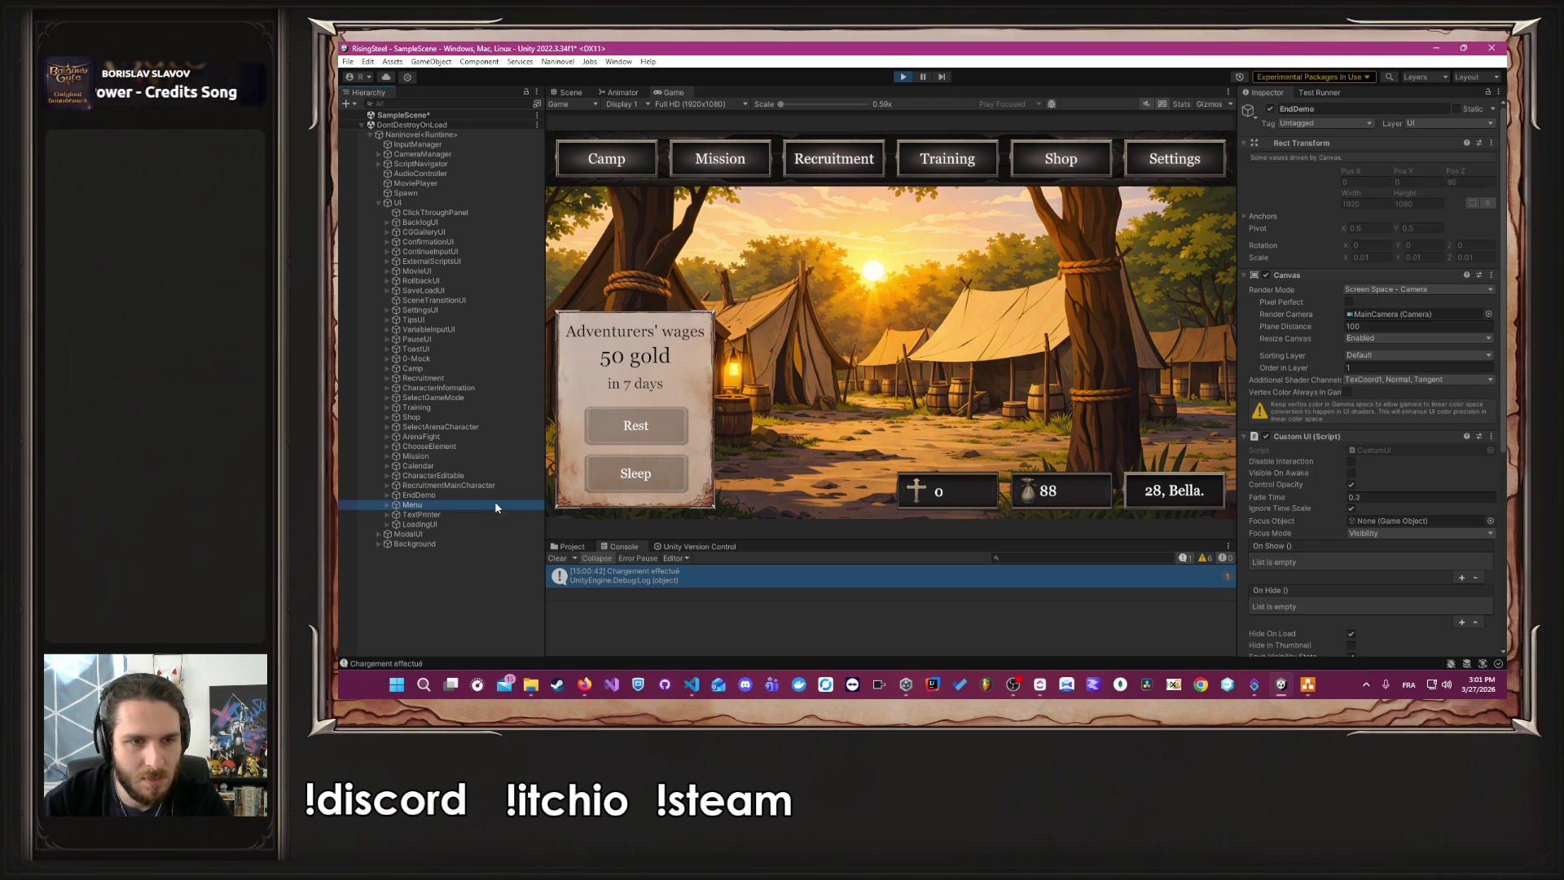
pyautogui.click(1270, 109)
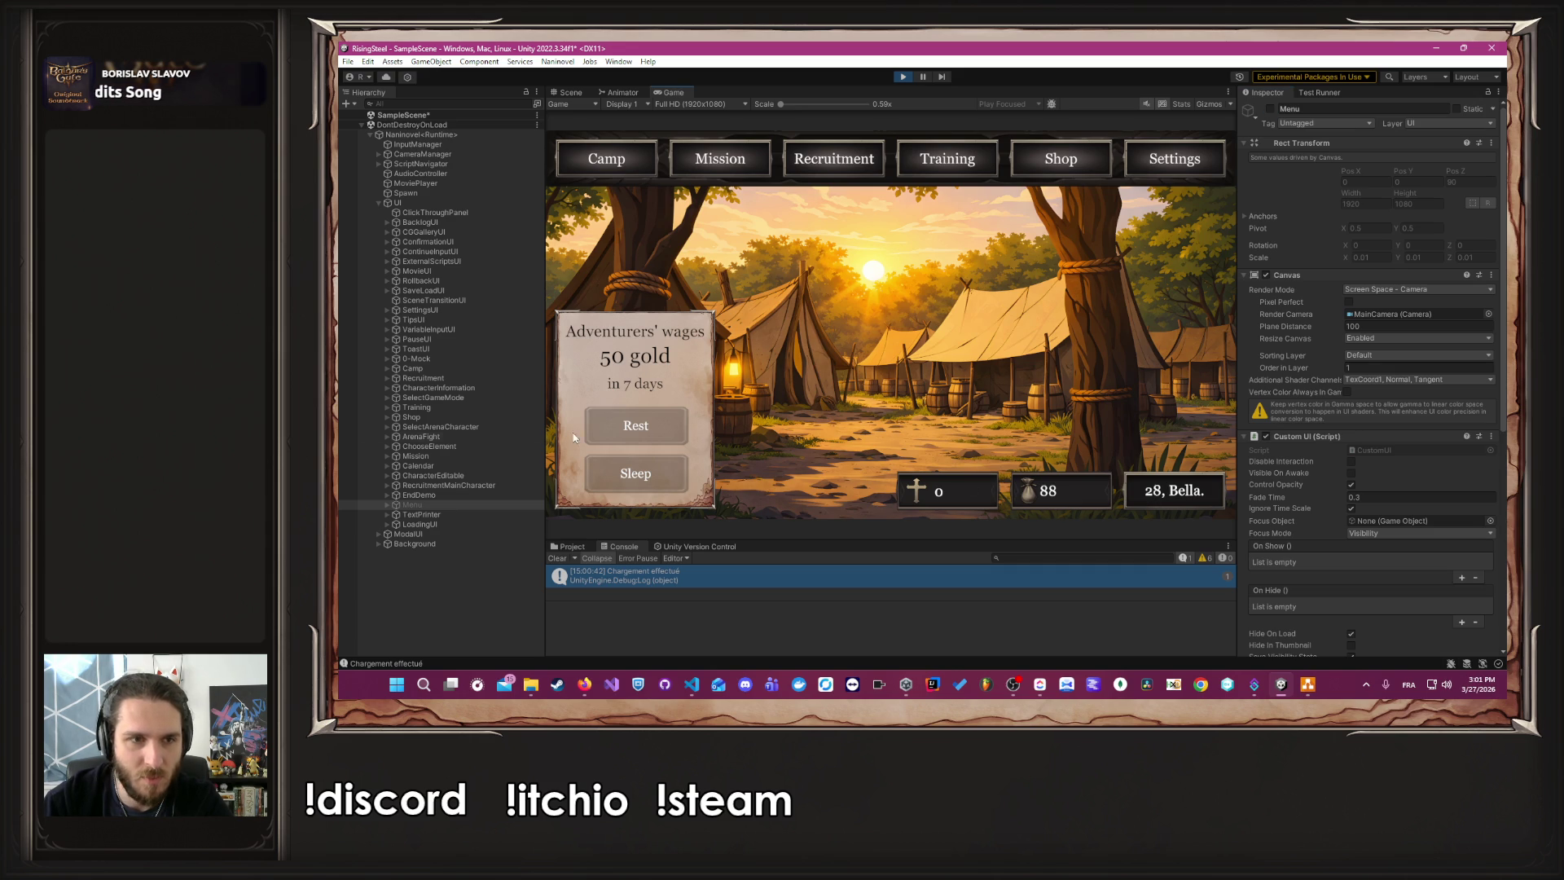
# Toggle the Camp object off and back on to test it, then stop the game.
pyautogui.click(413, 368)
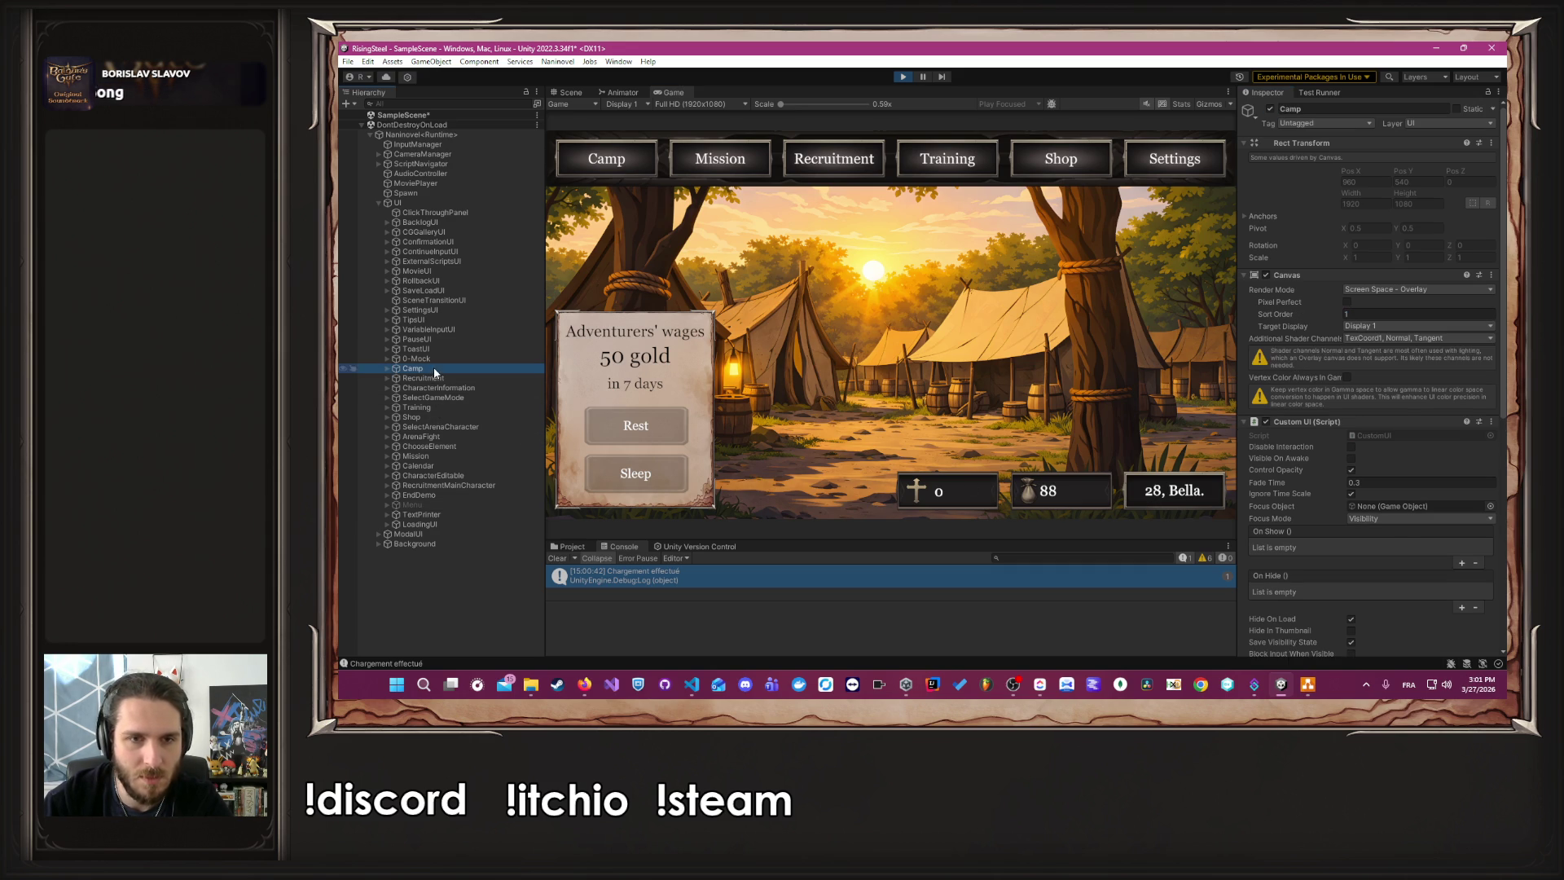
pyautogui.click(1270, 109)
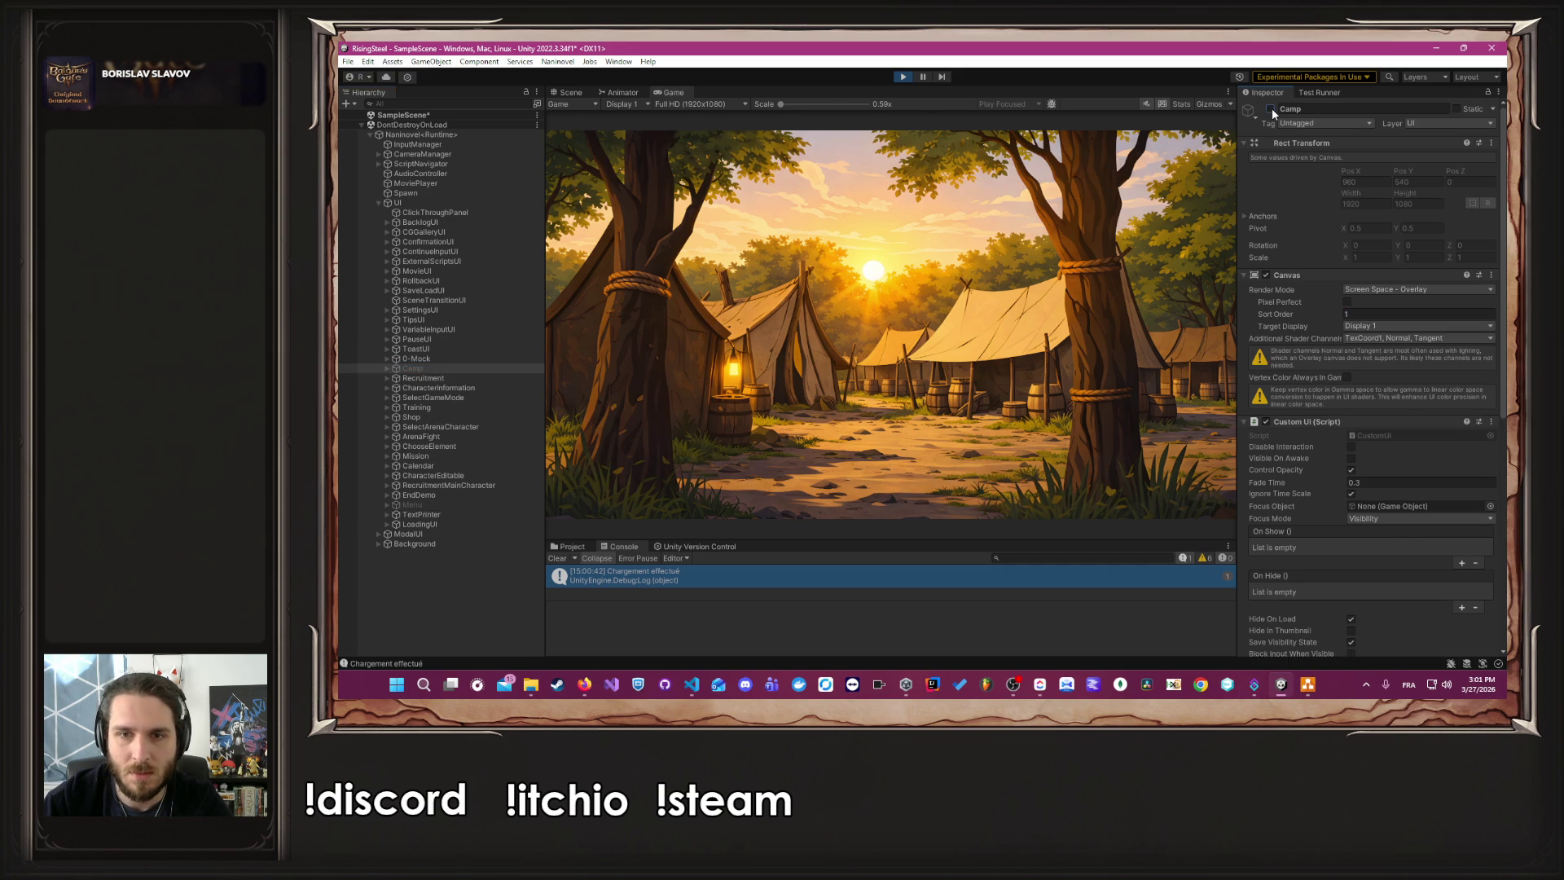
pyautogui.click(1270, 109)
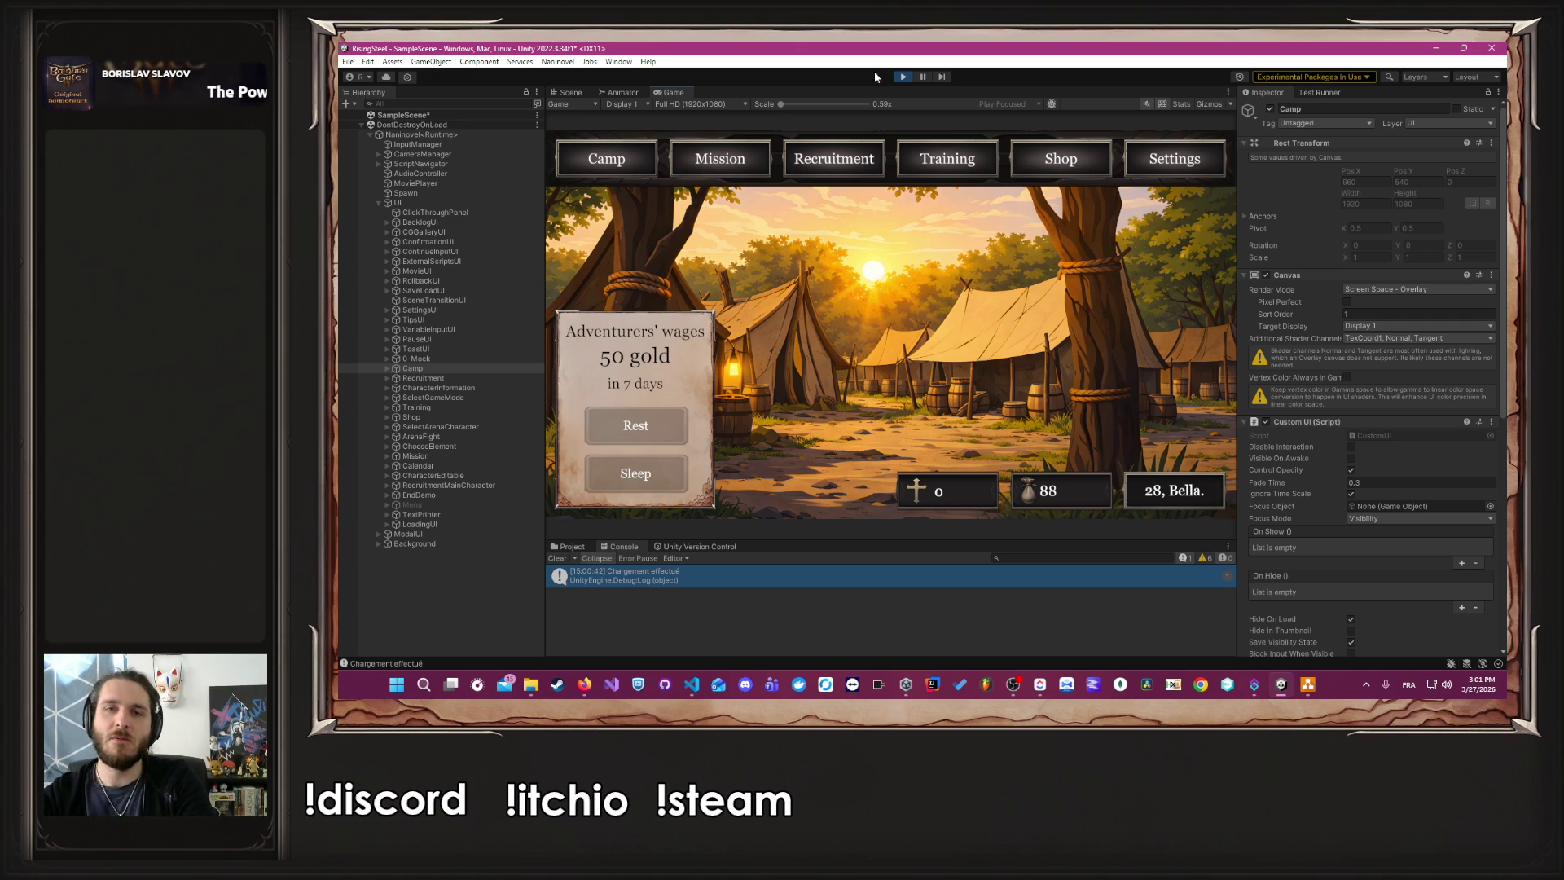
pyautogui.click(902, 76)
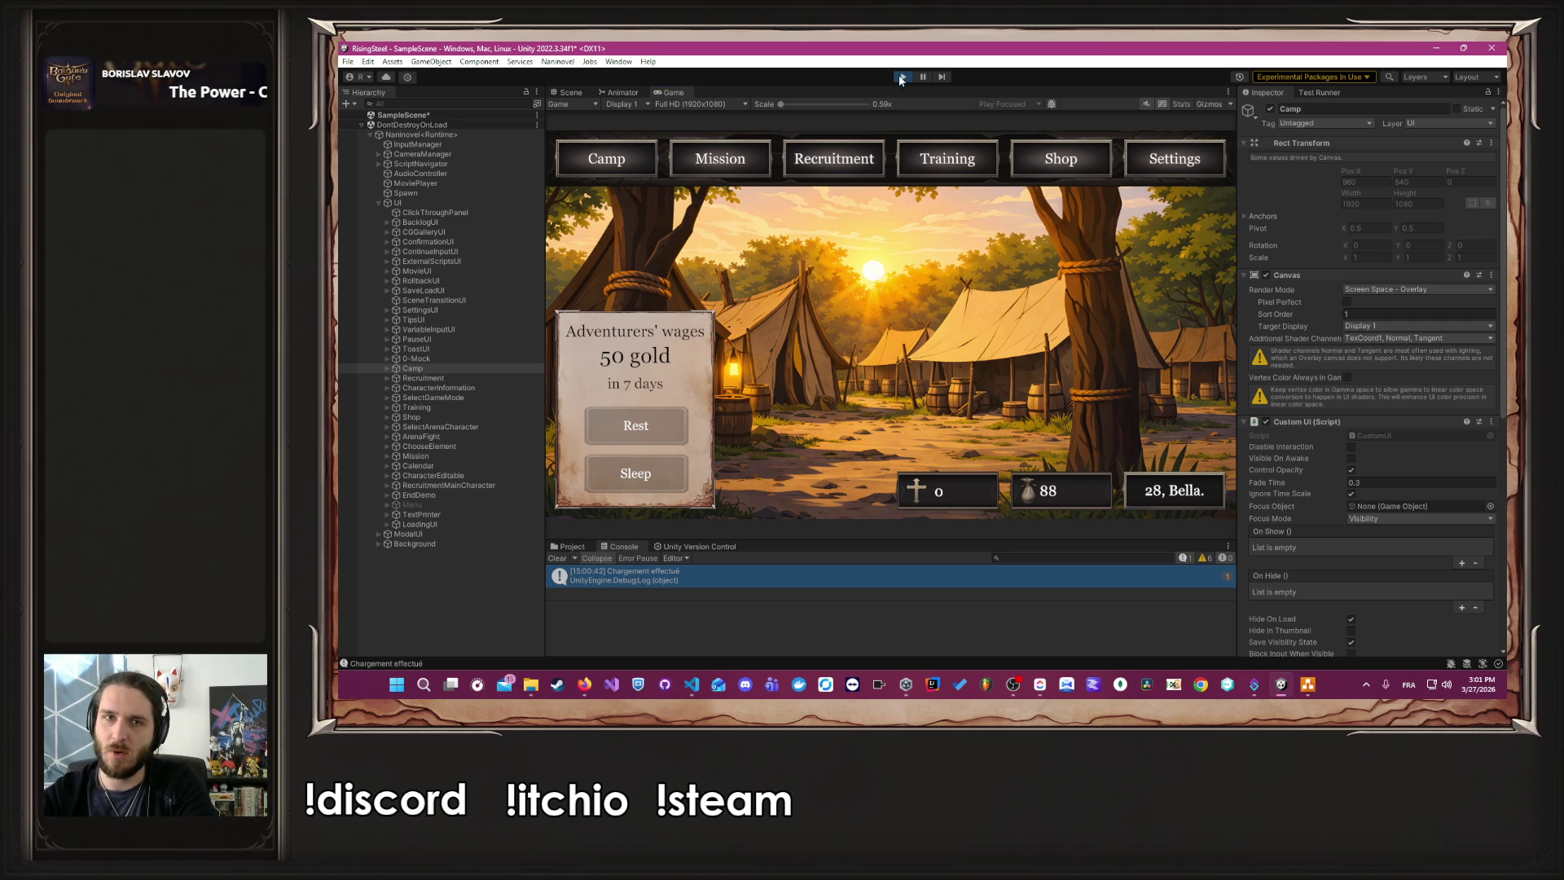